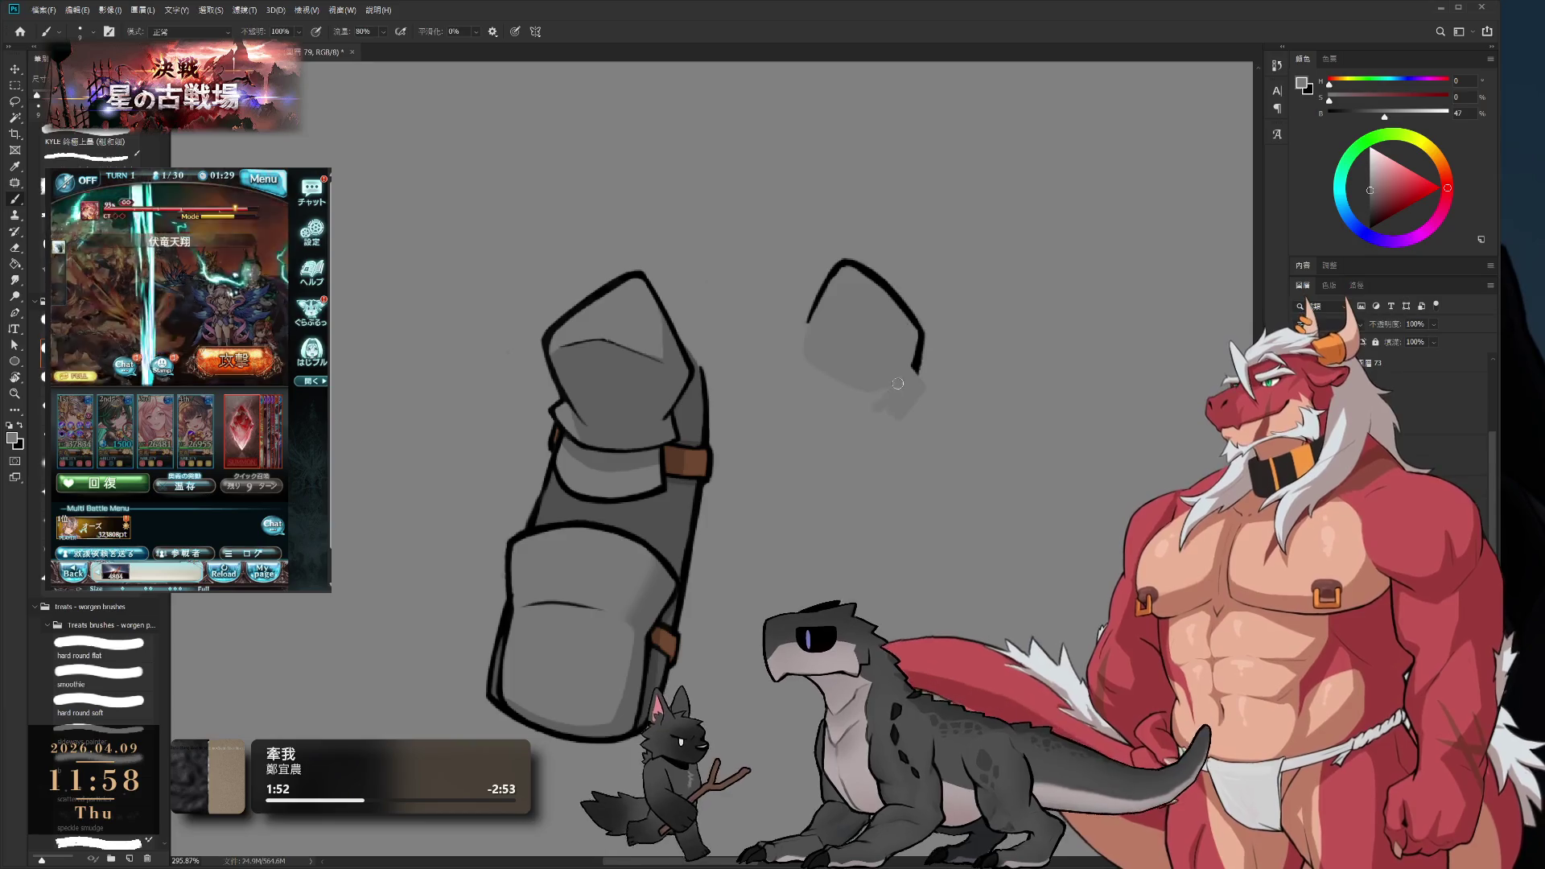
- Enlarge the brush to 20, zoom in on the right piece and sample black from the outline
key("bracketright")
key("bracketright")
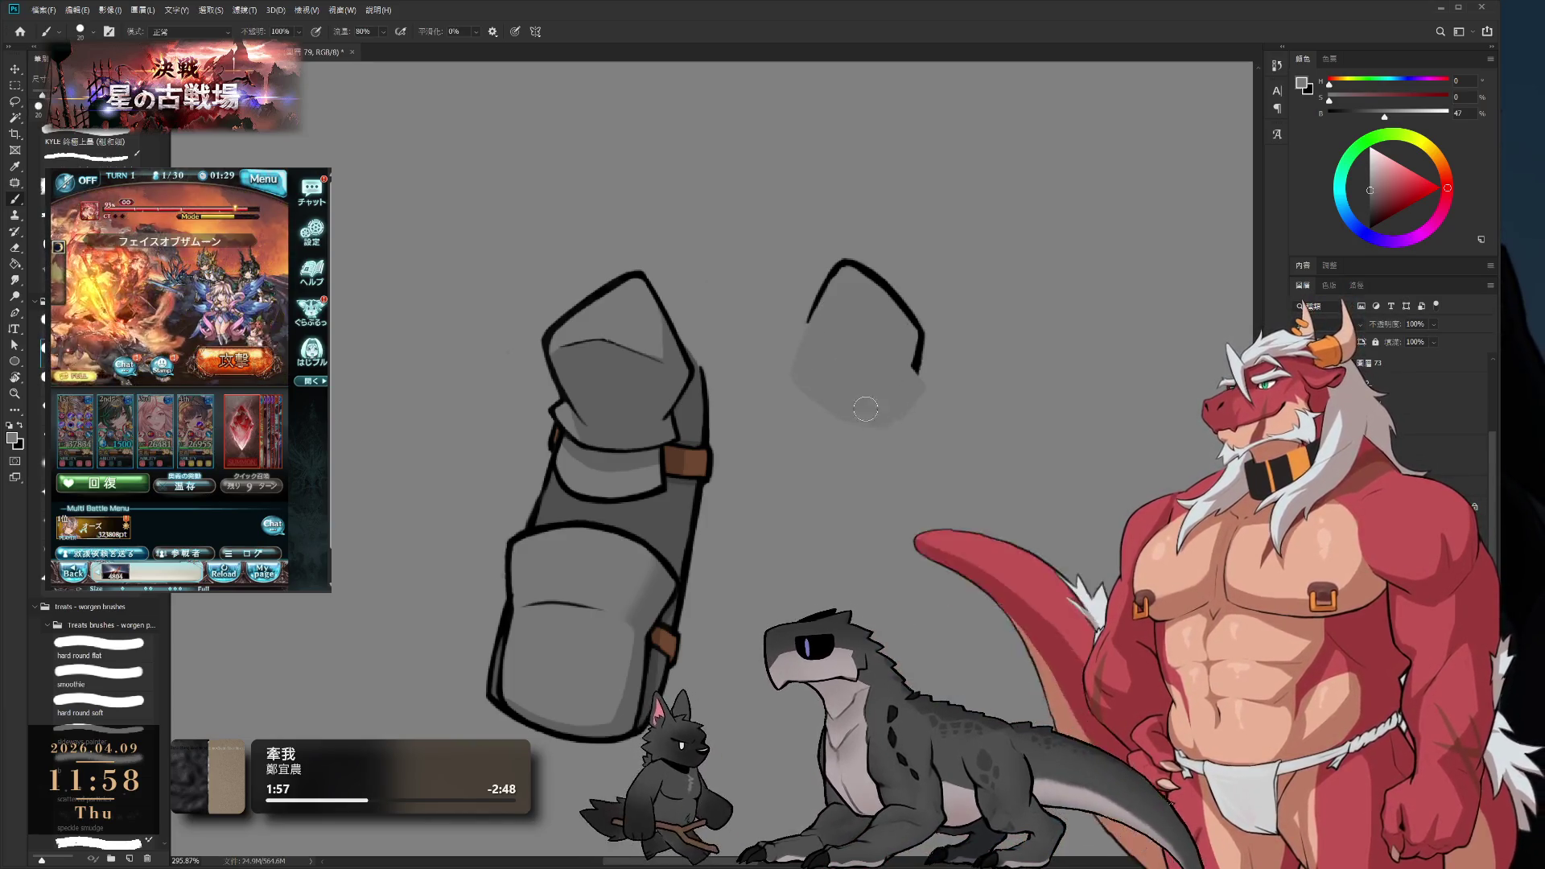
key("e")
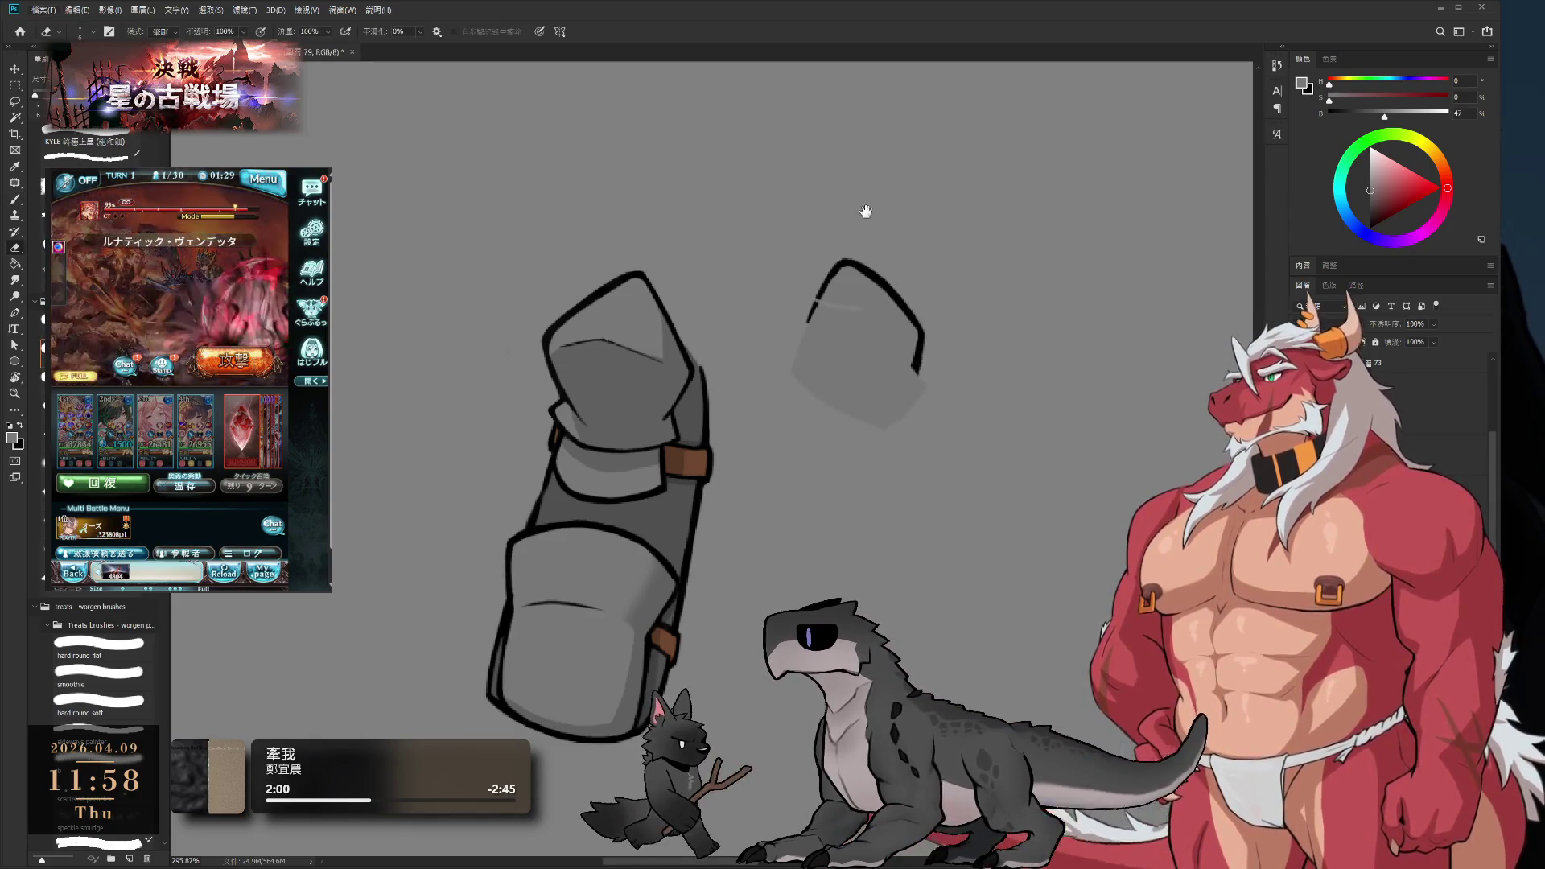
scroll(920, 272, "up", 4)
key("b")
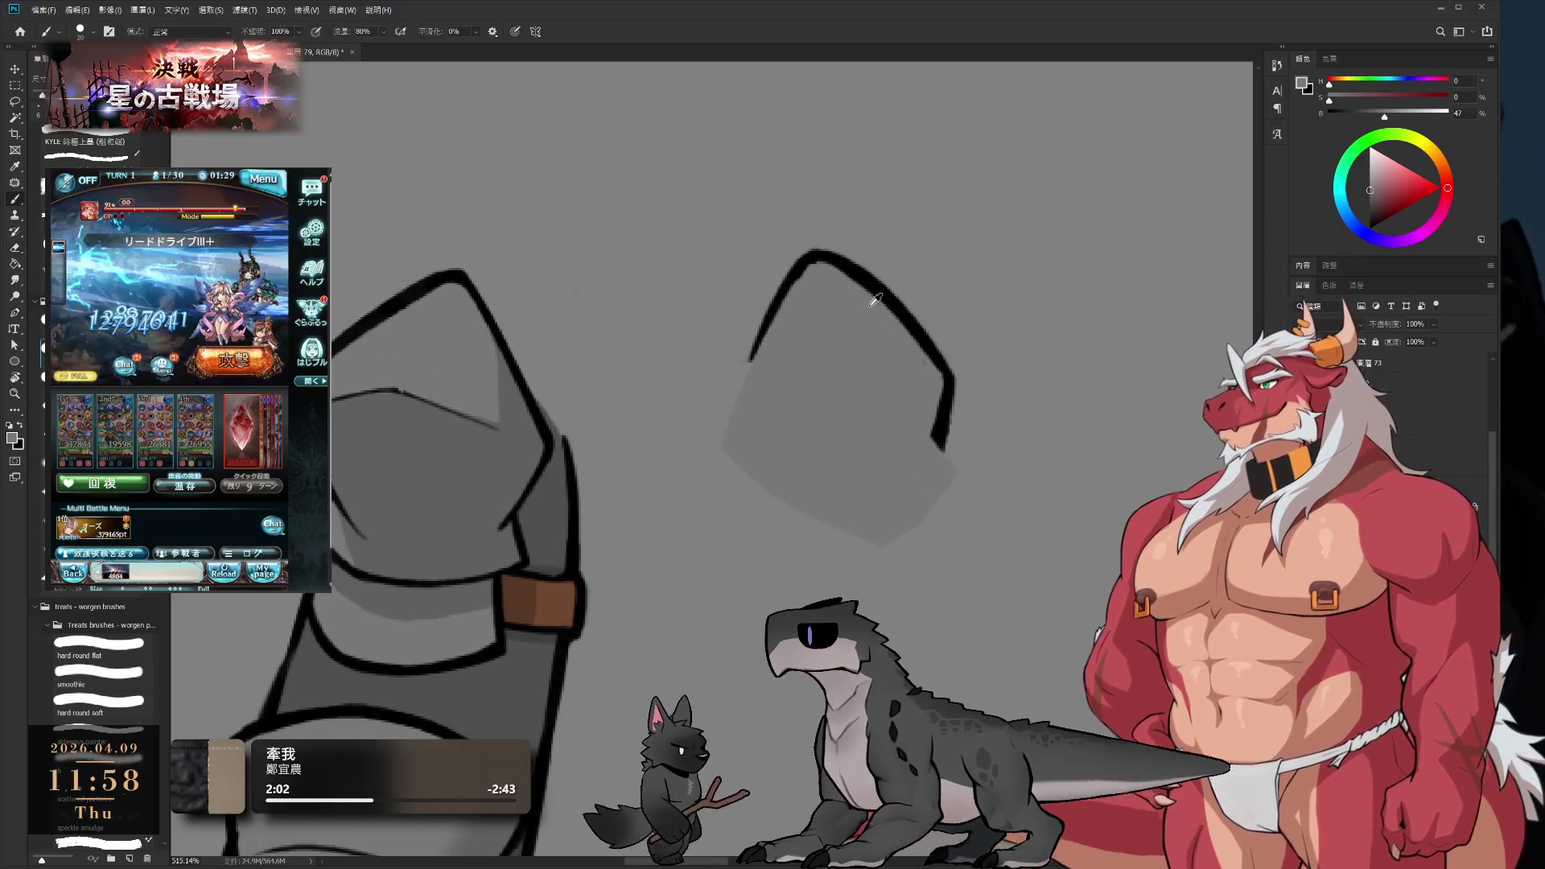
key("bracketleft")
key("bracketleft")
key("bracketleft")
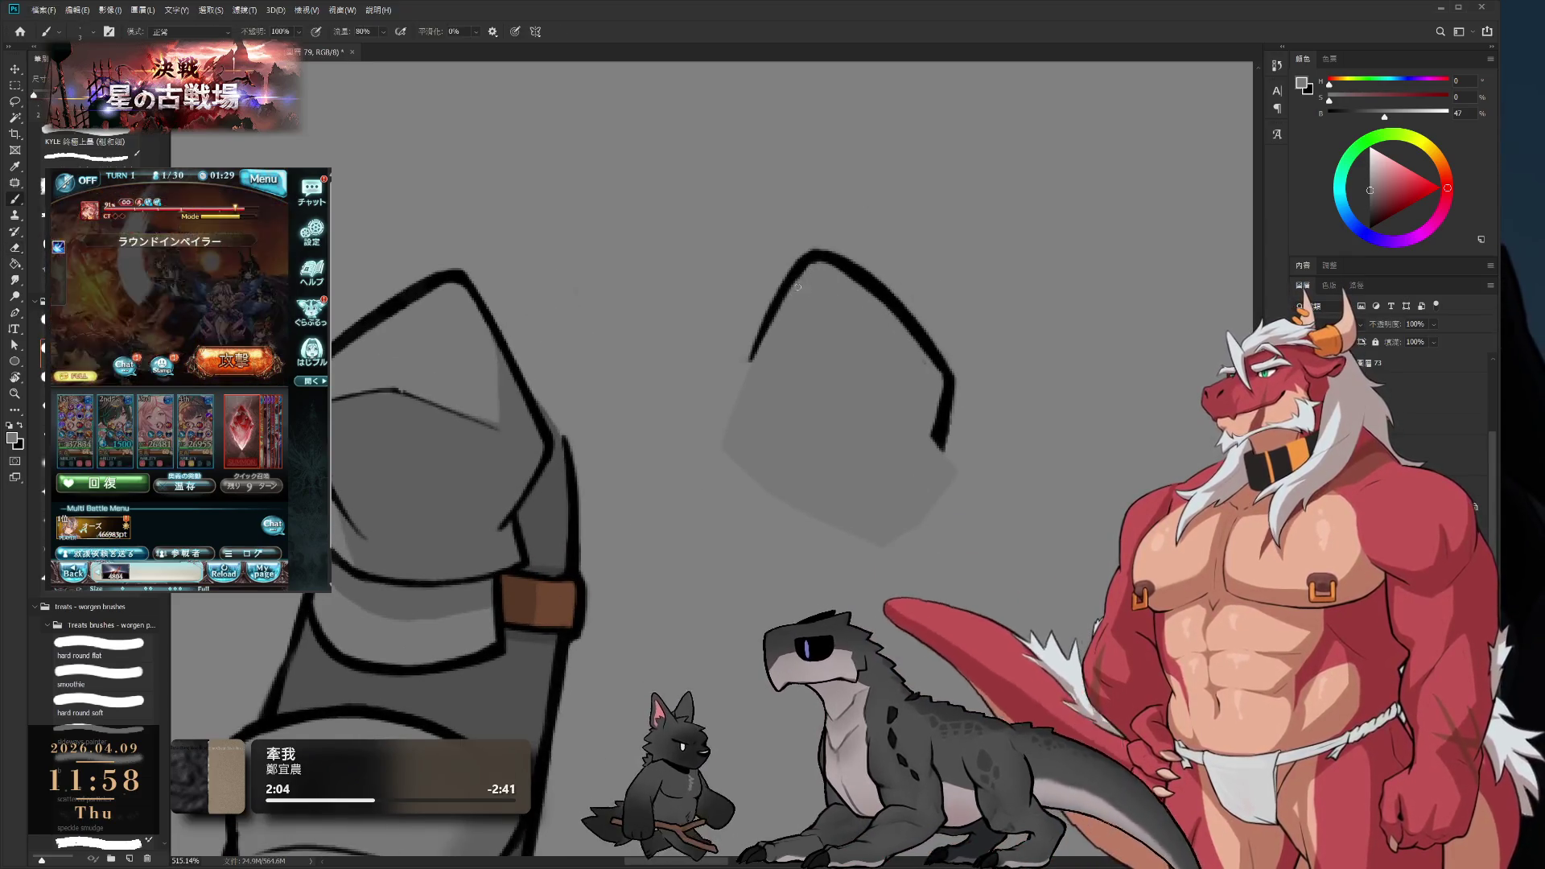
left_click_drag(976, 258, 935, 403)
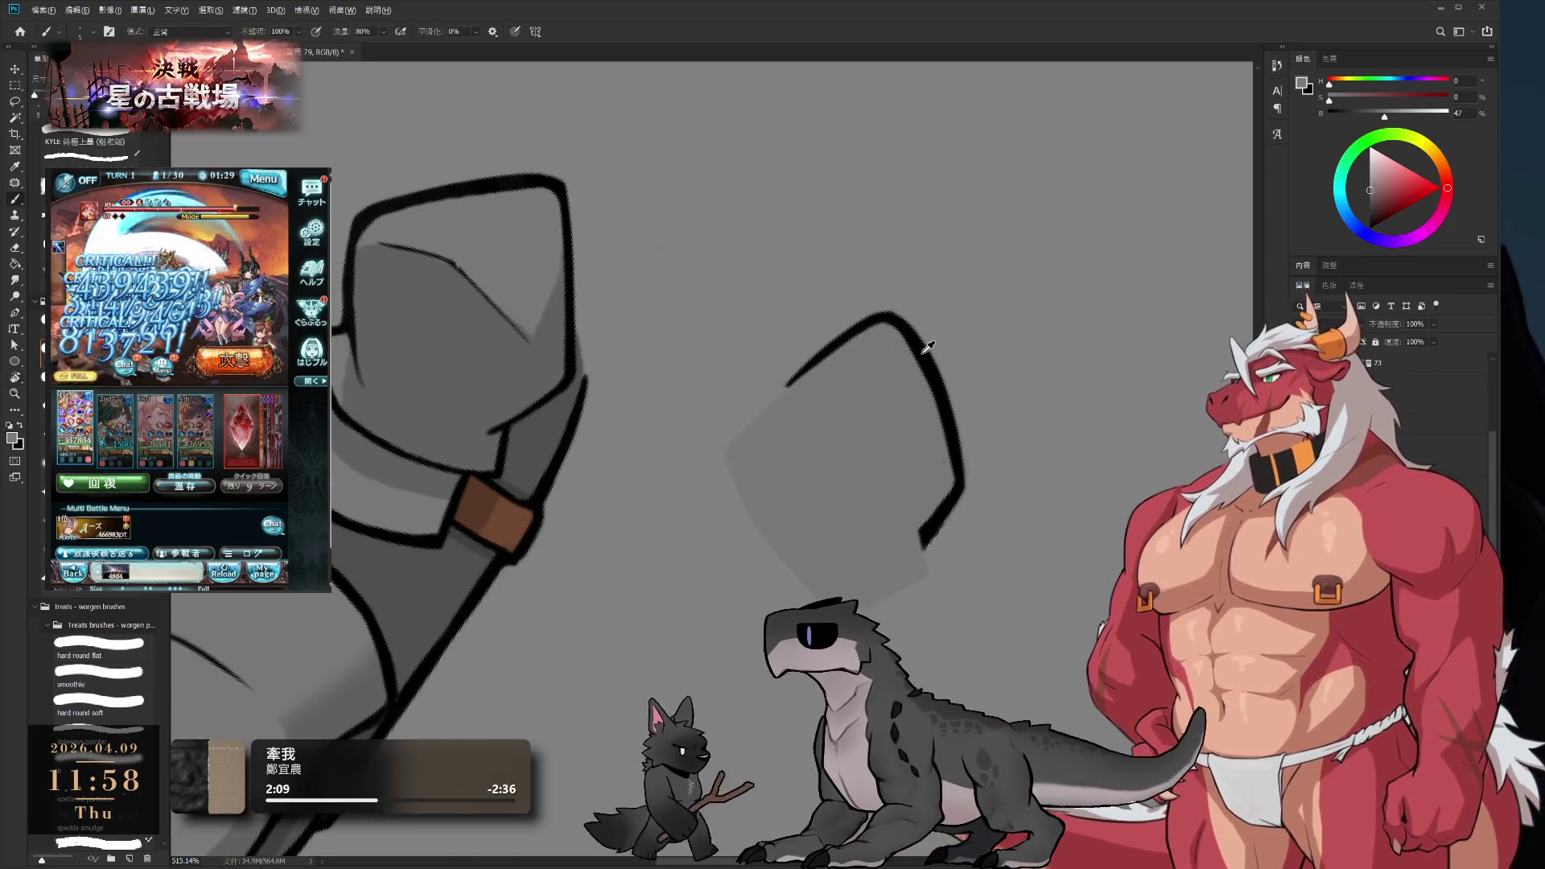
left_click(909, 321, "alt")
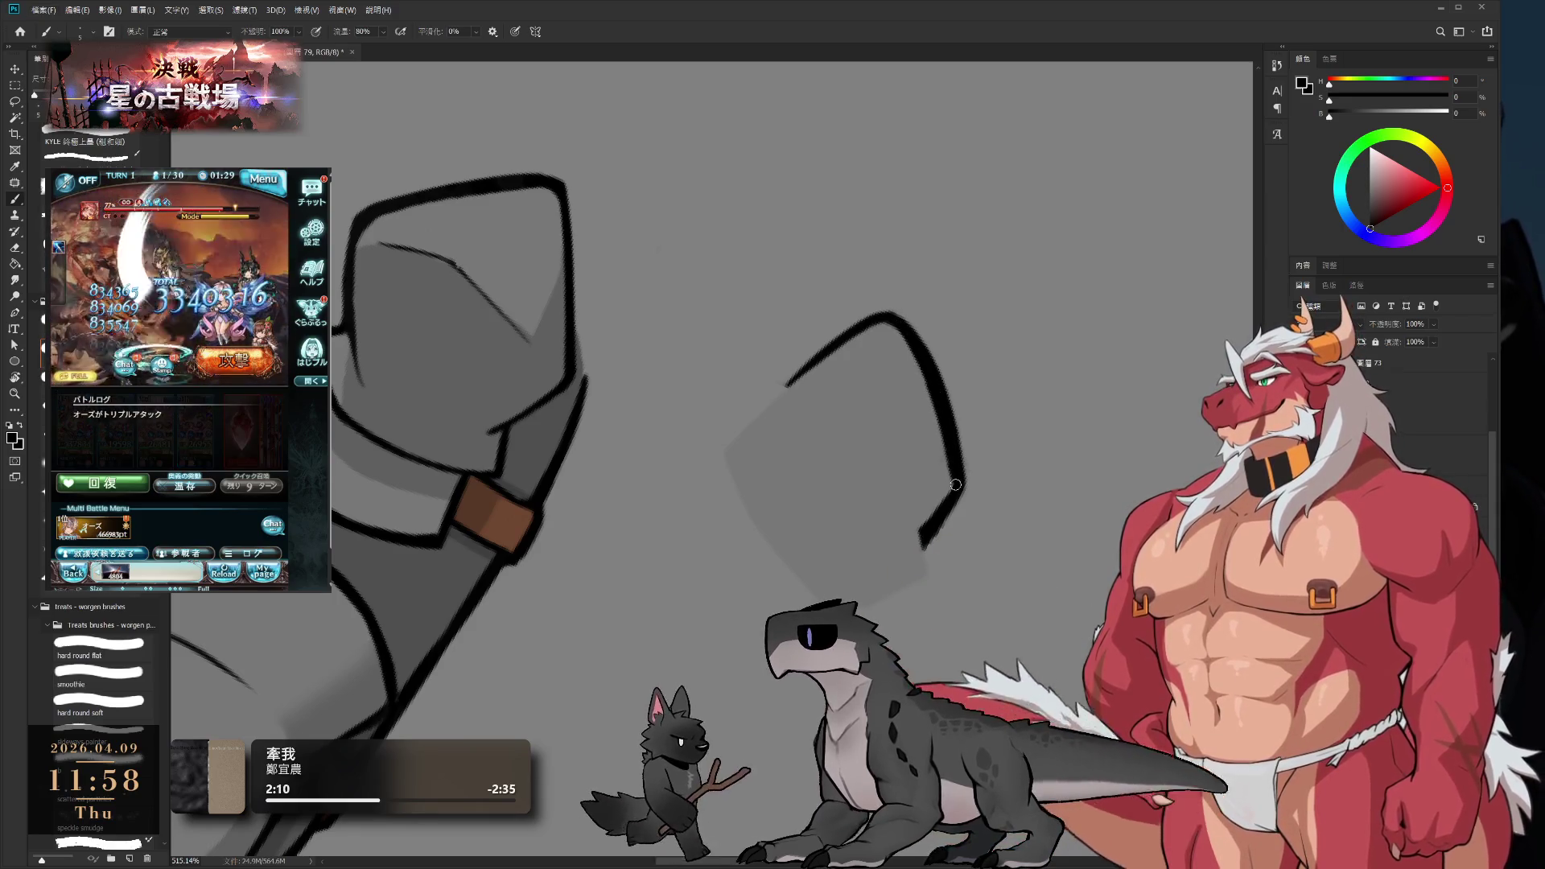
- Draw a short black hook at the end of the right outline line
key("e")
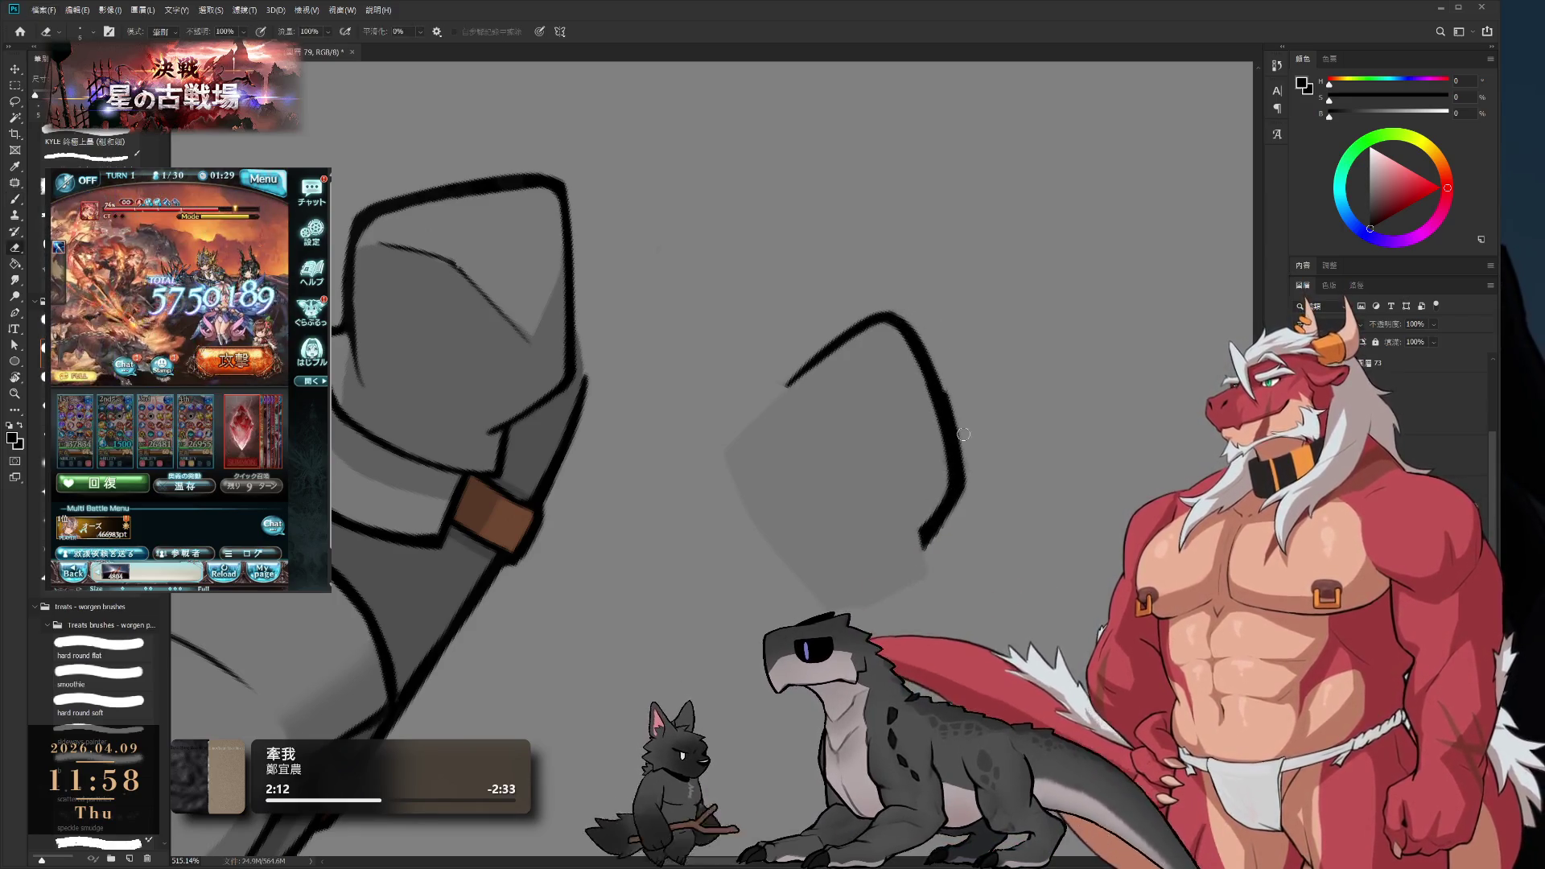
key("r")
left_click_drag(958, 455, 948, 391)
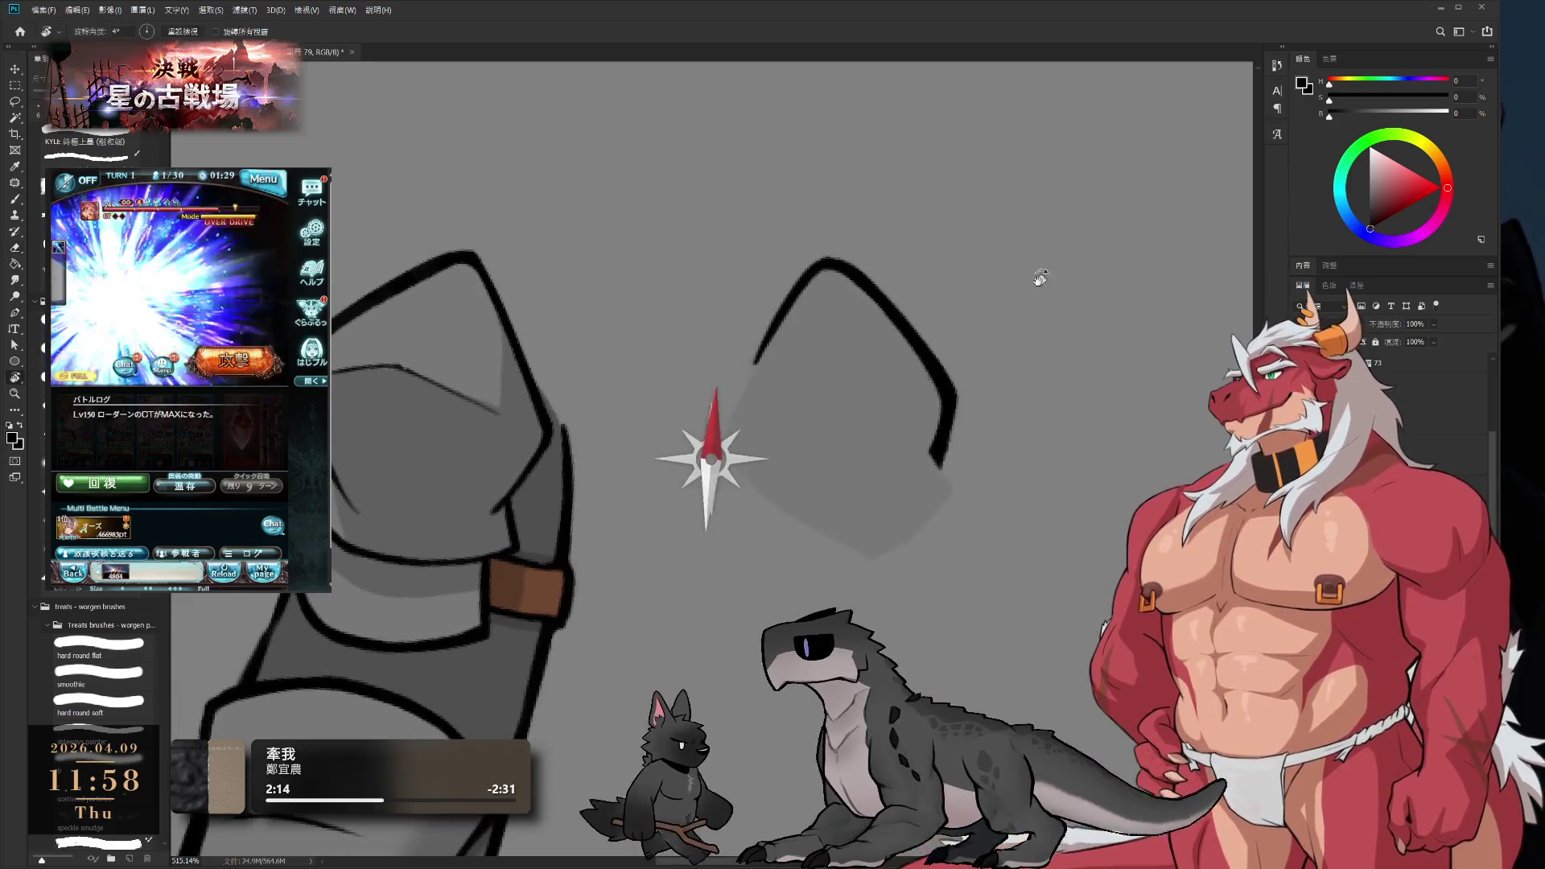
key("b")
left_click_drag(933, 456, 951, 492)
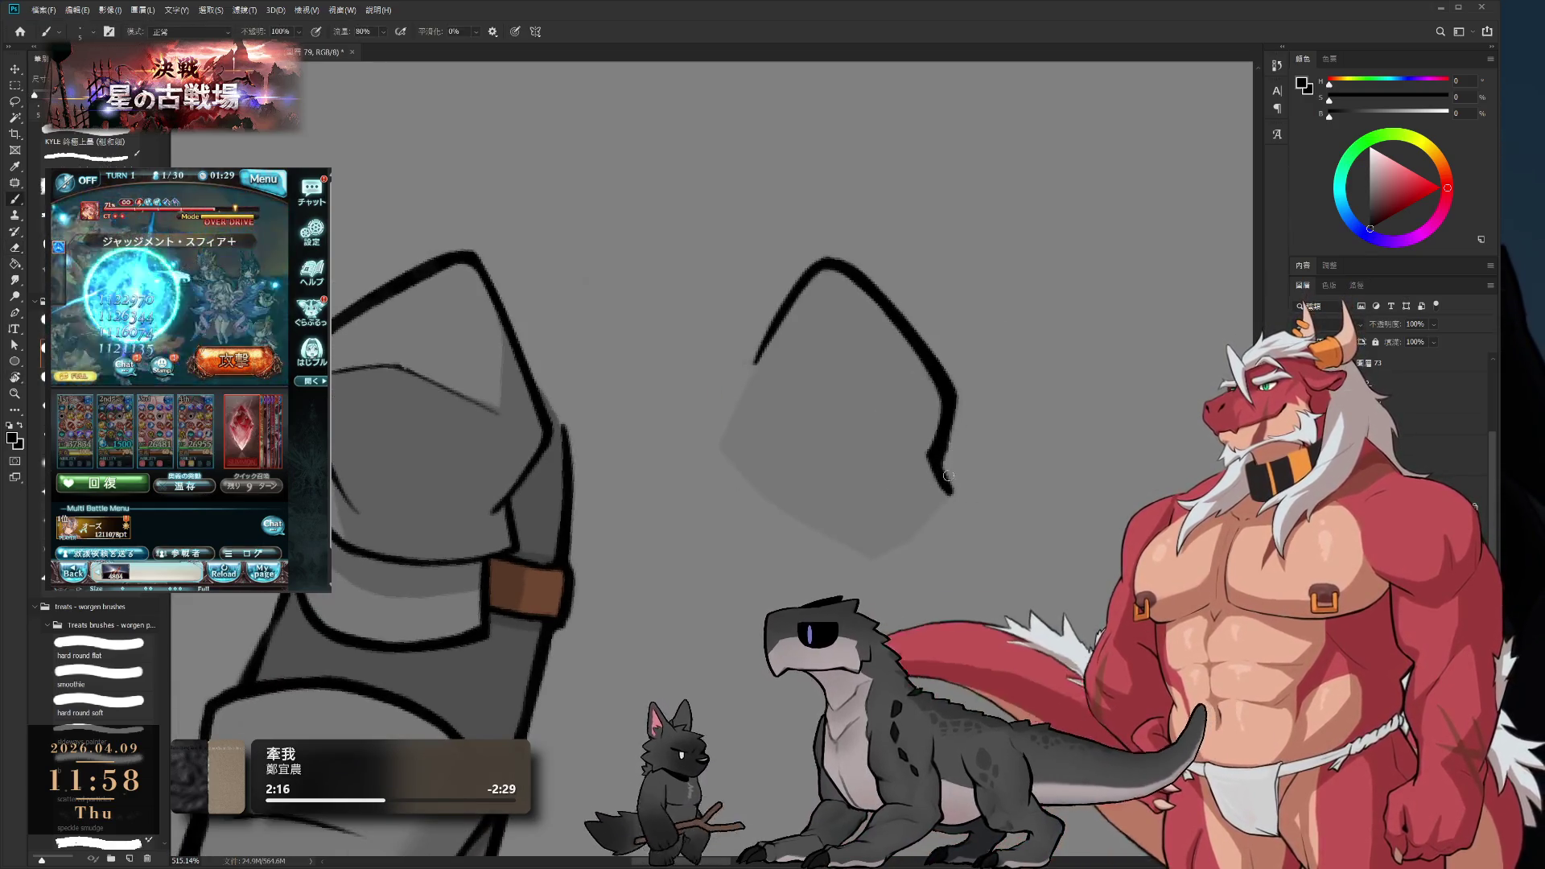
- Zoom in on the outline's end and sample the mid grey from the canvas
key("z")
mouse_move(755, 354)
left_mouse_down()
mouse_move(790, 300)
mouse_move(728, 354)
mouse_move(778, 404)
mouse_move(780, 467)
left_mouse_up()
key("b")
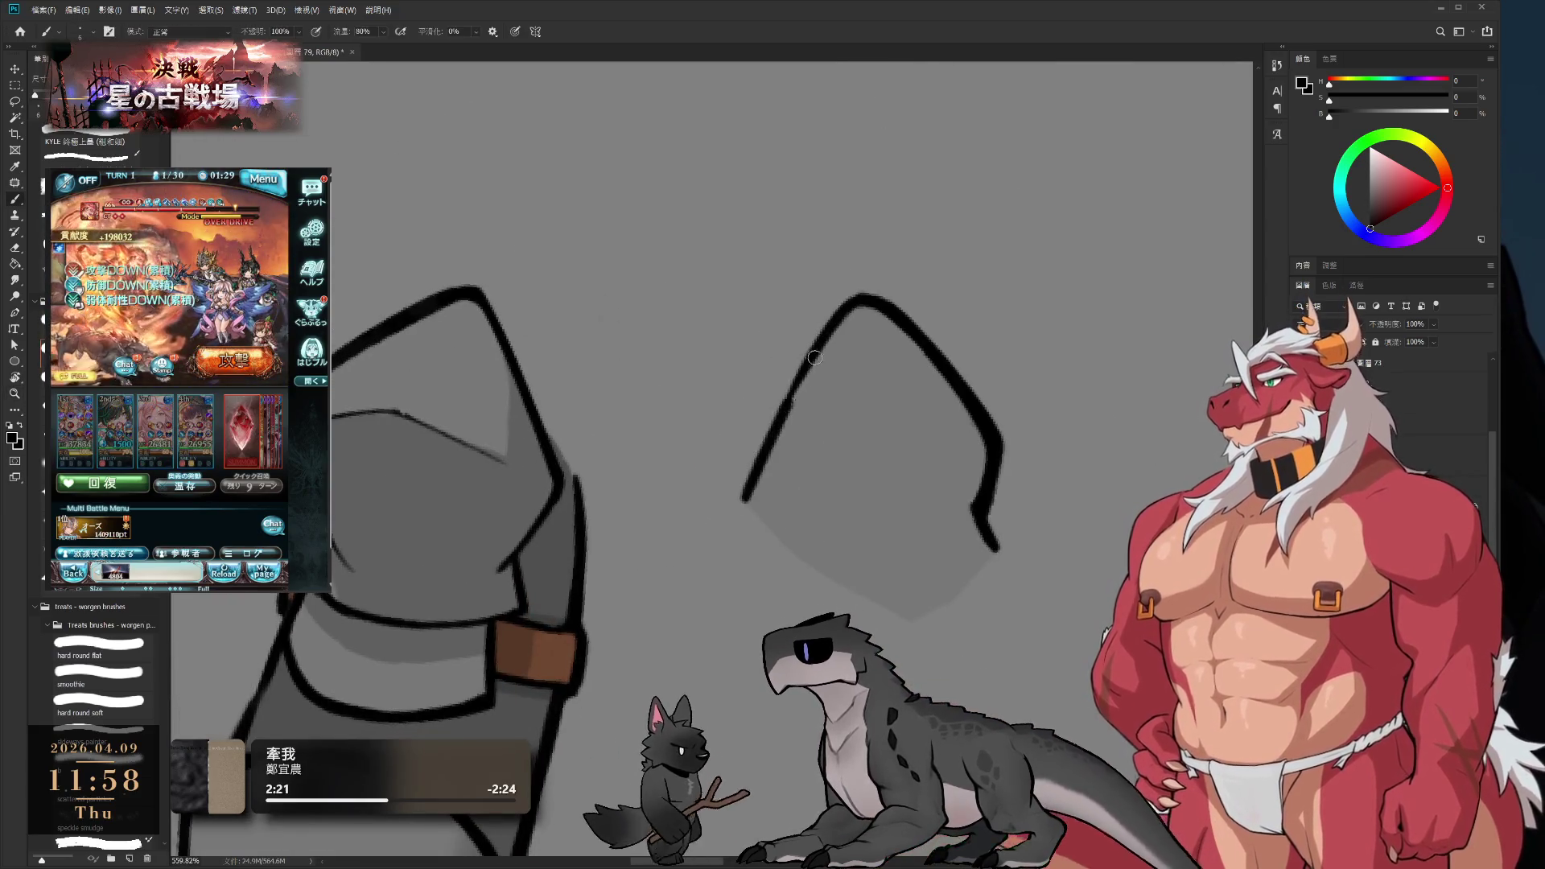
key("r")
mouse_move(963, 421)
left_mouse_down()
mouse_move(890, 562)
mouse_move(773, 451)
left_mouse_up()
left_click(739, 450, "alt")
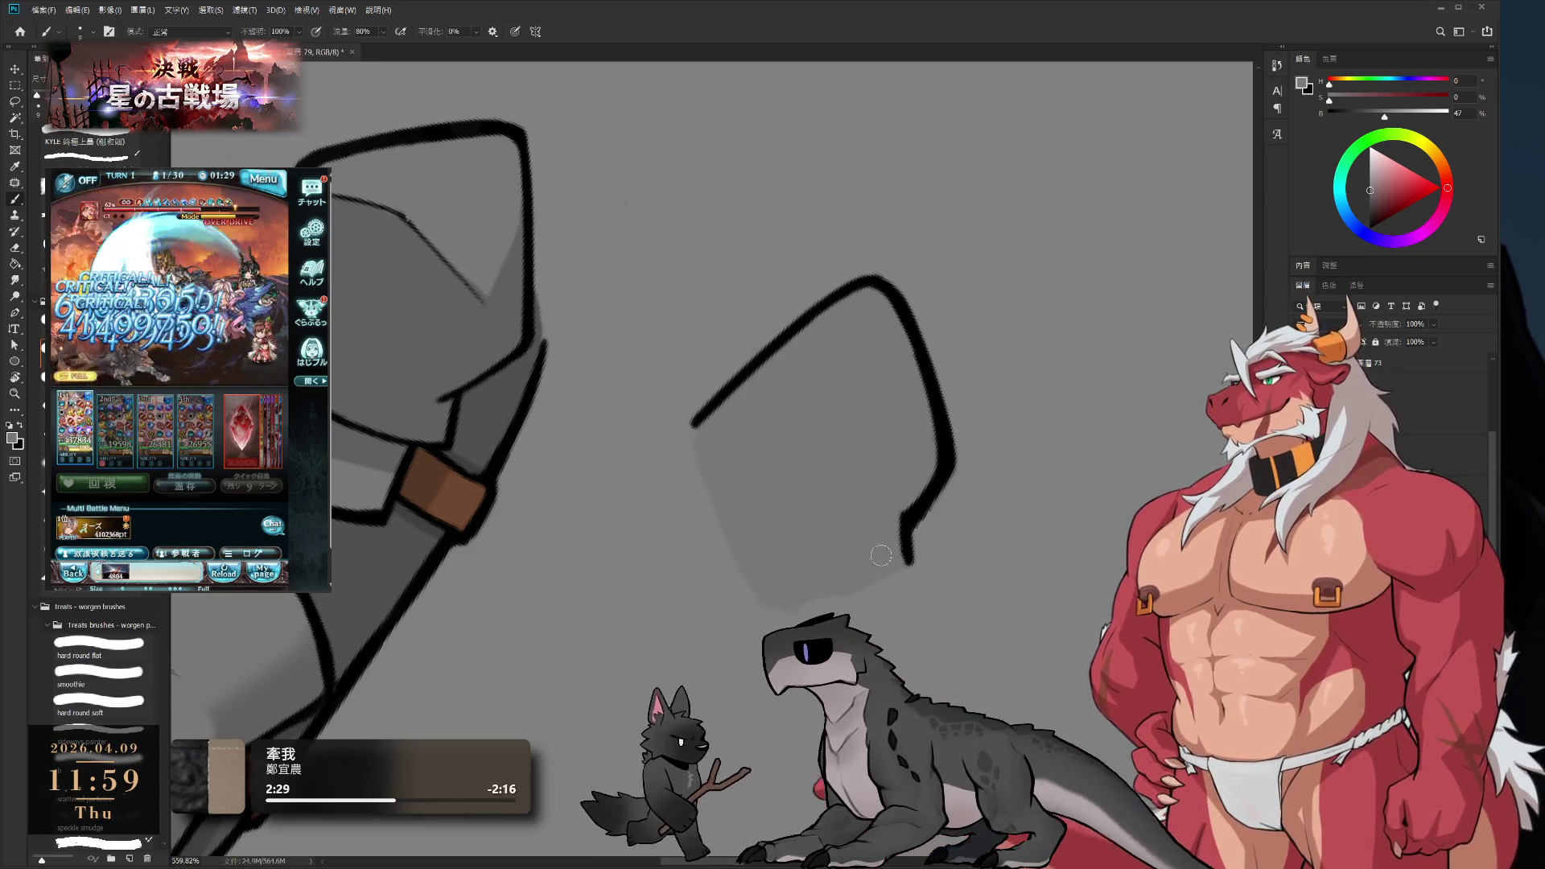
- Pick black and extend the right piece's outline downward
key("r")
mouse_move(925, 145)
left_mouse_down()
mouse_move(1028, 233)
mouse_move(934, 432)
left_mouse_up()
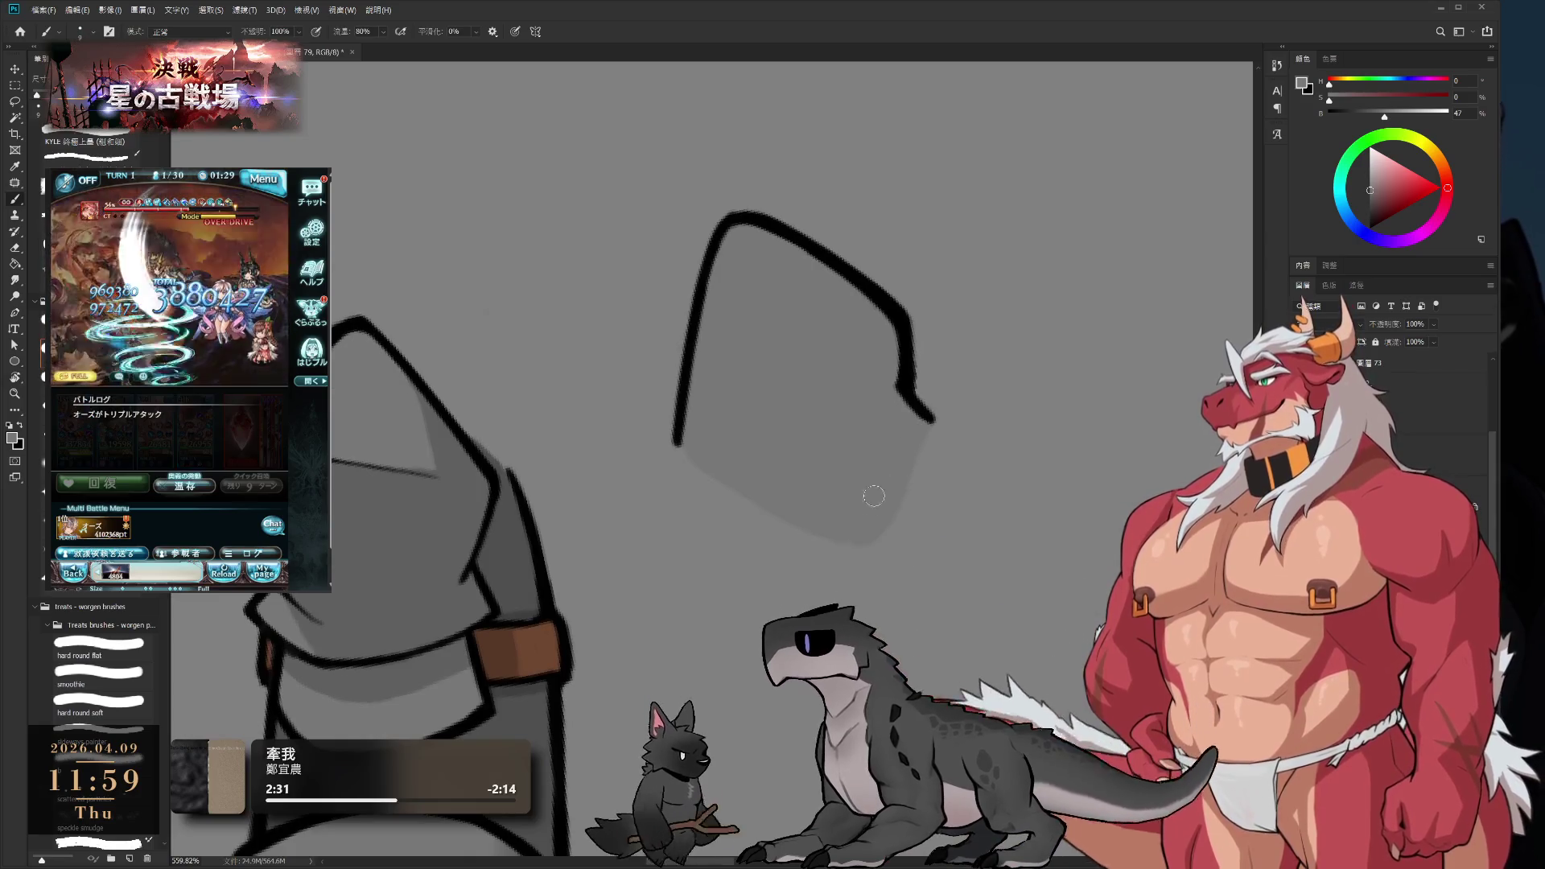
key("e")
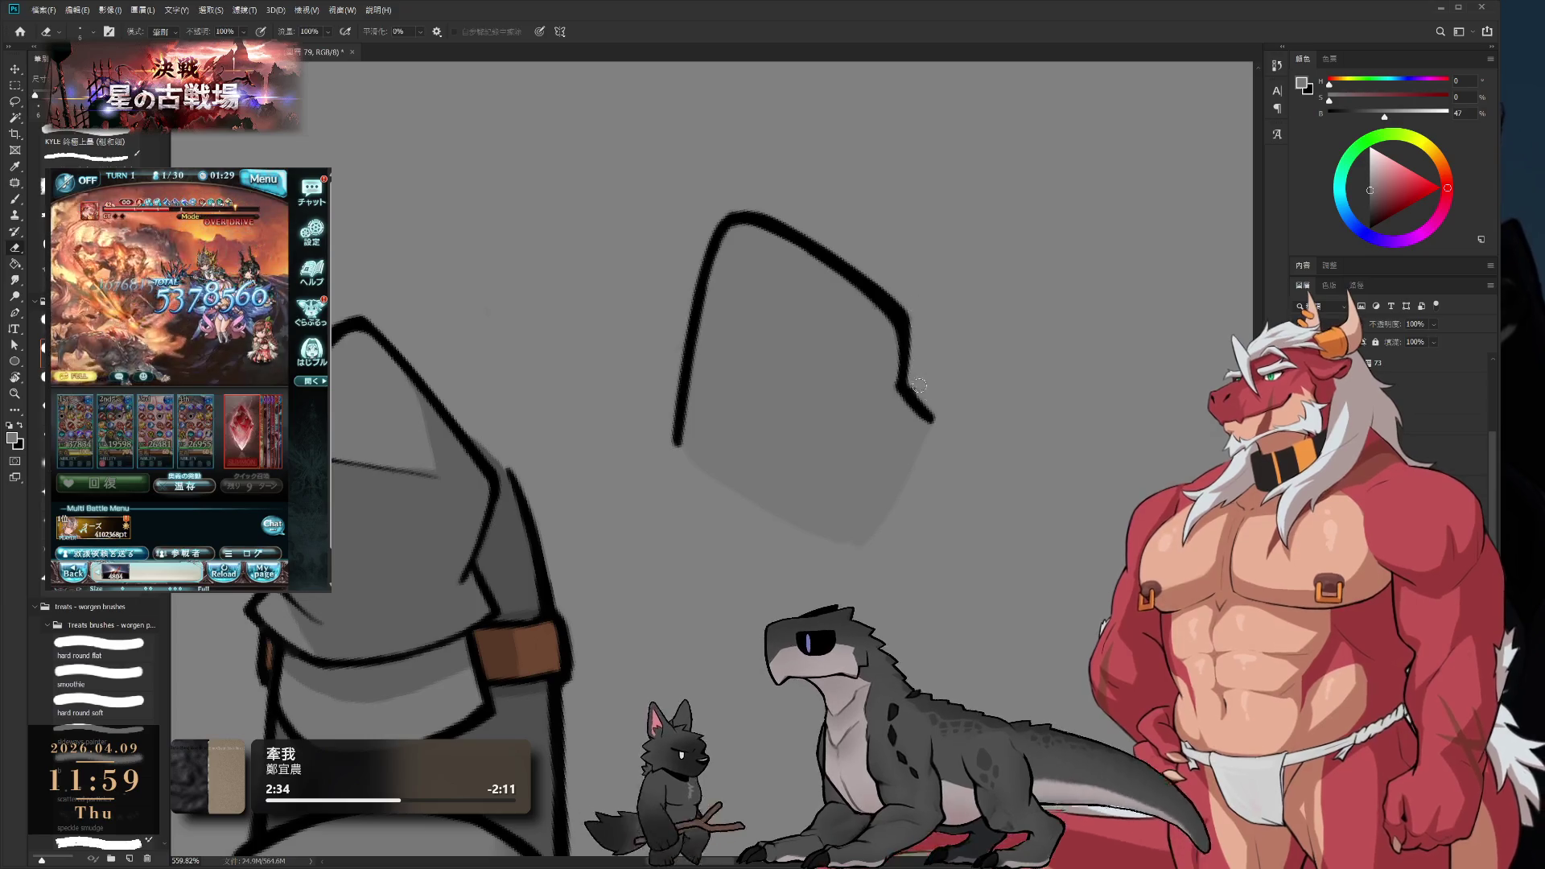
left_click(1370, 228)
key("b")
mouse_move(935, 414)
left_mouse_down()
mouse_move(857, 539)
mouse_move(828, 490)
mouse_move(697, 435)
mouse_move(736, 544)
left_mouse_up()
- Close the outline's left side down to the bottom and sample grey from the canvas
key("ctrl+z")
left_click_drag(690, 419, 736, 544)
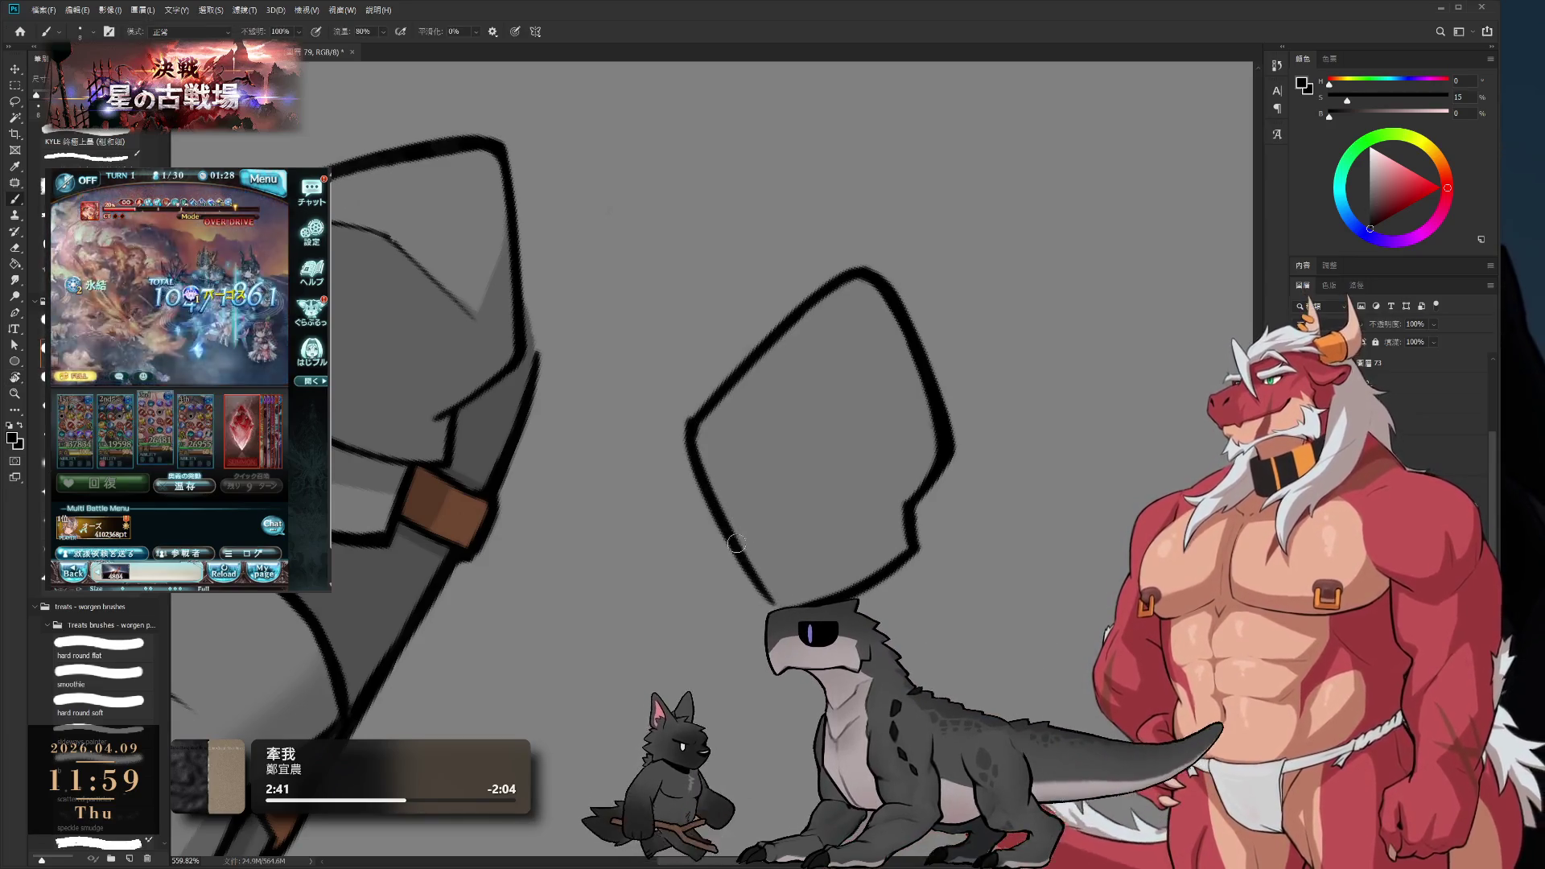
left_click(717, 421, "alt")
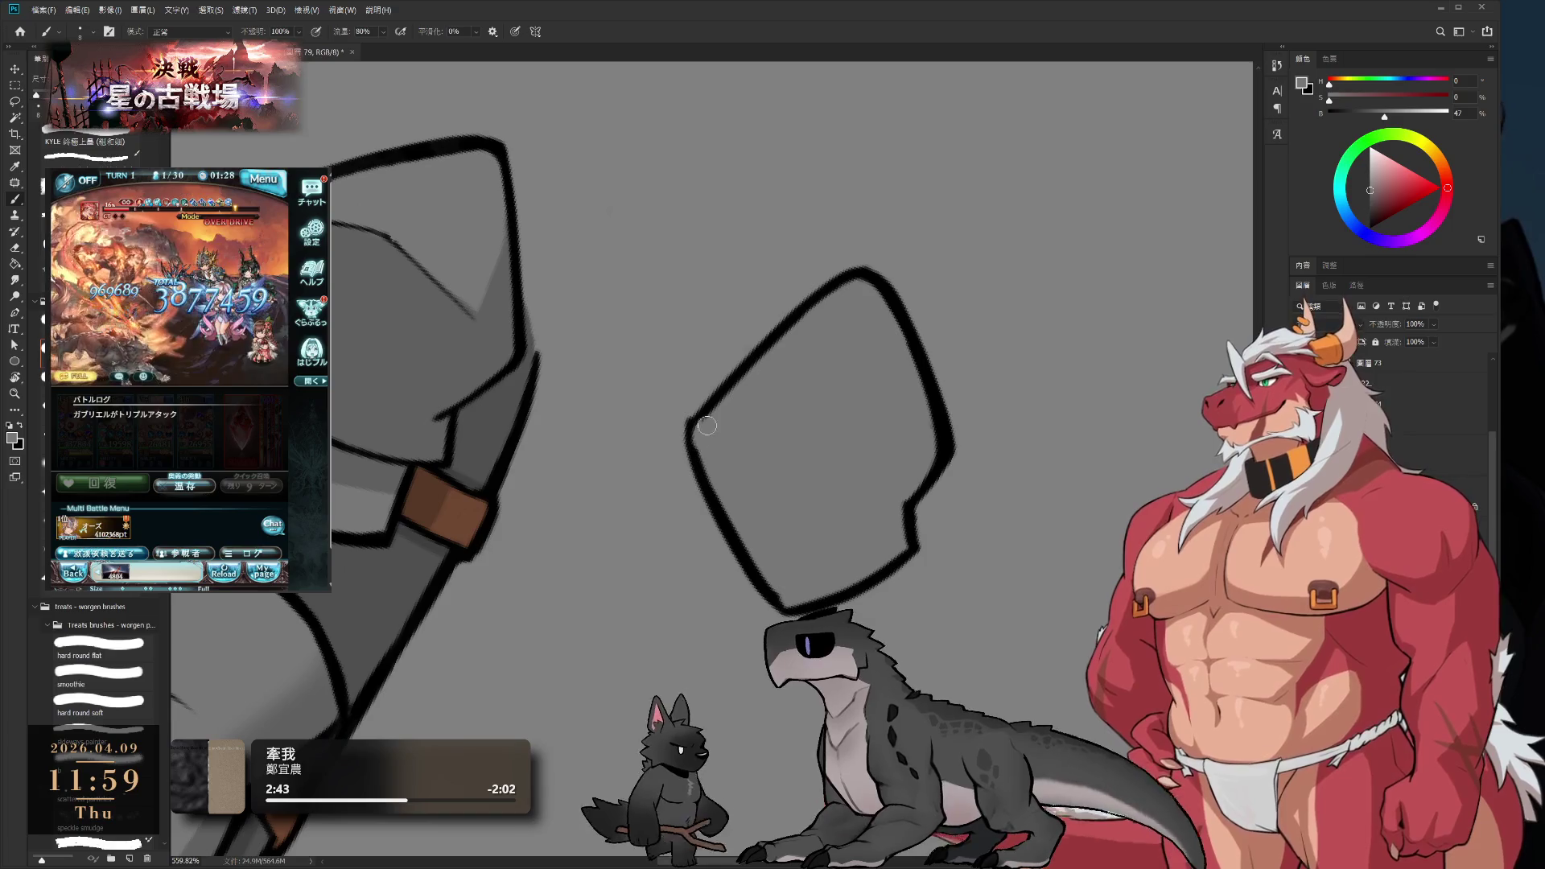
key("e")
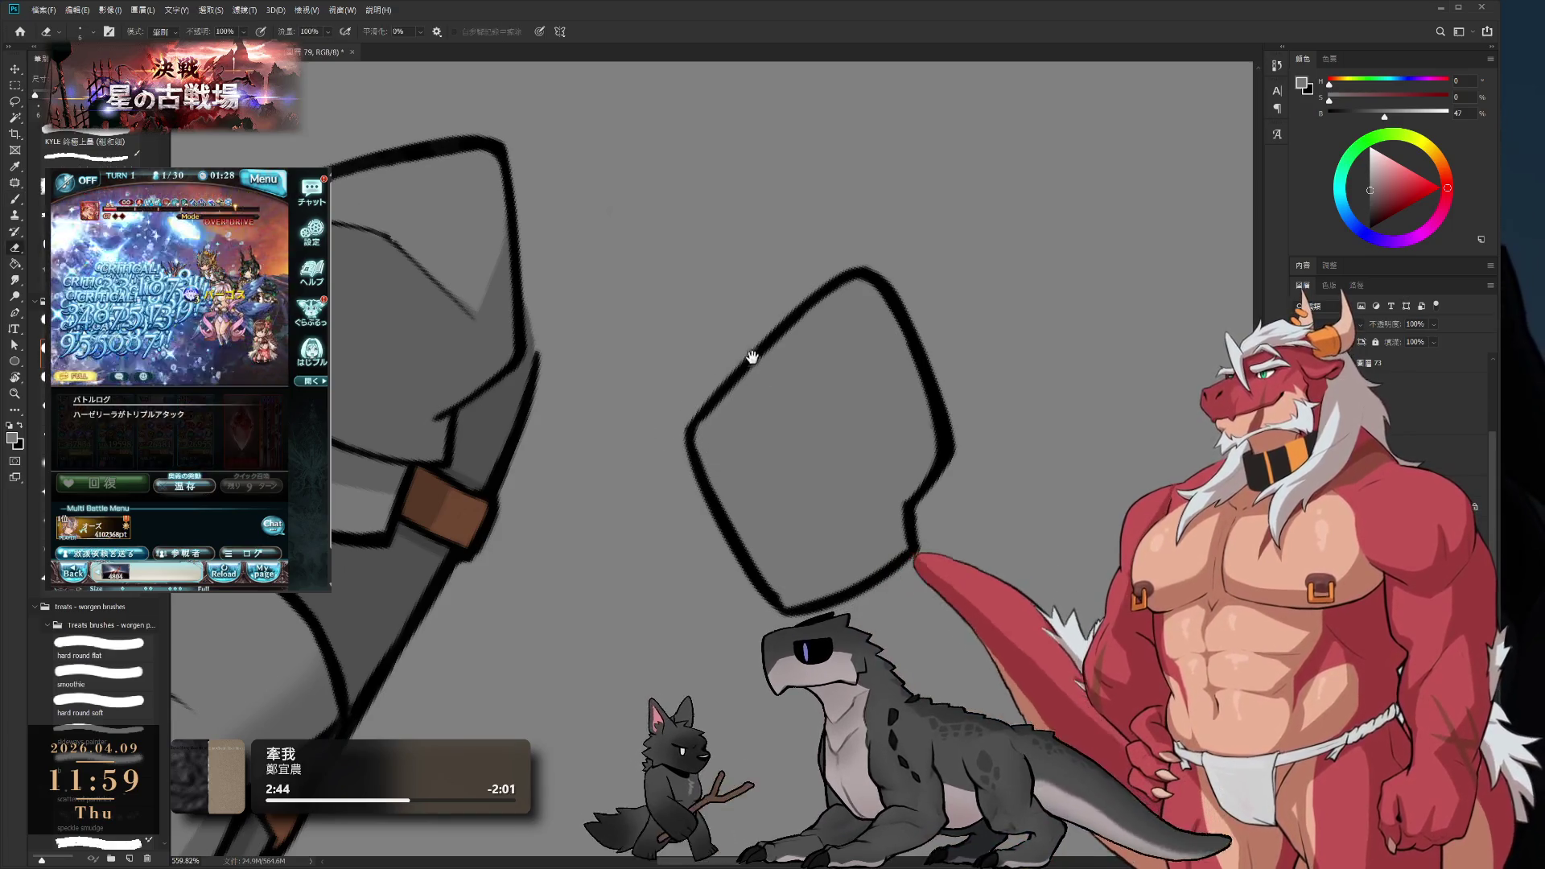
scroll(700, 332, "down", 3)
scroll(700, 333, "up", 3)
- Tilt the view and thicken the outline's lower-right corner
key("r")
mouse_move(1001, 365)
left_mouse_down()
mouse_move(969, 314)
mouse_move(1022, 353)
mouse_move(877, 366)
left_mouse_up()
key("b")
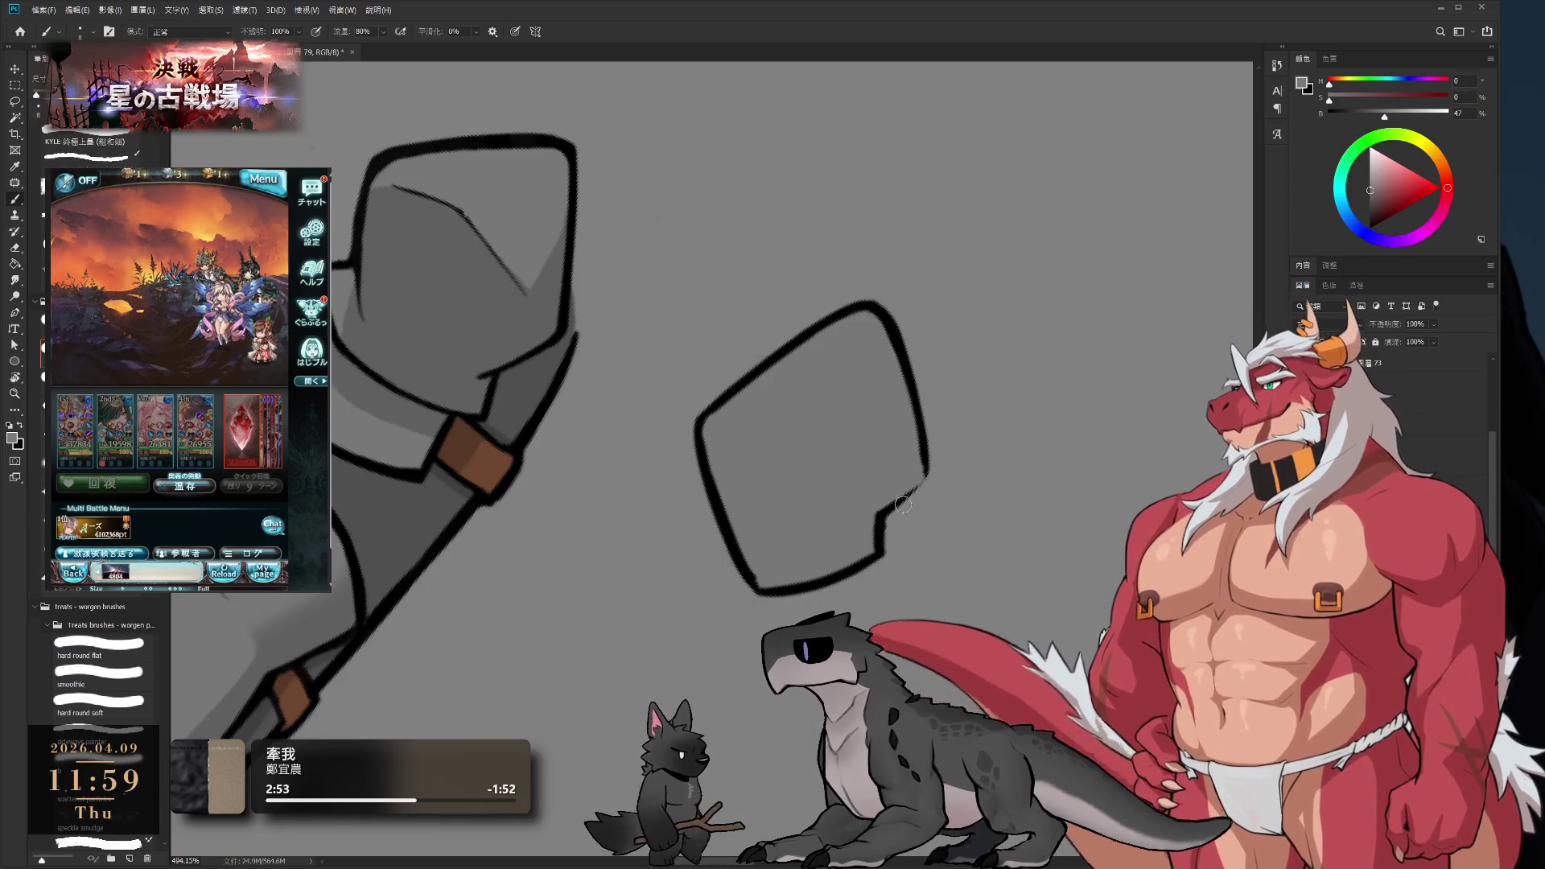
left_click_drag(897, 503, 927, 479)
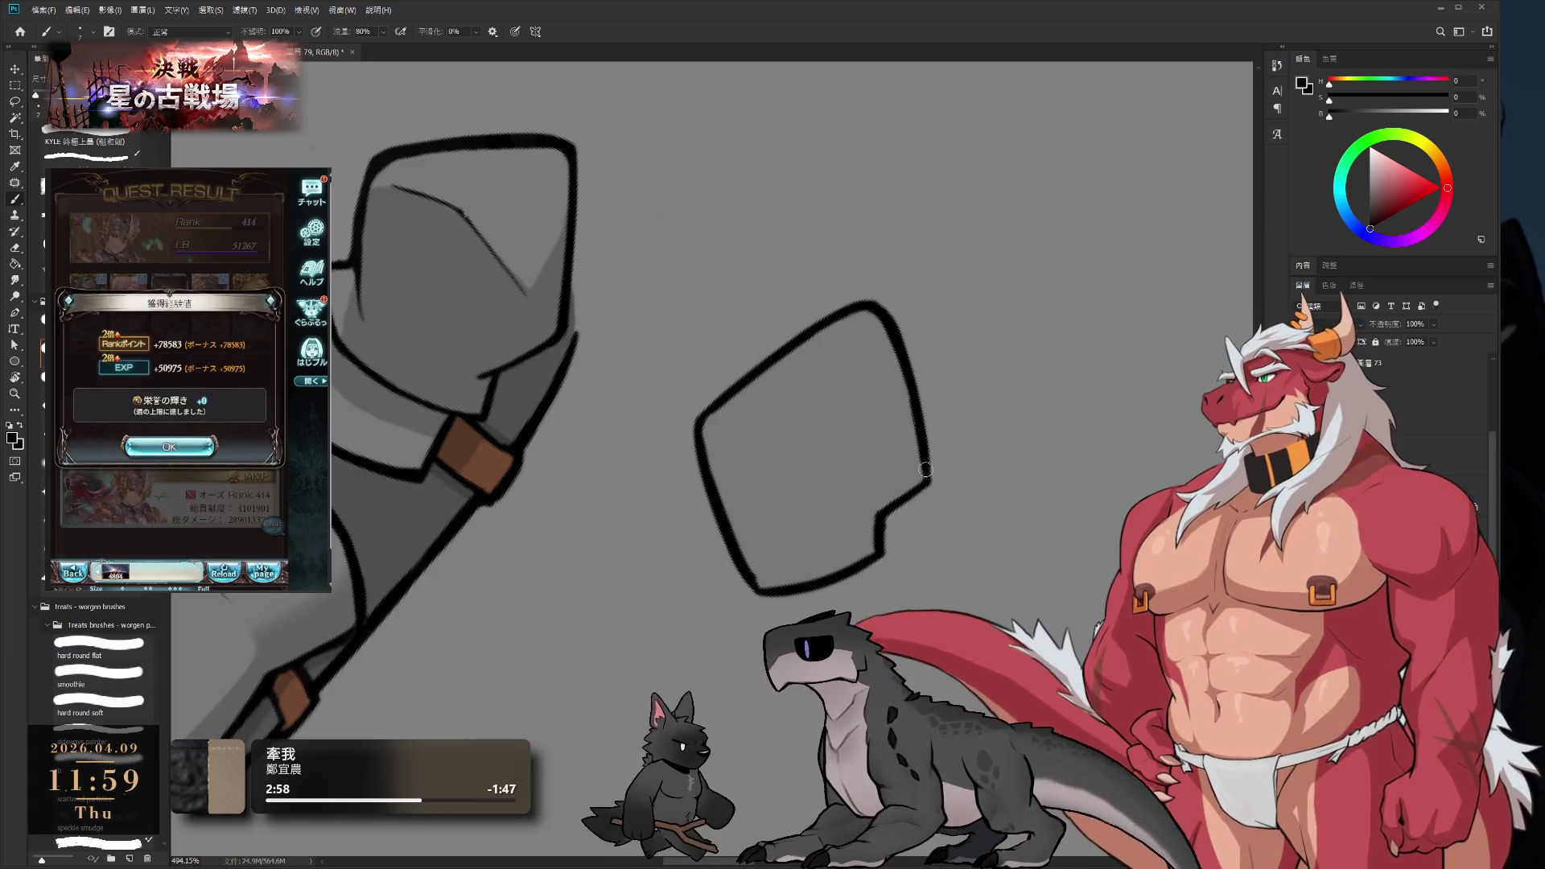
- Rotate the view counter-clockwise and click through the game's quest reward screens
key("e")
key("r")
mouse_move(932, 421)
left_mouse_down()
mouse_move(1014, 234)
mouse_move(996, 201)
left_mouse_up()
key("b")
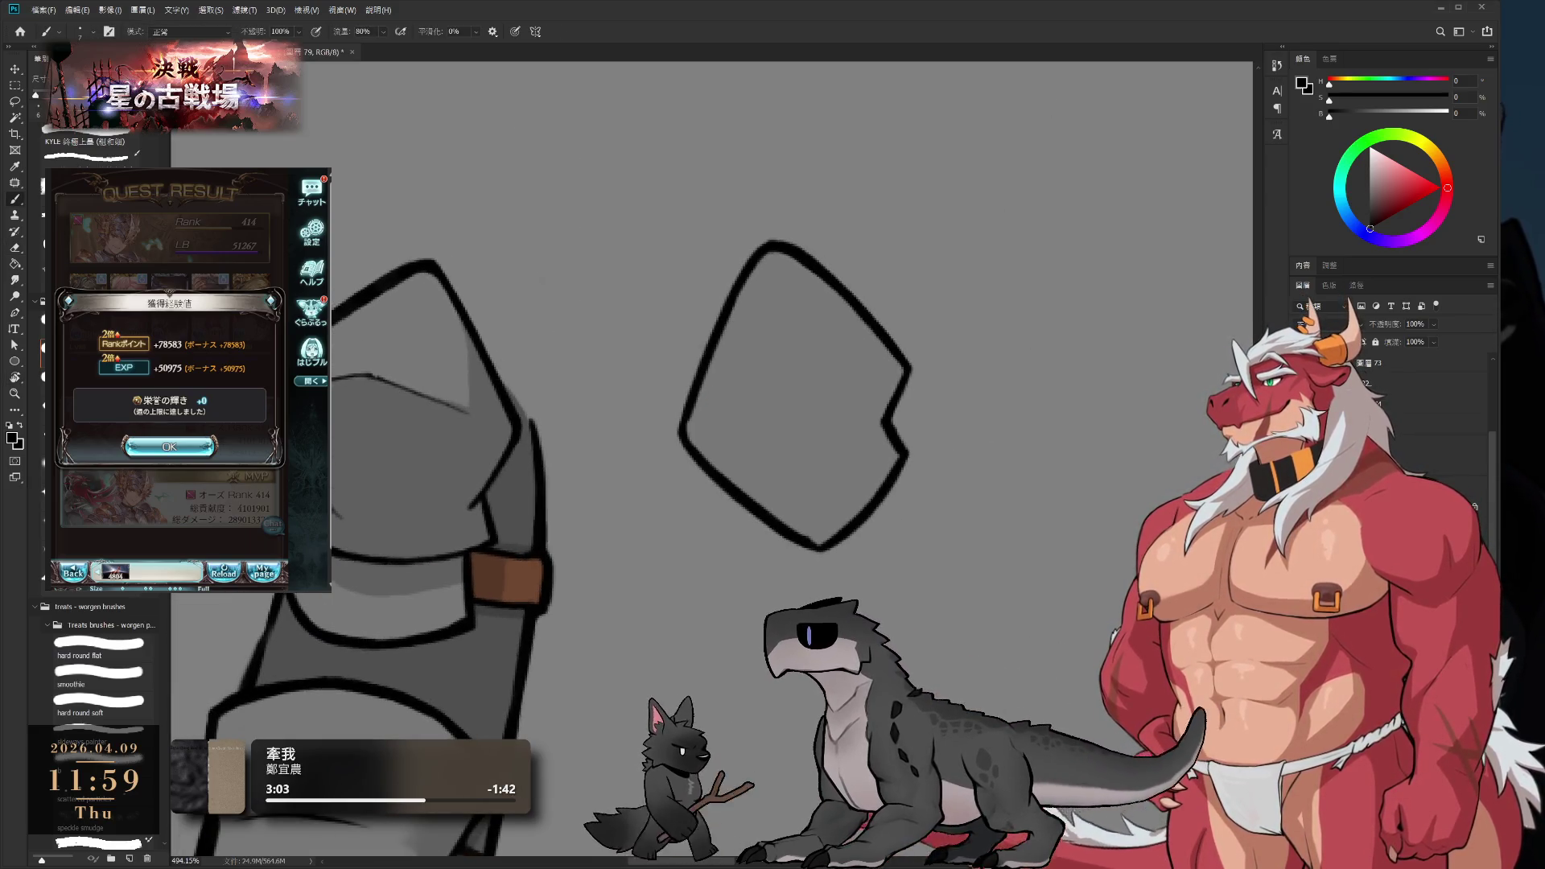
left_click(211, 444)
left_click(222, 430)
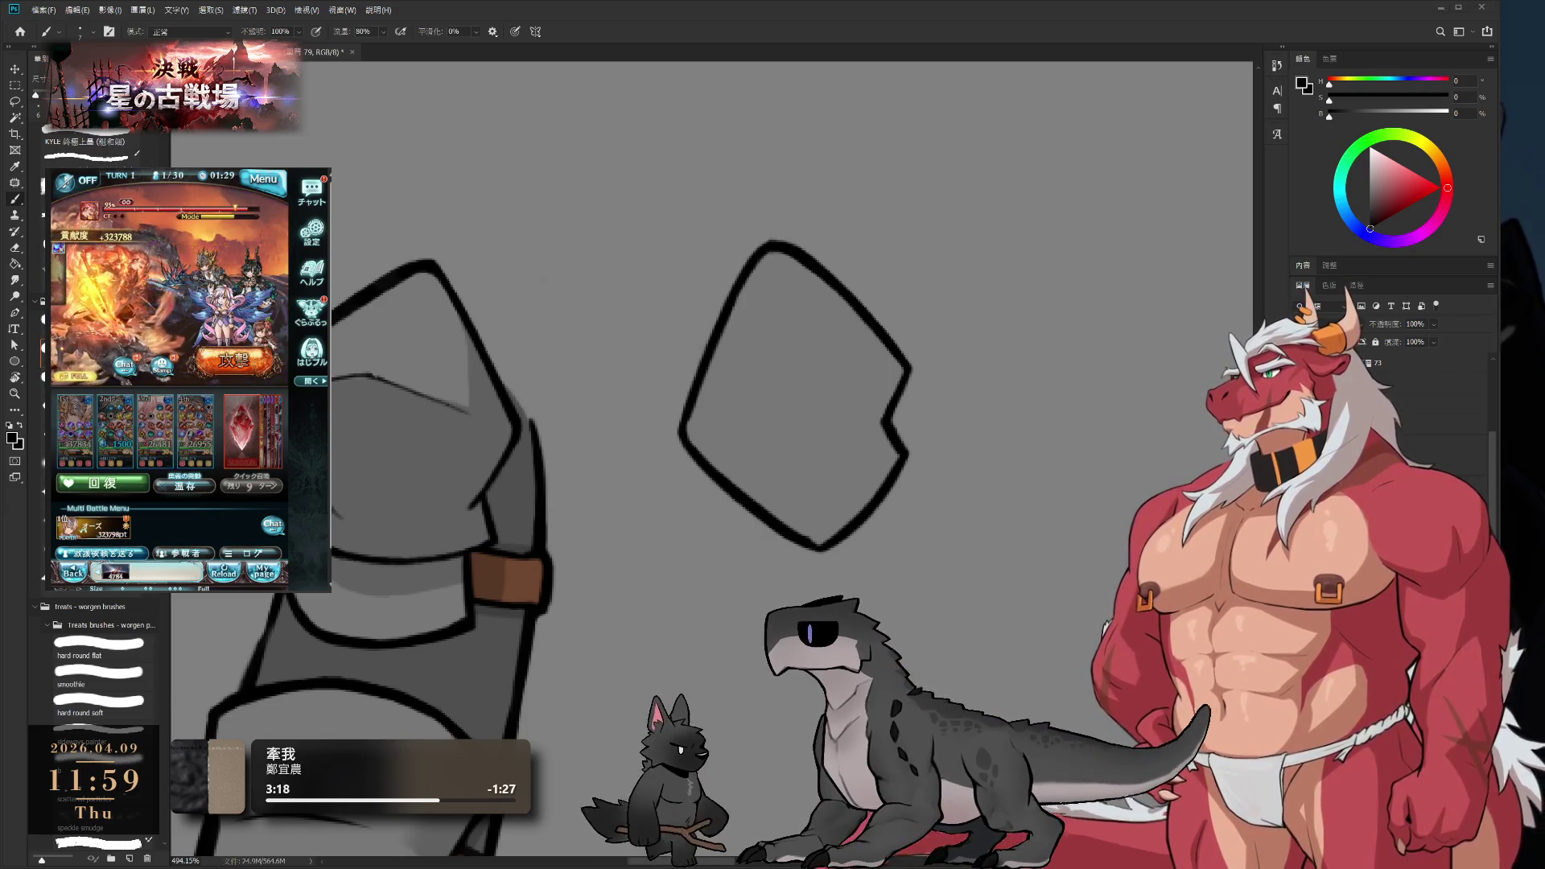
- Redo to restore the right piece's grey fill, brown strap and outline
key("ctrl+shift+z")
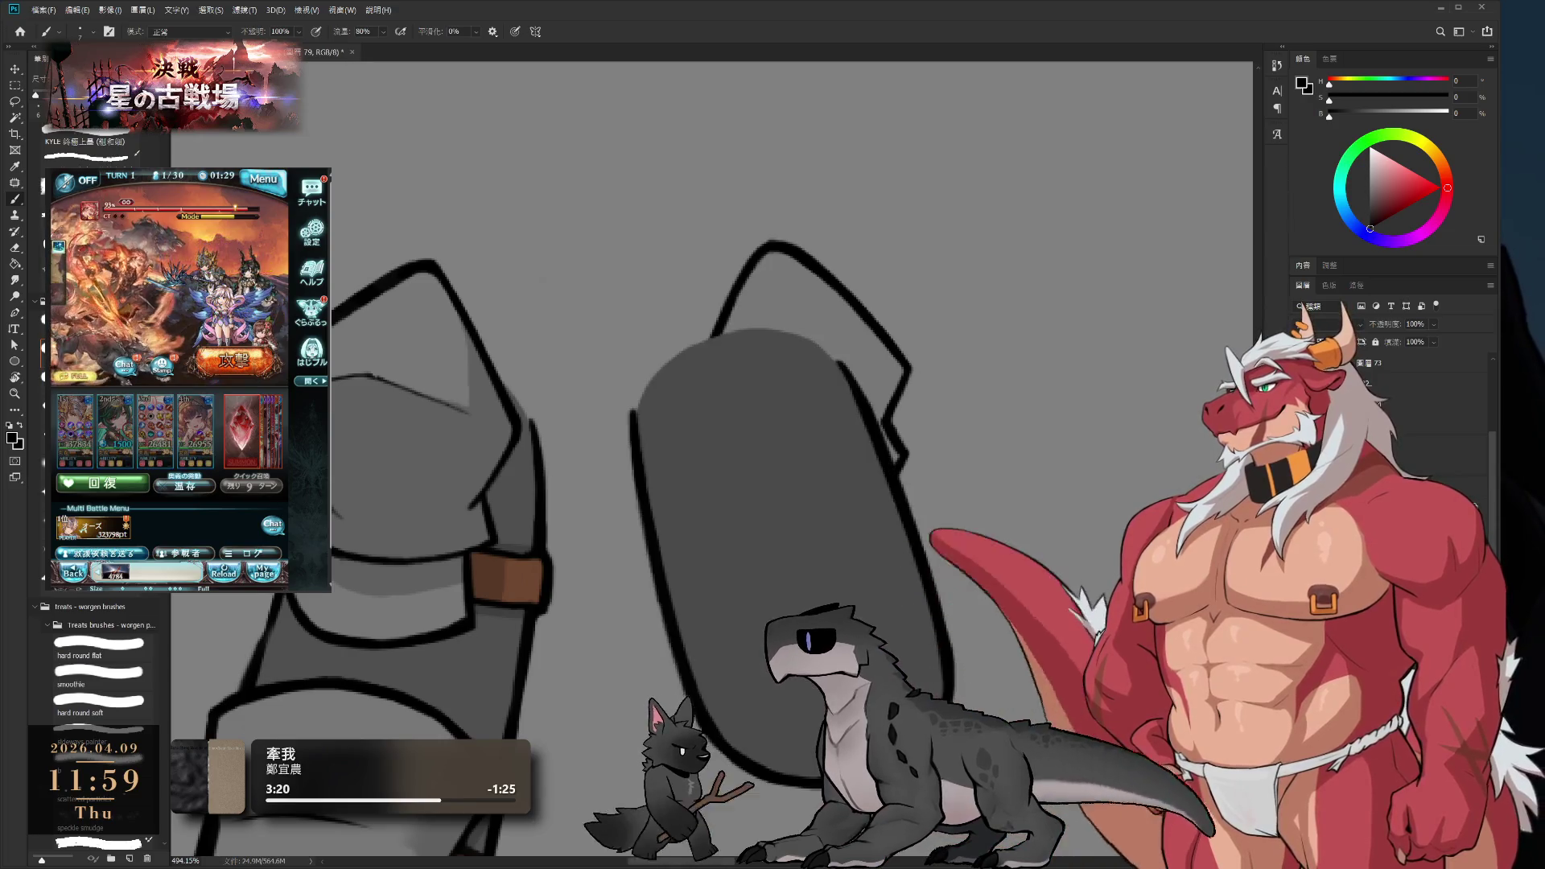
scroll(1024, 409, "down", 3)
key("ctrl+shift+z")
key("ctrl+shift+z")
key("ctrl+shift+z")
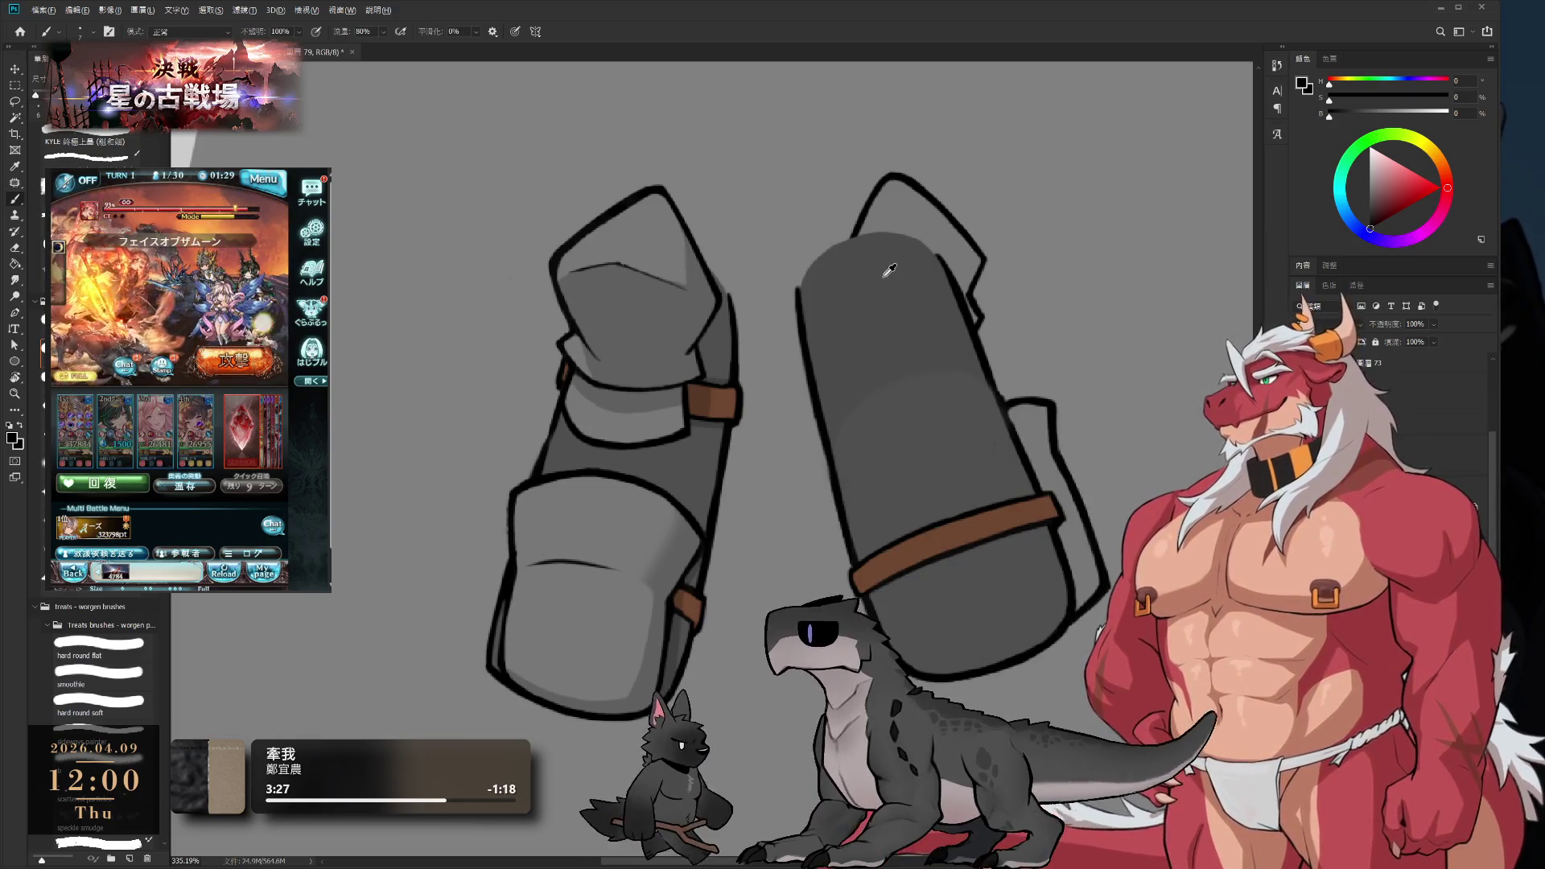
- Select the top flap by colour and paint dark strokes inside its edges
left_click(11, 118)
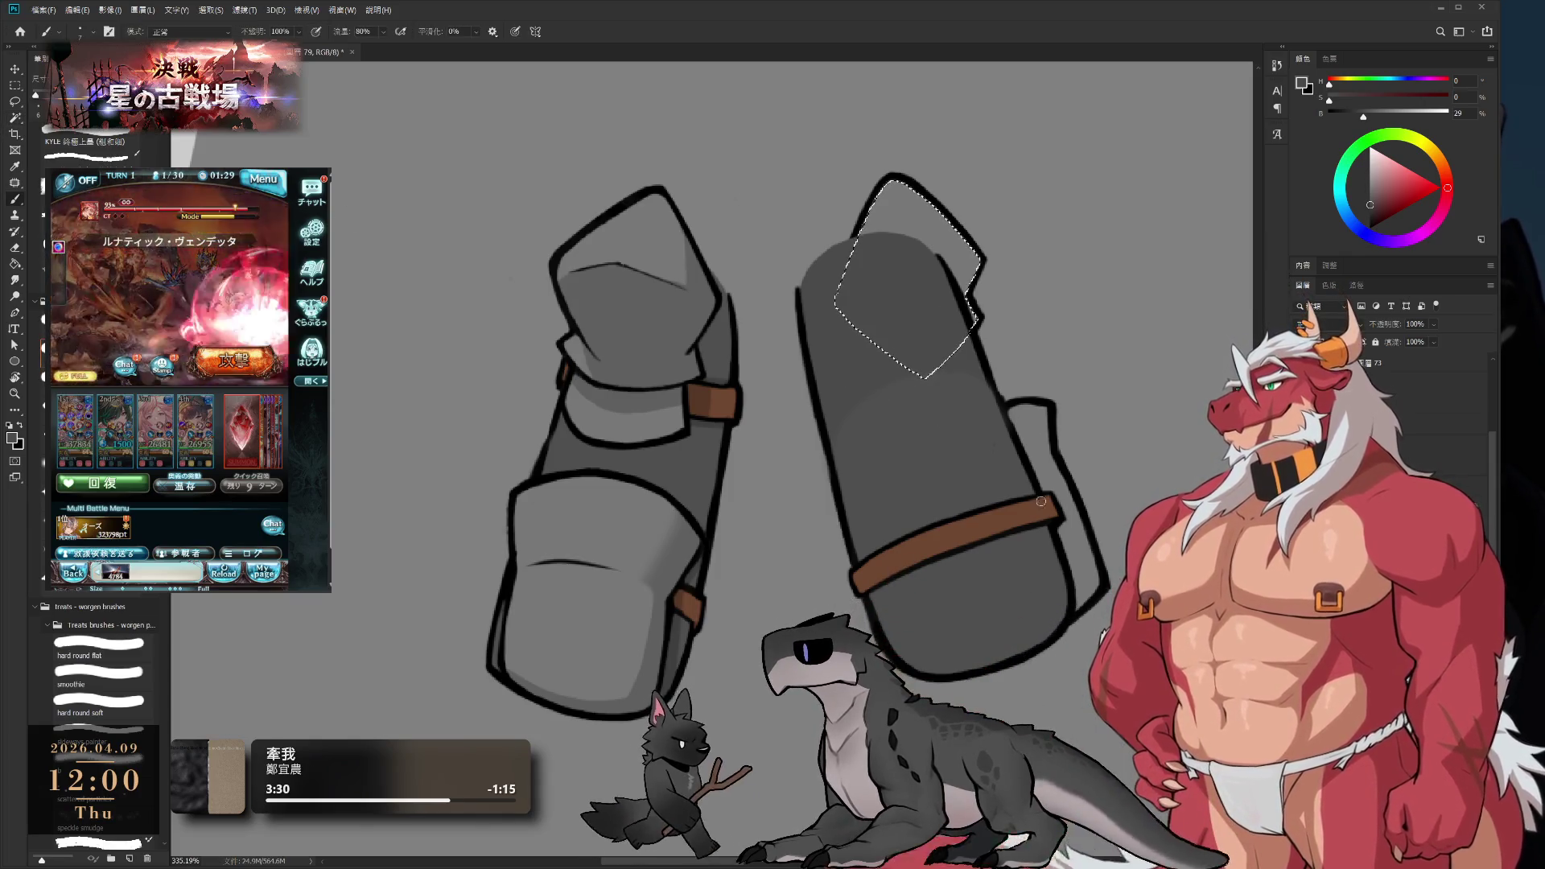
key("b")
left_click_drag(857, 235, 979, 316)
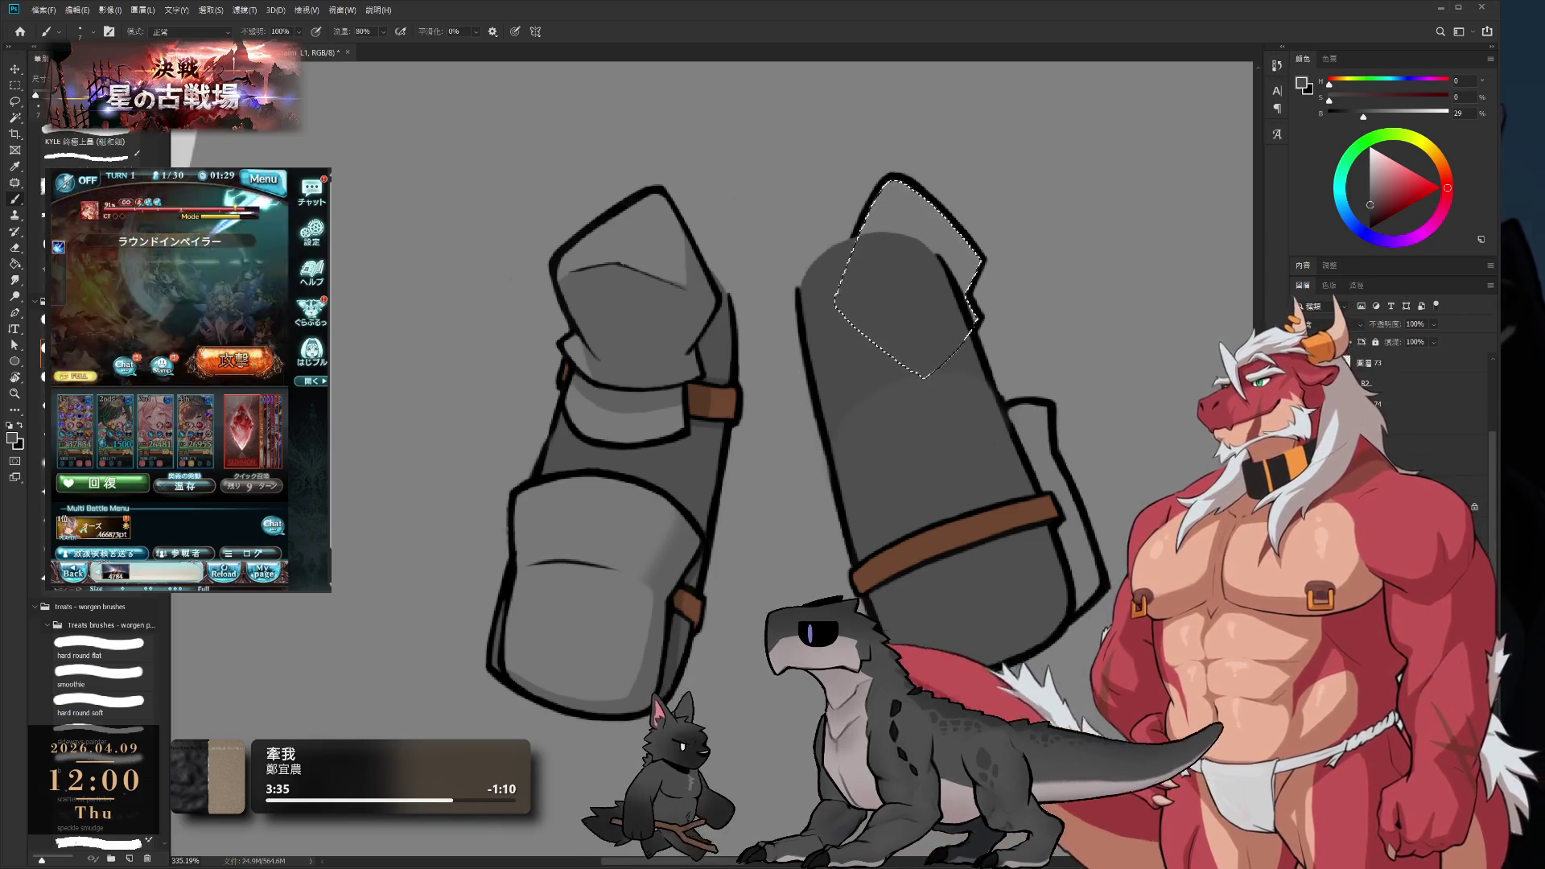
- On layer L1, Magic Wand-select the right piece's rounded grey body
key("alt+bracketleft")
key("w")
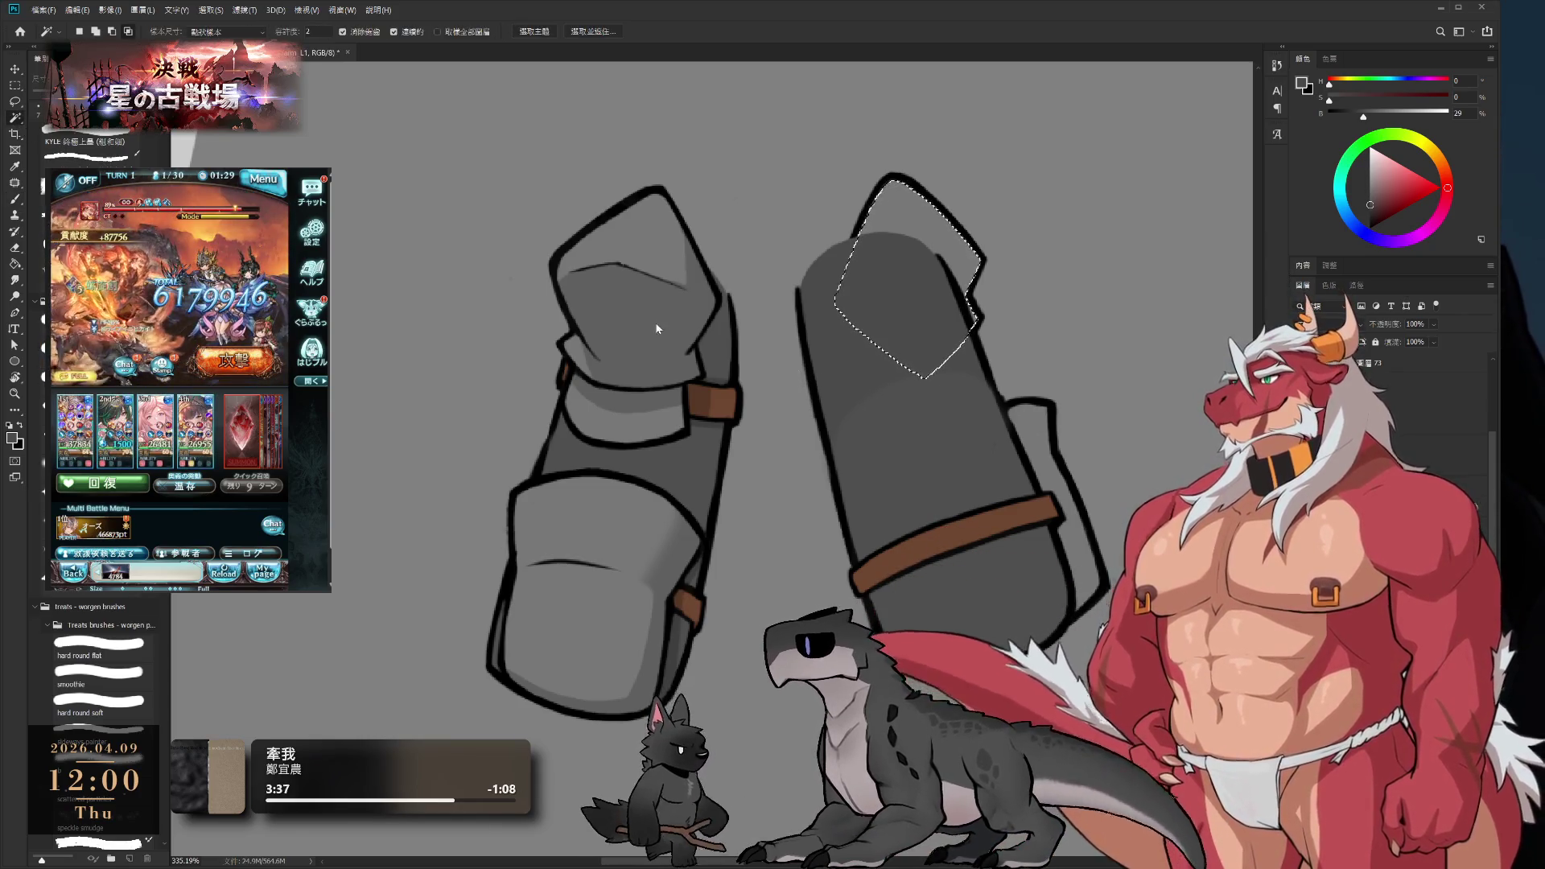
left_click(863, 348)
key("b")
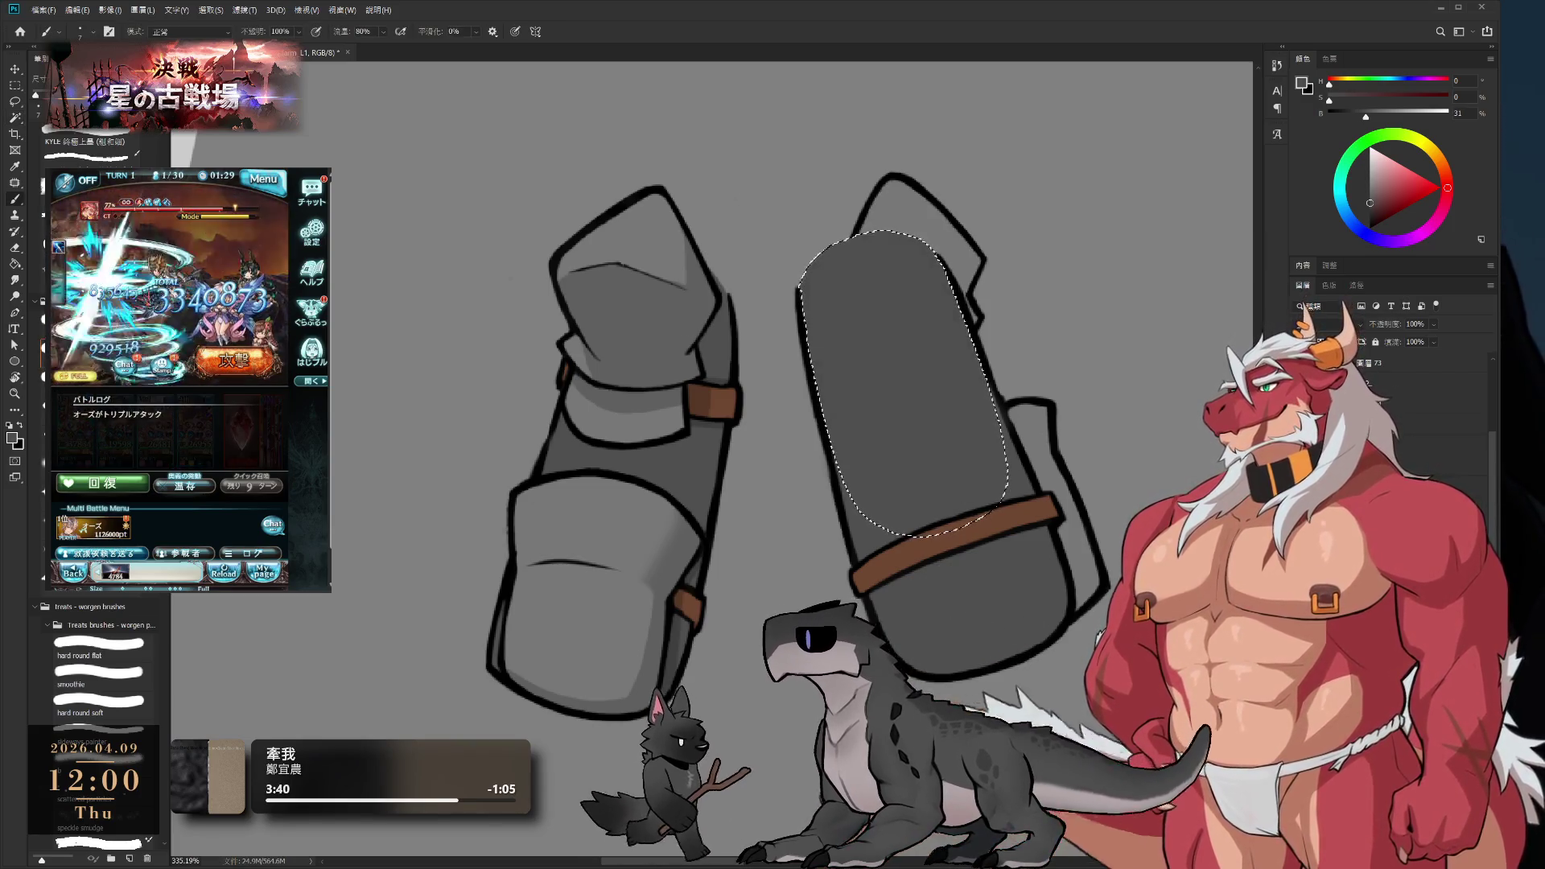
- Clear the selection, zoom out and back in on both armor pieces, and switch to layer L2 and beyond
key("l")
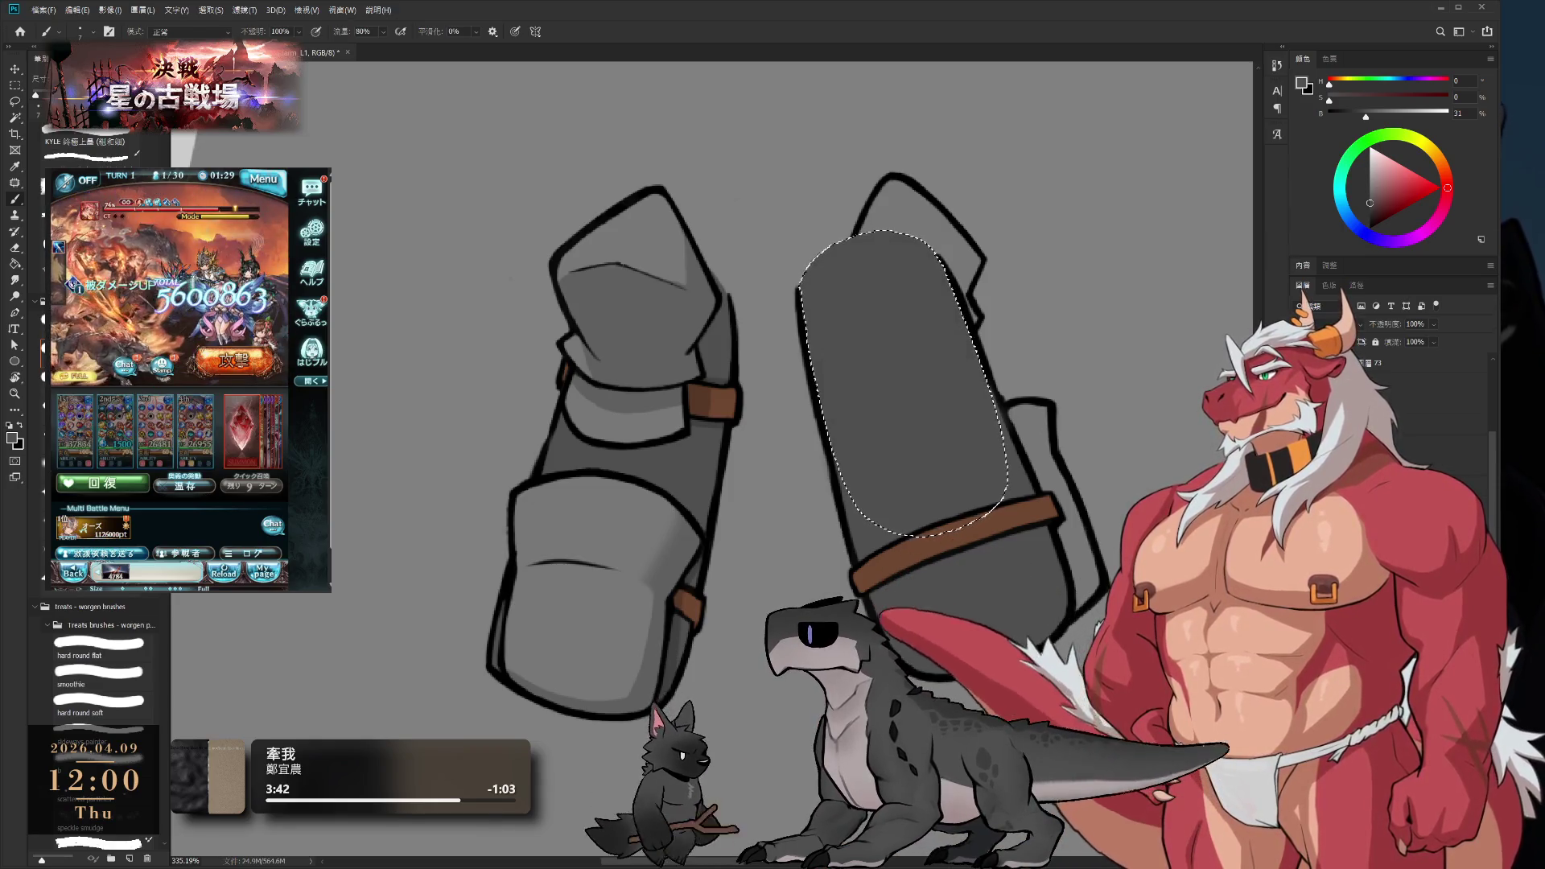
key("ctrl+d")
scroll(889, 414, "down", 5)
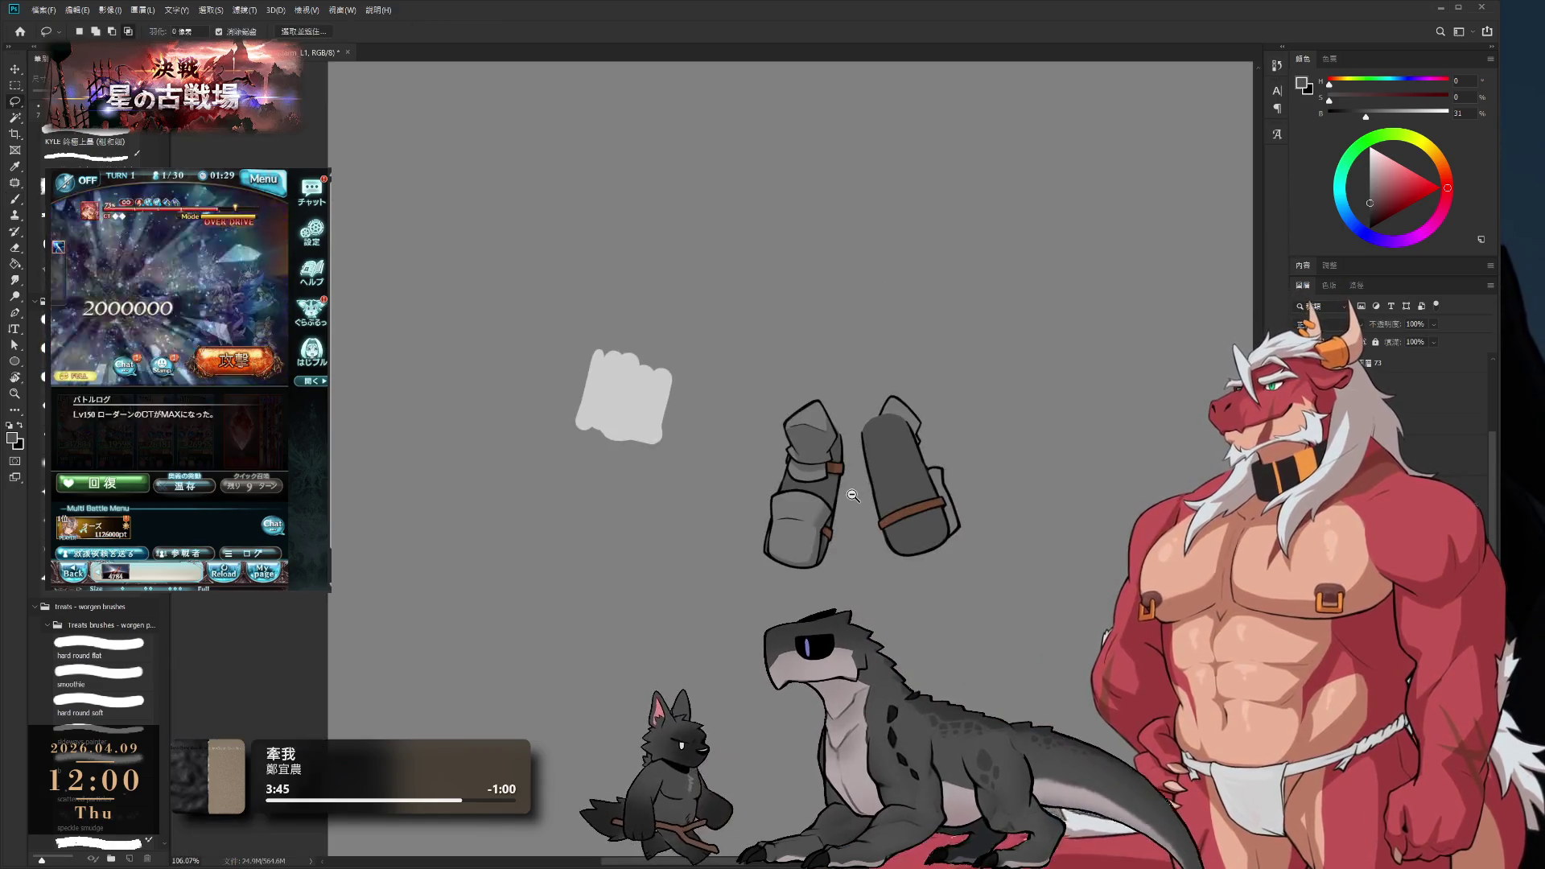
scroll(978, 508, "up", 5)
scroll(978, 507, "up", 3)
scroll(965, 547, "down", 2)
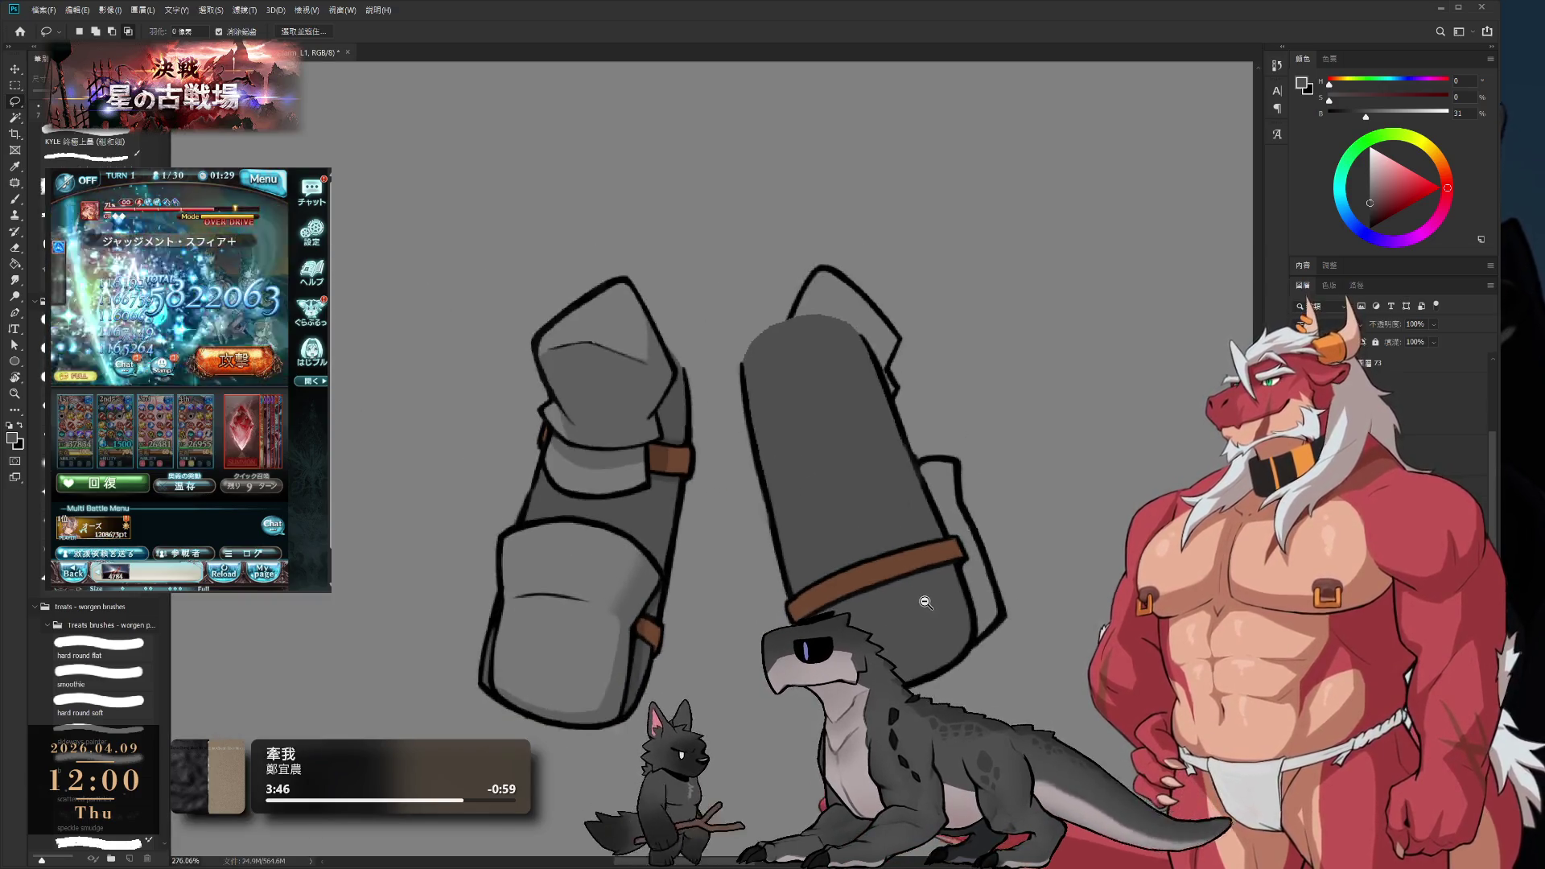
scroll(950, 588, "up", 1)
key("alt+bracketright")
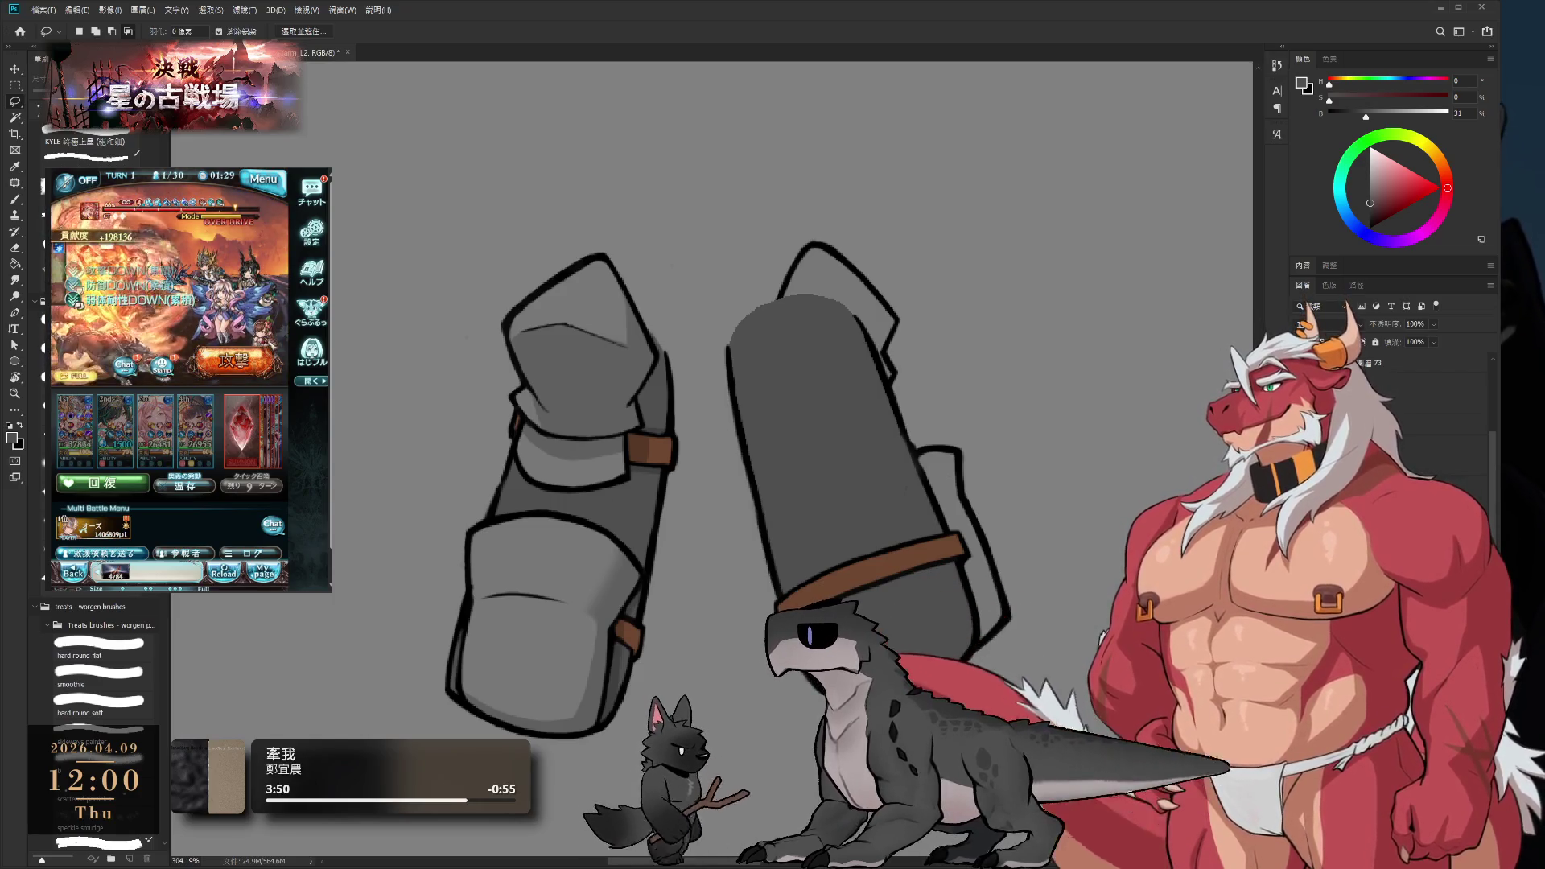
key("alt+bracketright")
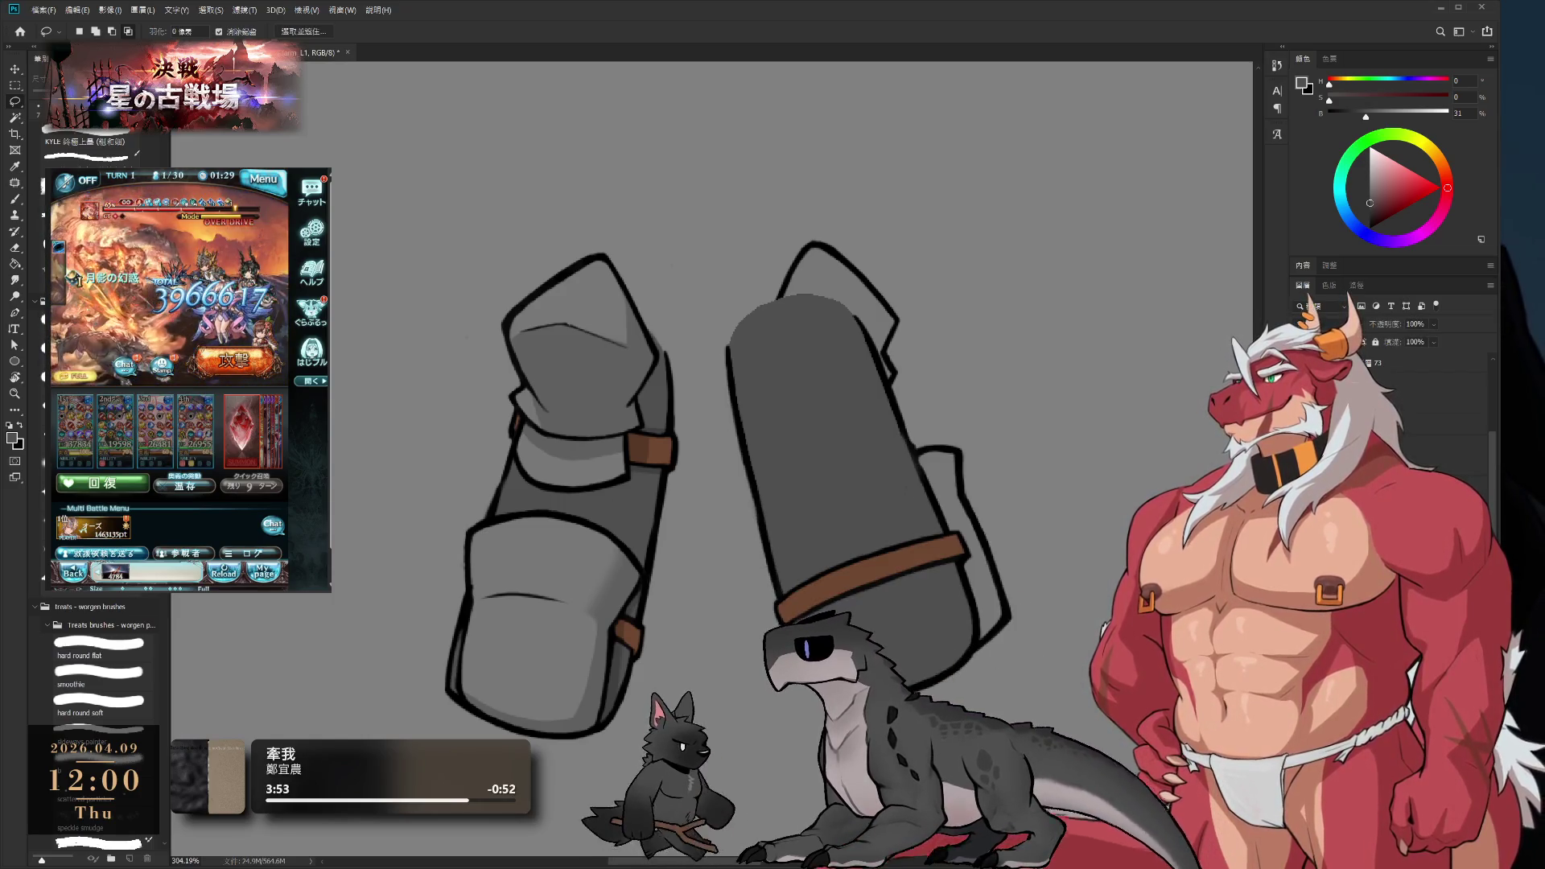
key("b")
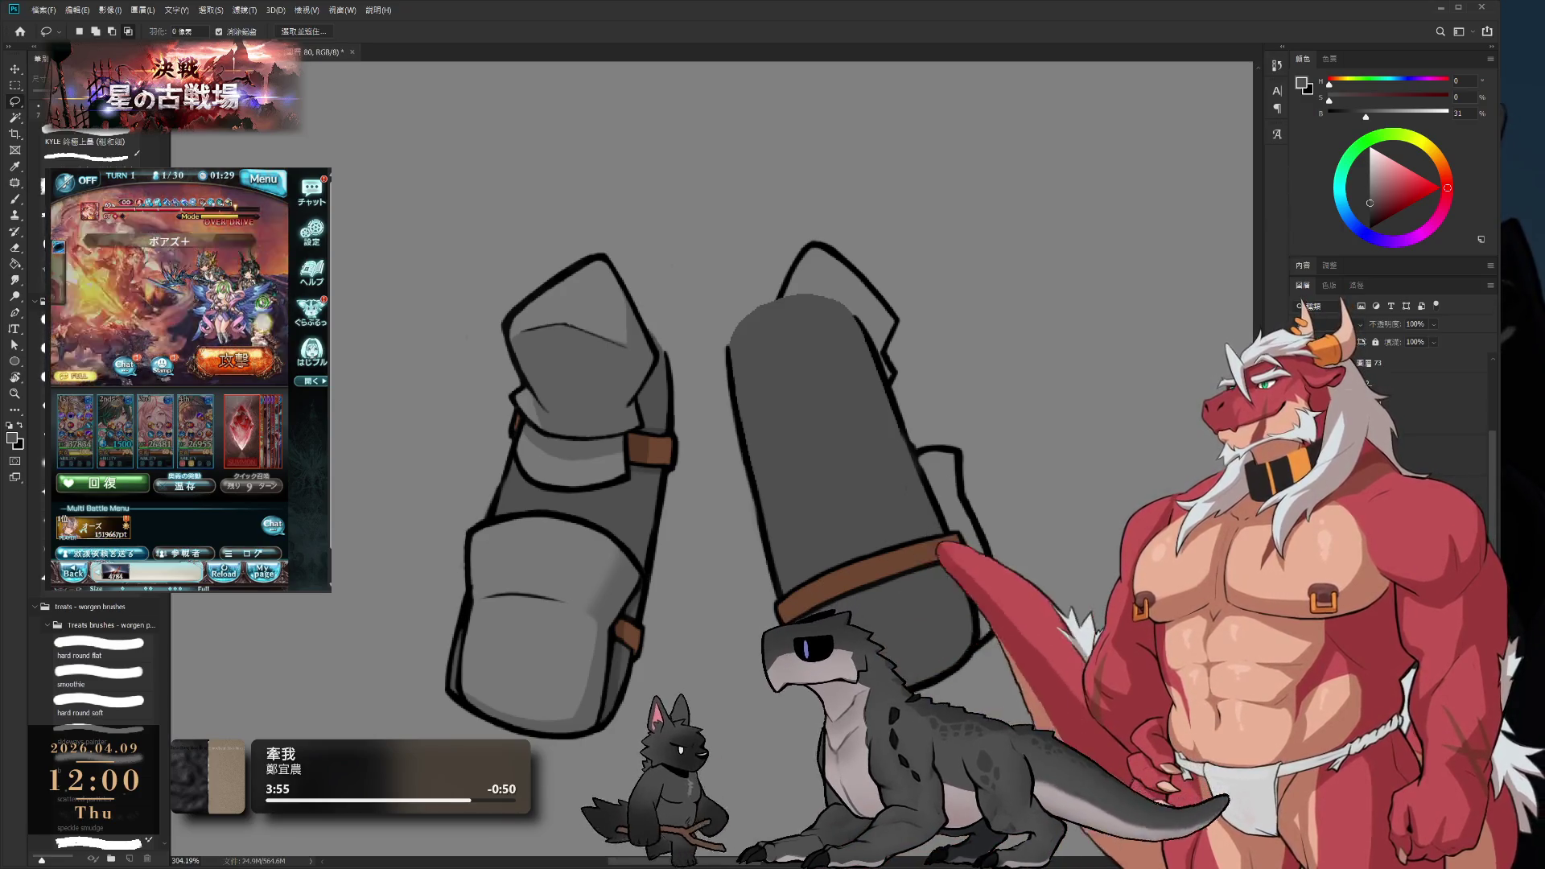
scroll(700, 330, "down", 3)
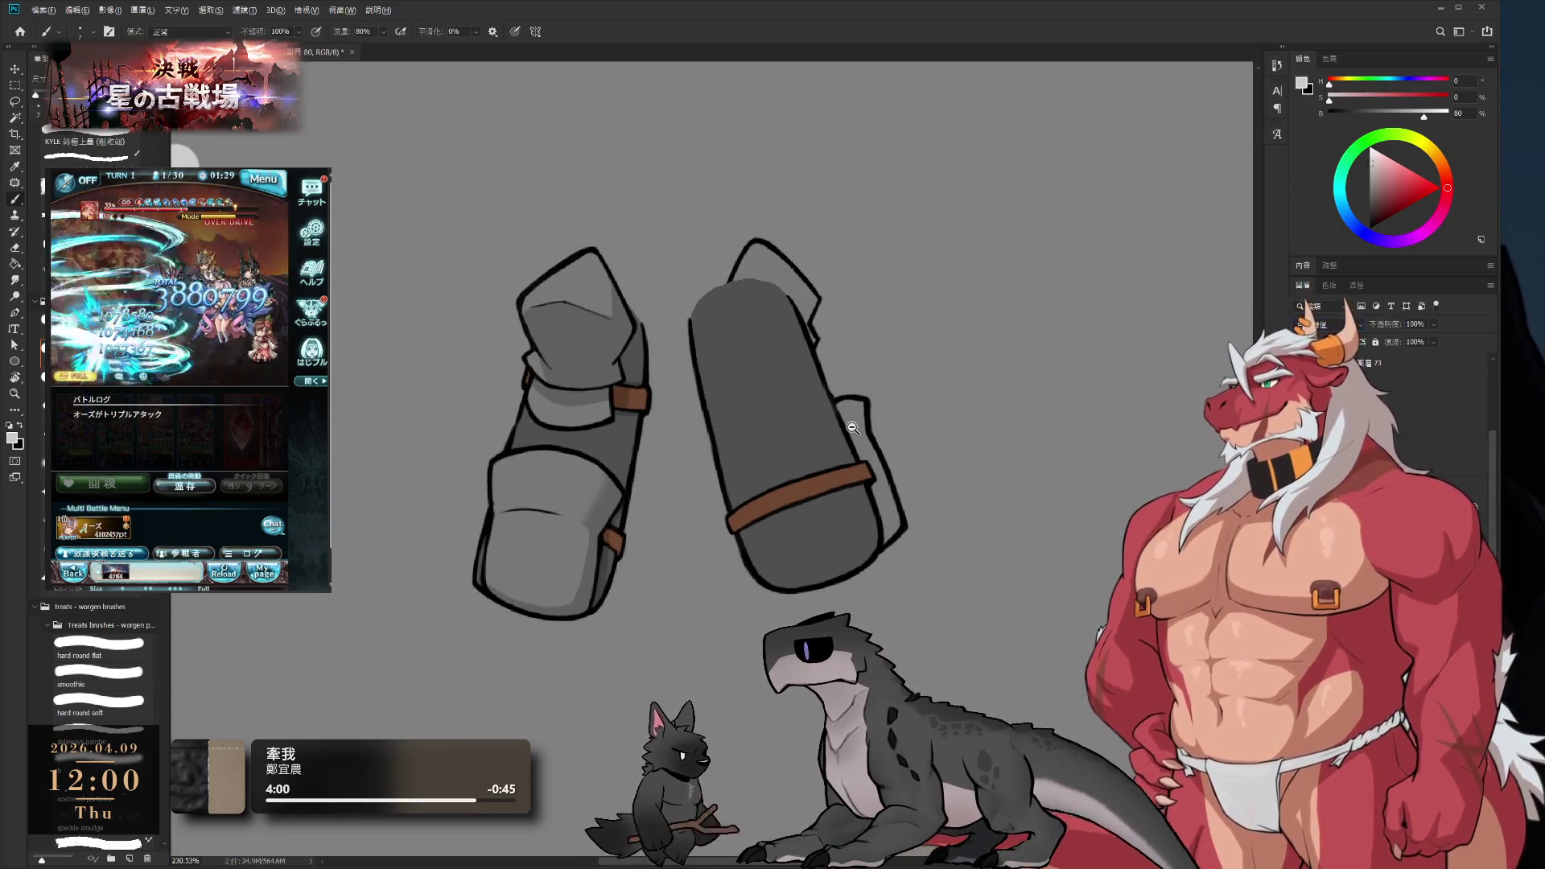
- Resize the brush, tilt and shift the view onto the armor drawings, and dismiss the game's results
scroll(829, 415, "up", 2)
key("bracketright")
key("bracketright")
key("bracketright")
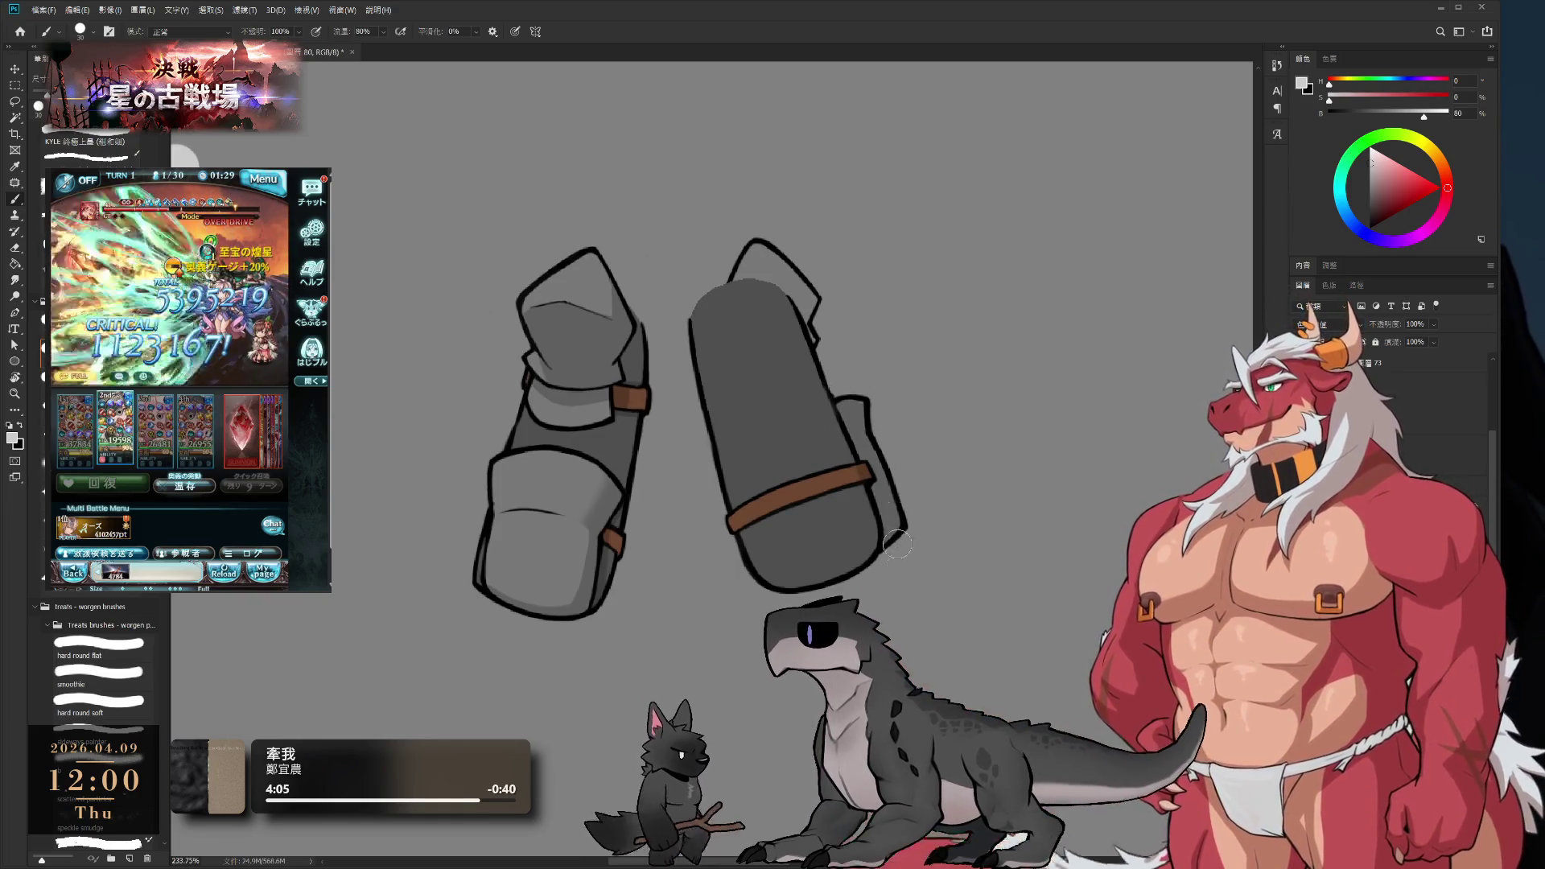
left_click_drag(931, 420, 824, 463)
key("bracketleft")
key("bracketleft")
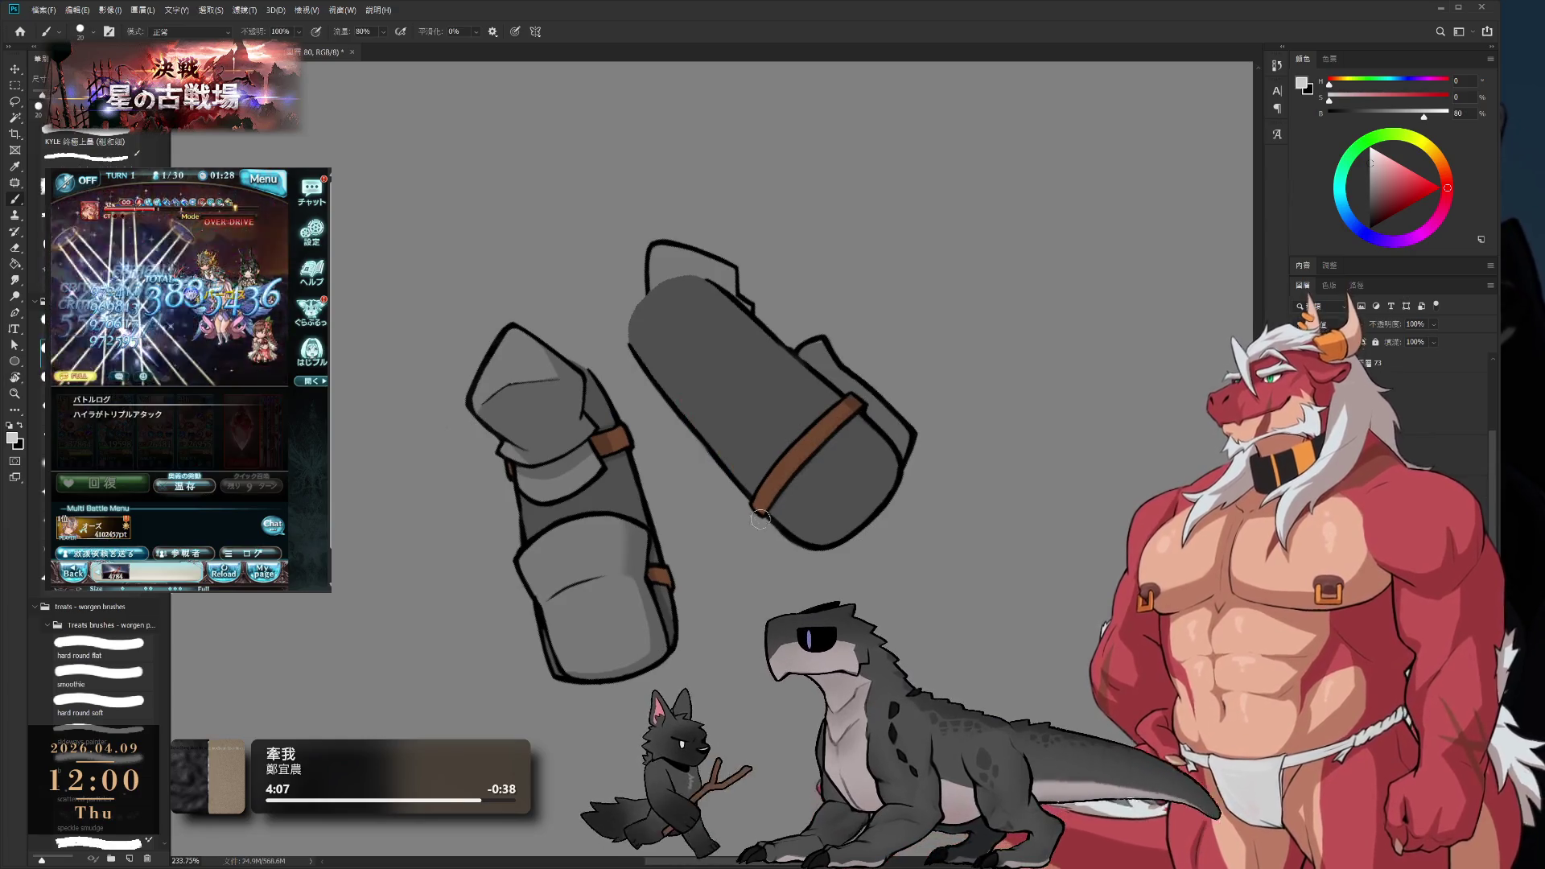
key("bracketright")
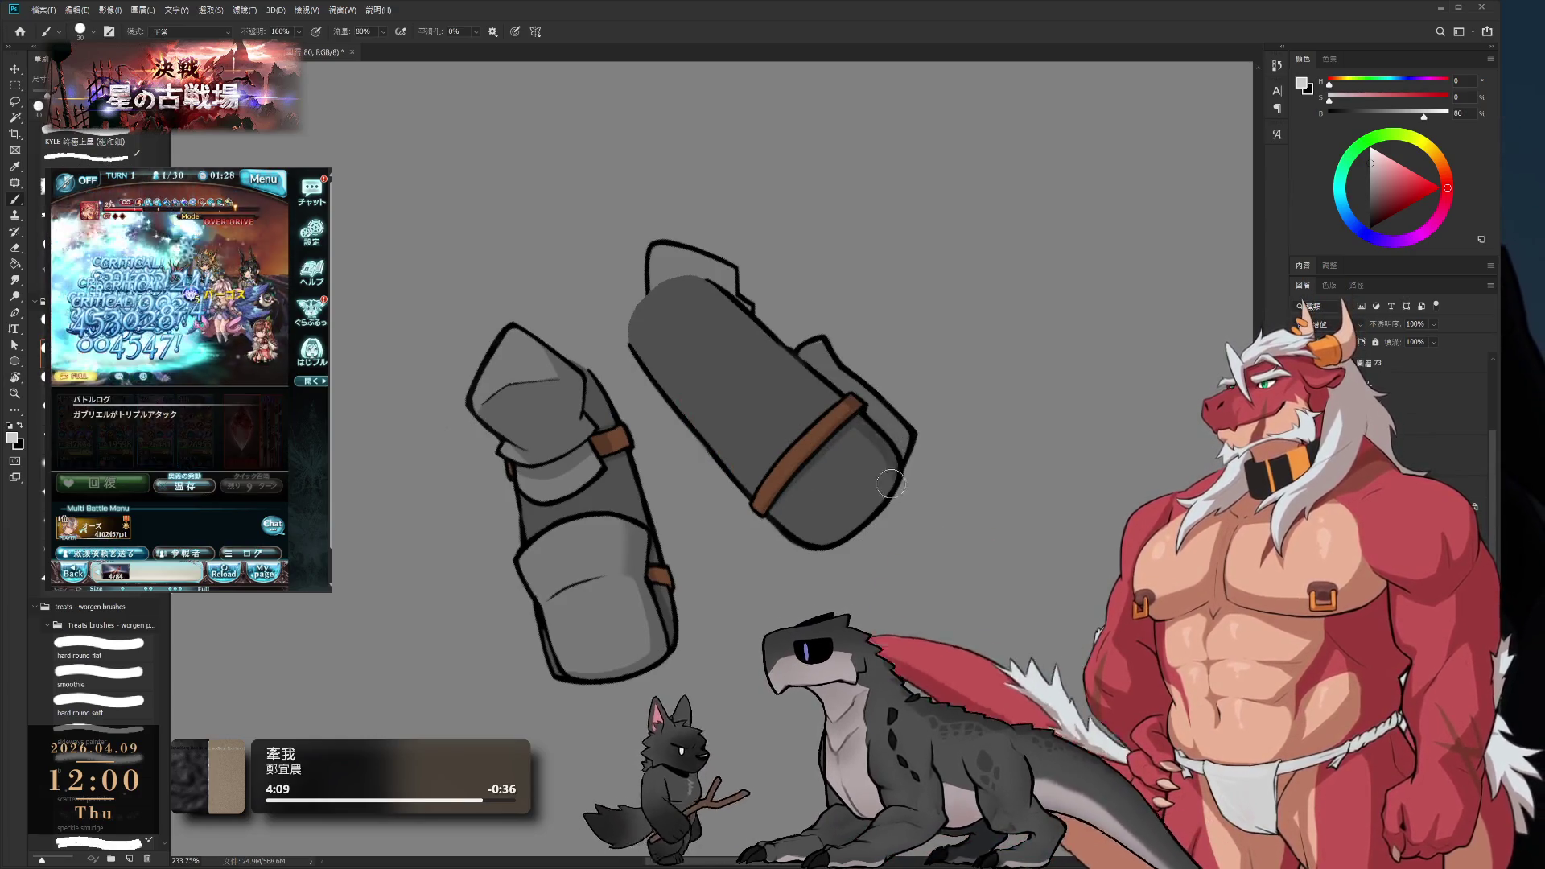
mouse_move(929, 375)
left_mouse_down()
mouse_move(938, 452)
mouse_move(823, 580)
left_mouse_up()
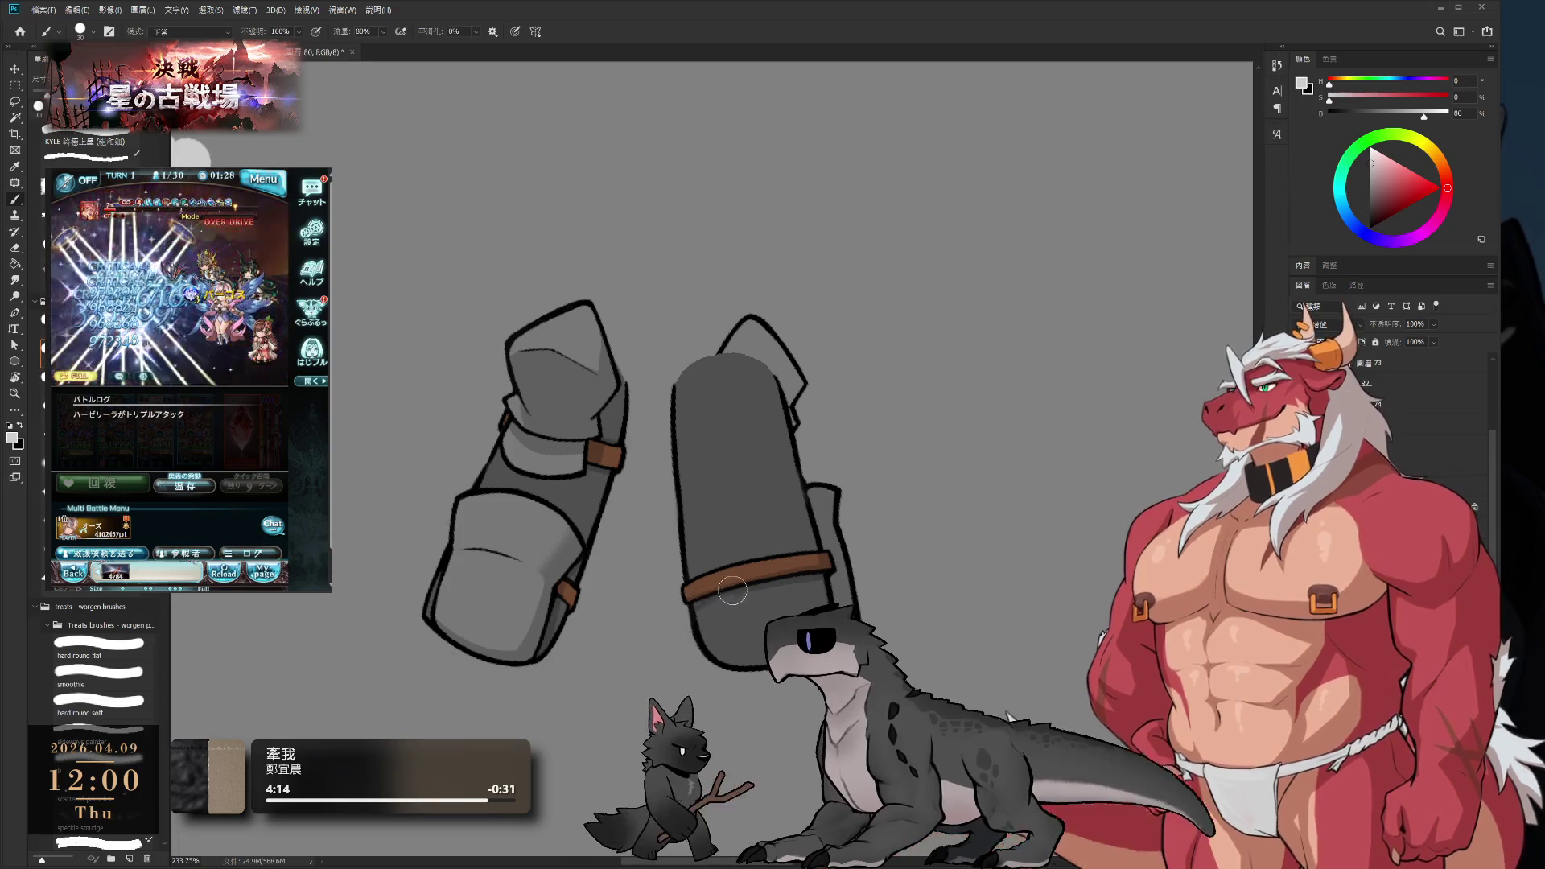
key("bracketleft")
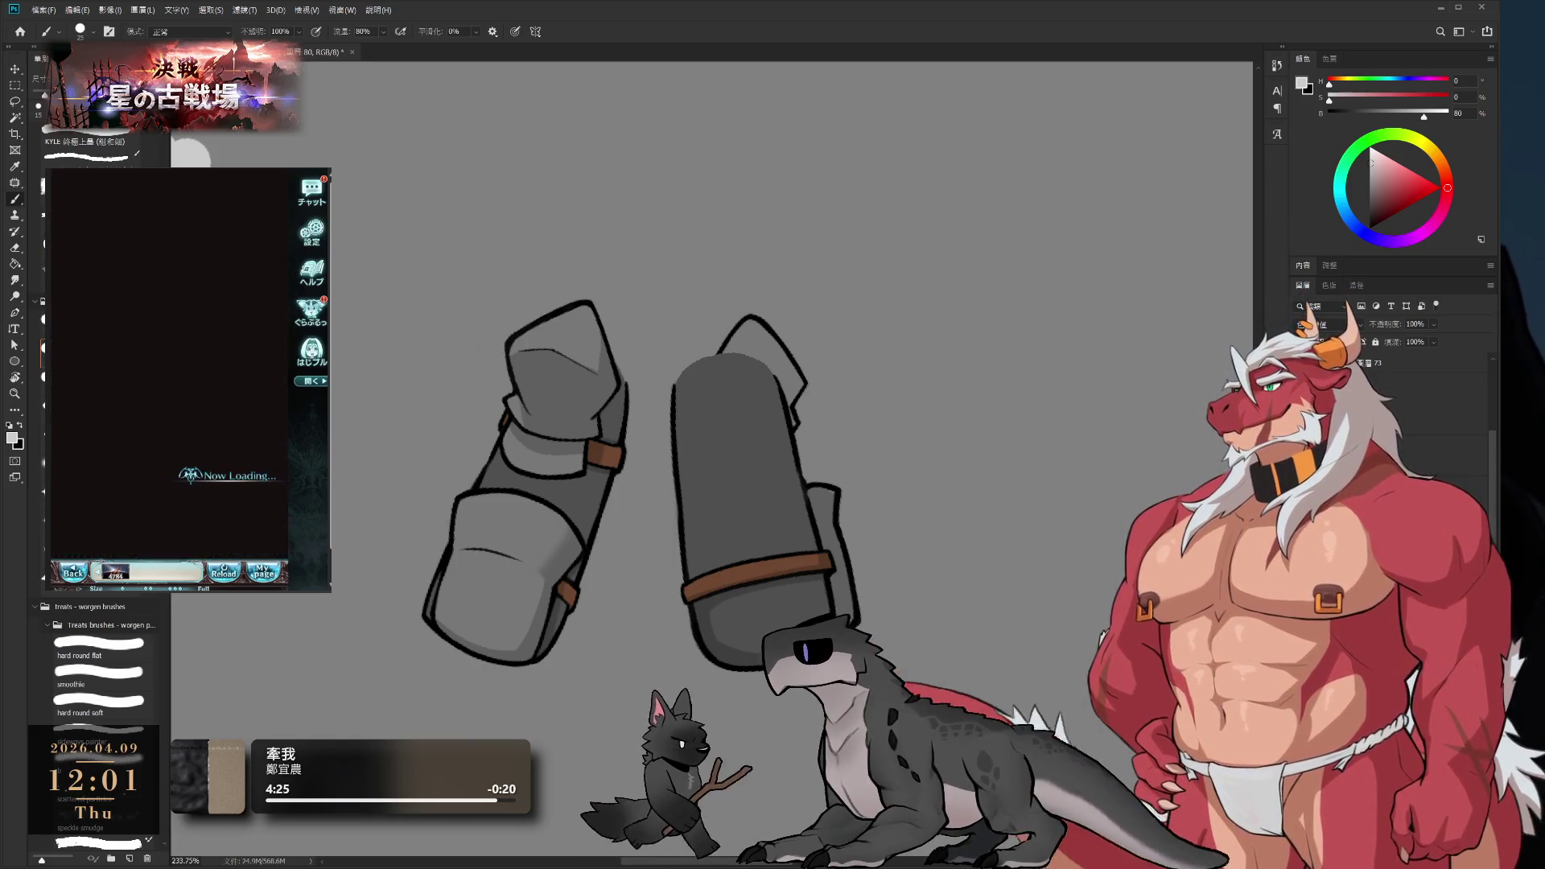
left_click(191, 447)
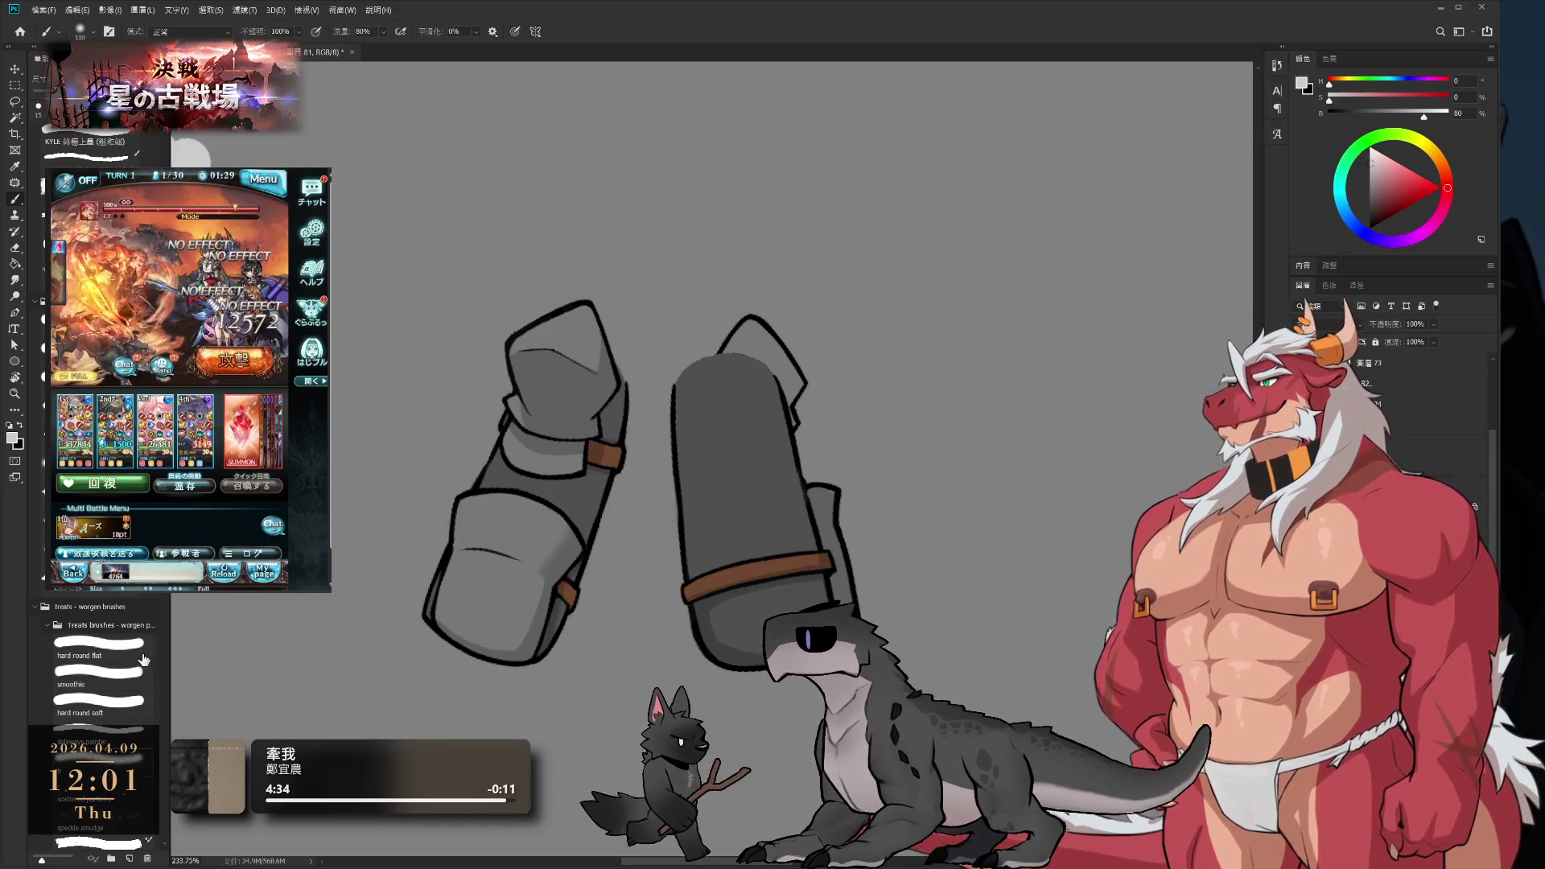
- Try a soft airbrushed highlight on the cylinder's top, then undo it
mouse_move(764, 269)
left_mouse_down()
mouse_move(708, 338)
mouse_move(786, 283)
left_mouse_up()
key("bracketright")
key("bracketright")
key("bracketright")
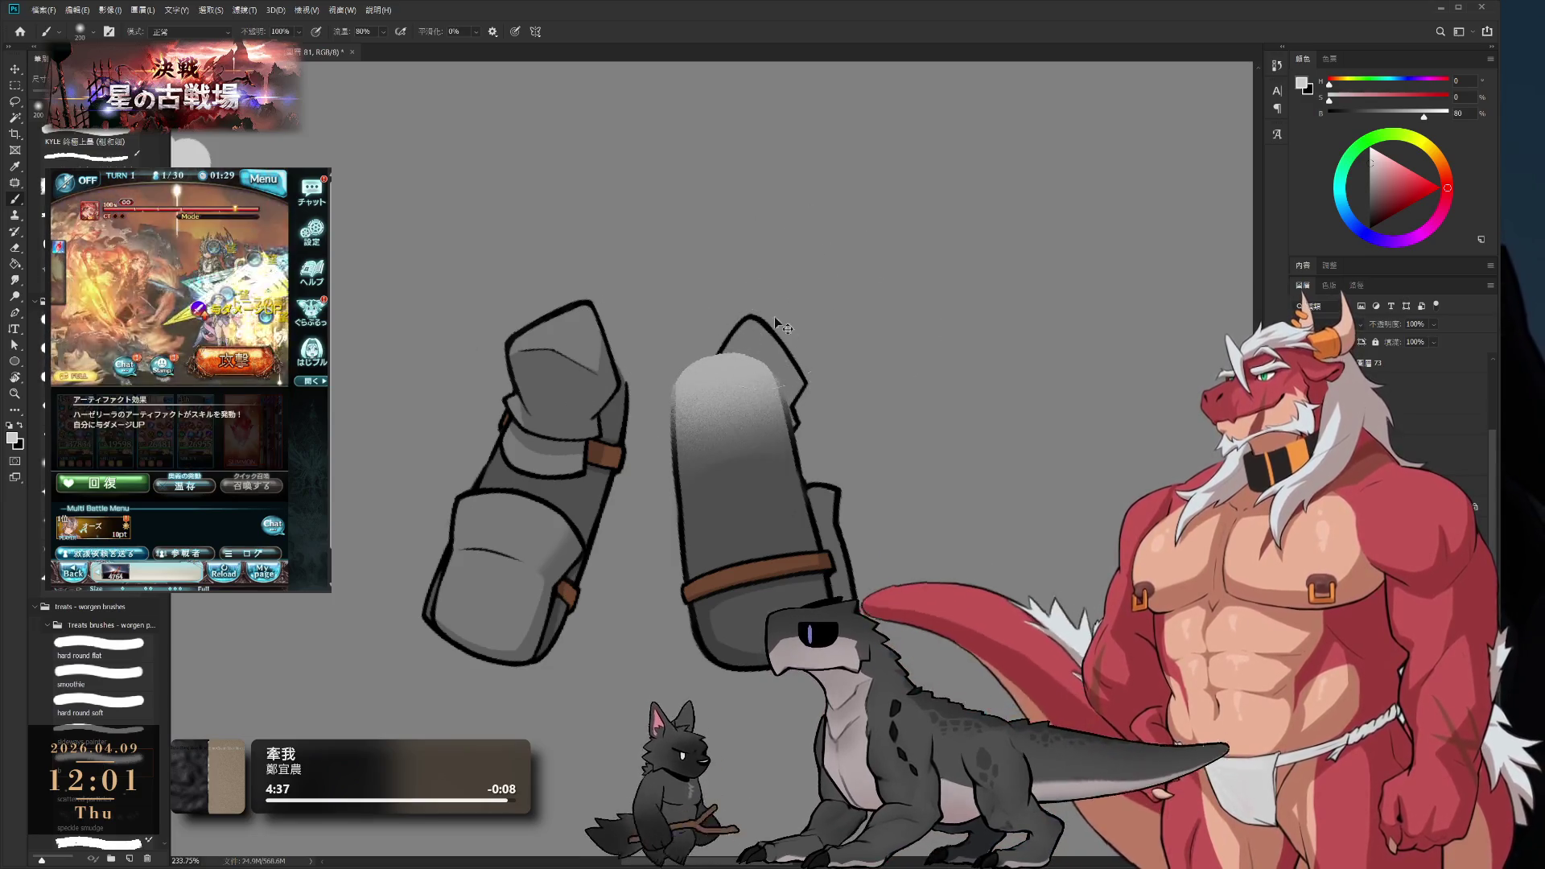
key("ctrl+z")
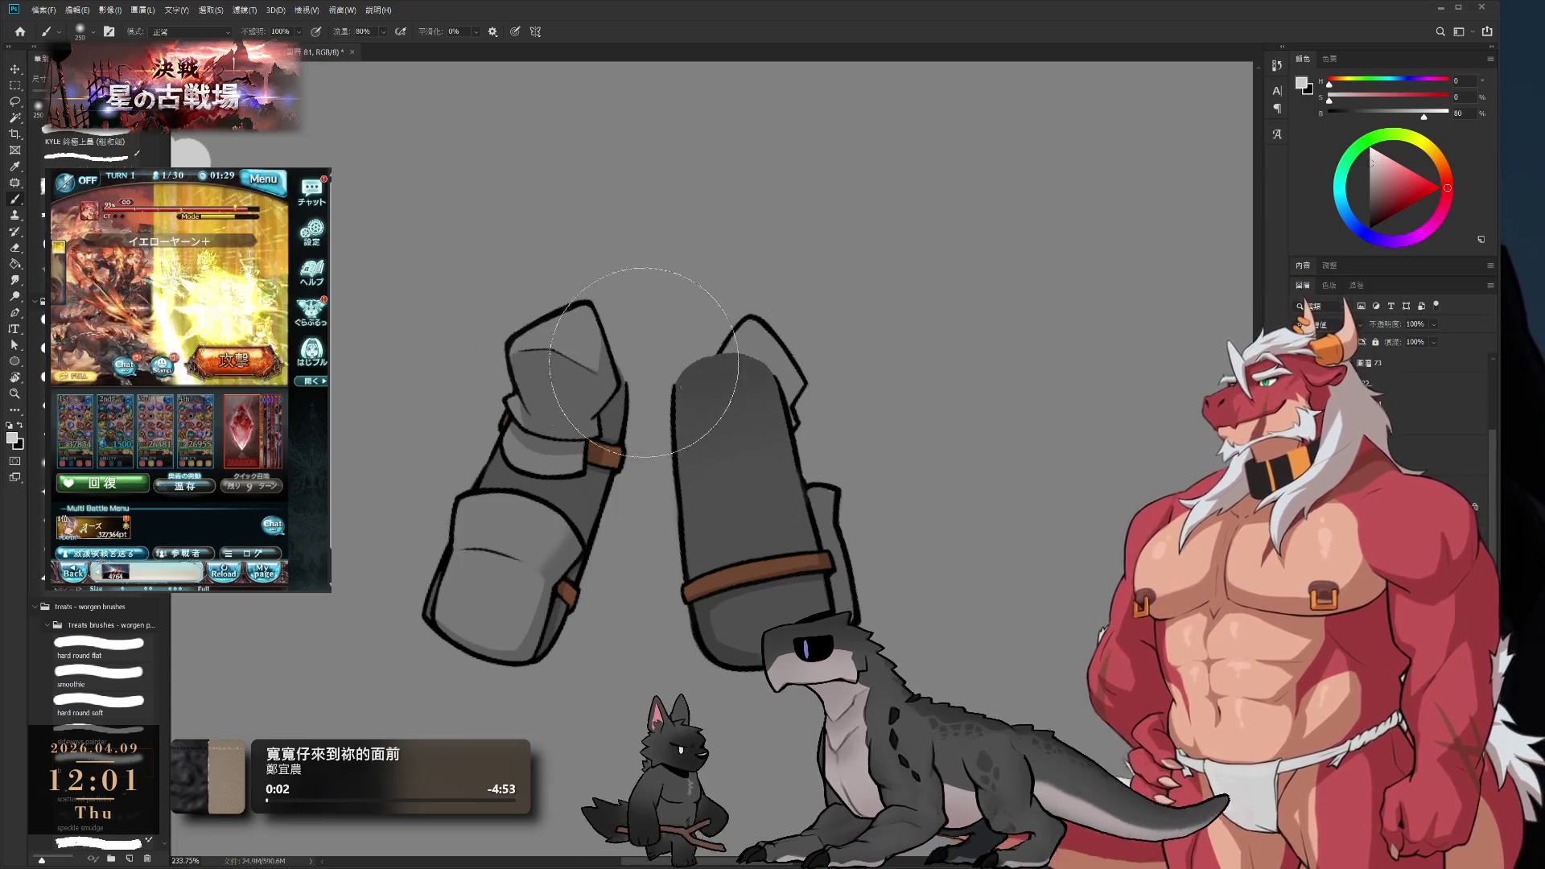
- With a larger brush, rotate the view slightly and paint light grey over the cylinder's top edge
key("bracketright")
key("r")
mouse_move(880, 328)
left_mouse_down()
mouse_move(1012, 398)
mouse_move(1080, 328)
left_mouse_up()
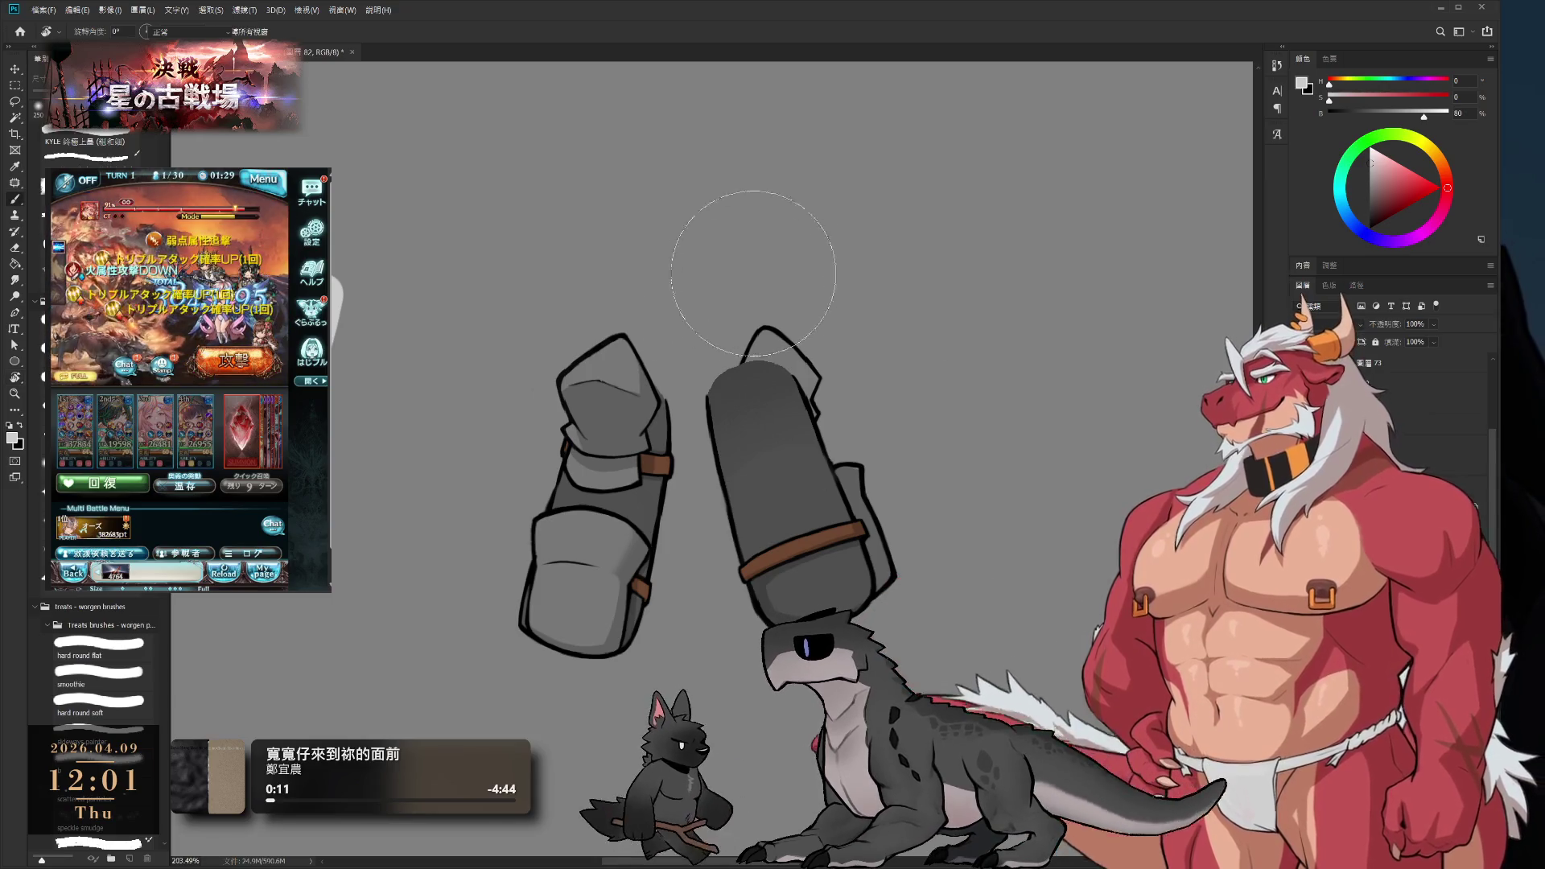
left_click_drag(754, 274, 785, 322)
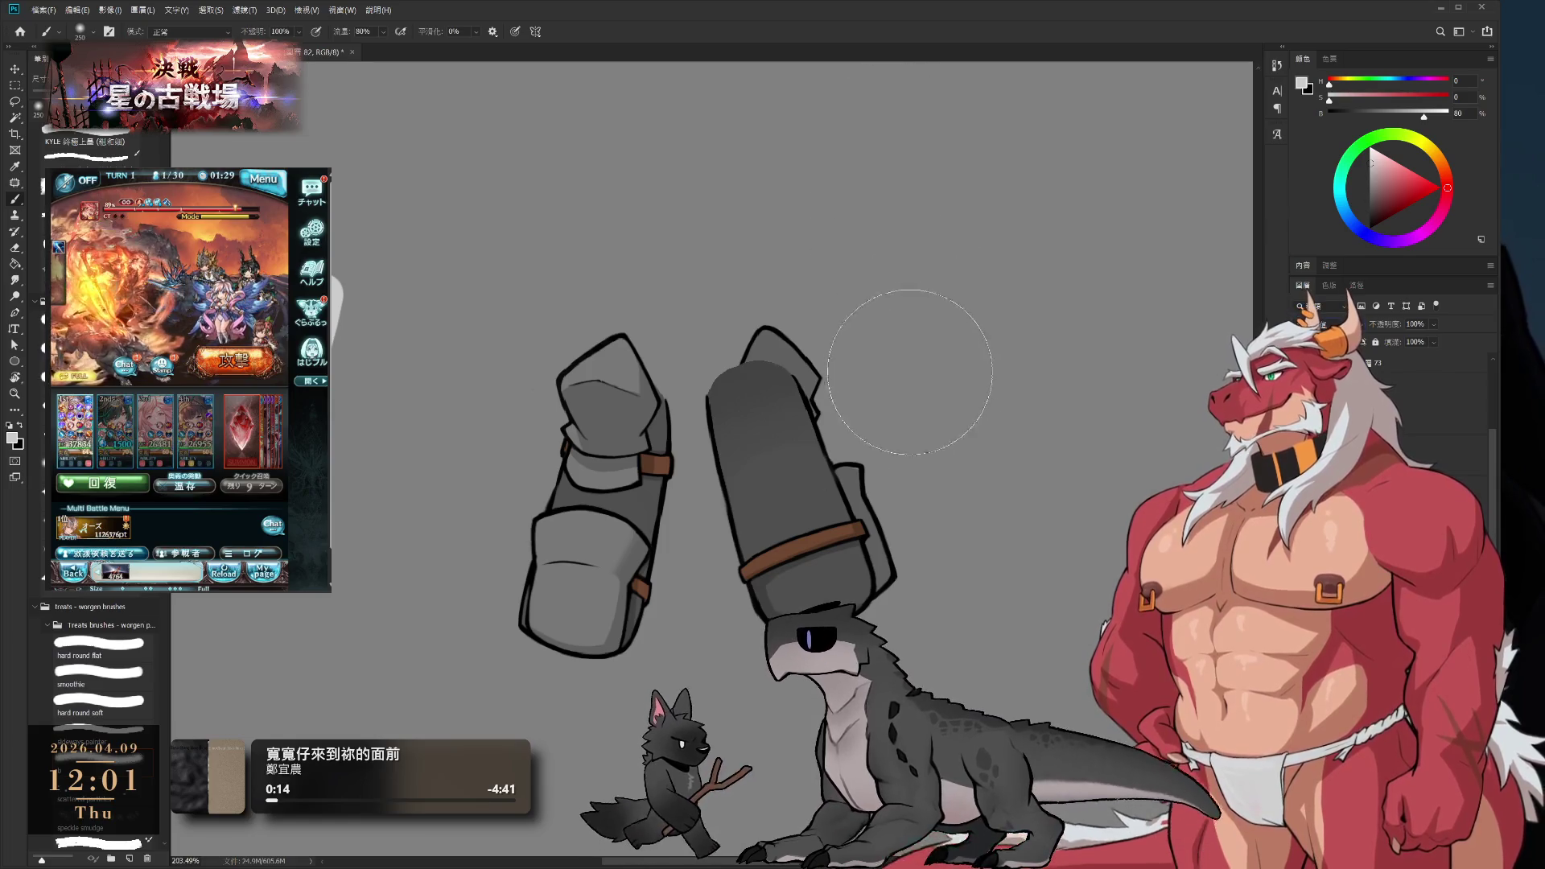
scroll(825, 329, "up", 3)
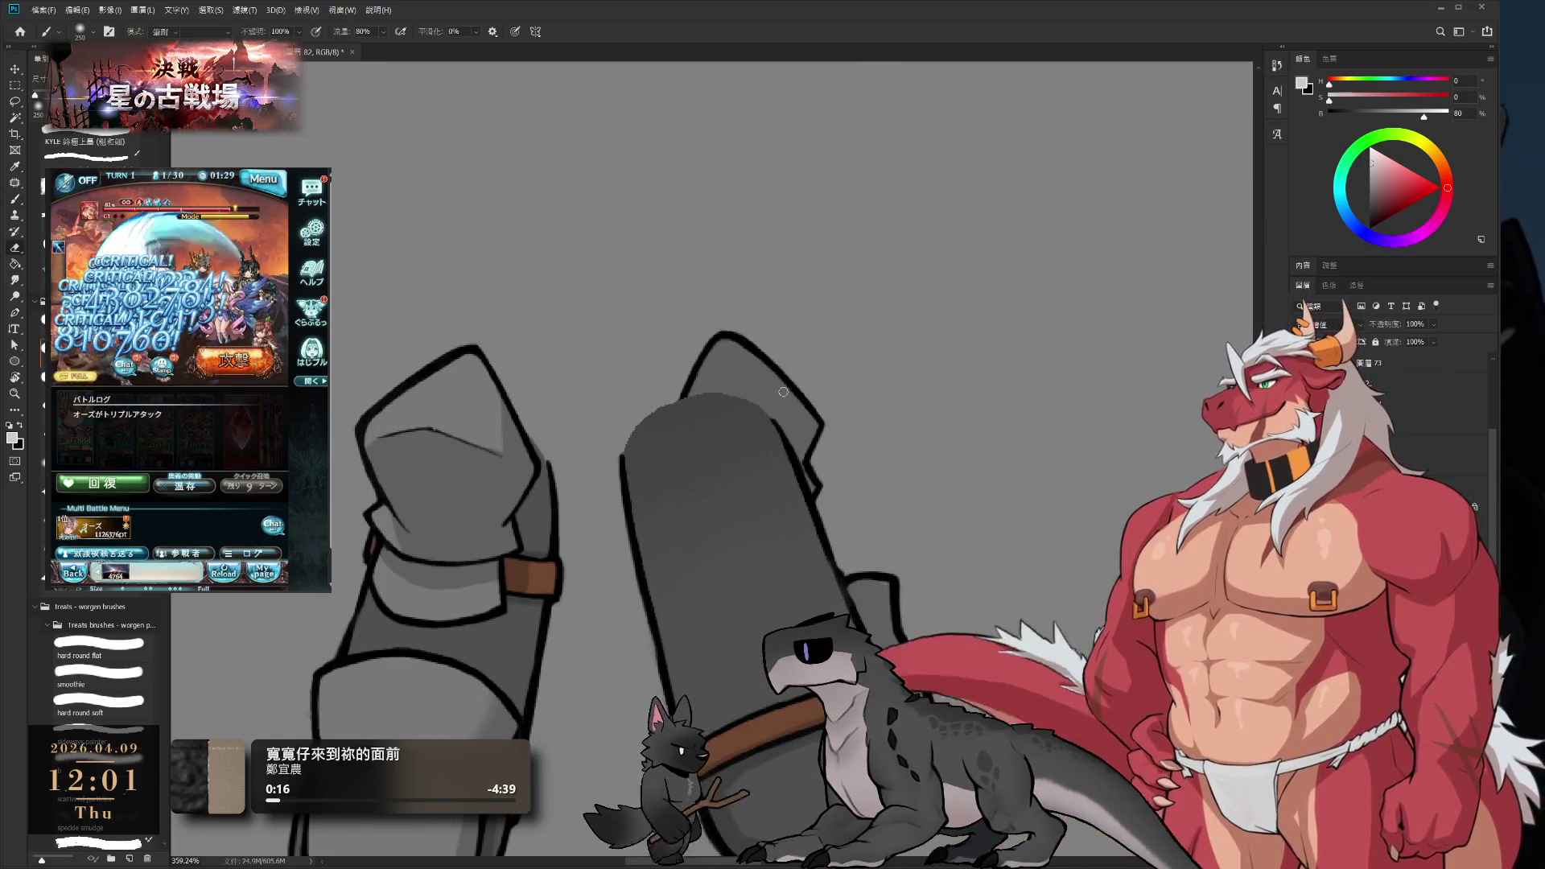
key("e")
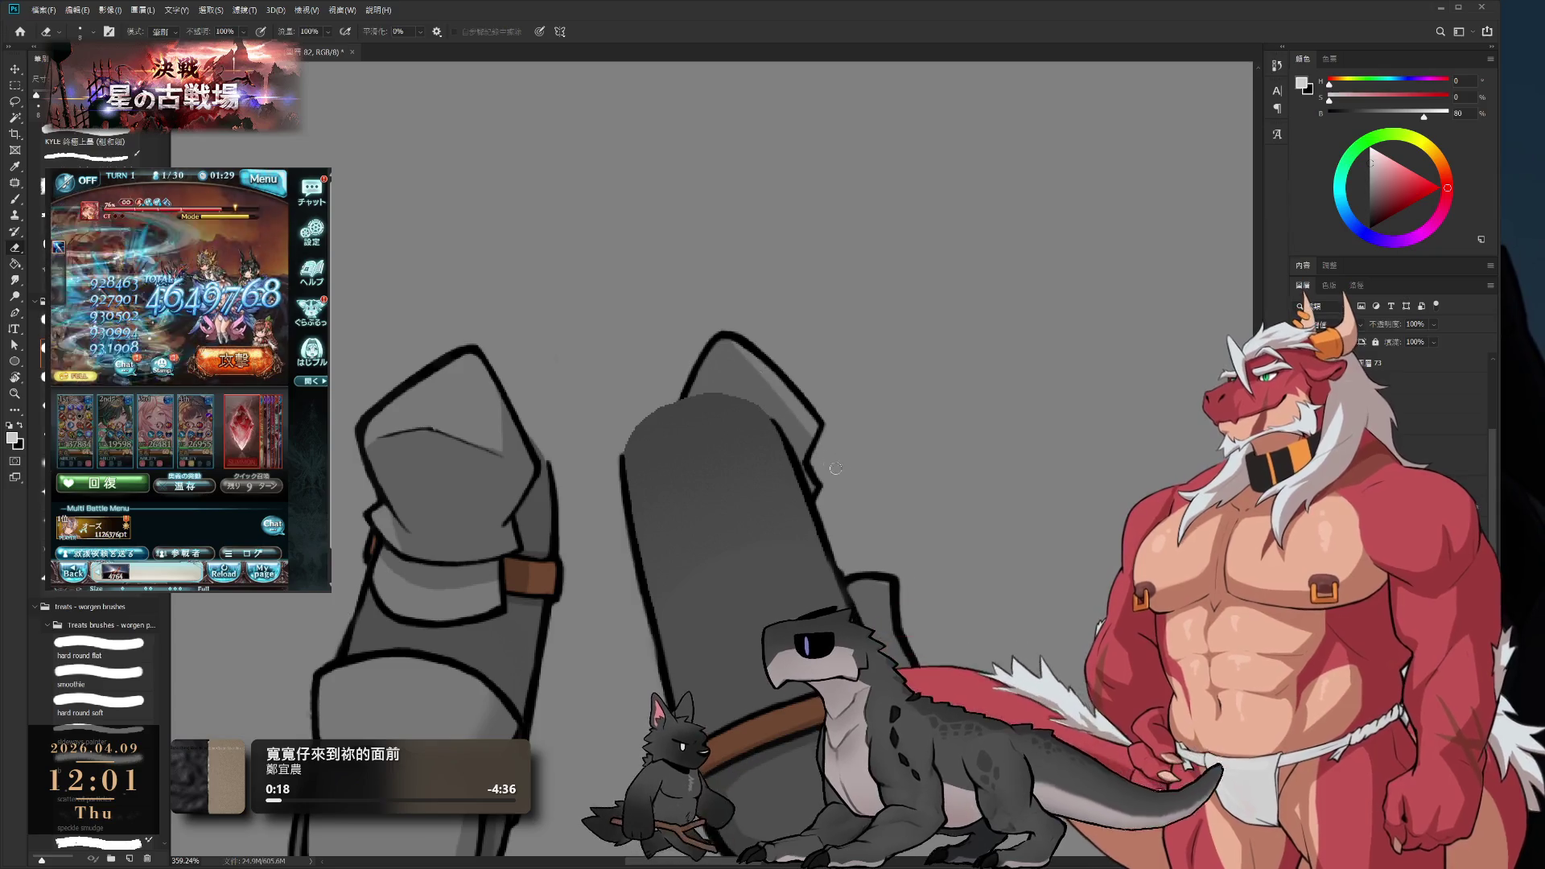
scroll(817, 489, "down", 5)
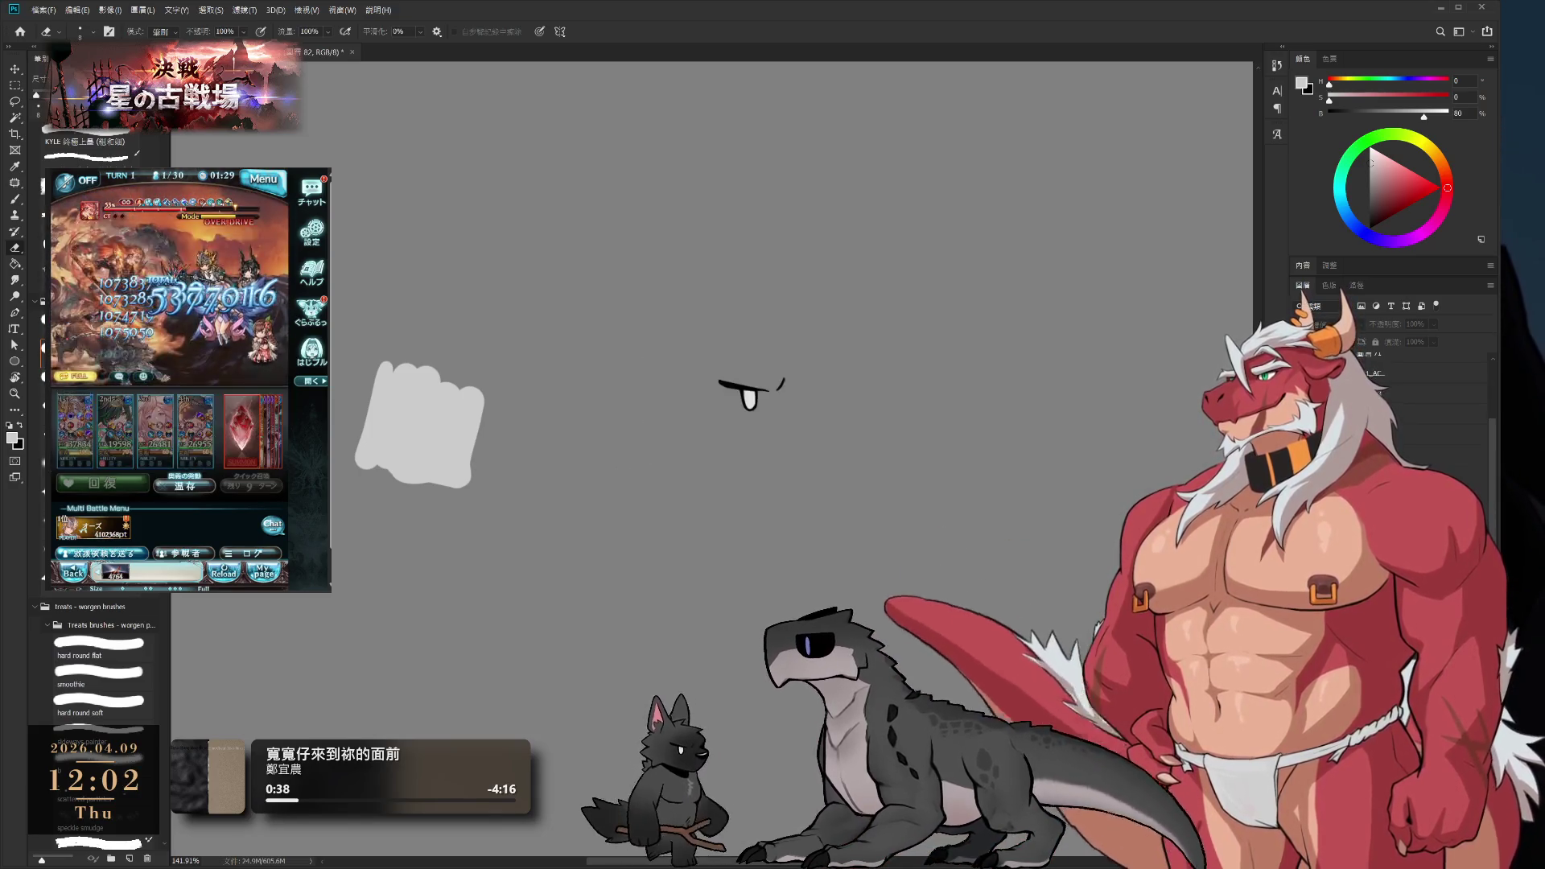
- Undo back to the helmet outline drawing and zoom in on it
key("ctrl+z")
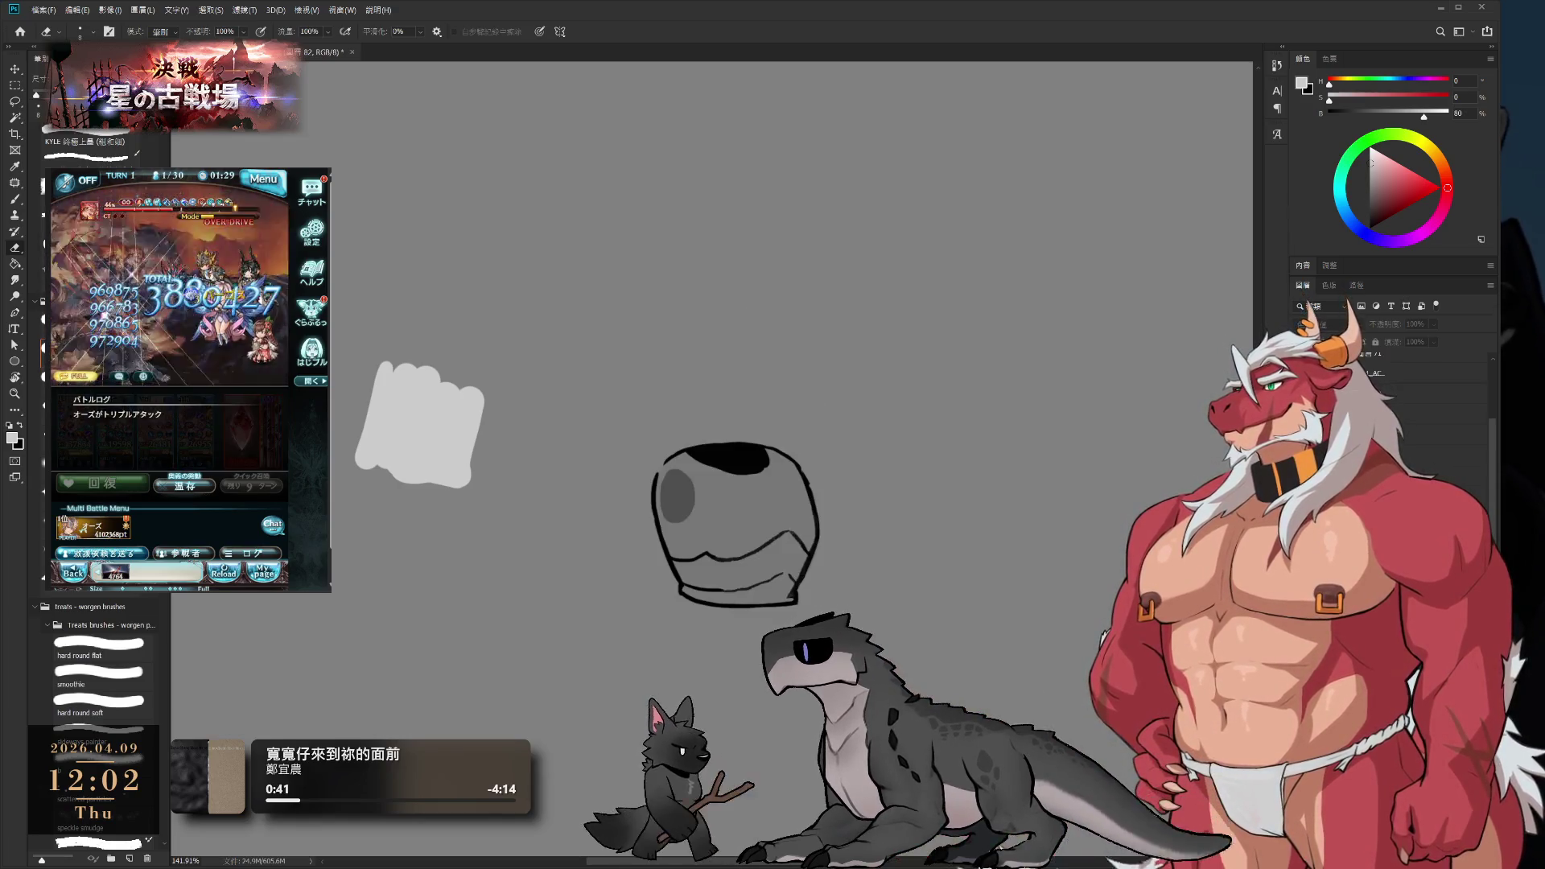
scroll(835, 464, "up", 5)
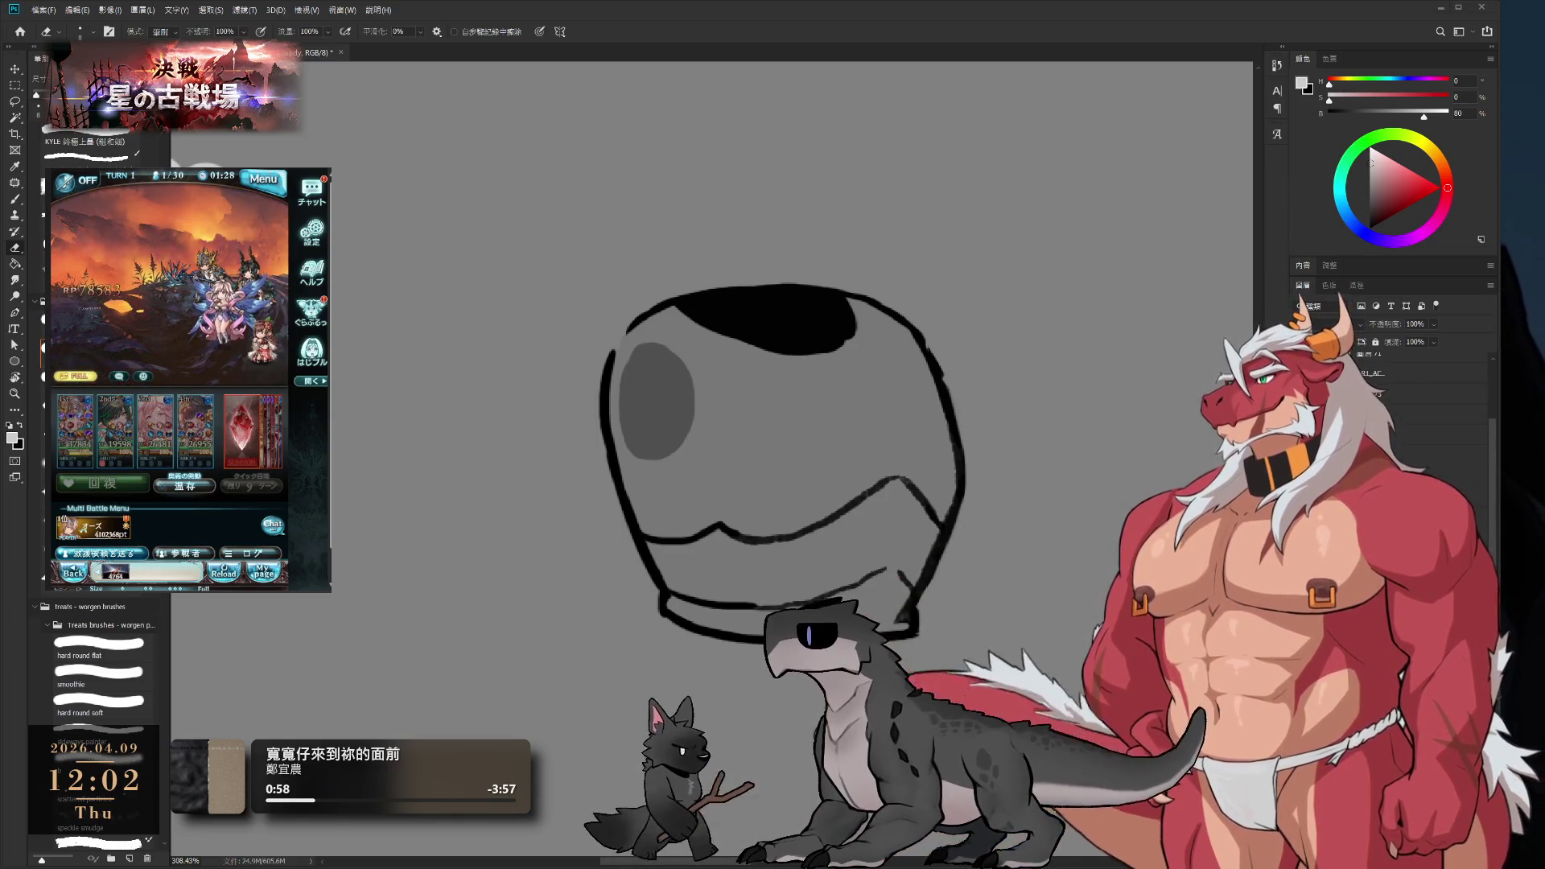
left_click(291, 489)
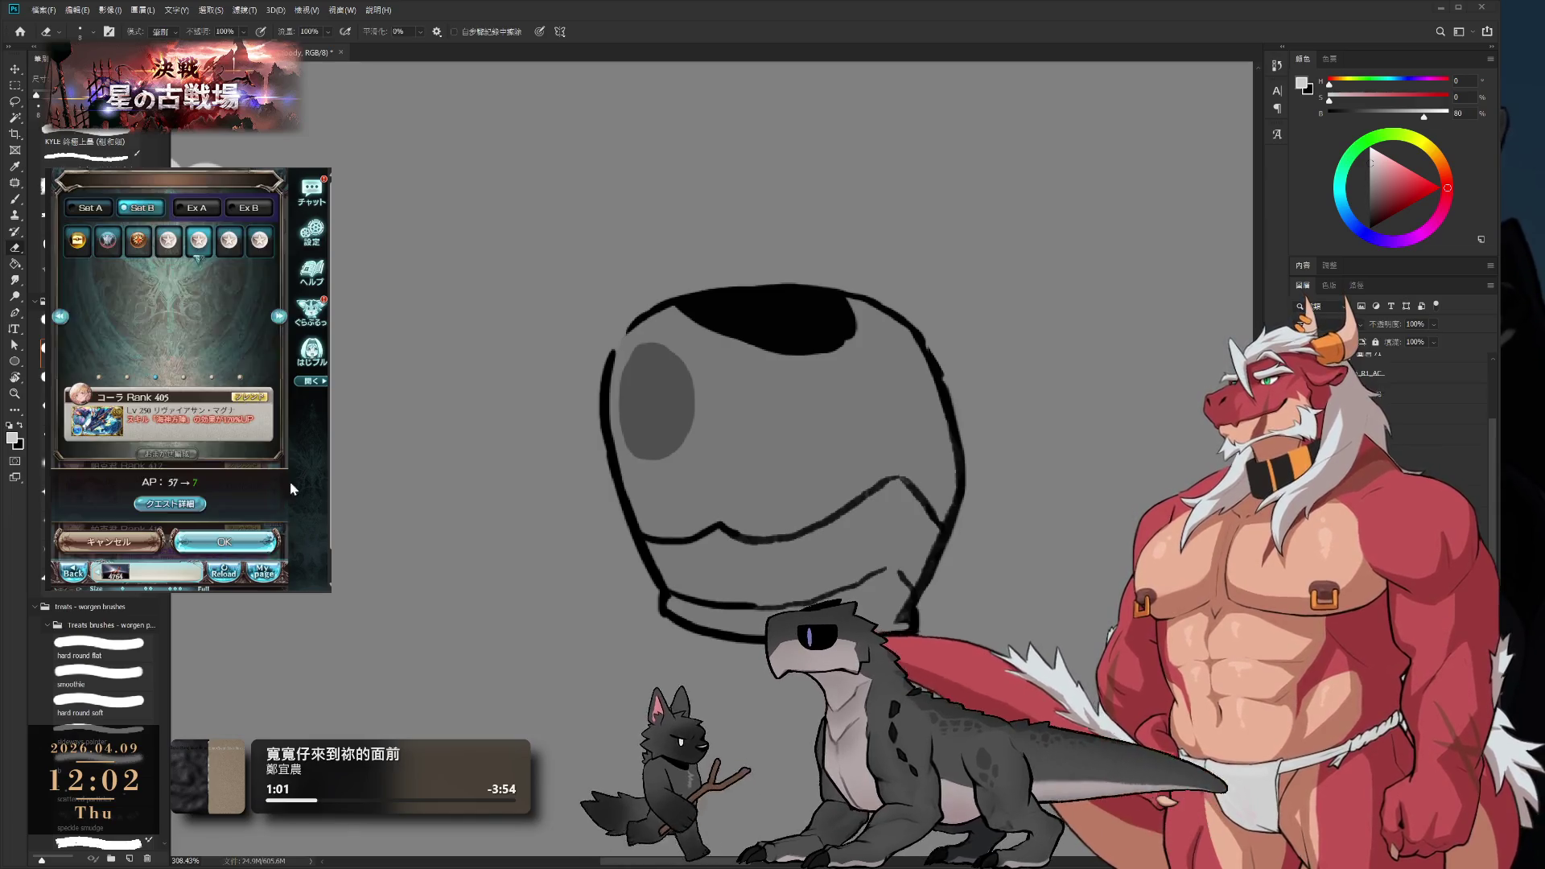
left_click(225, 541)
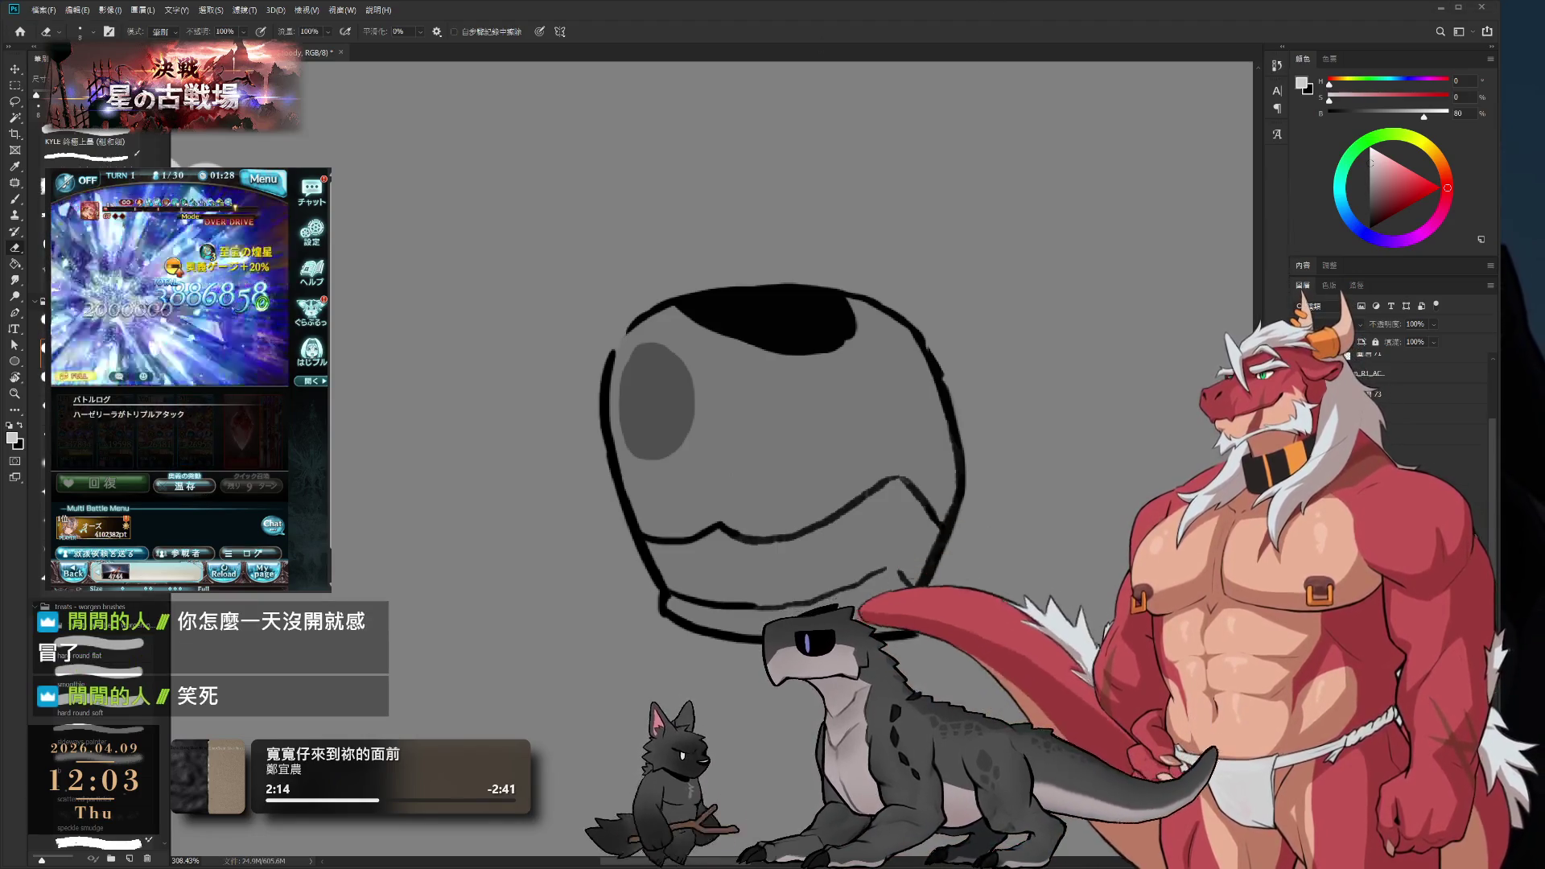
left_click(217, 418)
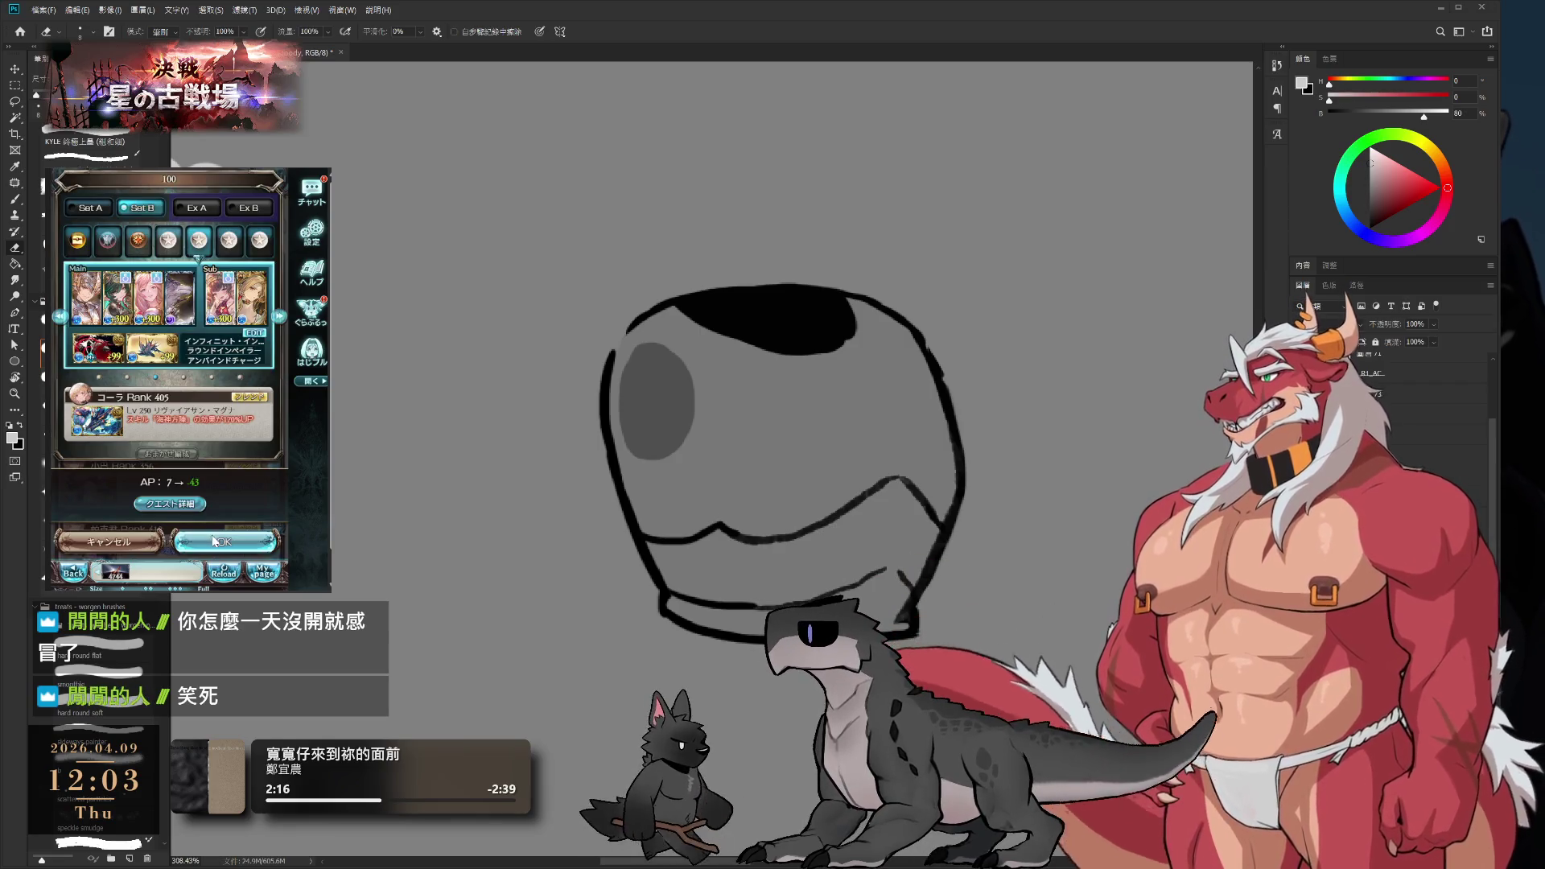
left_click(215, 541)
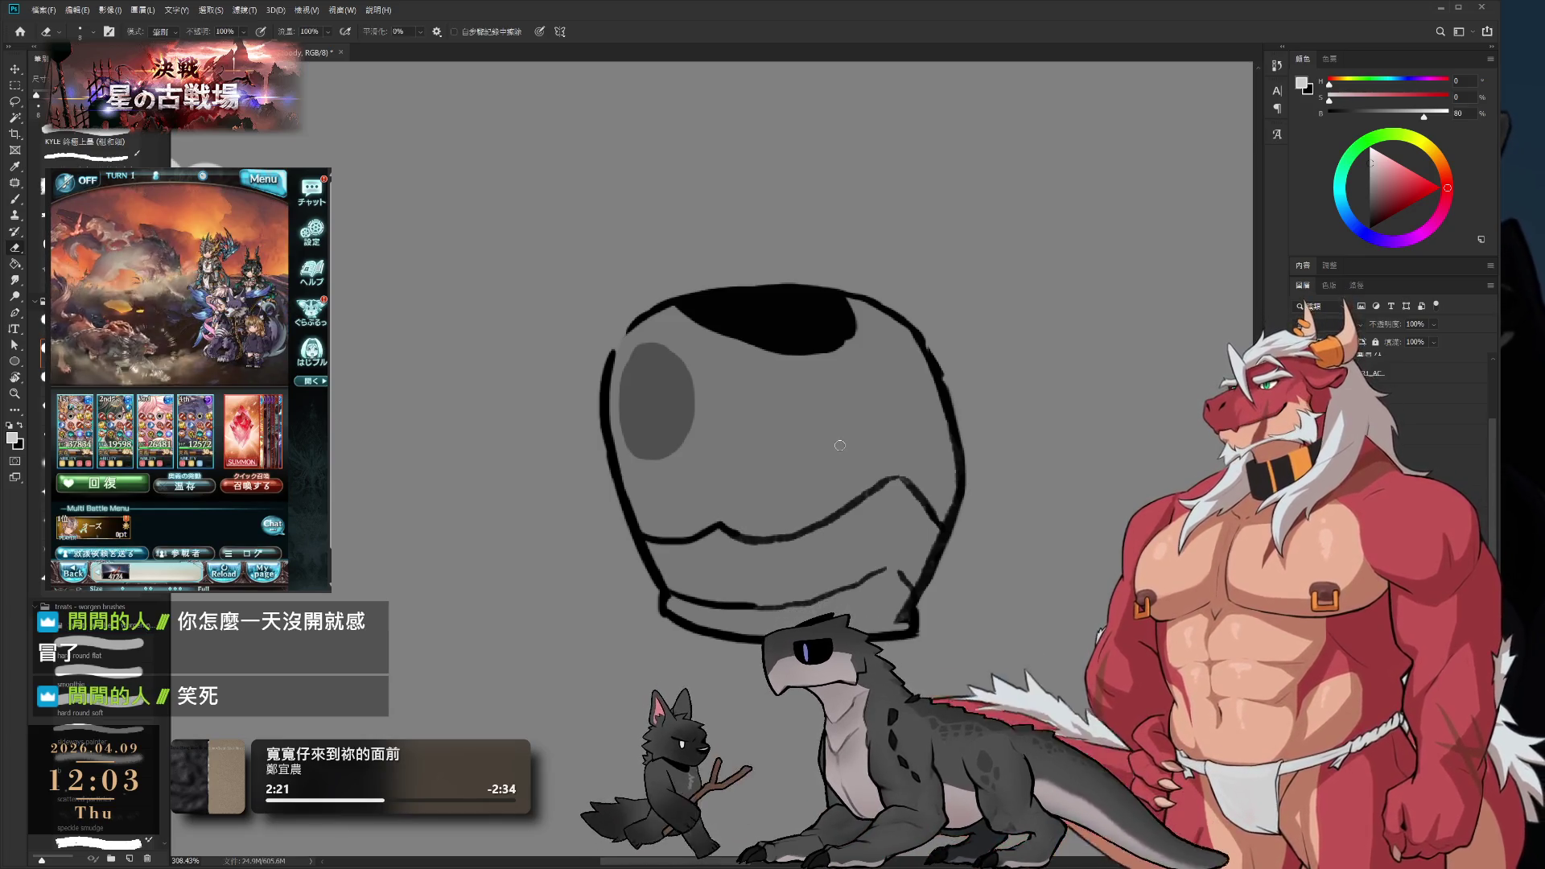
left_click_drag(942, 479, 1011, 452)
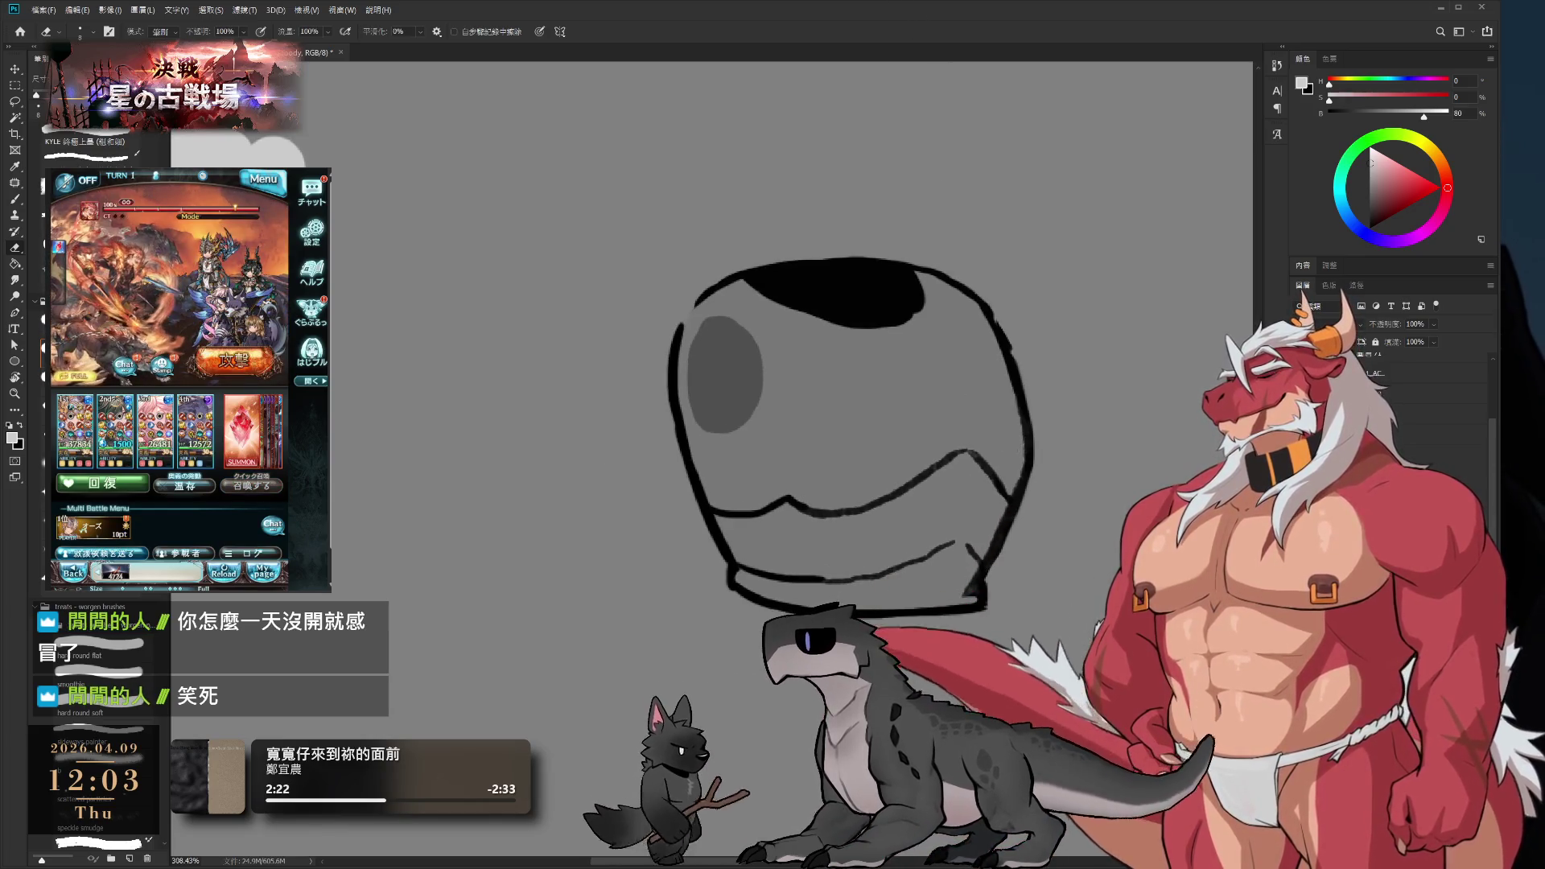
- Rotate the helmet view, pick its grey and shrink the brush for fine line work
key("r")
left_click_drag(1008, 589, 1022, 320)
scroll(1006, 521, "up", 2)
key("b")
left_click(861, 499, "alt")
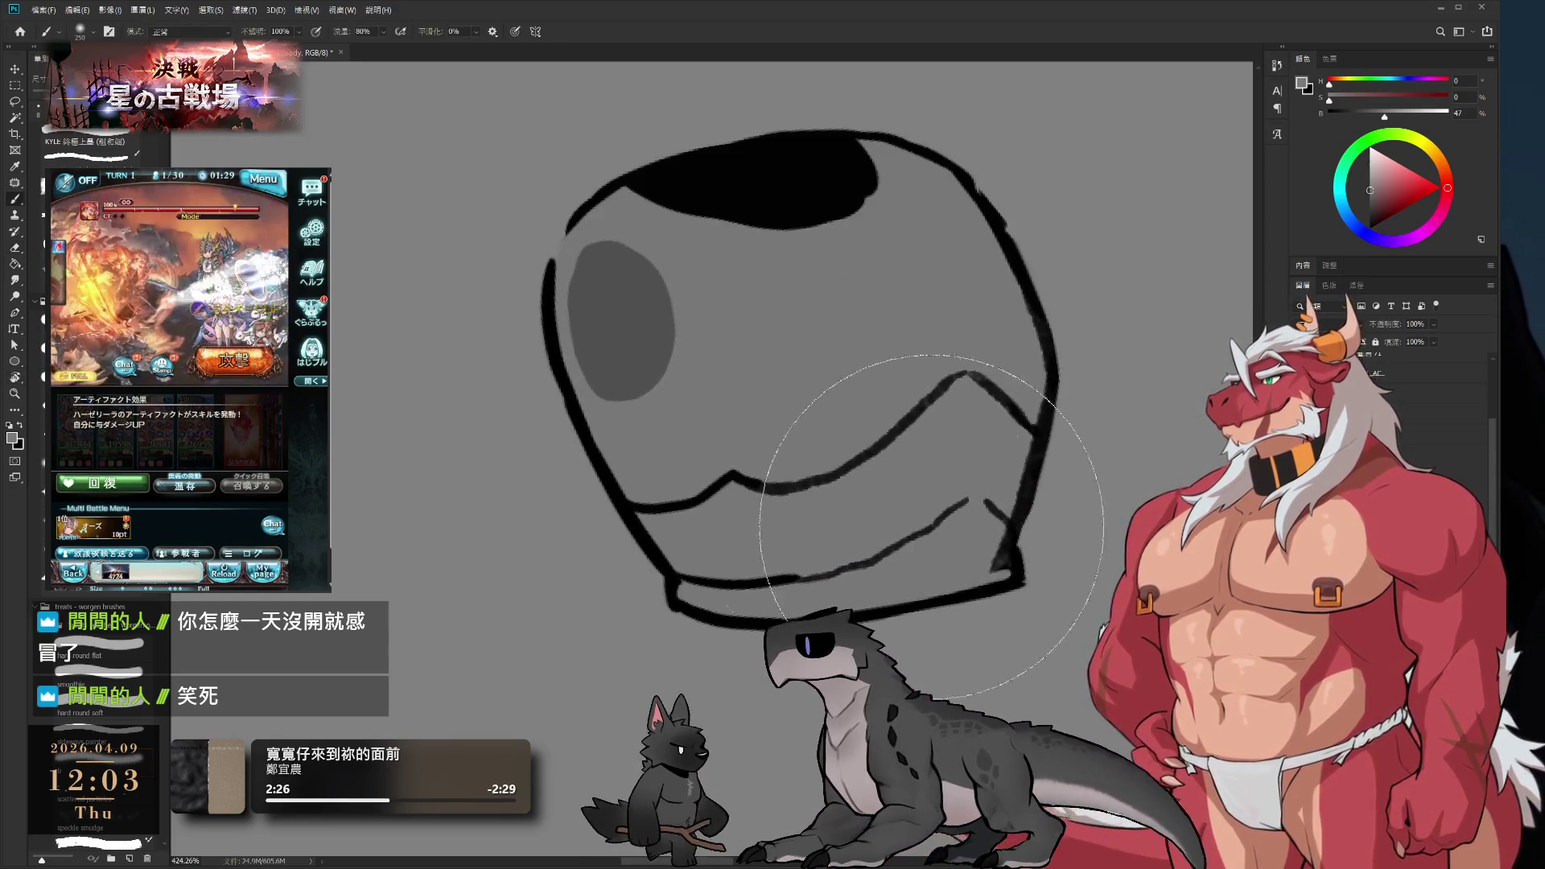
key("comma")
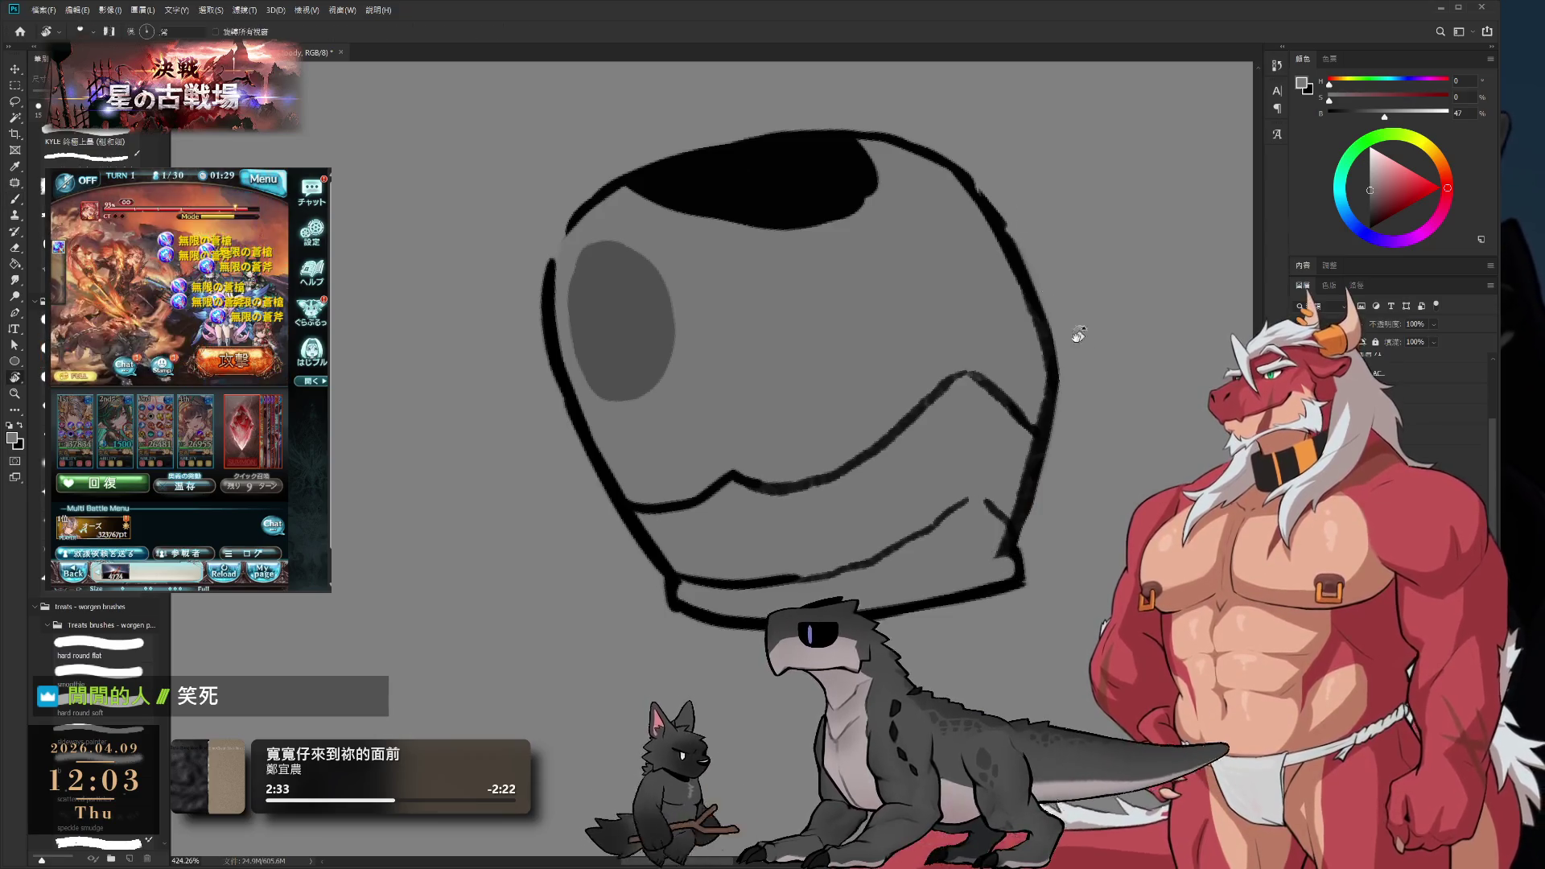
- Turn the helmet sideways to work on its edge, then back upright
key("r")
left_click_drag(1076, 335, 759, 545)
left_click_drag(828, 483, 1065, 392)
key("e")
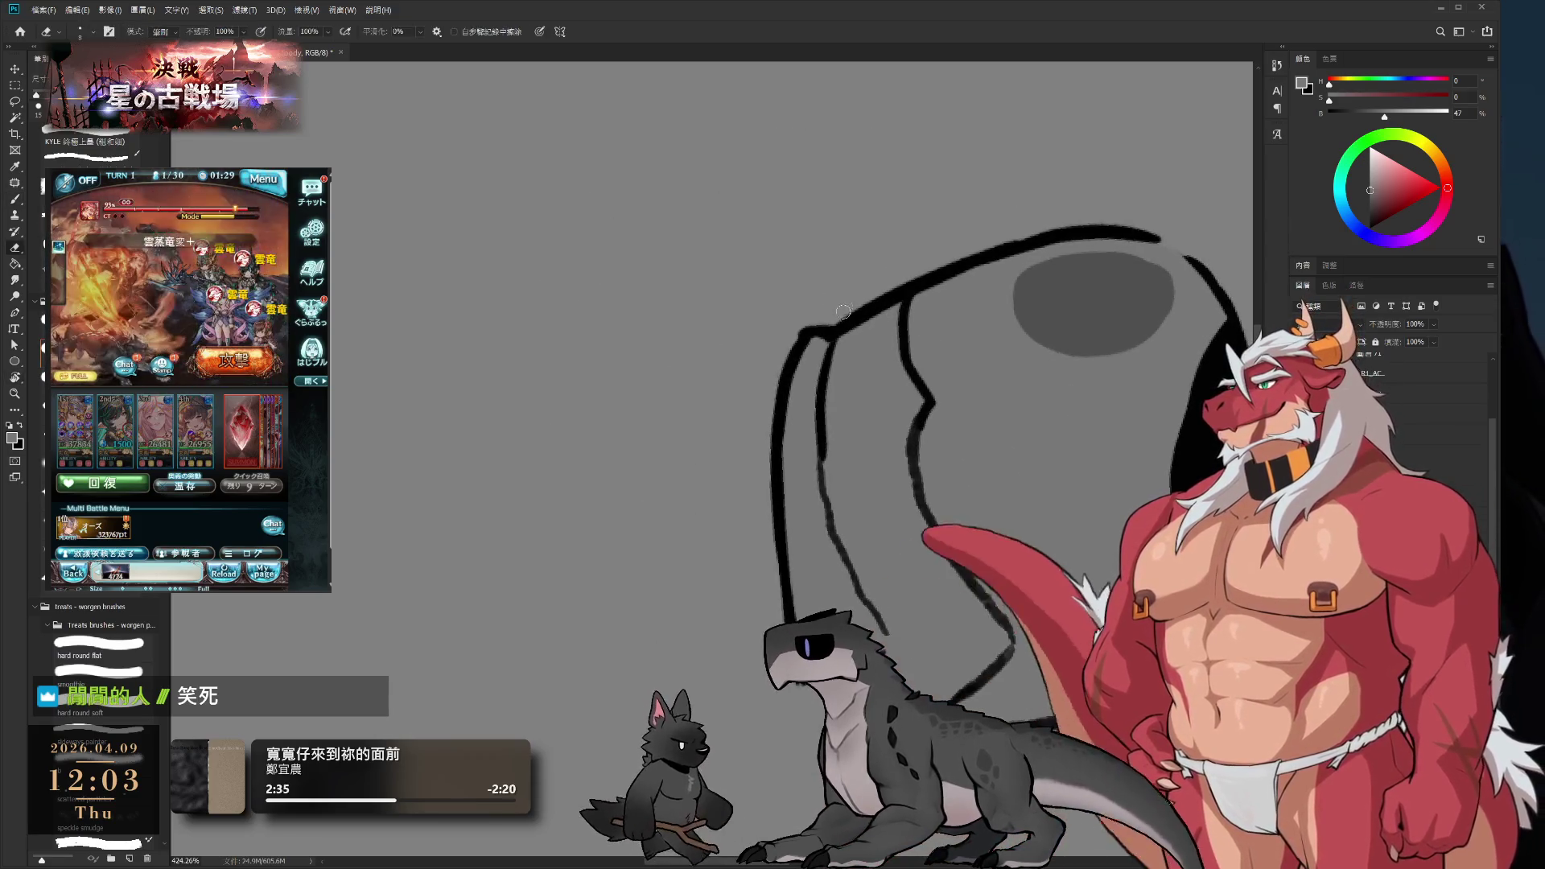
key("b")
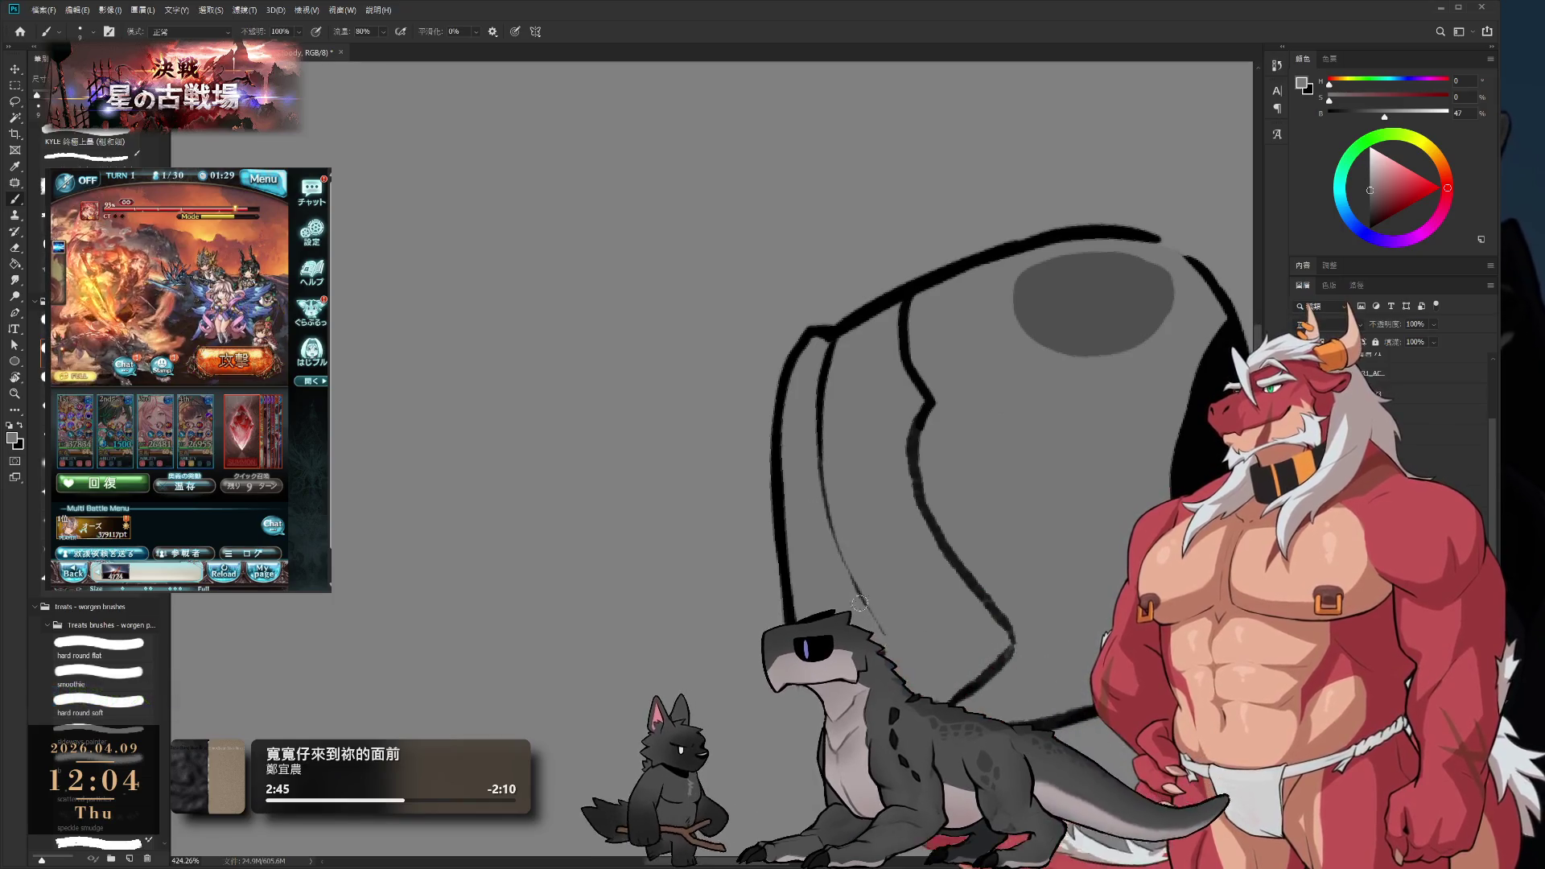
key("r")
mouse_move(893, 589)
left_mouse_down()
mouse_move(924, 162)
mouse_move(710, 121)
mouse_move(914, 524)
left_mouse_up()
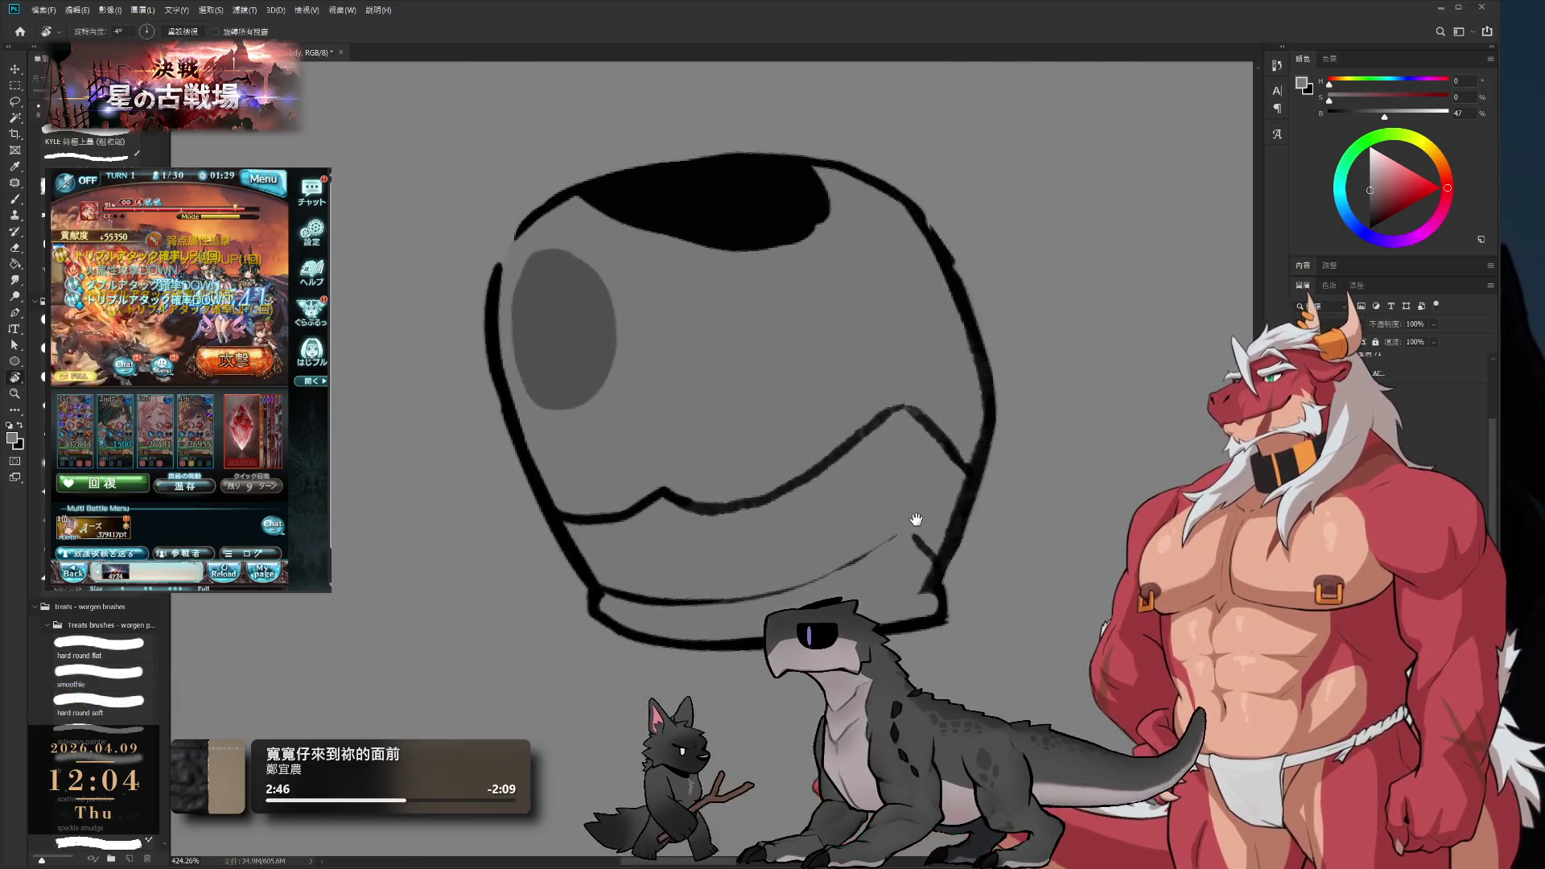
key("b")
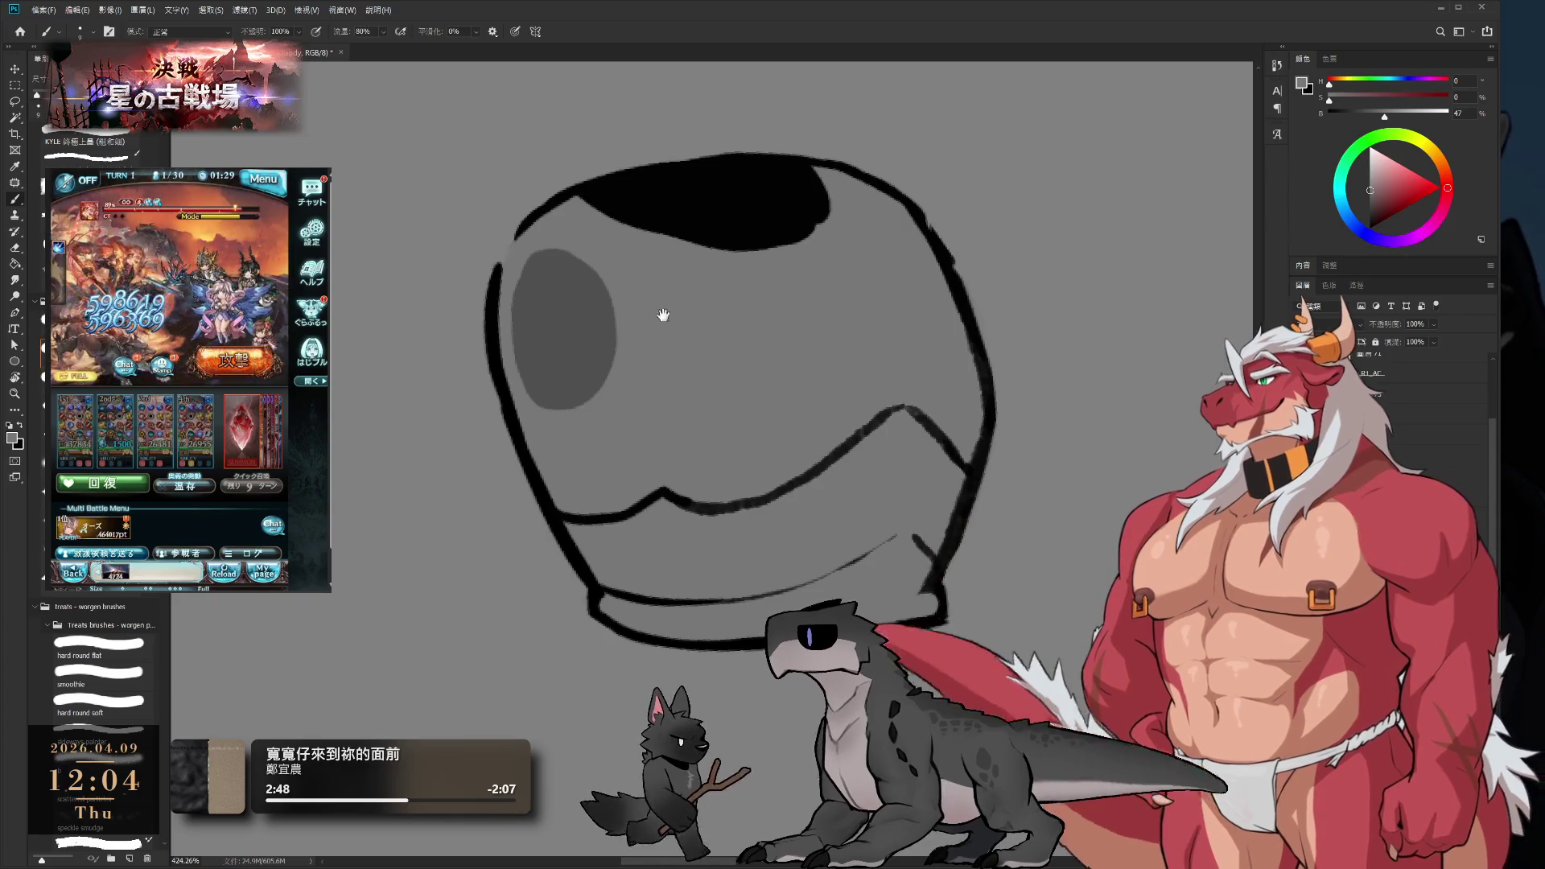
- Touch up and thicken the helmet's top-left outline in black, then pick the grey fill again
left_click_drag(662, 314, 885, 473)
left_click(756, 380, "alt")
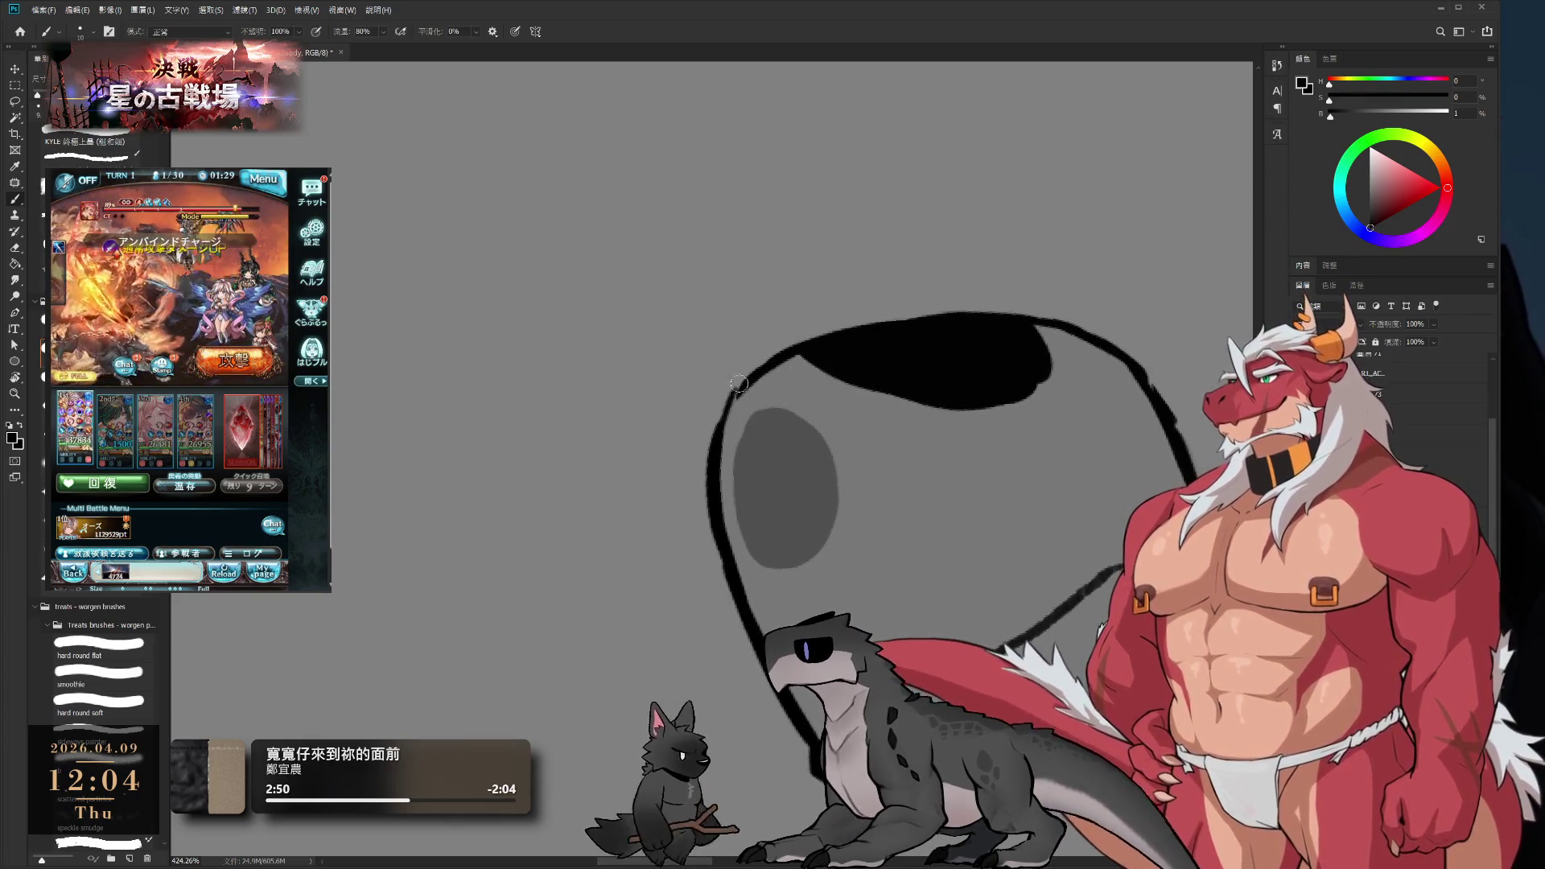
left_click_drag(726, 402, 710, 471)
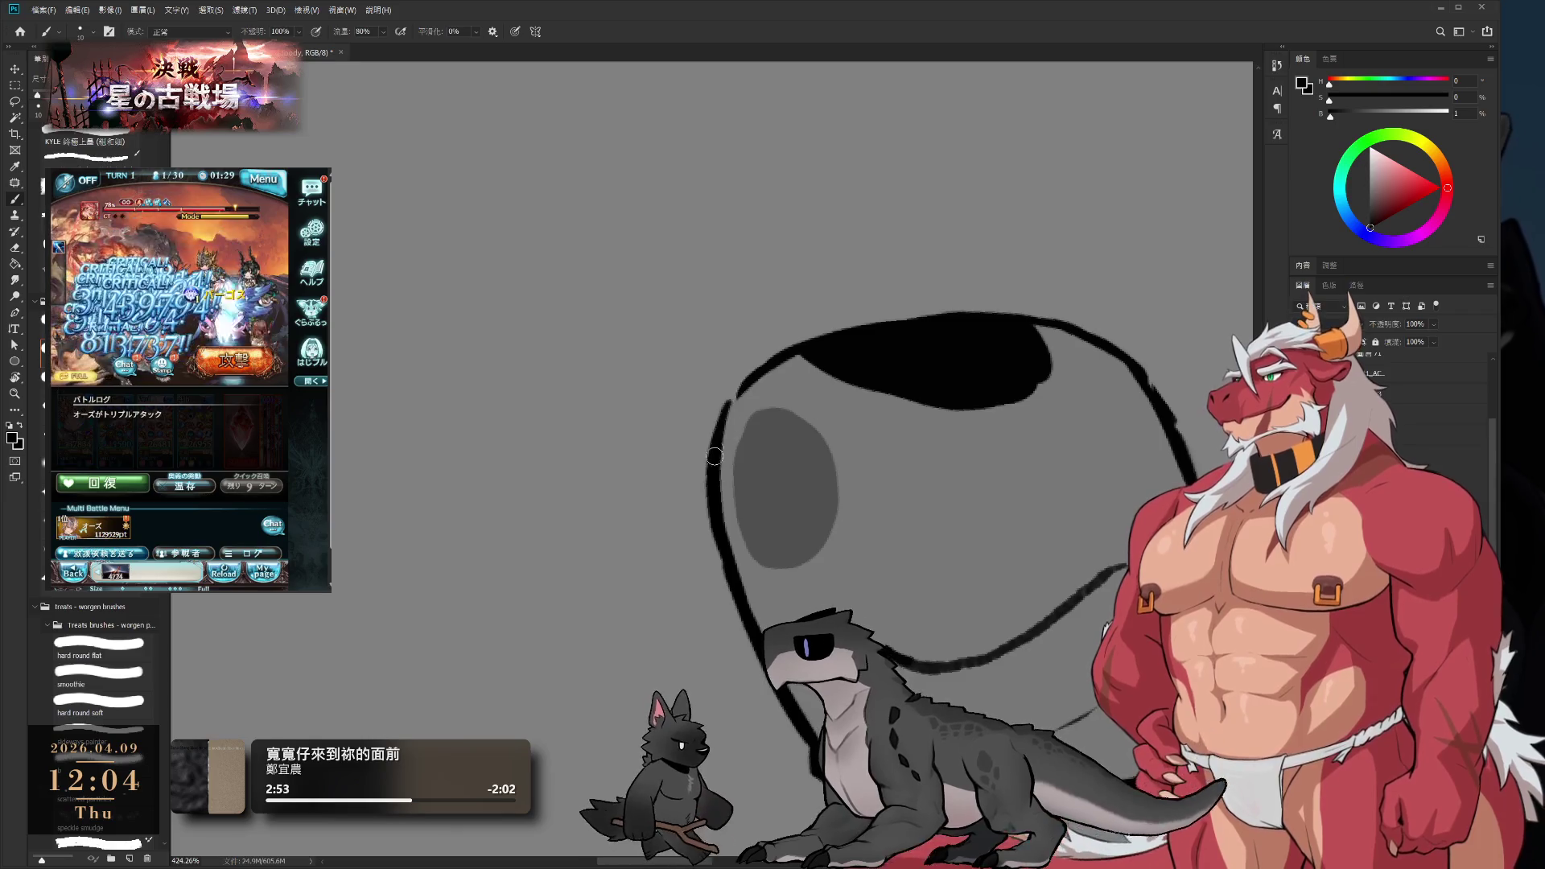
left_click_drag(729, 413, 731, 410)
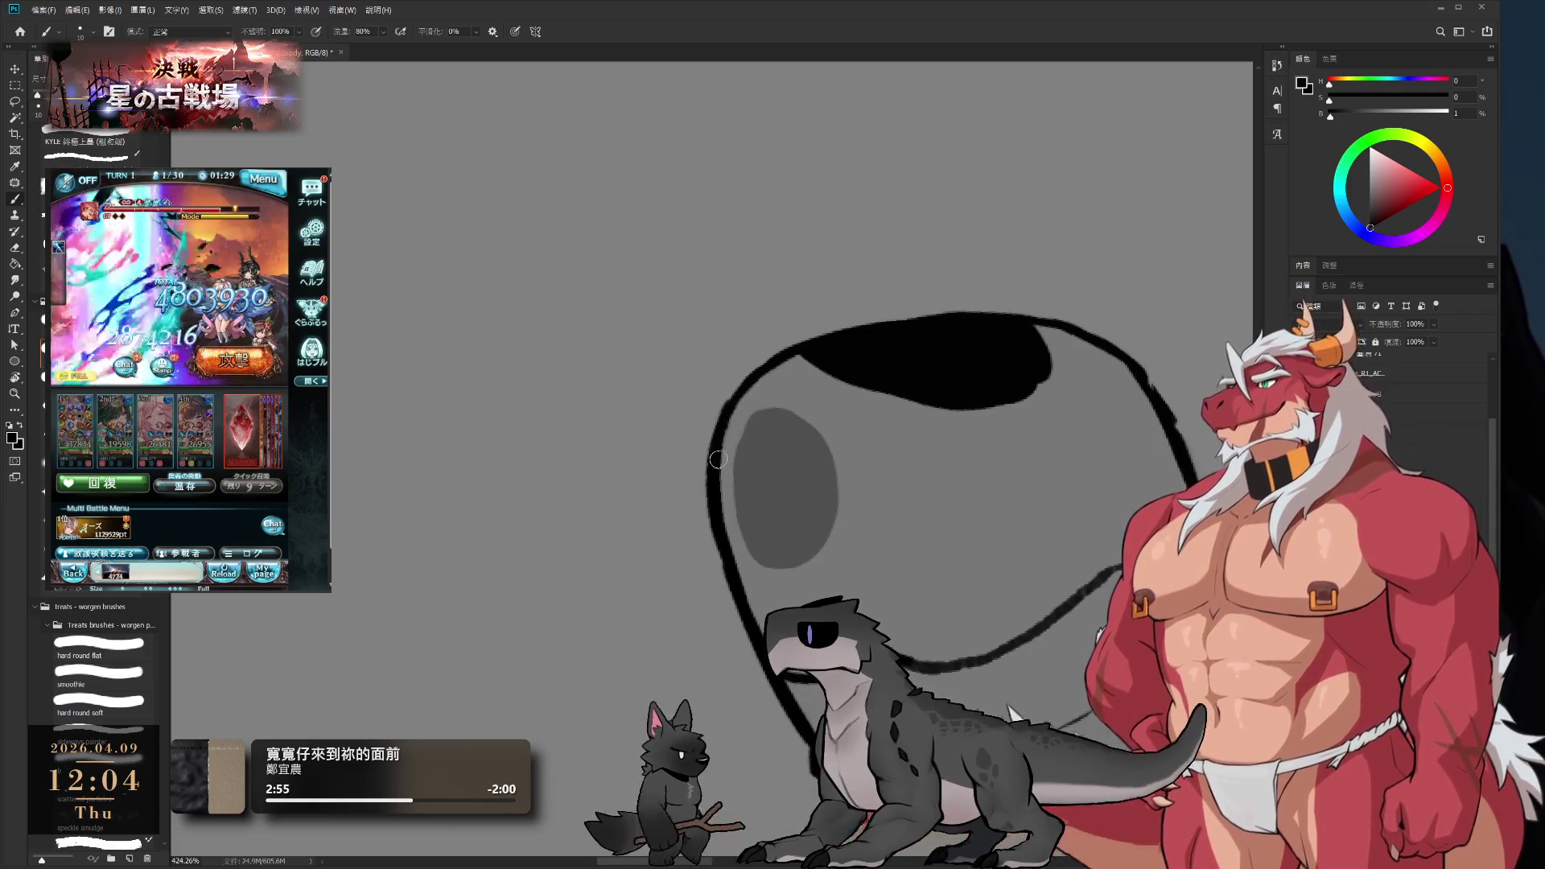
left_click(732, 487, "alt")
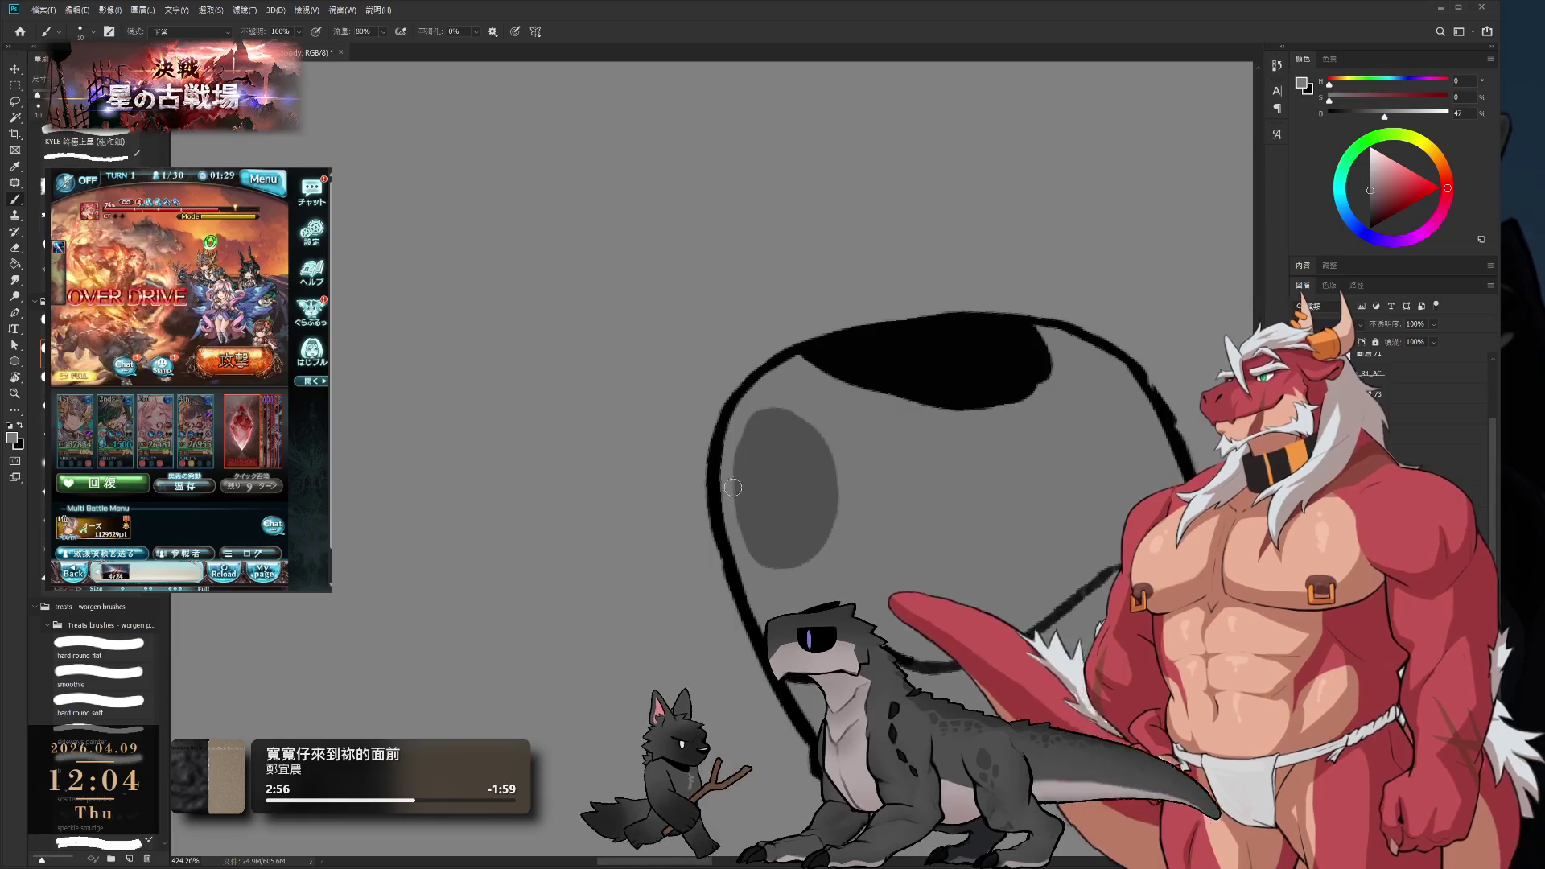
key("r")
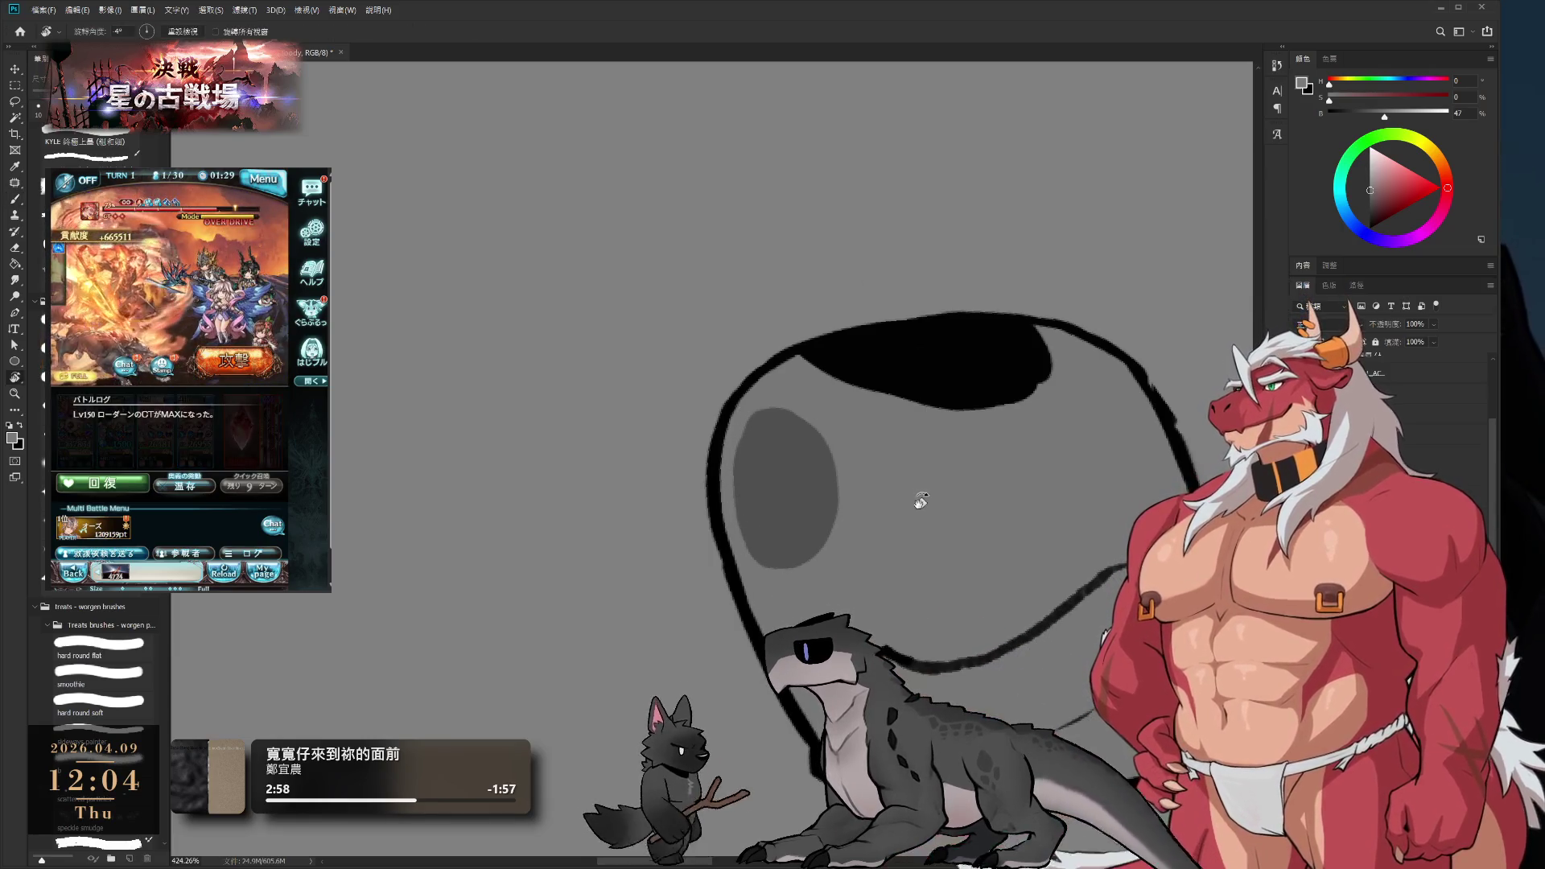
mouse_move(918, 504)
left_mouse_down()
mouse_move(969, 390)
mouse_move(843, 226)
mouse_move(558, 542)
mouse_move(748, 282)
mouse_move(624, 355)
mouse_move(836, 368)
left_mouse_up()
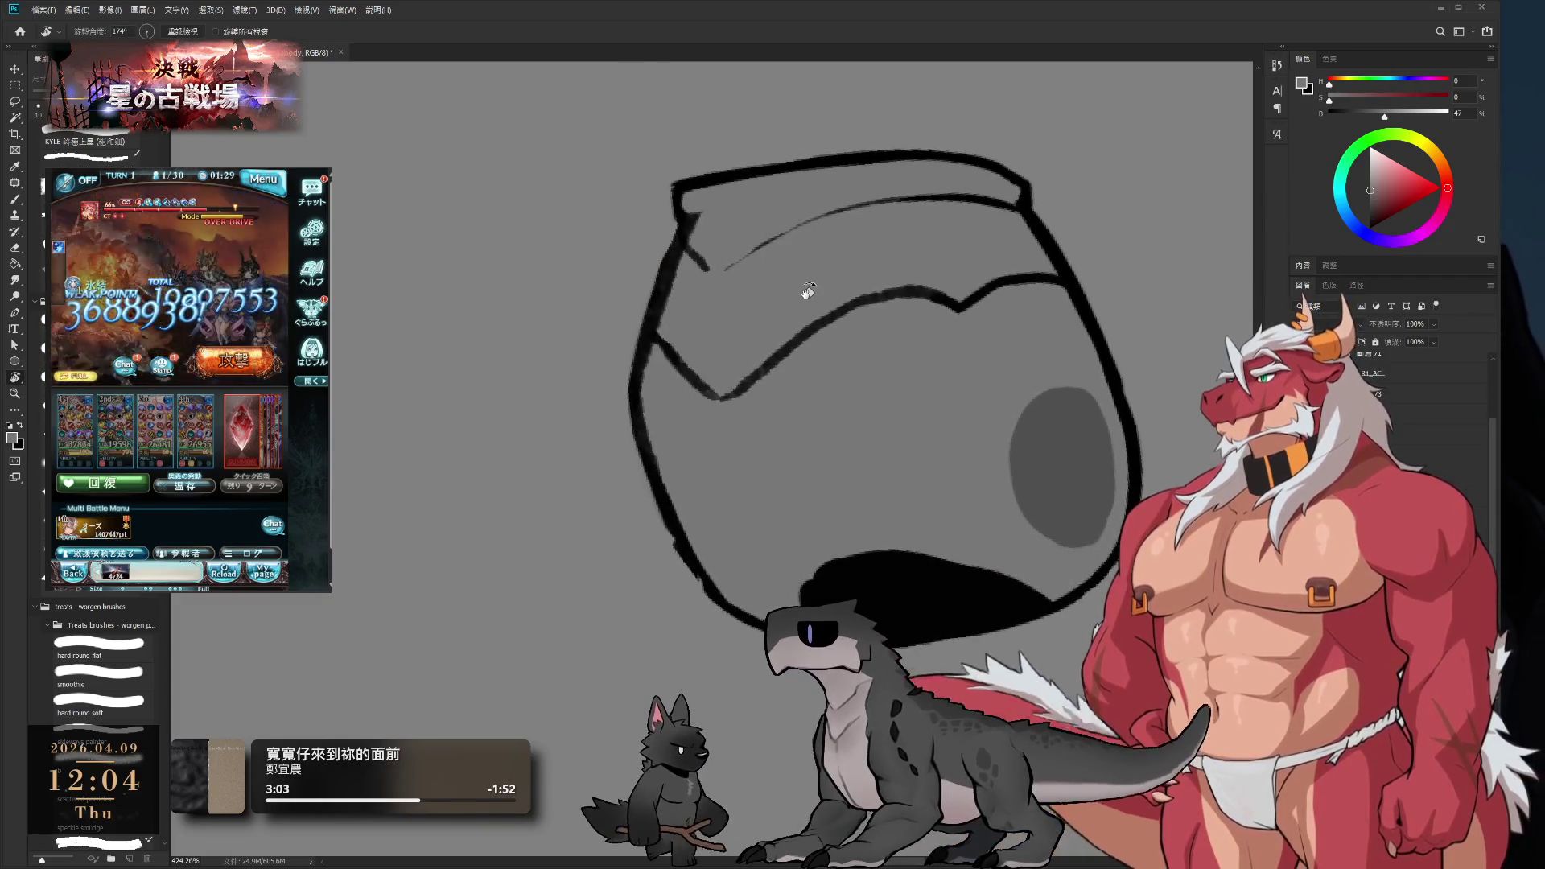
- Sample black, raise the brush to 15, then undo the wing strokes and sample canvas grey
left_click_drag(804, 293, 831, 403)
key("b")
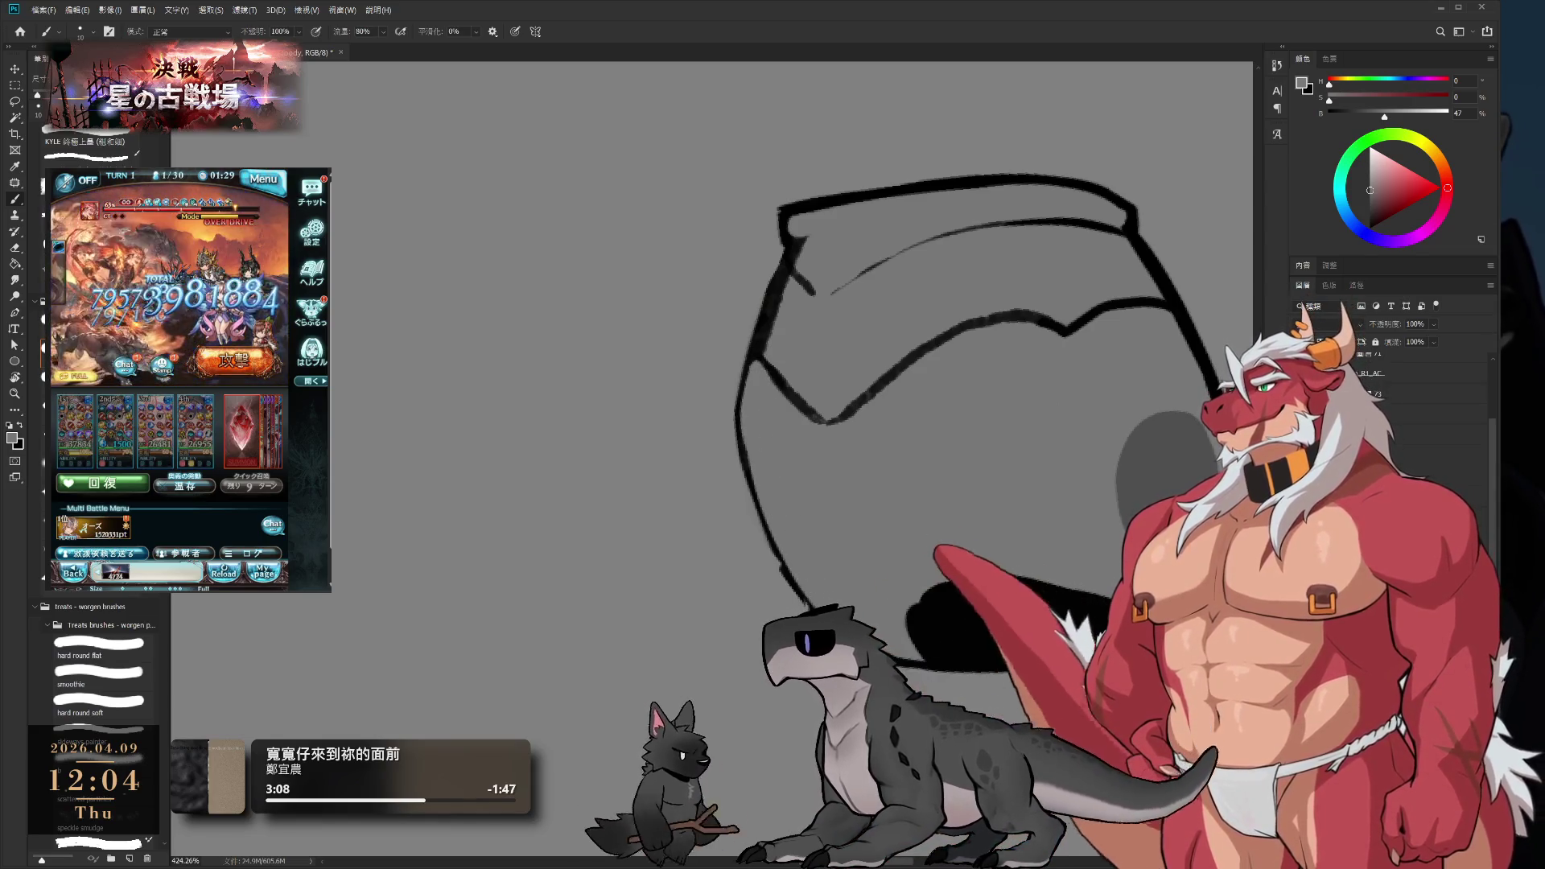
left_click(749, 460, "alt")
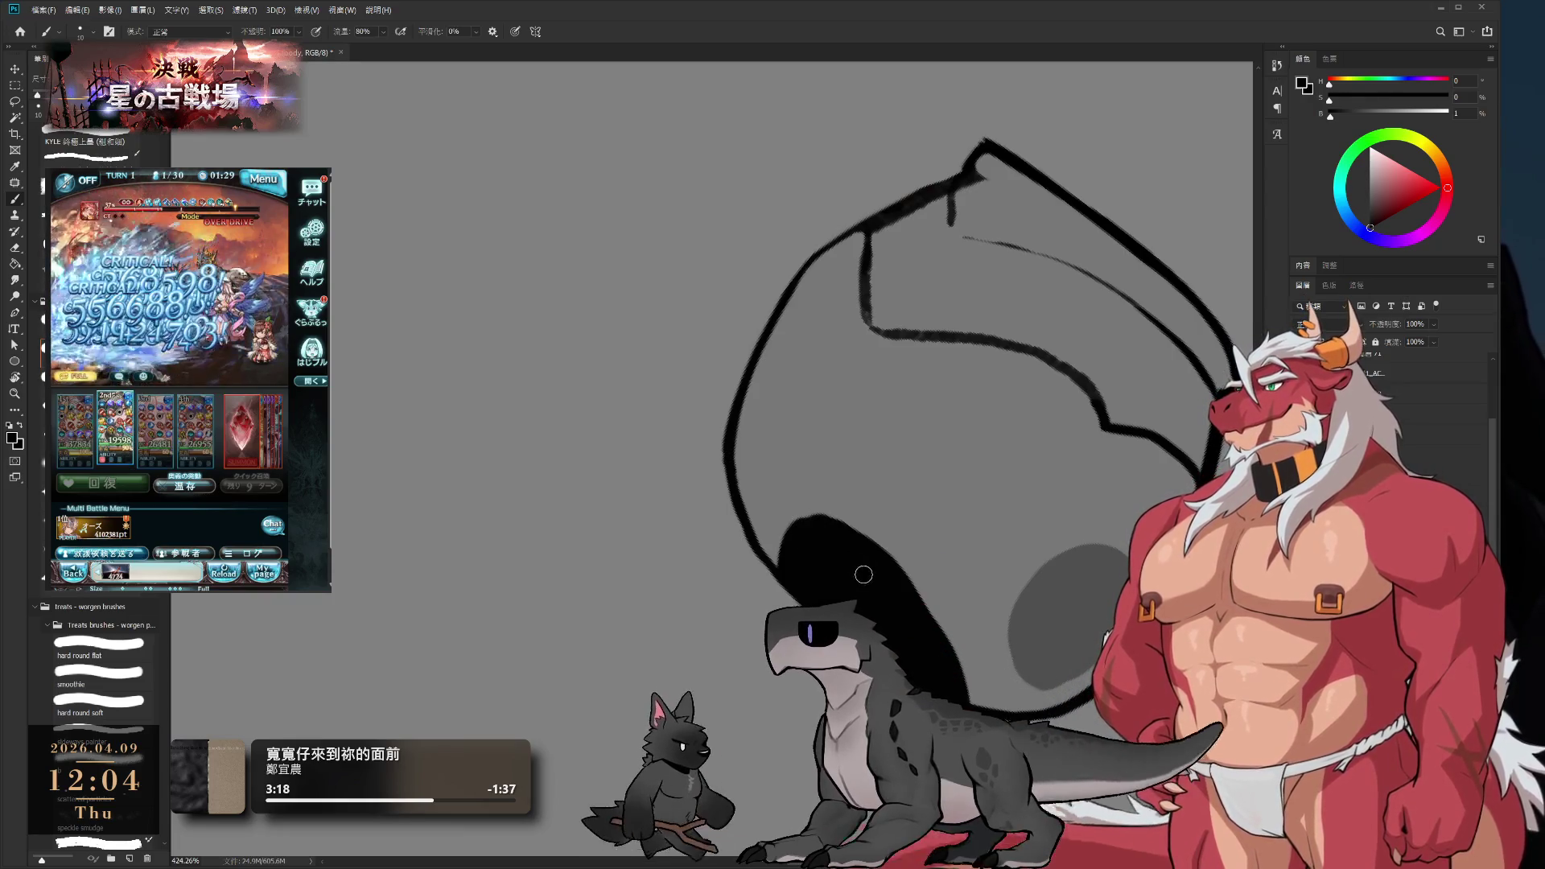
key("bracketright")
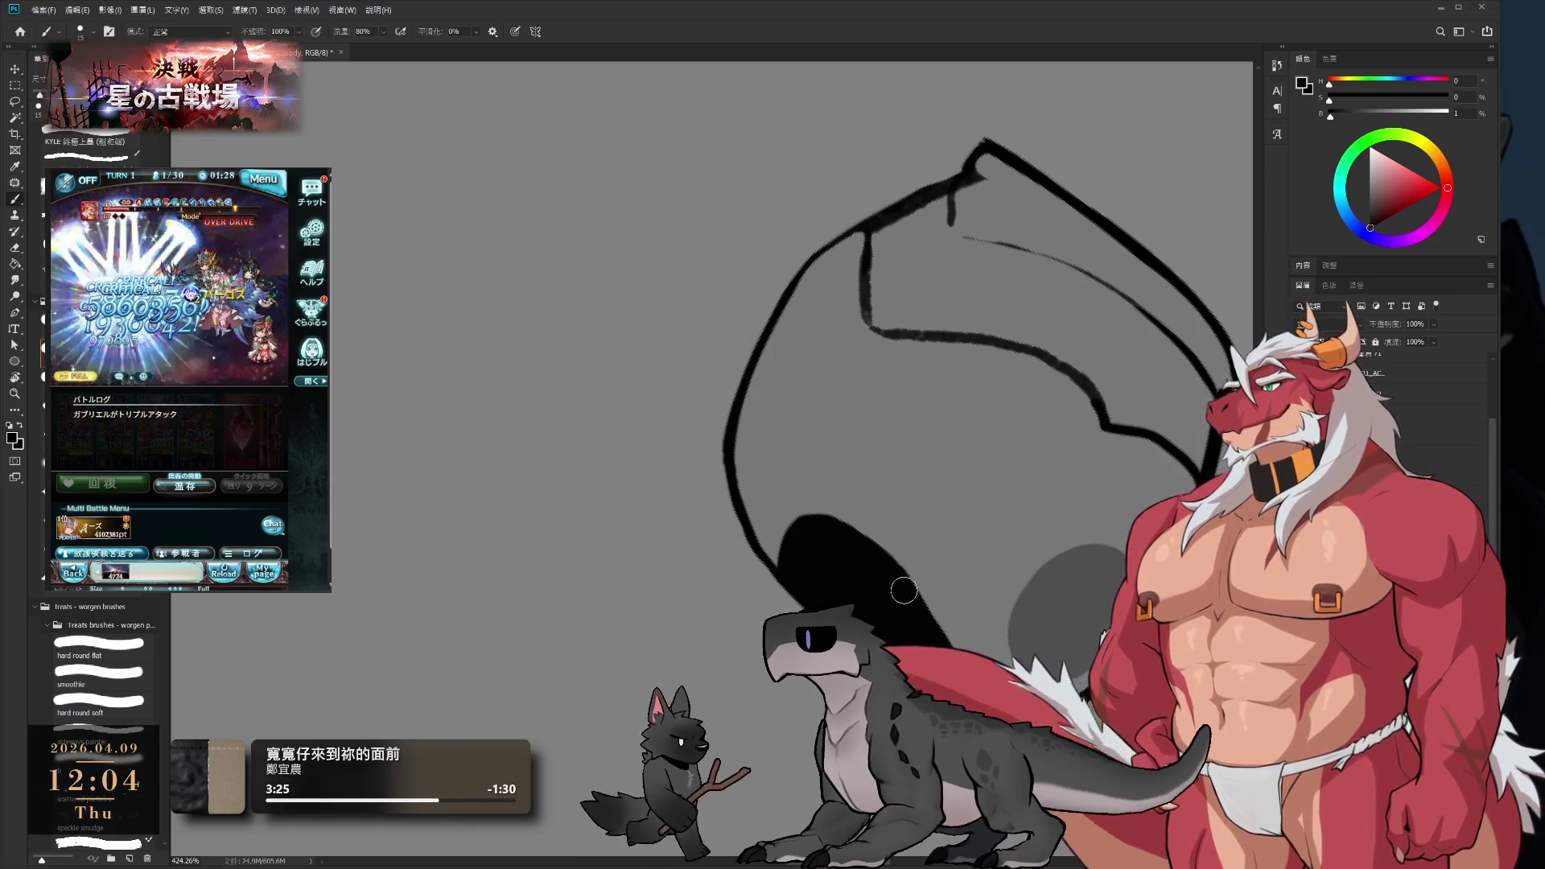
key("ctrl+z")
key("ctrl+z")
key("ctrl+z")
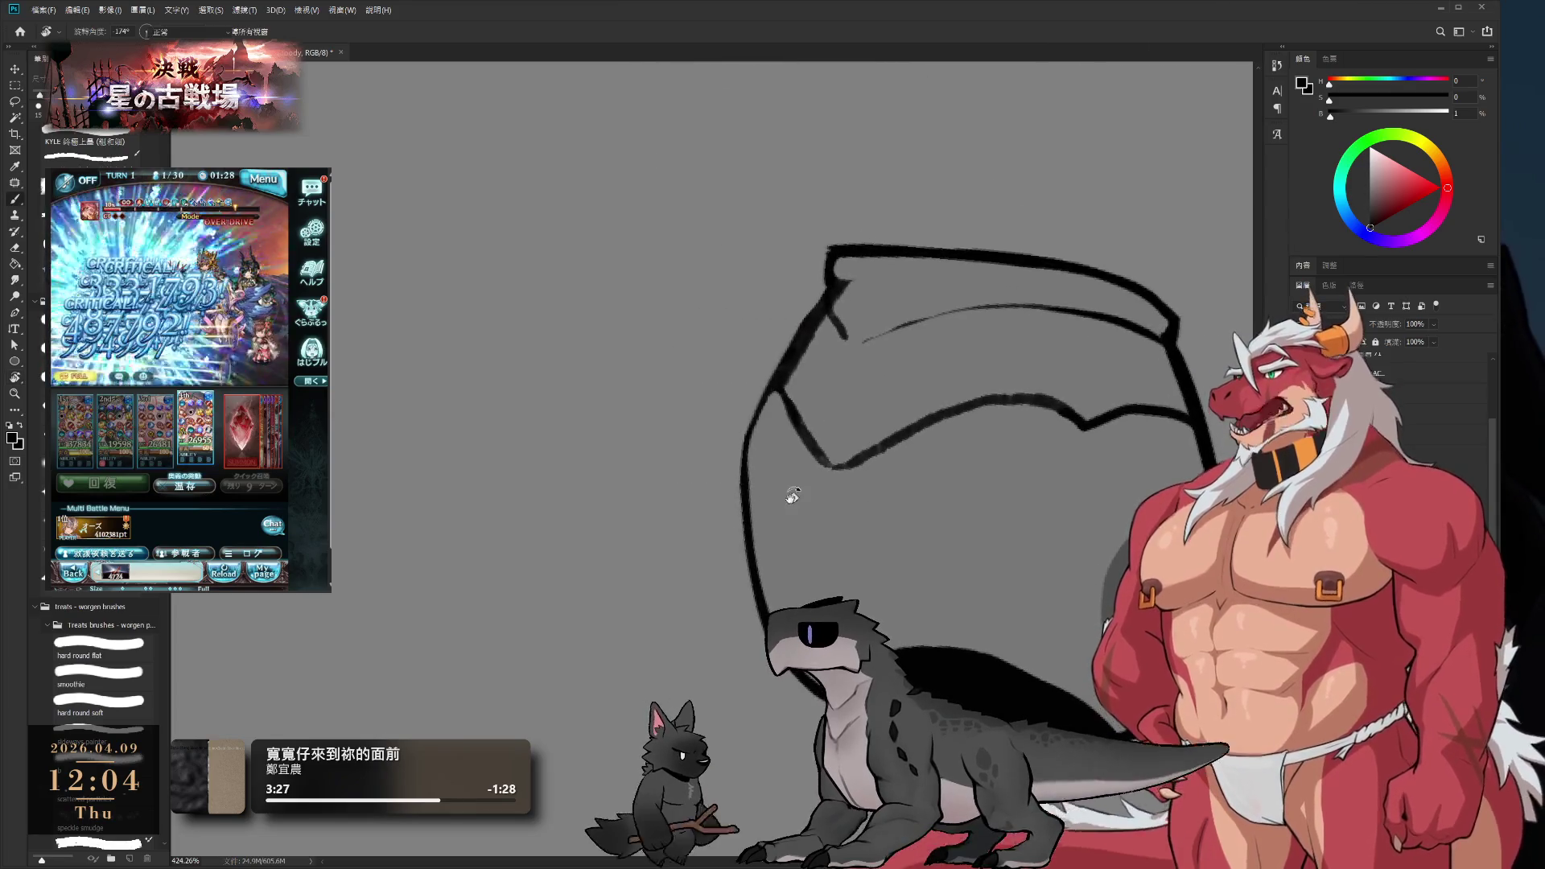
left_click(784, 501, "alt")
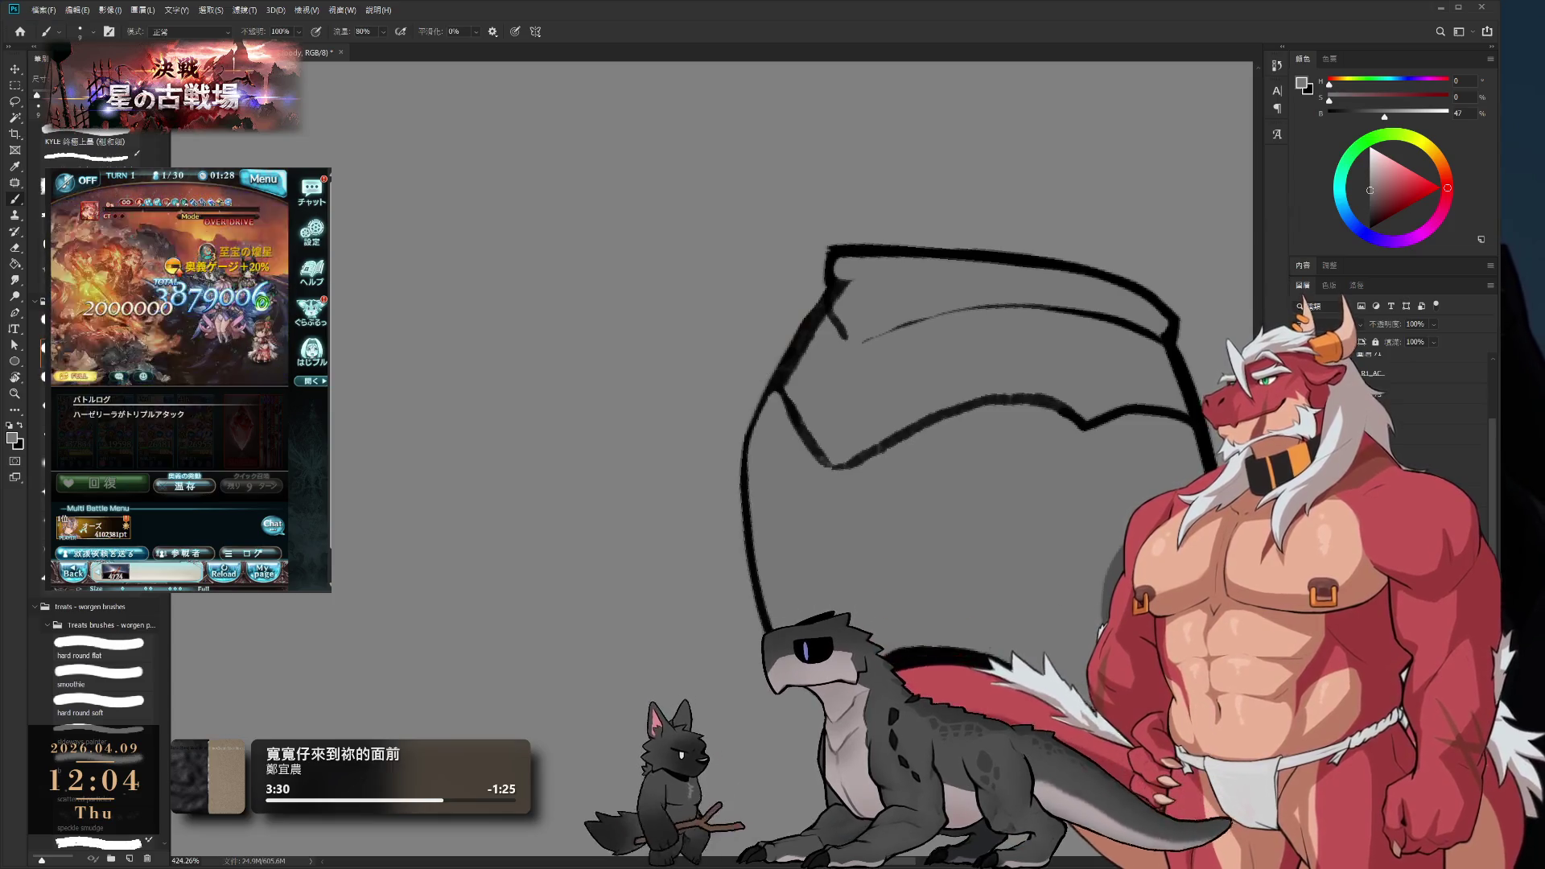
mouse_move(1009, 471)
left_mouse_down()
mouse_move(966, 148)
mouse_move(874, 420)
left_mouse_up()
- Reset the colour to black and erase part of the black wing stroke
key("b")
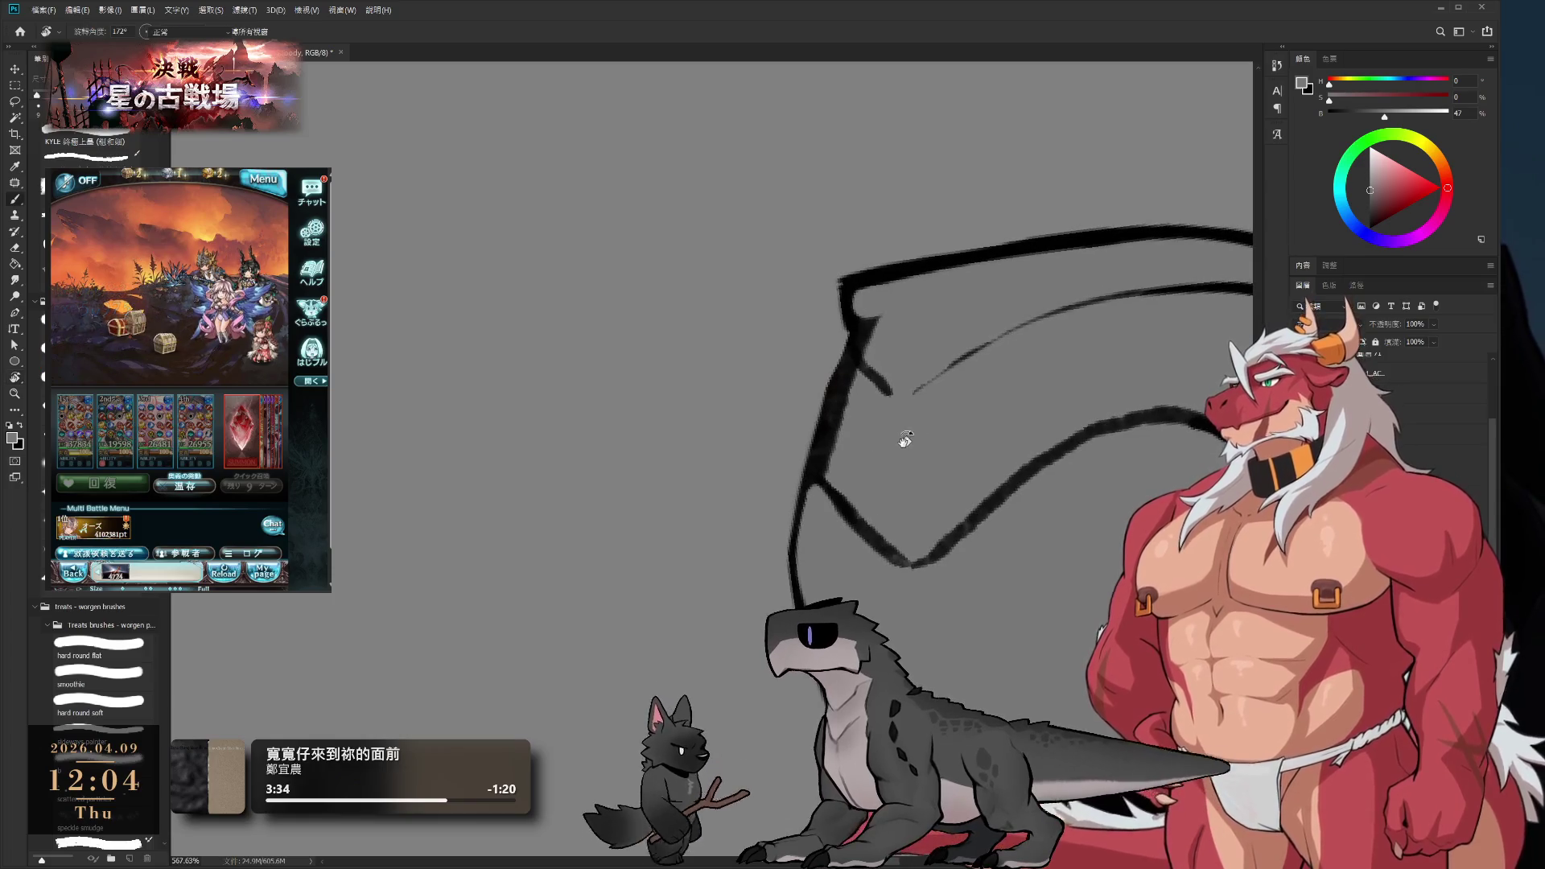
key("d")
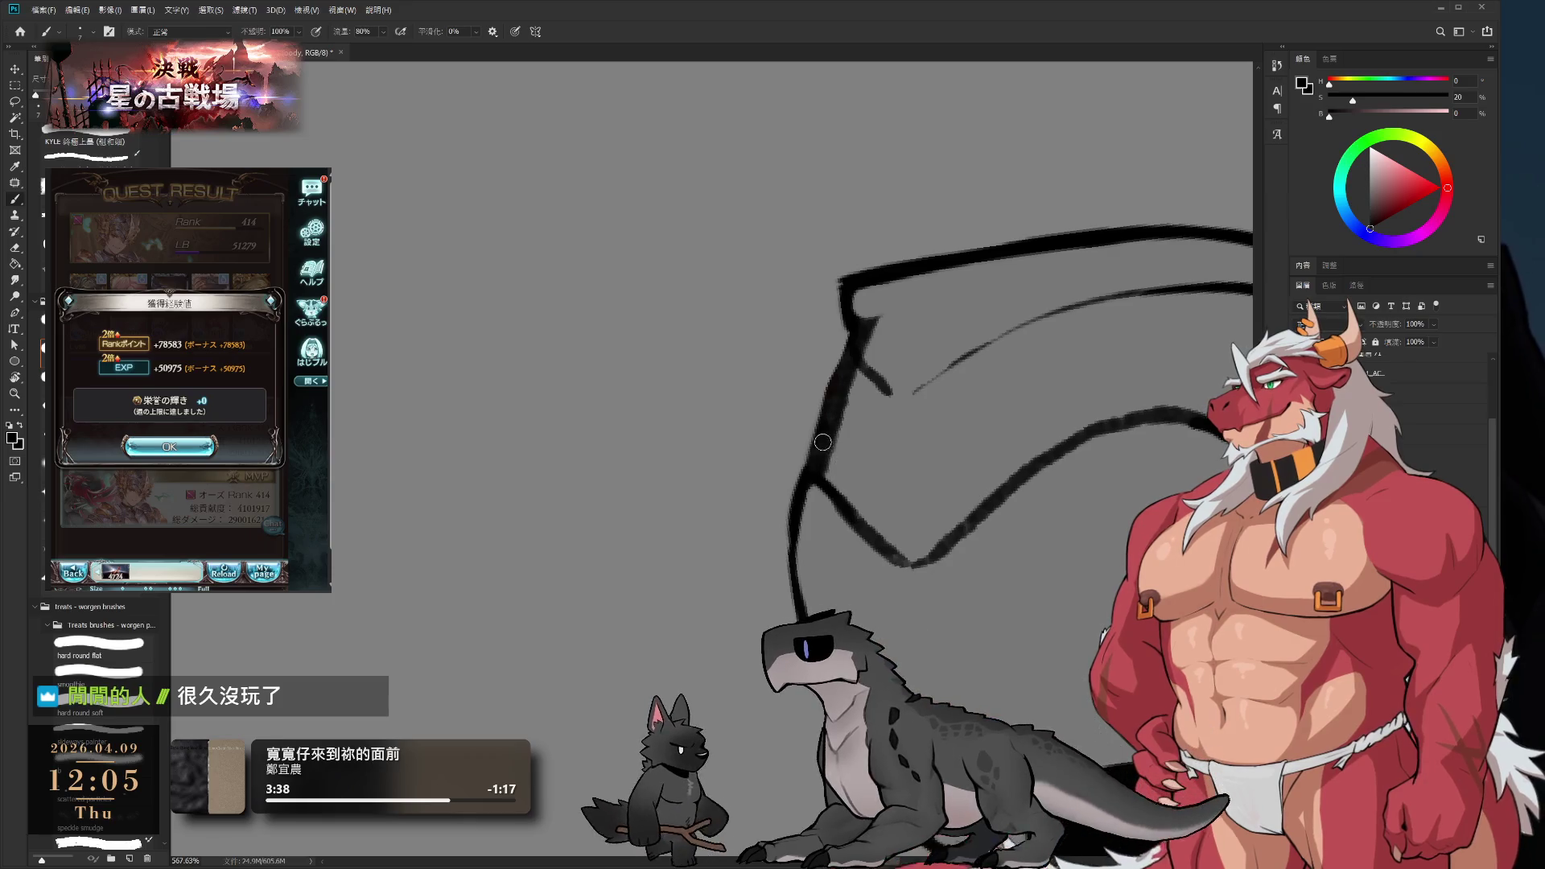
key("e")
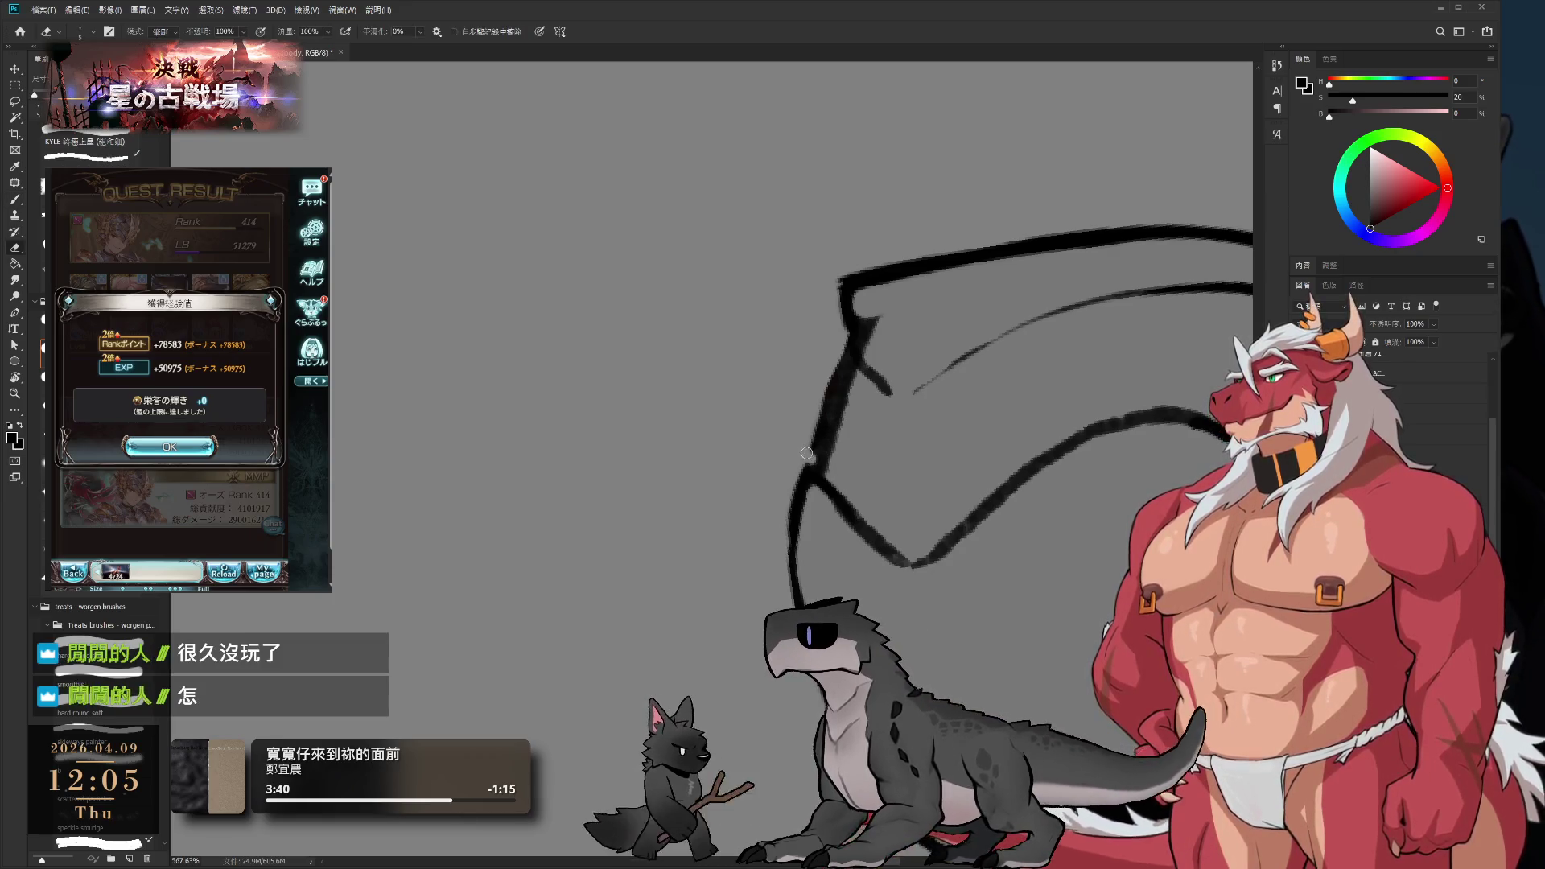
left_click_drag(825, 381, 807, 452)
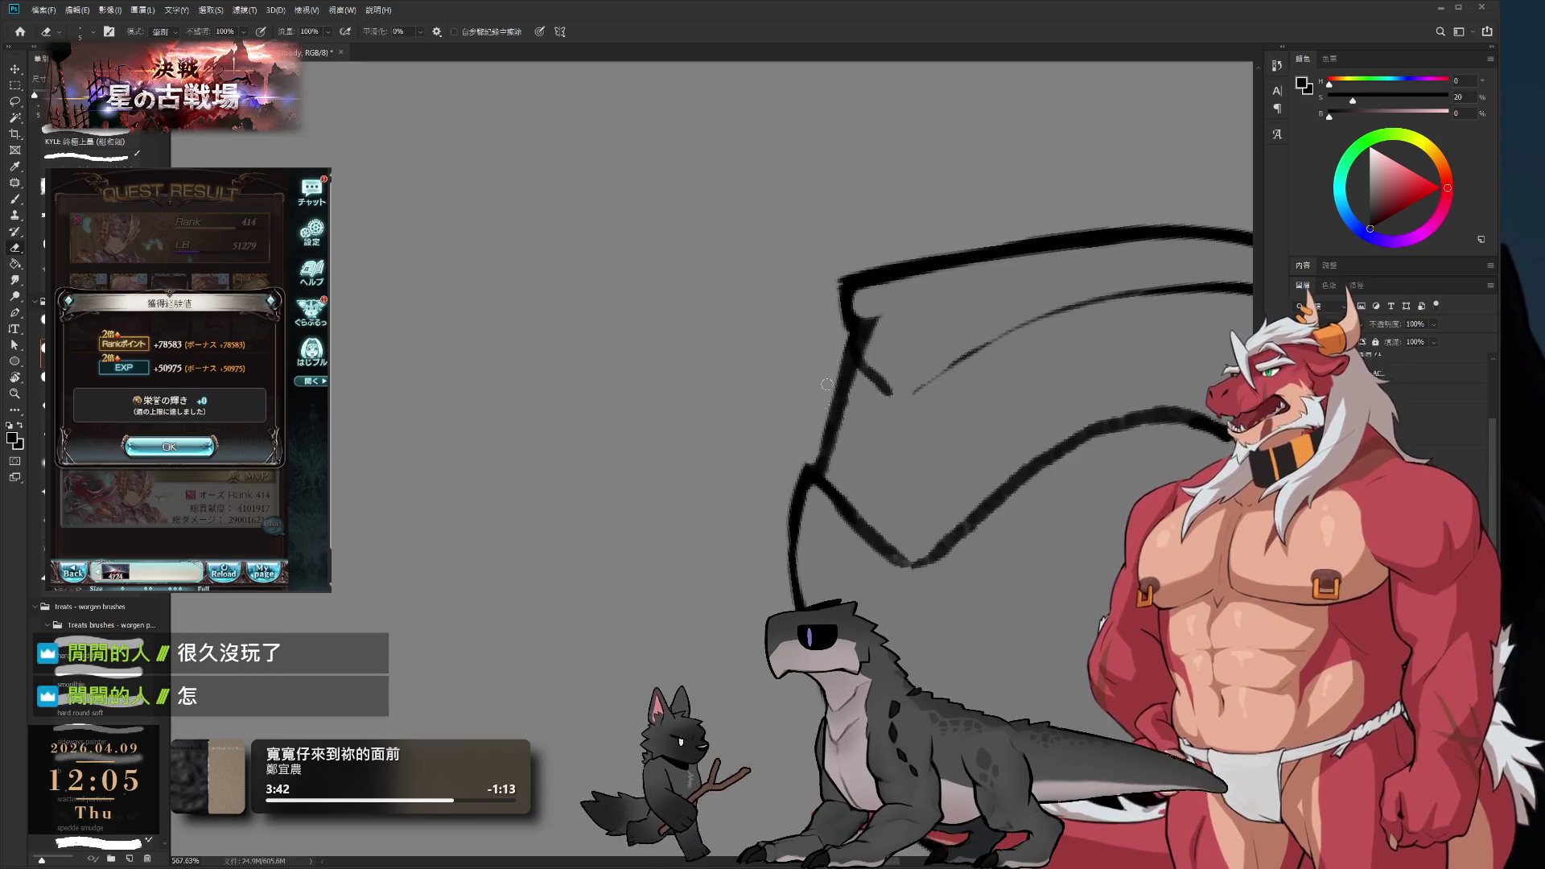
key("b")
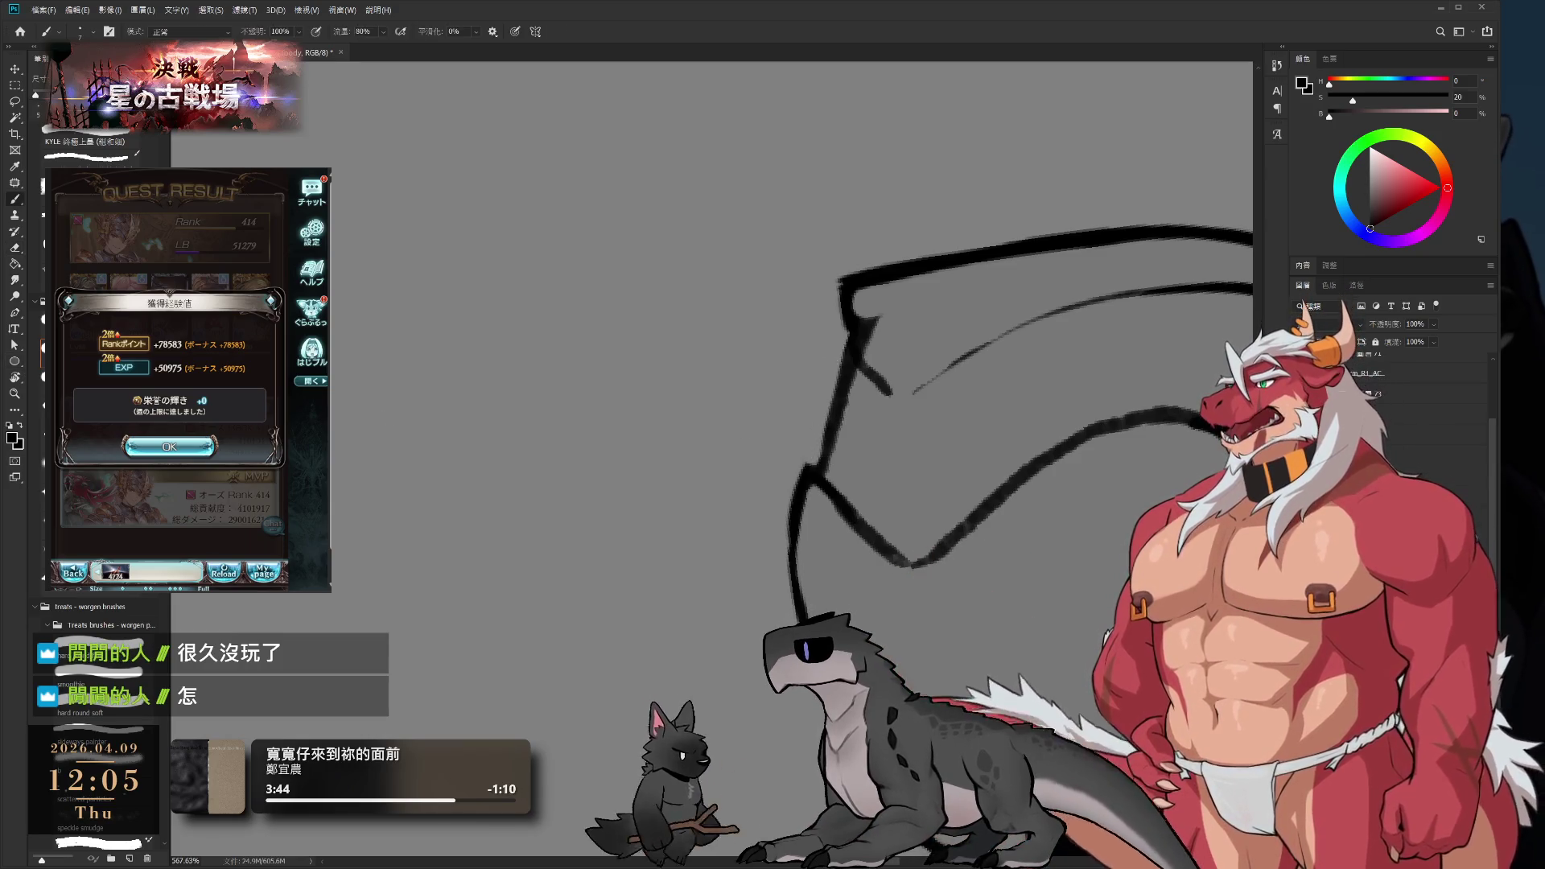
left_click(201, 449)
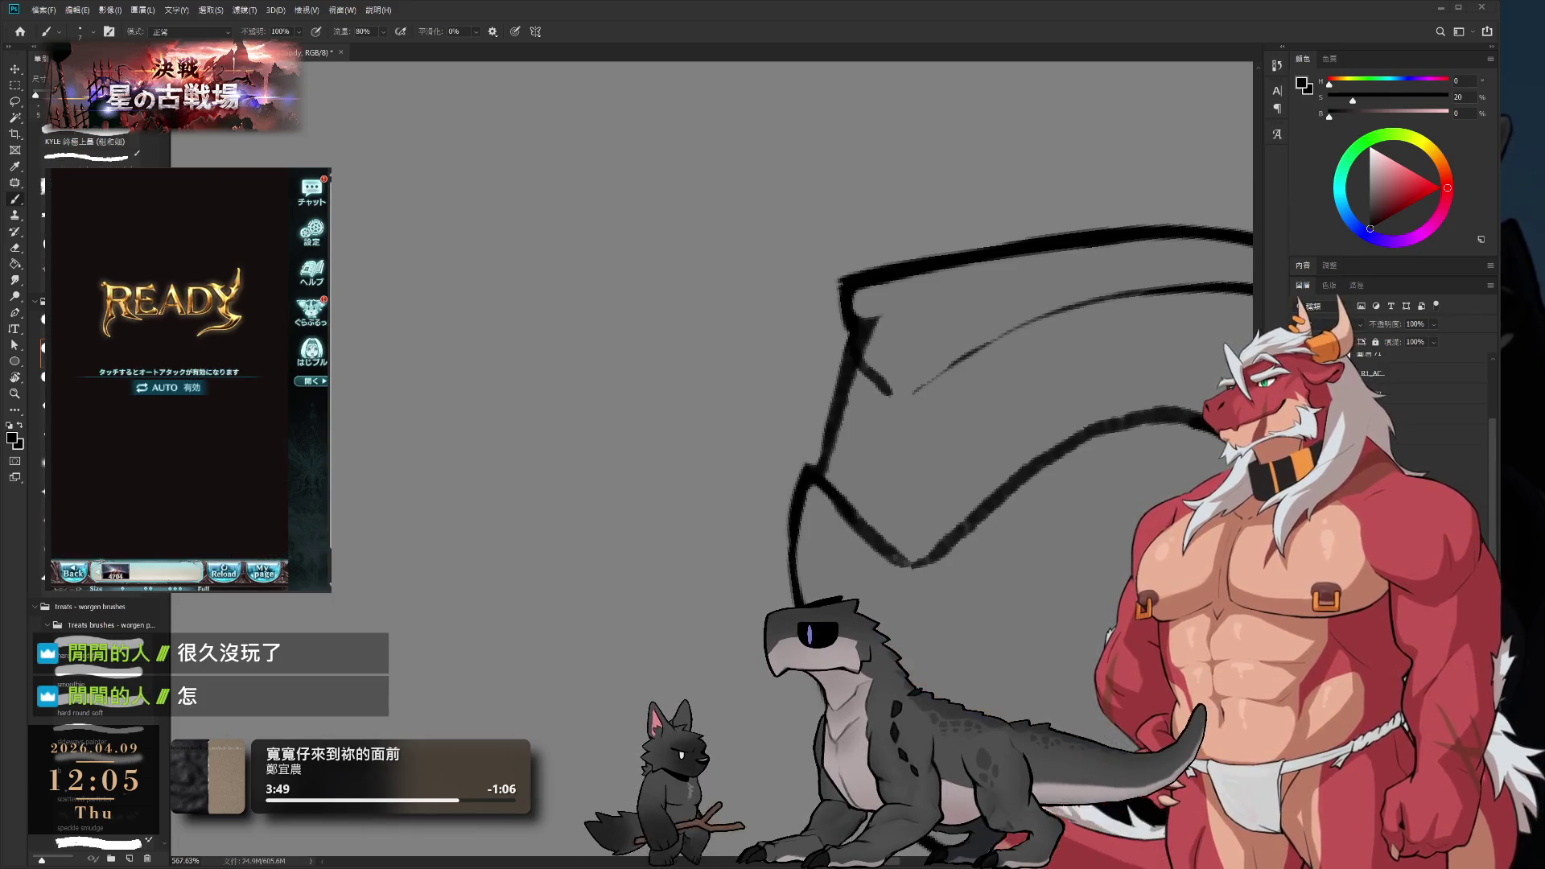
- Bring the helmet top into view and clean it up, alternating grey and black samples
left_click_drag(839, 541, 788, 392)
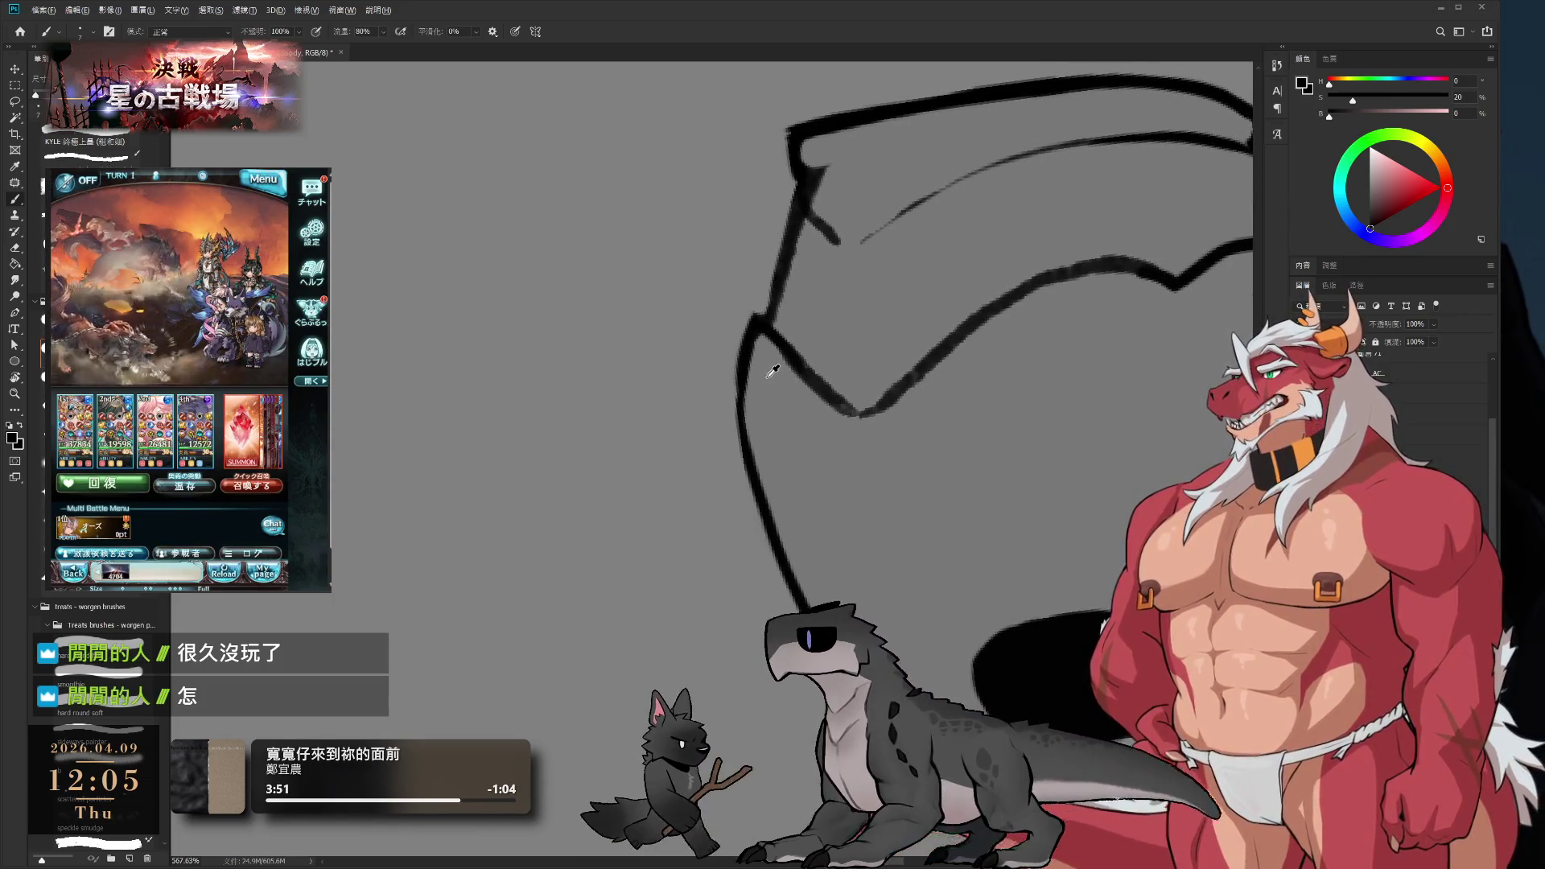
left_click(773, 371, "alt")
key("e")
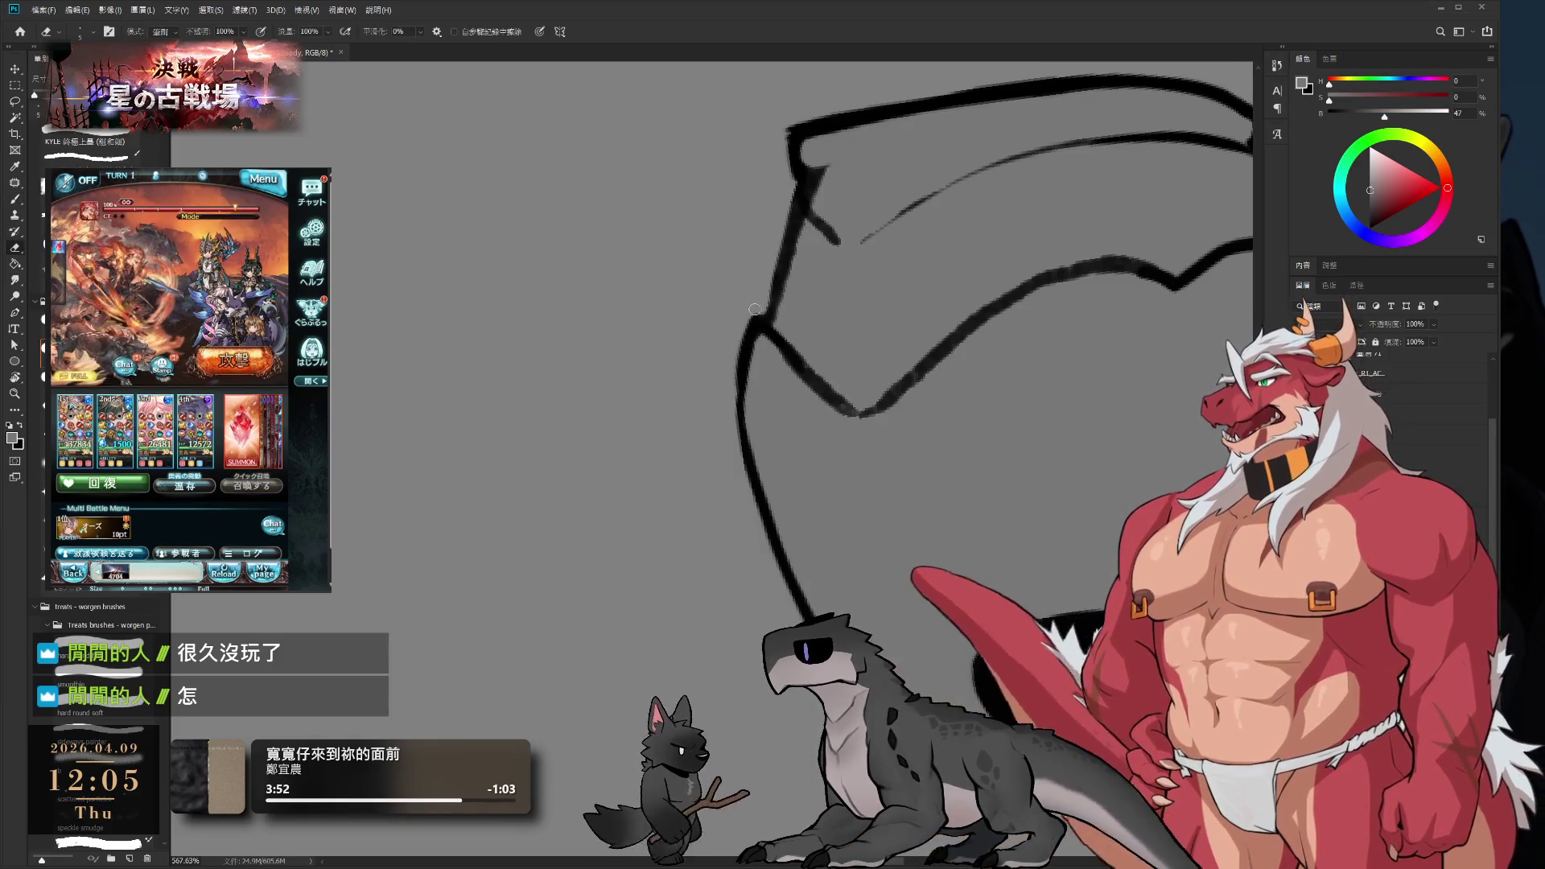
key("b")
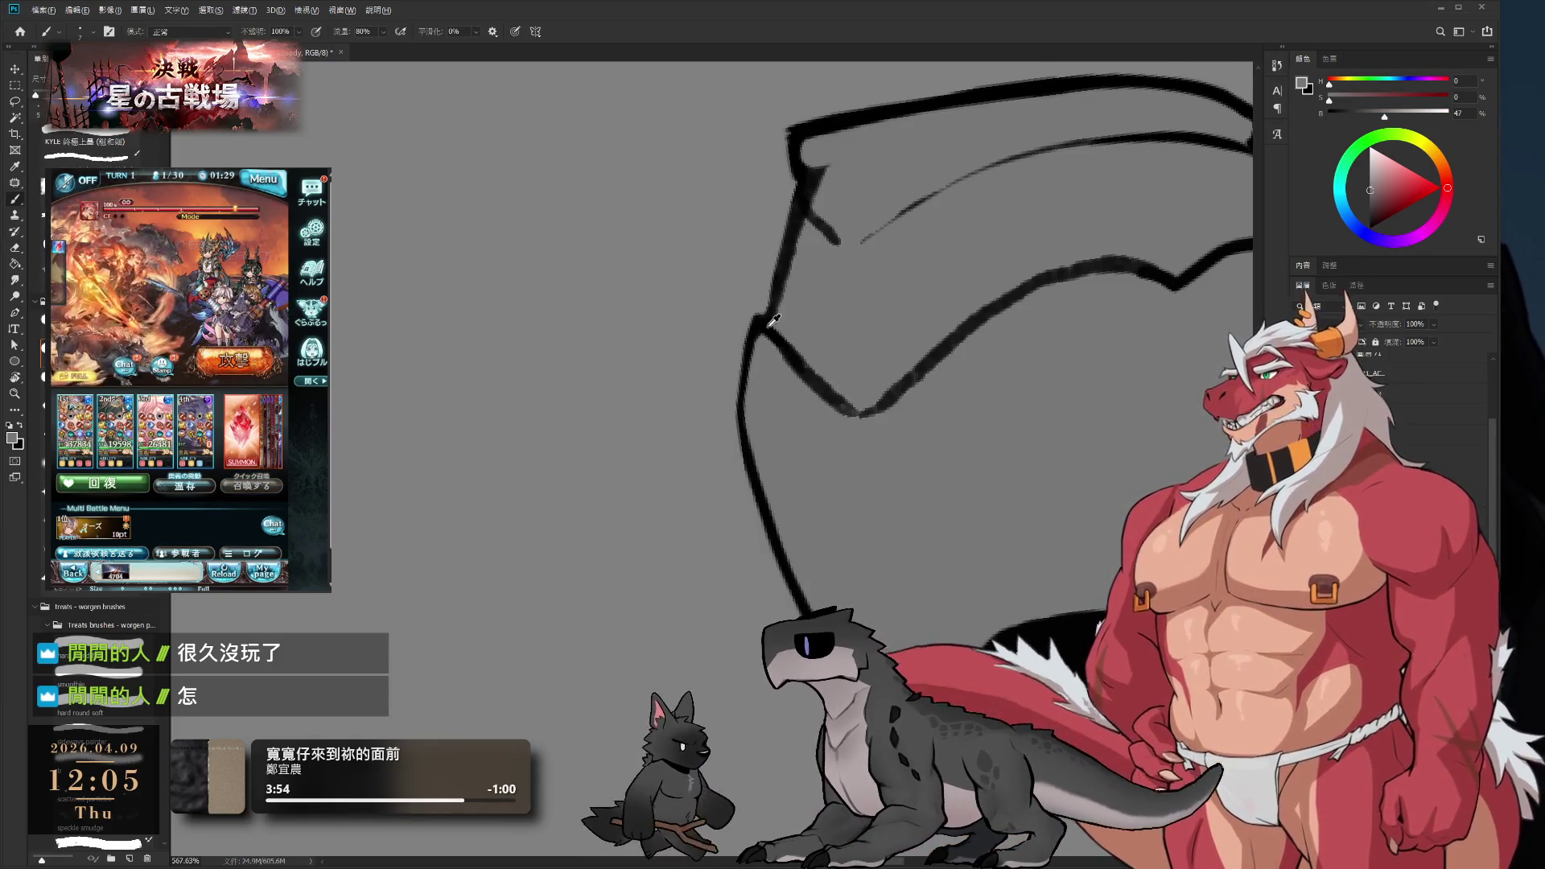
left_click(769, 326, "alt")
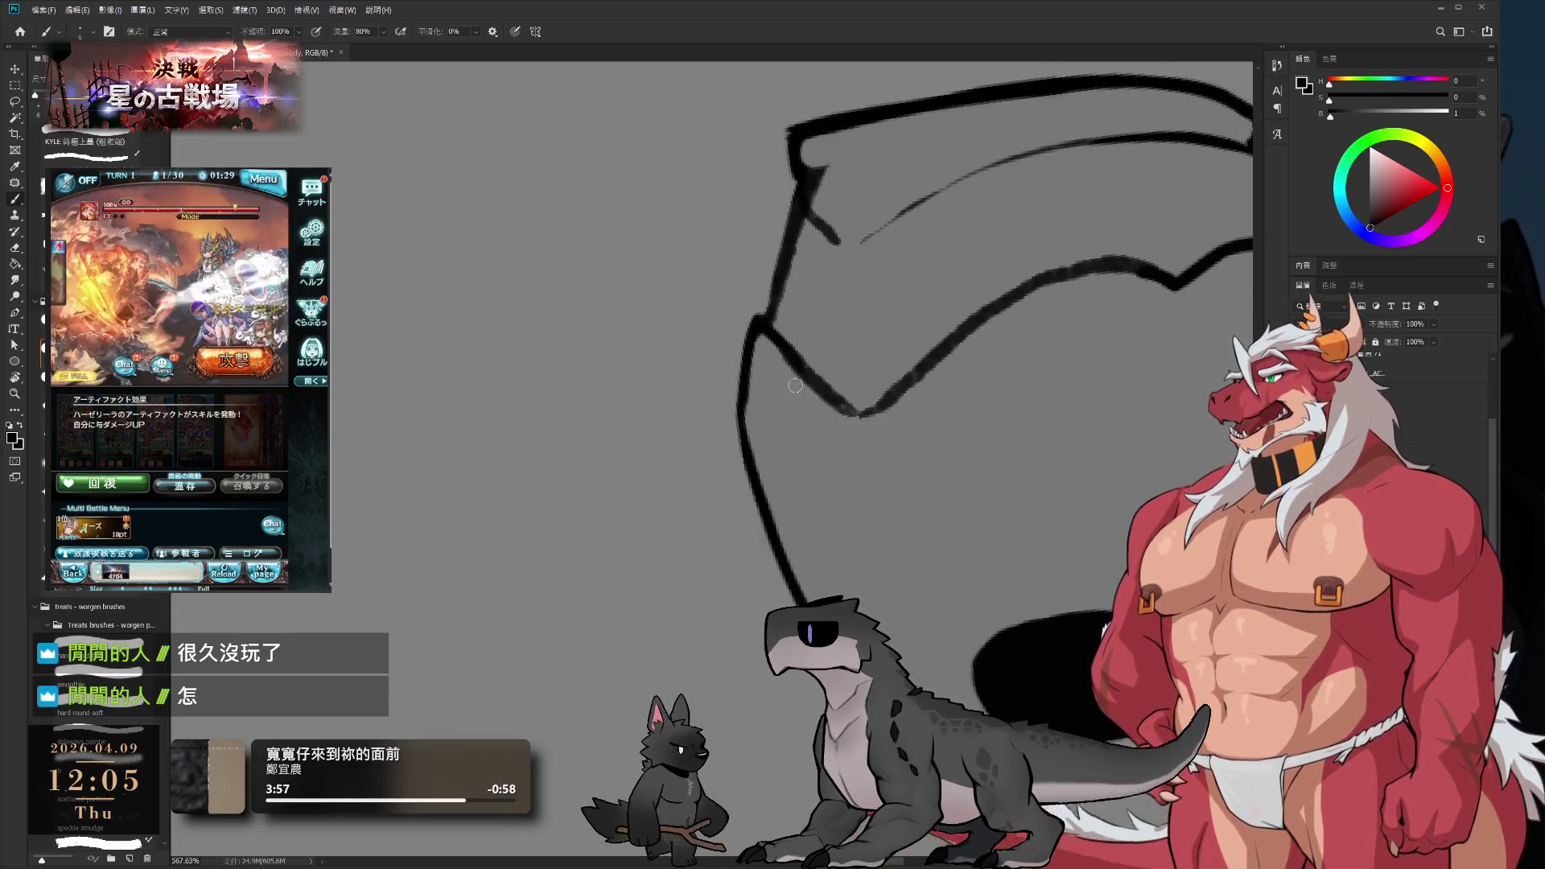
key("r")
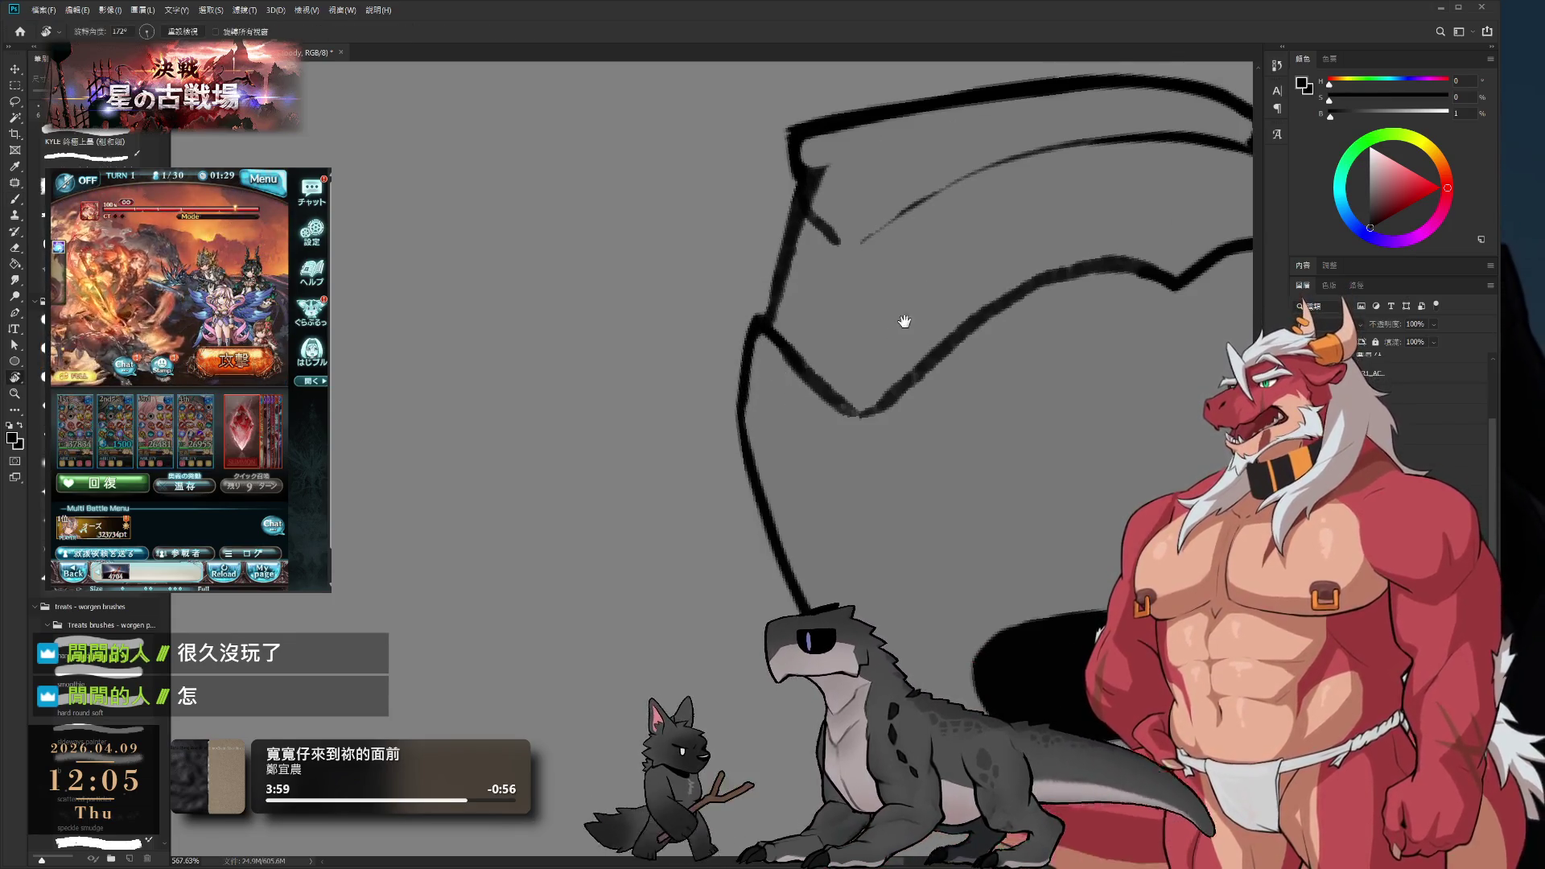
left_click_drag(904, 321, 843, 491)
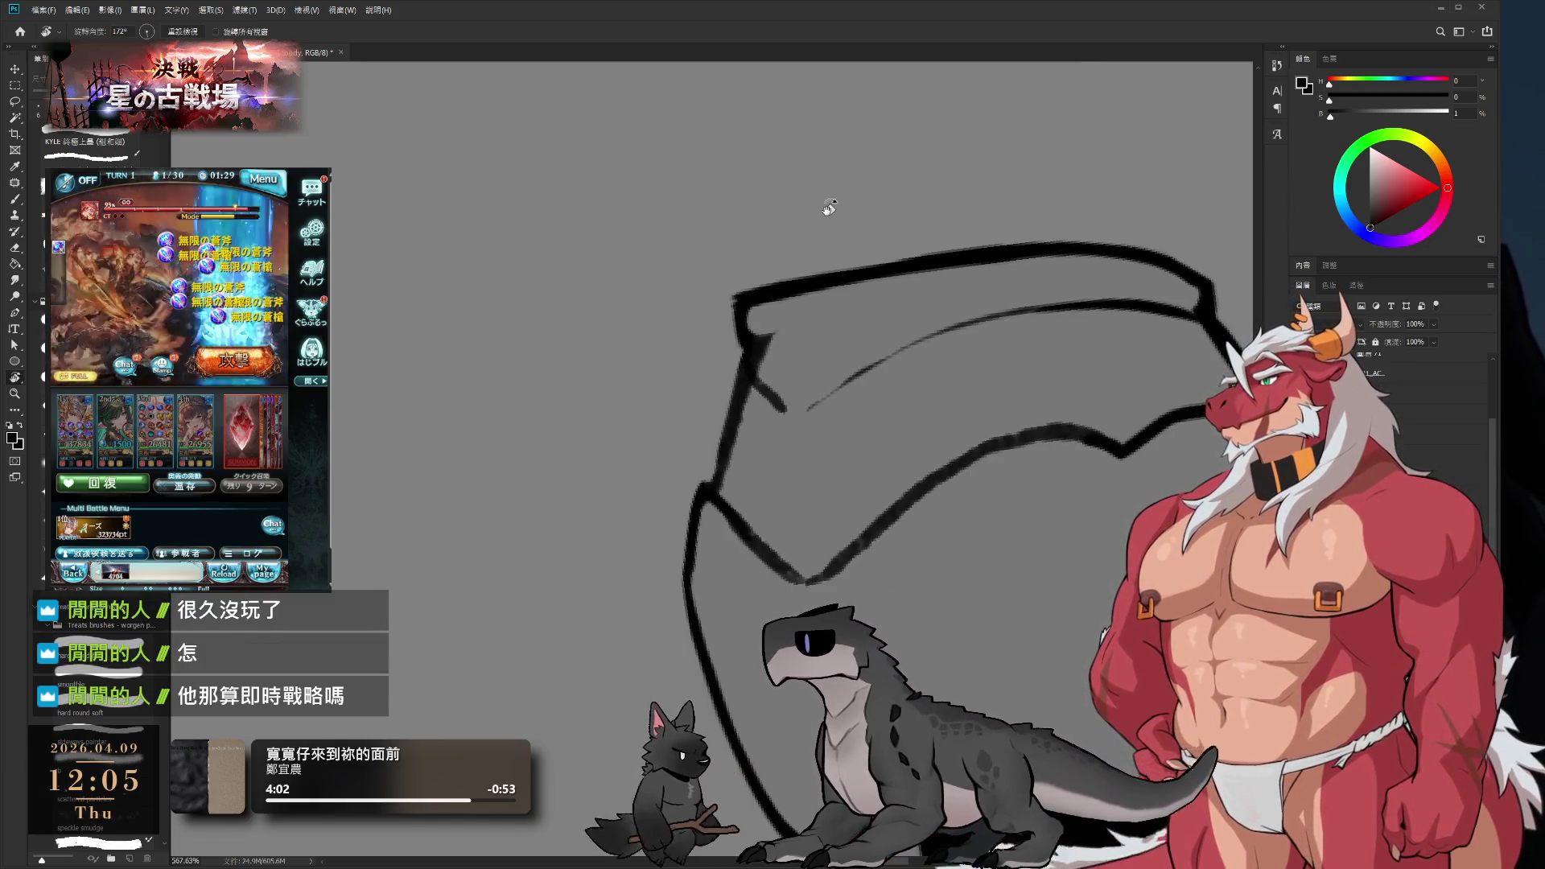
- Paint canvas grey over the stray line on the helmet's left outline
key("b")
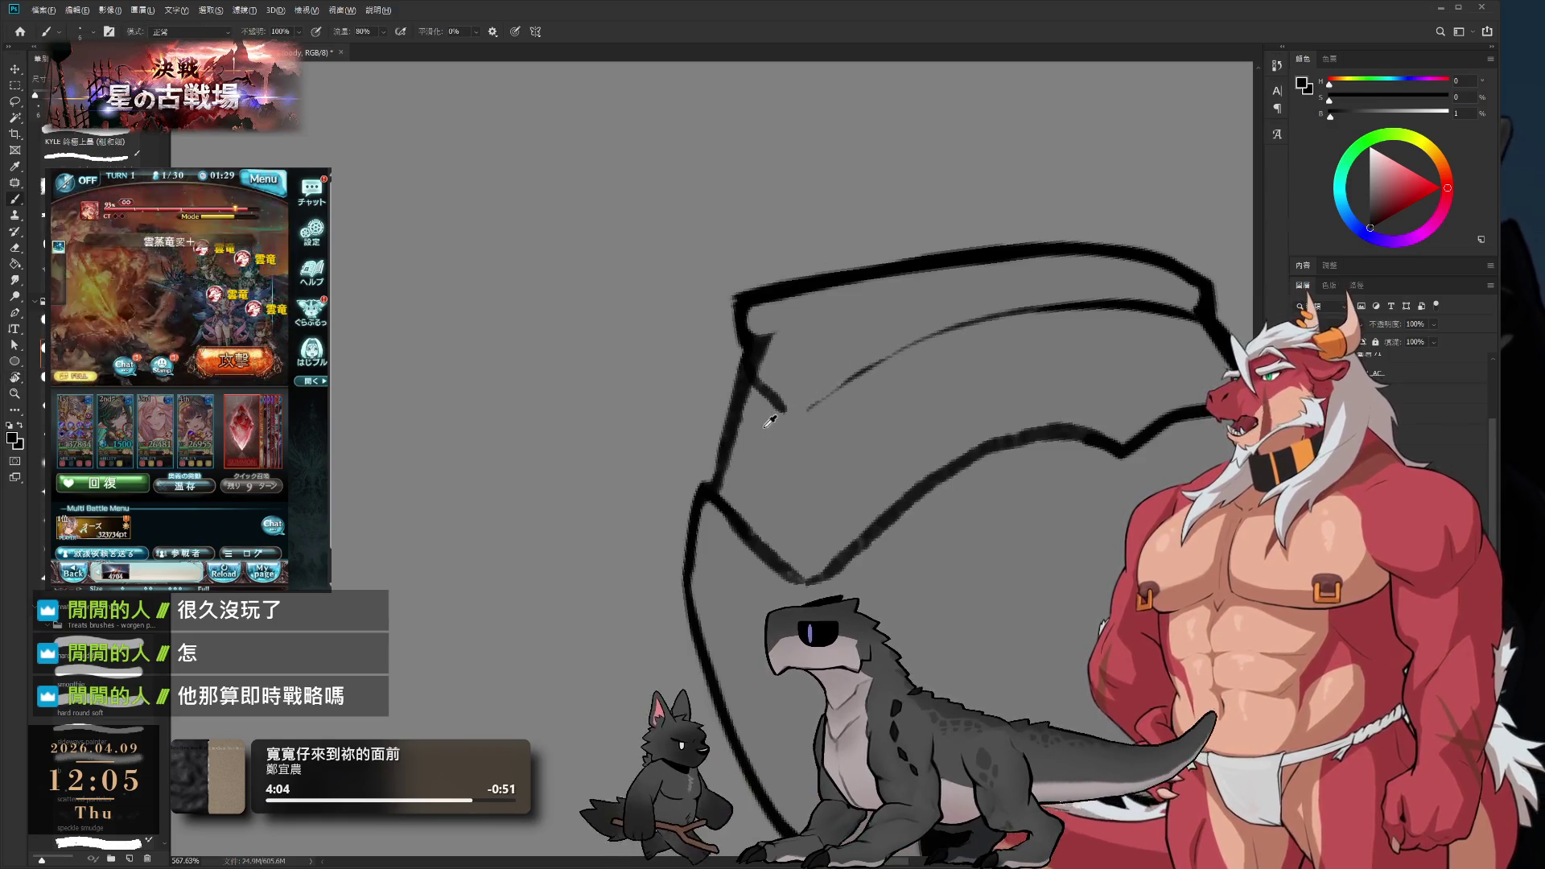
left_click(767, 425, "alt")
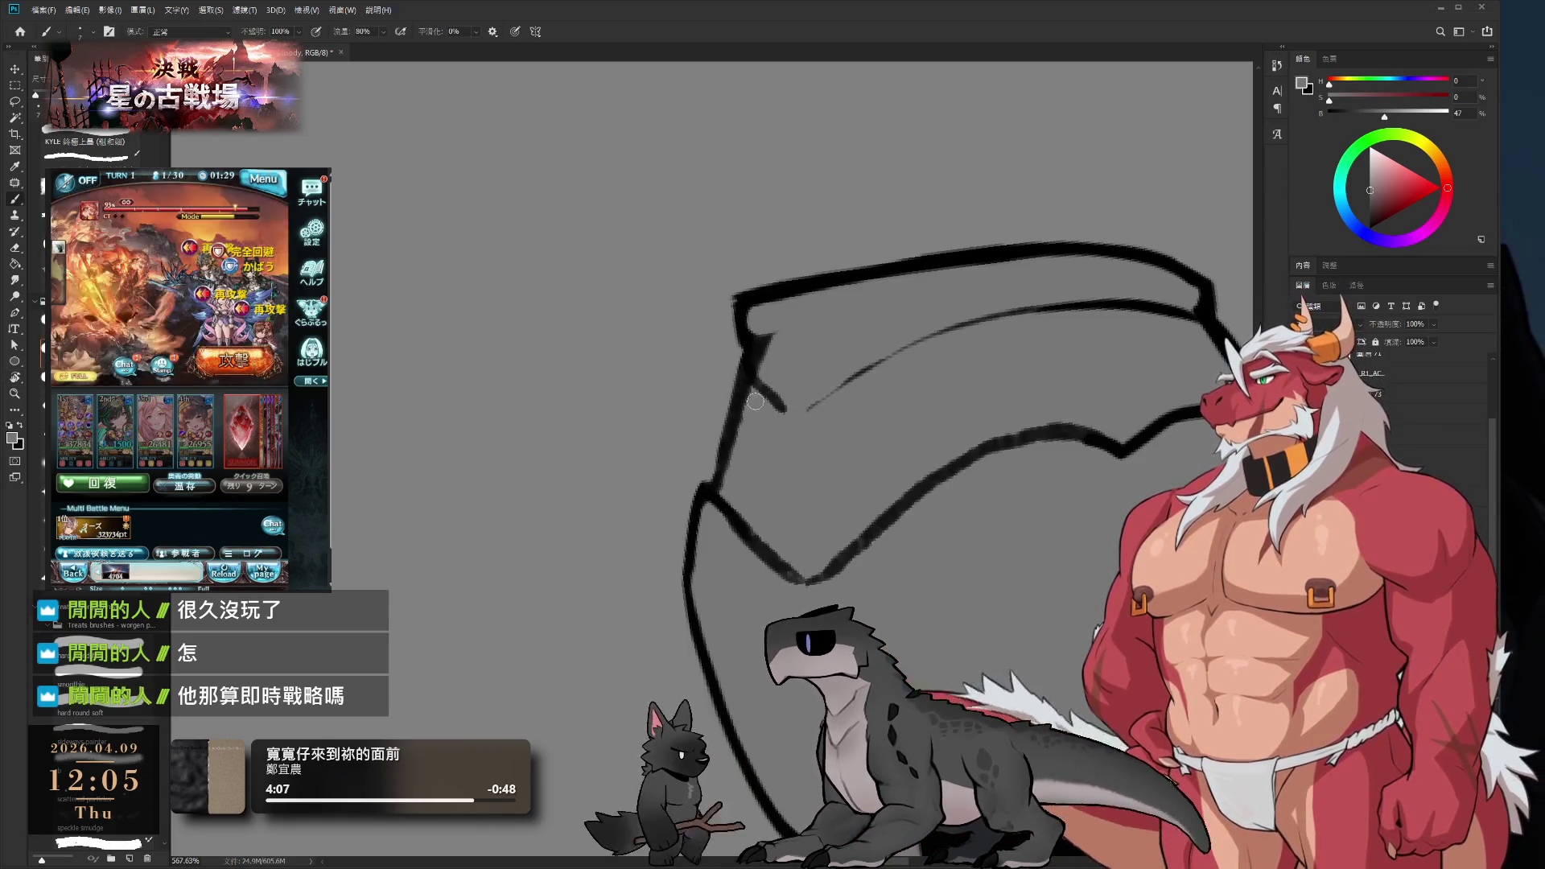
left_click_drag(736, 396, 725, 489)
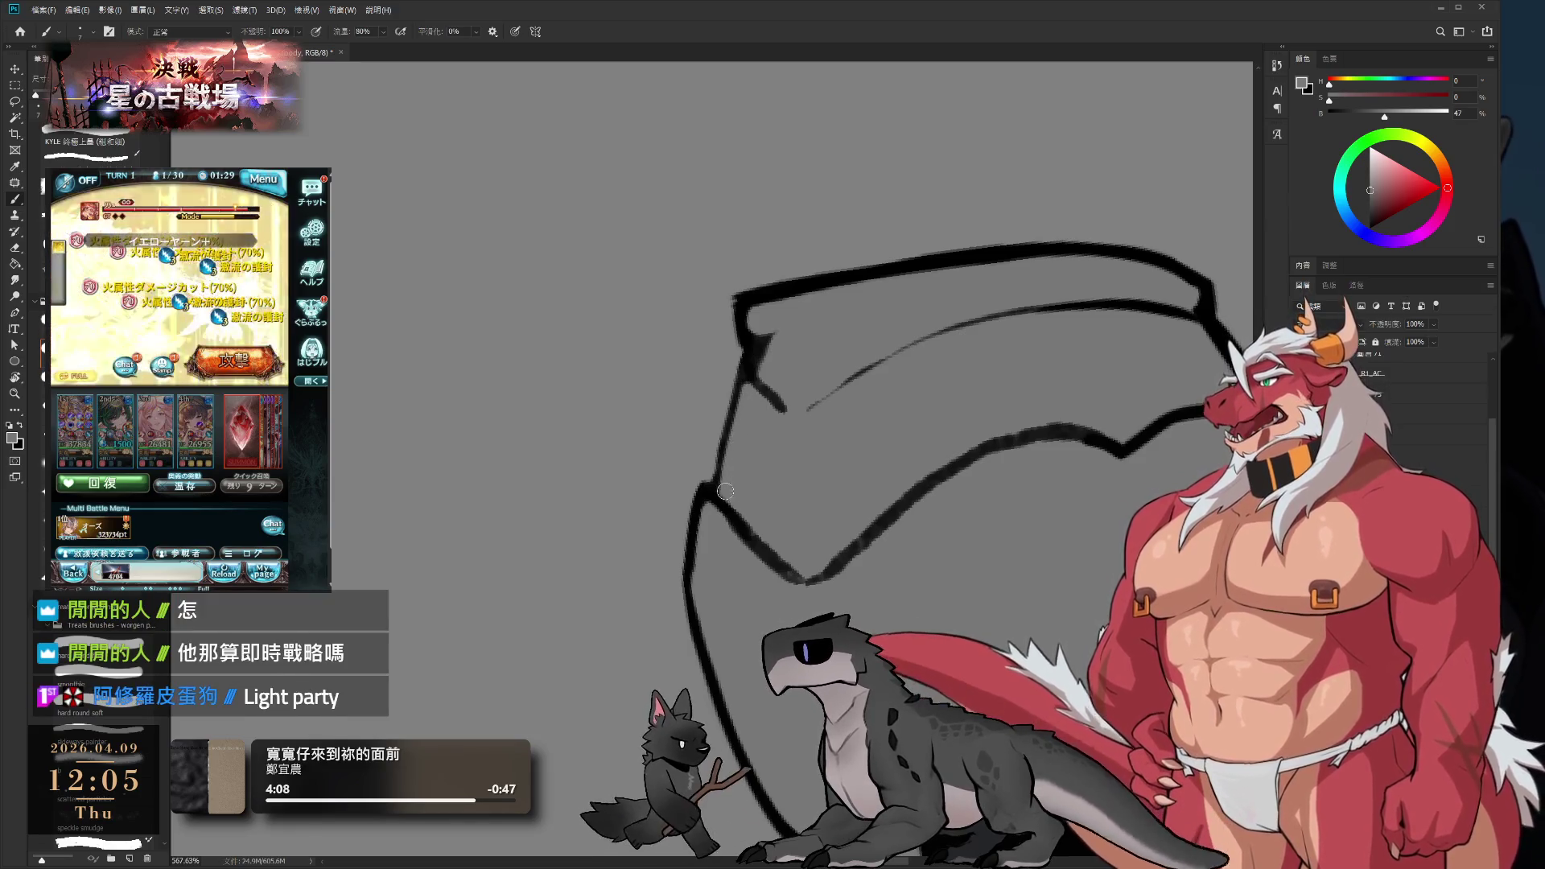
key("e")
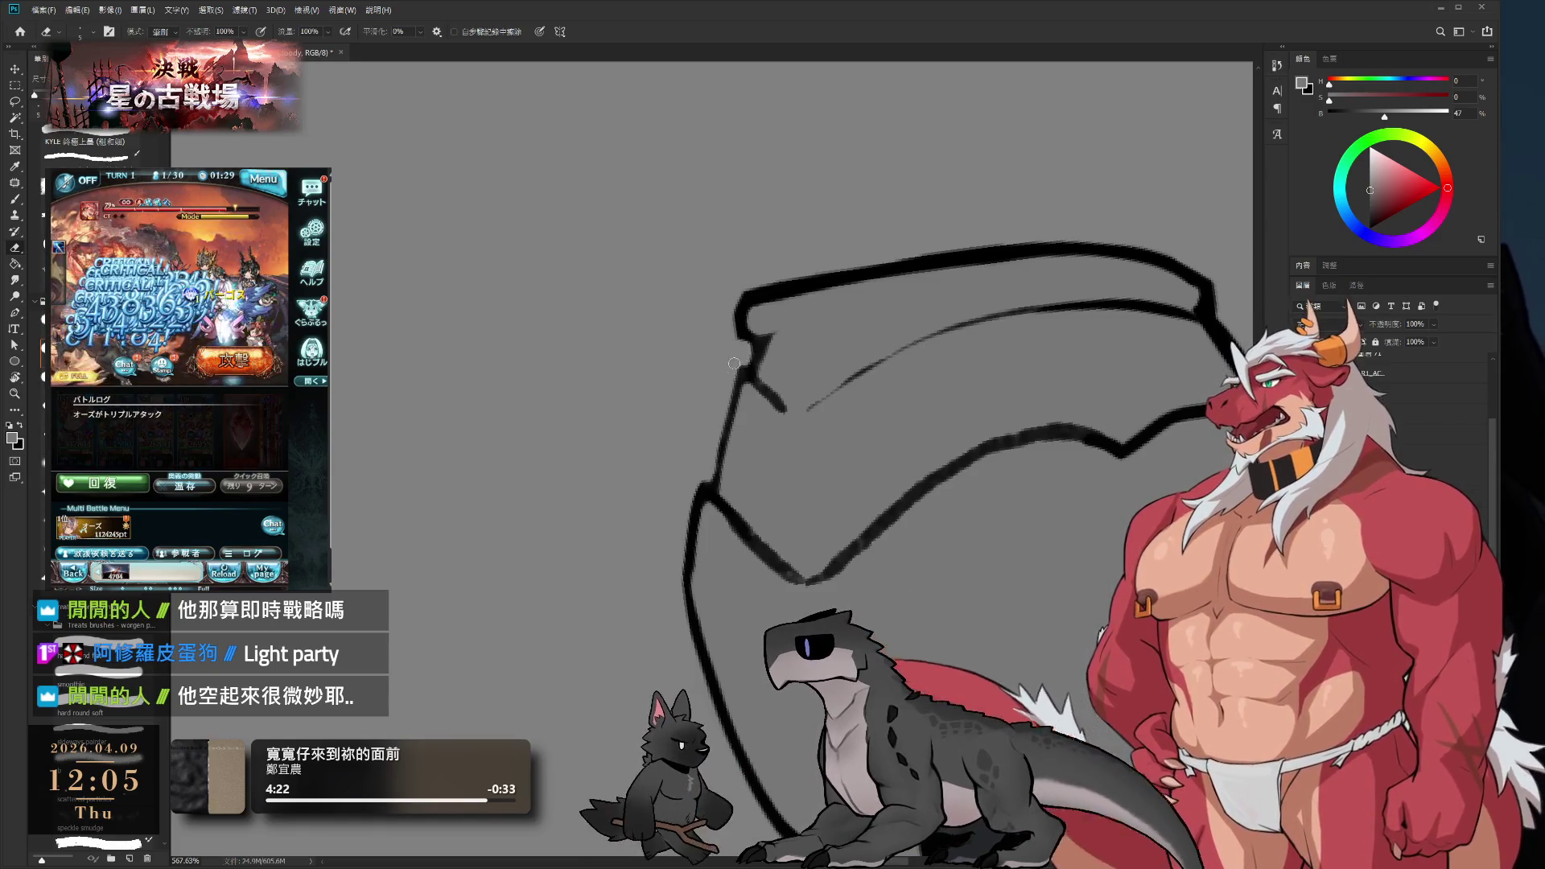
key("b")
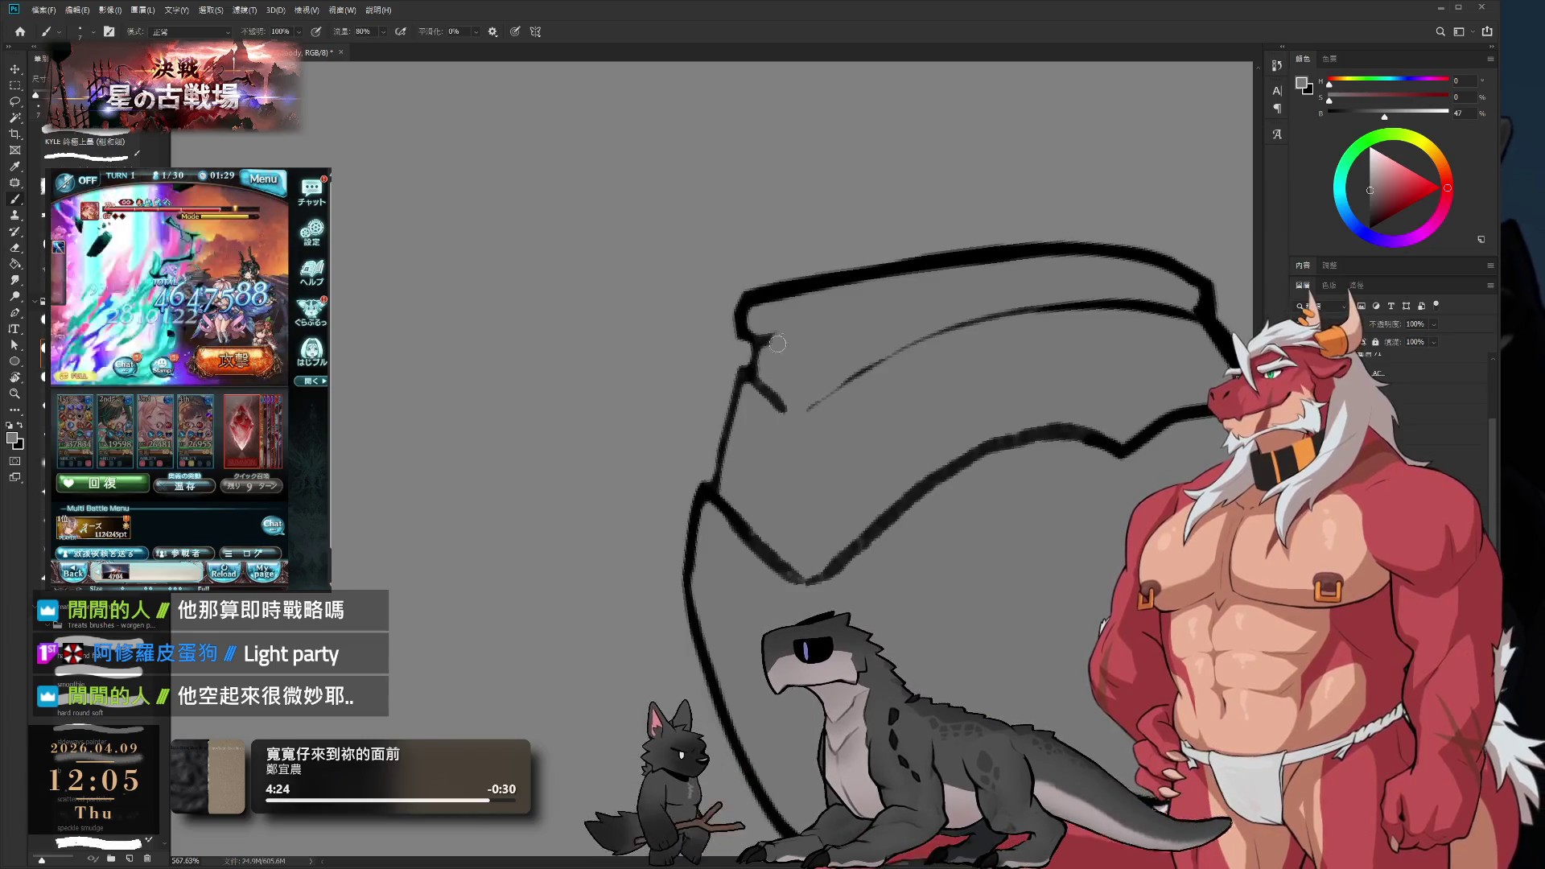
- Rotate the canvas to 104°, 175° and then 30°, erasing stray bits along the way
key("r")
mouse_move(987, 304)
left_mouse_down()
mouse_move(1079, 300)
mouse_move(800, 379)
mouse_move(998, 372)
left_mouse_up()
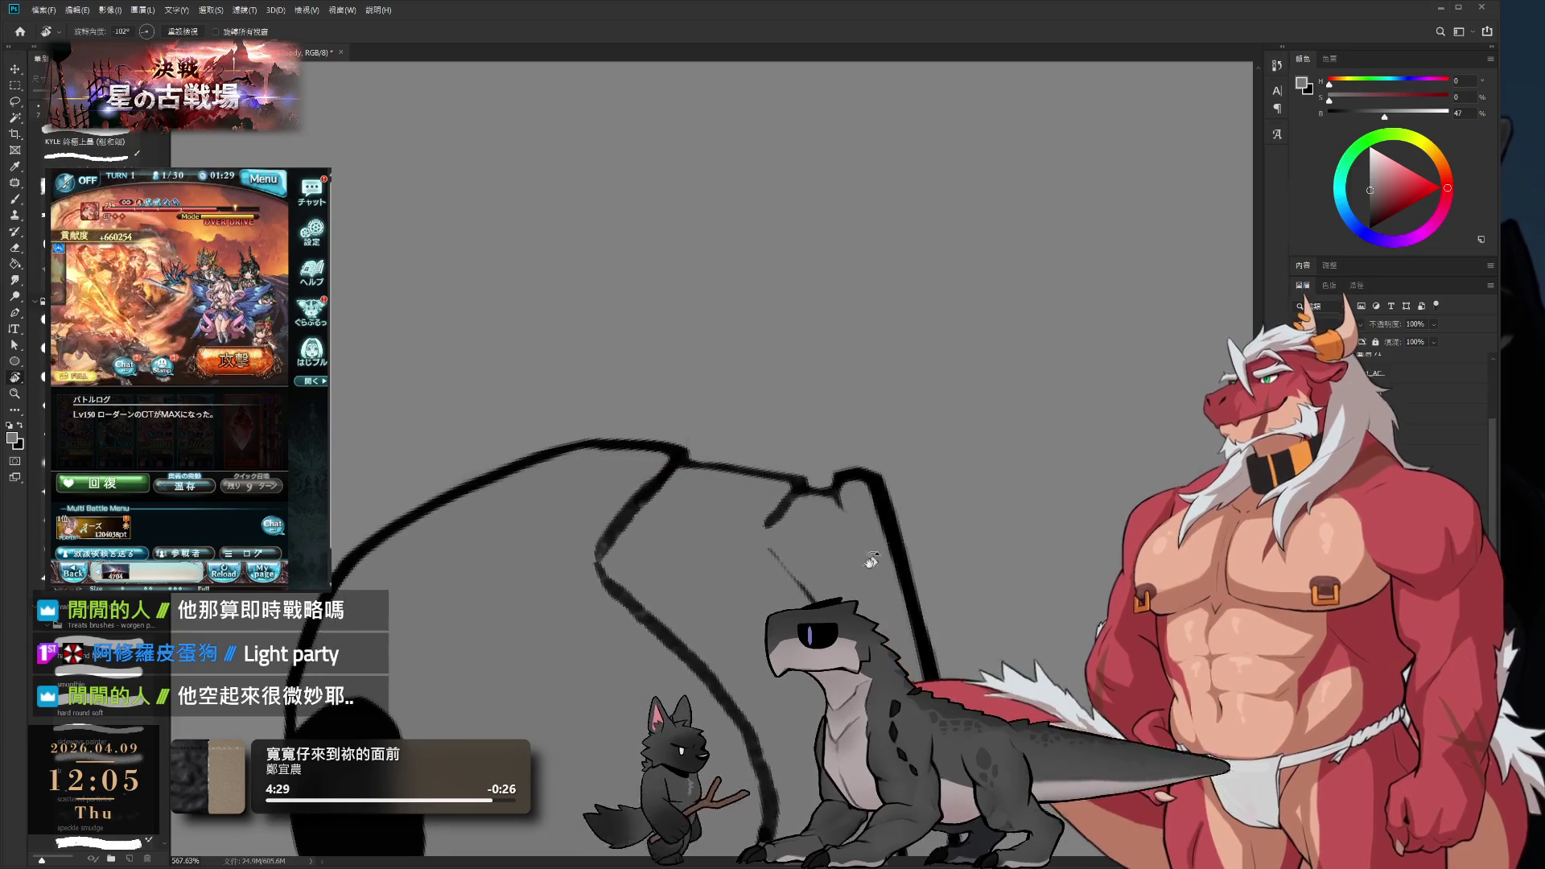
mouse_move(993, 510)
left_mouse_down()
mouse_move(821, 310)
mouse_move(1032, 440)
left_mouse_up()
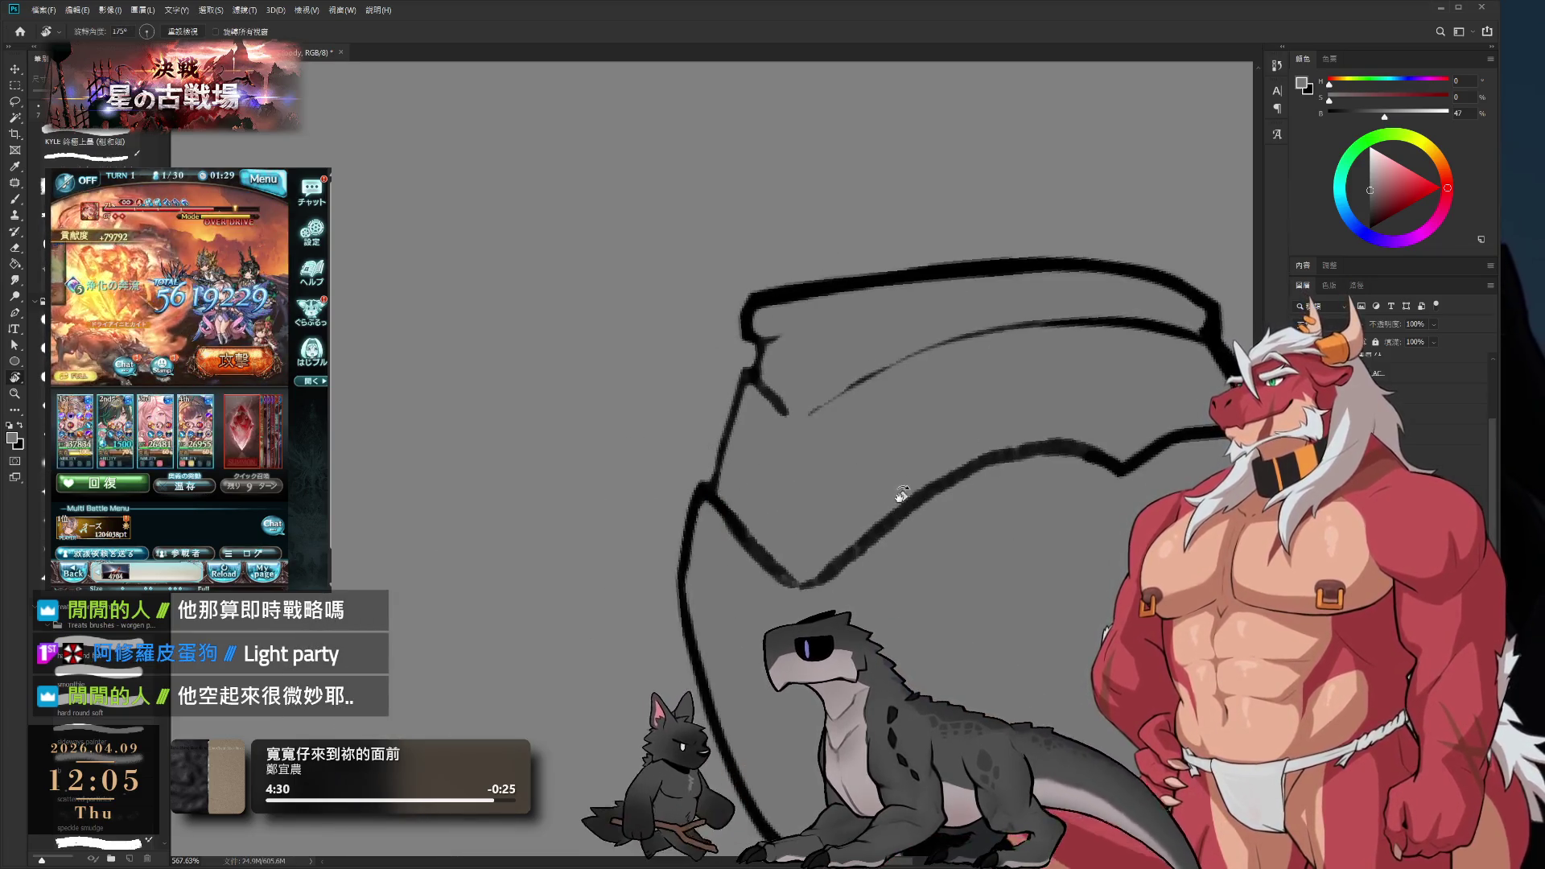
key("e")
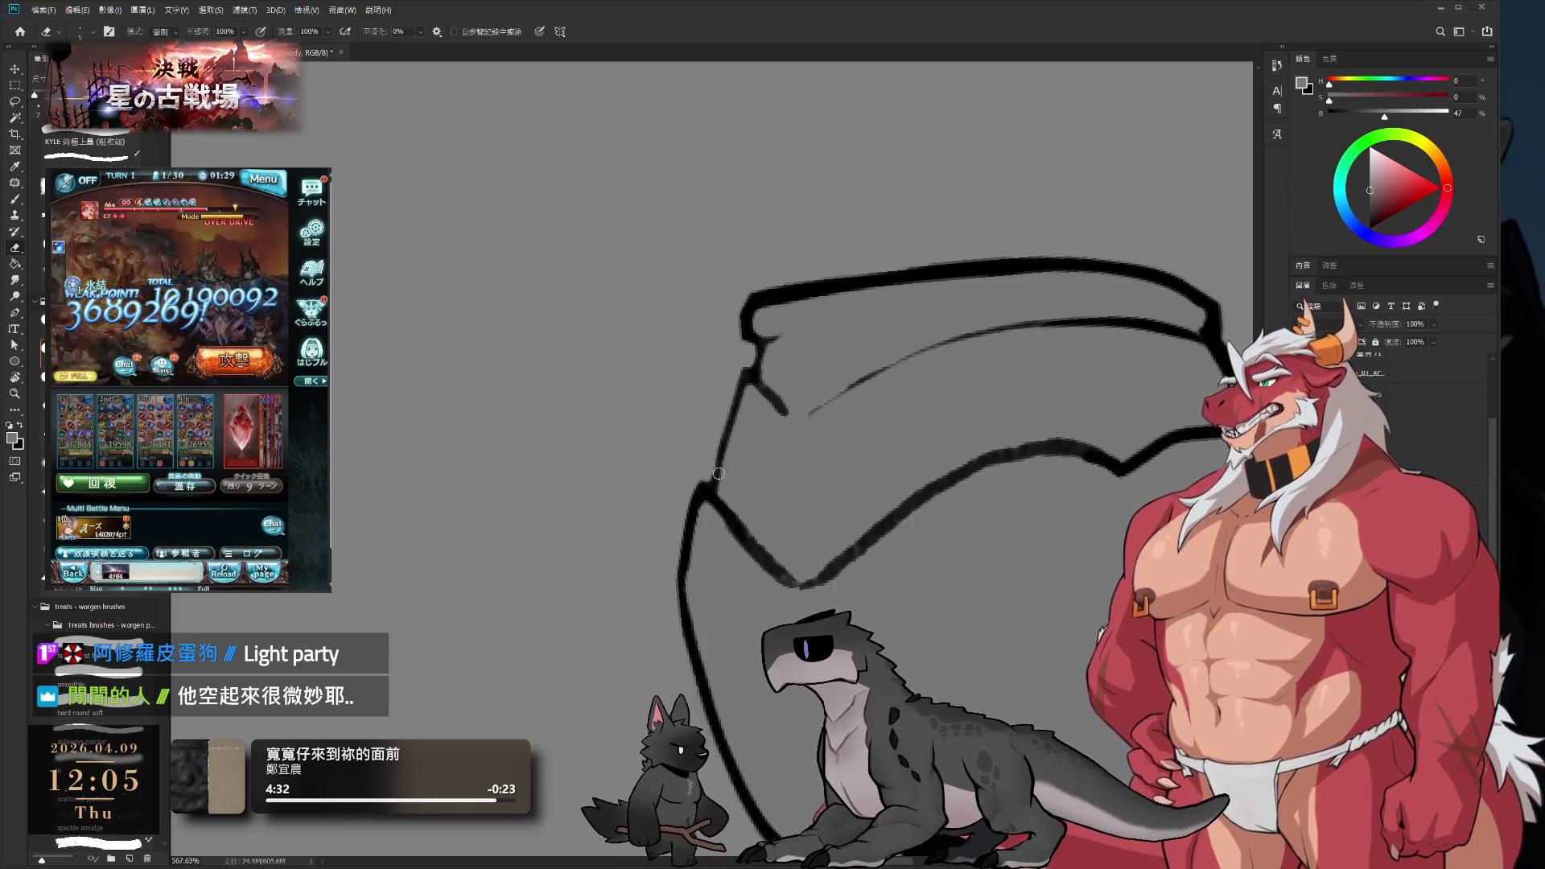
key("r")
mouse_move(718, 473)
left_mouse_down()
mouse_move(614, 421)
mouse_move(821, 500)
mouse_move(783, 370)
left_mouse_up()
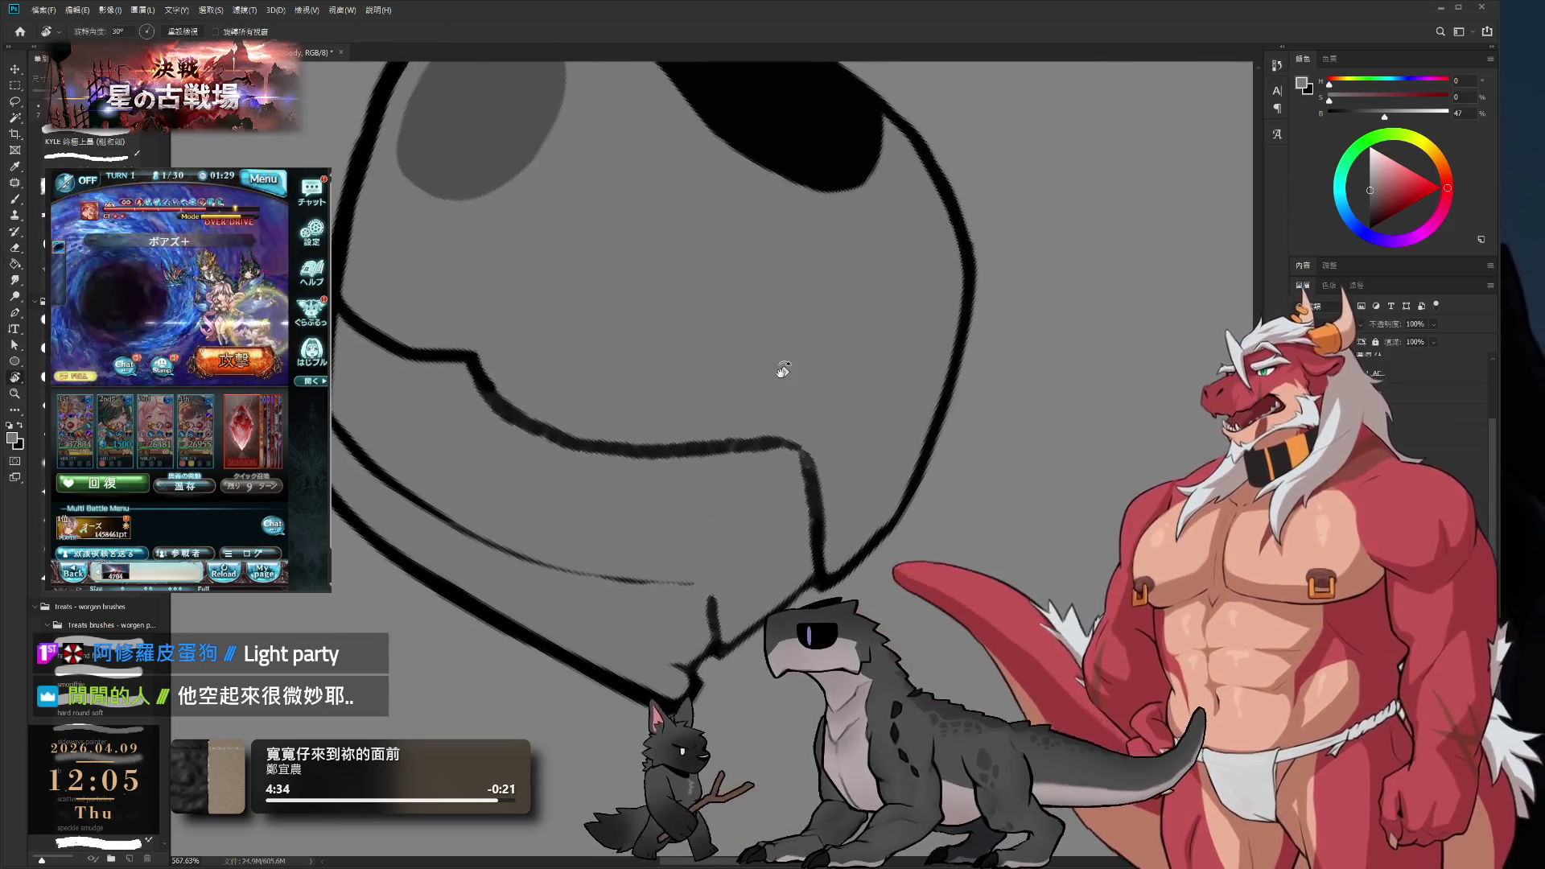
key("b")
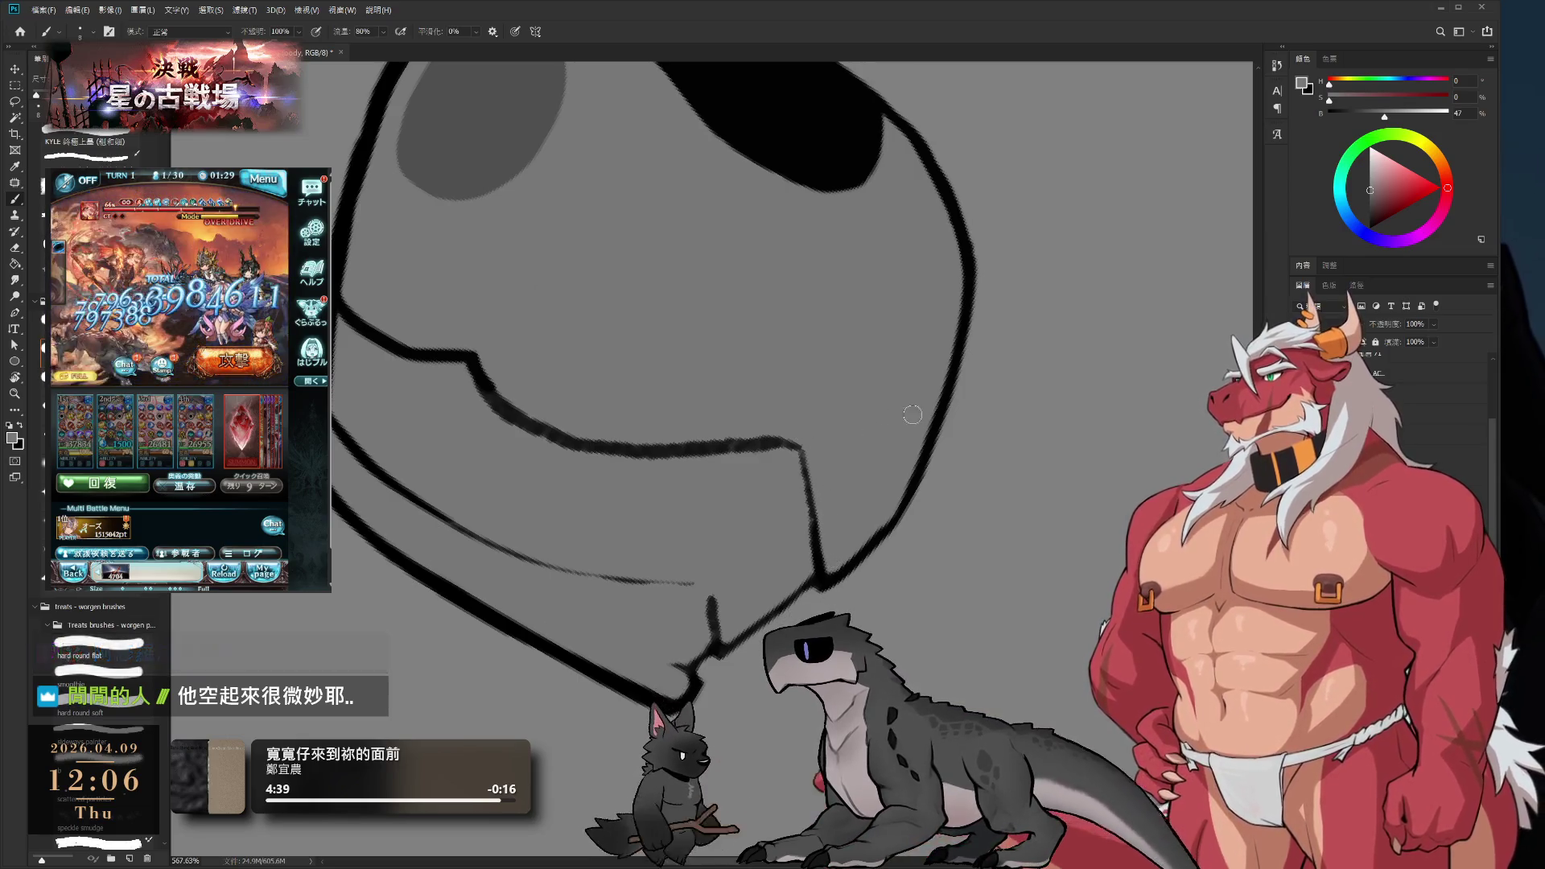
key("d")
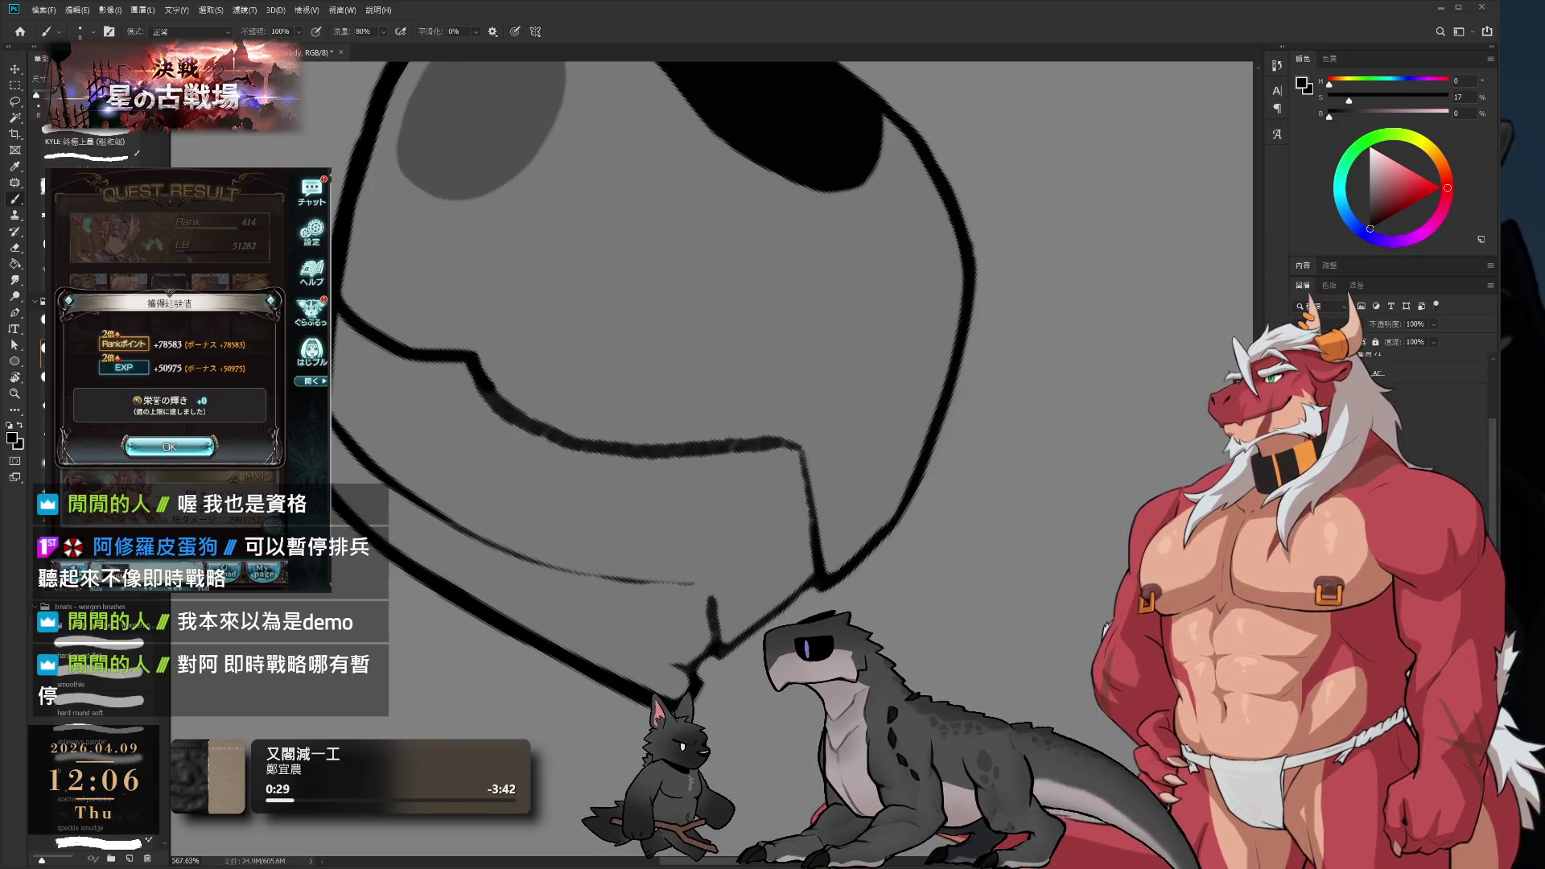
left_click(169, 446)
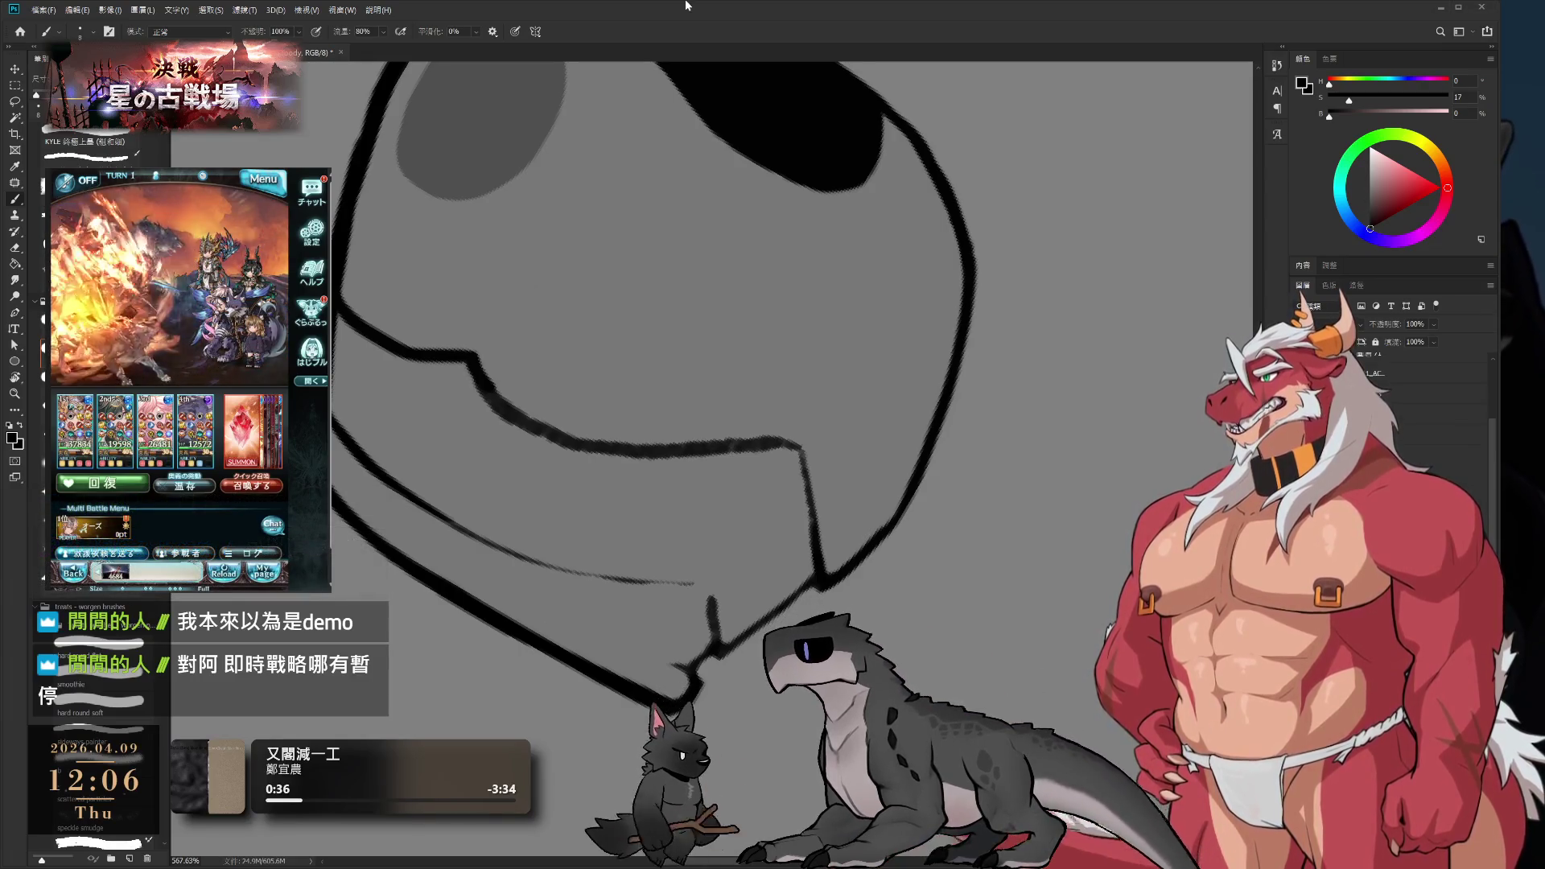
key("r")
mouse_move(903, 388)
left_mouse_down()
mouse_move(808, 235)
mouse_move(890, 386)
mouse_move(870, 297)
left_mouse_up()
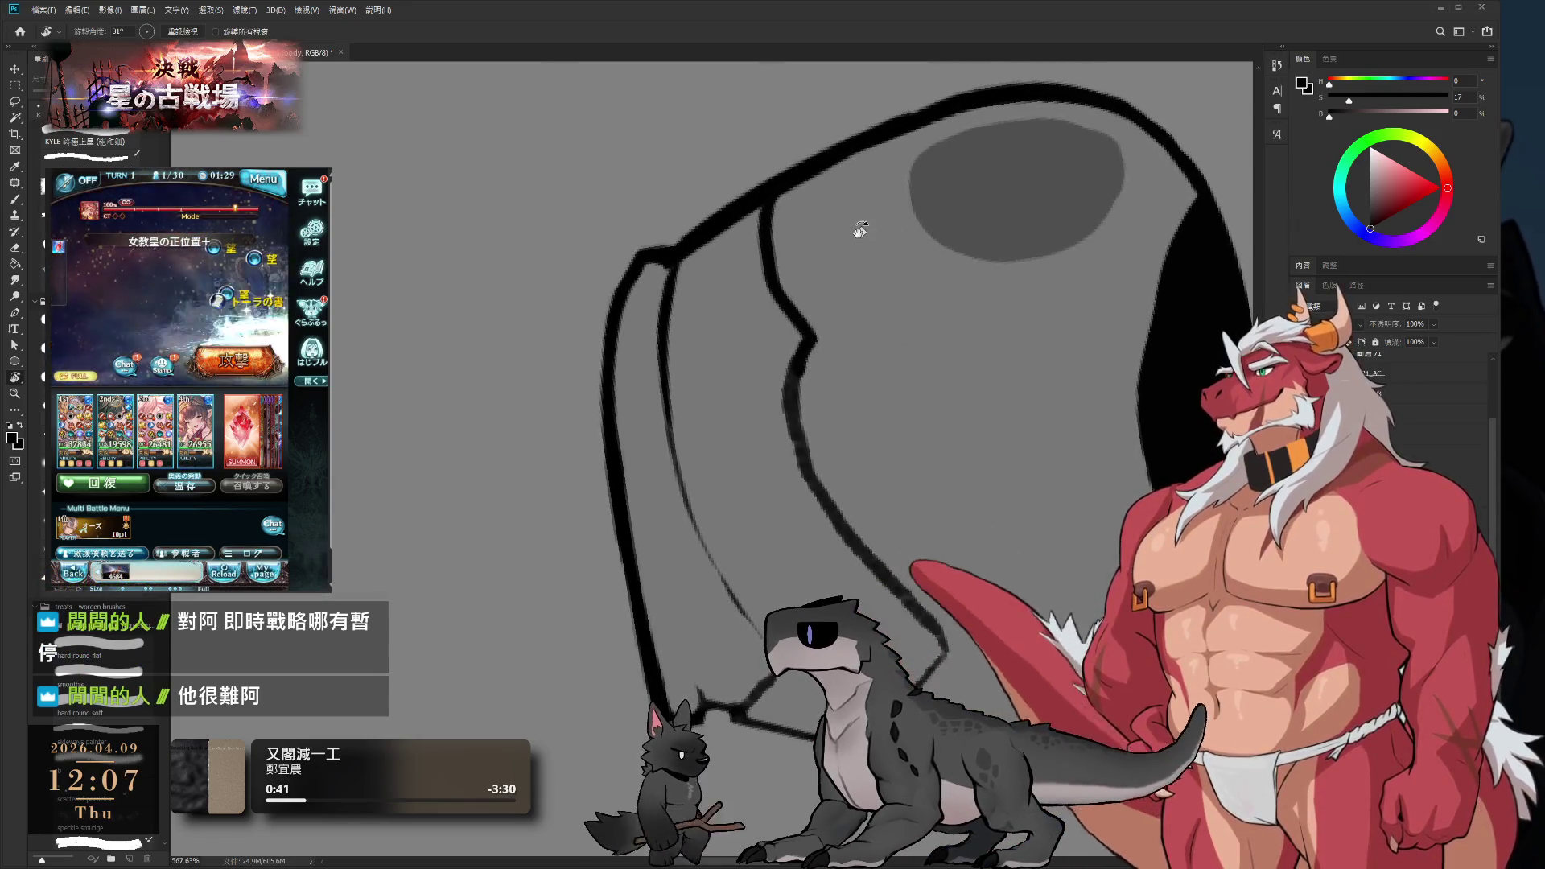
- Sample the canvas grey and trim back the helmet's black contour, with the view turned to about 60°
scroll(886, 322, "down", 2)
mouse_move(914, 404)
left_mouse_down()
mouse_move(880, 519)
mouse_move(773, 515)
mouse_move(767, 561)
mouse_move(921, 355)
mouse_move(862, 449)
mouse_move(952, 459)
mouse_move(925, 411)
left_mouse_up()
key("b")
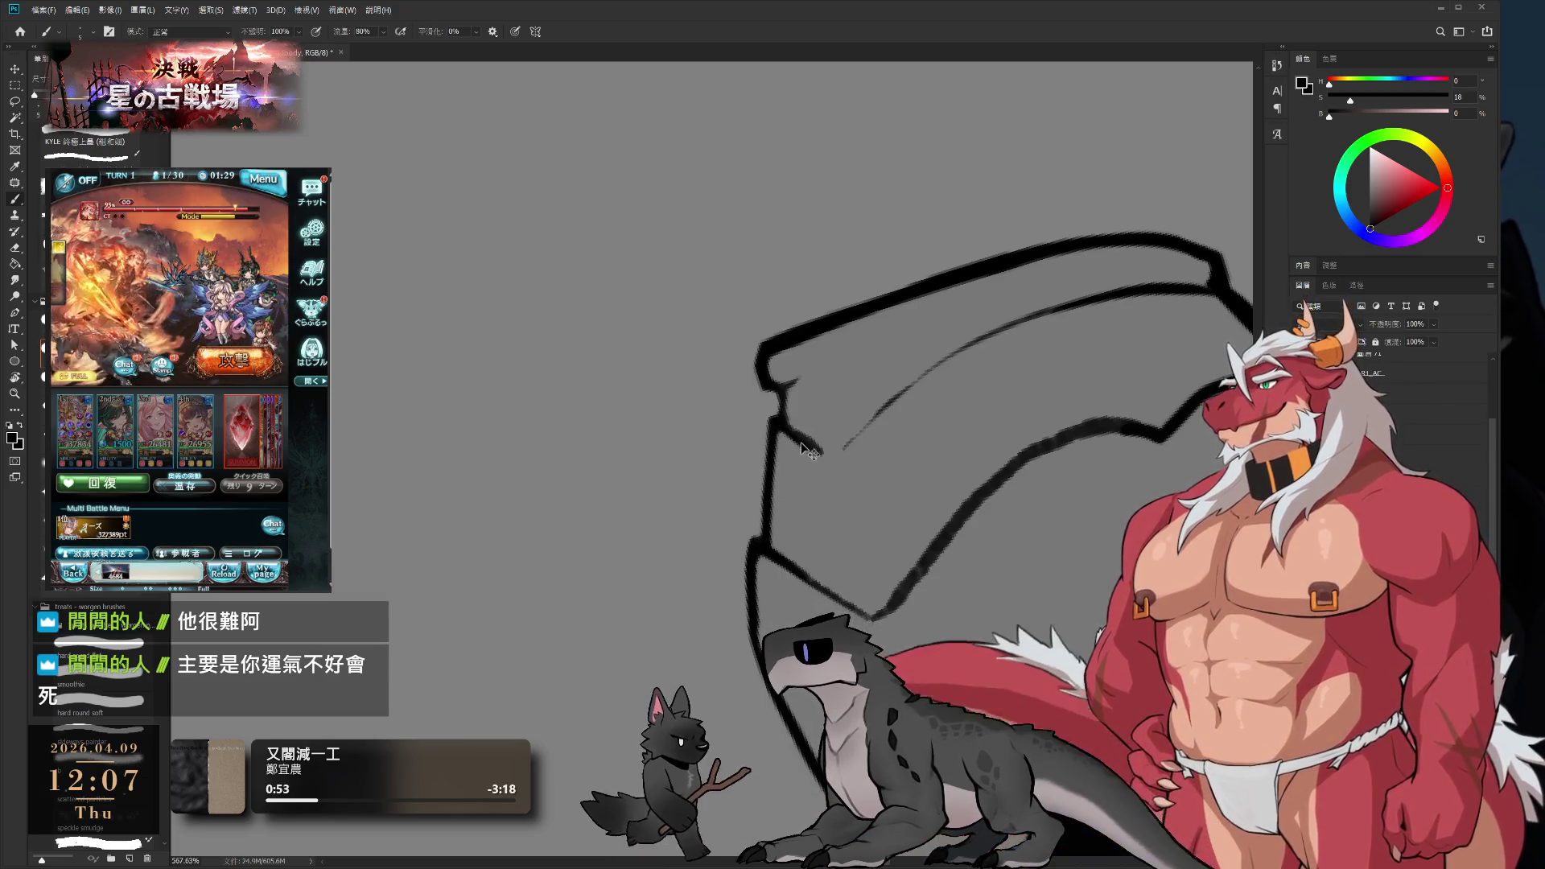
key("r")
mouse_move(801, 439)
left_mouse_down()
mouse_move(904, 476)
mouse_move(818, 460)
left_mouse_up()
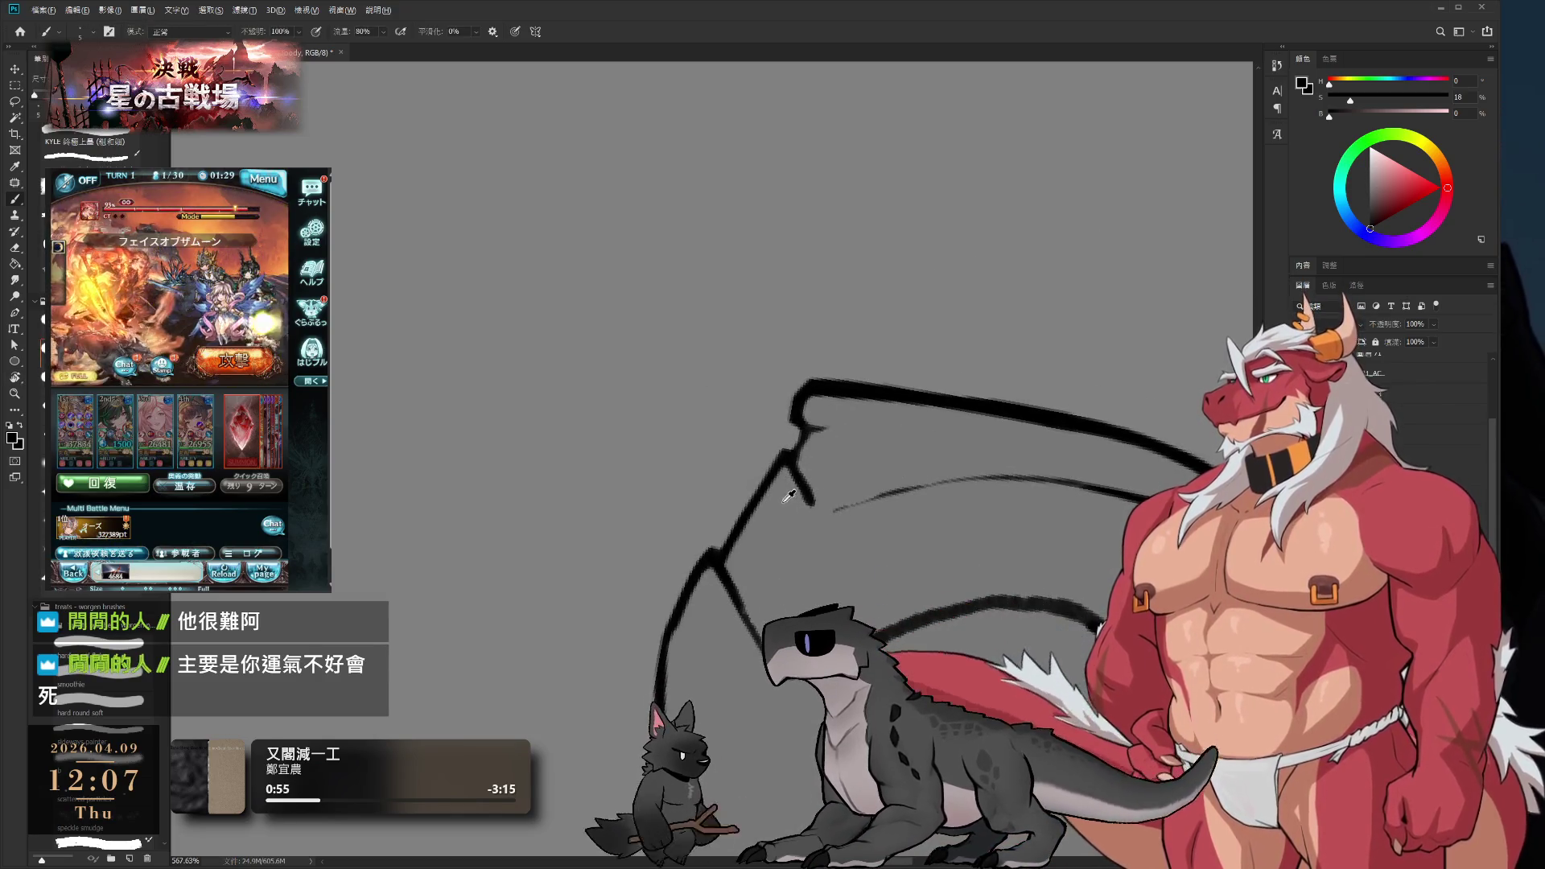
left_click(824, 463, "alt")
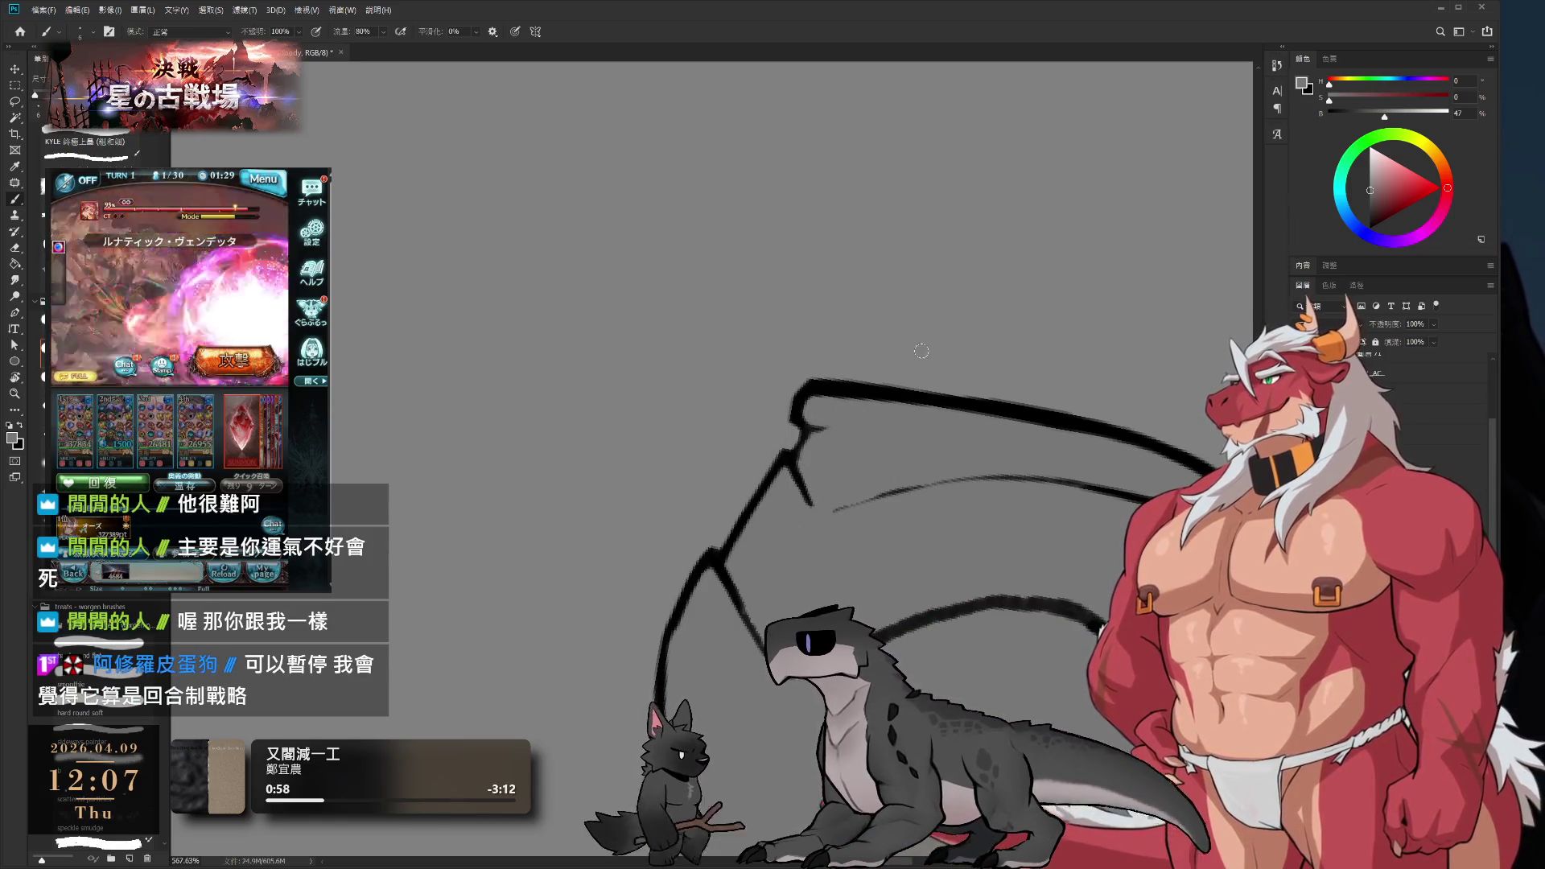
key("r")
mouse_move(922, 171)
left_mouse_down()
mouse_move(979, 522)
mouse_move(1098, 360)
mouse_move(596, 437)
mouse_move(741, 417)
mouse_move(828, 269)
mouse_move(797, 341)
mouse_move(828, 428)
mouse_move(839, 325)
mouse_move(805, 342)
left_mouse_up()
key("b")
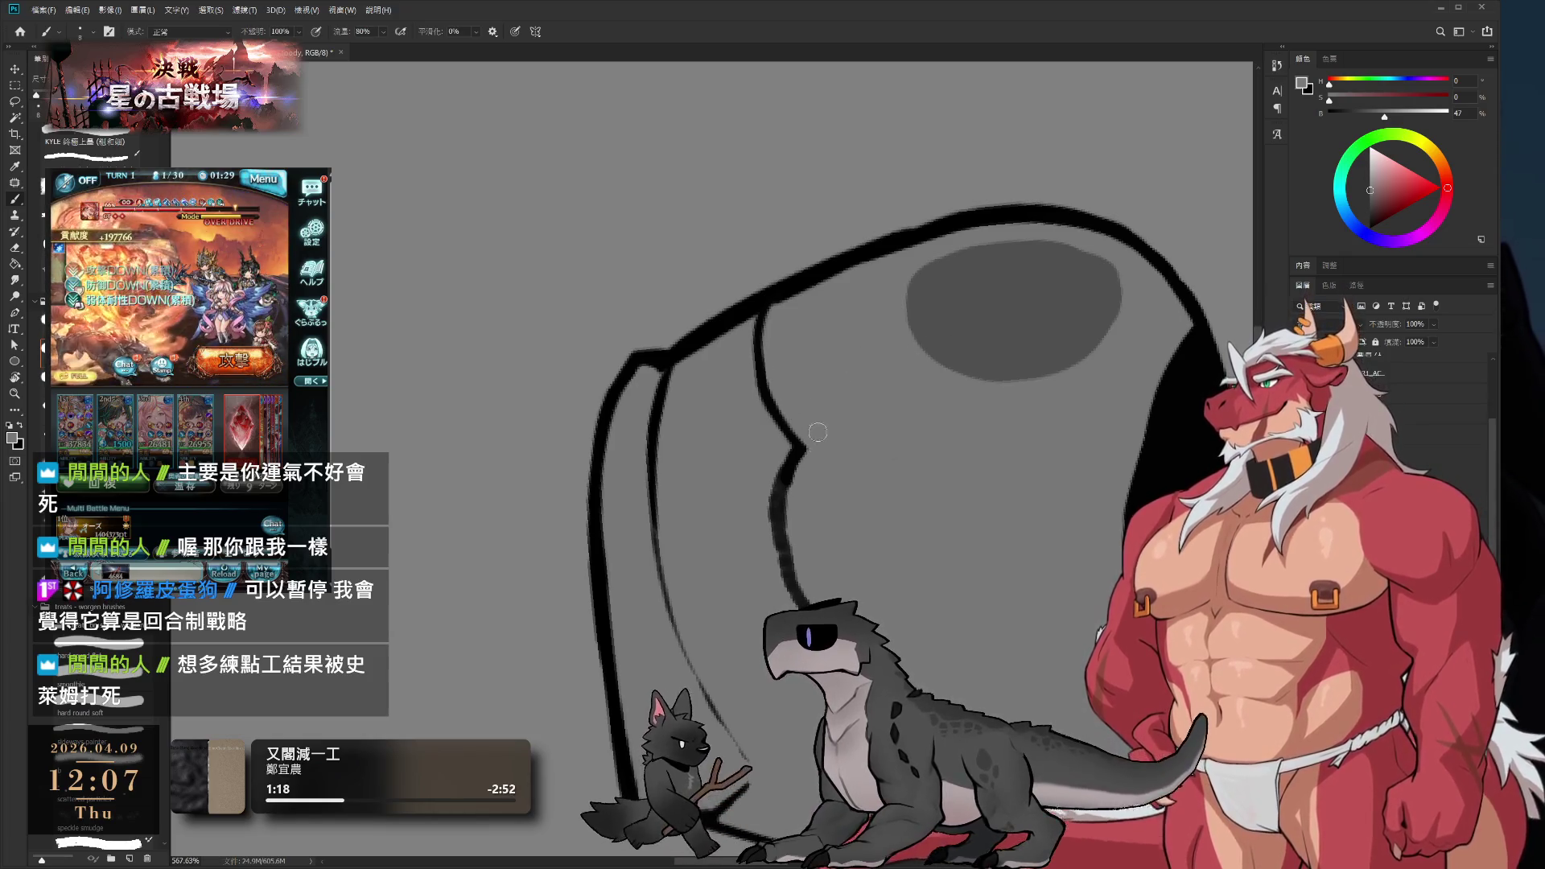
scroll(838, 418, "down", 3)
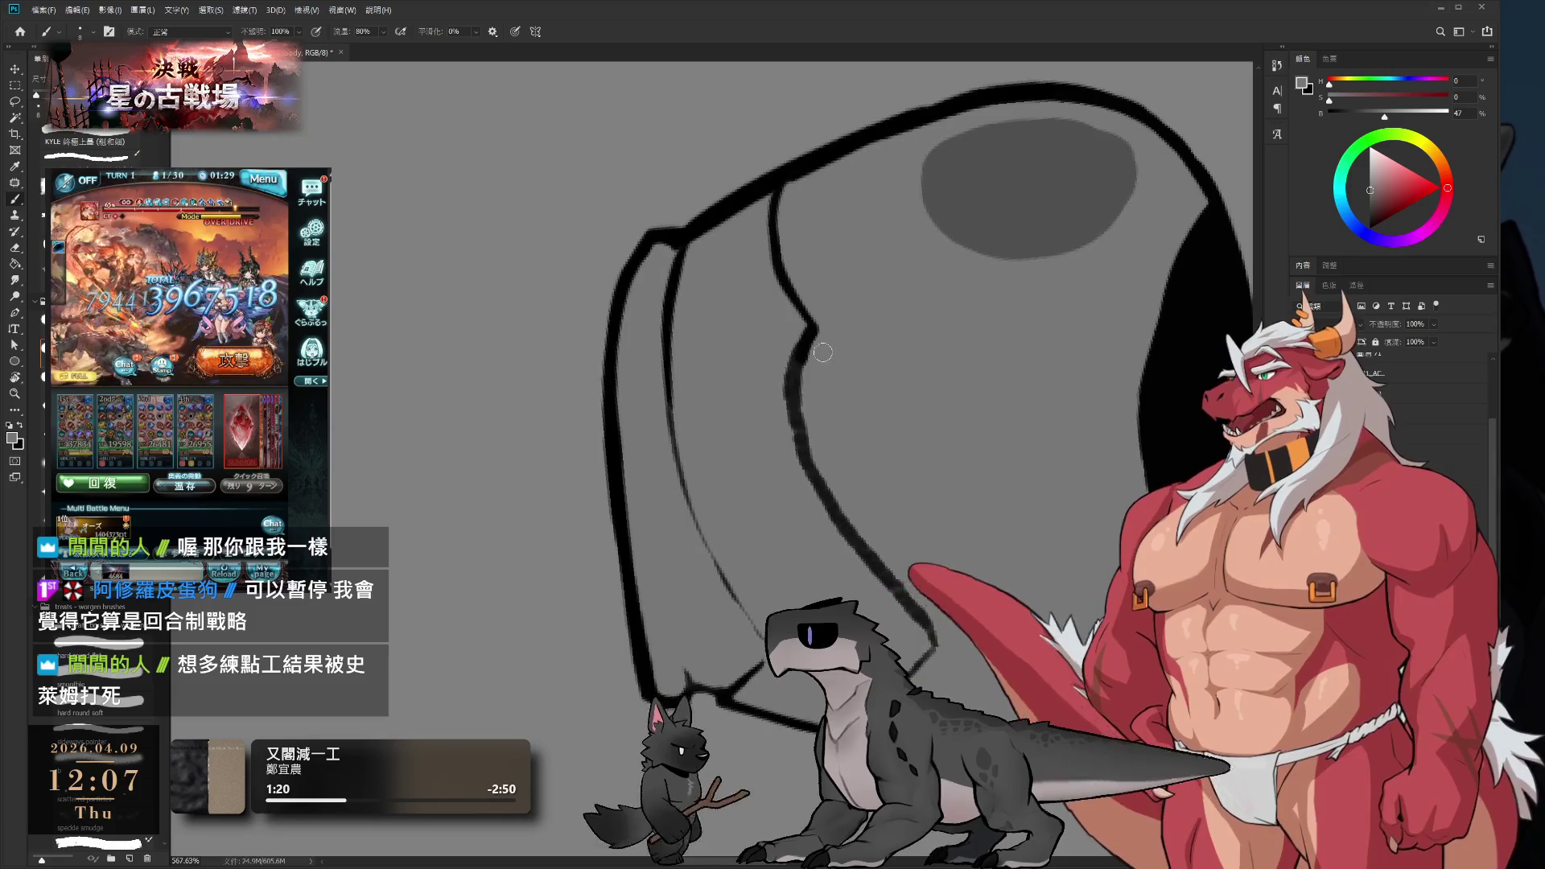
mouse_move(822, 352)
left_mouse_down()
mouse_move(805, 451)
mouse_move(920, 601)
left_mouse_up()
- Repaint the helmet contour as a thick black line, then thin its right edge with grey
left_click(799, 320, "alt")
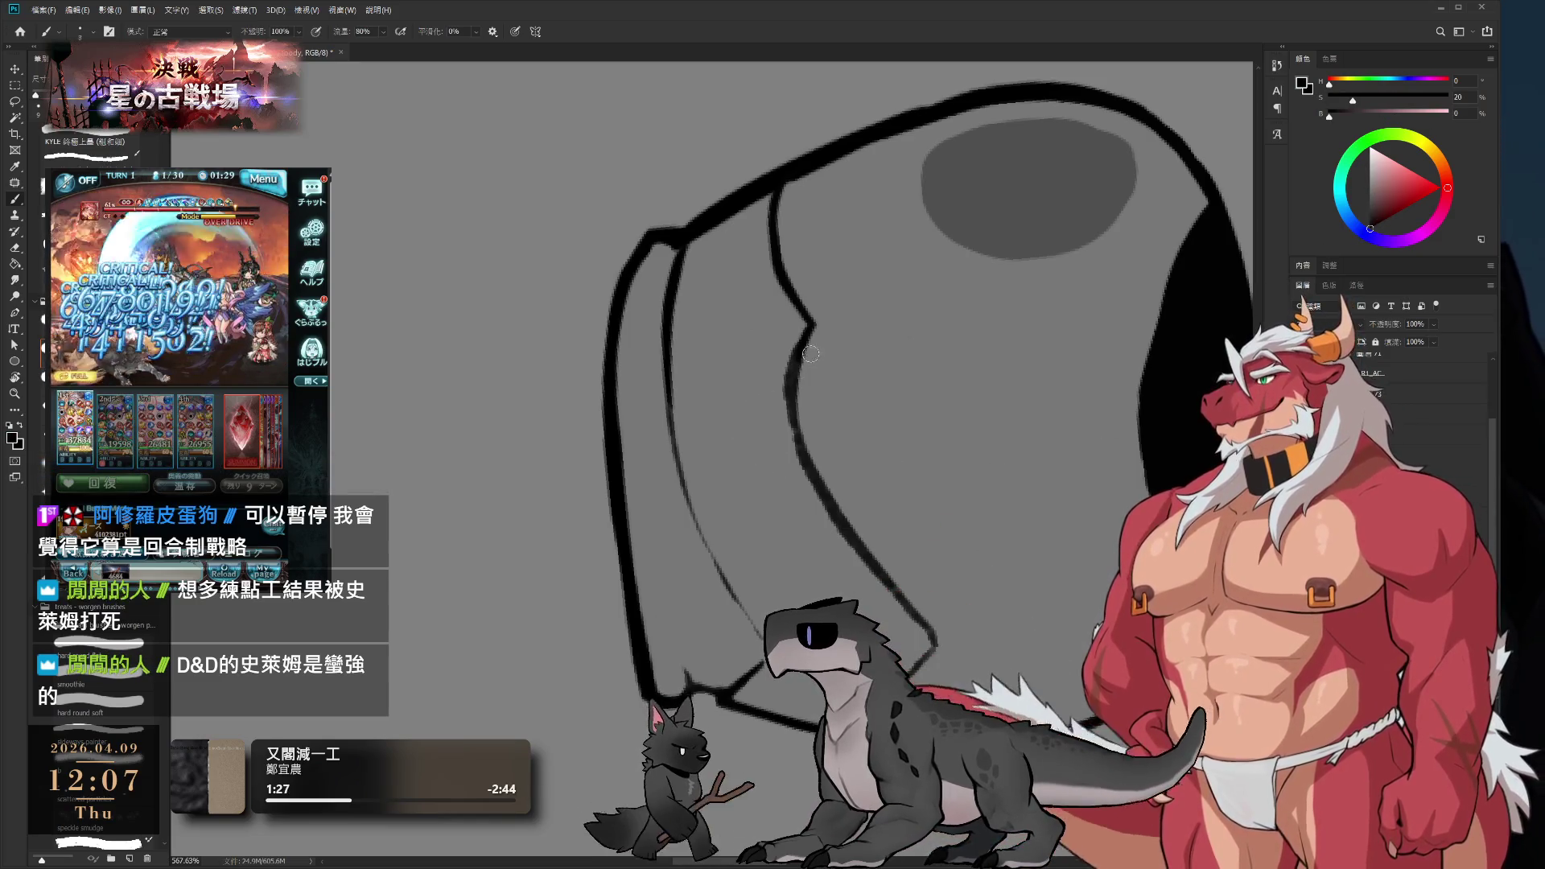
mouse_move(811, 326)
left_mouse_down()
mouse_move(791, 414)
mouse_move(829, 487)
left_mouse_up()
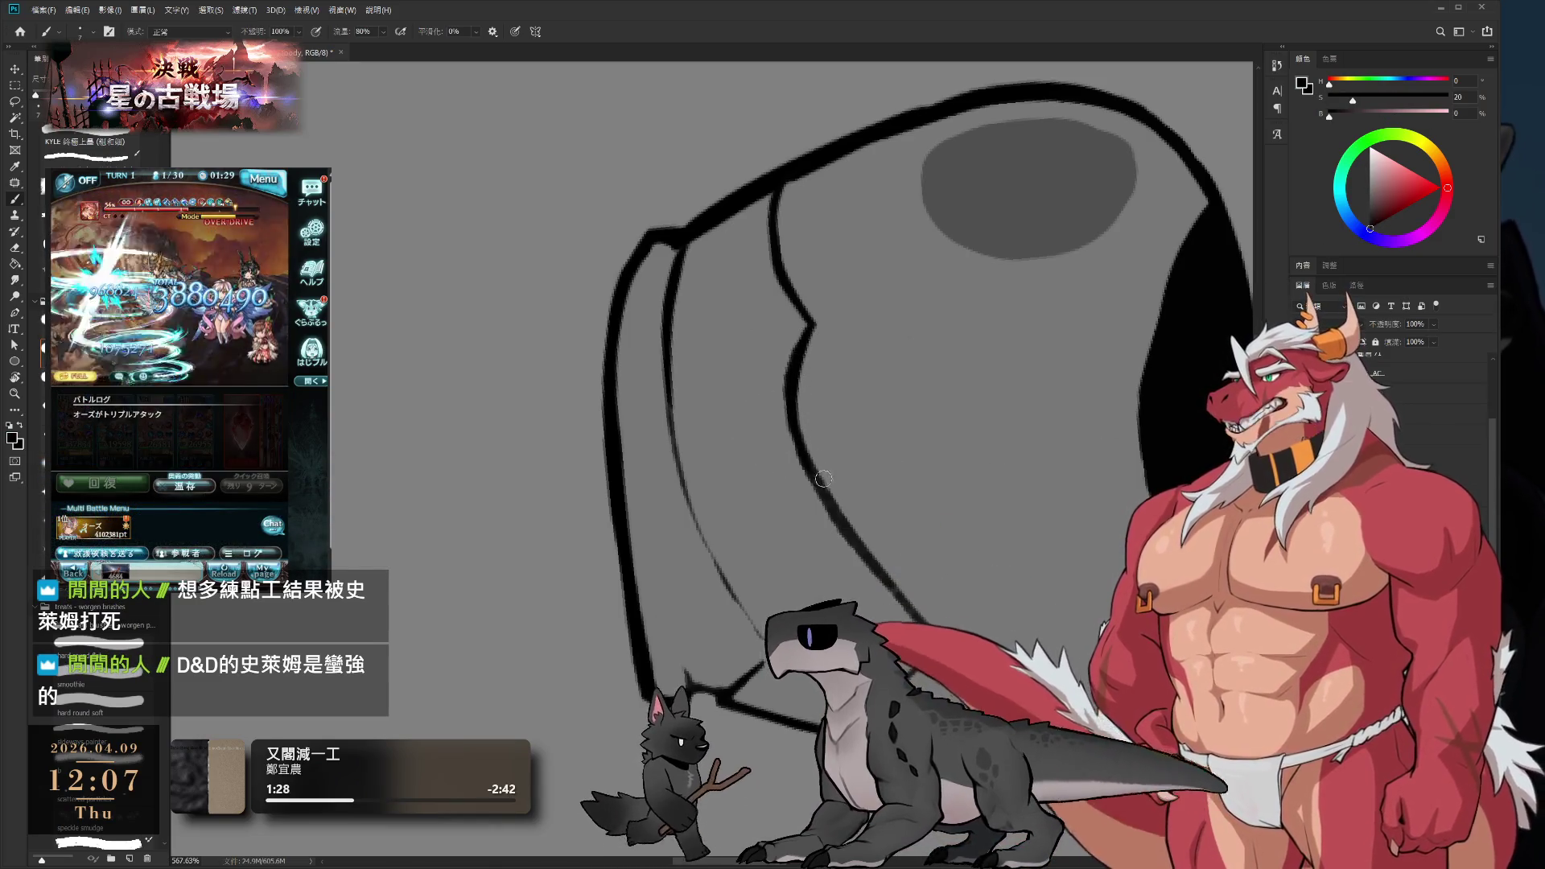
key("r")
mouse_move(897, 448)
left_mouse_down()
mouse_move(934, 457)
mouse_move(828, 414)
left_mouse_up()
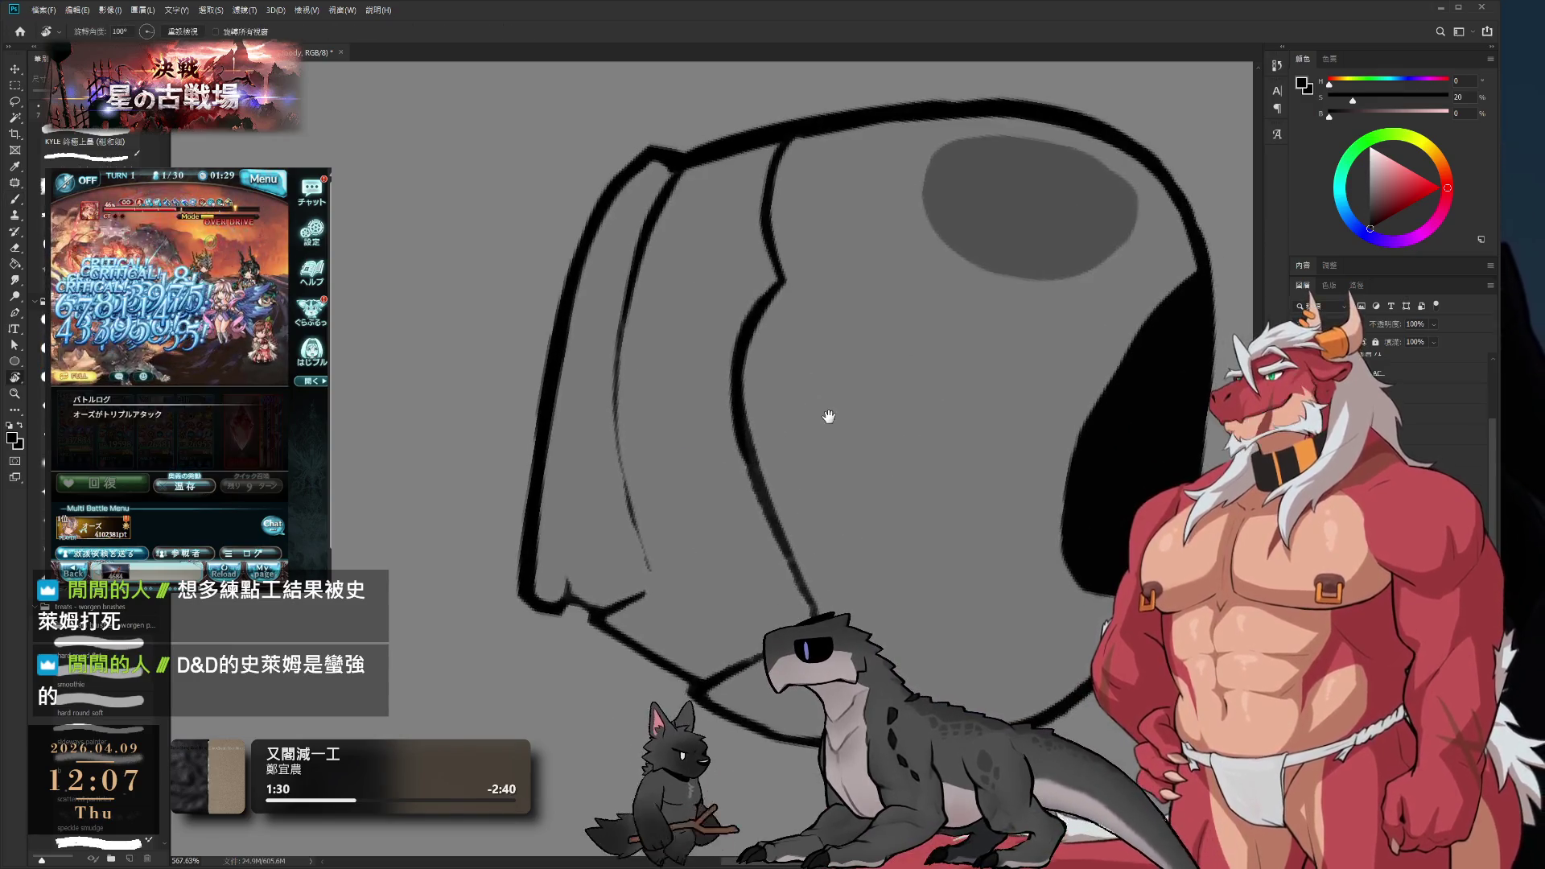
key("b")
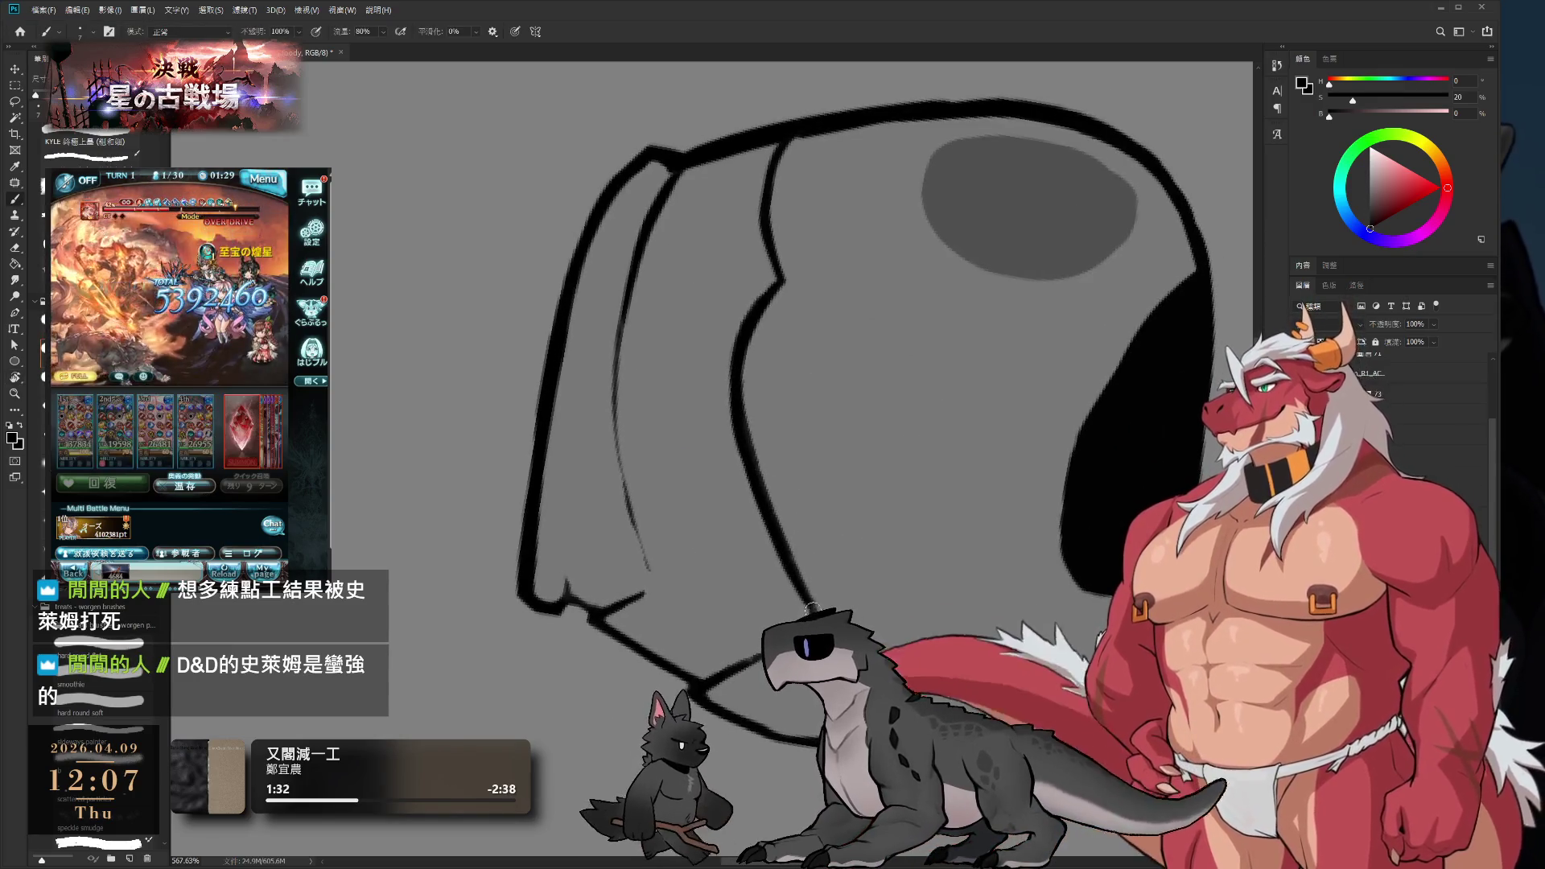
left_click(755, 378, "alt")
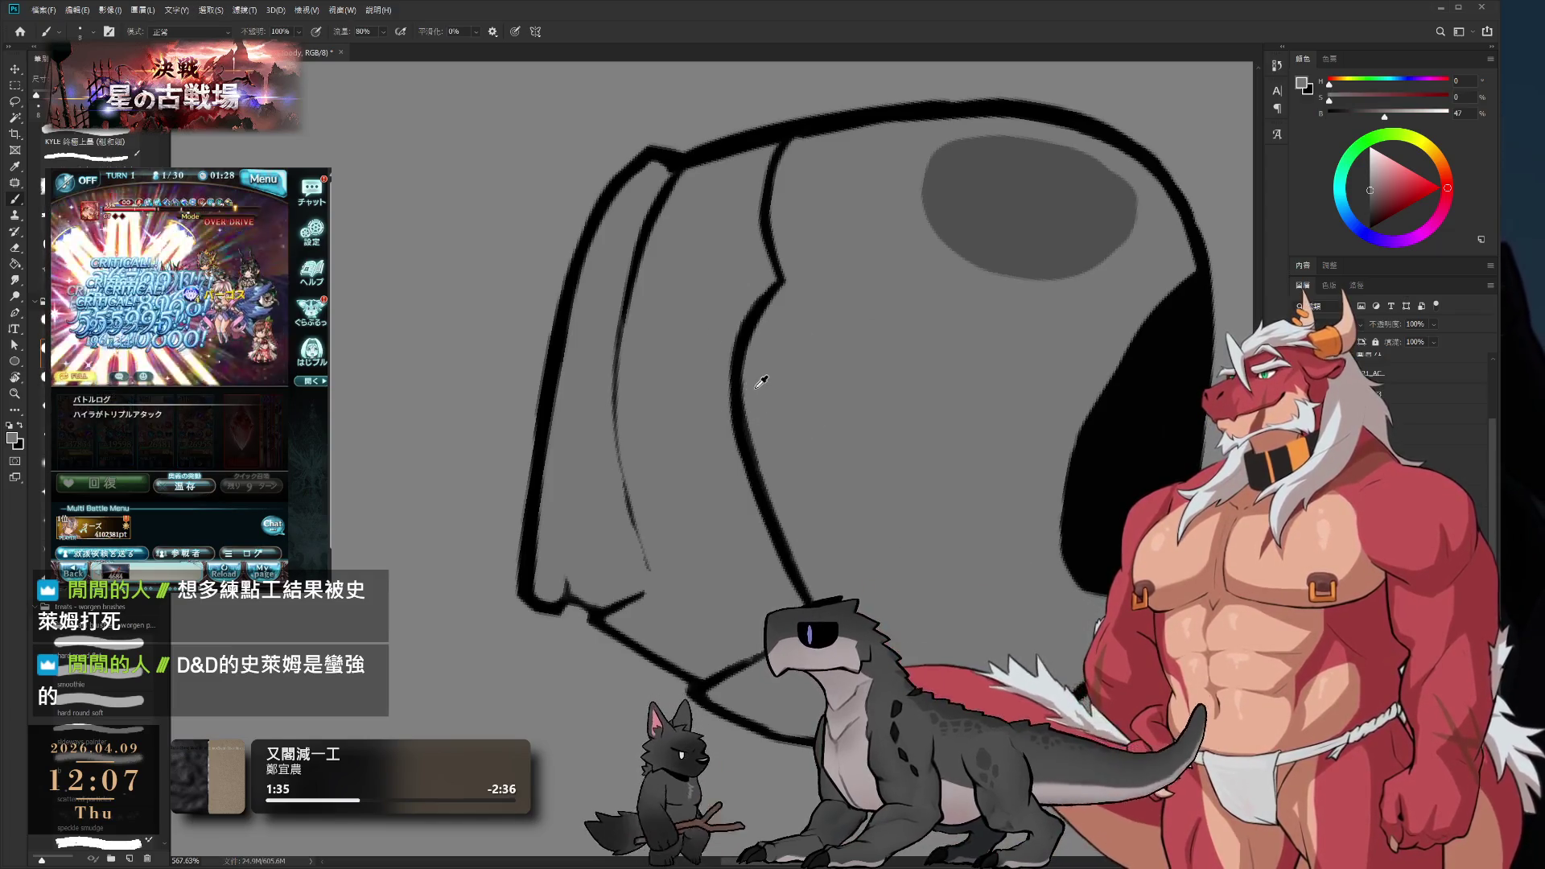
mouse_move(749, 395)
left_mouse_down()
mouse_move(763, 483)
mouse_move(811, 589)
mouse_move(873, 266)
mouse_move(910, 364)
left_mouse_up()
key("r")
key("b")
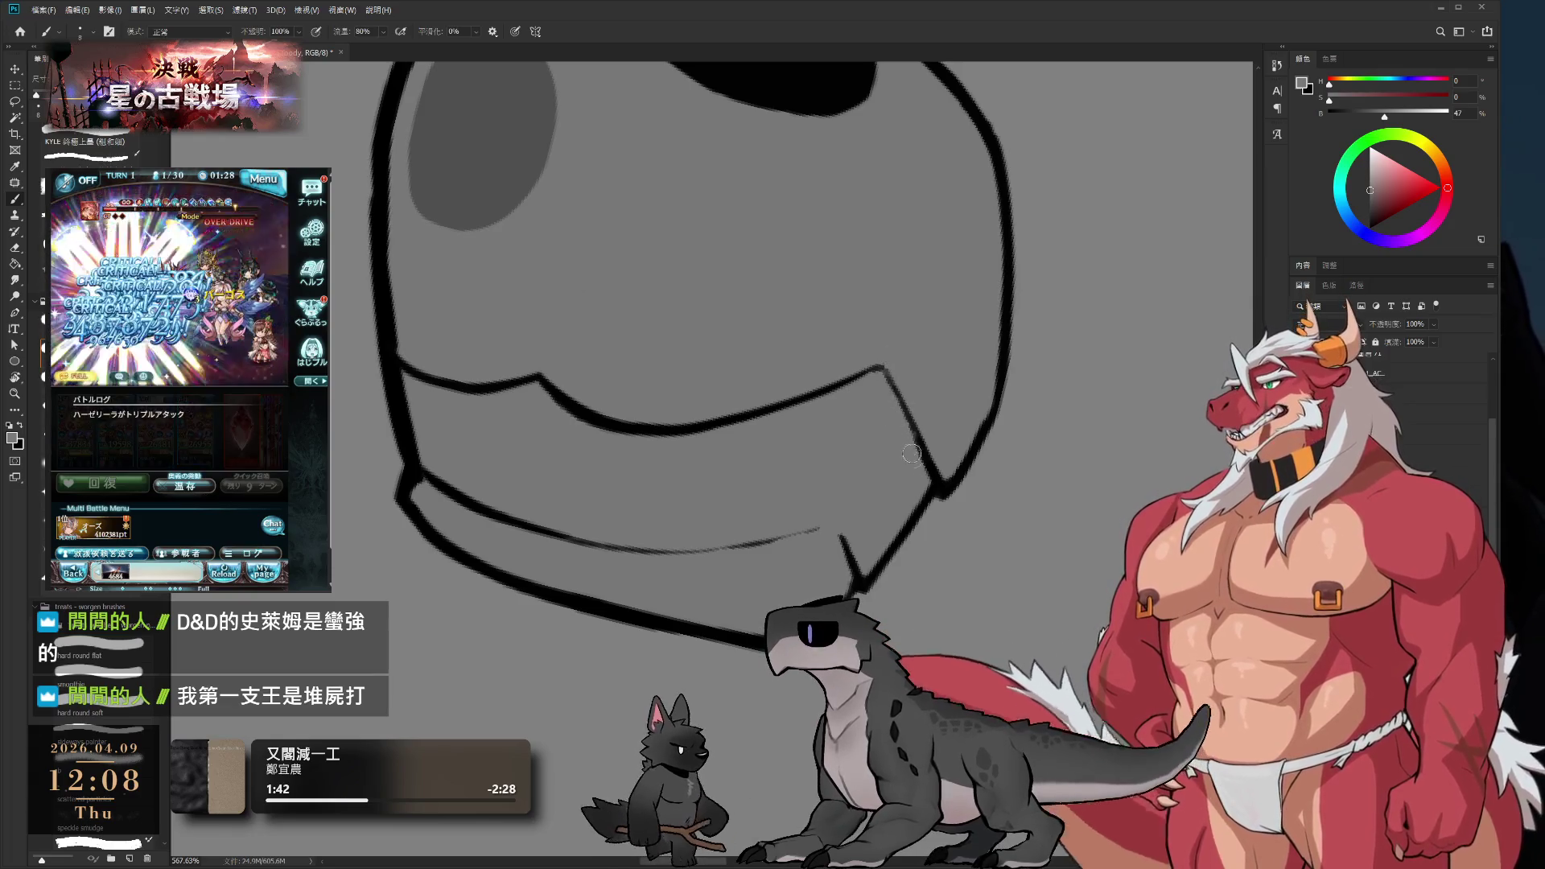
- Sample black and thicken the thin stretch of the helmet's lower rim outline
left_click(918, 423, "alt")
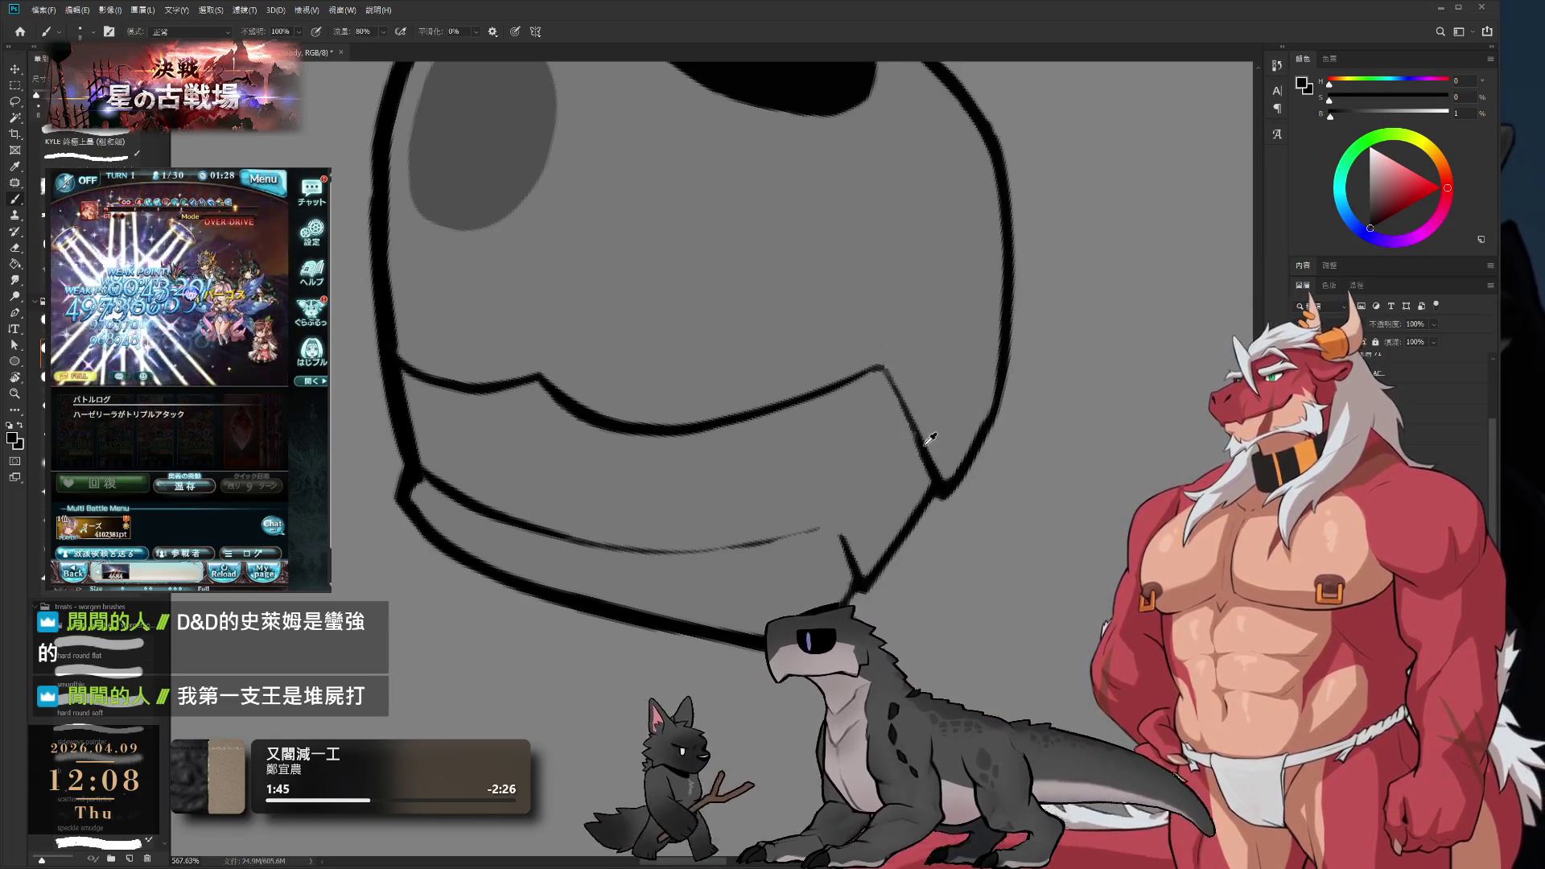
left_click_drag(917, 434, 887, 372)
key("r")
mouse_move(992, 355)
left_mouse_down()
mouse_move(997, 252)
mouse_move(907, 76)
mouse_move(779, 524)
left_mouse_up()
mouse_move(714, 566)
left_mouse_down()
mouse_move(752, 486)
mouse_move(706, 527)
mouse_move(692, 491)
left_mouse_up()
key("b")
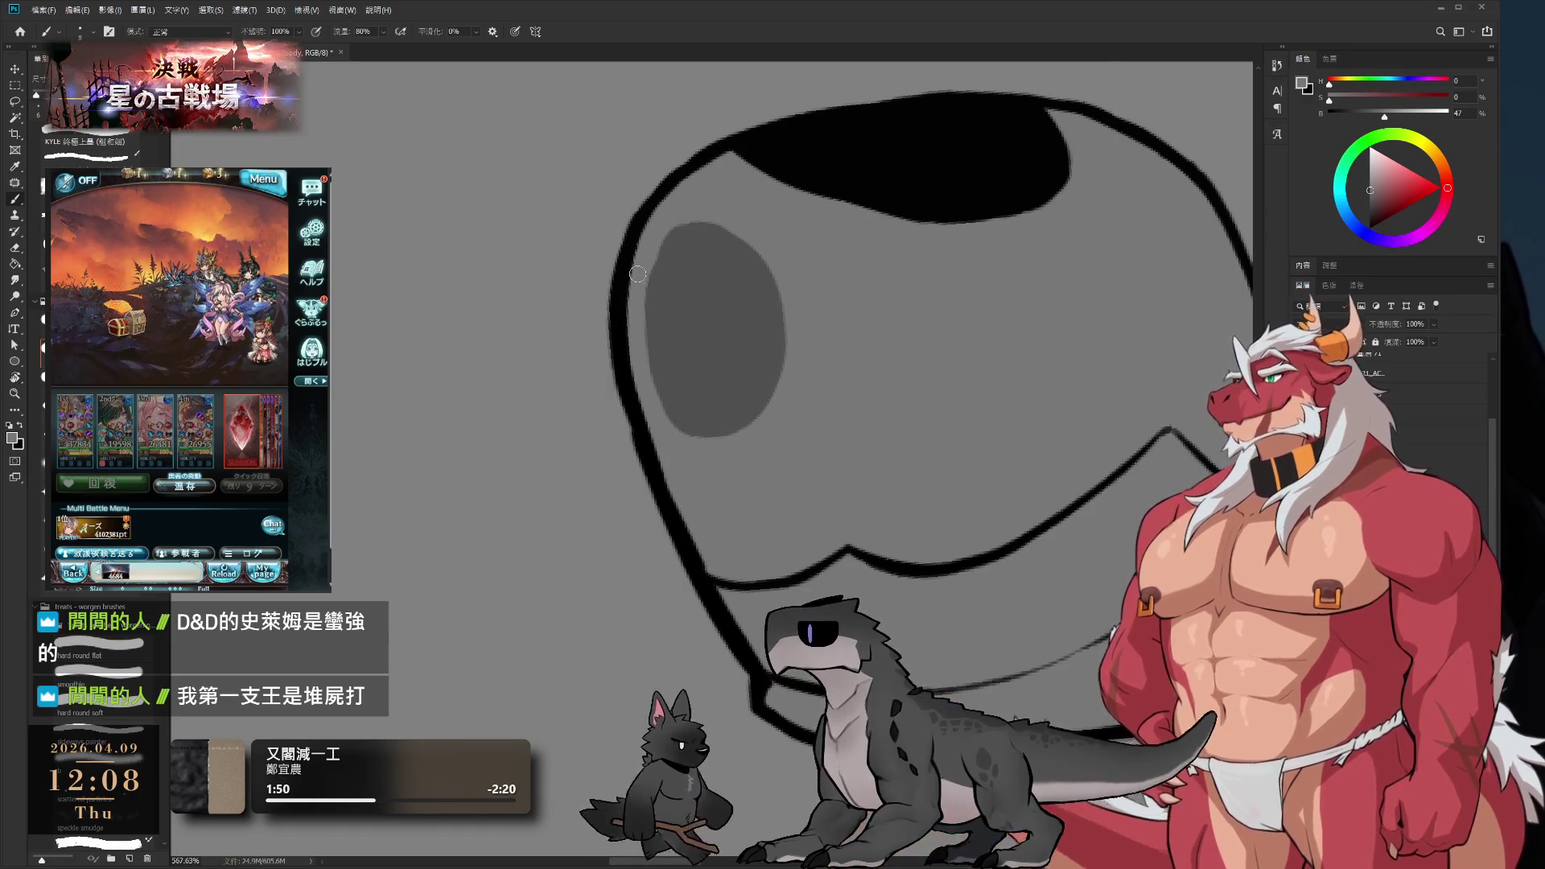
- Restroke the left side of the helmet outline lower down, replacing a misplaced stroke
left_click_drag(637, 290, 668, 487)
key("ctrl+z")
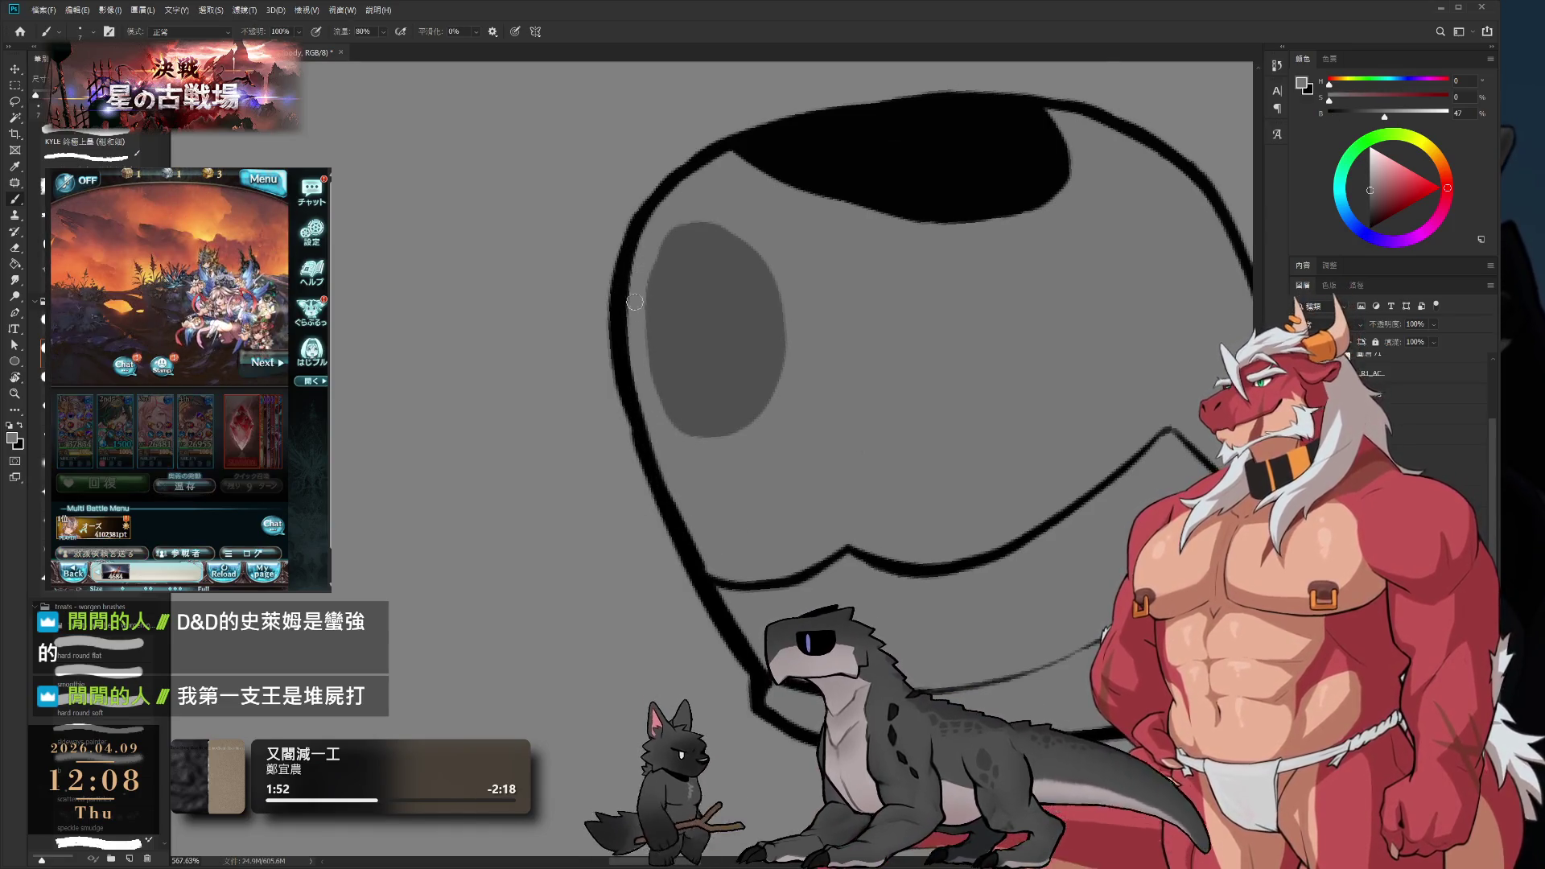
left_click_drag(636, 398, 695, 550)
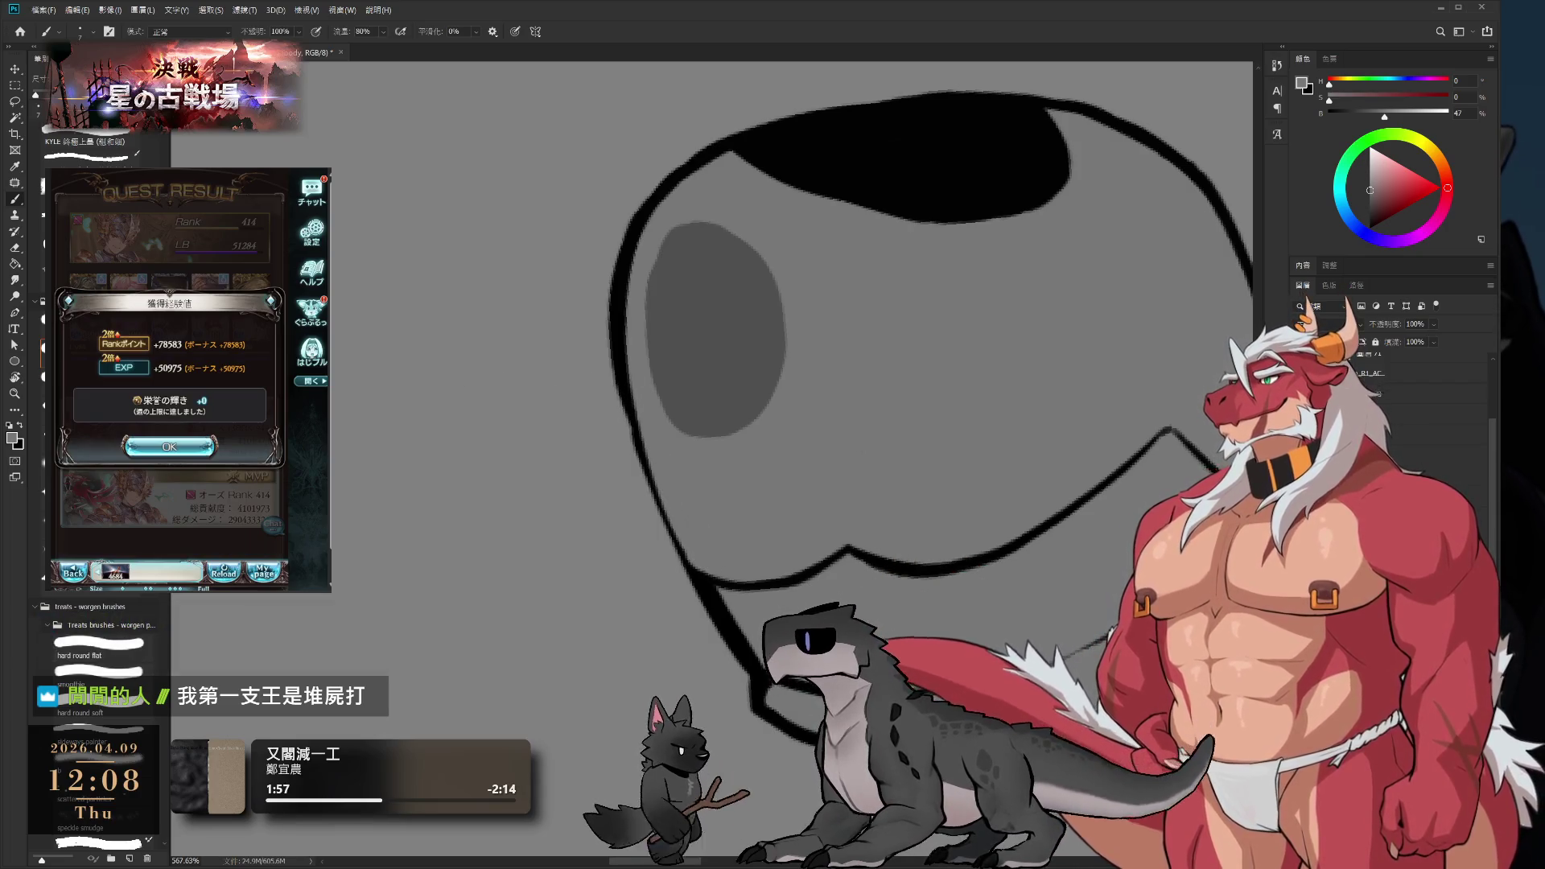
left_click(169, 446)
left_click(222, 402)
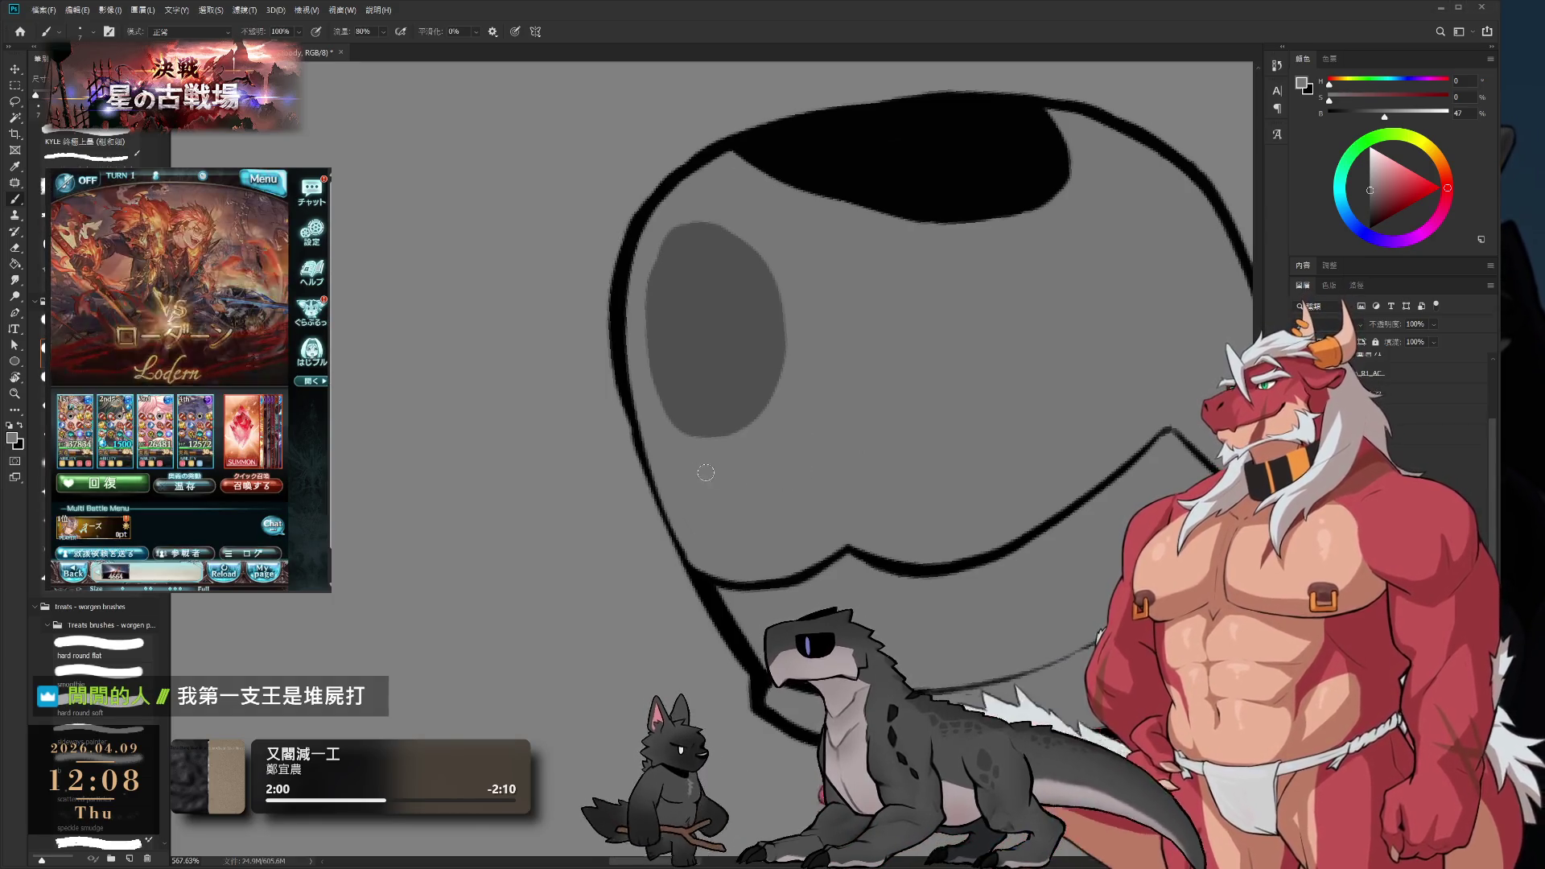
left_click(626, 387, "alt")
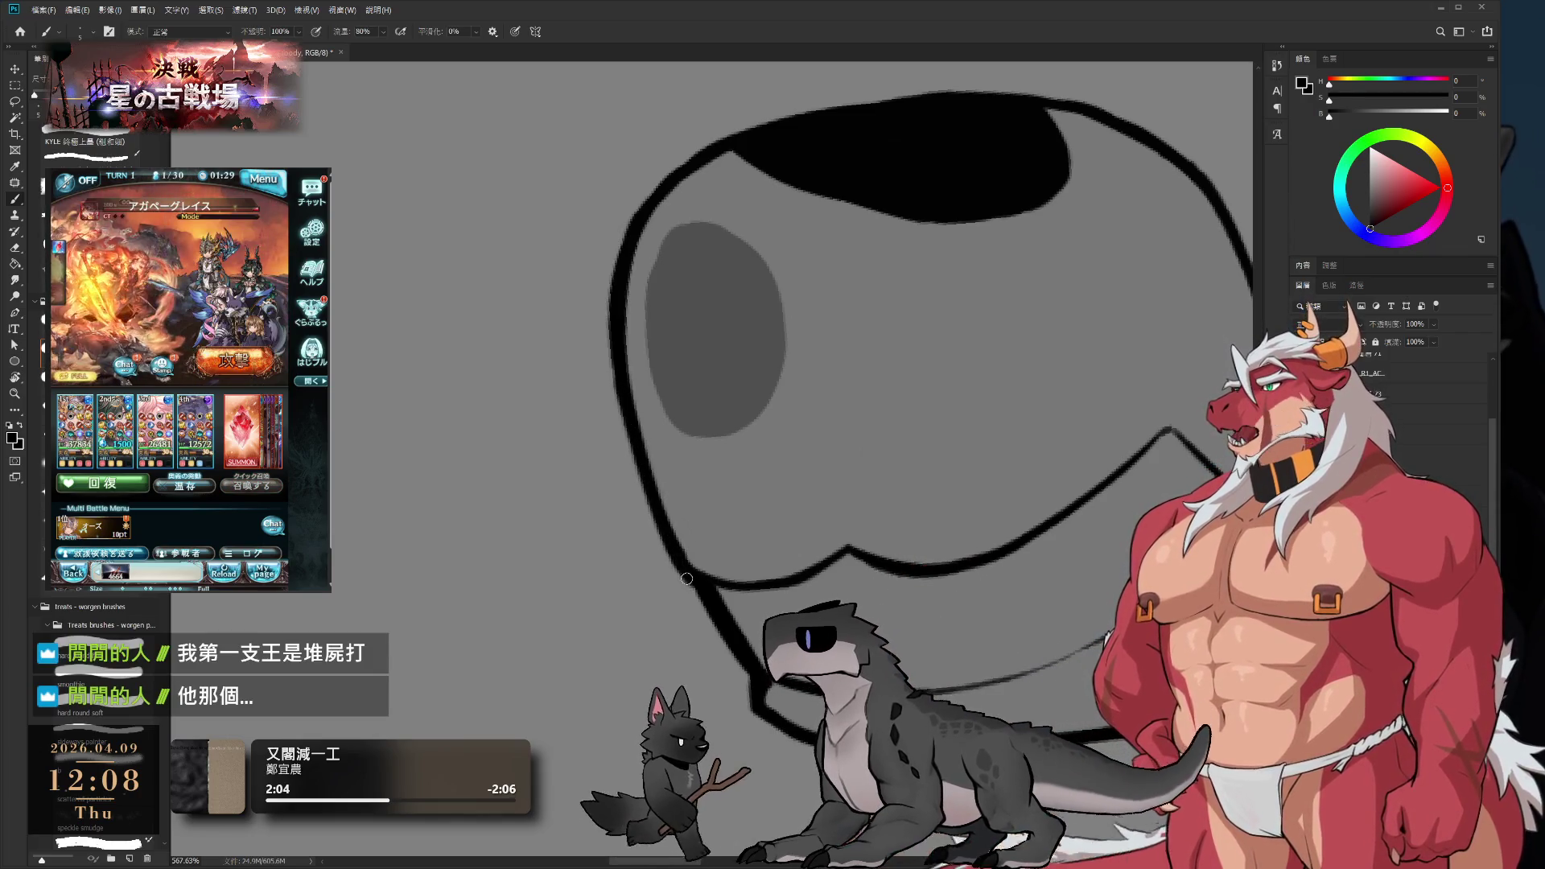
mouse_move(689, 565)
left_mouse_down()
mouse_move(670, 480)
mouse_move(724, 555)
left_mouse_up()
key("e")
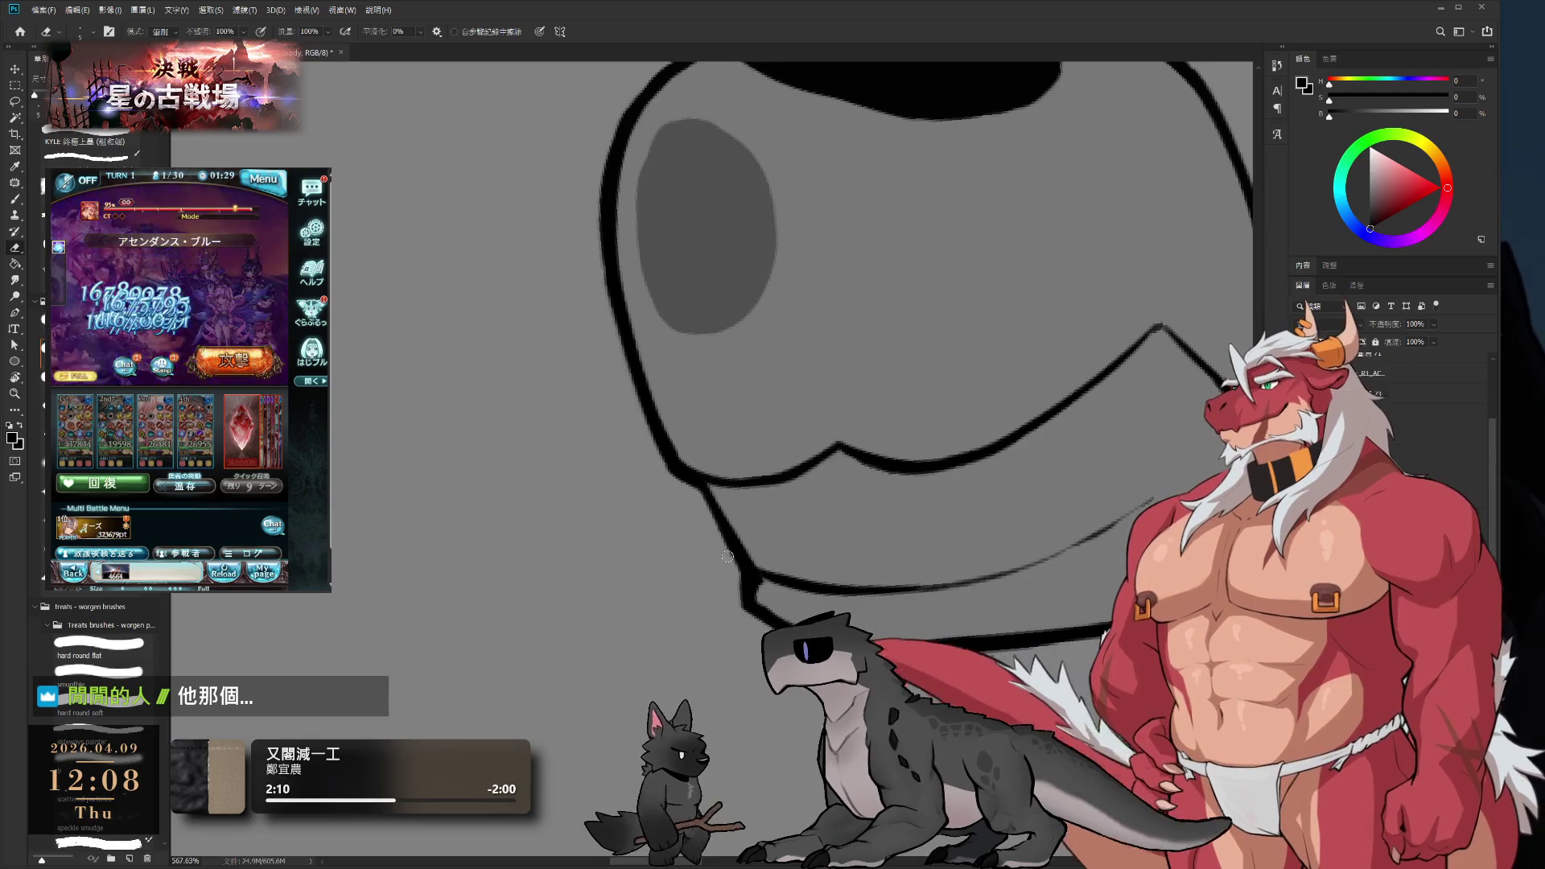
key("b")
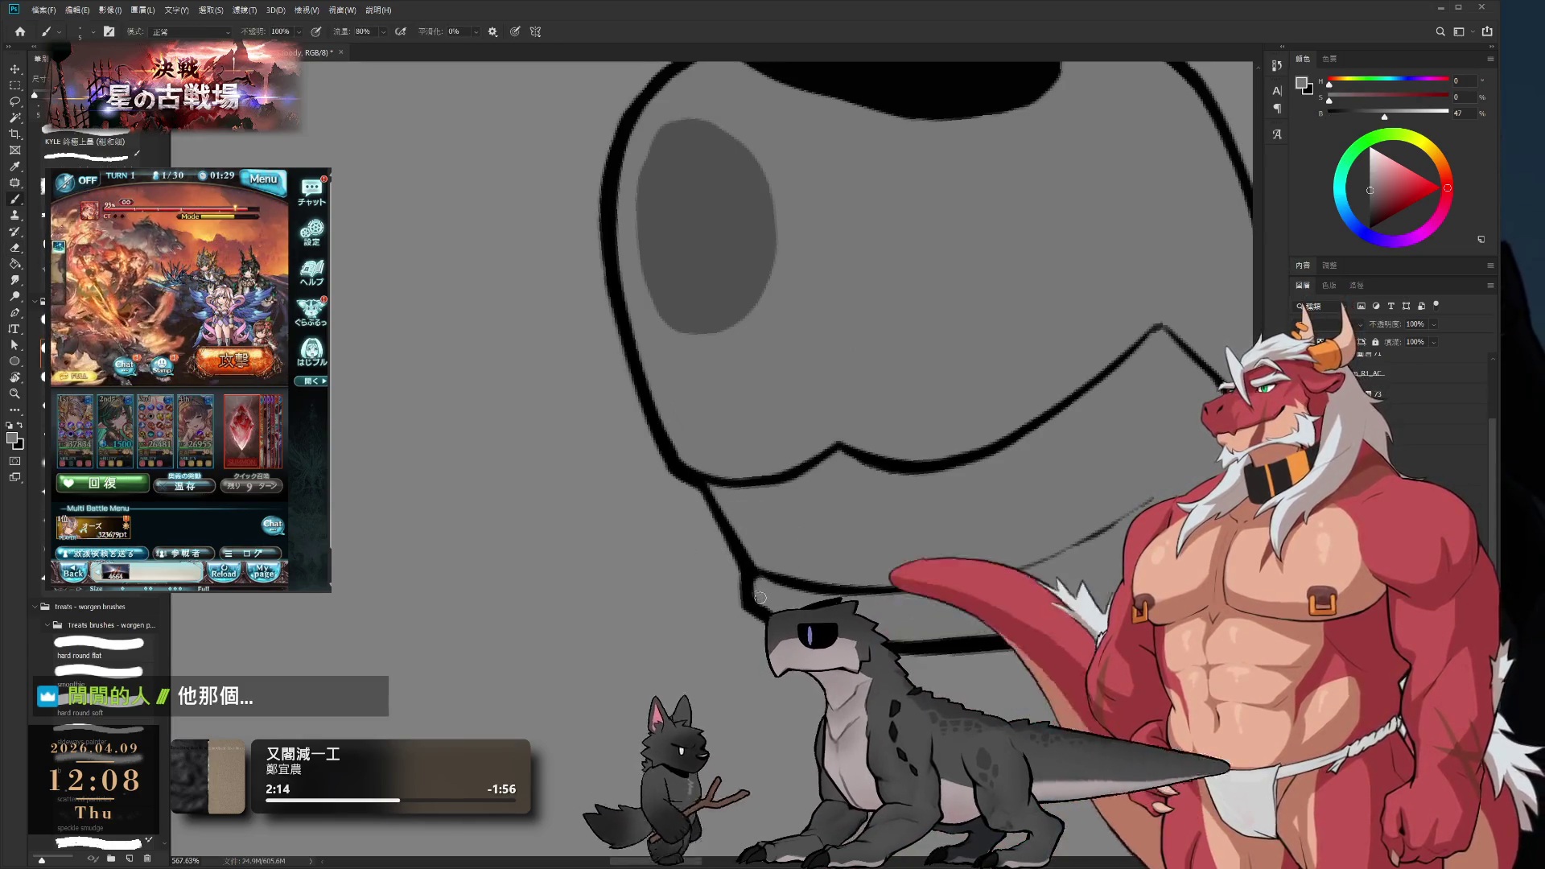
key("r")
left_click_drag(778, 457, 781, 344)
key("e")
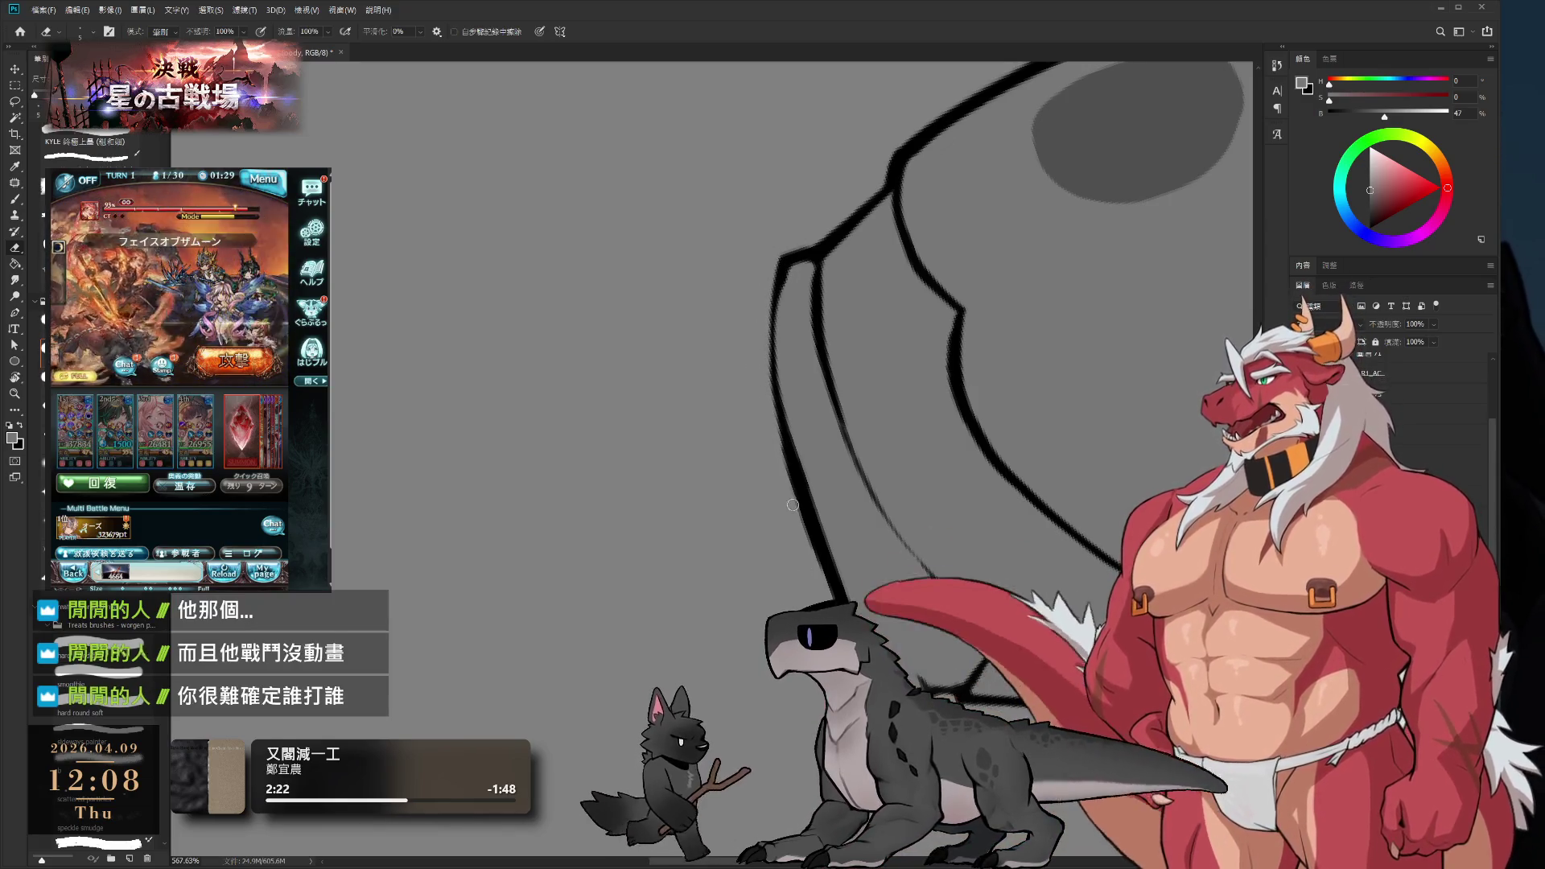
key("b")
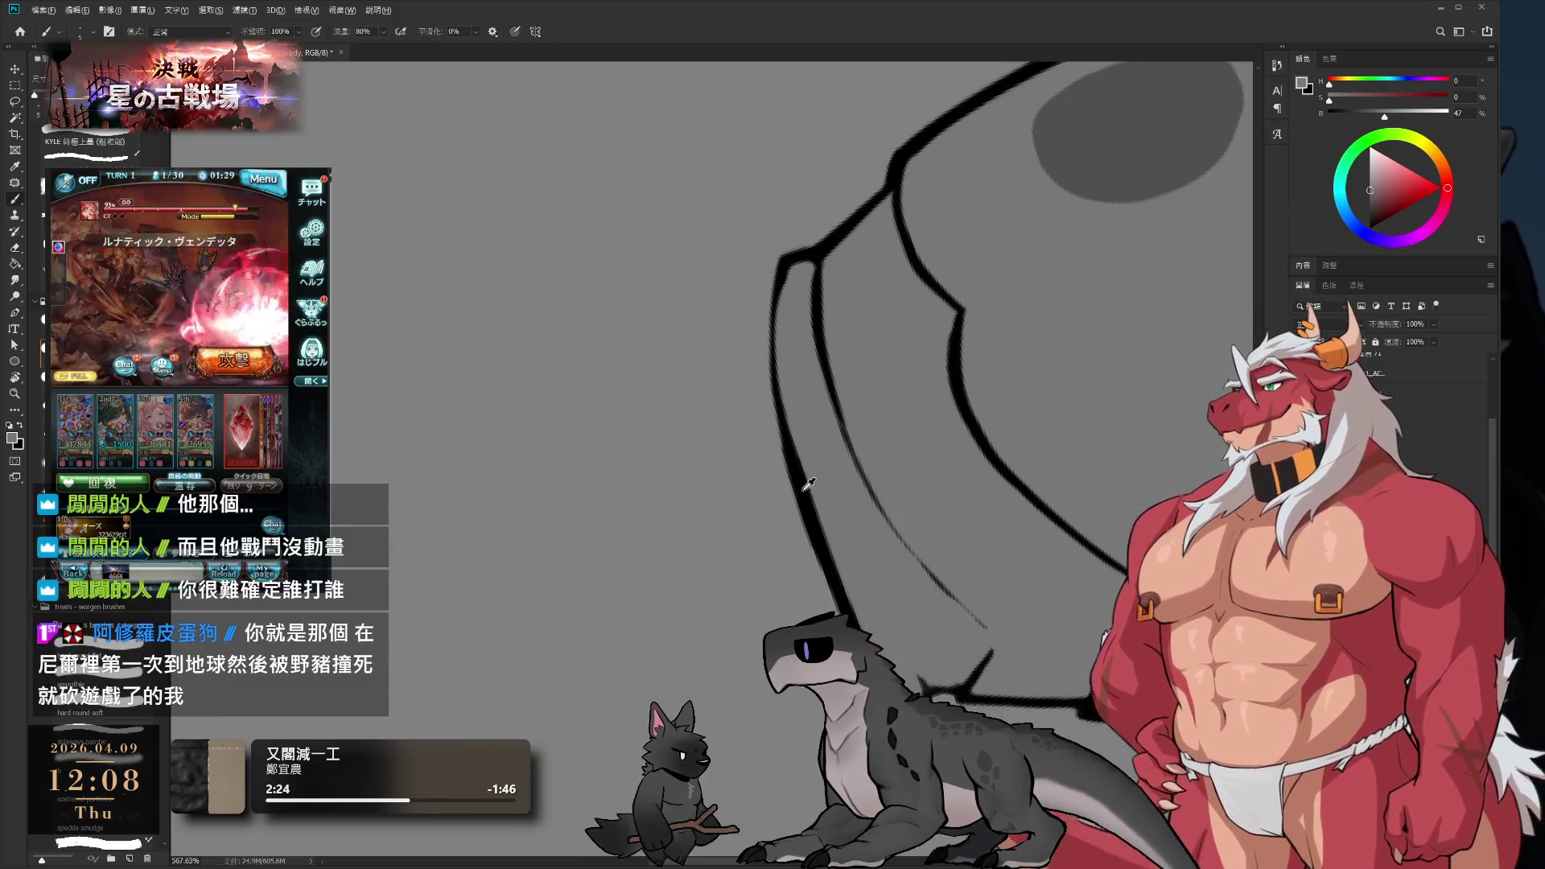
left_click(803, 482, "alt")
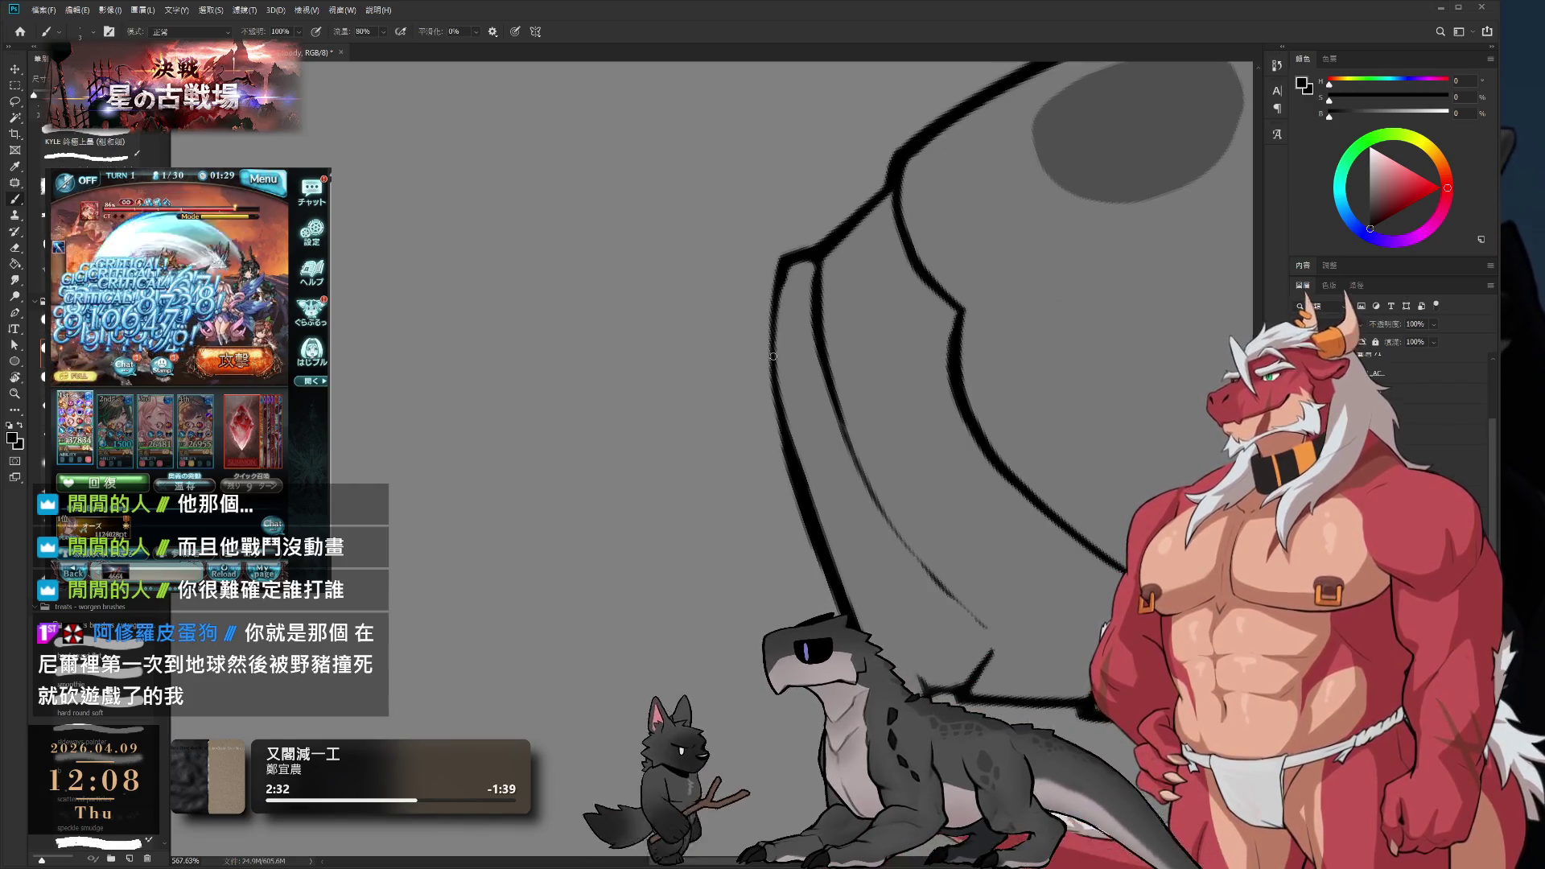
left_click_drag(777, 274, 790, 452)
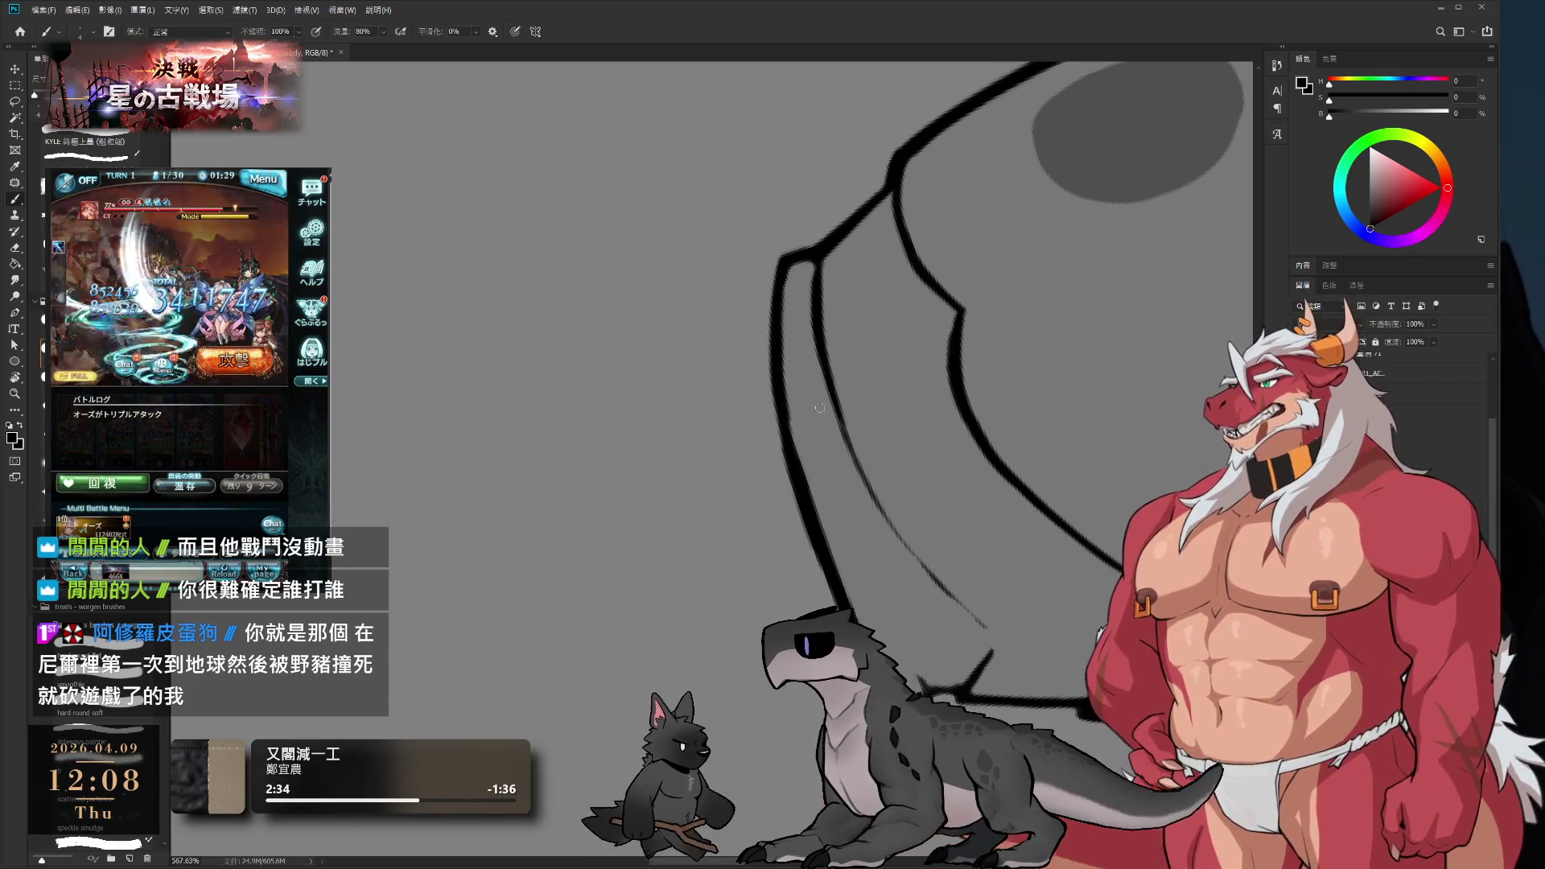
left_click(803, 389, "alt")
left_click_drag(787, 358, 797, 464)
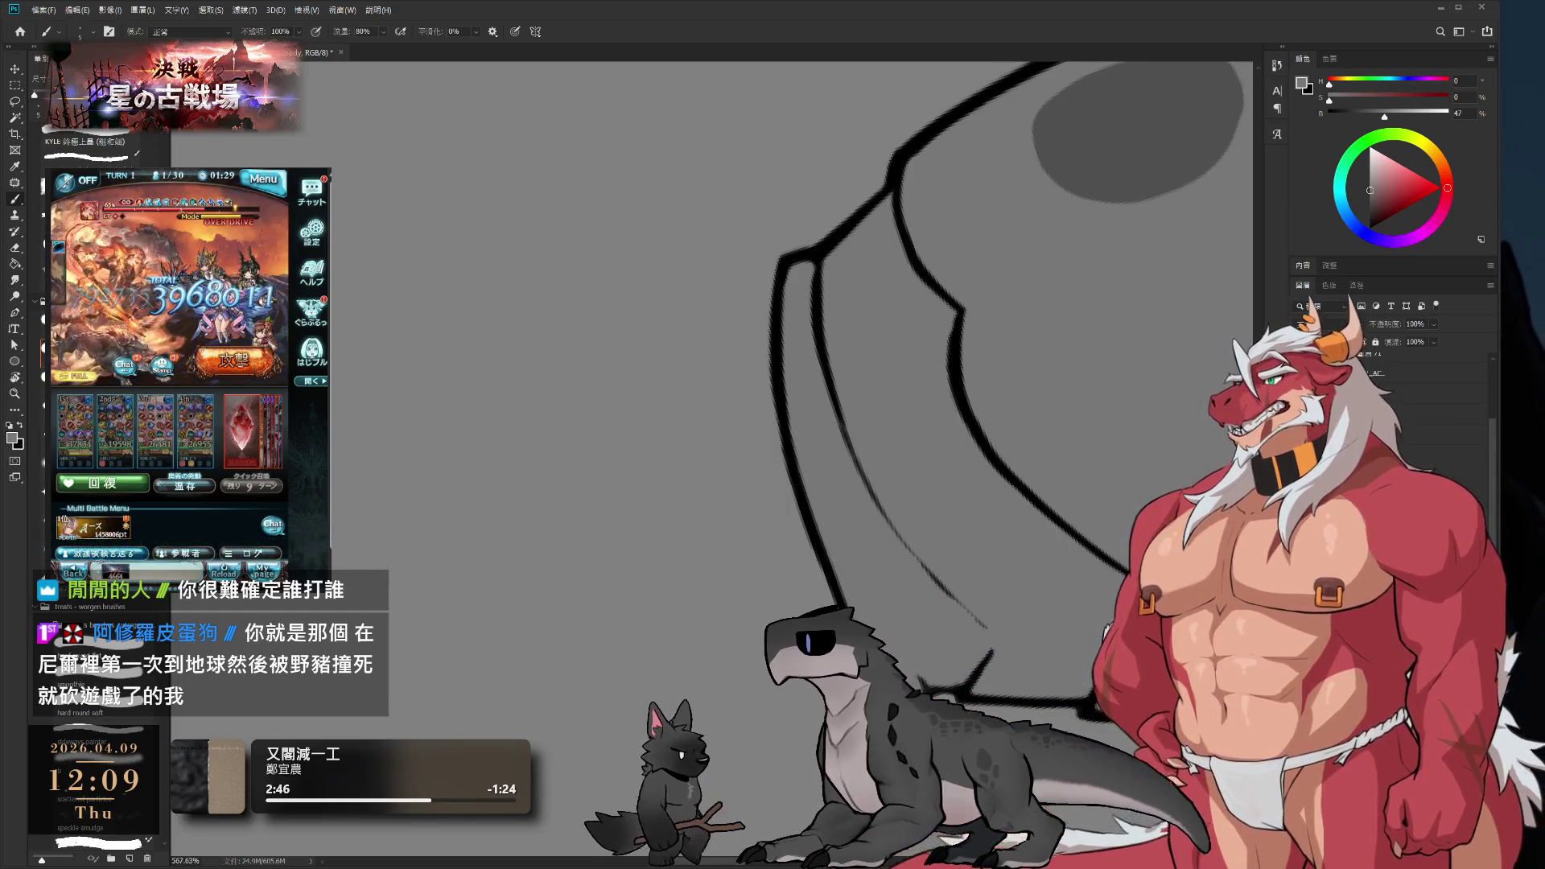
key("r")
mouse_move(936, 505)
left_mouse_down()
mouse_move(769, 459)
mouse_move(907, 492)
left_mouse_up()
key("b")
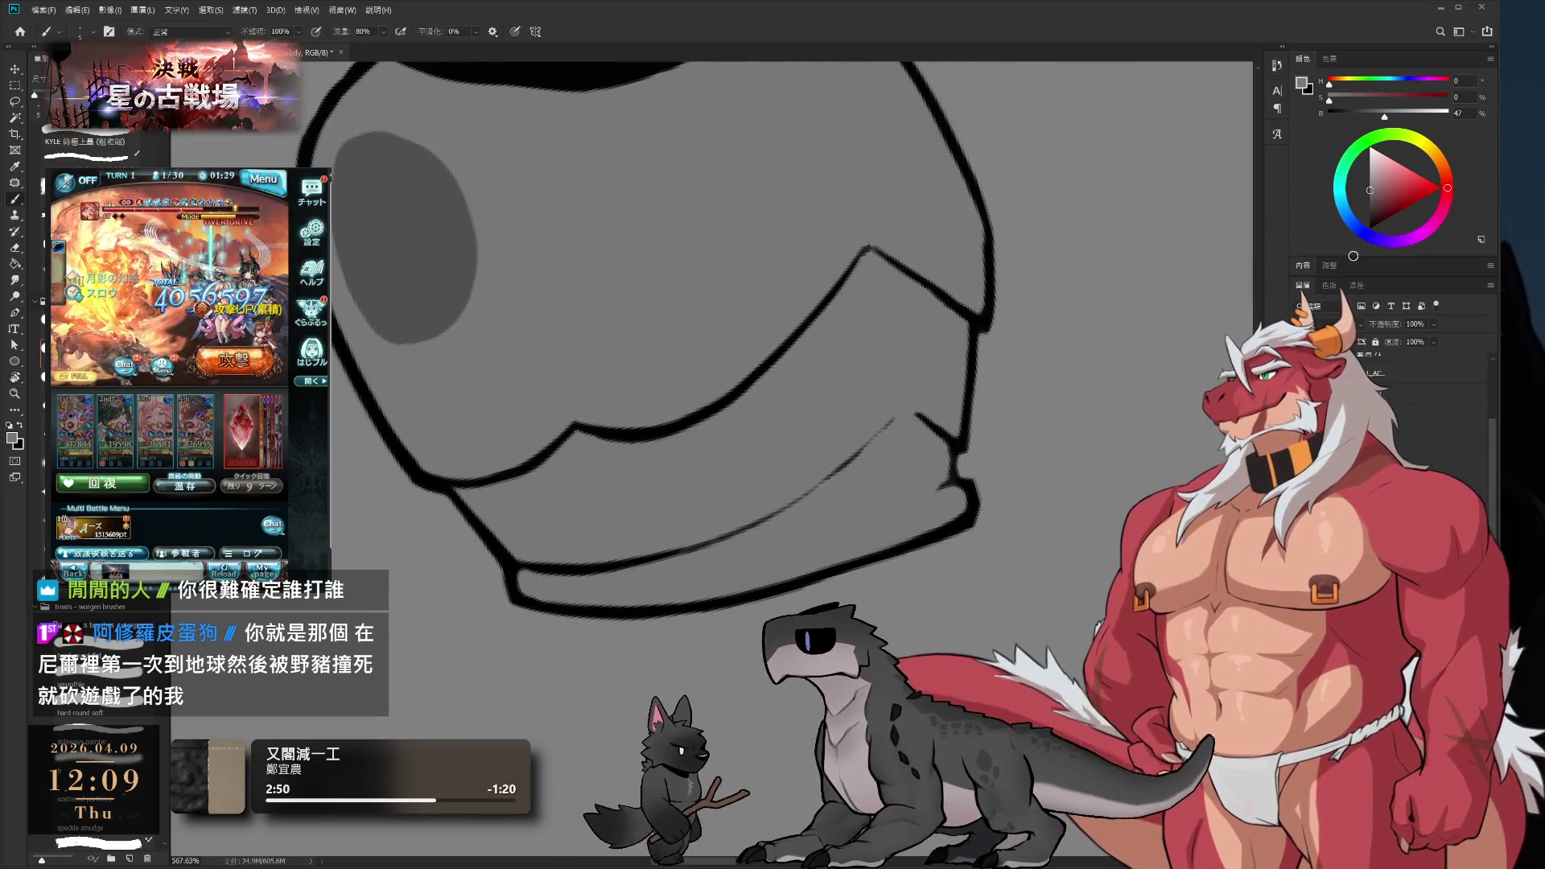
key("x")
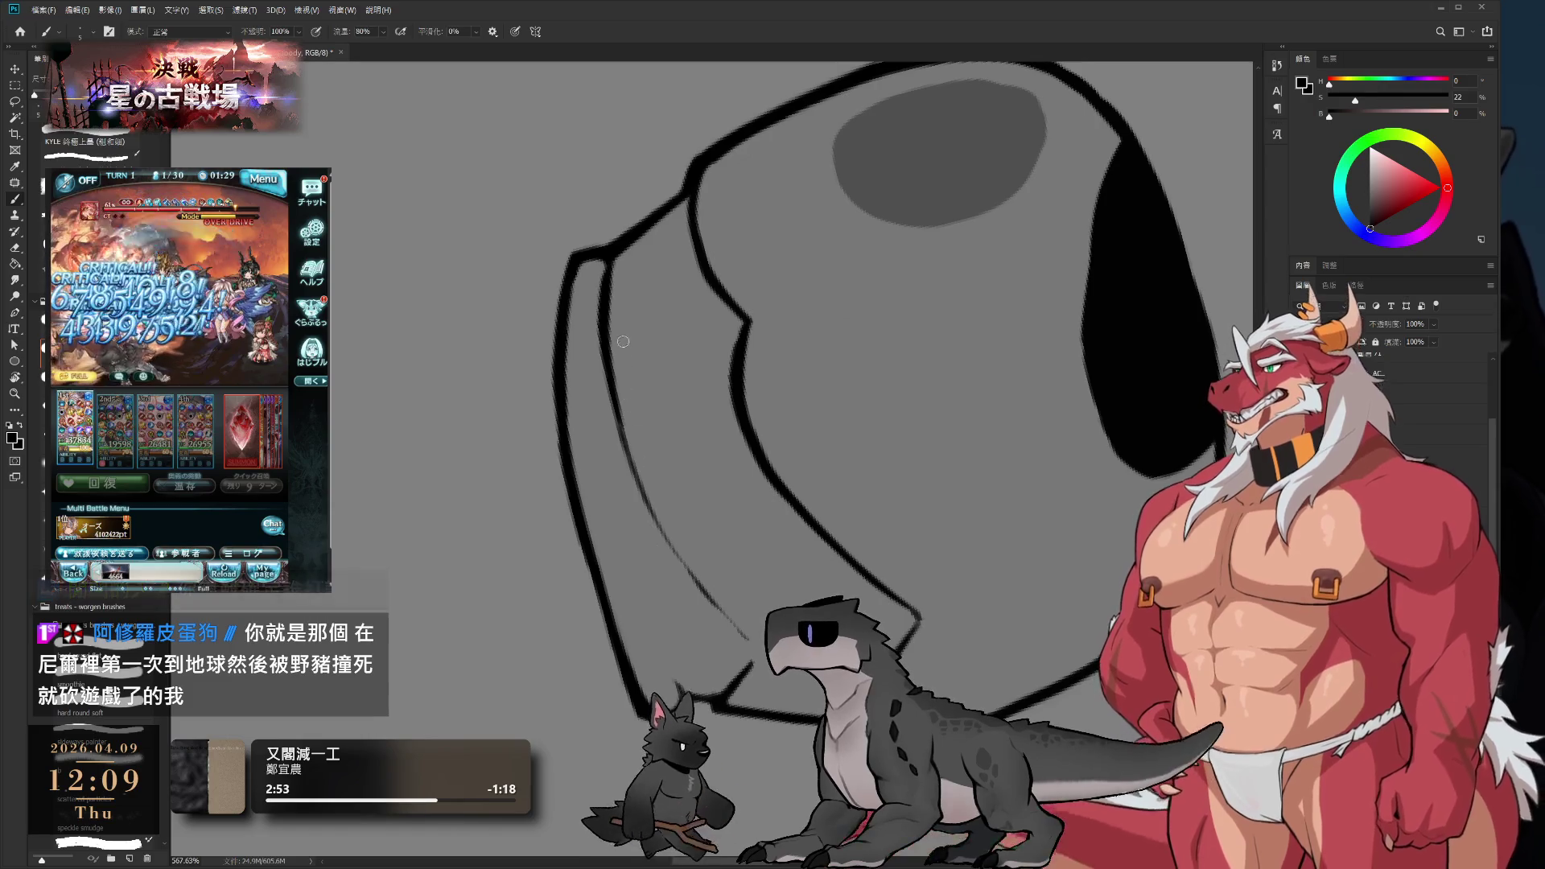
left_click_drag(675, 335, 697, 438)
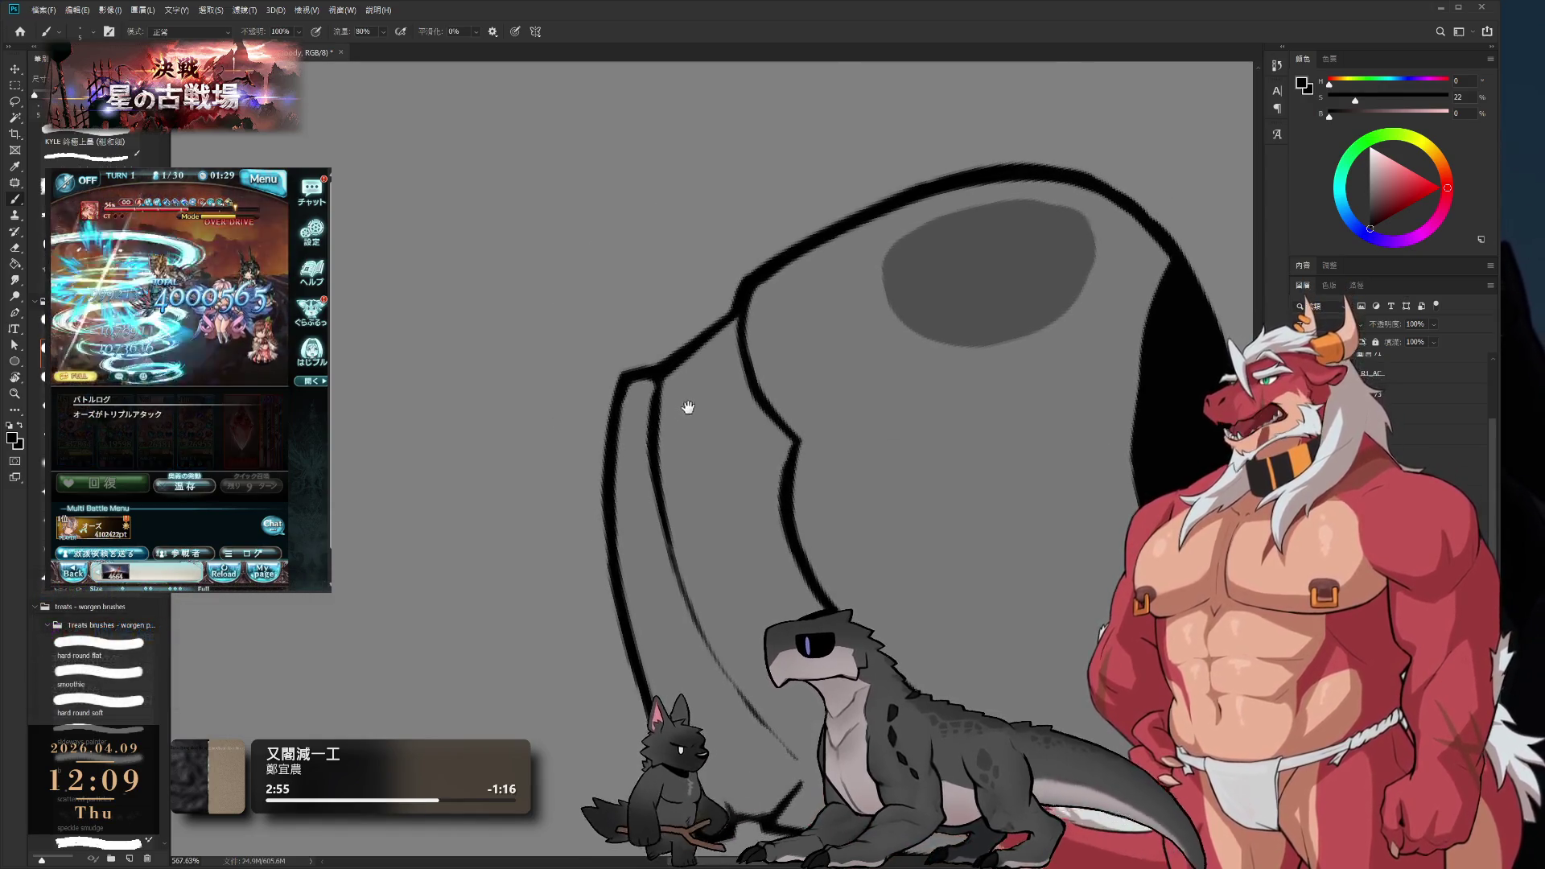
left_click_drag(680, 490, 679, 421)
left_click(645, 358, "alt")
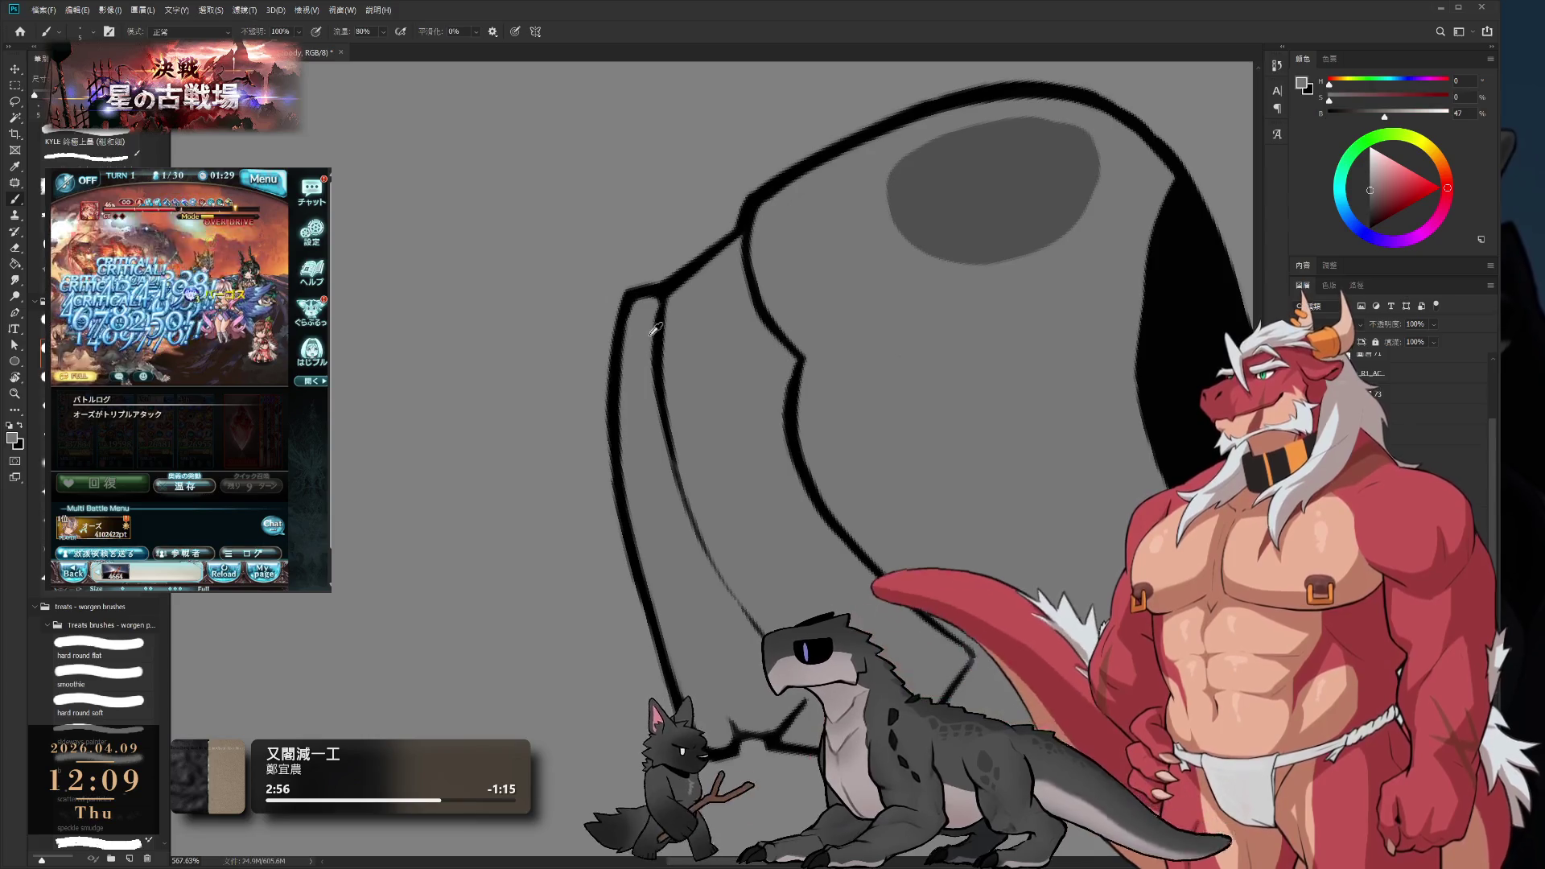
left_click_drag(661, 296, 652, 375)
left_click_drag(649, 311, 659, 453)
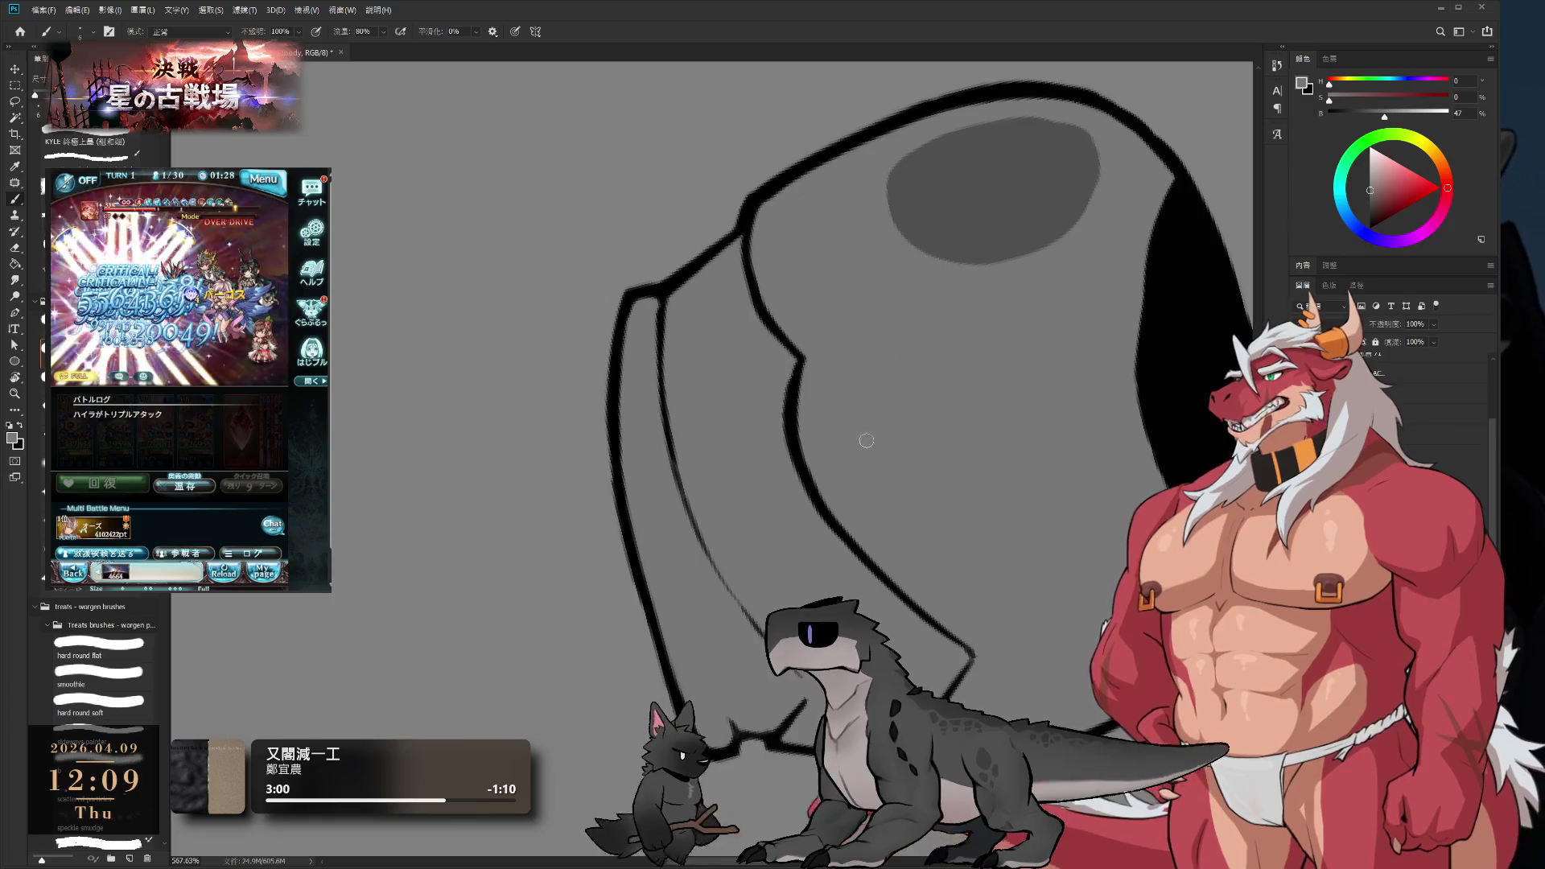
key("r")
mouse_move(866, 440)
left_mouse_down()
mouse_move(756, 509)
mouse_move(853, 338)
mouse_move(926, 261)
mouse_move(818, 493)
left_mouse_up()
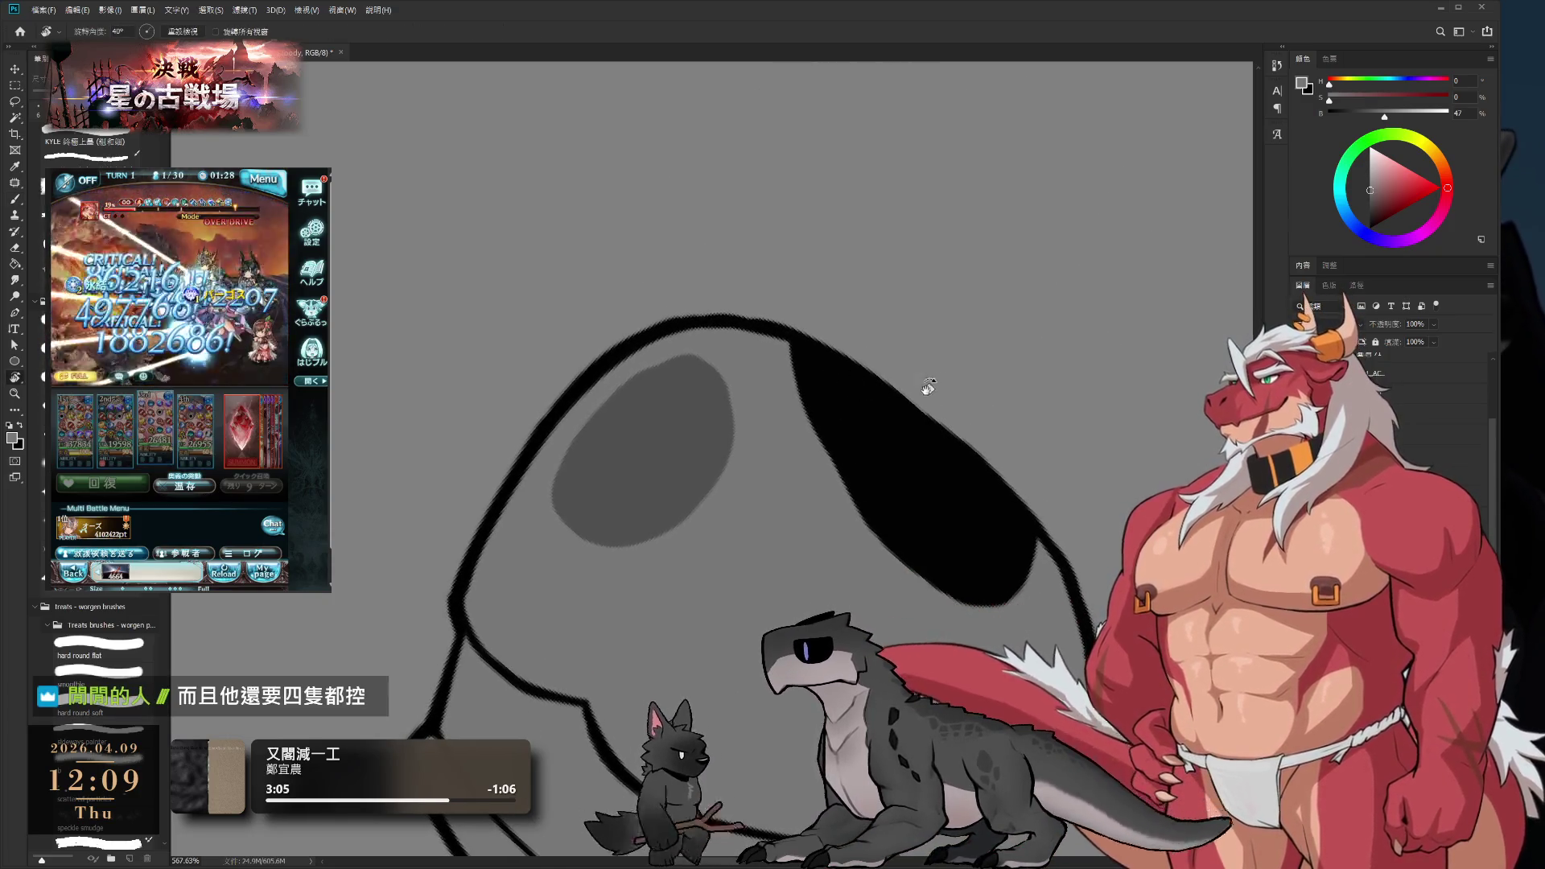
mouse_move(923, 390)
left_mouse_down()
mouse_move(724, 305)
mouse_move(500, 268)
mouse_move(803, 552)
mouse_move(772, 483)
mouse_move(828, 393)
left_mouse_up()
key("b")
left_click(828, 394, "alt")
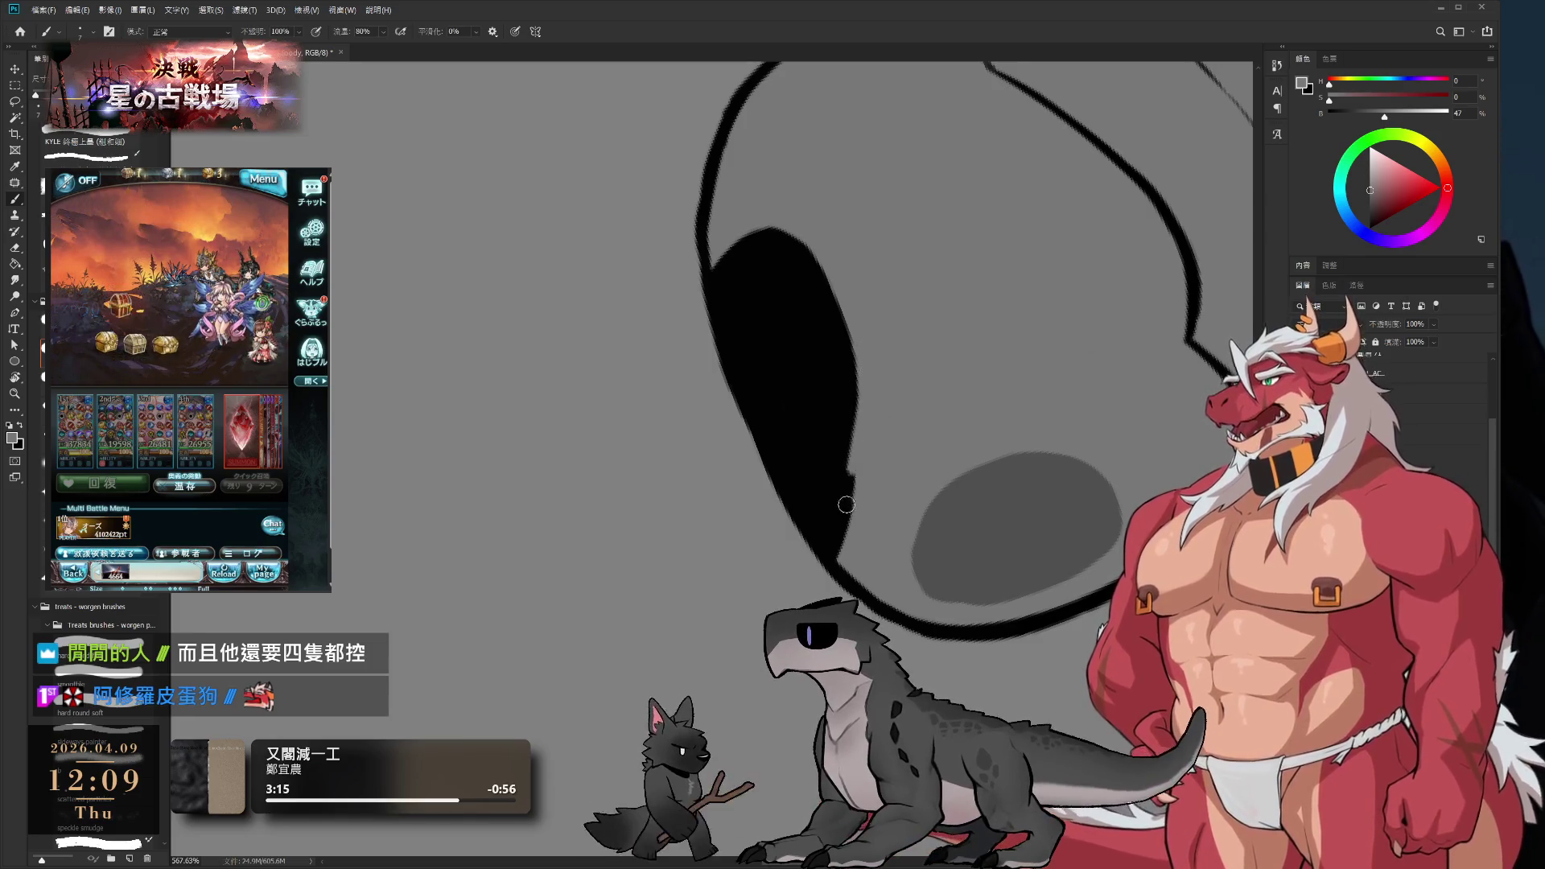
mouse_move(845, 488)
left_mouse_down()
mouse_move(853, 451)
mouse_move(819, 538)
left_mouse_up()
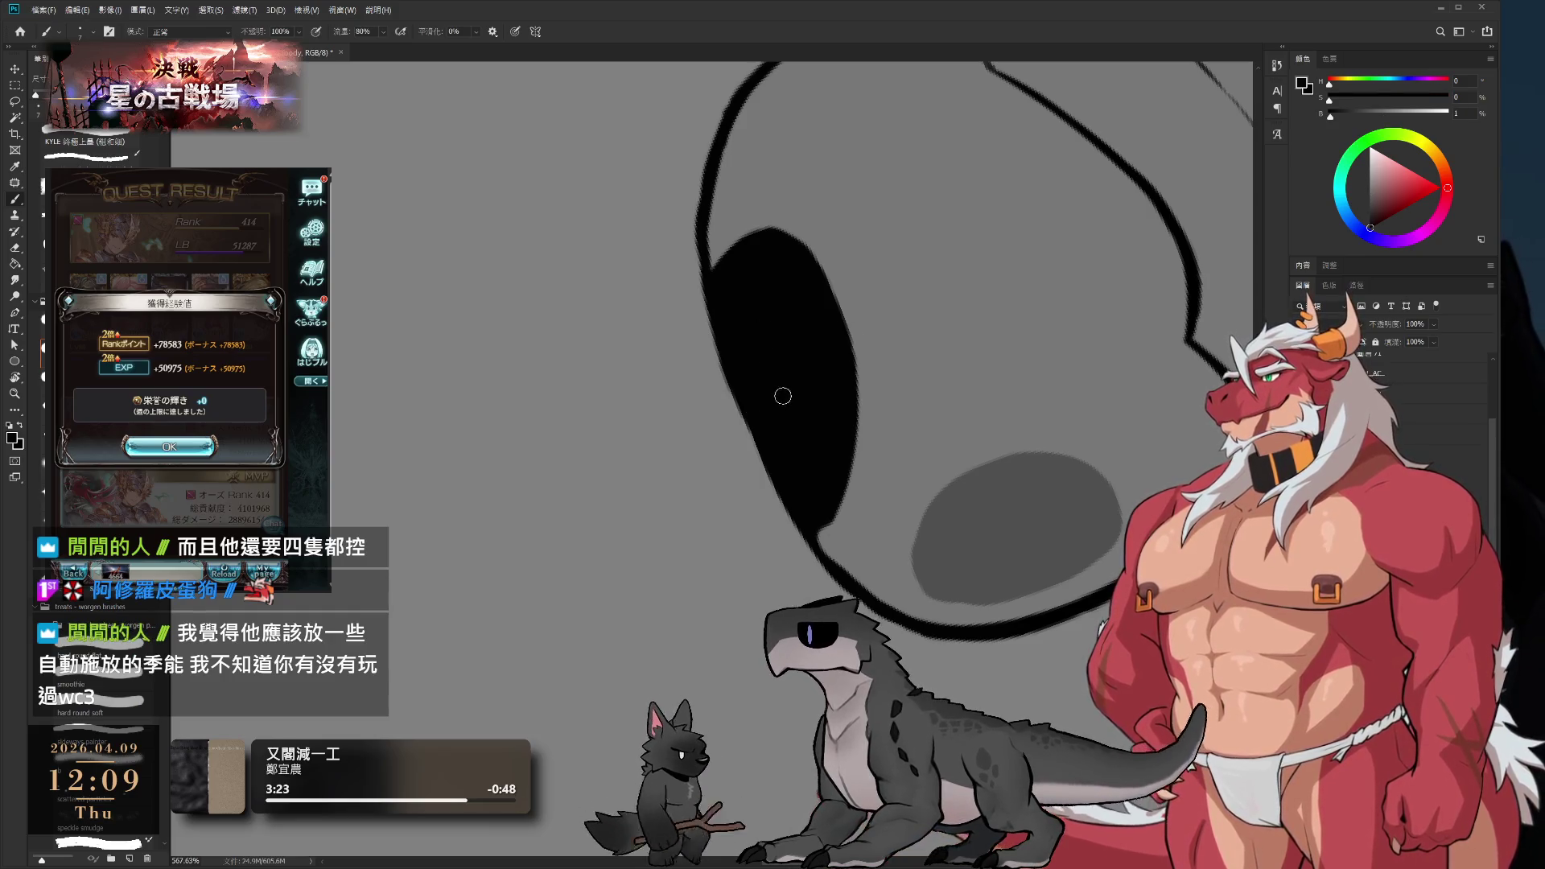
left_click(181, 443)
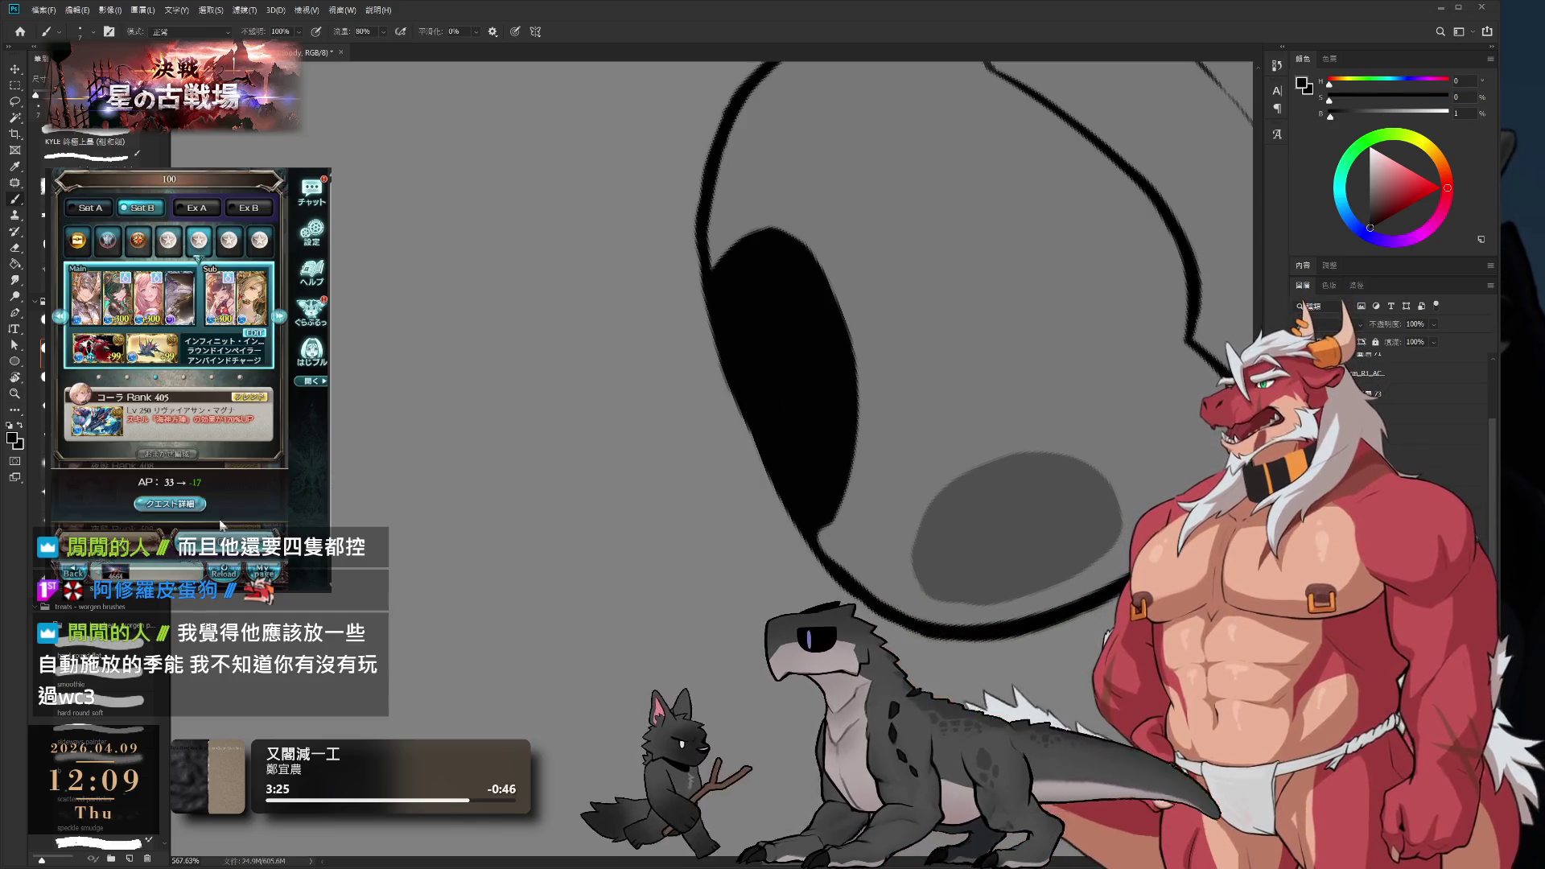
left_click(185, 430)
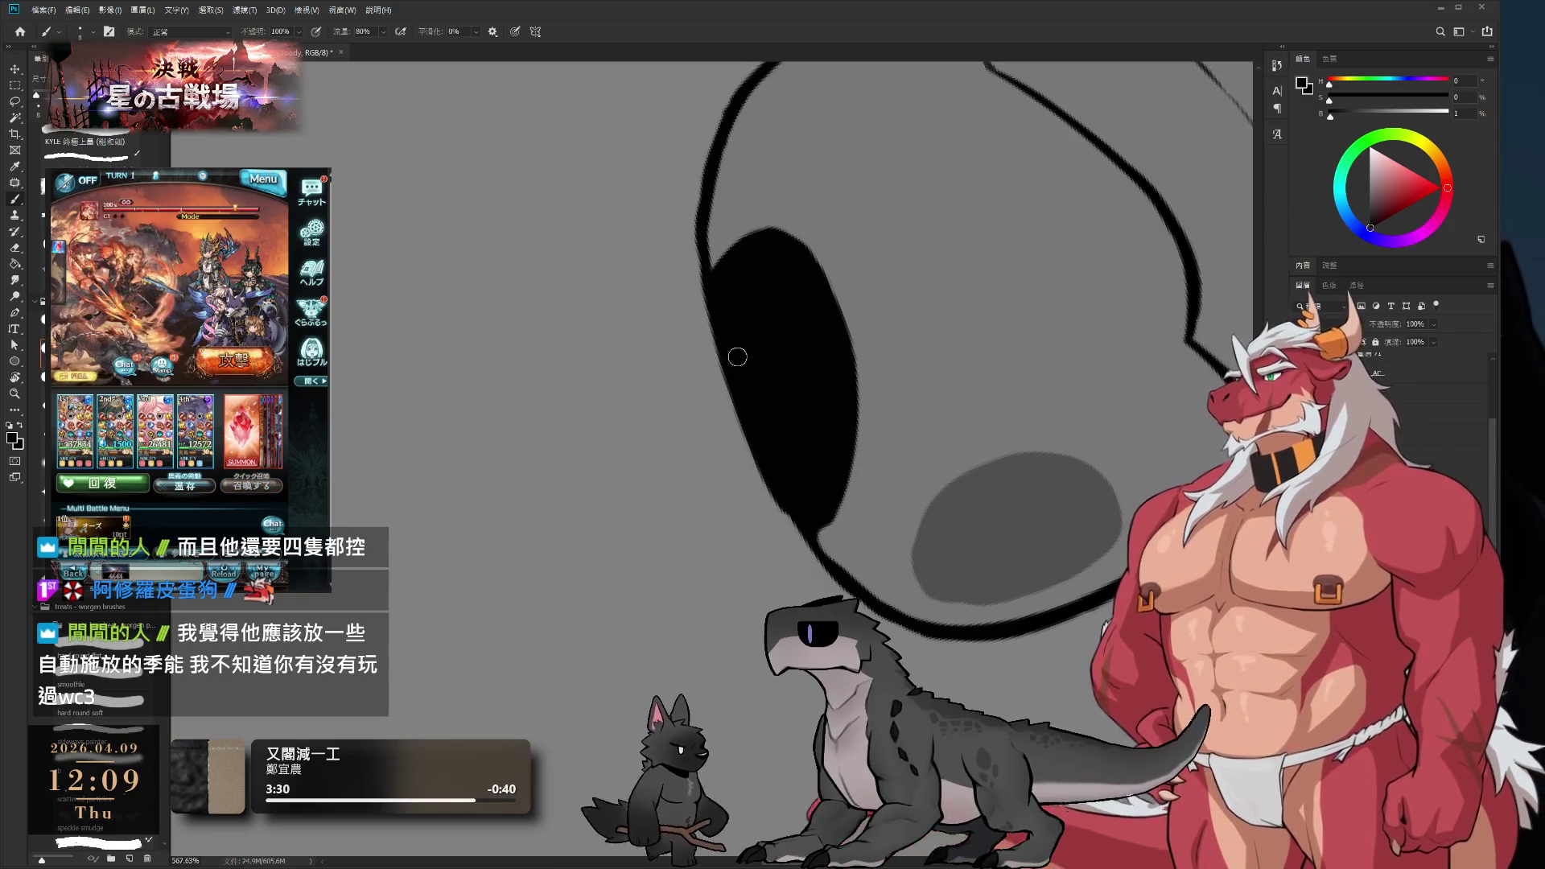
scroll(771, 395, "down", 3)
key("r")
left_click_drag(1022, 194, 998, 480)
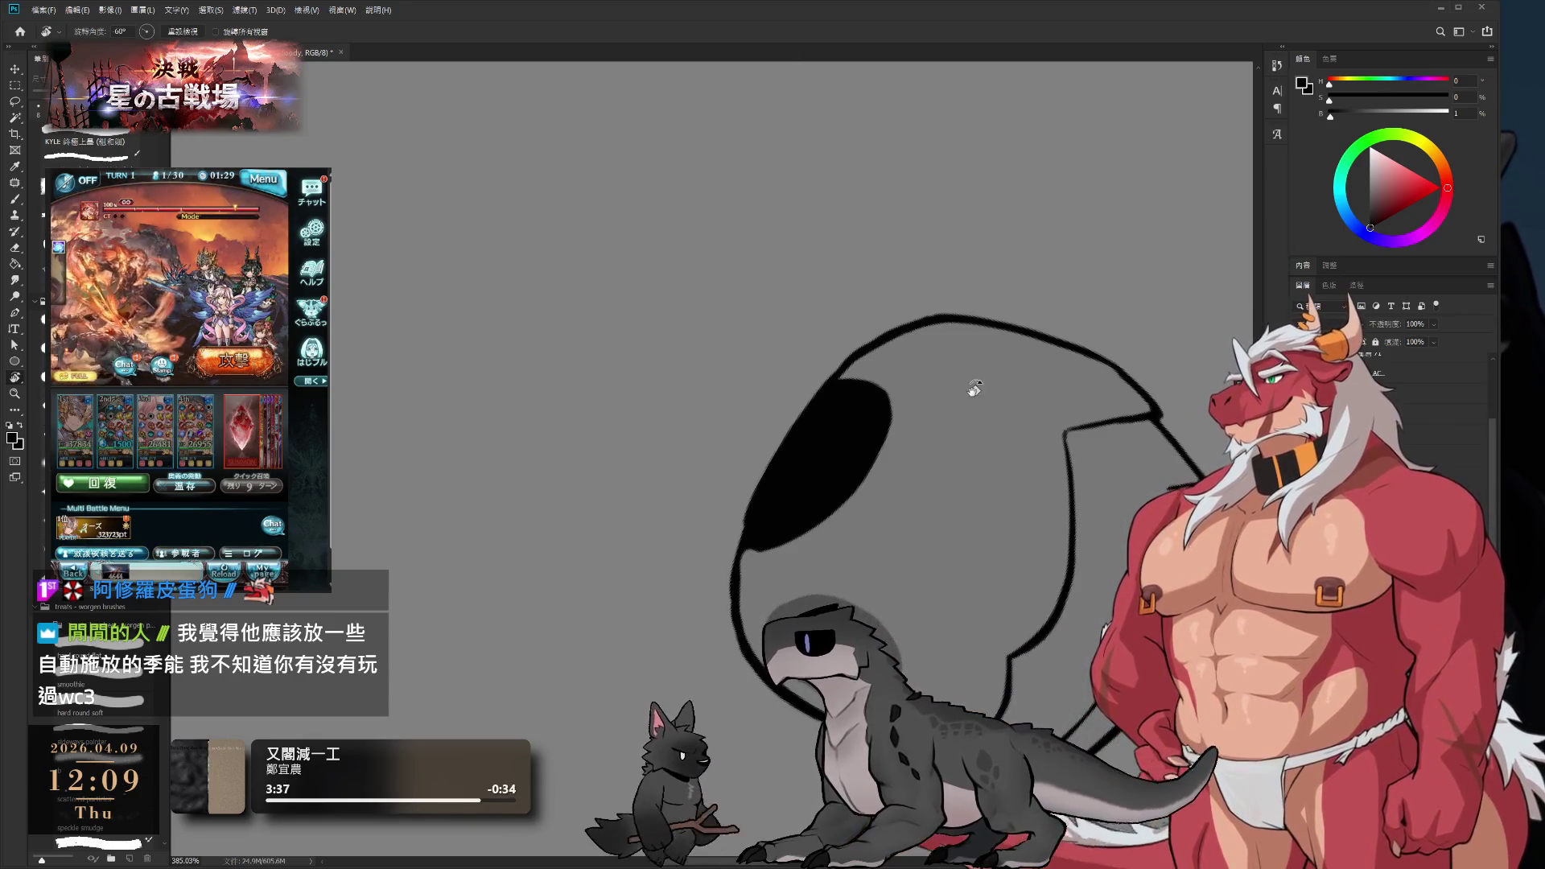
key("Escape")
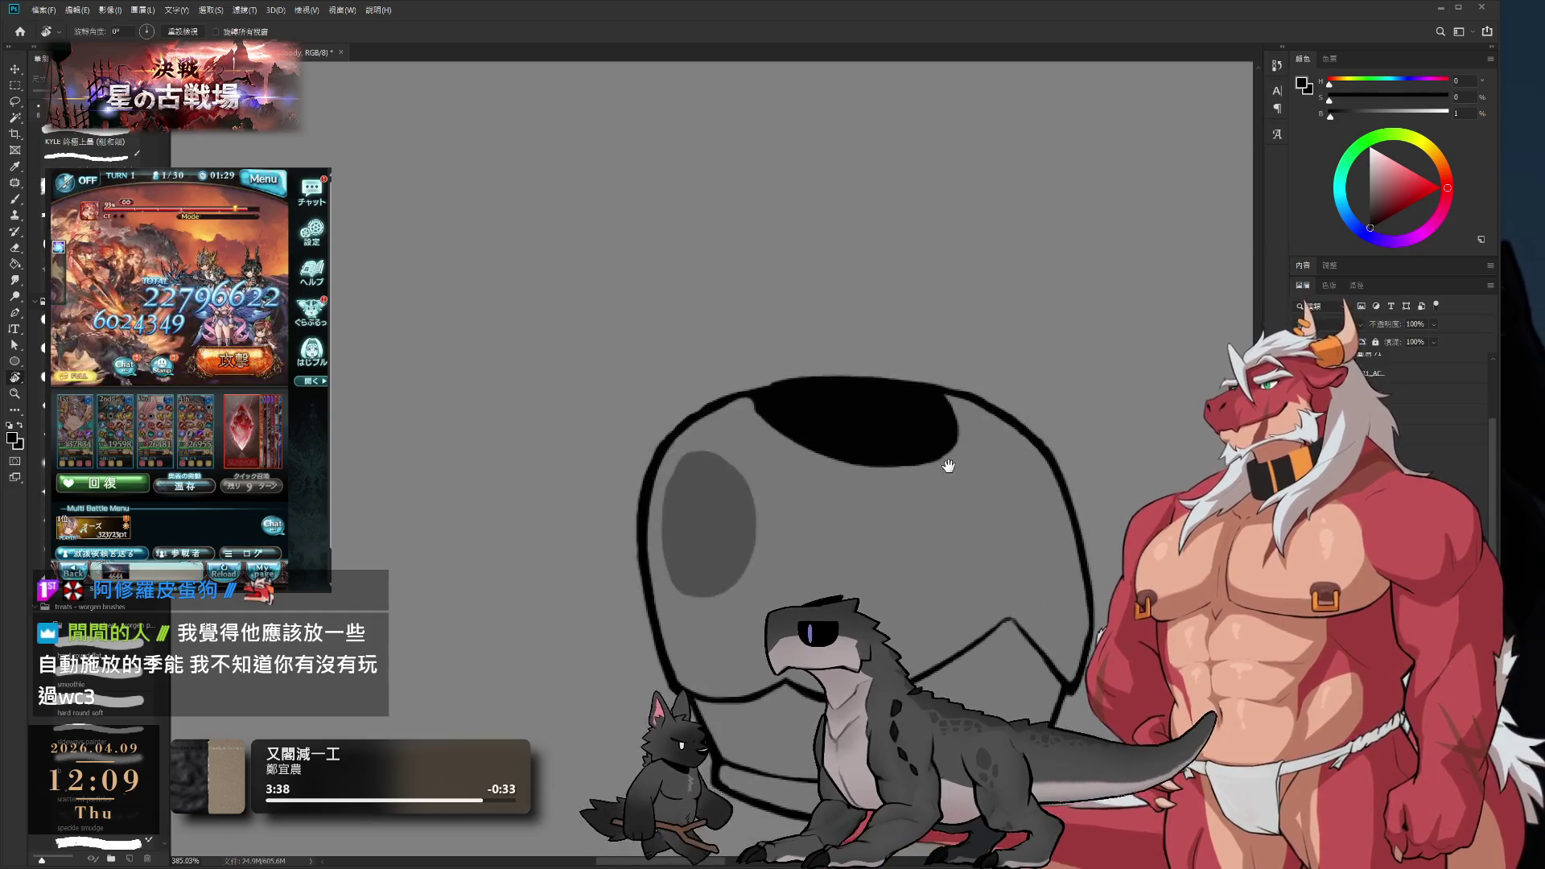
- Zoom in on the helmet's top opening and sample black from it
left_click(860, 387, "ctrl")
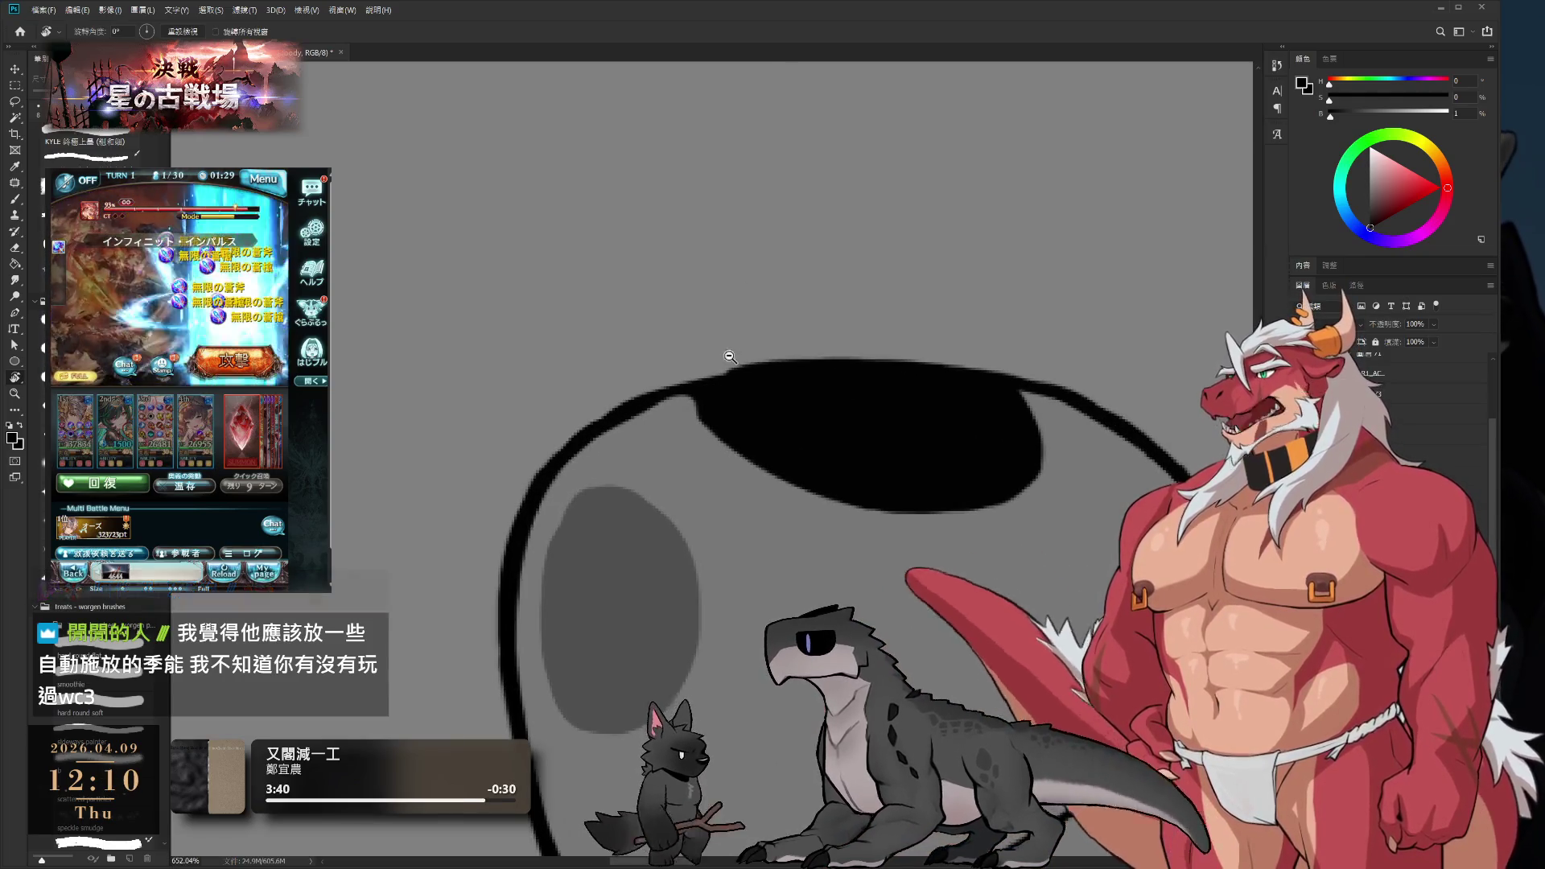
scroll(724, 352, "up", 1)
key("b")
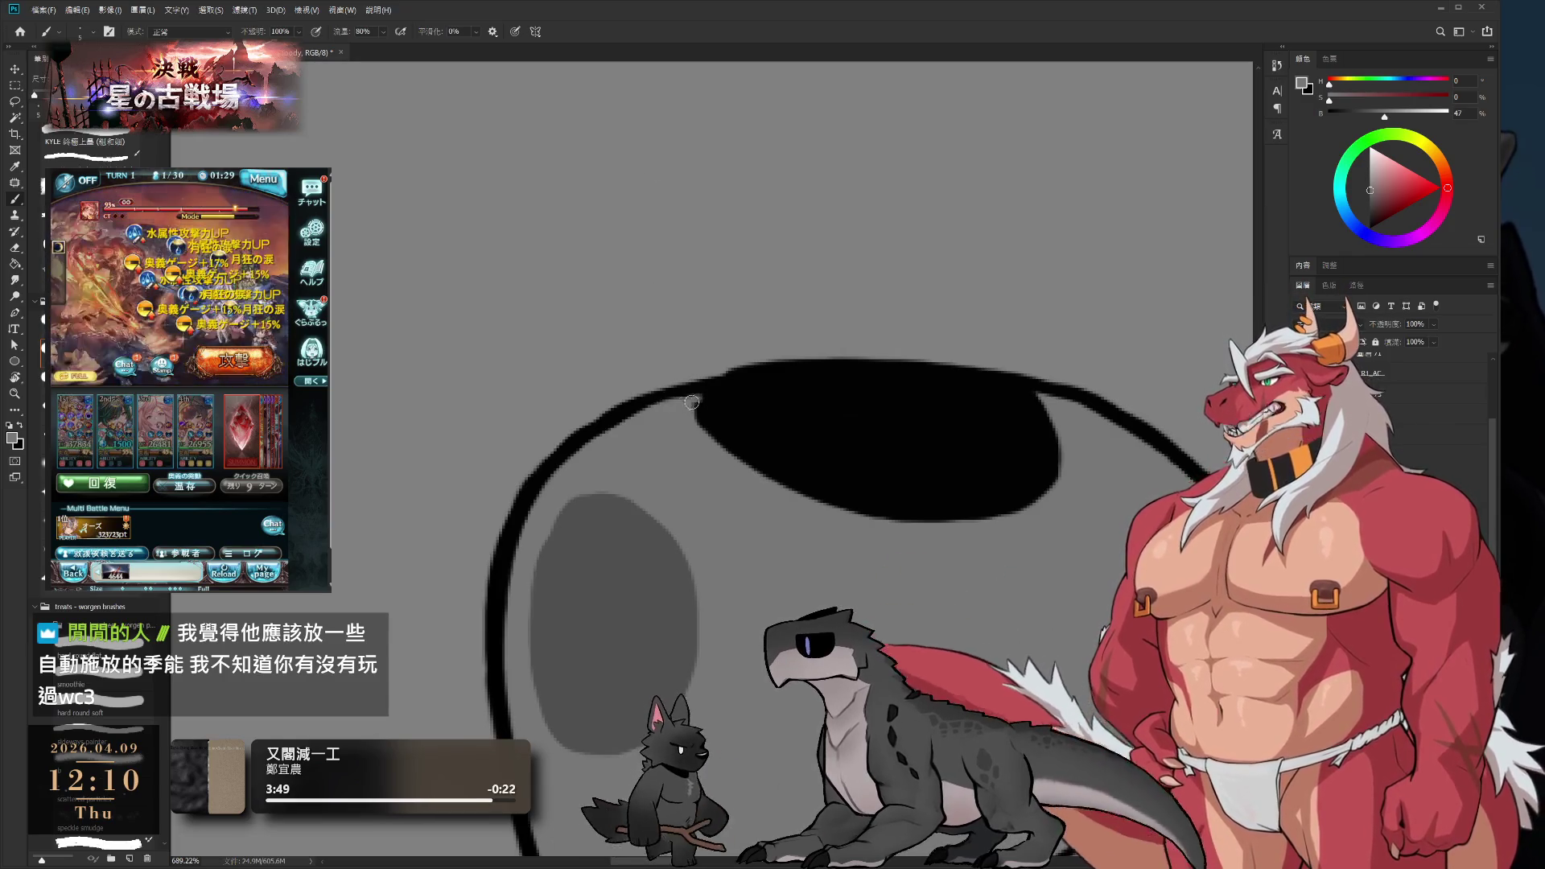
left_click(724, 406, "alt")
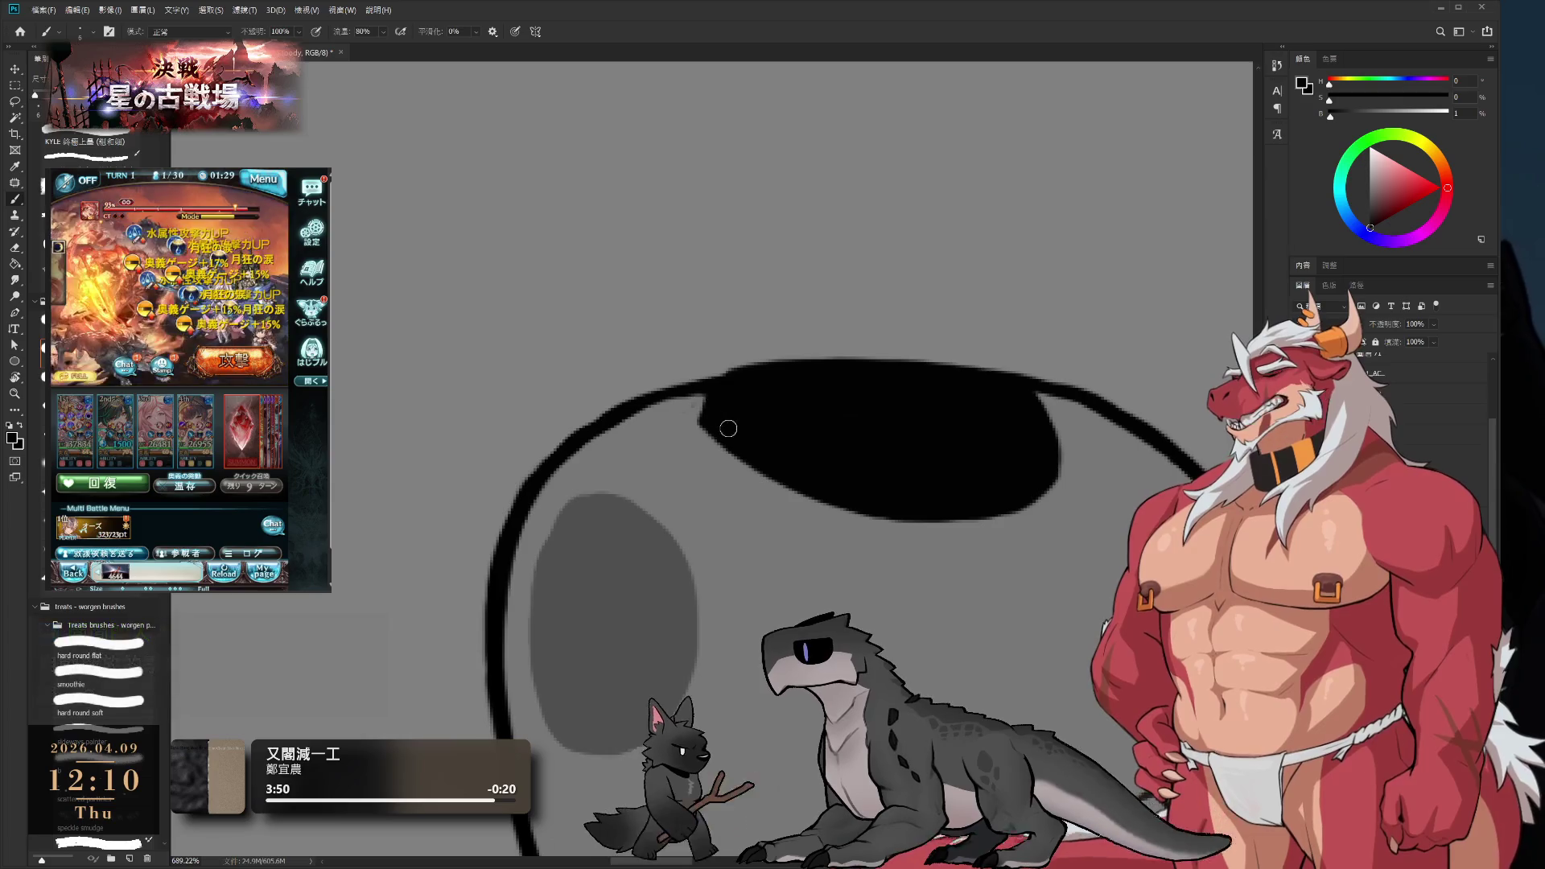
left_click(690, 404, "alt")
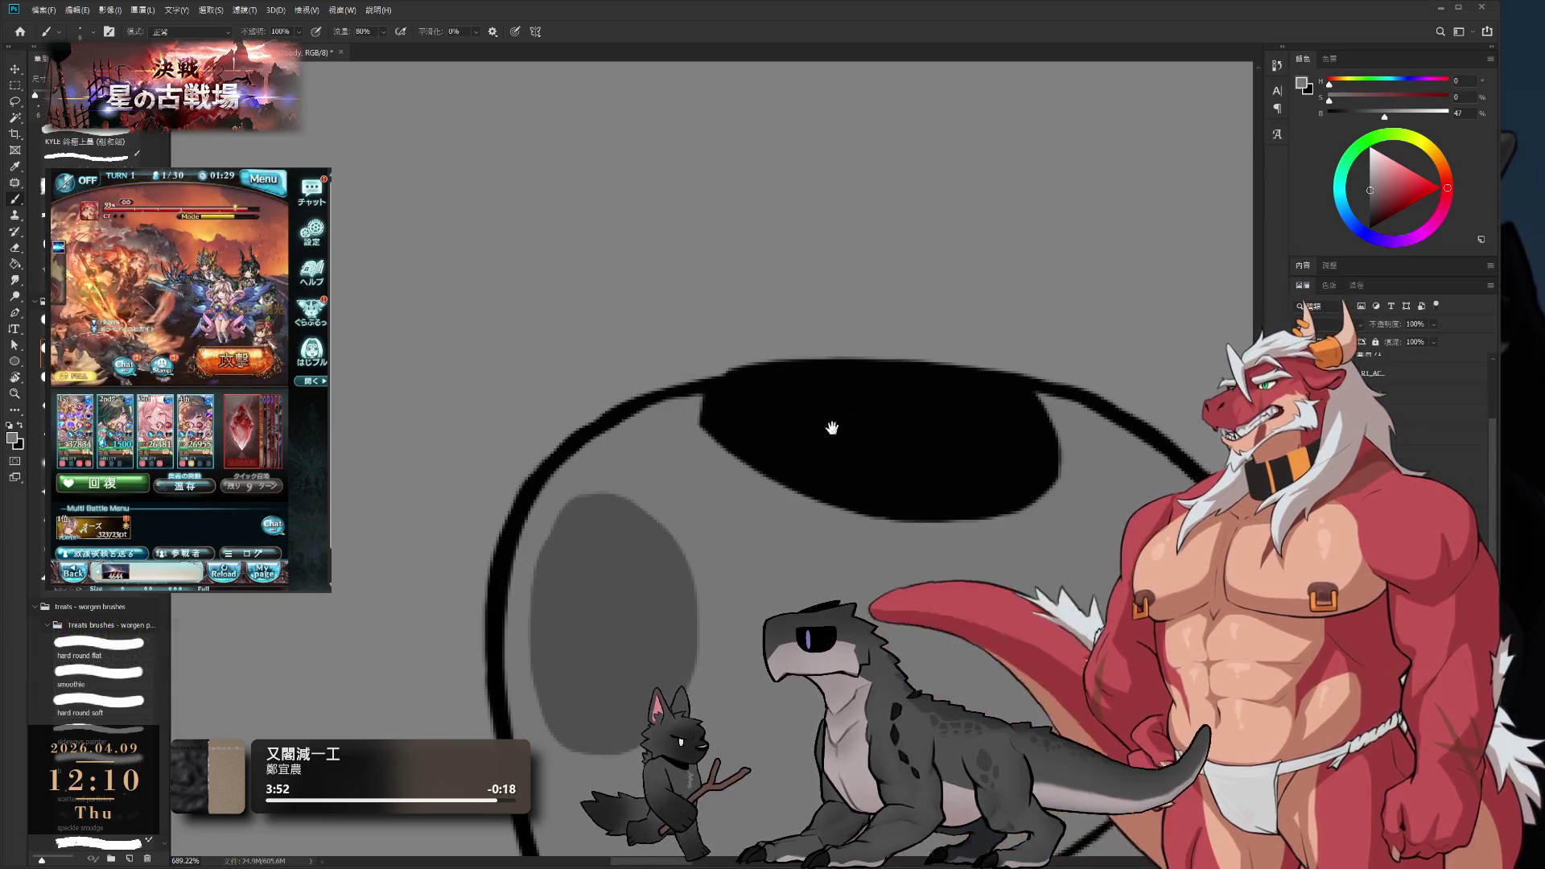
left_click_drag(831, 424, 775, 362)
left_click(700, 345, "alt")
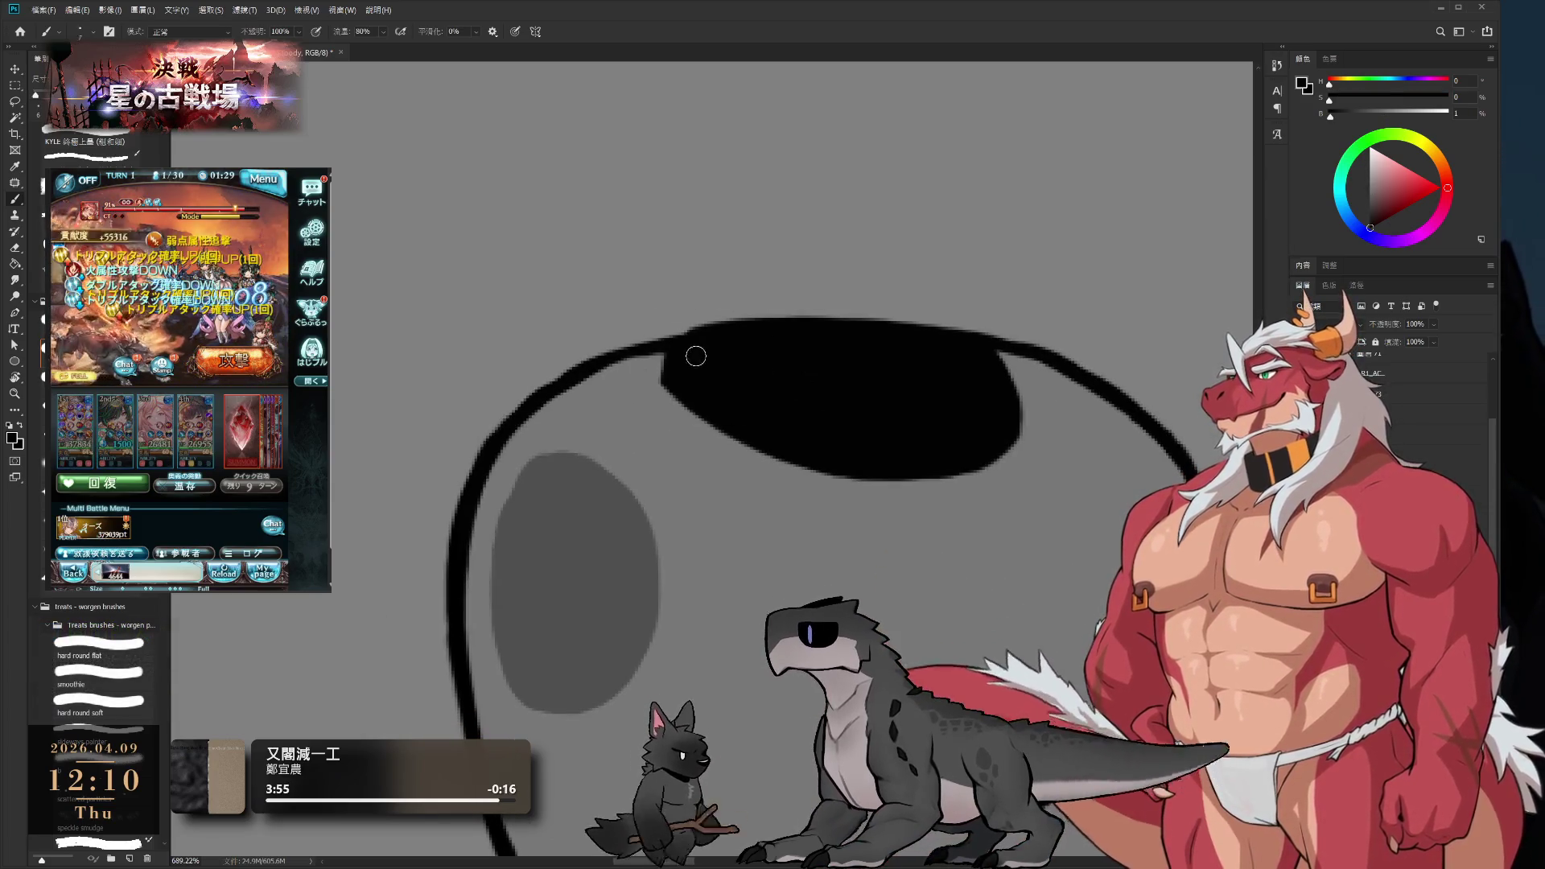
- Pan and zoom so the whole helmet sits centred in the view
scroll(684, 354, "down", 10)
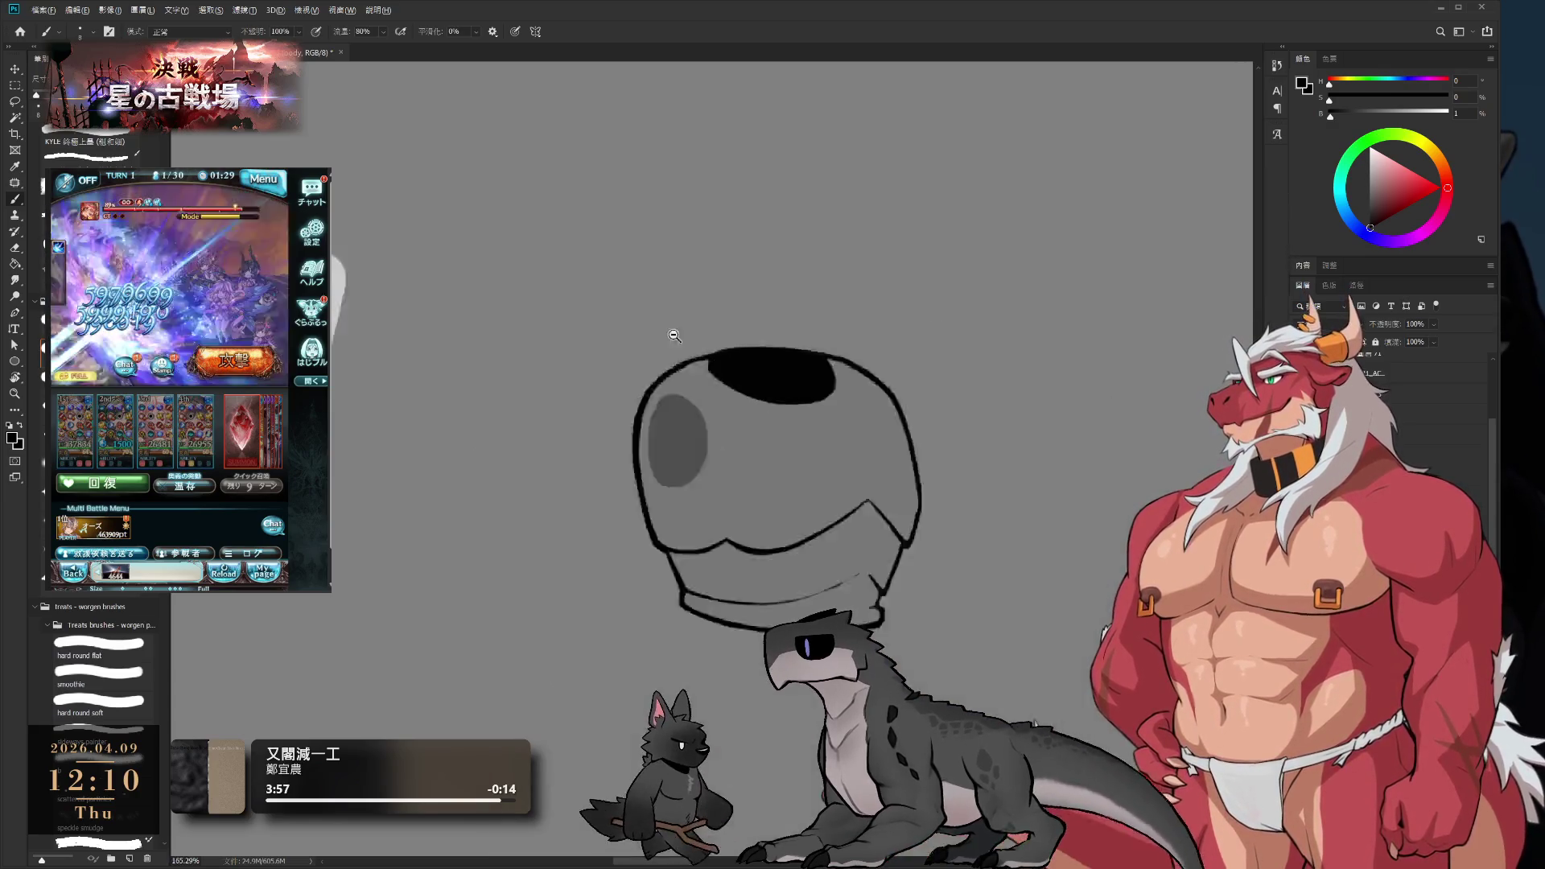
scroll(780, 409, "up", 10)
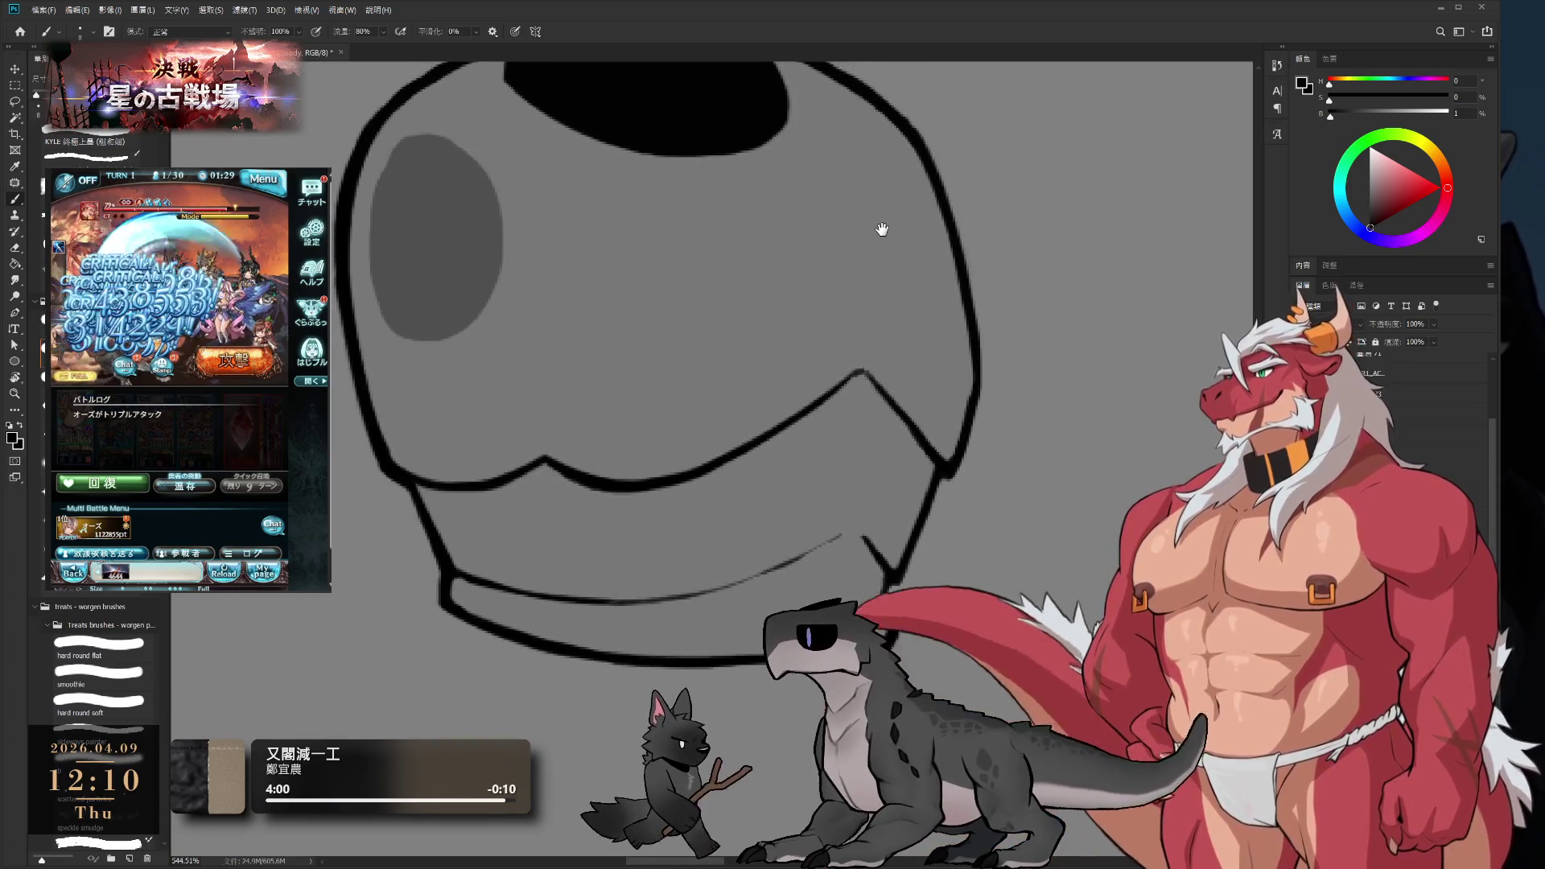
left_click_drag(885, 461, 936, 383)
scroll(936, 383, "down", 3)
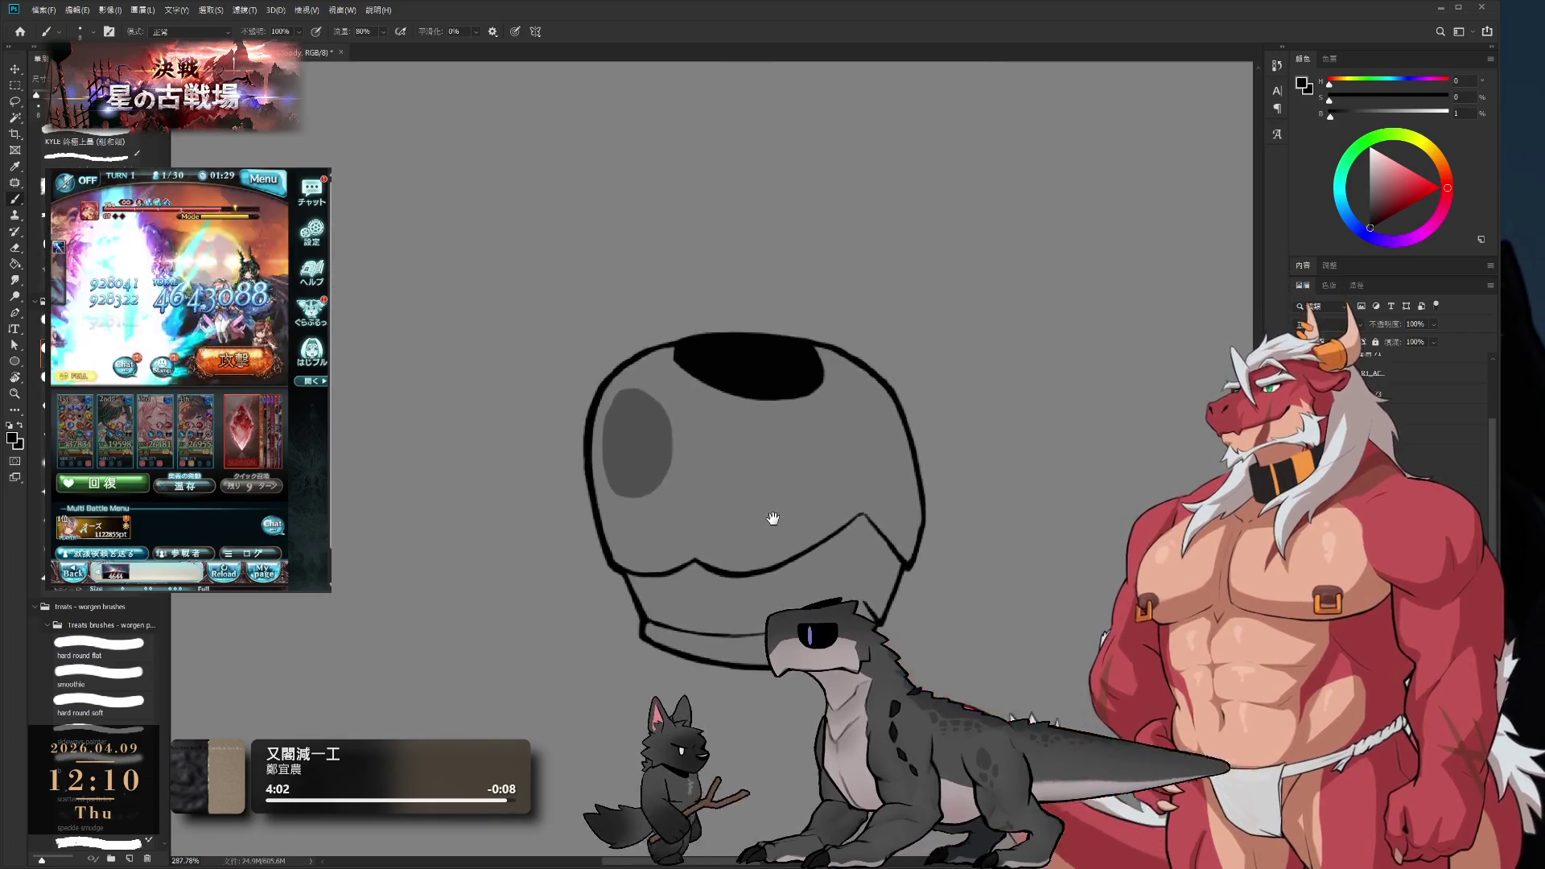
left_click_drag(791, 417, 749, 364)
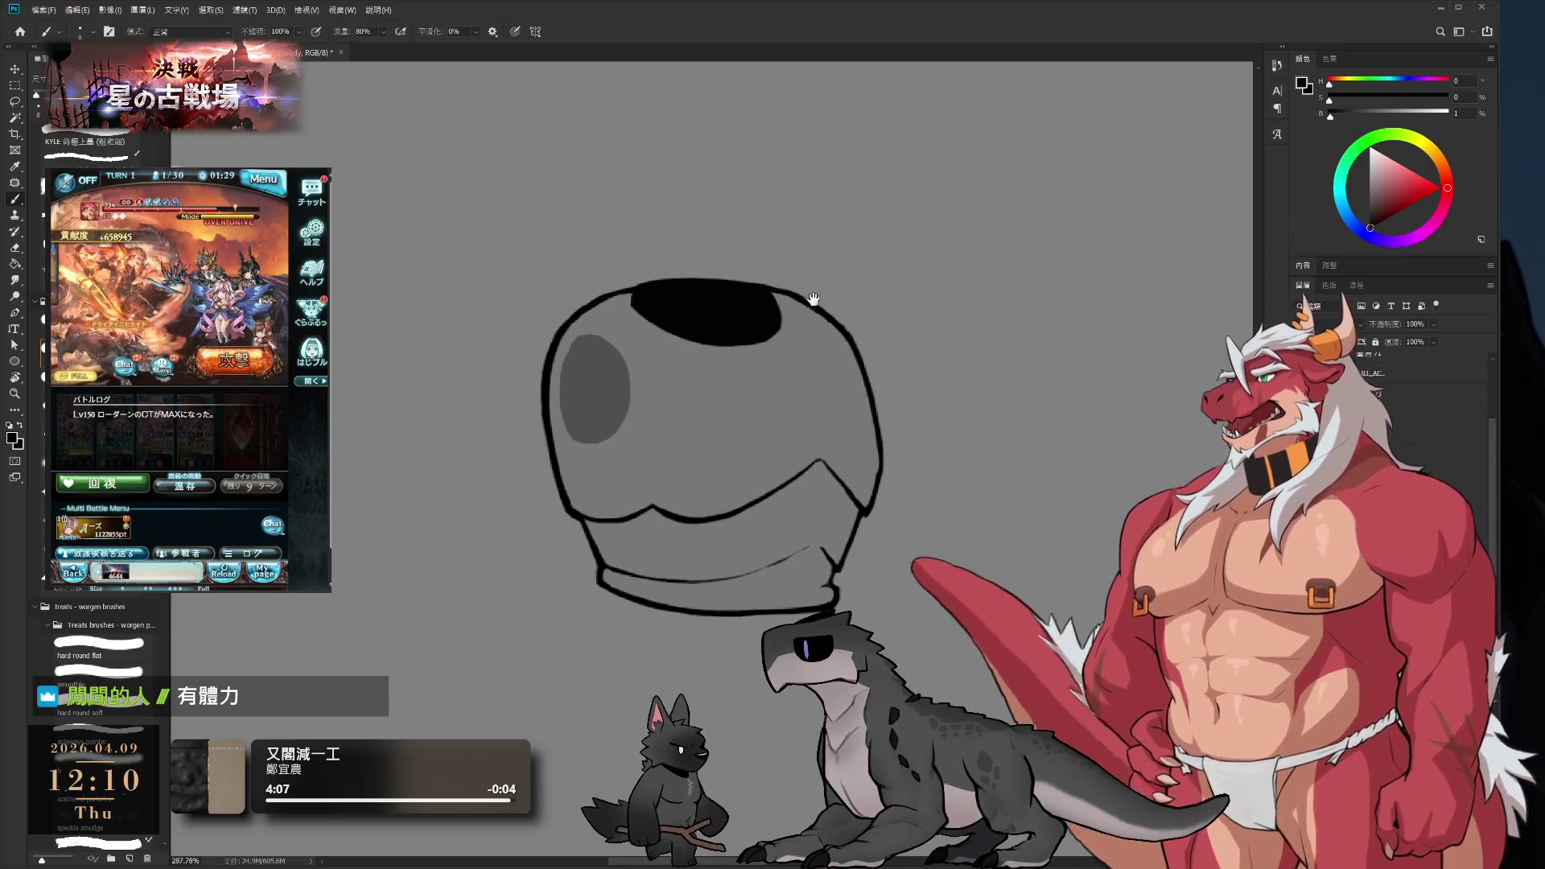
left_click_drag(813, 438, 885, 453)
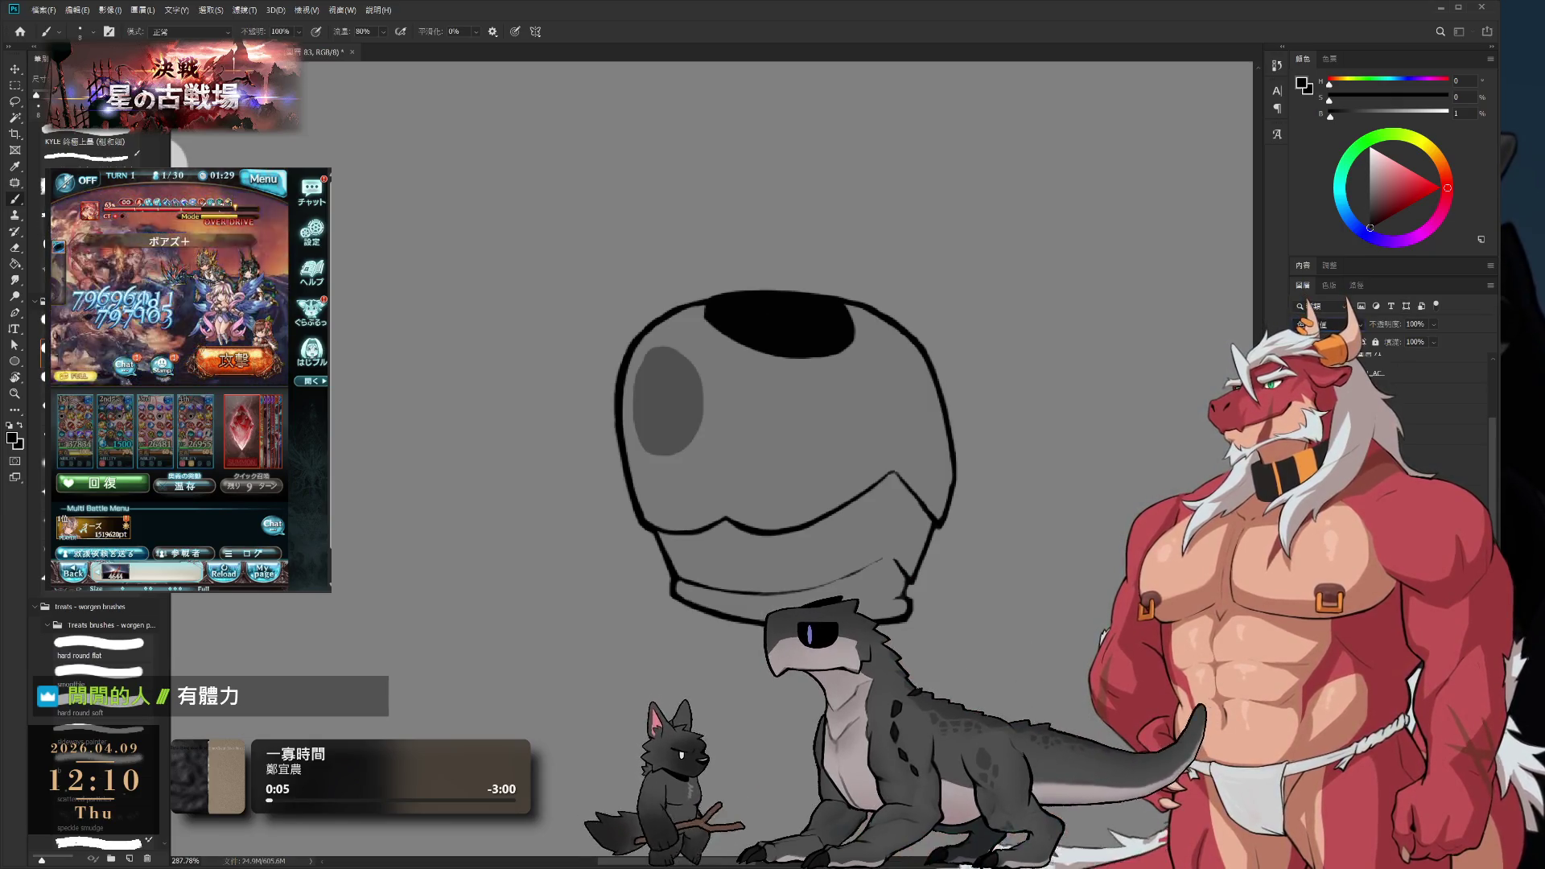
- Switch the paint colour to light grey and size the brush down for fine shading
key("x")
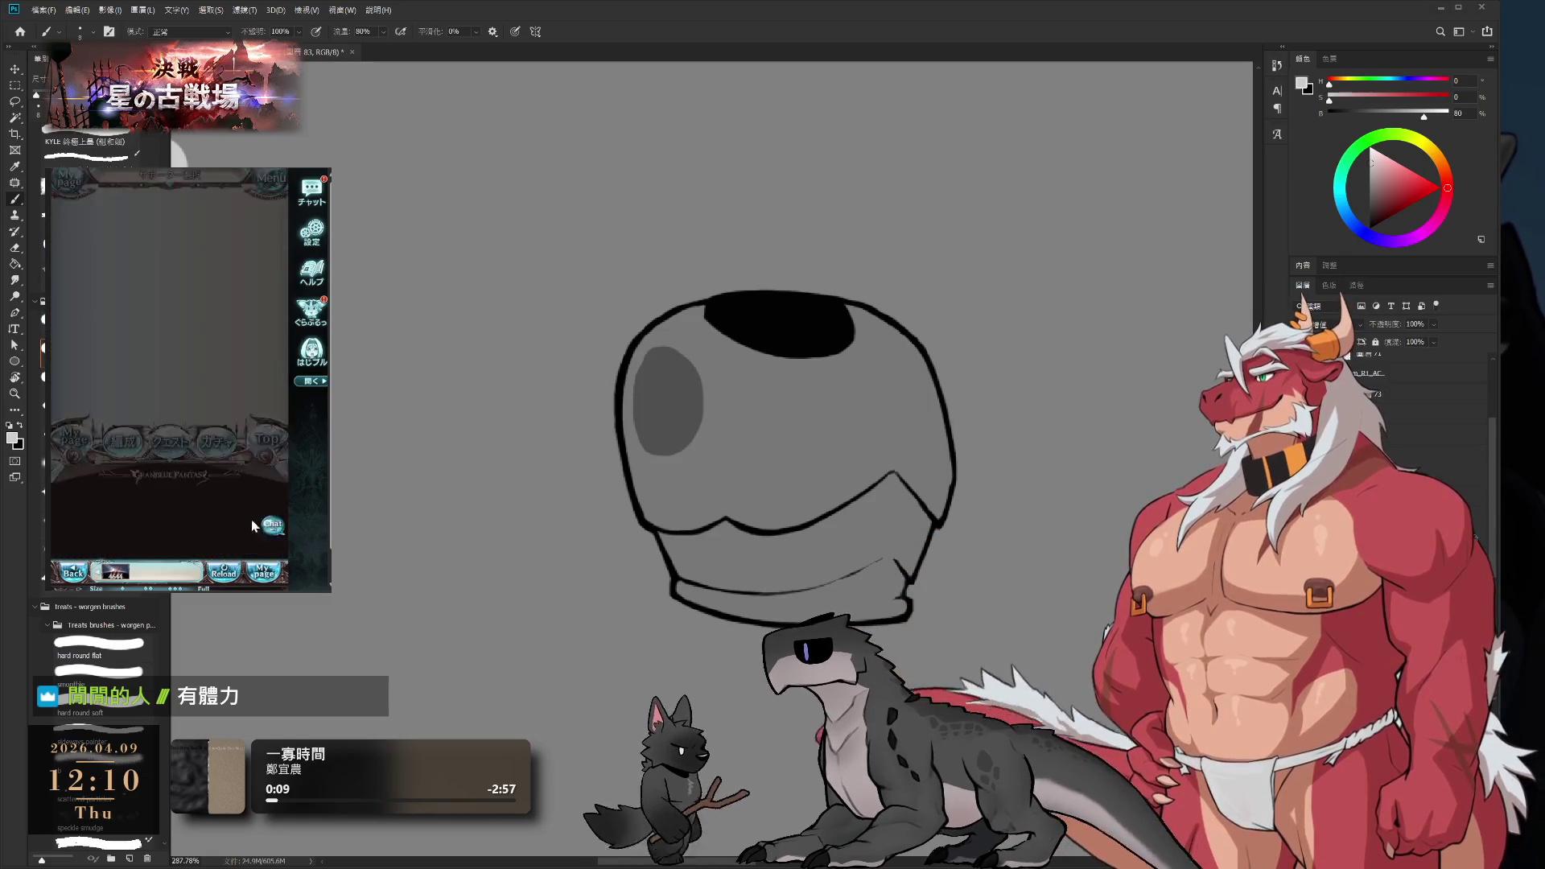
left_click(230, 541)
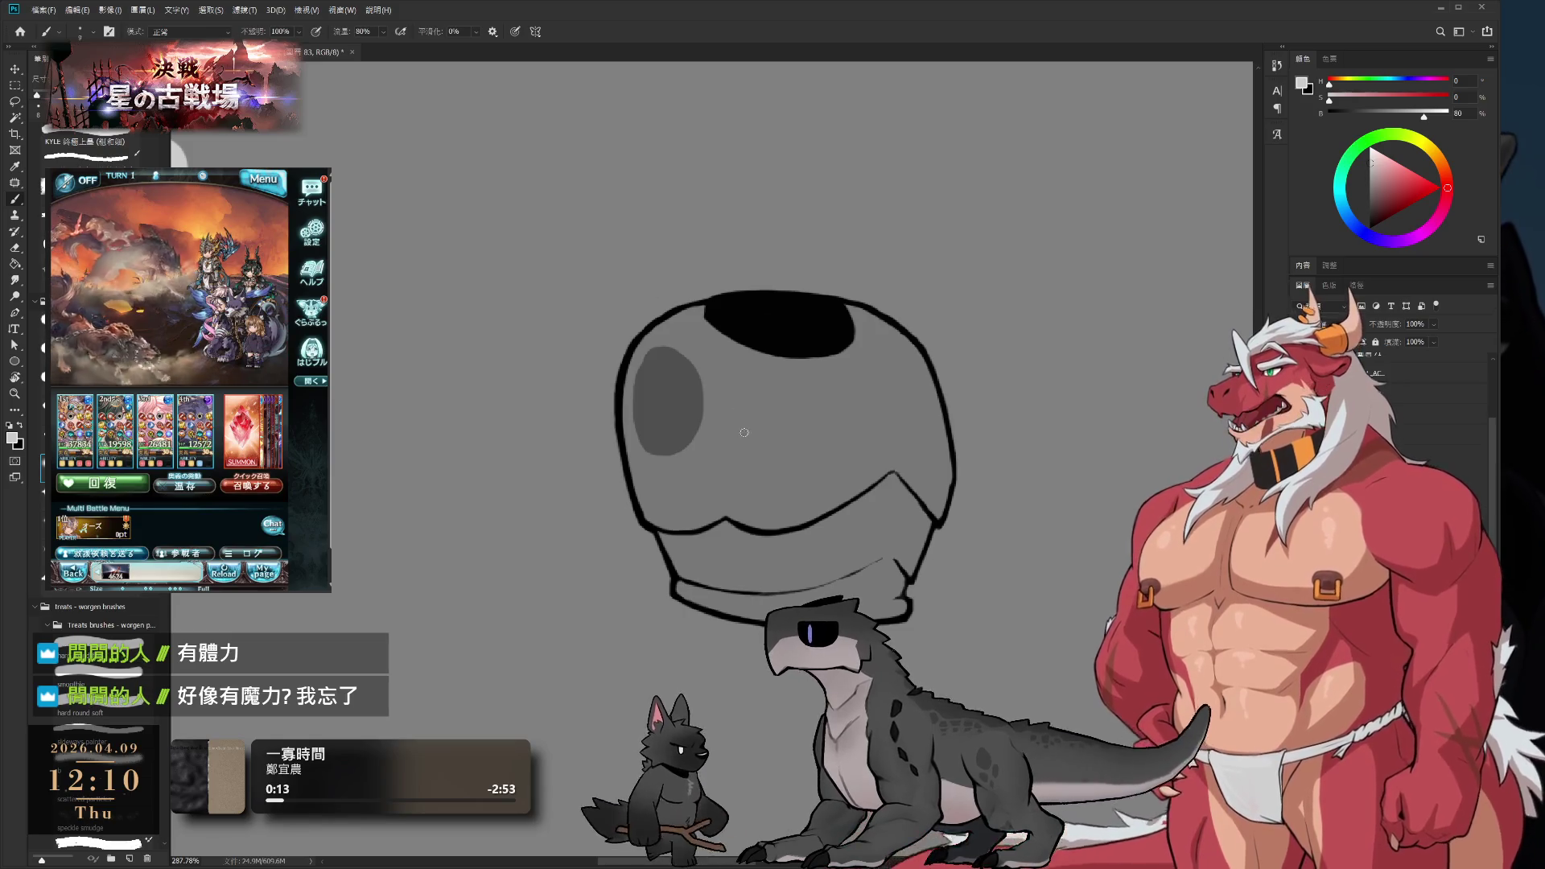
key("bracketright")
key("bracketright")
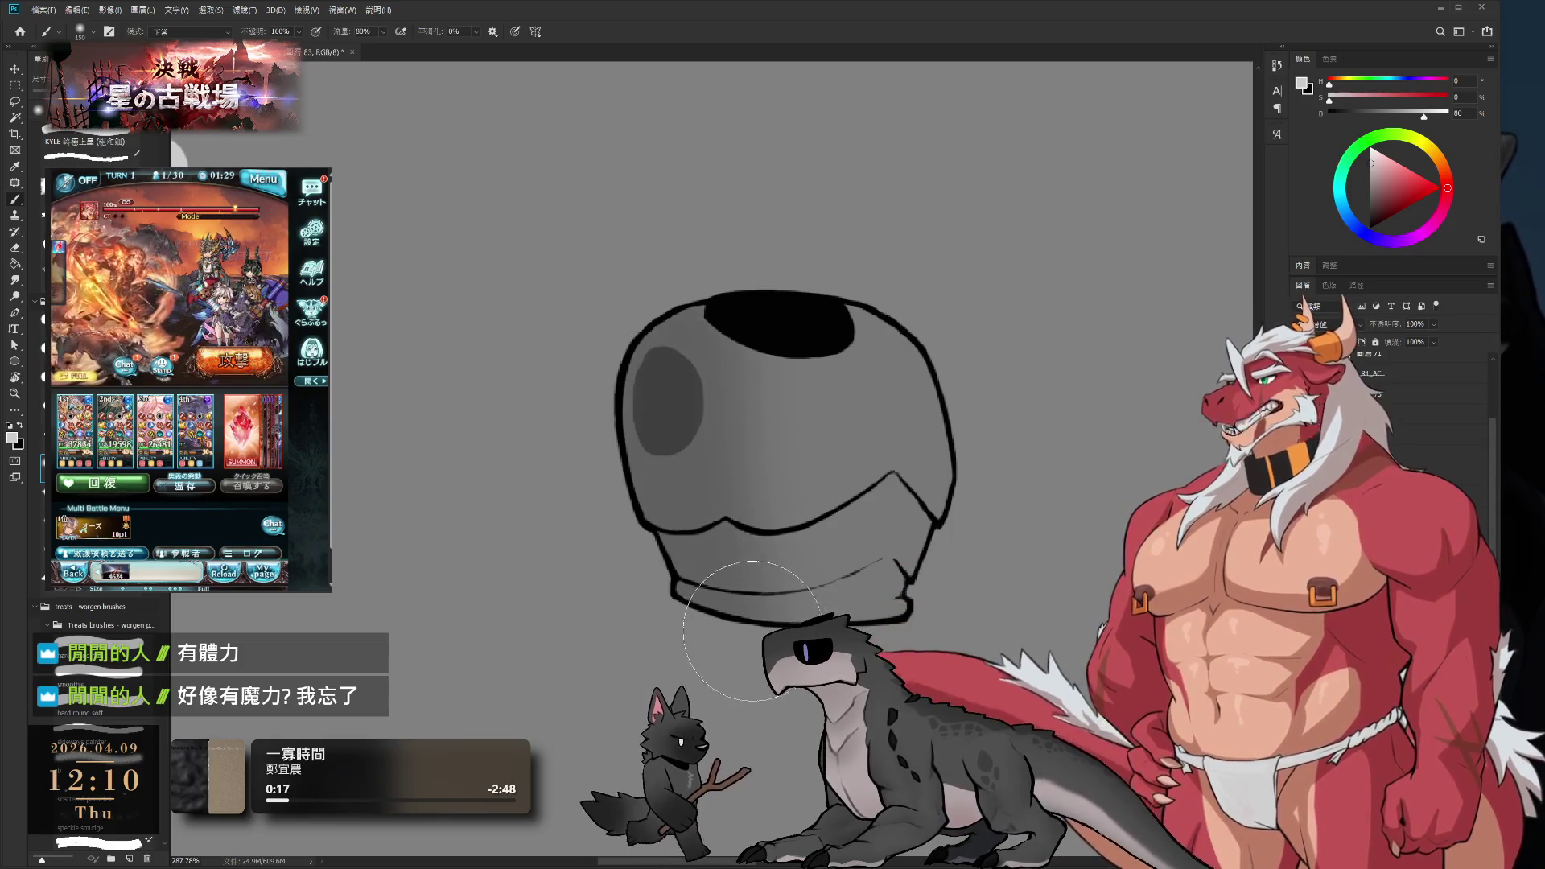
key("bracketleft")
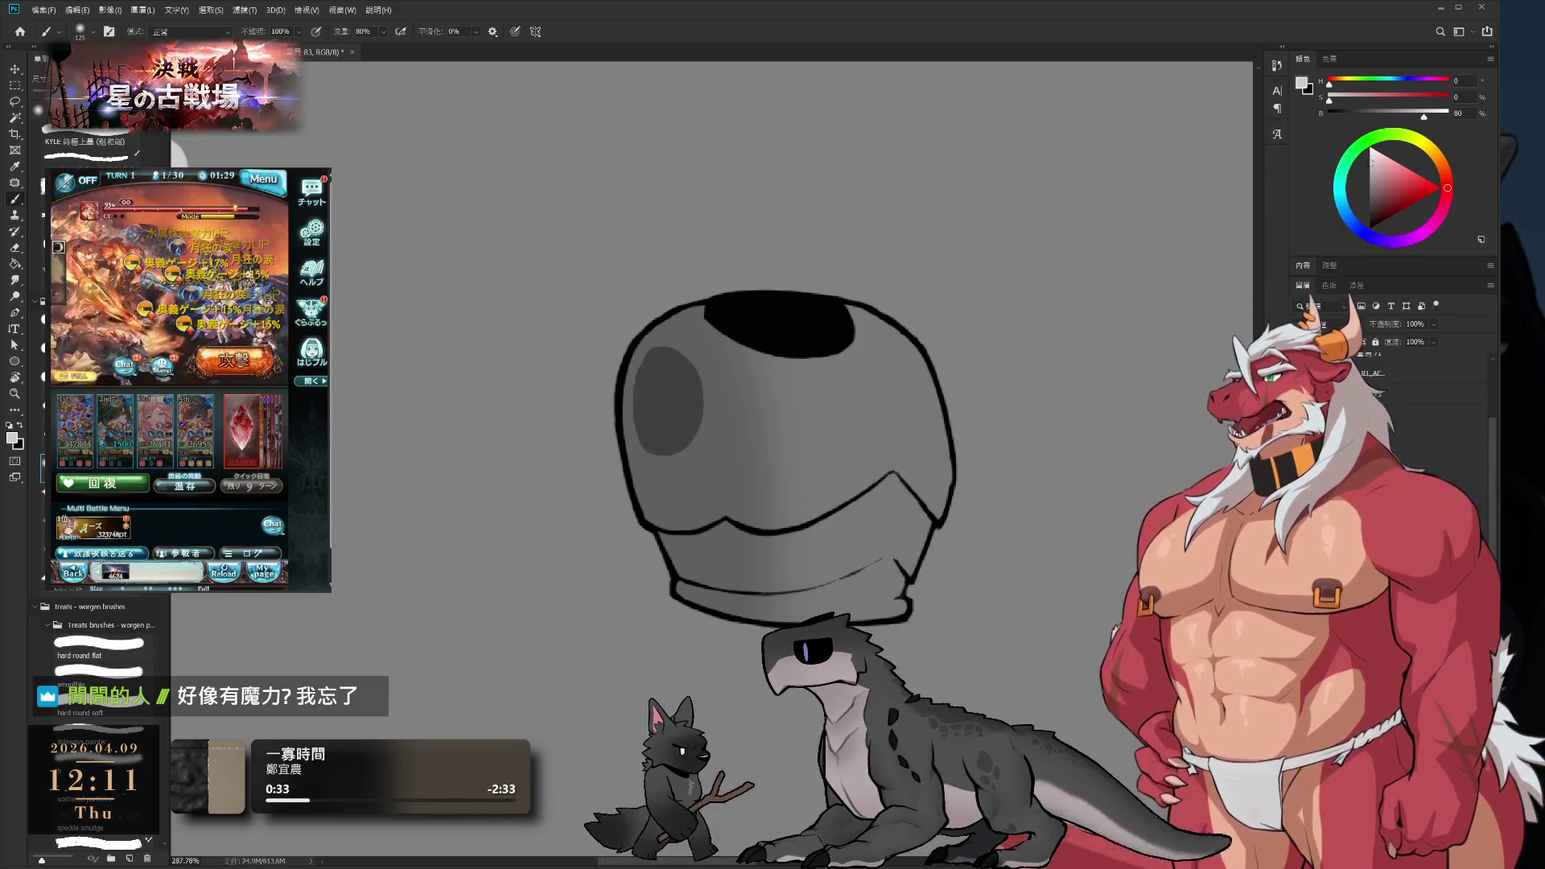
key("bracketleft")
key("bracketleft")
key("bracketleft")
key("bracketleft")
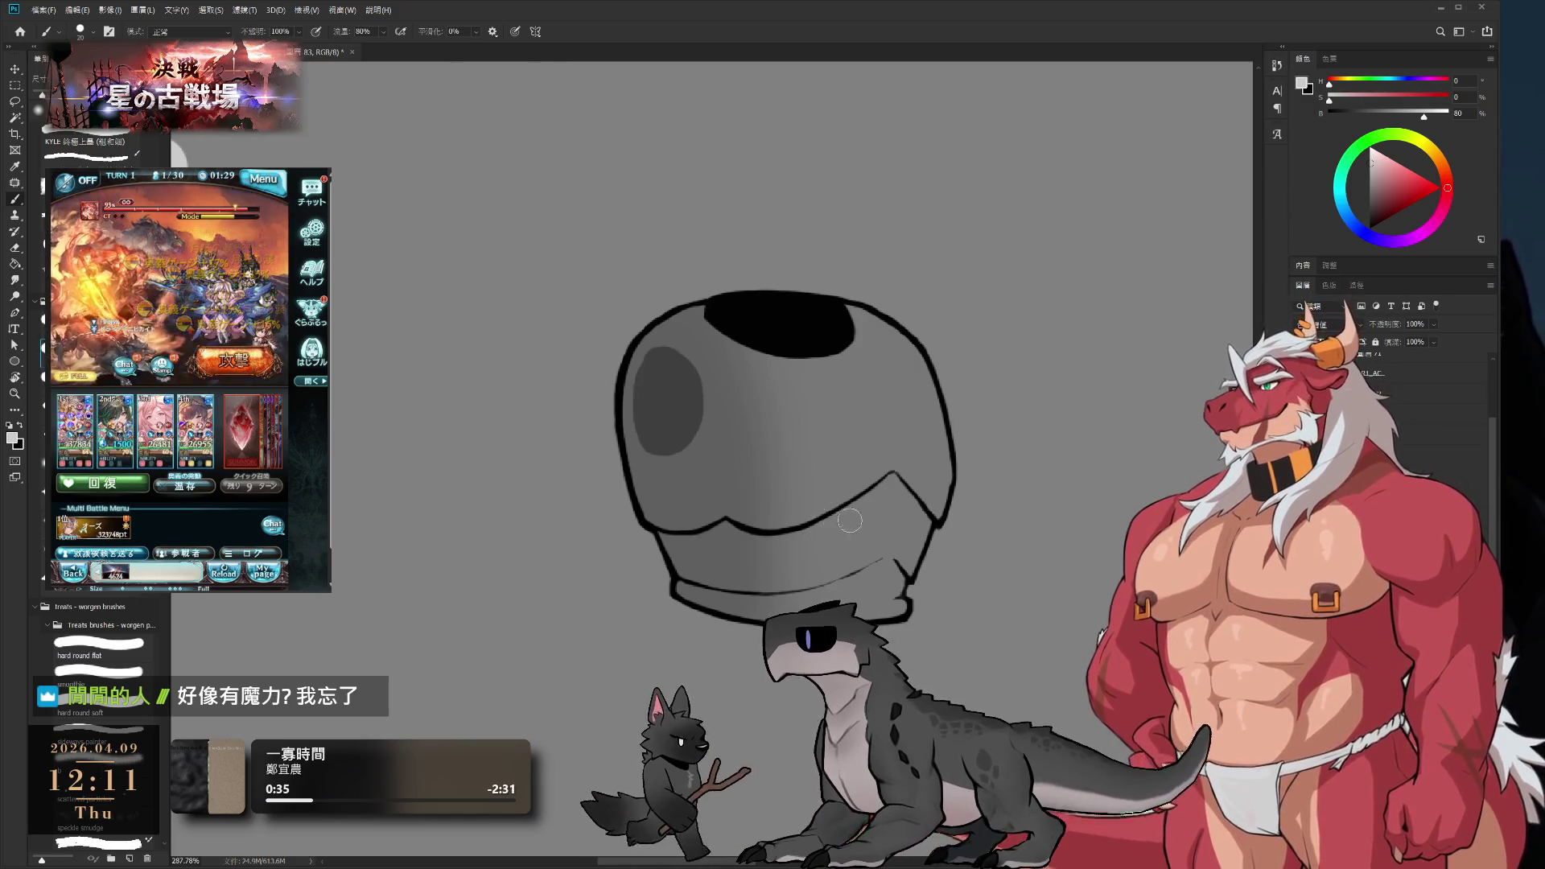
scroll(845, 438, "up", 5)
- Paint soft grey shading along the helmet's lower edge, beneath its outline and down its right side
mouse_move(712, 533)
left_mouse_down()
mouse_move(805, 511)
mouse_move(925, 449)
mouse_move(891, 446)
left_mouse_up()
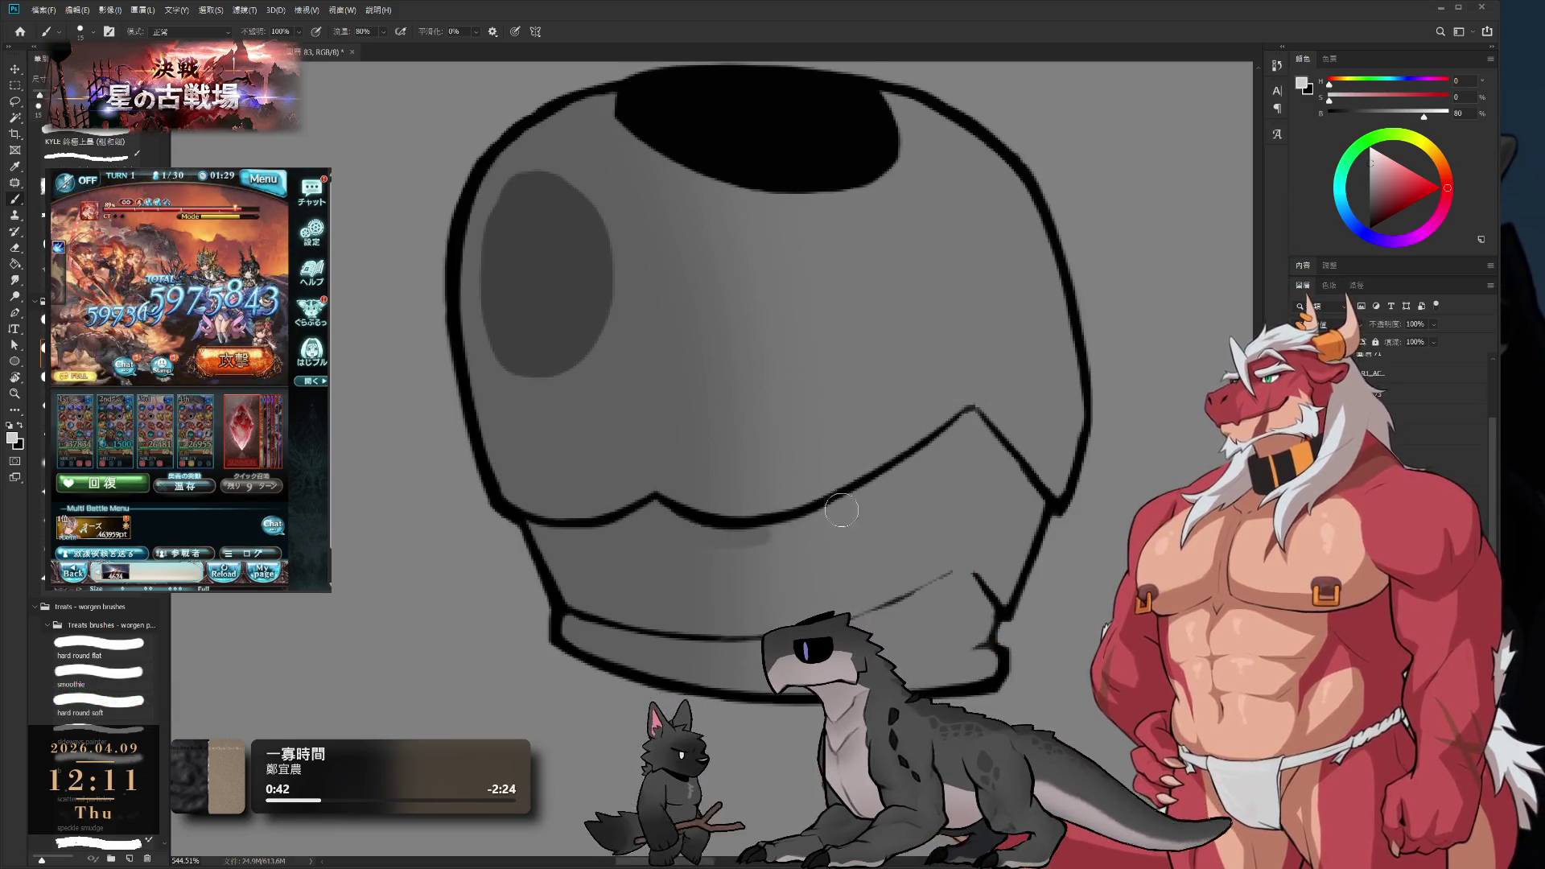
mouse_move(841, 511)
left_mouse_down()
mouse_move(962, 415)
mouse_move(856, 493)
left_mouse_up()
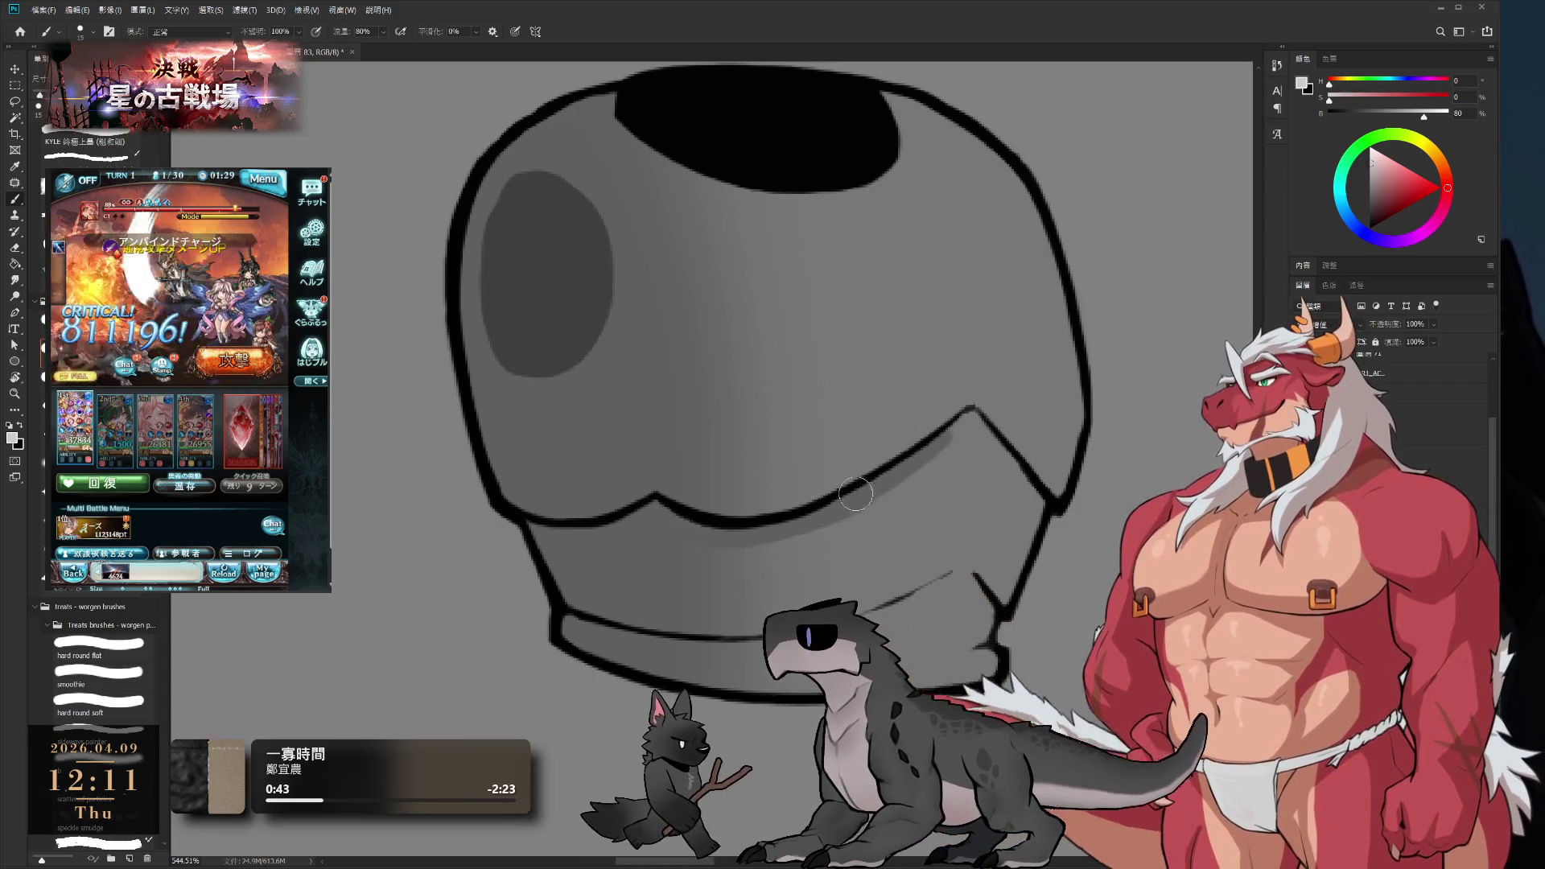
left_click_drag(980, 422, 1046, 515)
key("ctrl+z")
key("ctrl+shift+z")
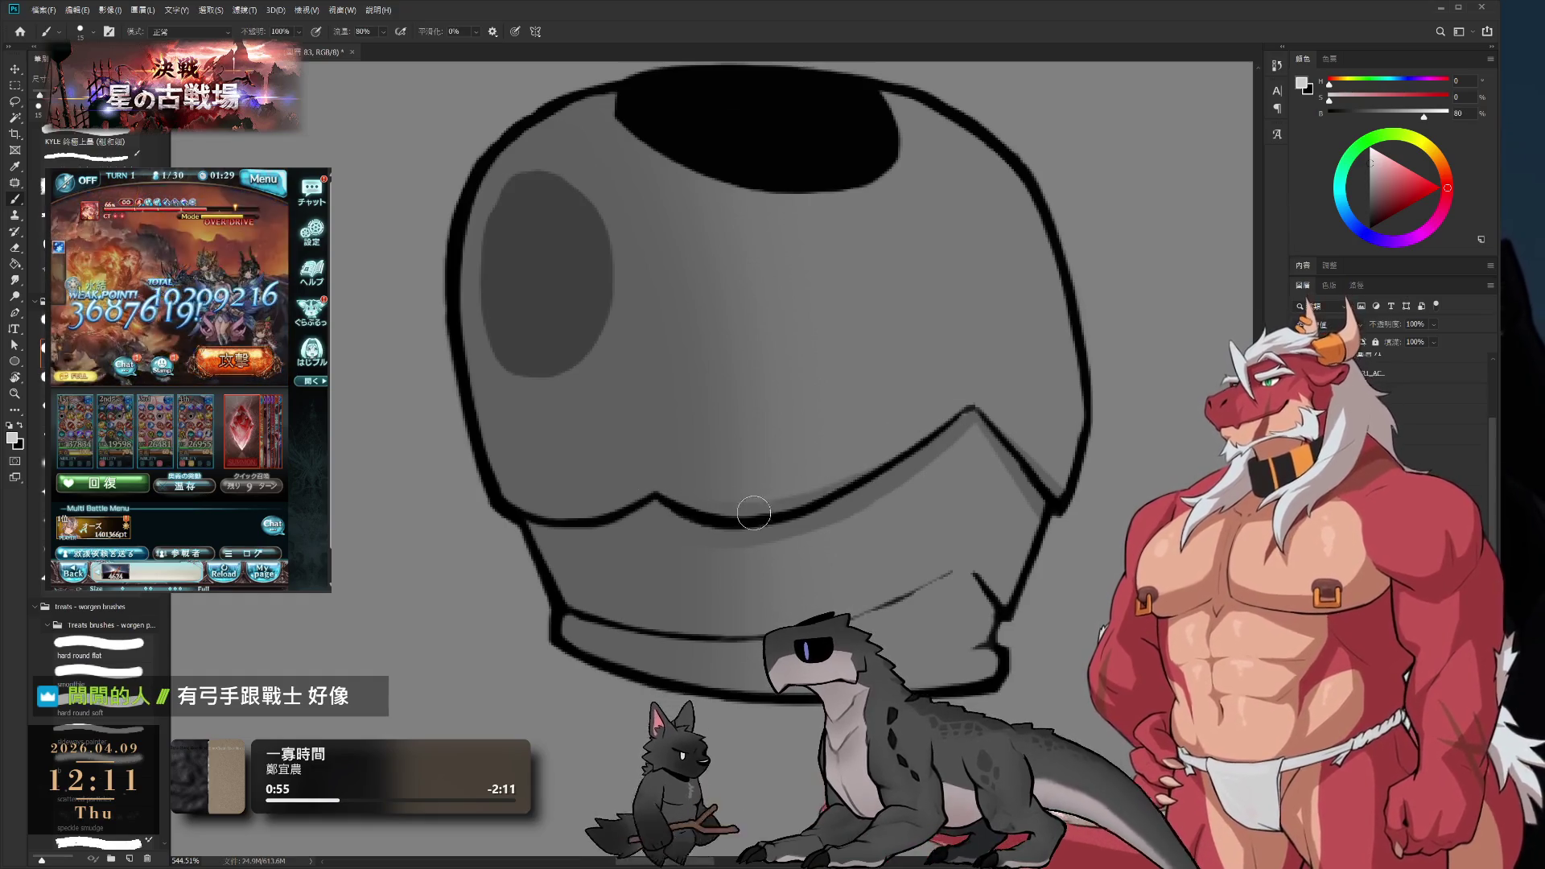
scroll(974, 434, "down", 2)
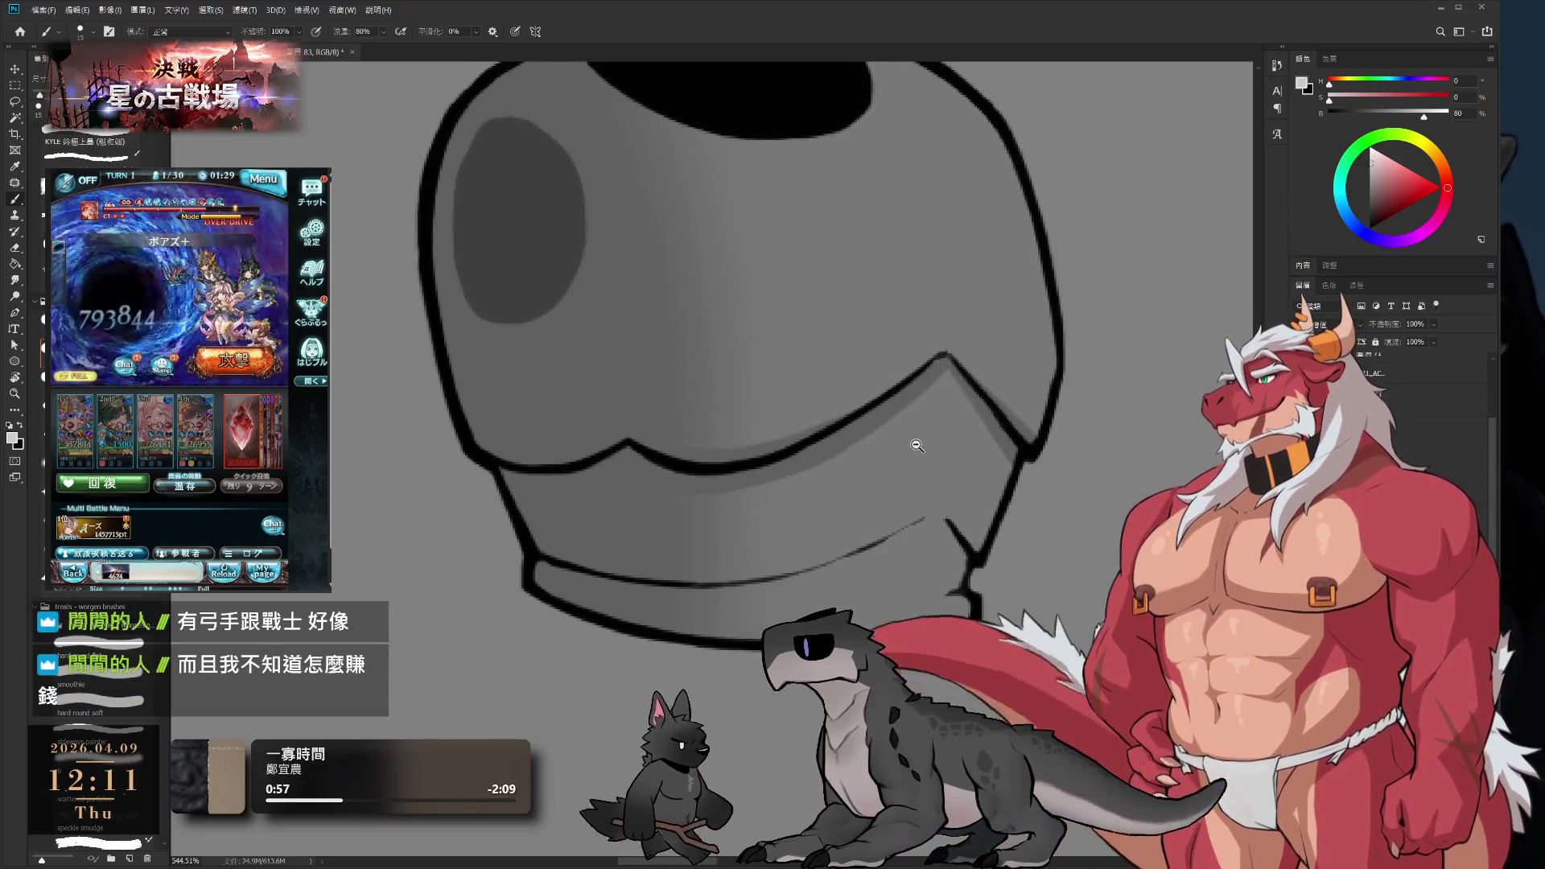
key("r")
mouse_move(915, 519)
left_mouse_down()
mouse_move(732, 432)
mouse_move(707, 145)
left_mouse_up()
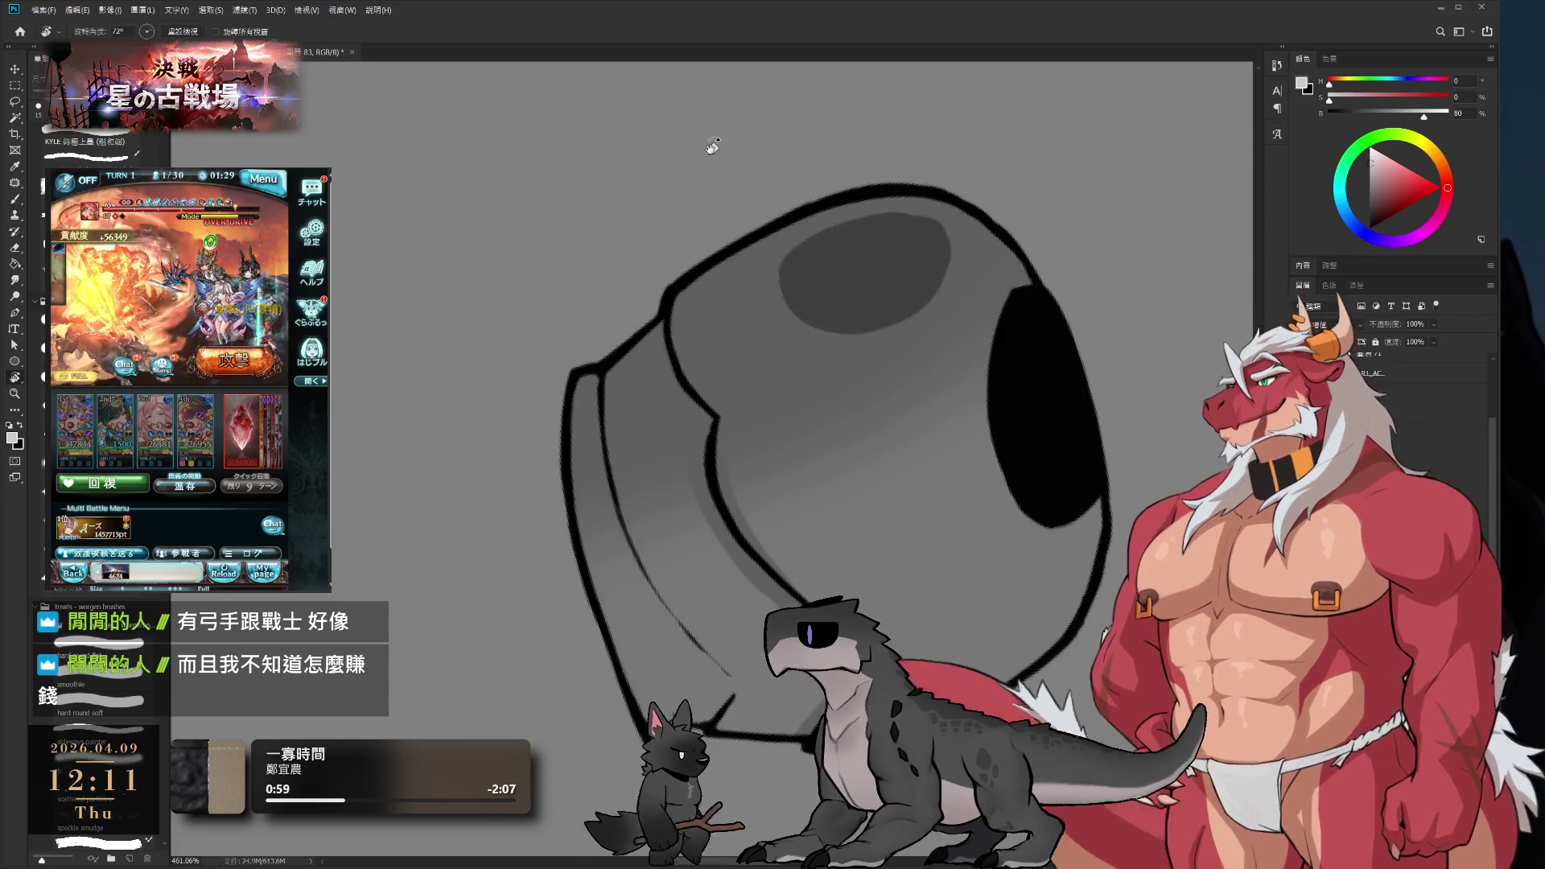
- Zoom in on the helmet rim and rotate the view until the whole helmet shows
key("ctrl+plus")
key("ctrl+plus")
key("b")
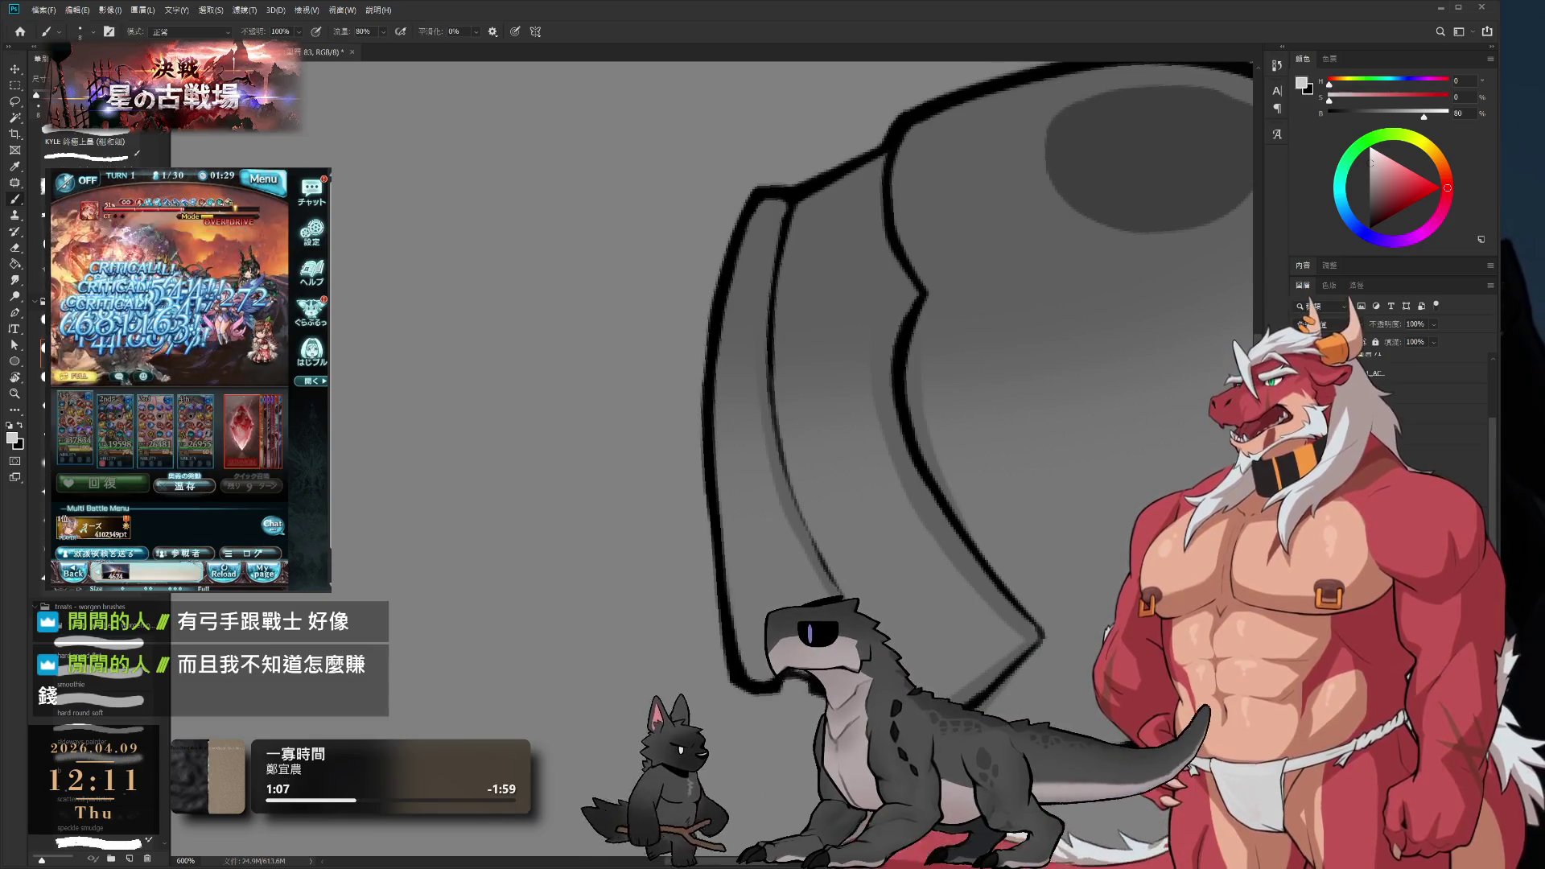
key("r")
mouse_move(926, 290)
left_mouse_down()
mouse_move(885, 242)
mouse_move(765, 233)
left_mouse_up()
key("b")
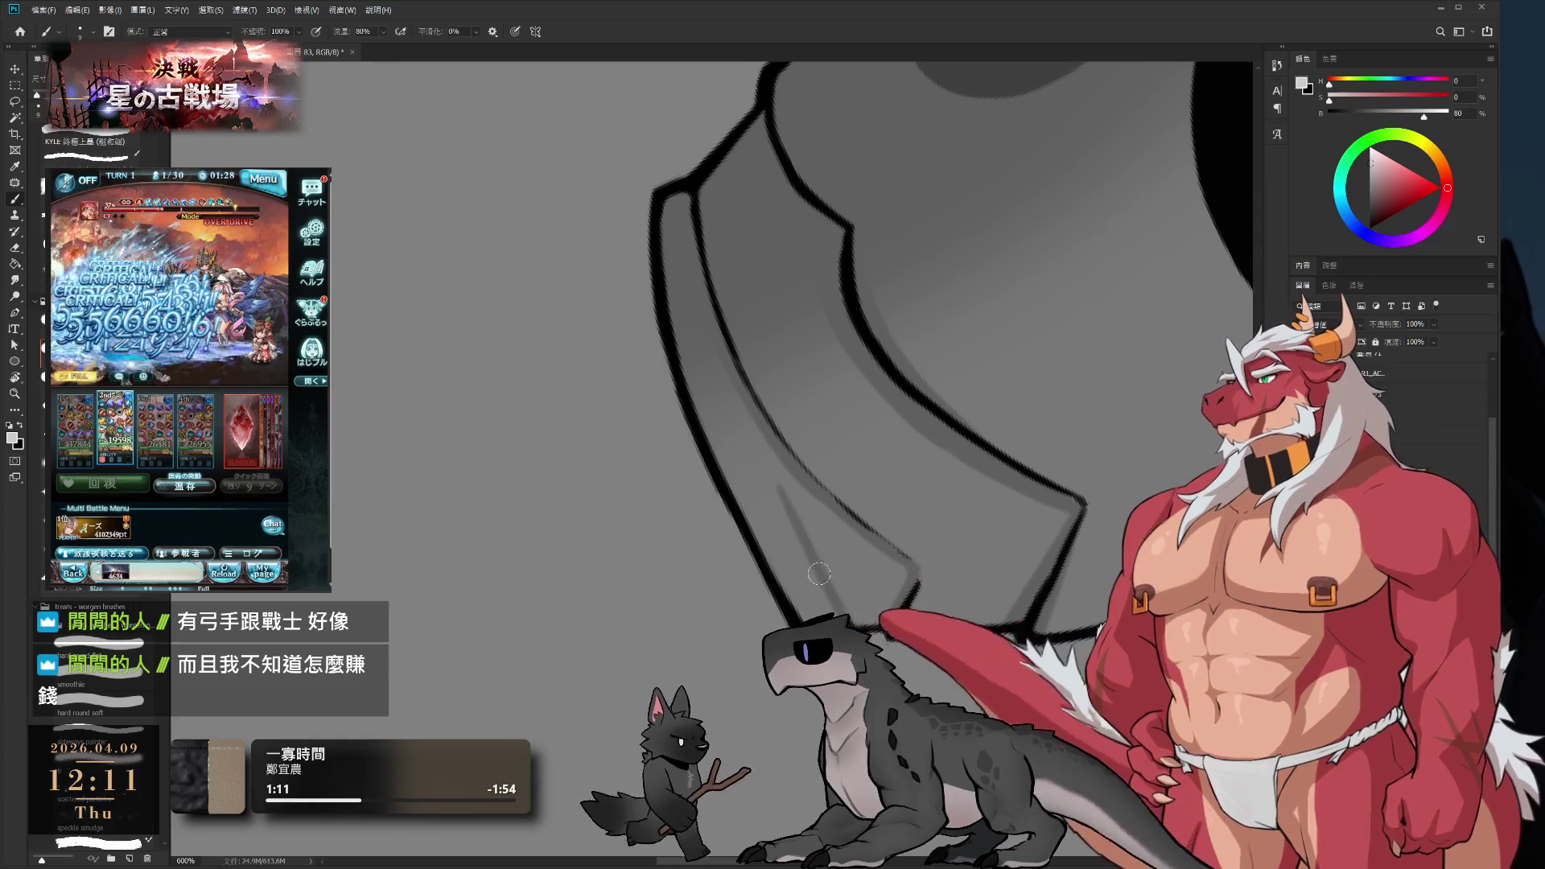
key("e")
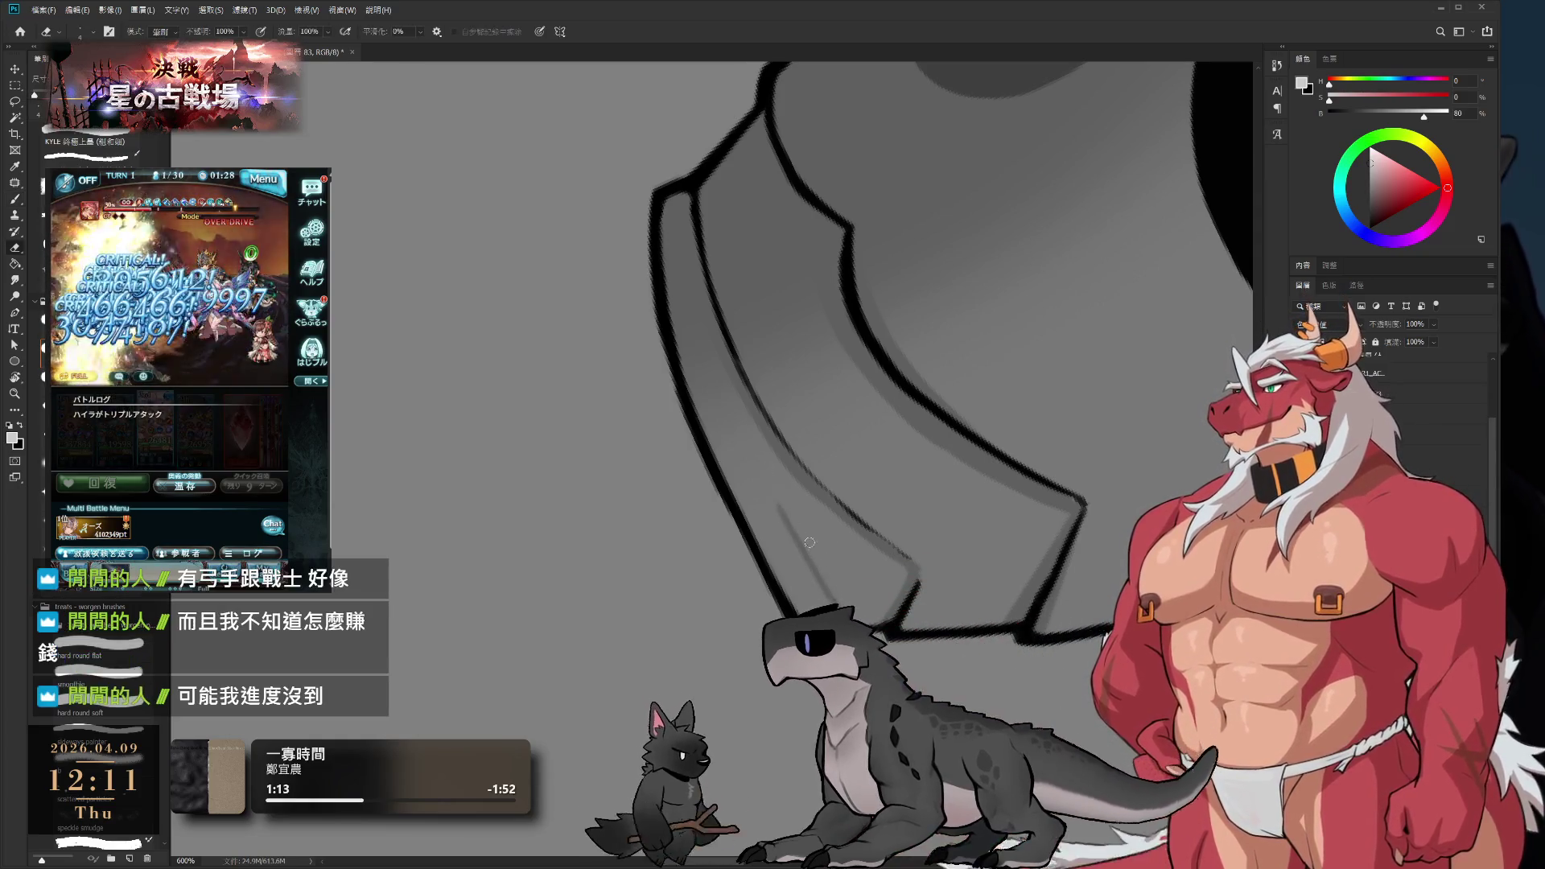
key("r")
left_click_drag(777, 500, 982, 250)
scroll(982, 251, "down", 5)
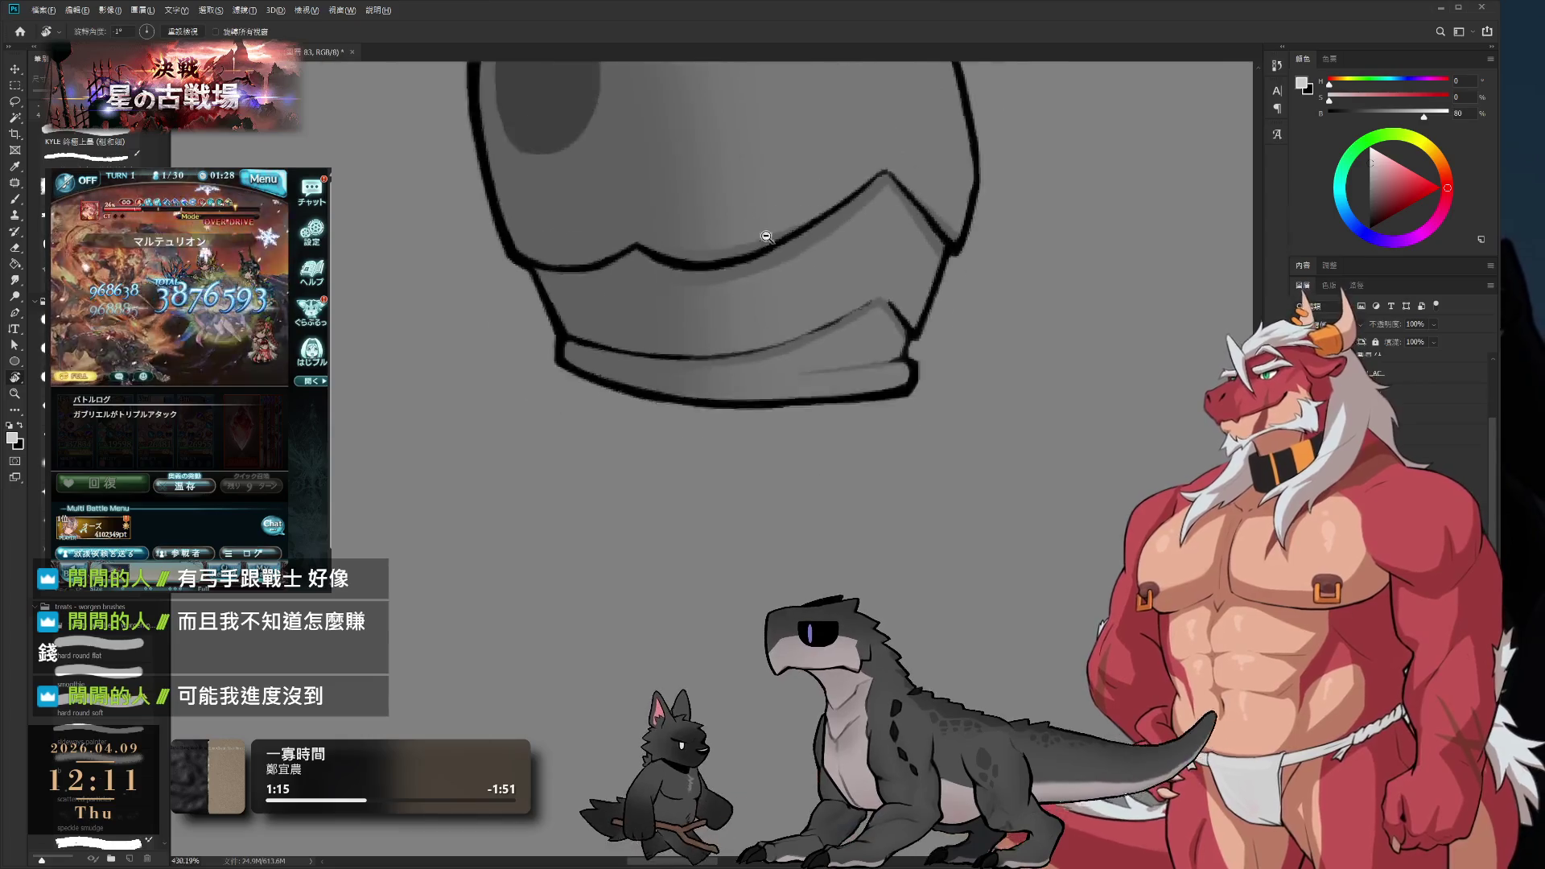
left_click_drag(840, 366, 869, 476)
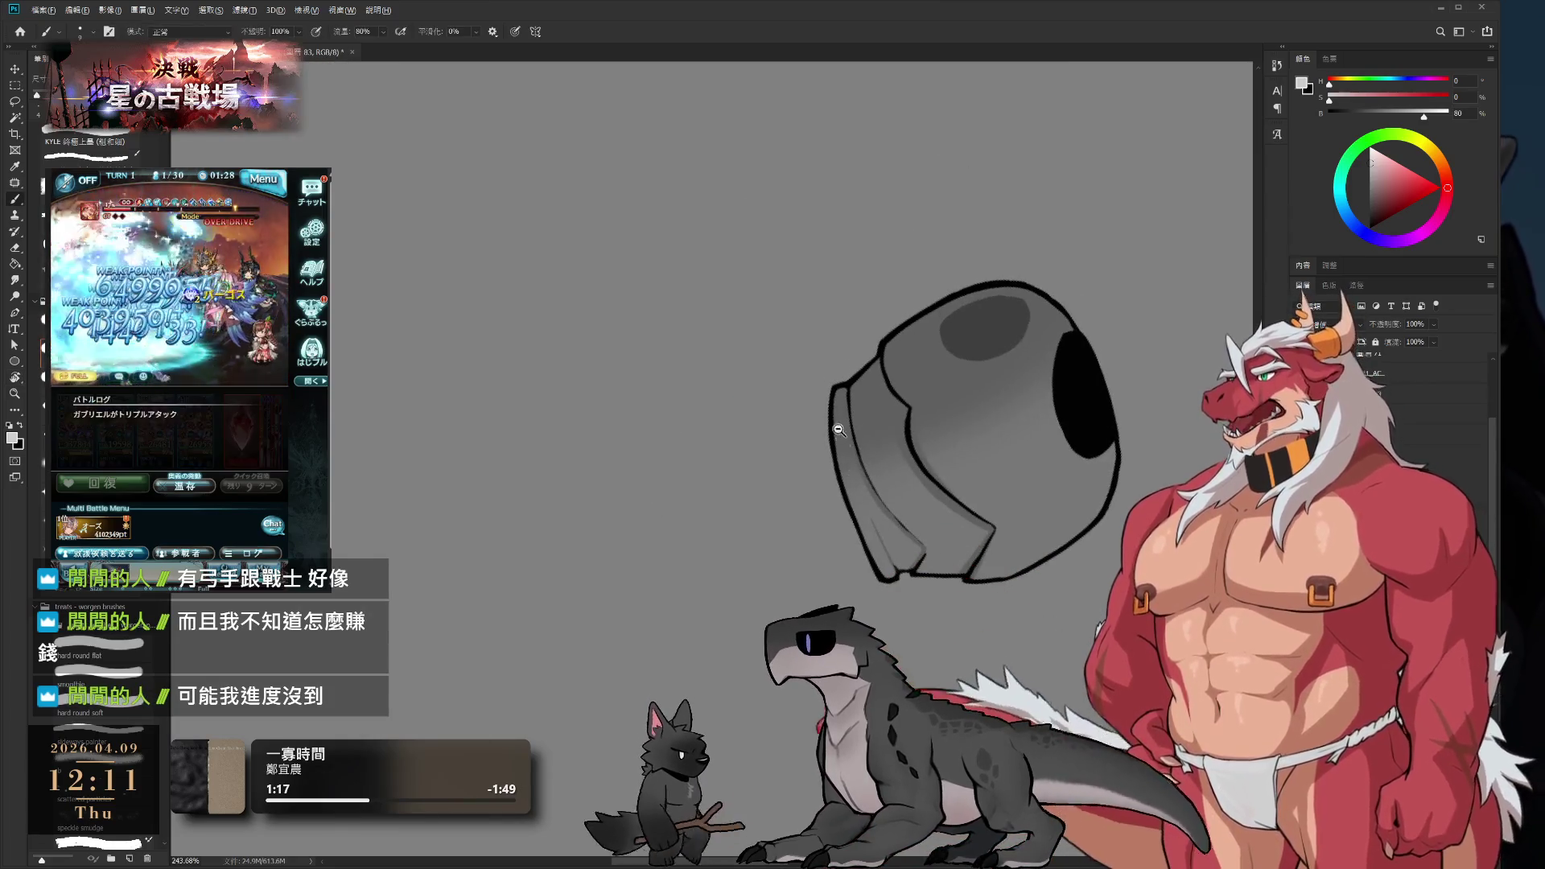
scroll(869, 476, "up", 5)
key("b")
- Fine-tune the brush size and turn the view back upright
key("bracketleft")
key("bracketleft")
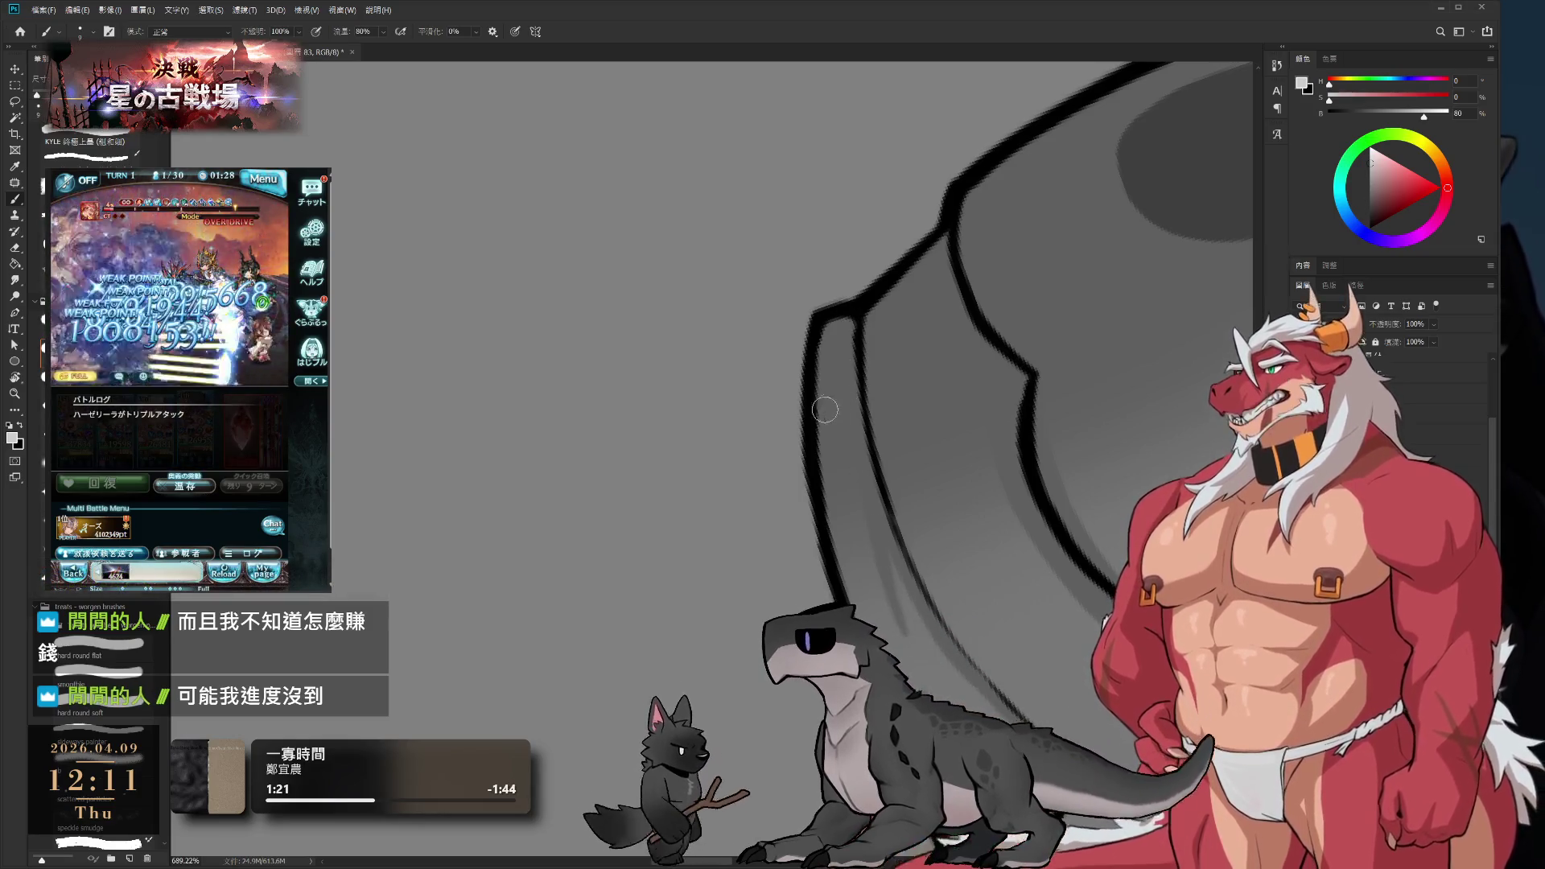
key("bracketright")
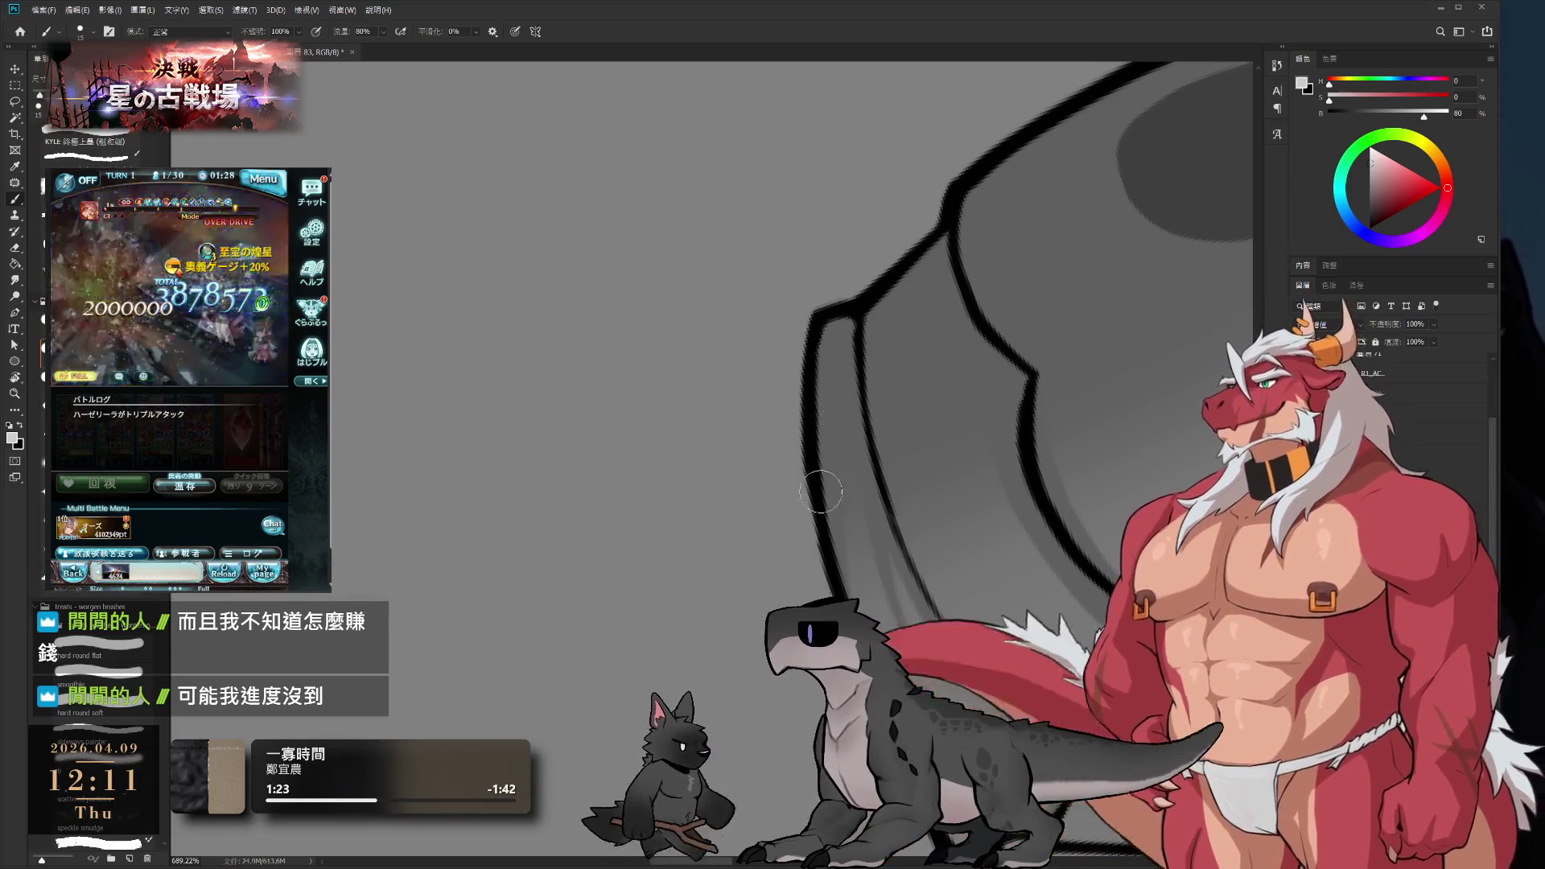
scroll(936, 496, "down", 5)
key("r")
left_click_drag(936, 496, 848, 417)
scroll(862, 411, "up", 2)
scroll(862, 411, "up", 2)
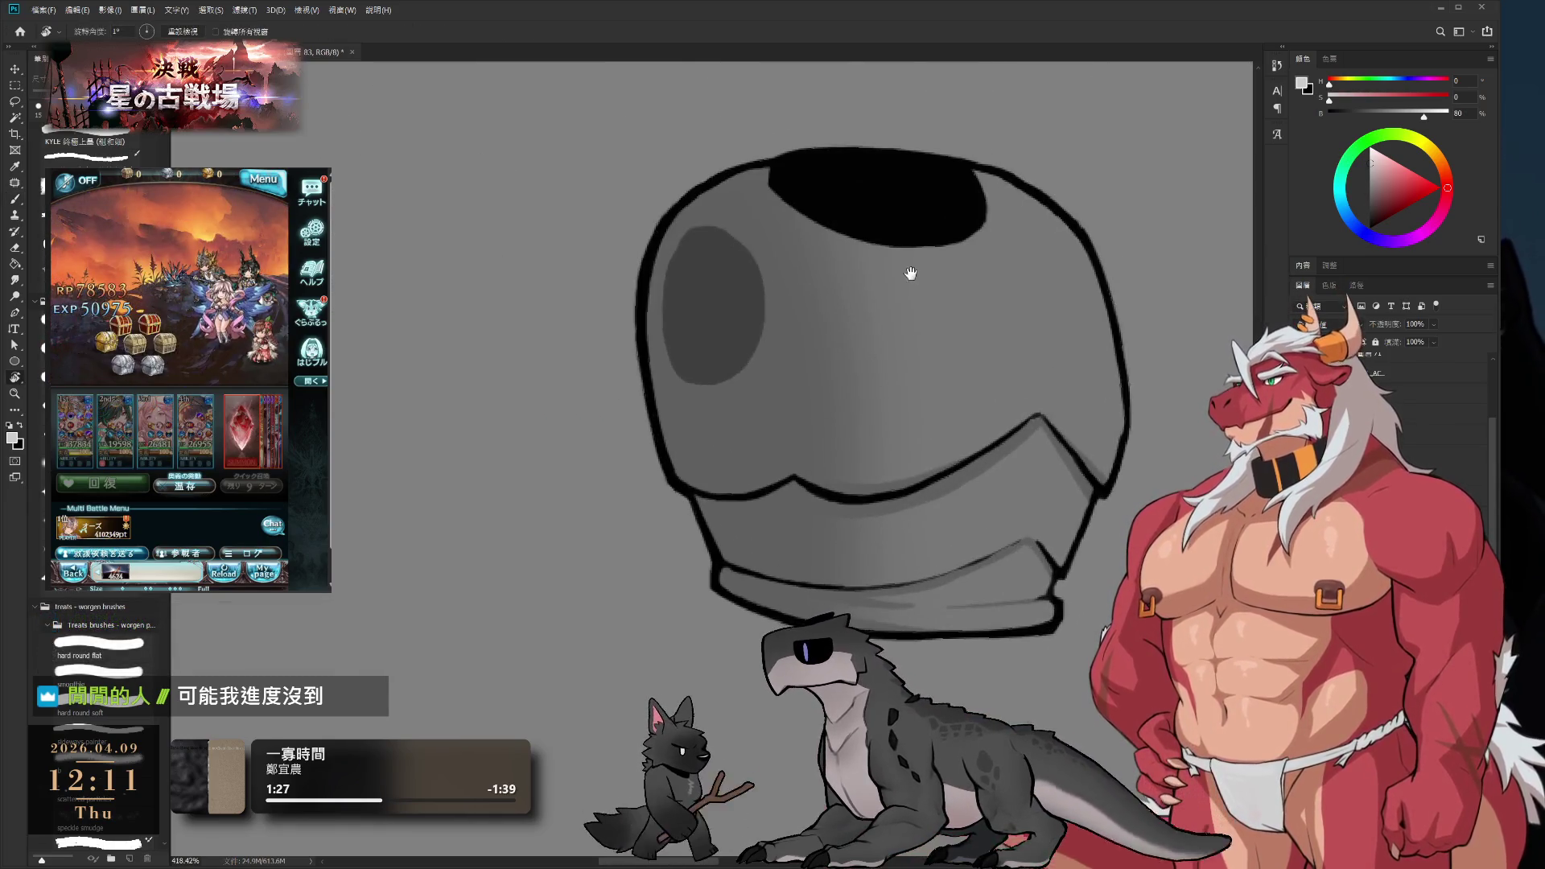
key("b")
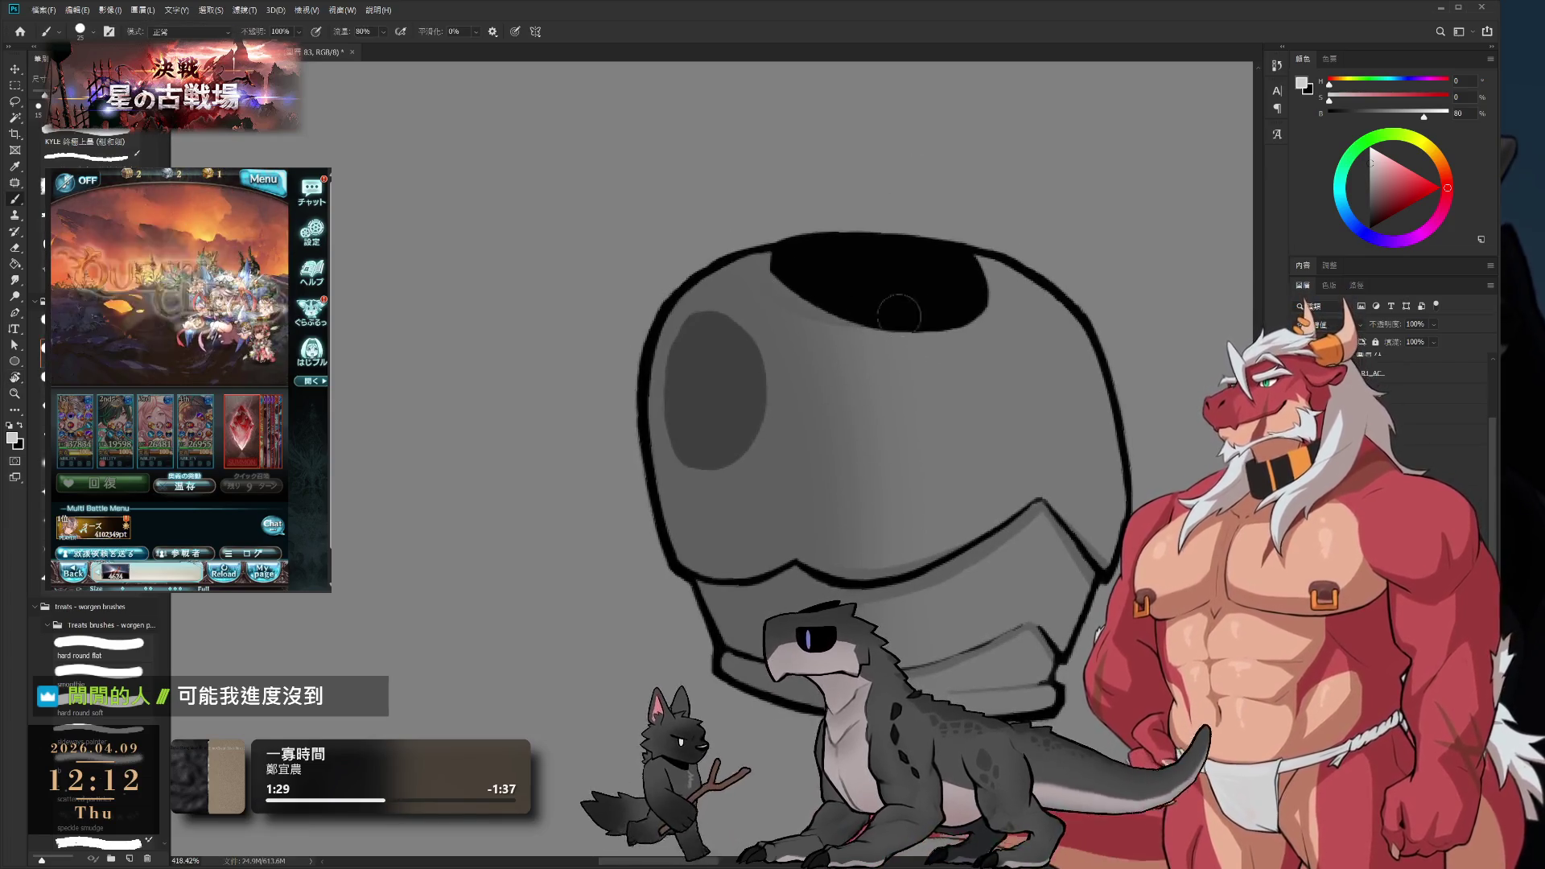
key("bracketright")
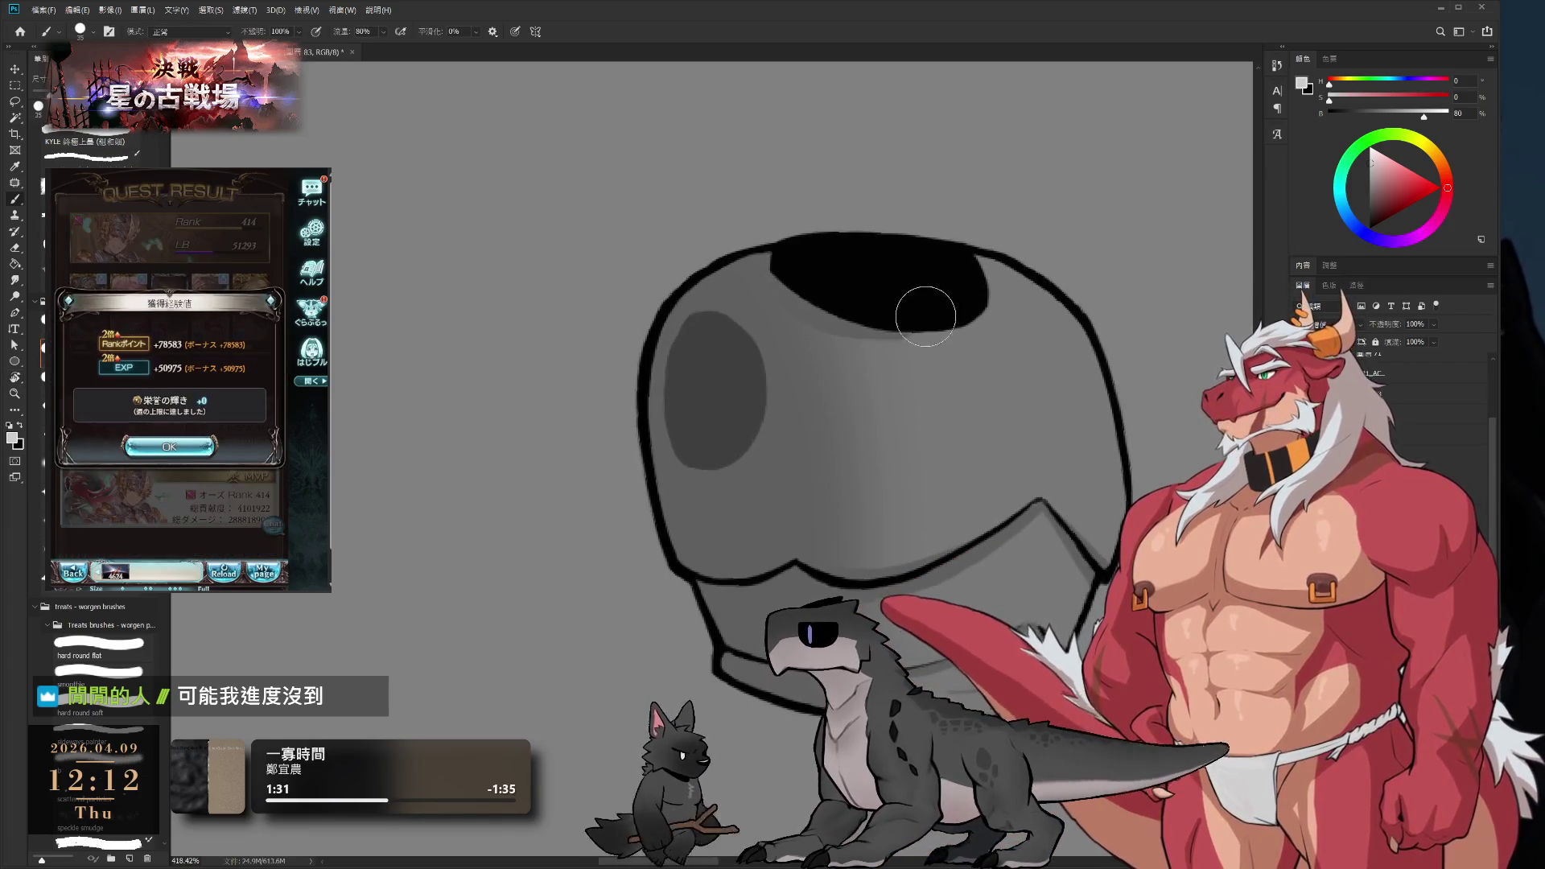
key("bracketright")
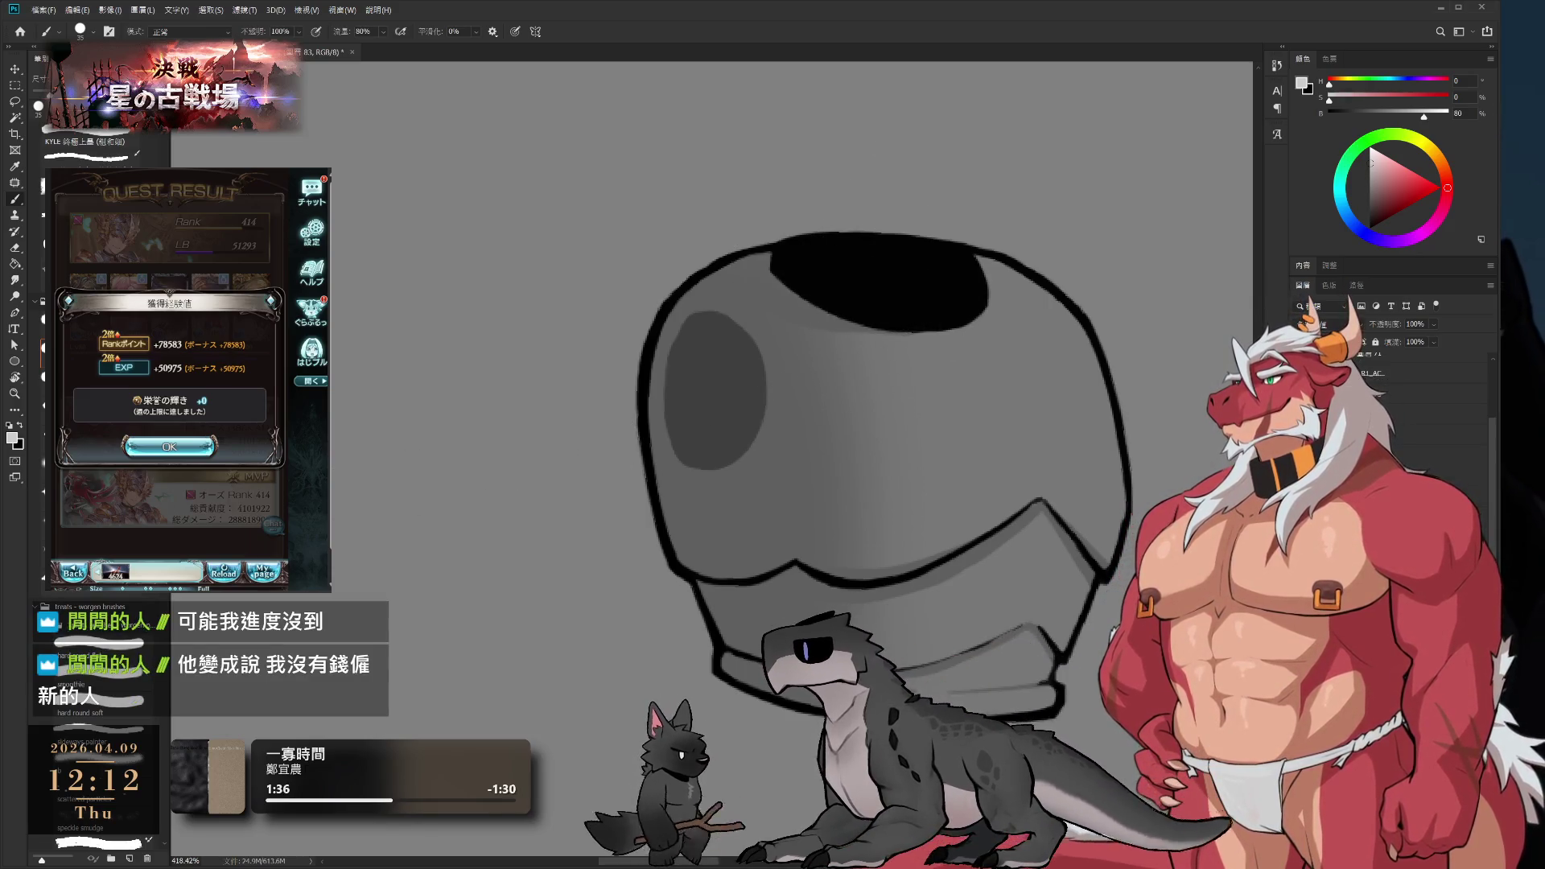
- Switch to the Eraser and shrink its tip to about 9 px
left_click(169, 447)
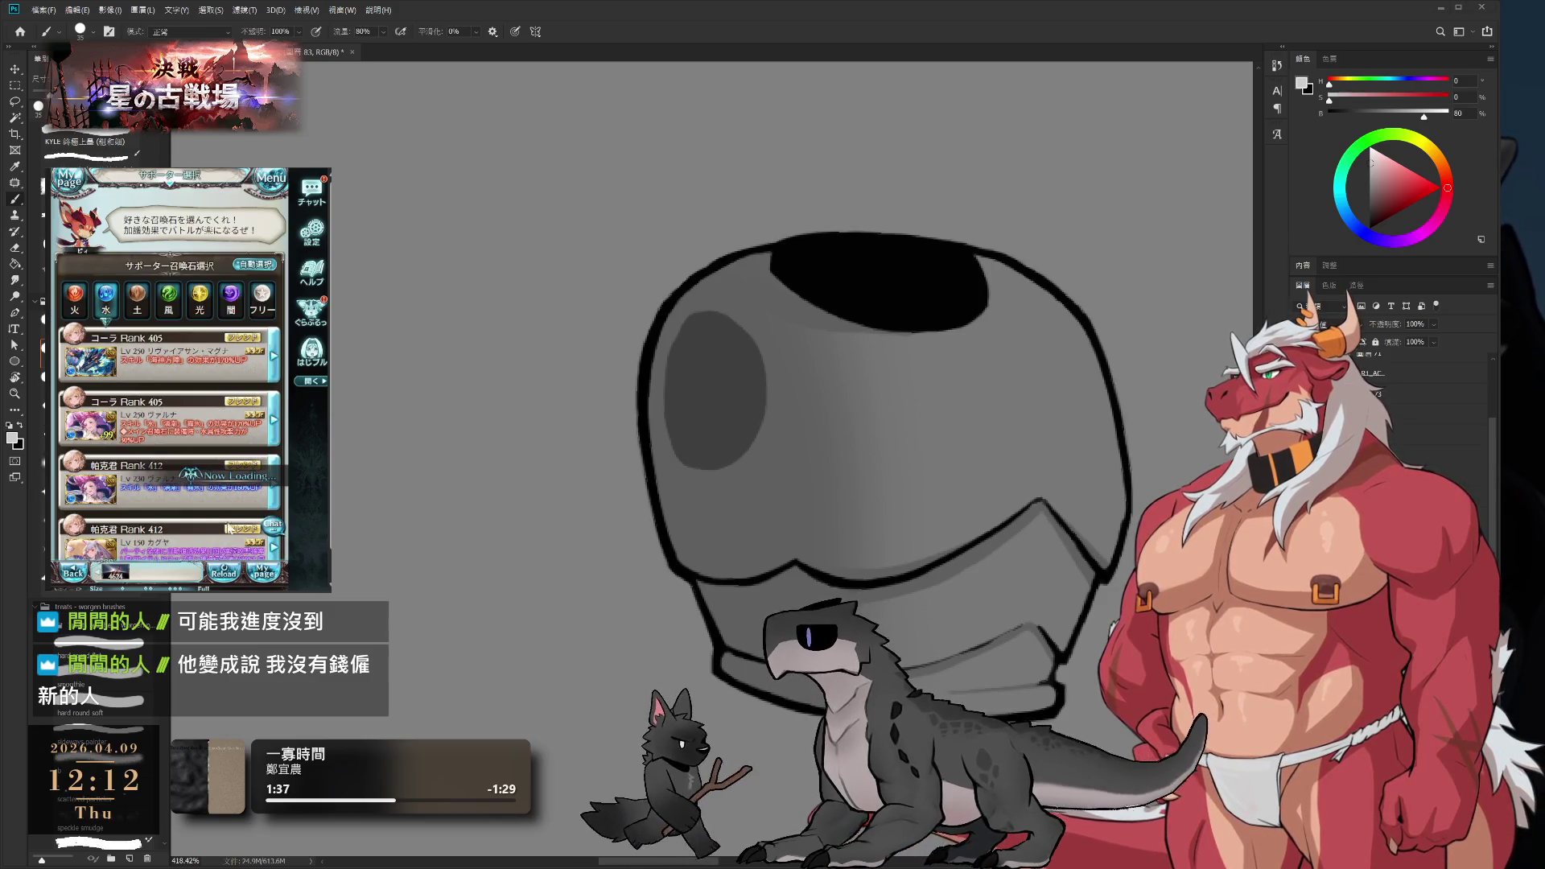
left_click(240, 465)
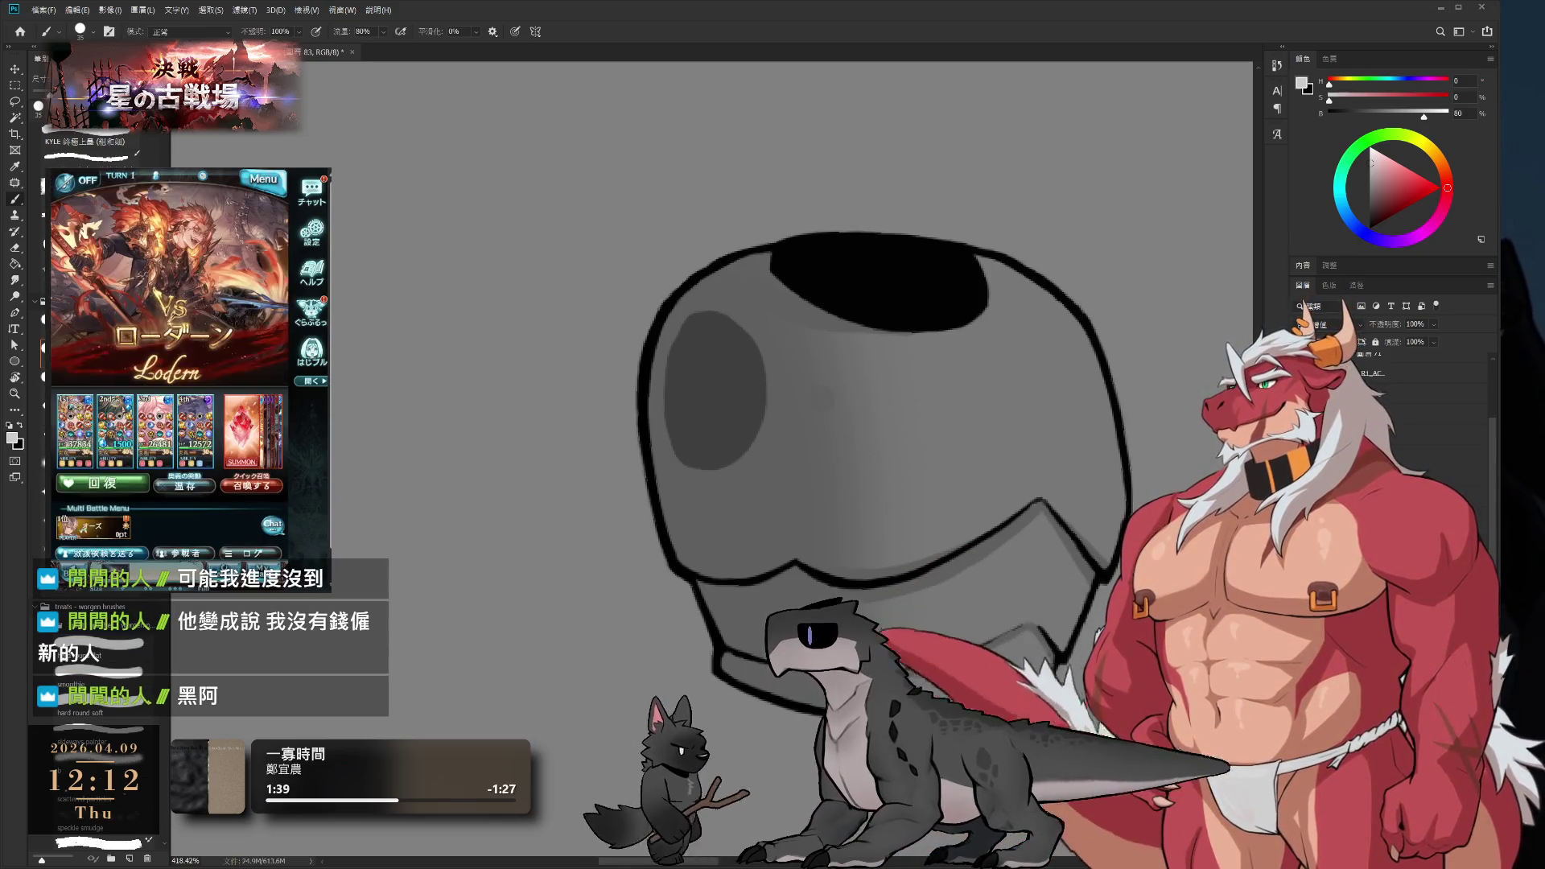
key("bracketright")
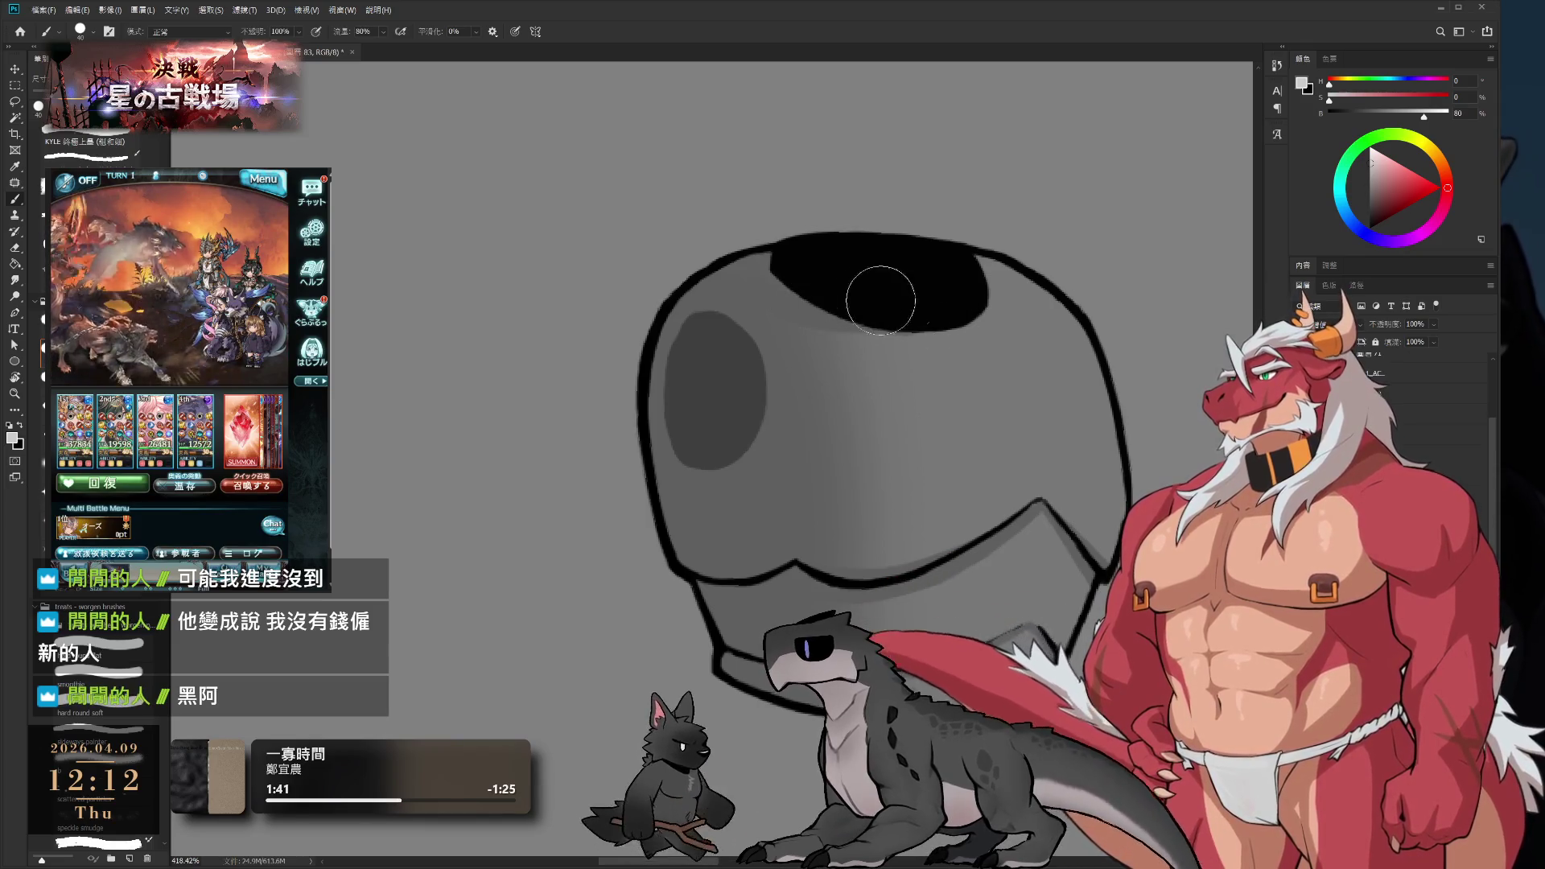
key("bracketleft")
key("bracketleft")
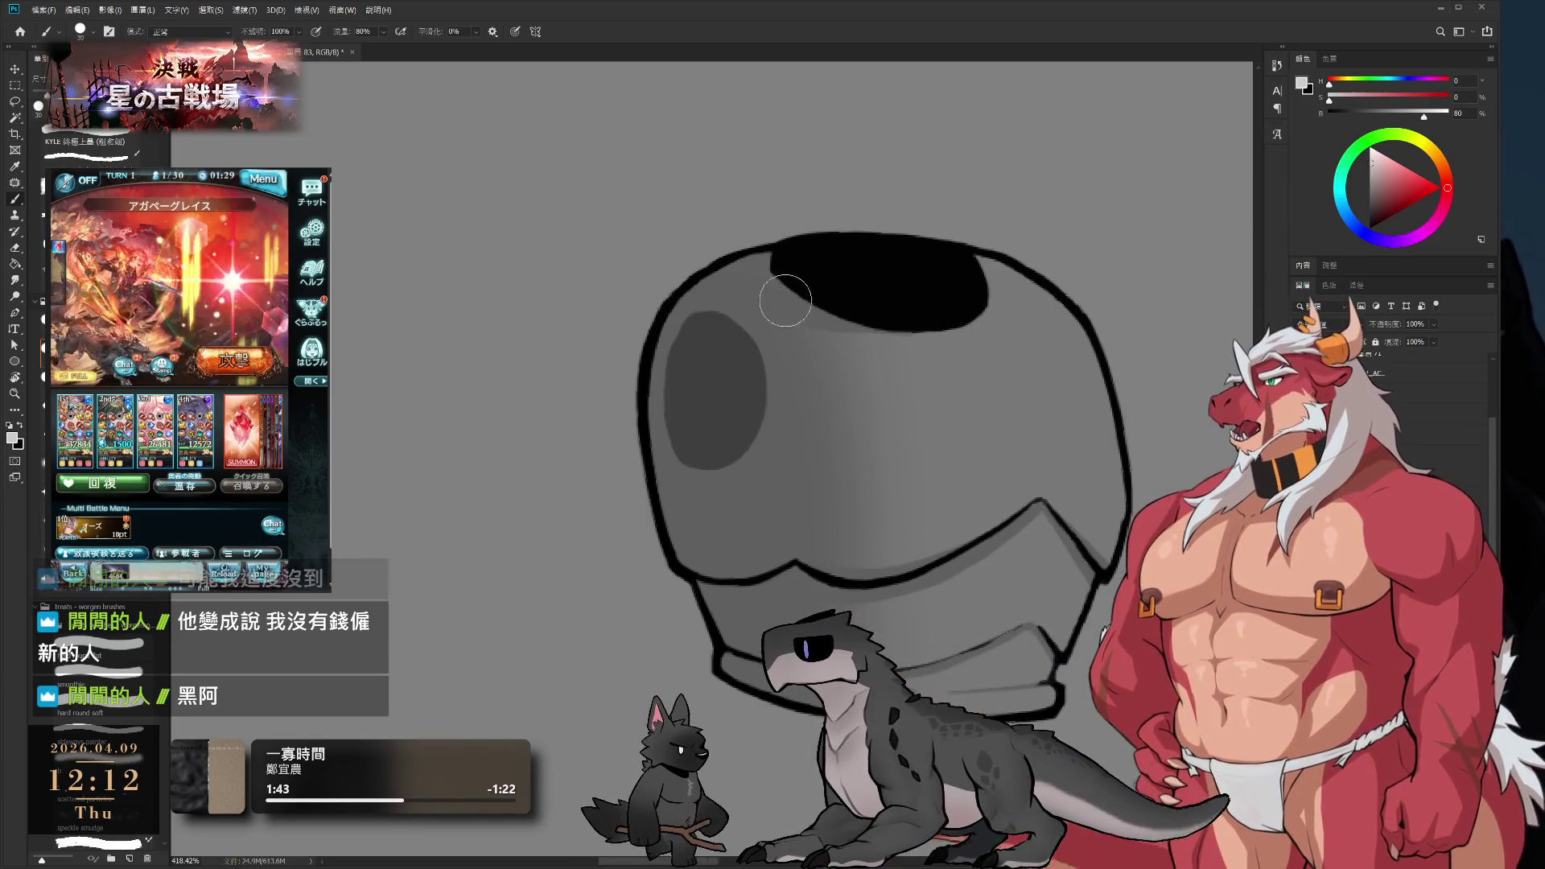
key("bracketleft")
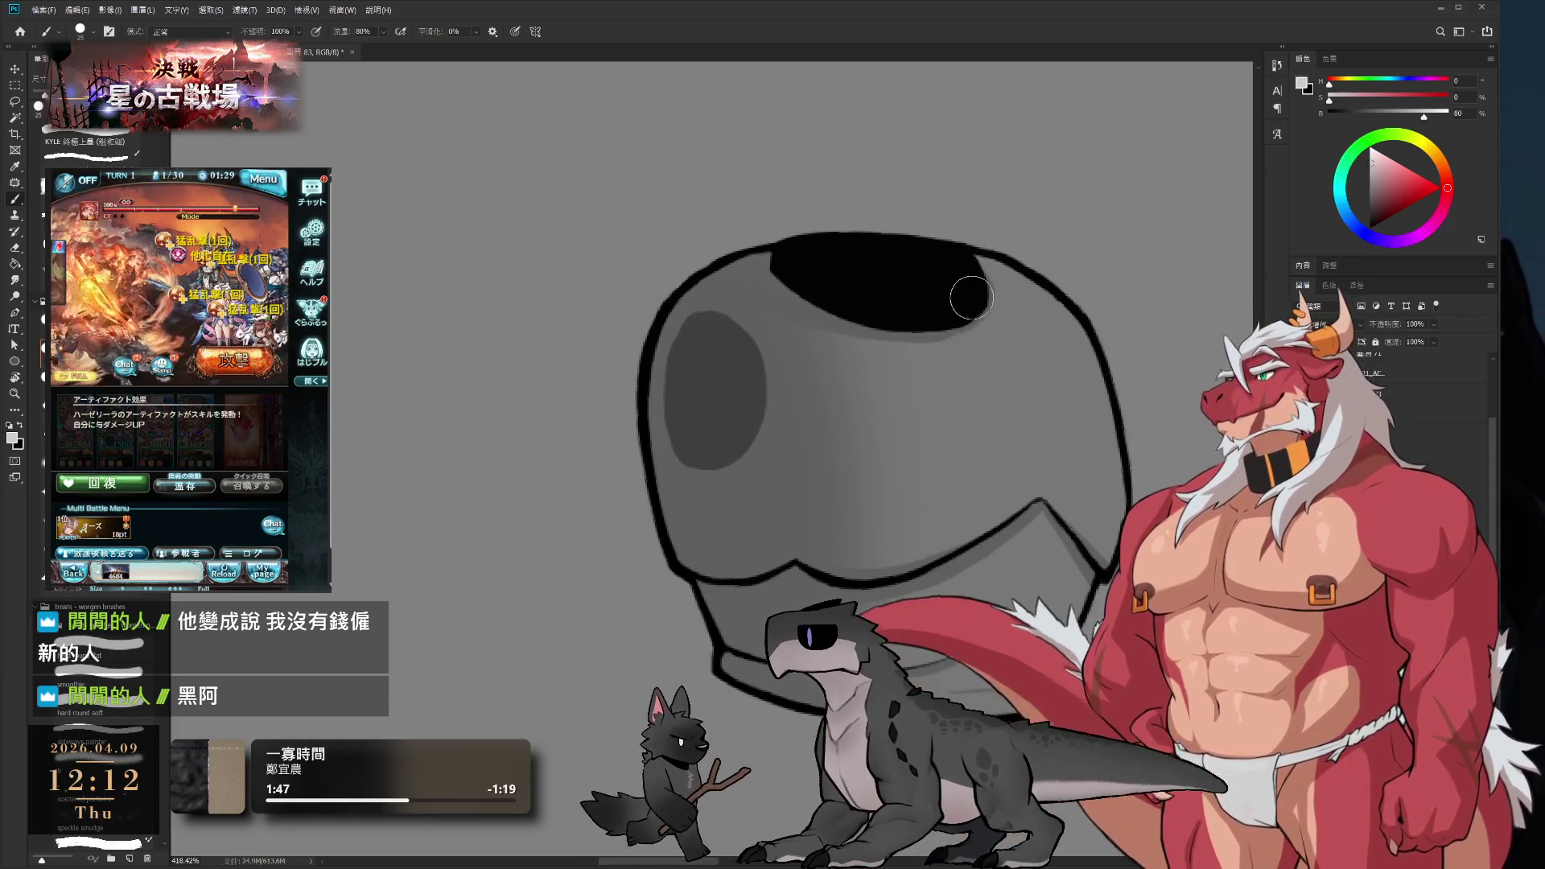
key("e")
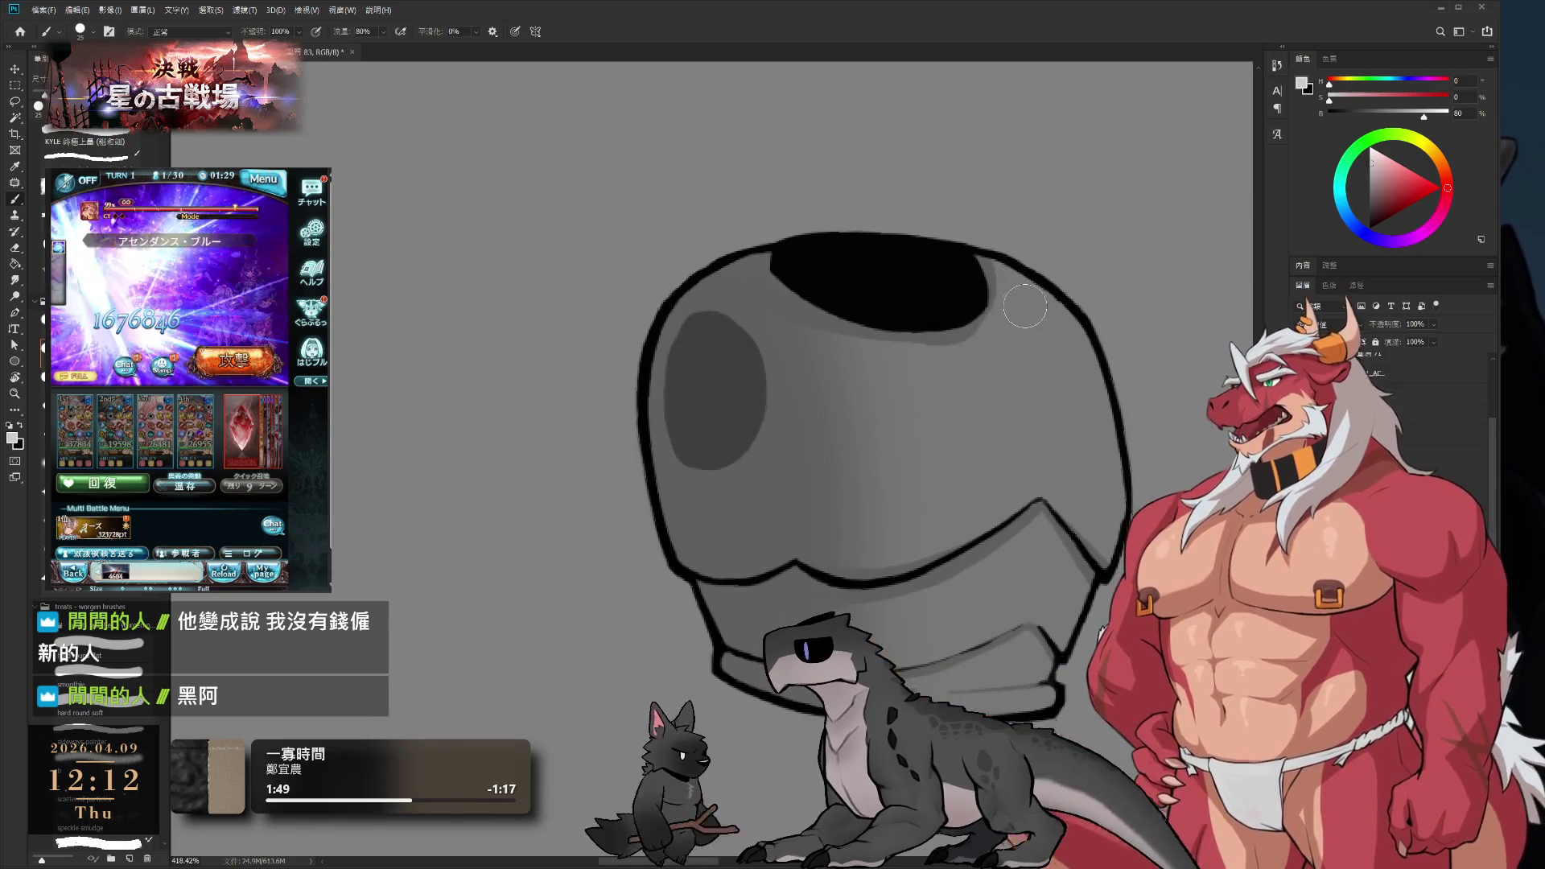
key("bracketleft")
key("bracketleft")
key("bracketleft")
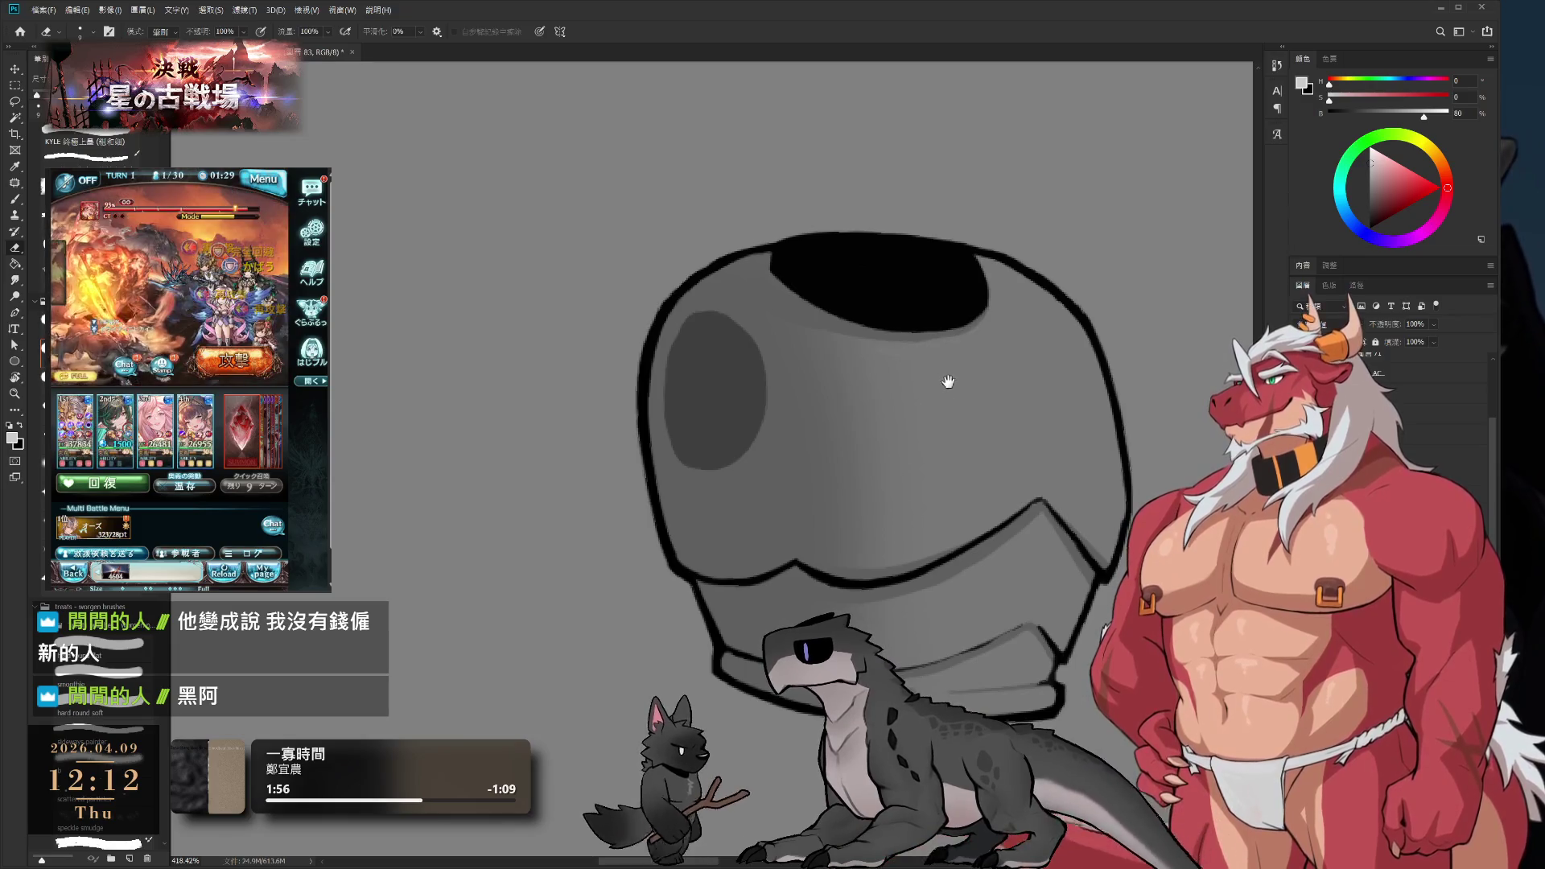
- Lower brightness to 72, enlarge the brush to 60 px, and paint over the dark patch's lower part
scroll(905, 354, "down", 5)
scroll(893, 432, "up", 3)
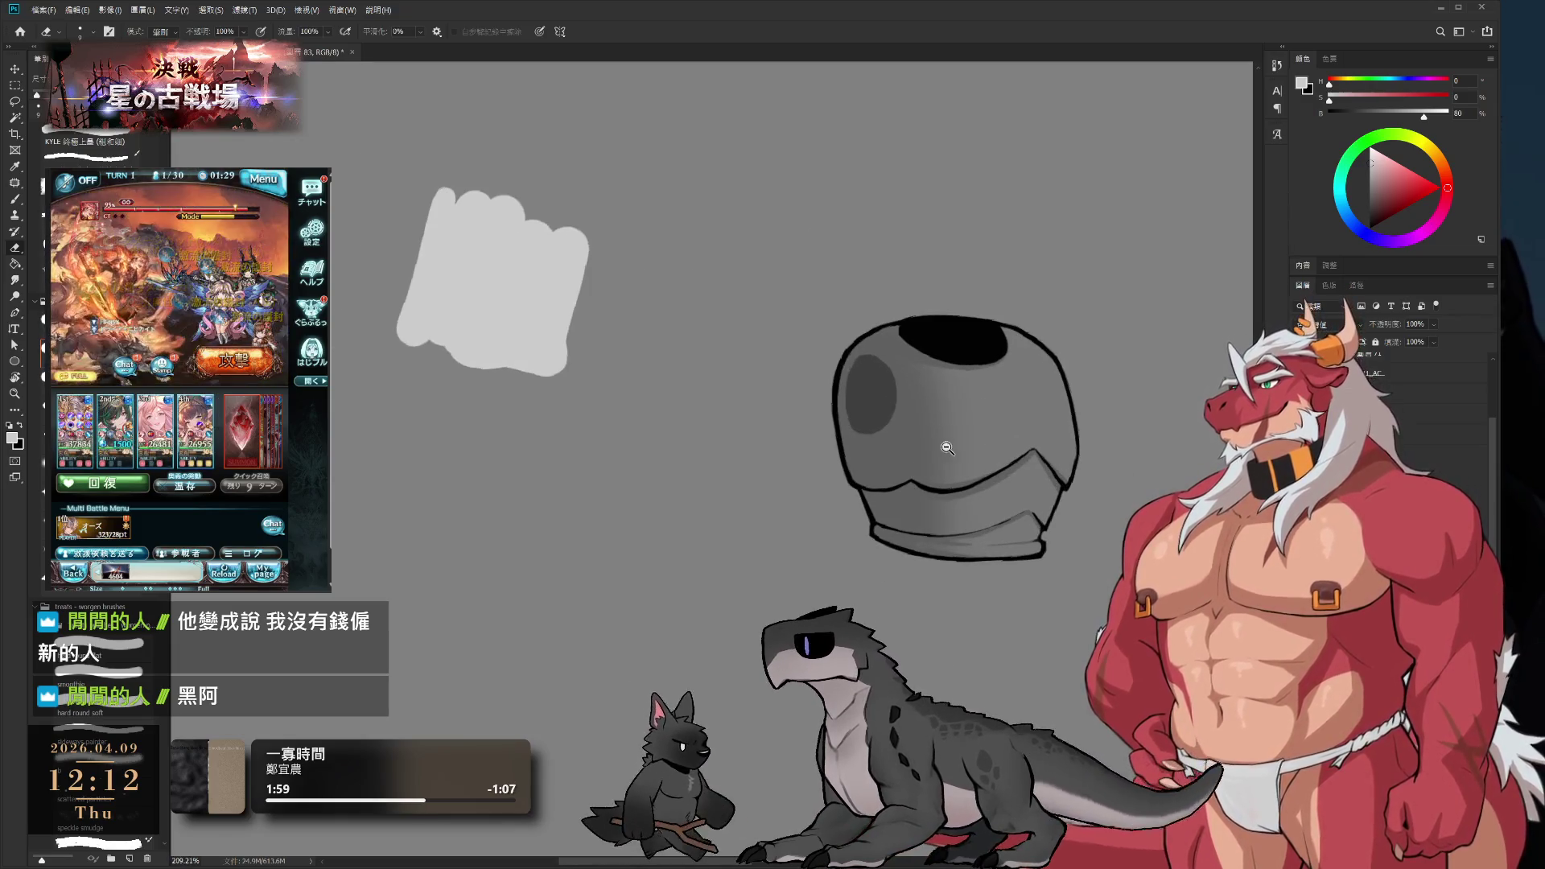
key("b")
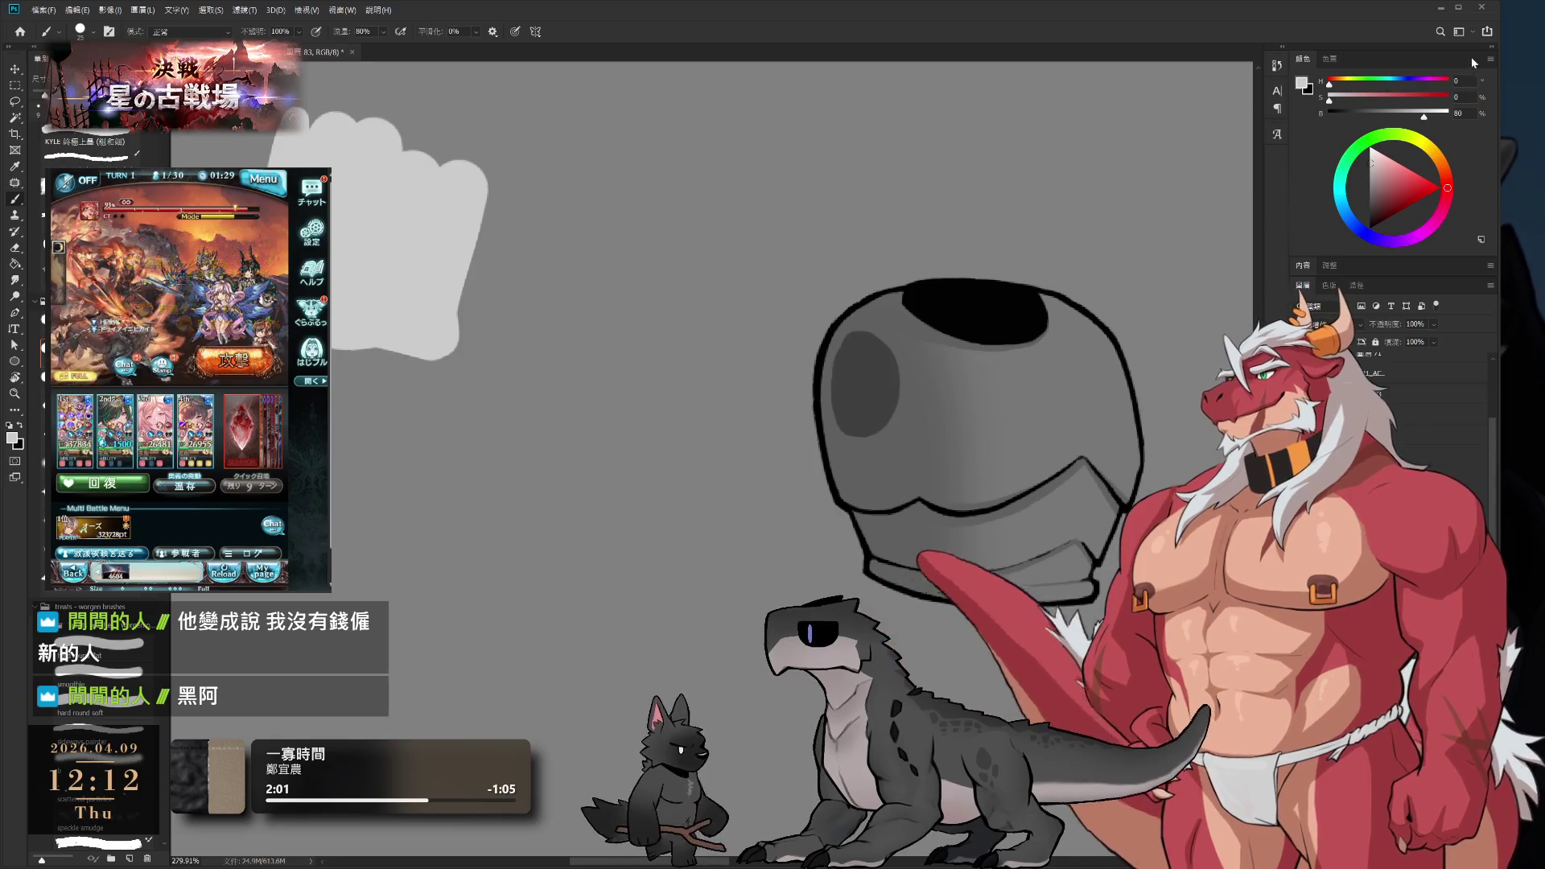
left_click_drag(1425, 117, 1414, 116)
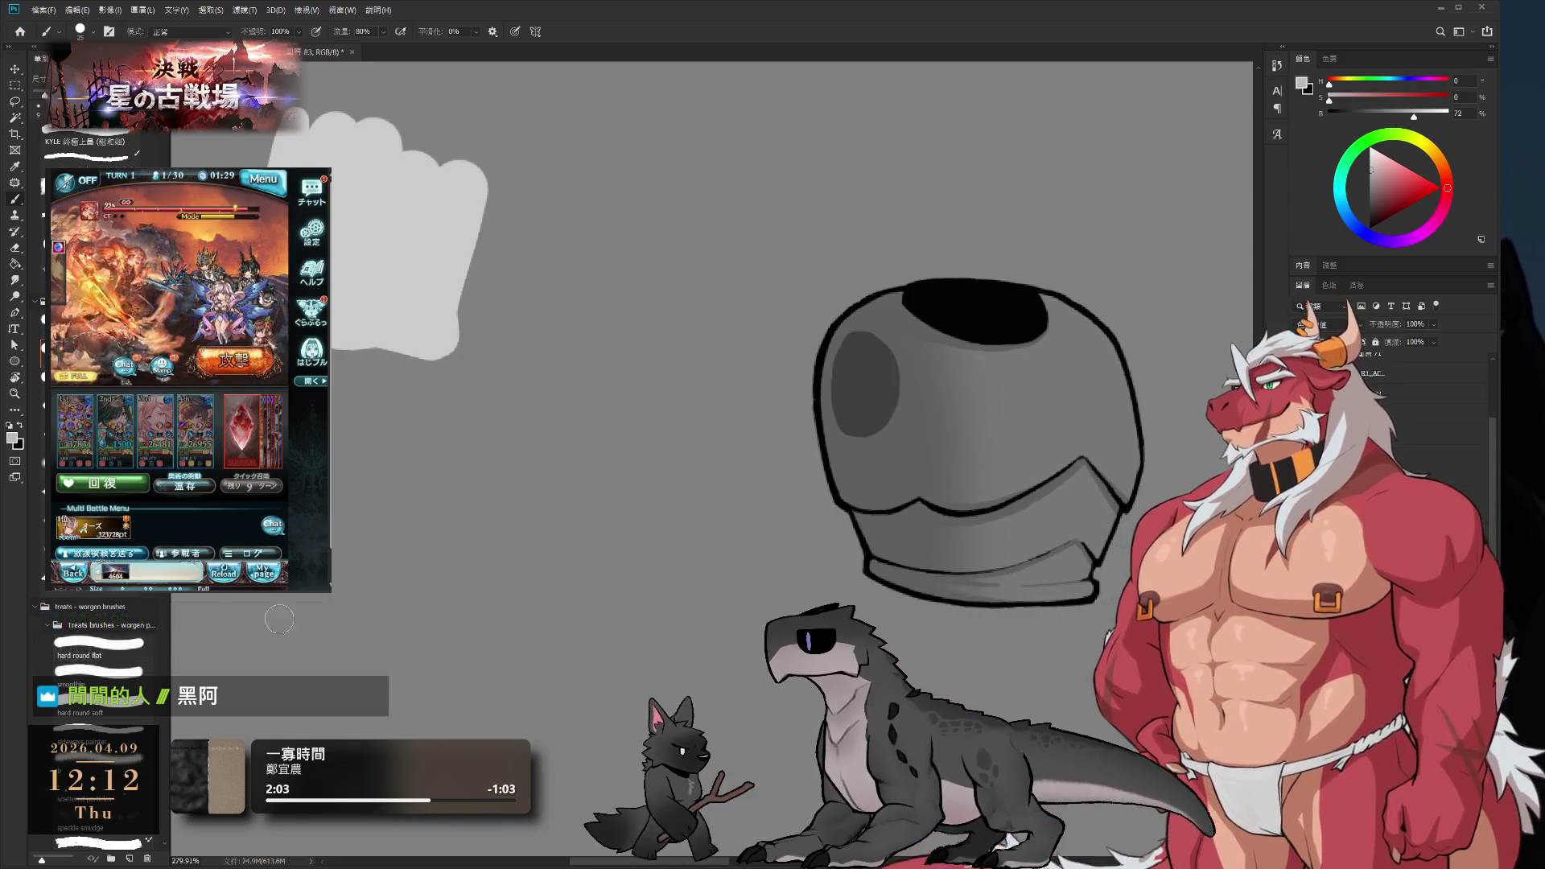
key("bracketright")
key("bracketright")
key("bracketright")
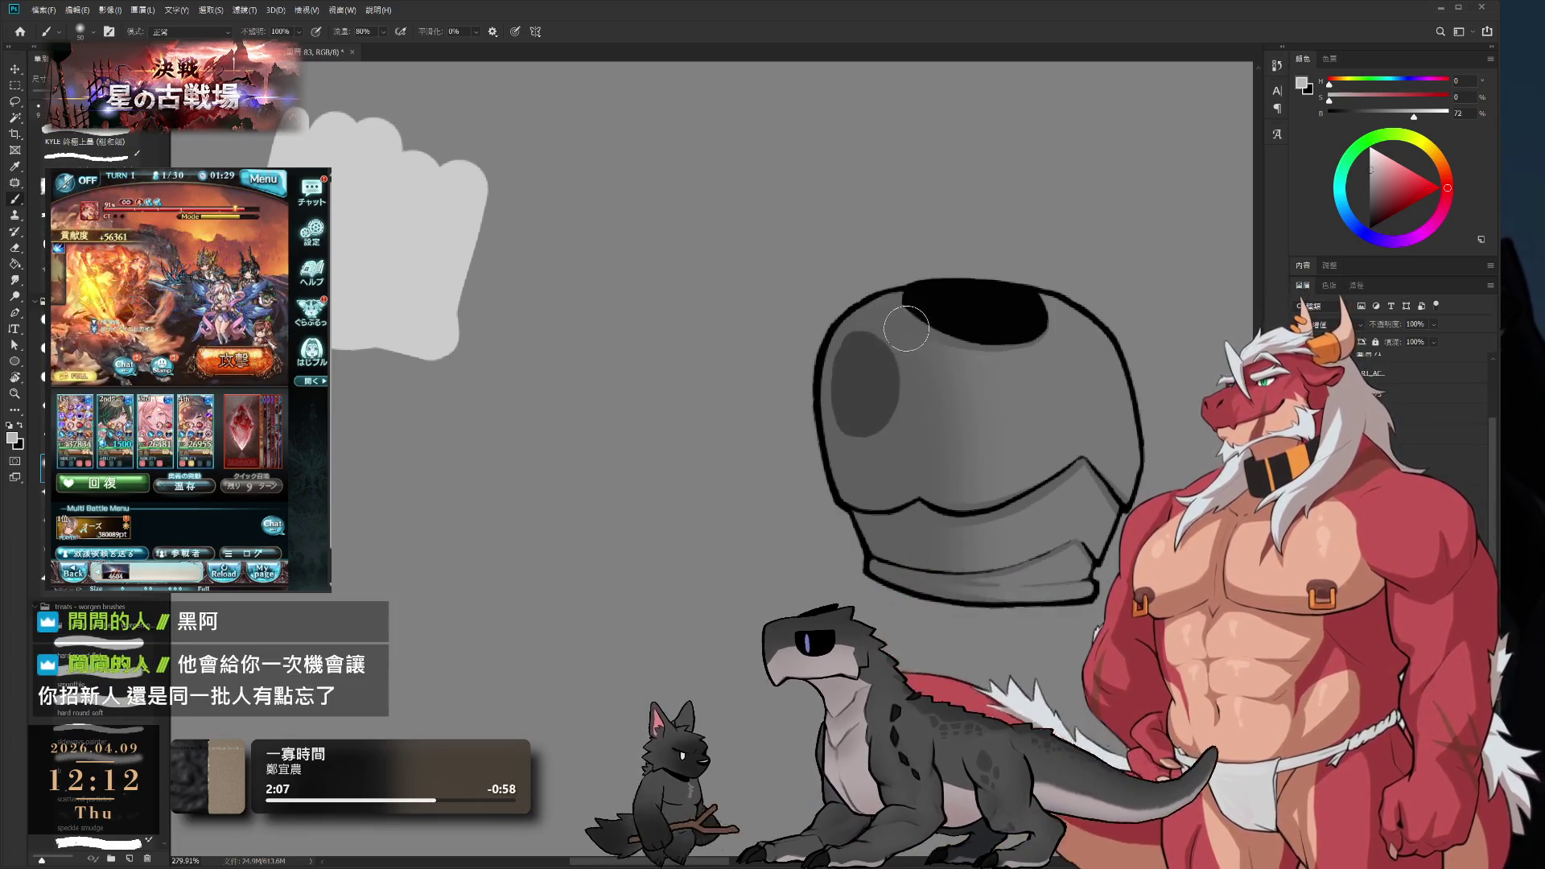
key("bracketright")
key("bracketright")
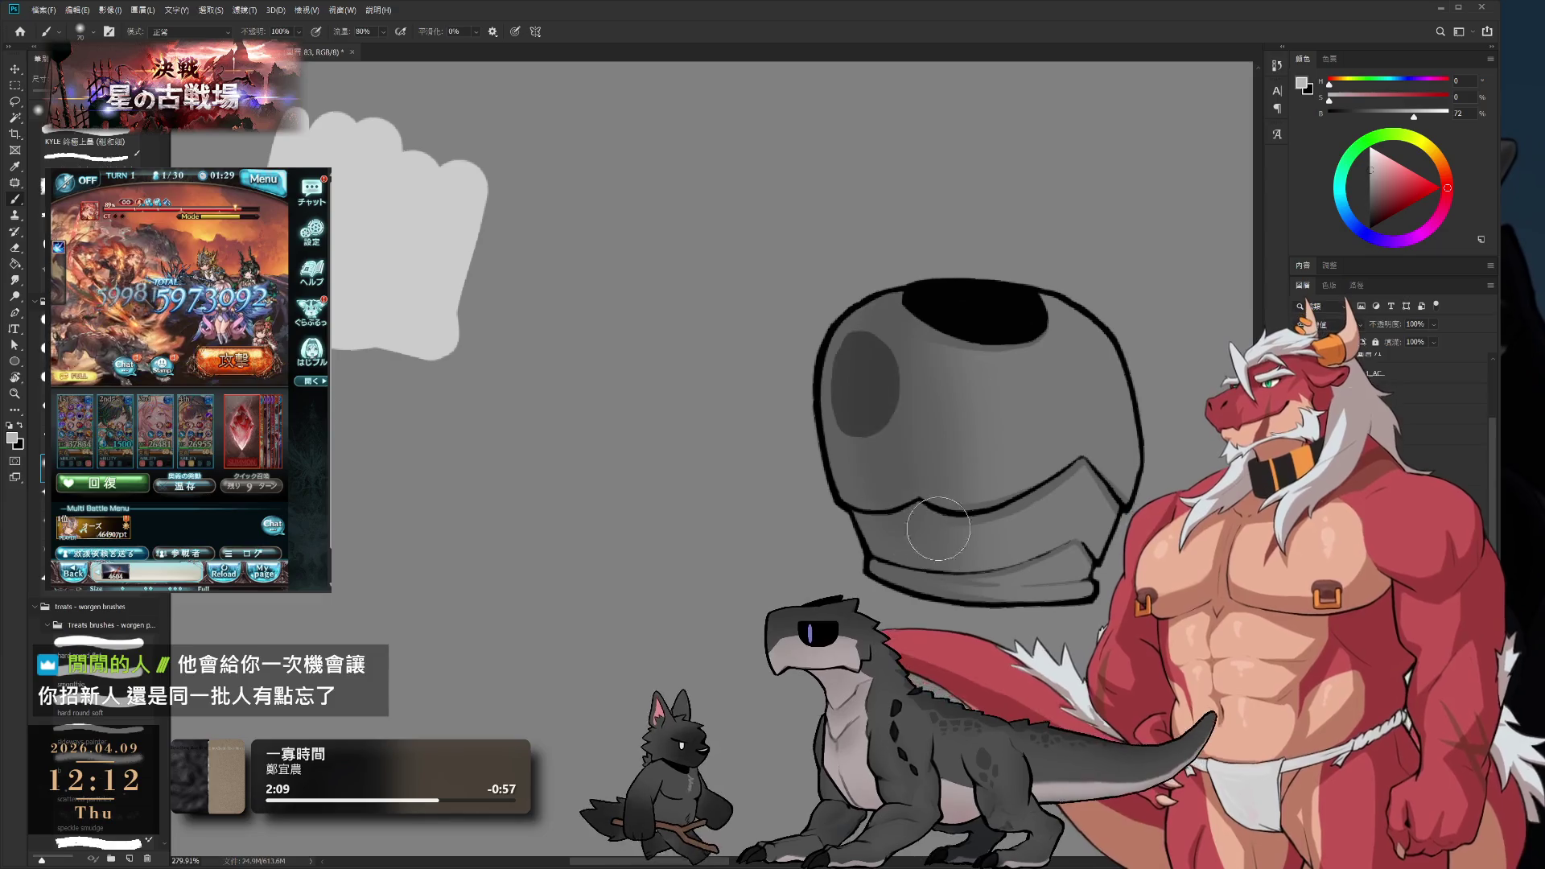
left_click_drag(897, 422, 873, 430)
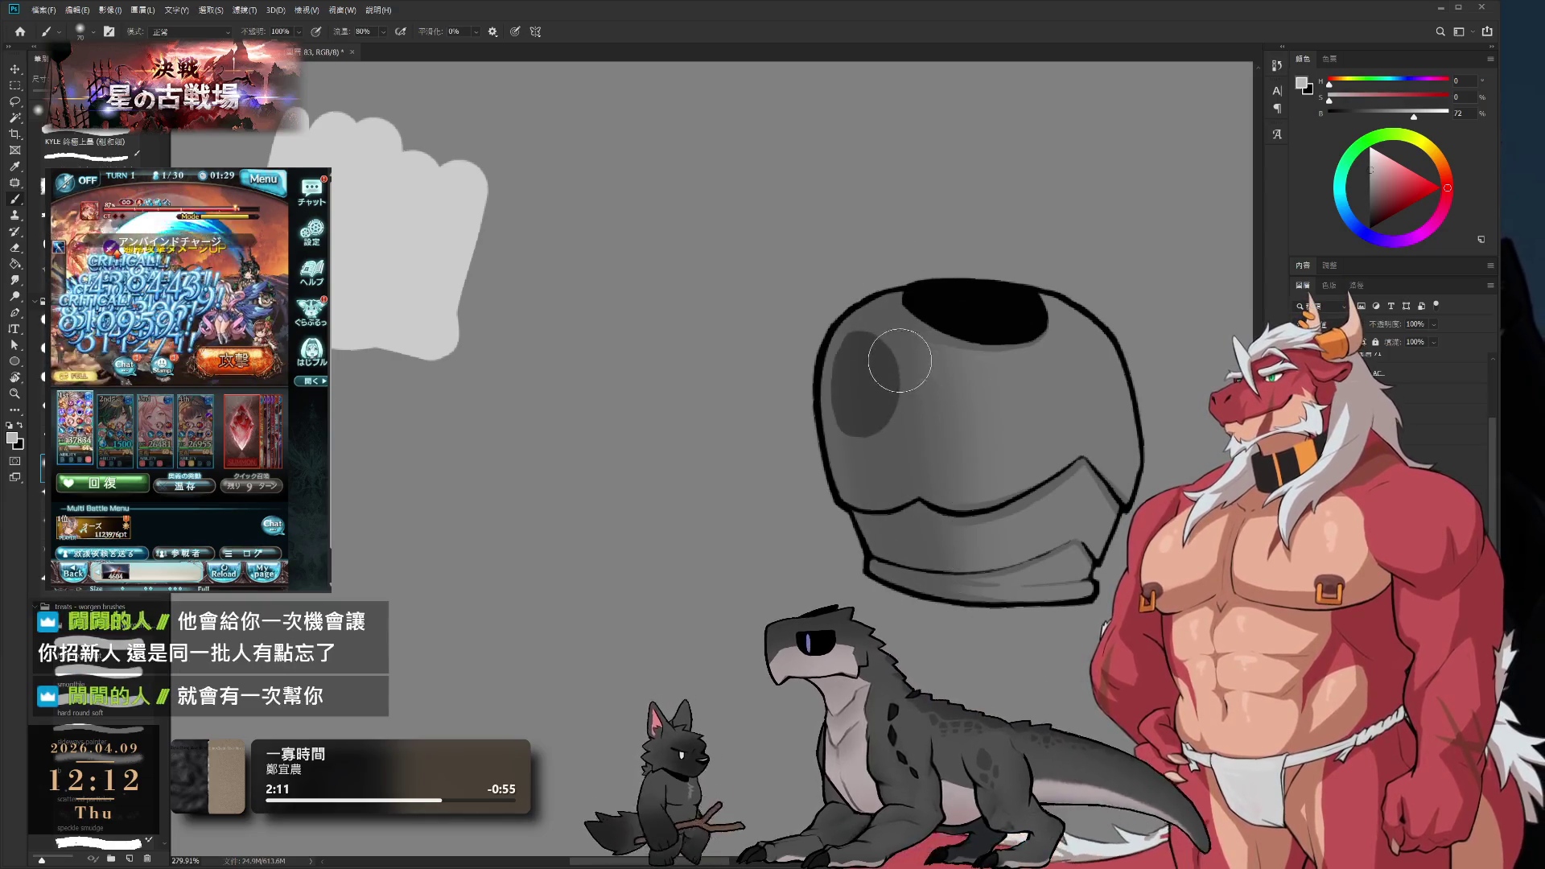
key("e")
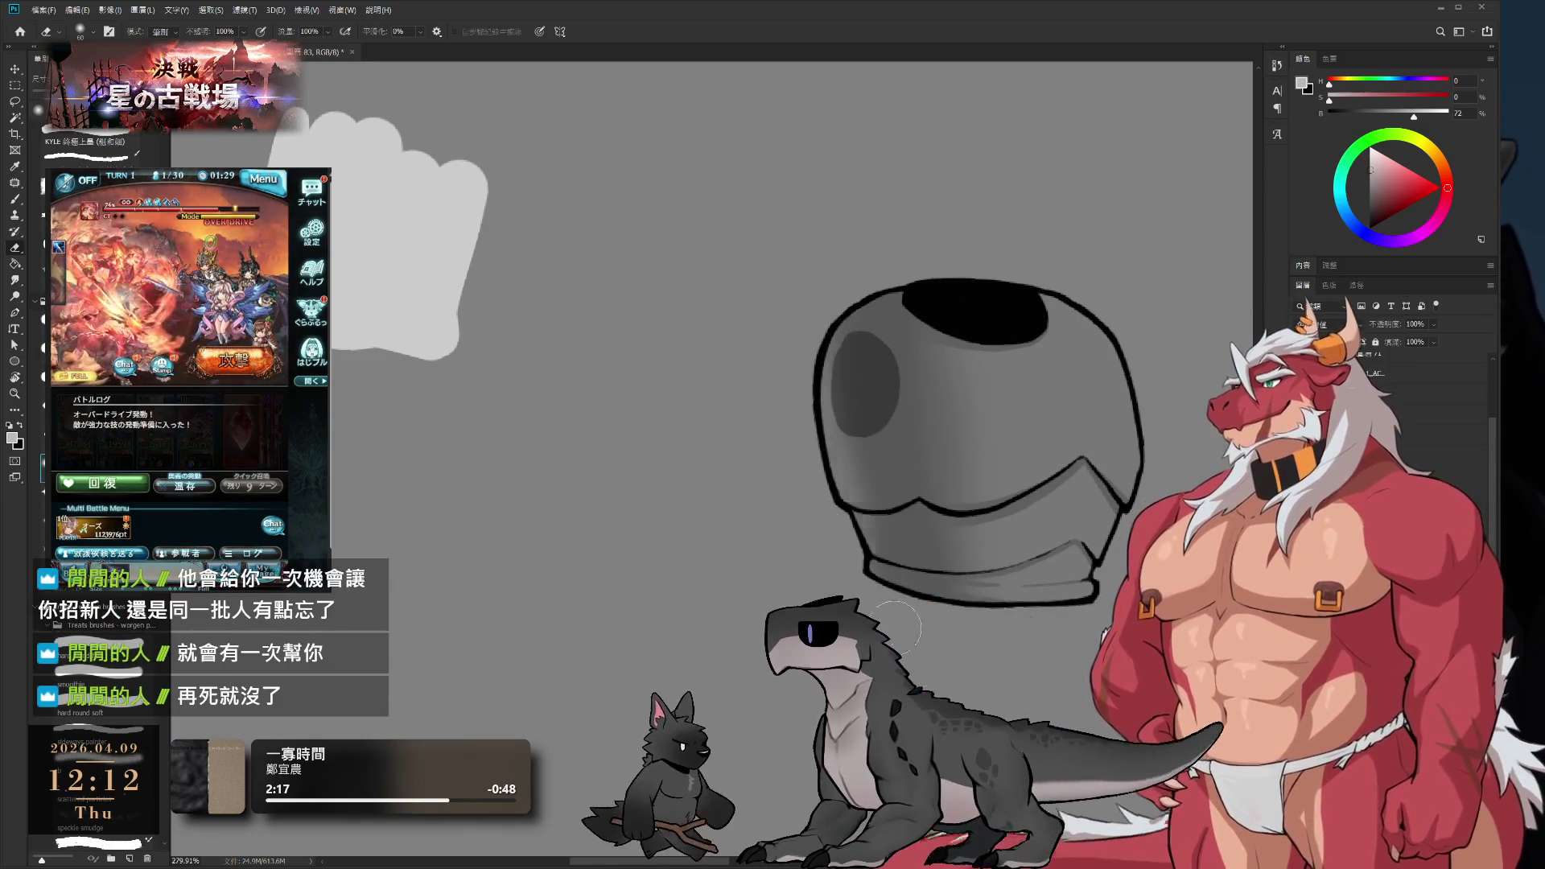
key("b")
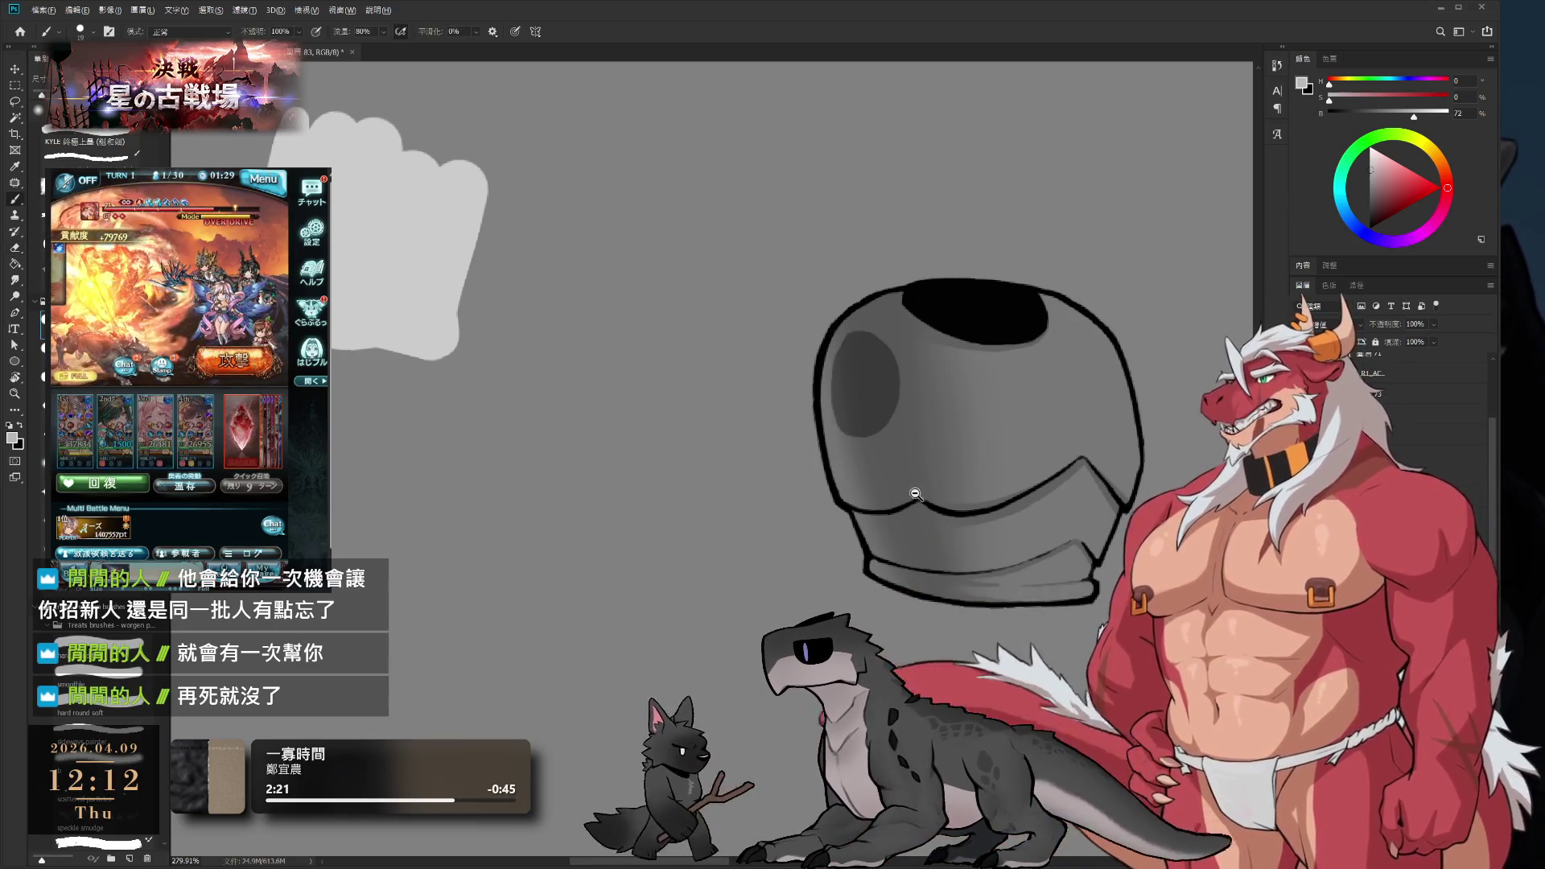
scroll(838, 522, "up", 2)
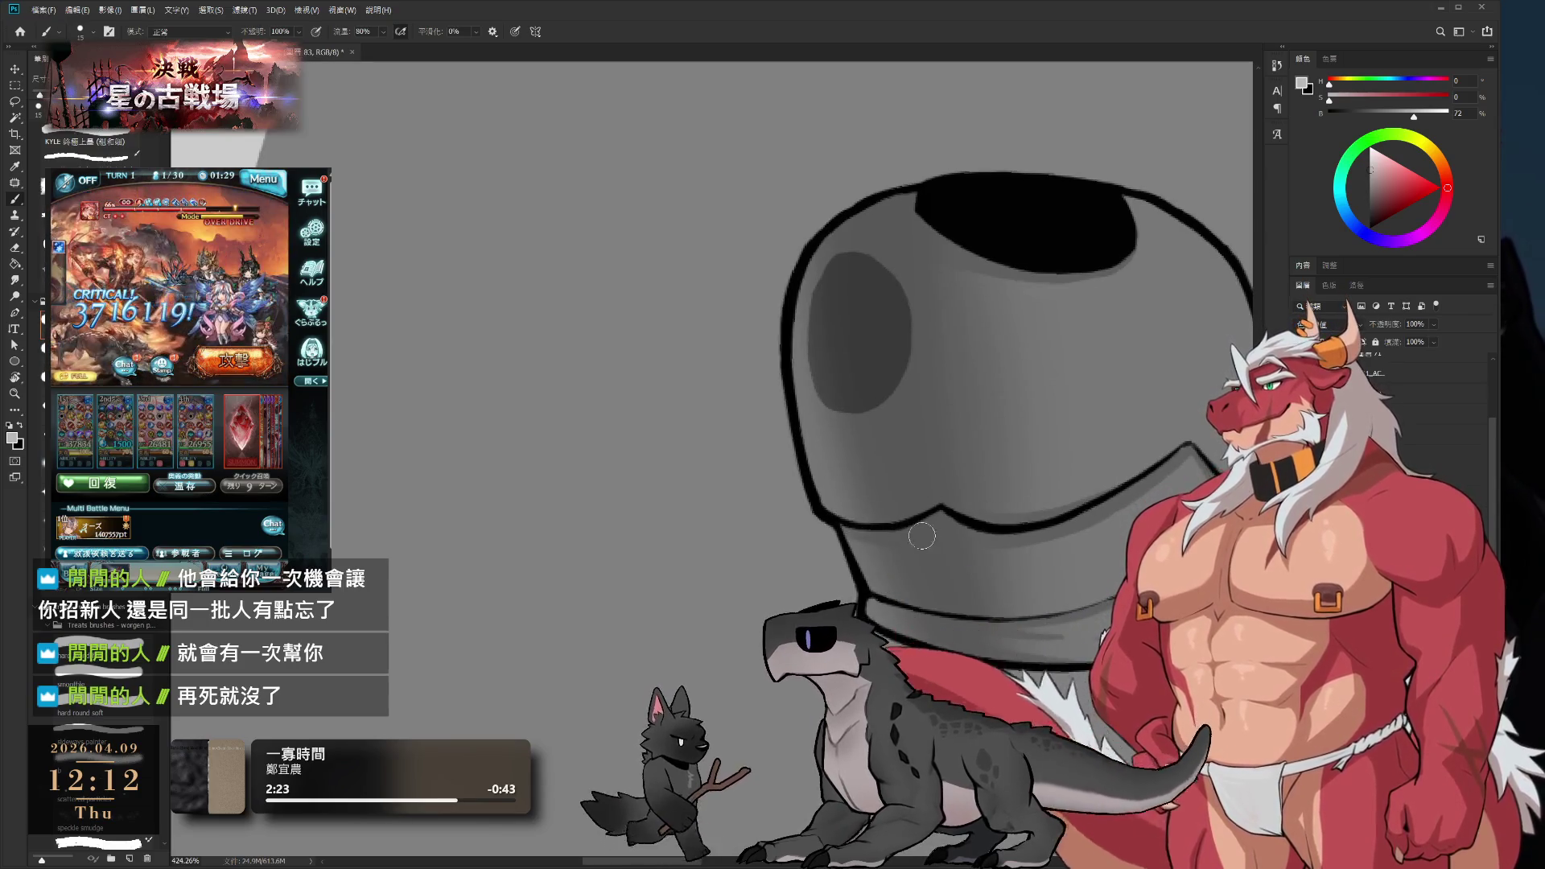
scroll(764, 595, "down", 3)
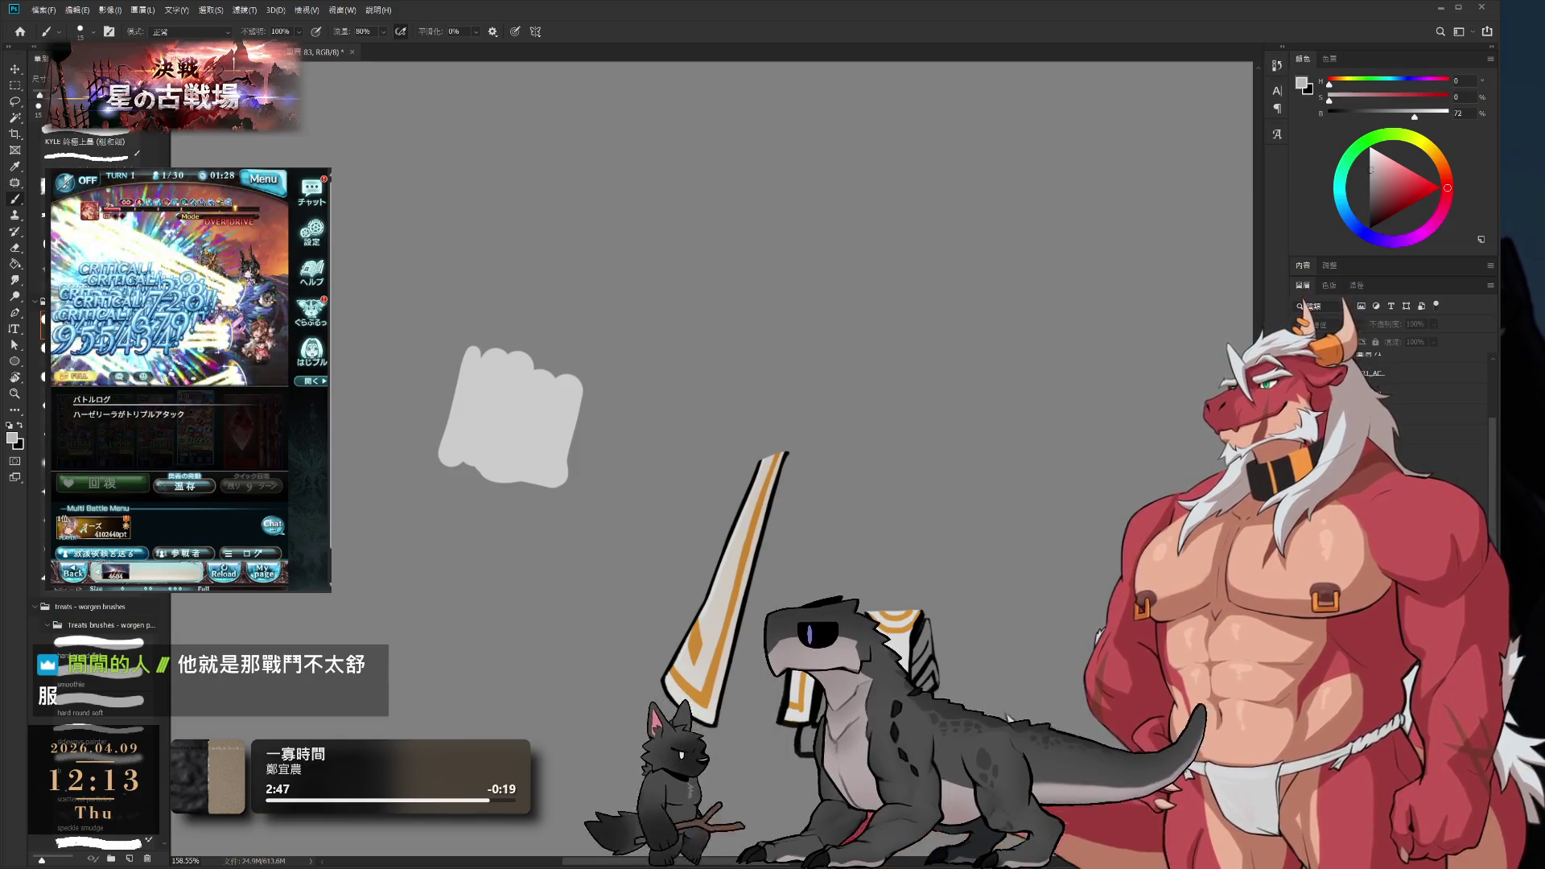
- Pan the view up to the white armor strip with orange trim
left_click_drag(1016, 637, 1015, 528)
- Adjust the view over the orange-trimmed white armor strips
scroll(1016, 527, "up", 3)
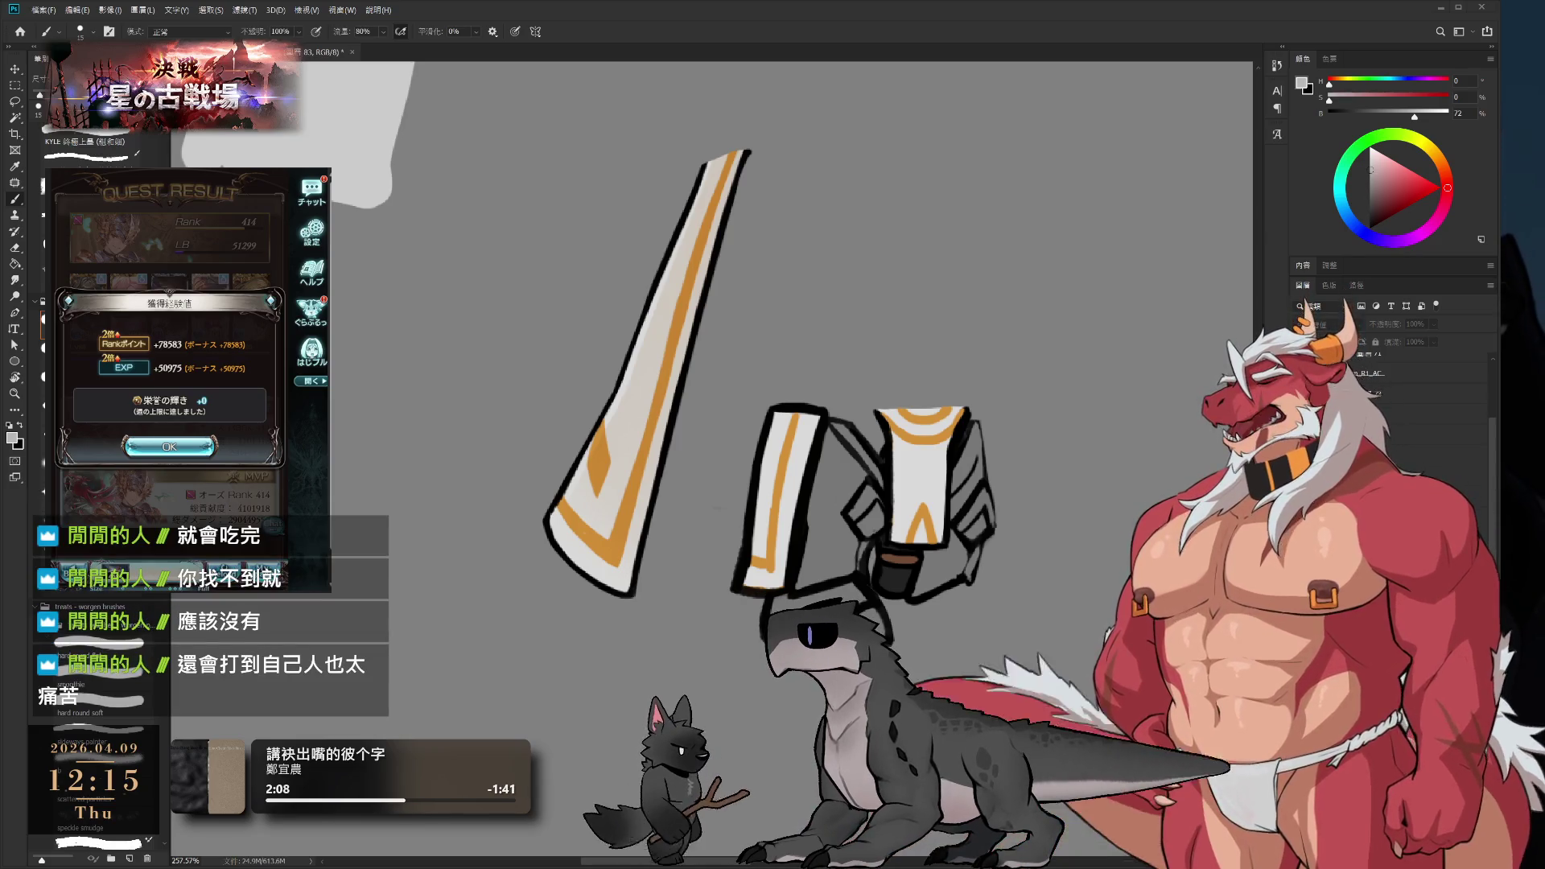
- Zoom in on the remaining long strip and short strip
left_click(224, 550)
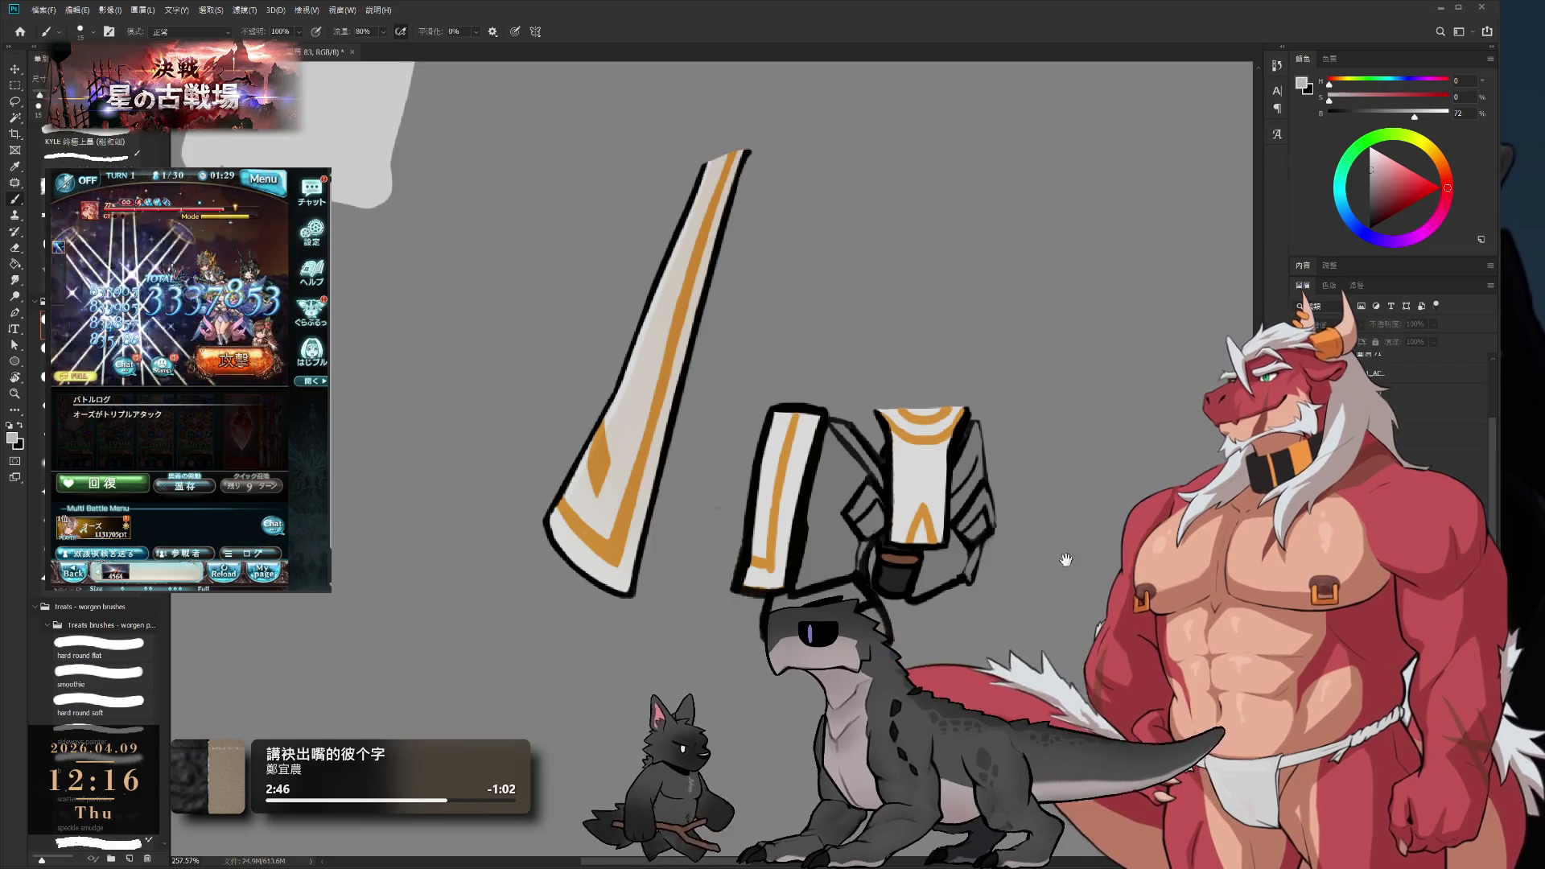
scroll(993, 561, "down", 2)
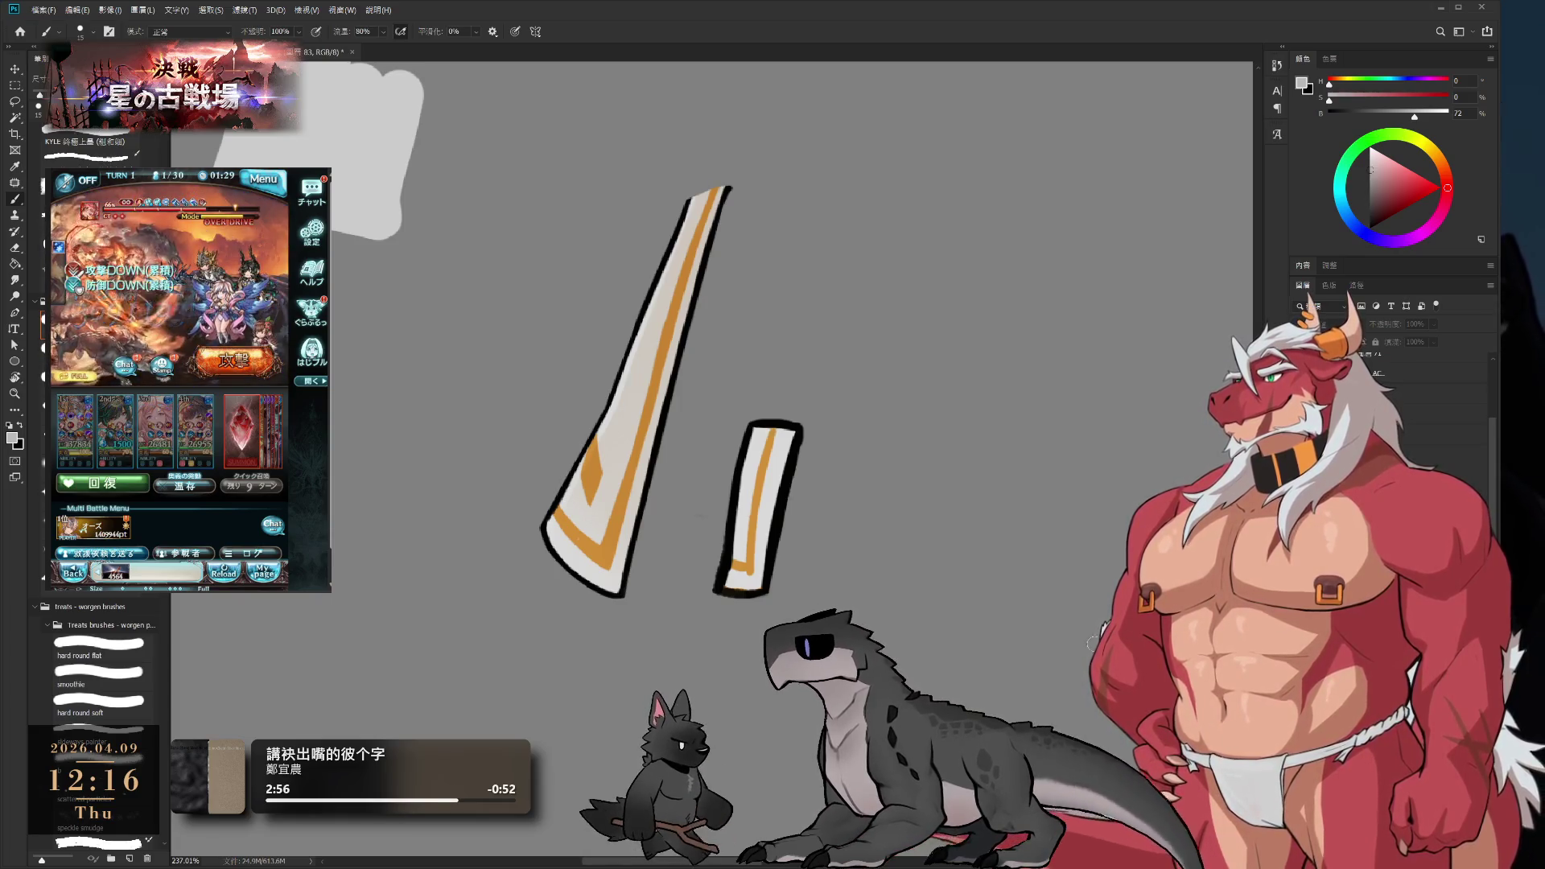
- Rotate the view until the tall orange-striped blade and short white strip are vertical
scroll(746, 489, "up", 3)
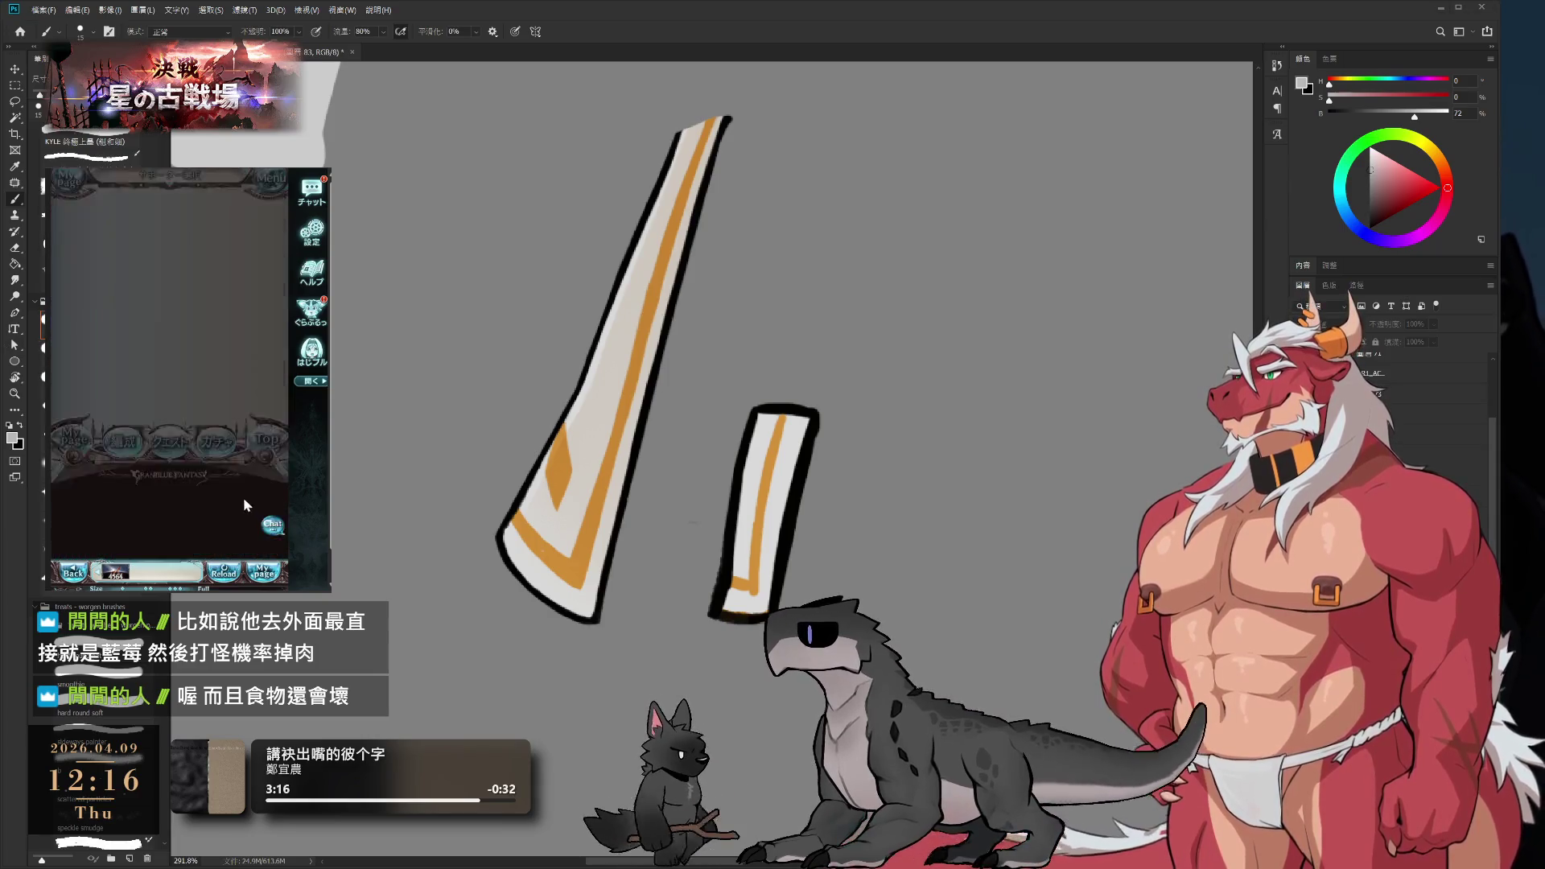
left_click(243, 504)
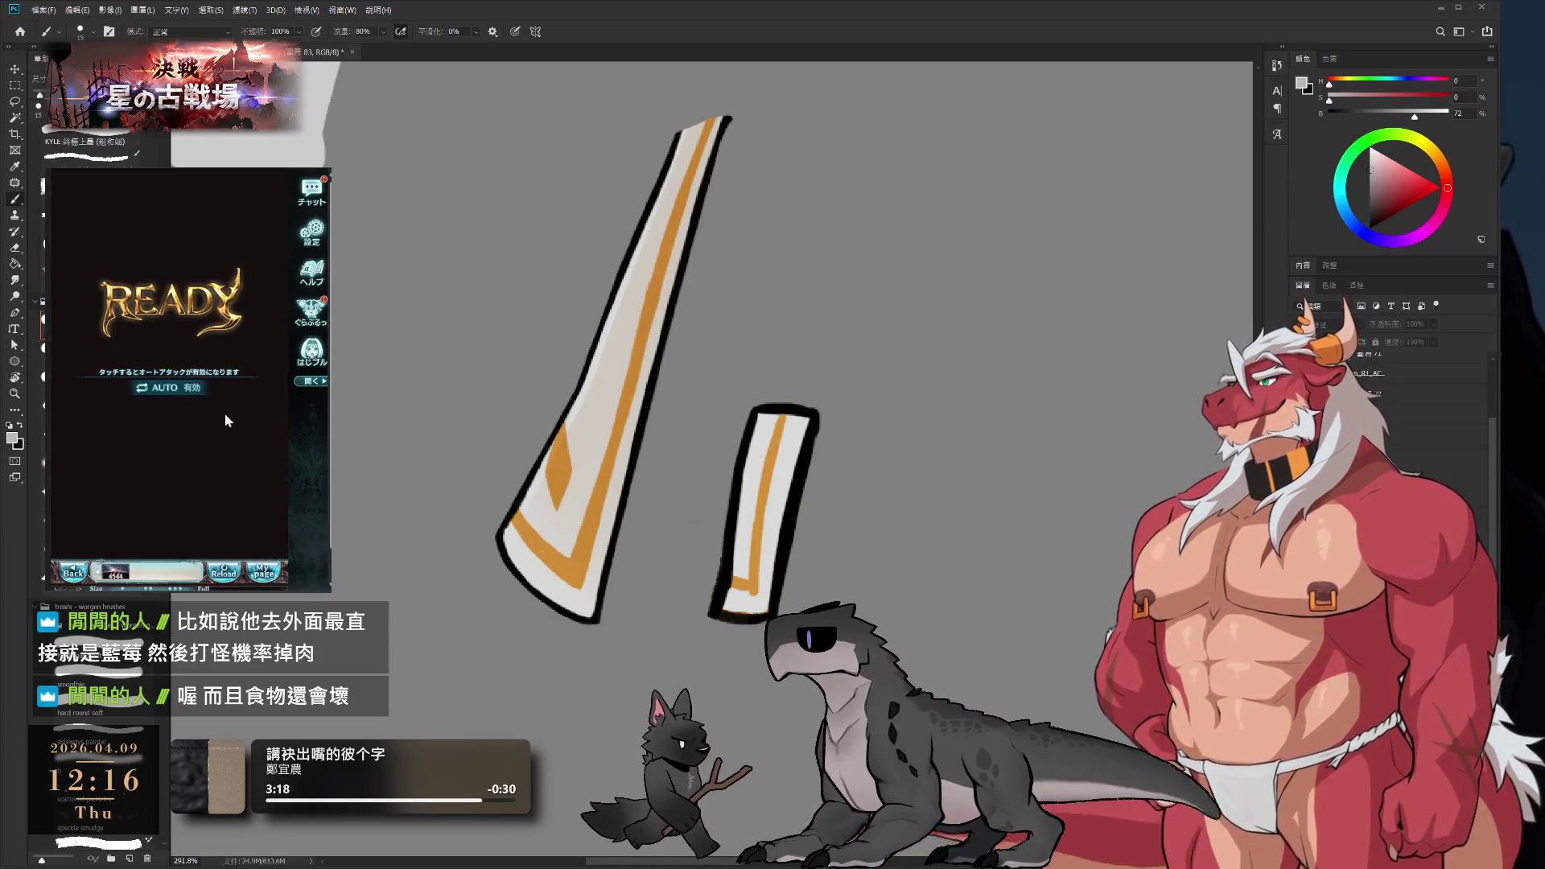
key("r")
mouse_move(581, 398)
left_mouse_down()
mouse_move(858, 492)
mouse_move(866, 445)
mouse_move(1013, 301)
left_mouse_up()
- On the cape layer, erase part of the short strip's left black outline
key("e")
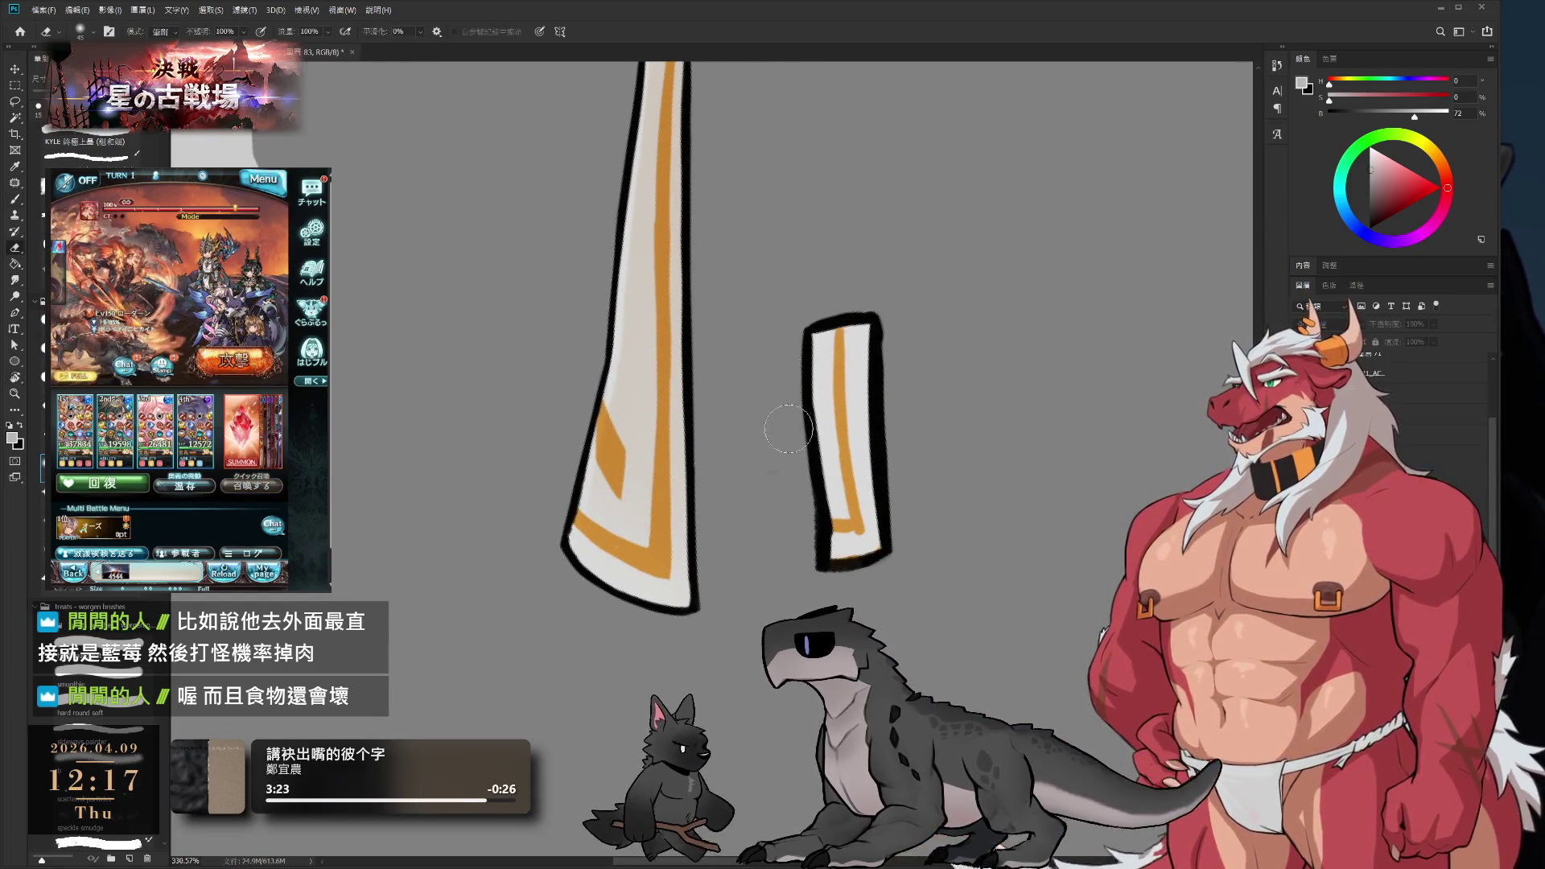
left_click(845, 441, "ctrl")
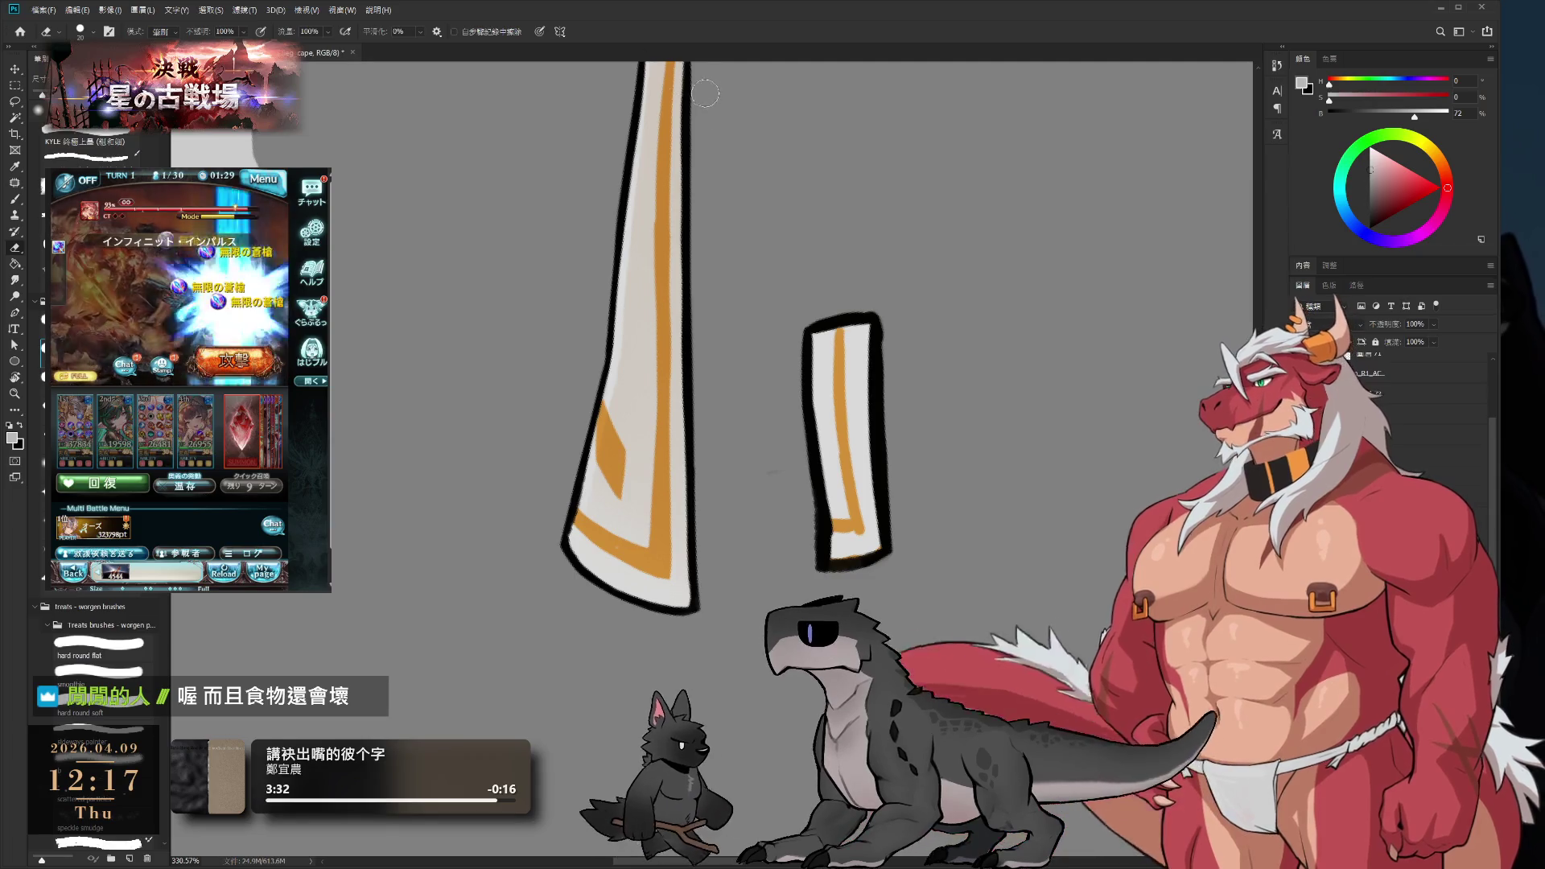
scroll(748, 448, "up", 3)
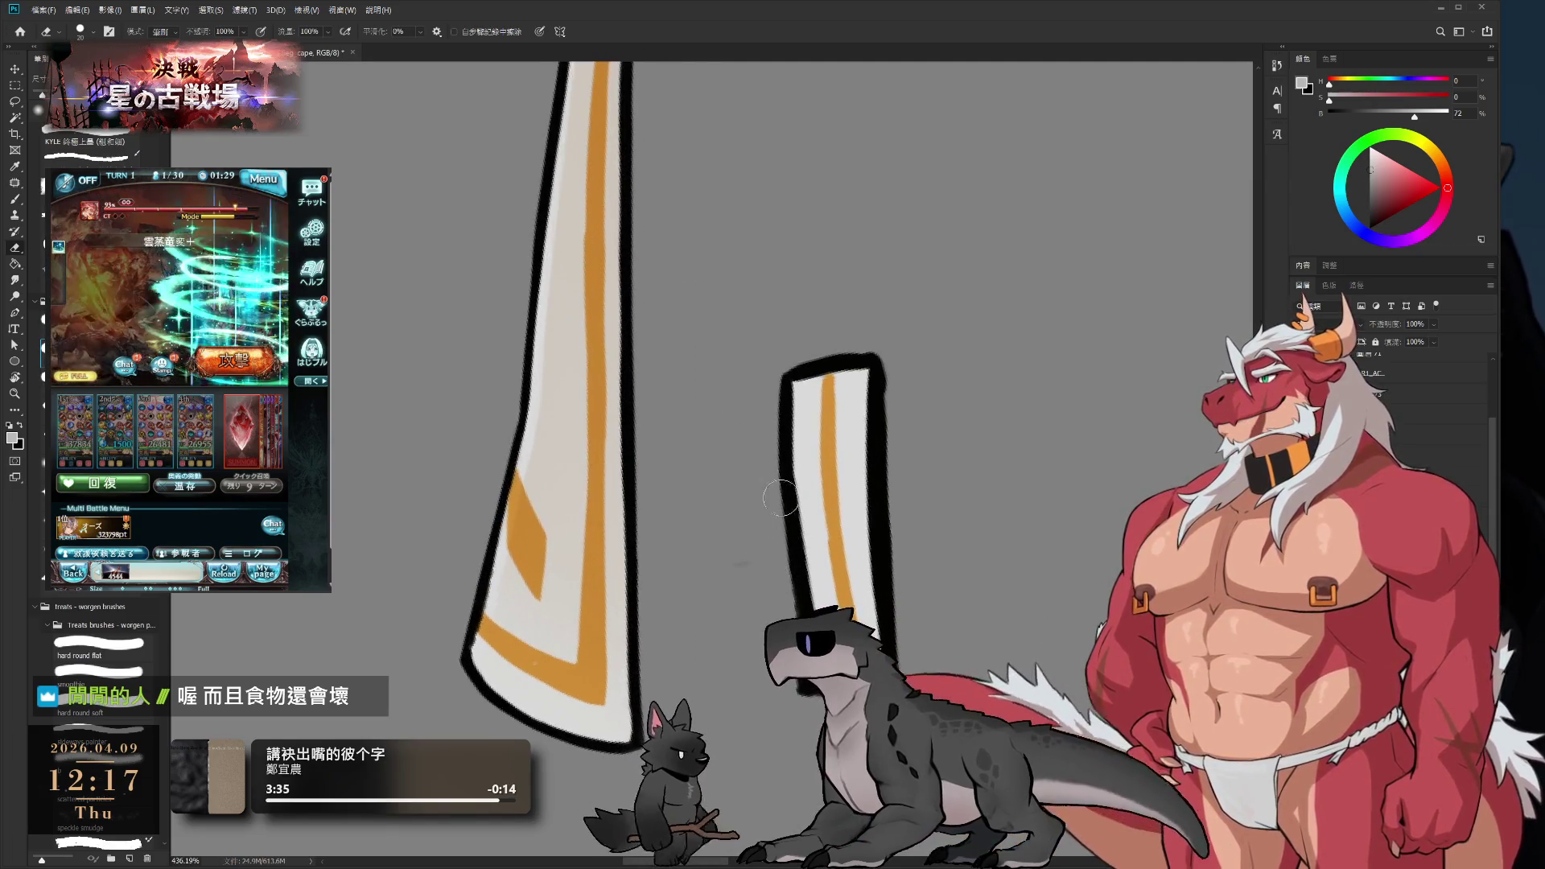
mouse_move(784, 523)
left_mouse_down()
mouse_move(775, 382)
mouse_move(782, 407)
left_mouse_up()
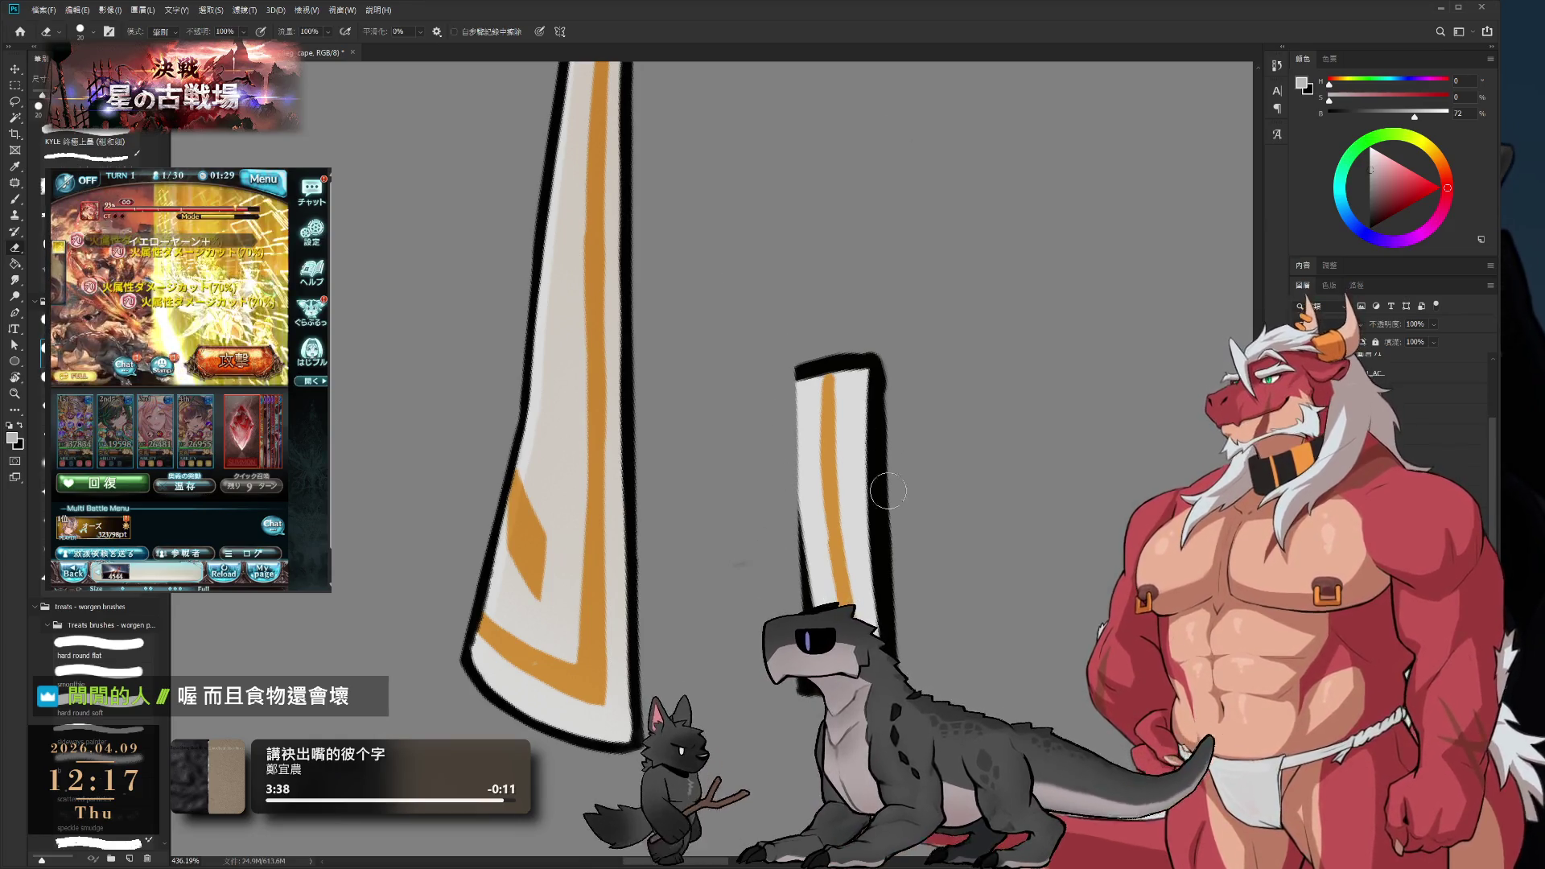
- Paint lighter white over part of the strip's outline and turn the view back sideways
key("b")
left_click(803, 432, "alt")
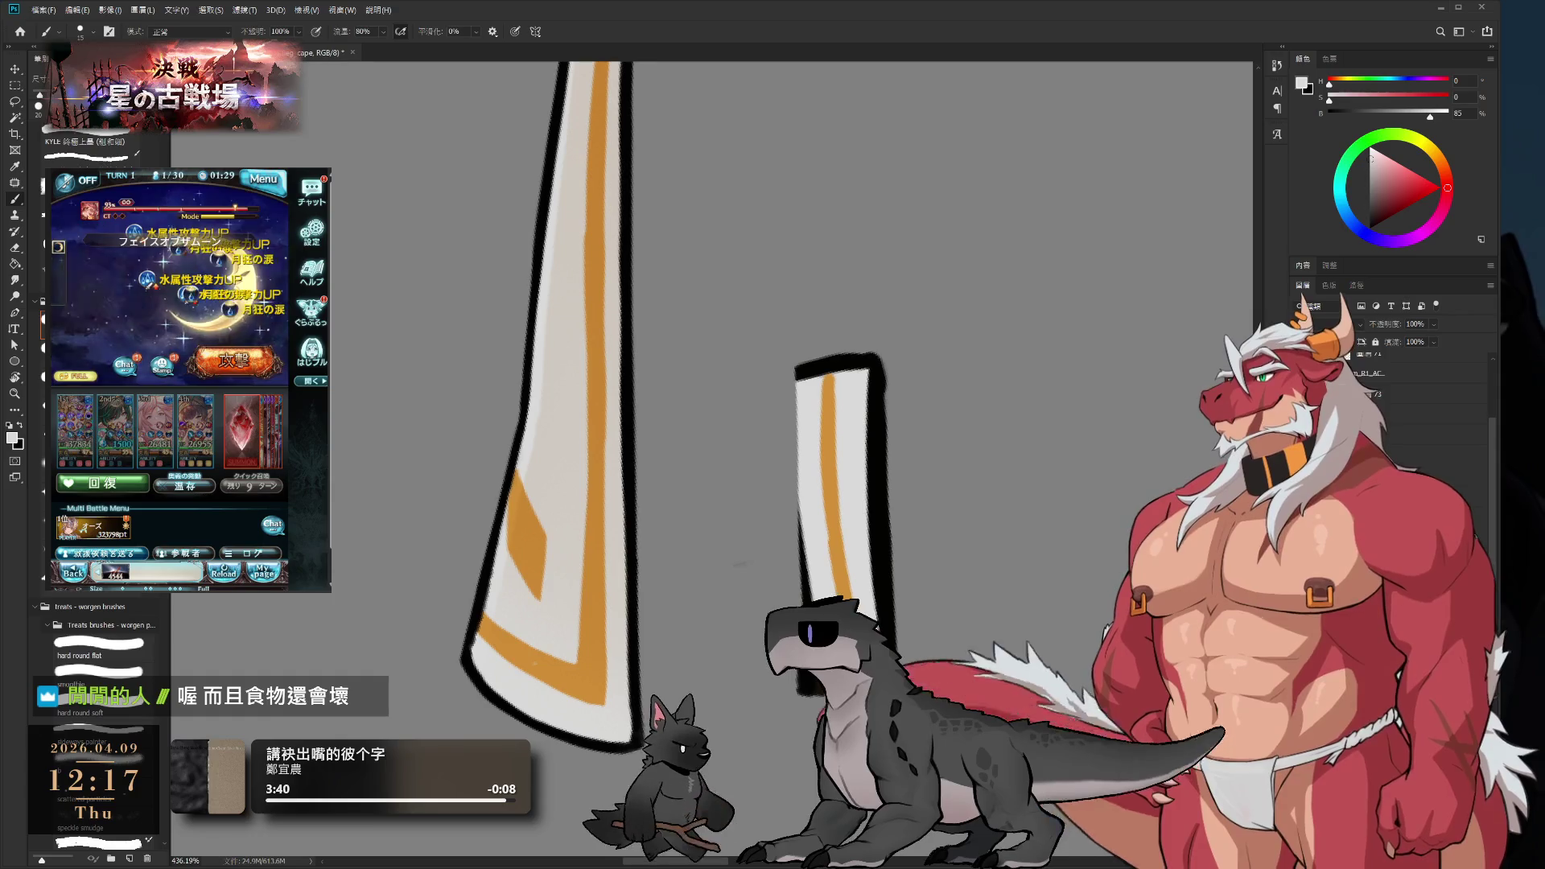
key("bracketright")
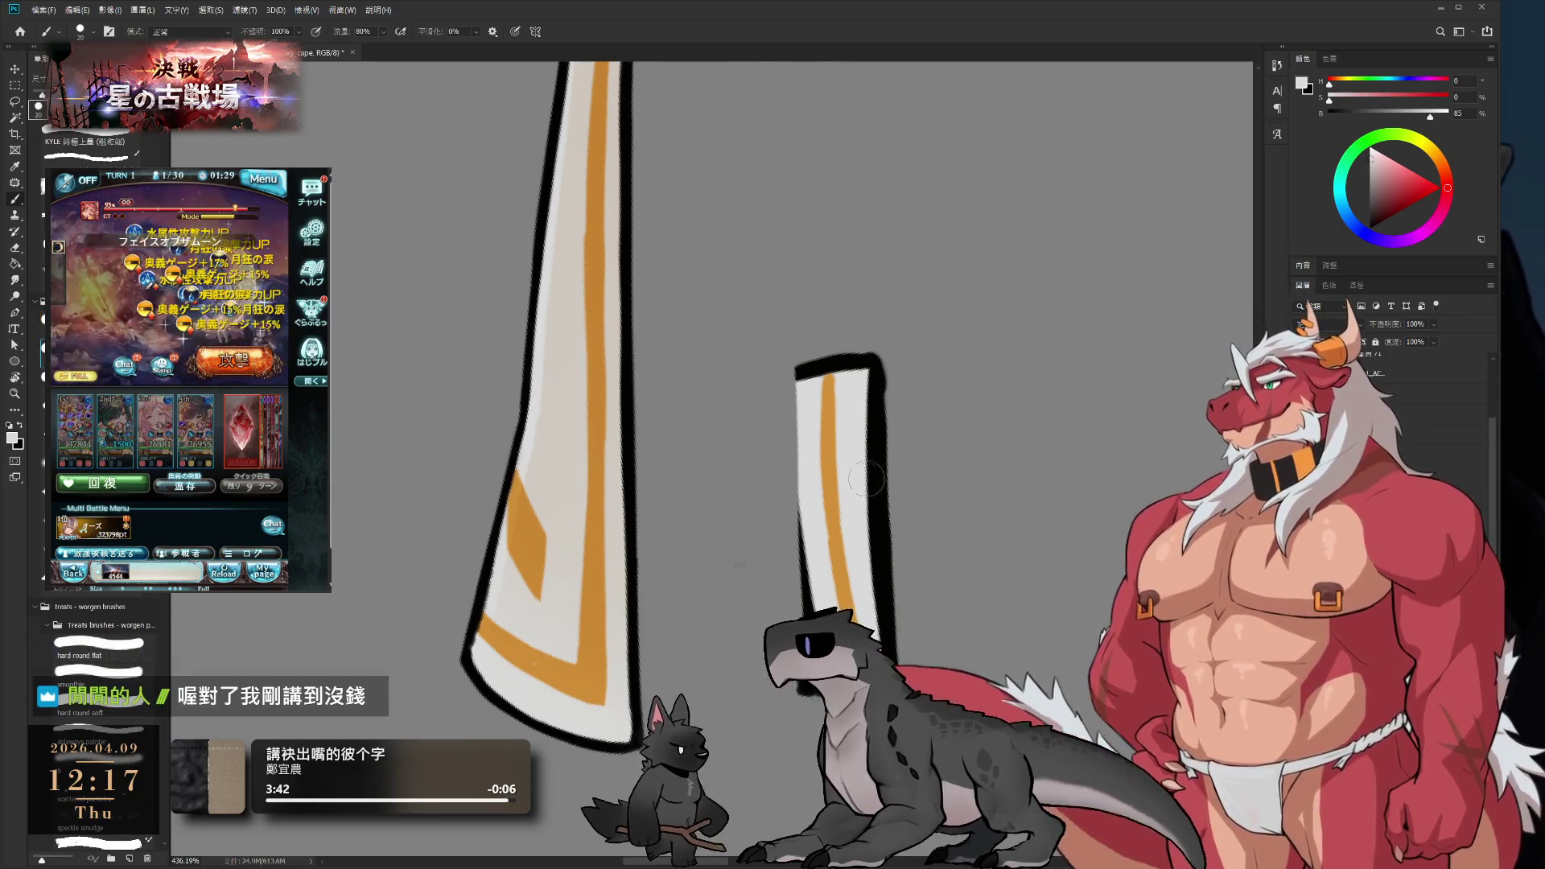
key("bracketleft")
key("bracketleft")
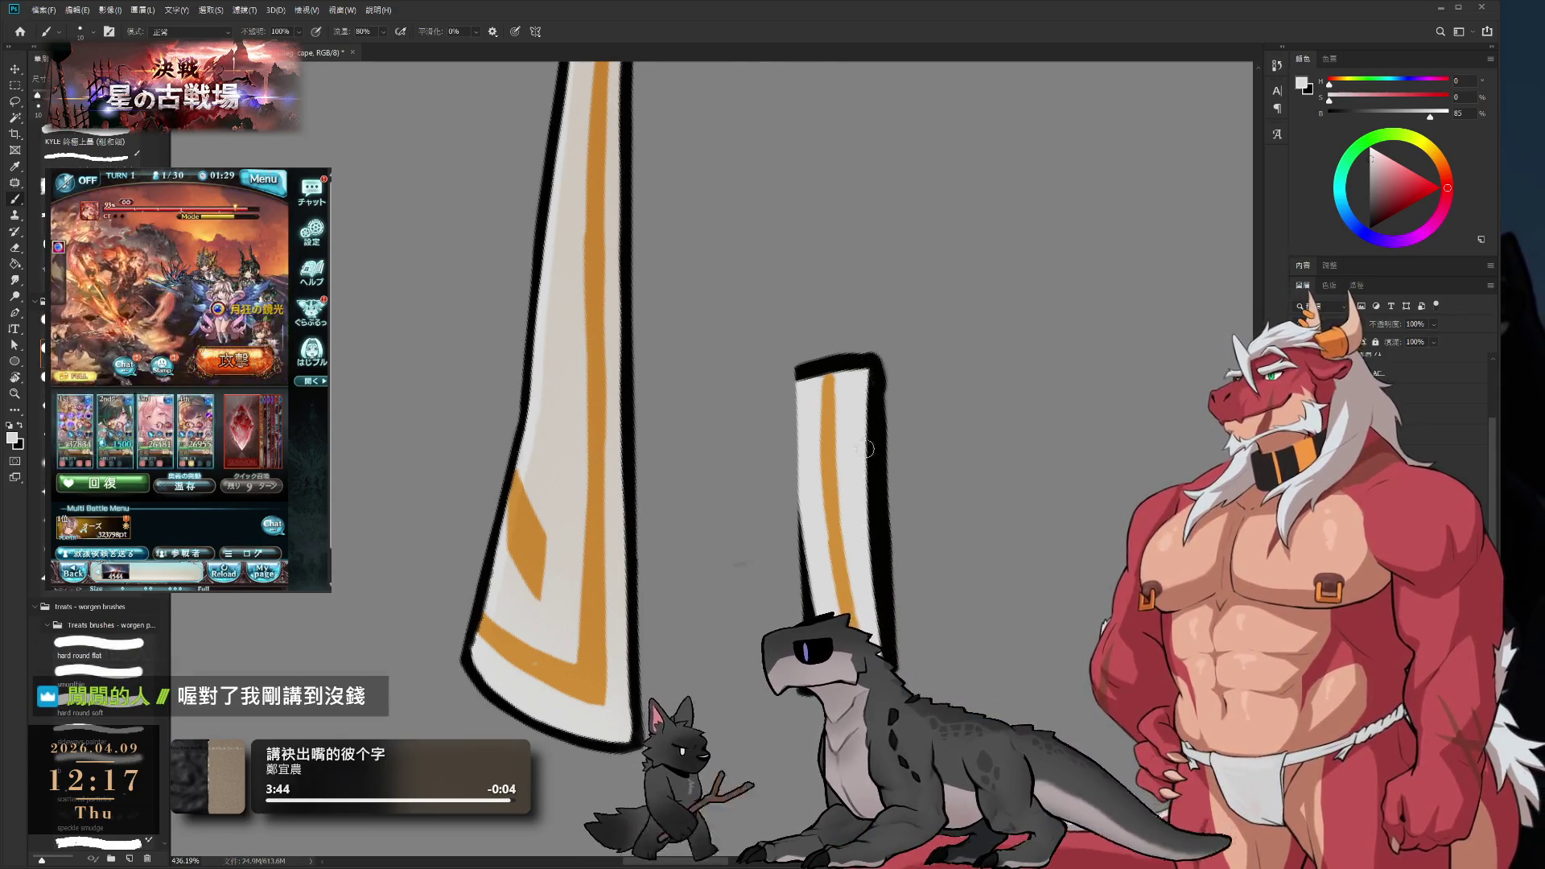
mouse_move(866, 448)
left_mouse_down()
mouse_move(877, 378)
mouse_move(883, 595)
mouse_move(729, 707)
mouse_move(761, 535)
left_mouse_up()
key("r")
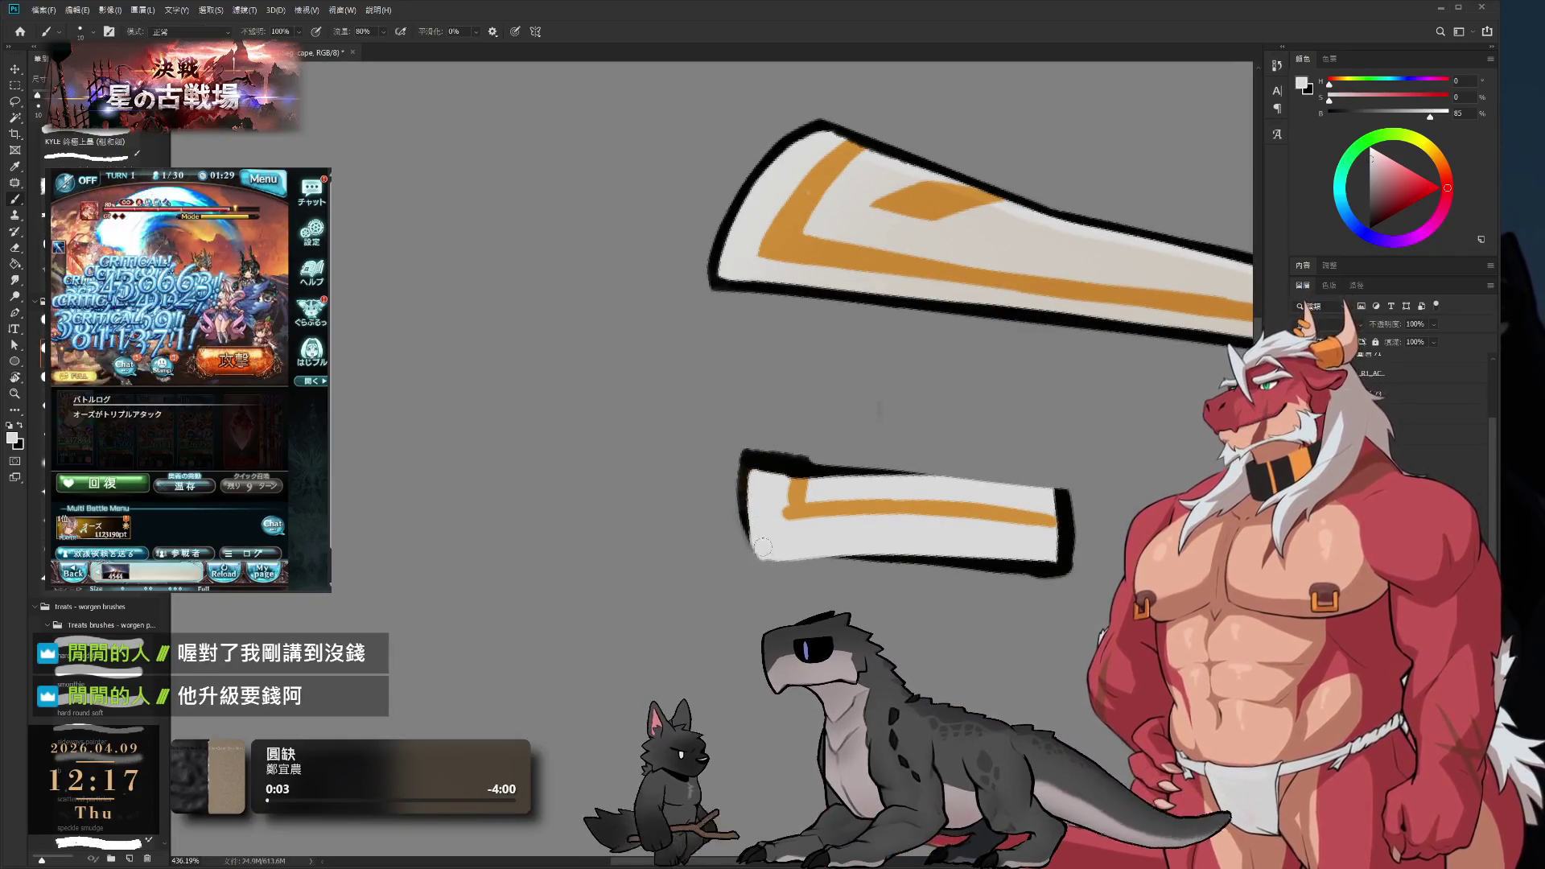
- Replace the strip's old right-edge outline with a black line down the full edge
key("r")
mouse_move(797, 482)
left_mouse_down()
mouse_move(832, 273)
mouse_move(754, 140)
mouse_move(1021, 355)
mouse_move(893, 330)
mouse_move(888, 425)
left_mouse_up()
key("e")
left_click_drag(879, 302, 891, 463)
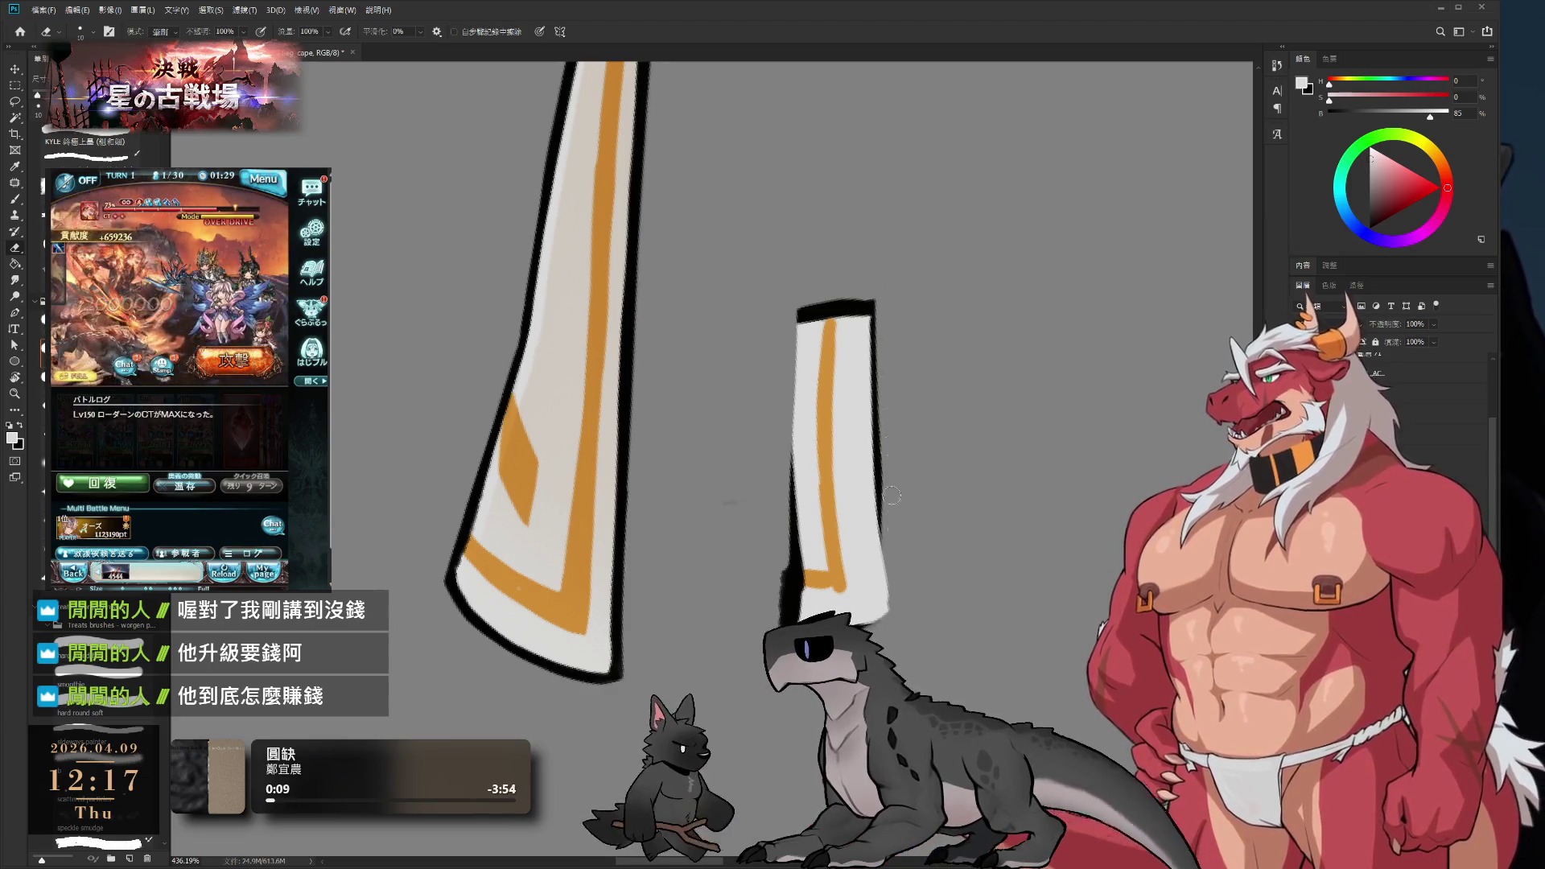
key("b")
key("x")
left_click_drag(876, 306, 883, 361)
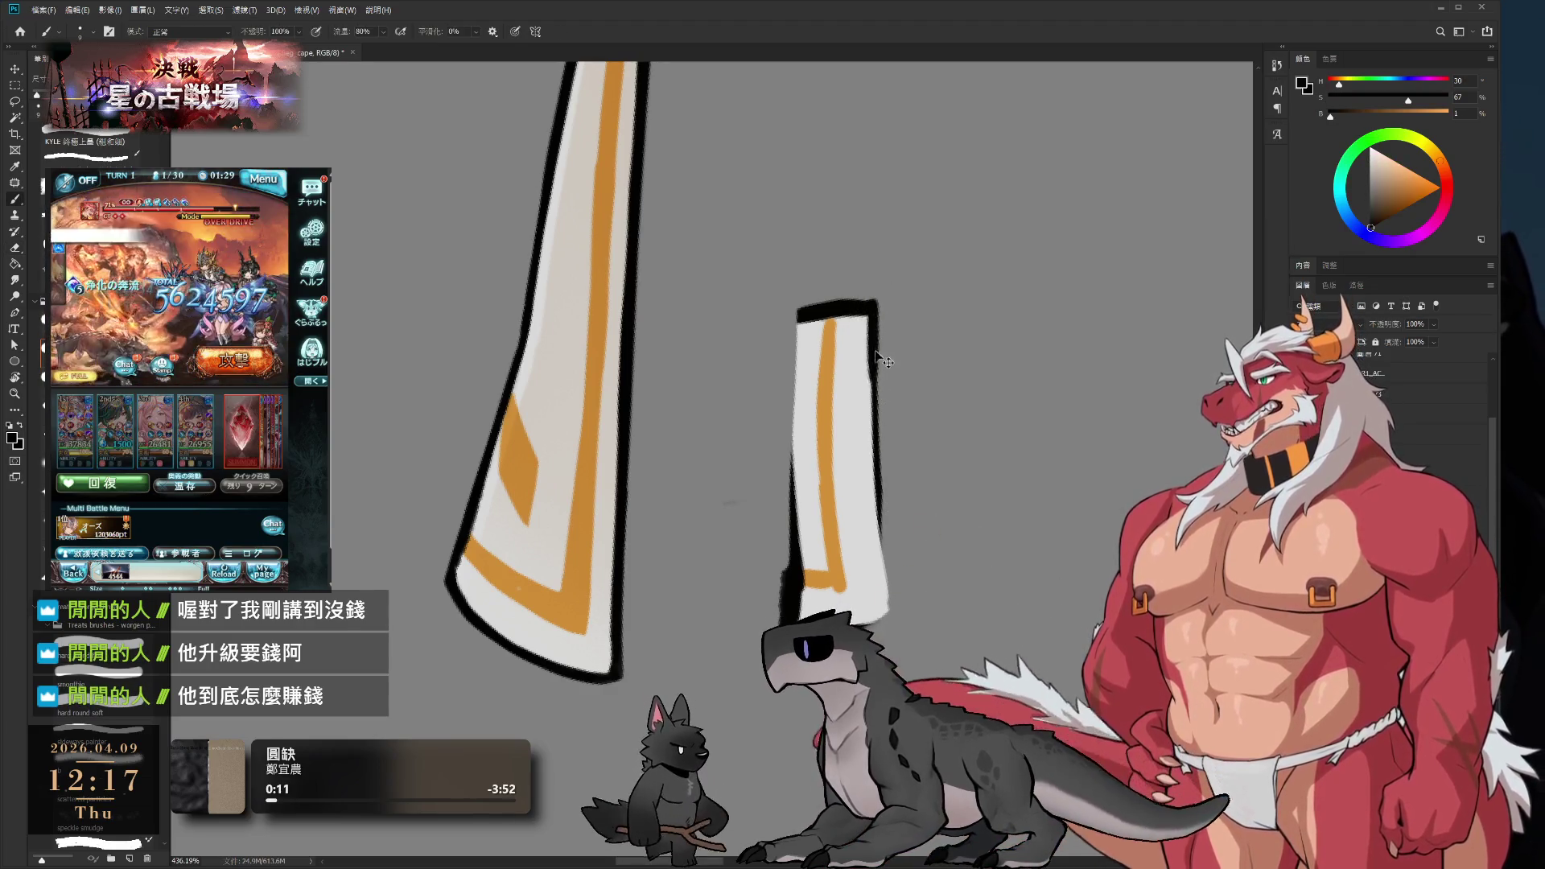
left_click_drag(876, 305, 878, 483)
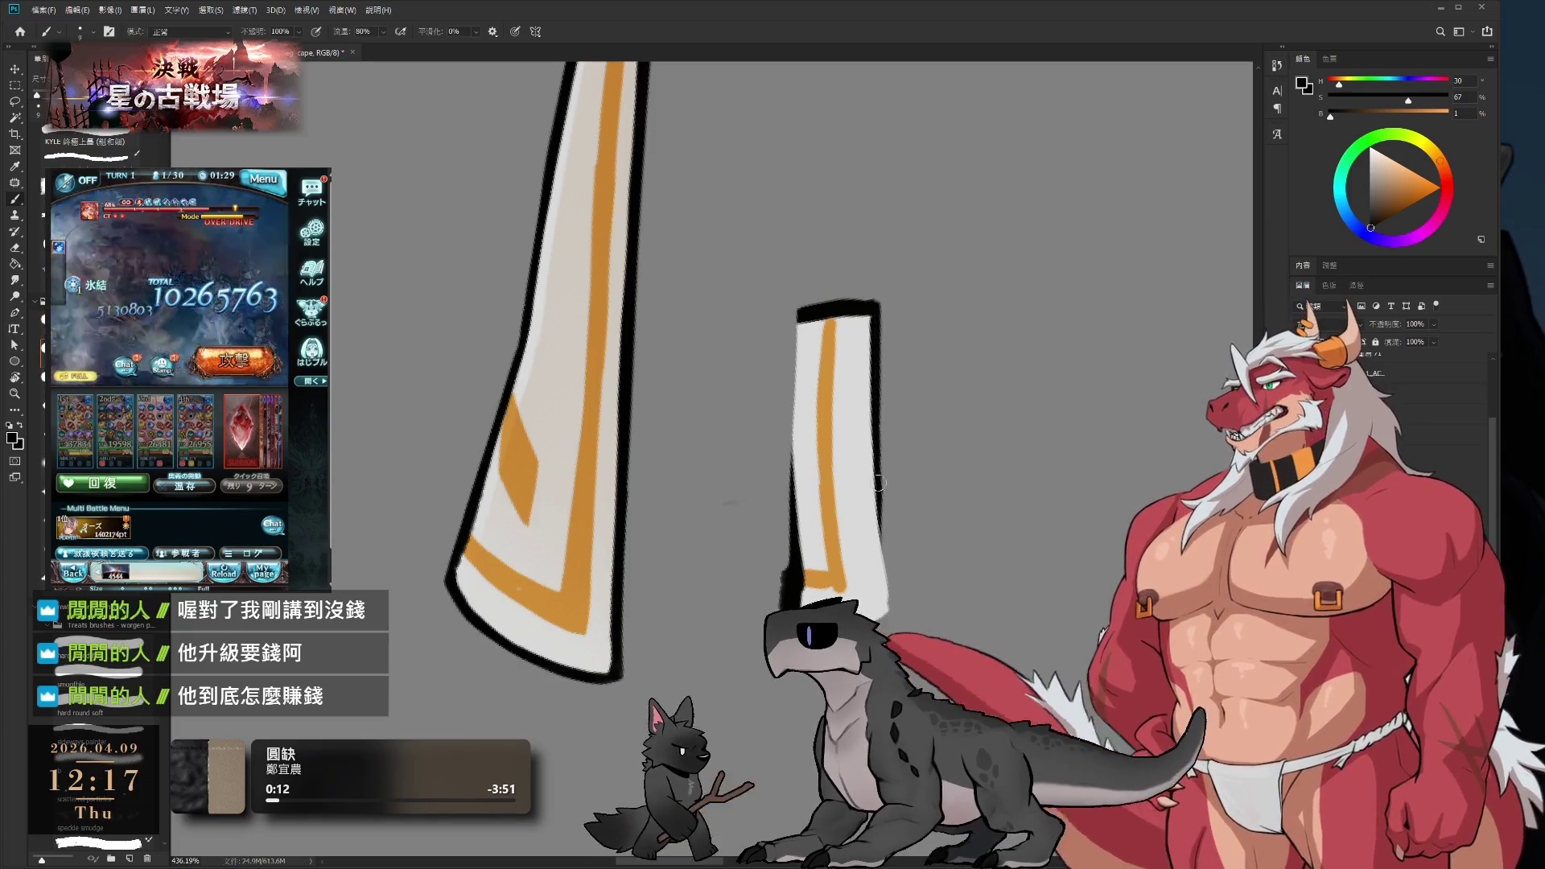
left_click_drag(876, 342, 880, 540)
left_click_drag(872, 376, 877, 498)
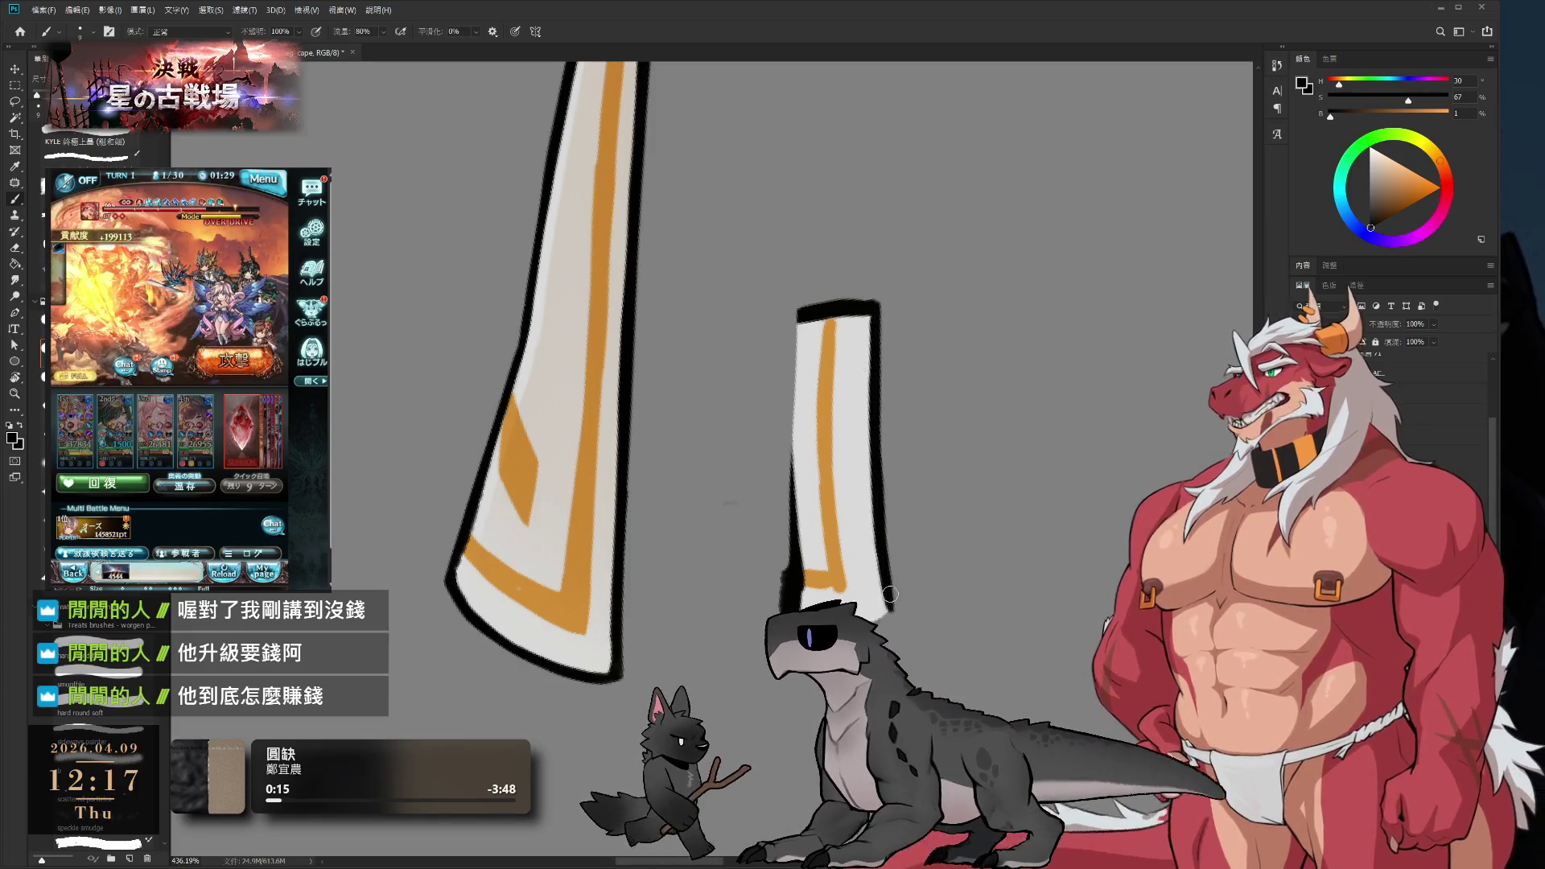
- Thicken the black outline around the strip's left end and lighten its bottom-left corner
key("r")
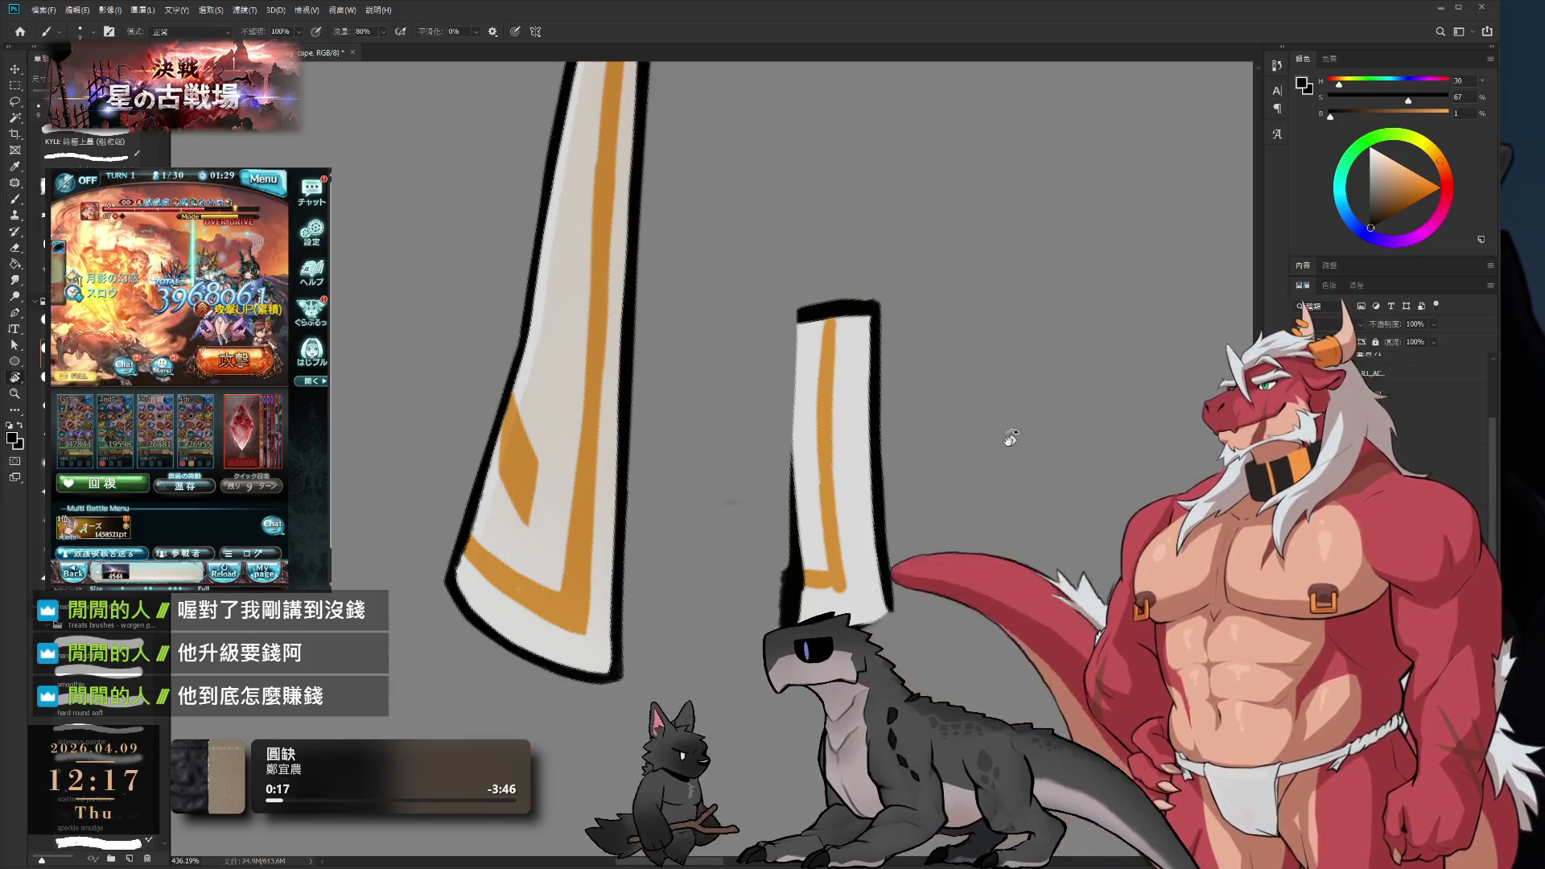
left_click_drag(914, 438, 858, 484)
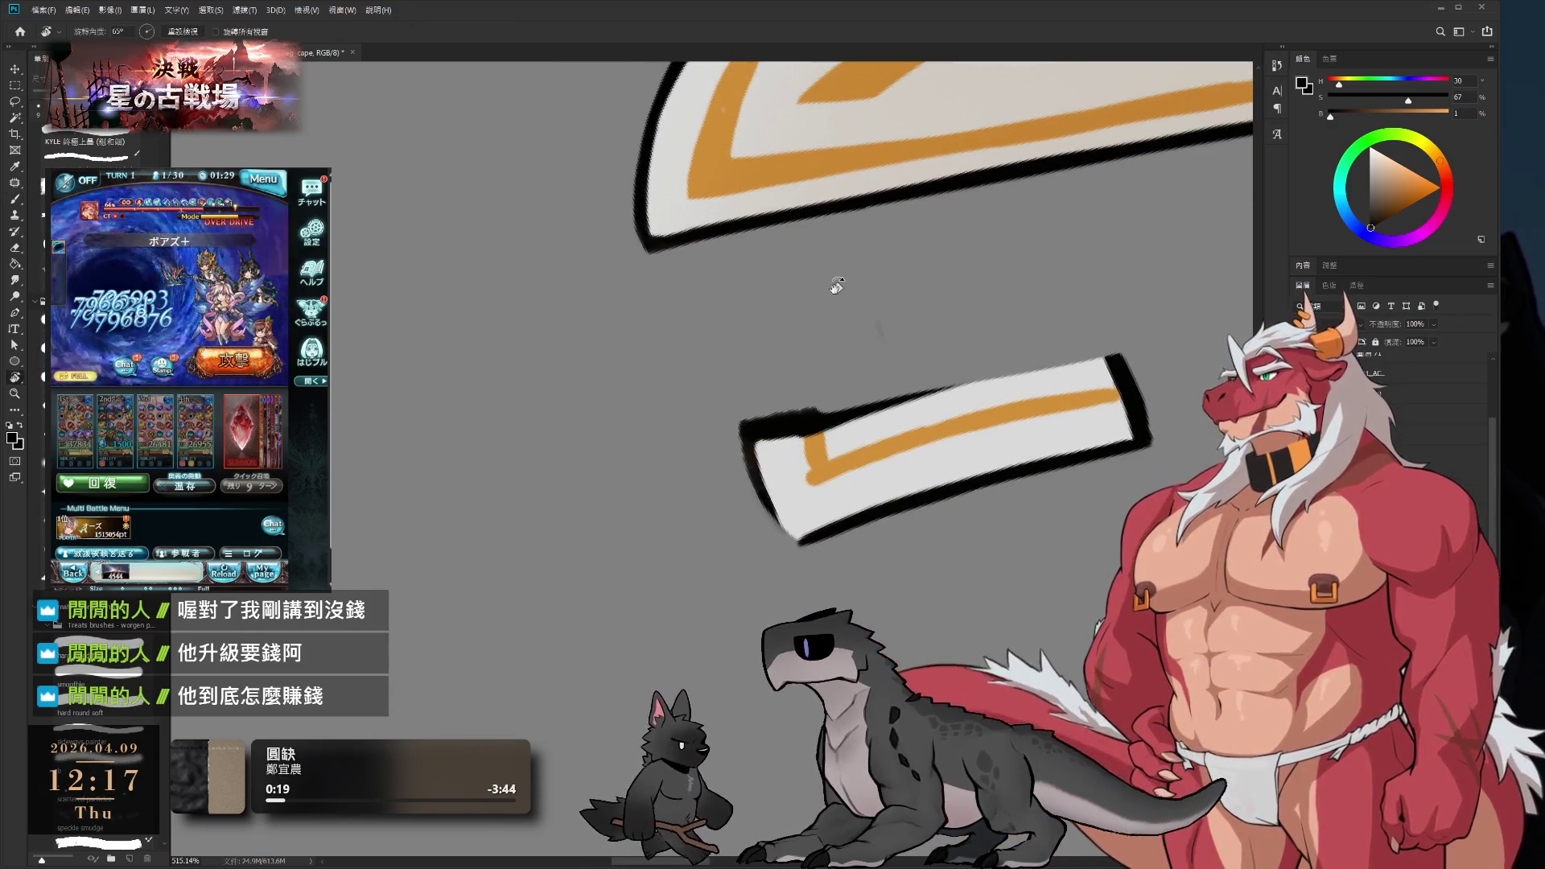
key("b")
left_click_drag(740, 417, 755, 499)
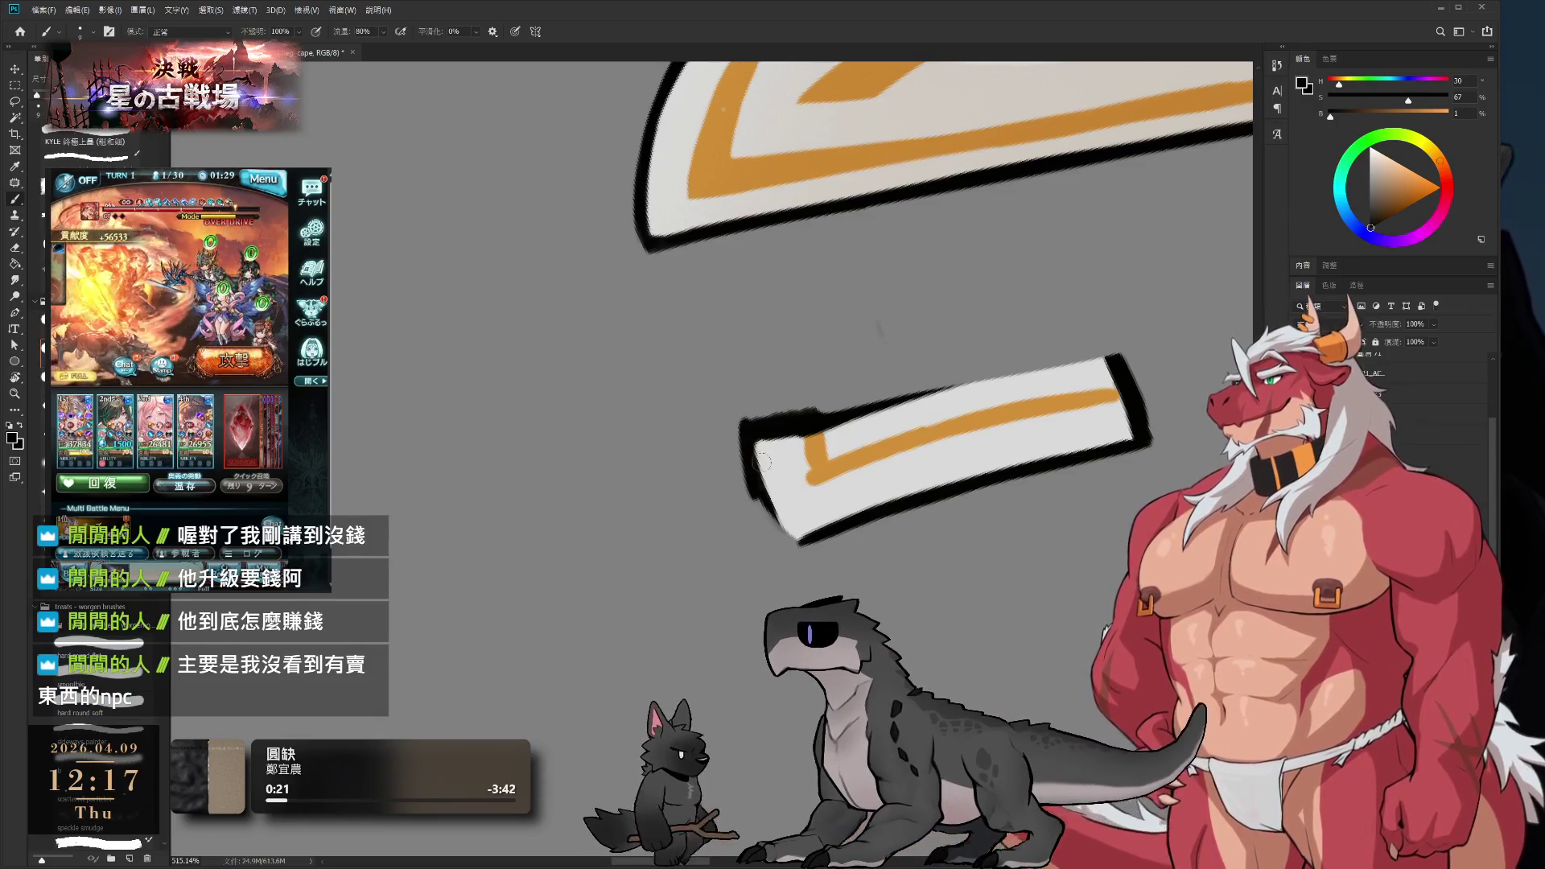
mouse_move(744, 423)
left_mouse_down()
mouse_move(768, 527)
mouse_move(793, 537)
left_mouse_up()
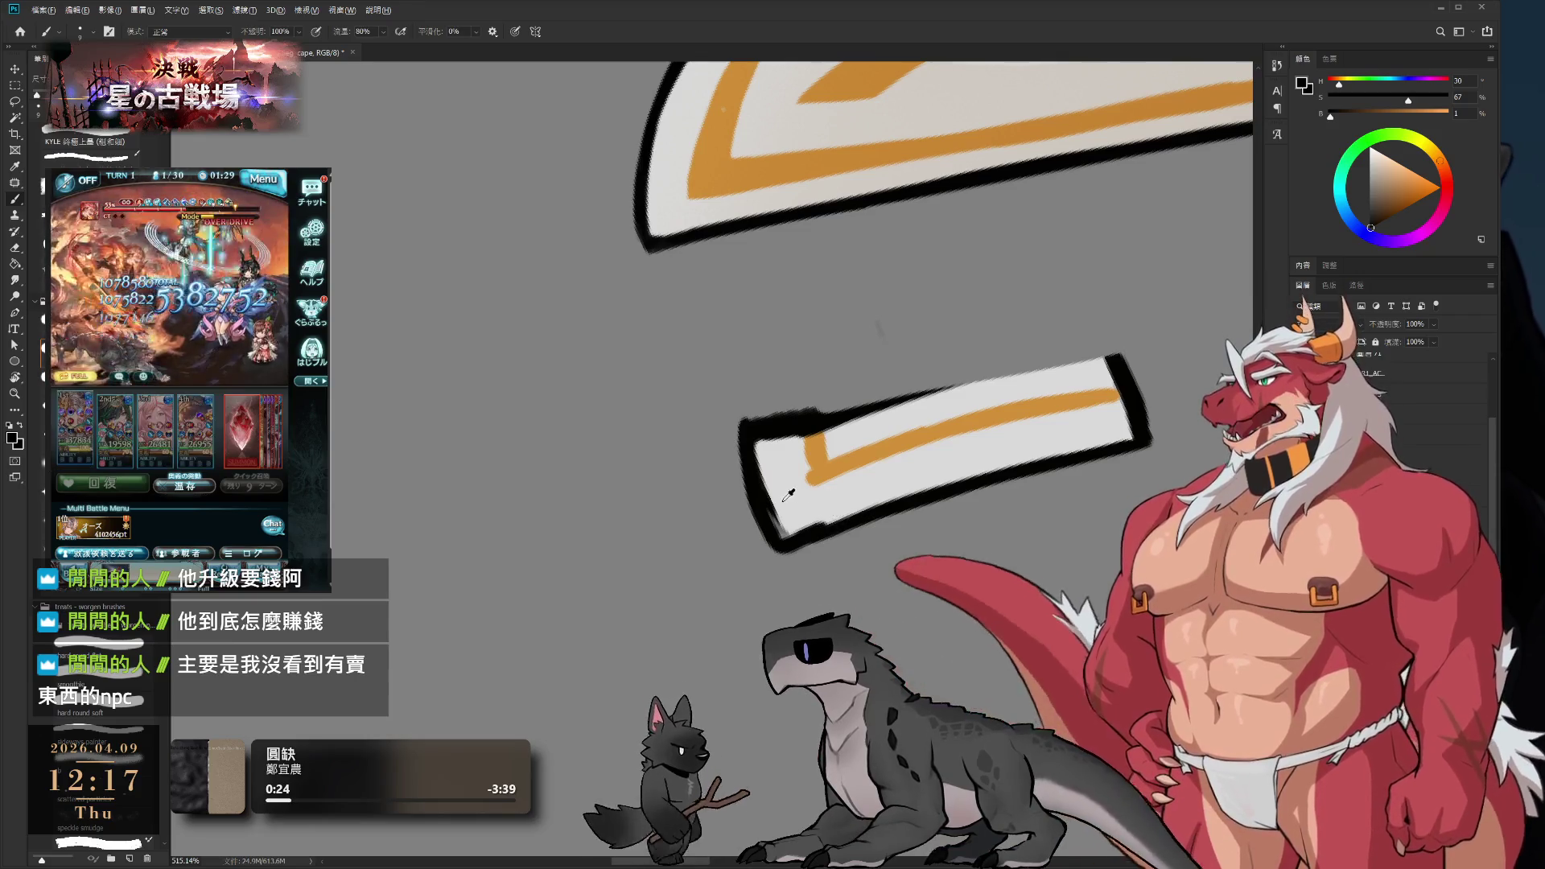
left_click(796, 483, "alt")
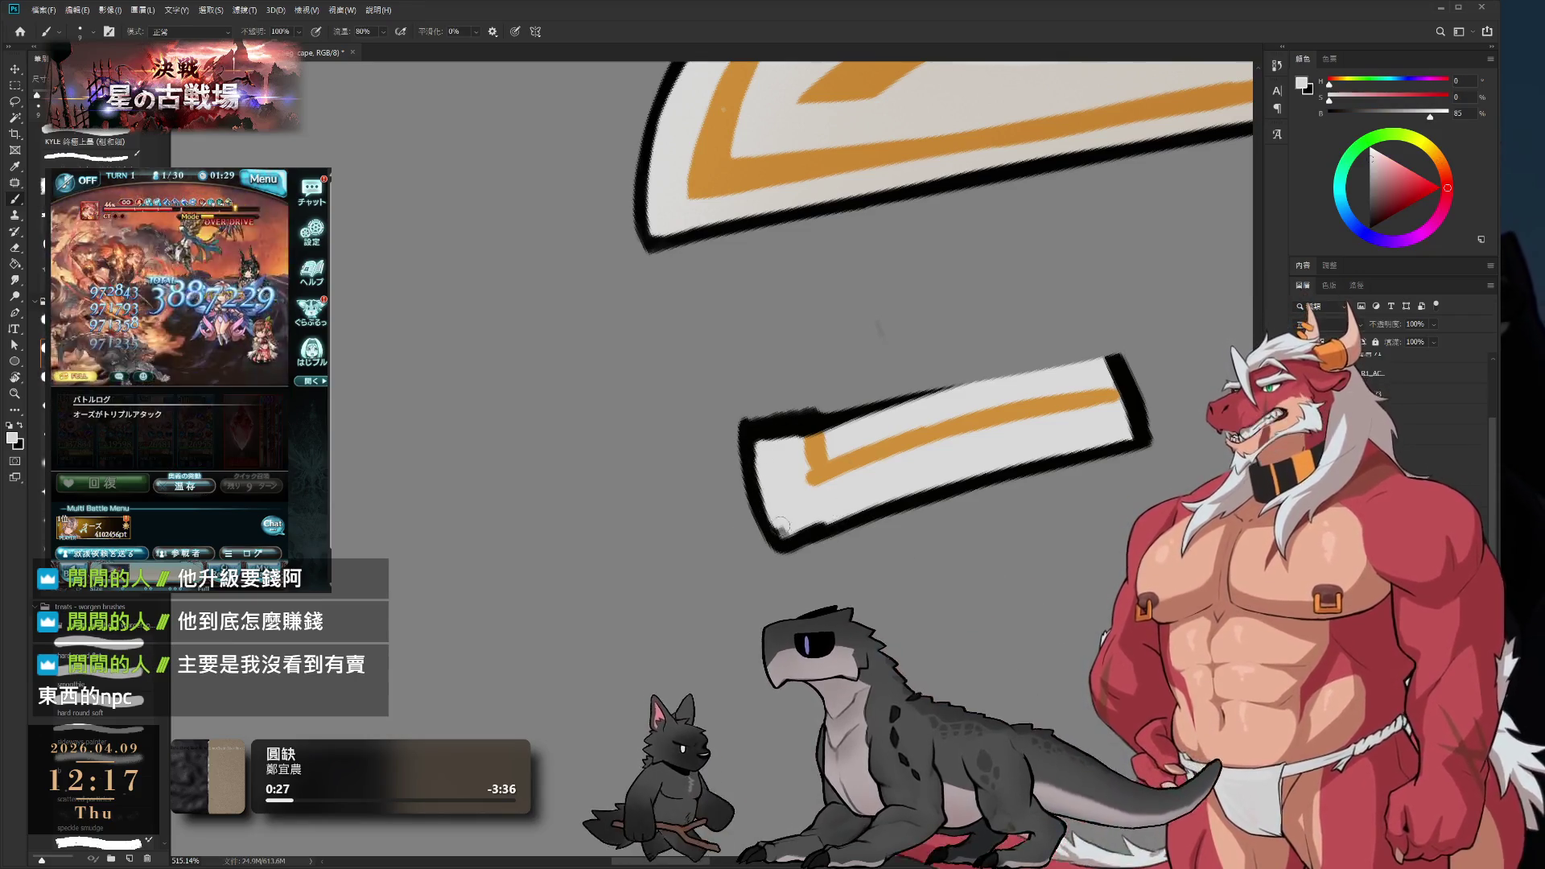
left_click_drag(770, 497, 769, 531)
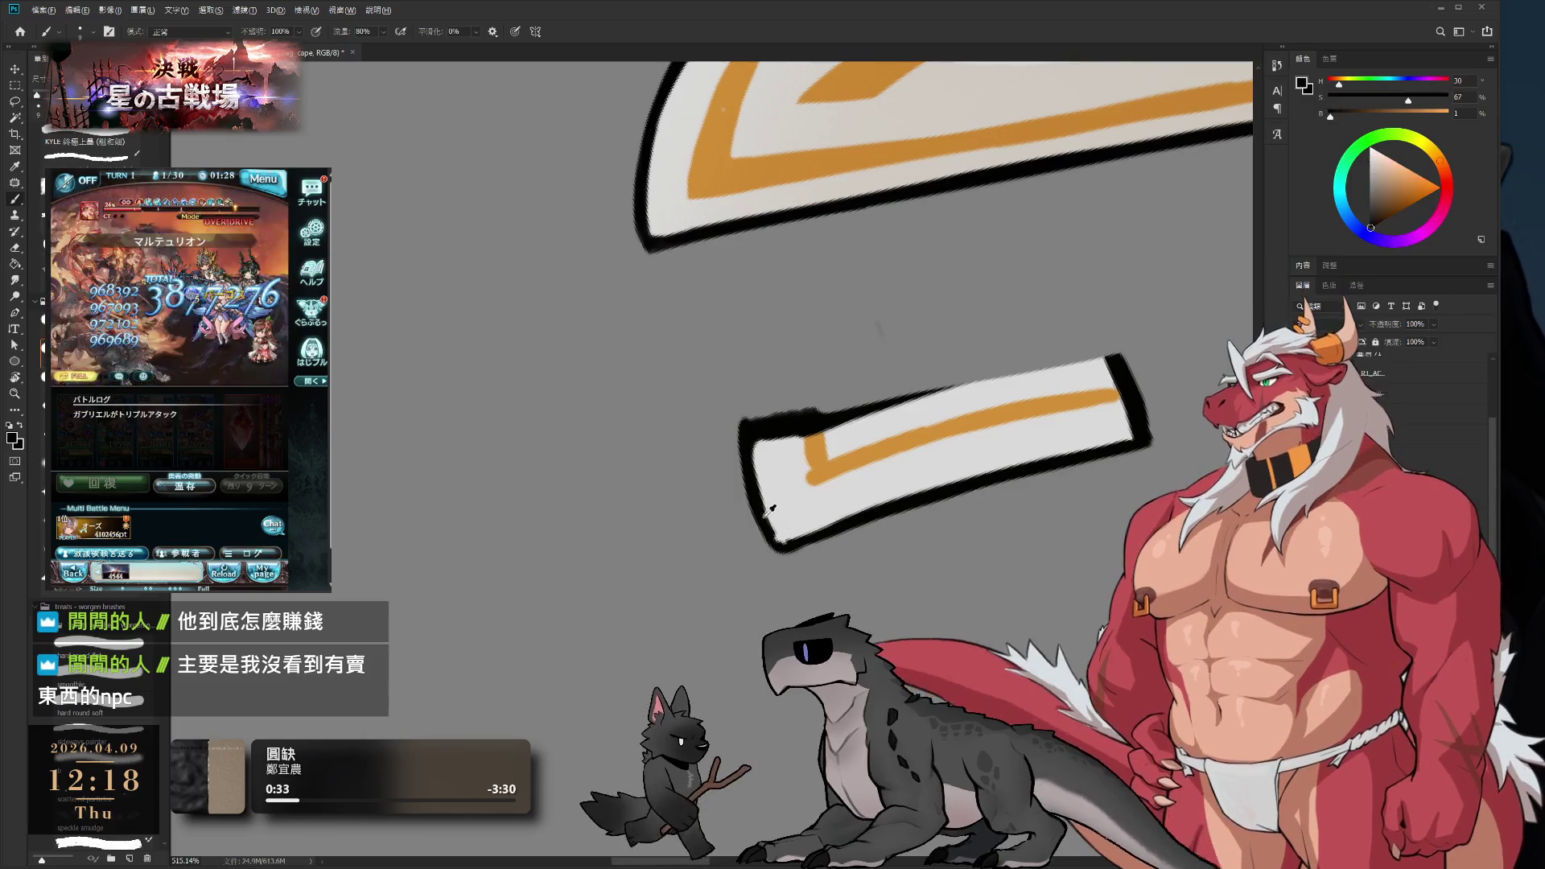
key("x")
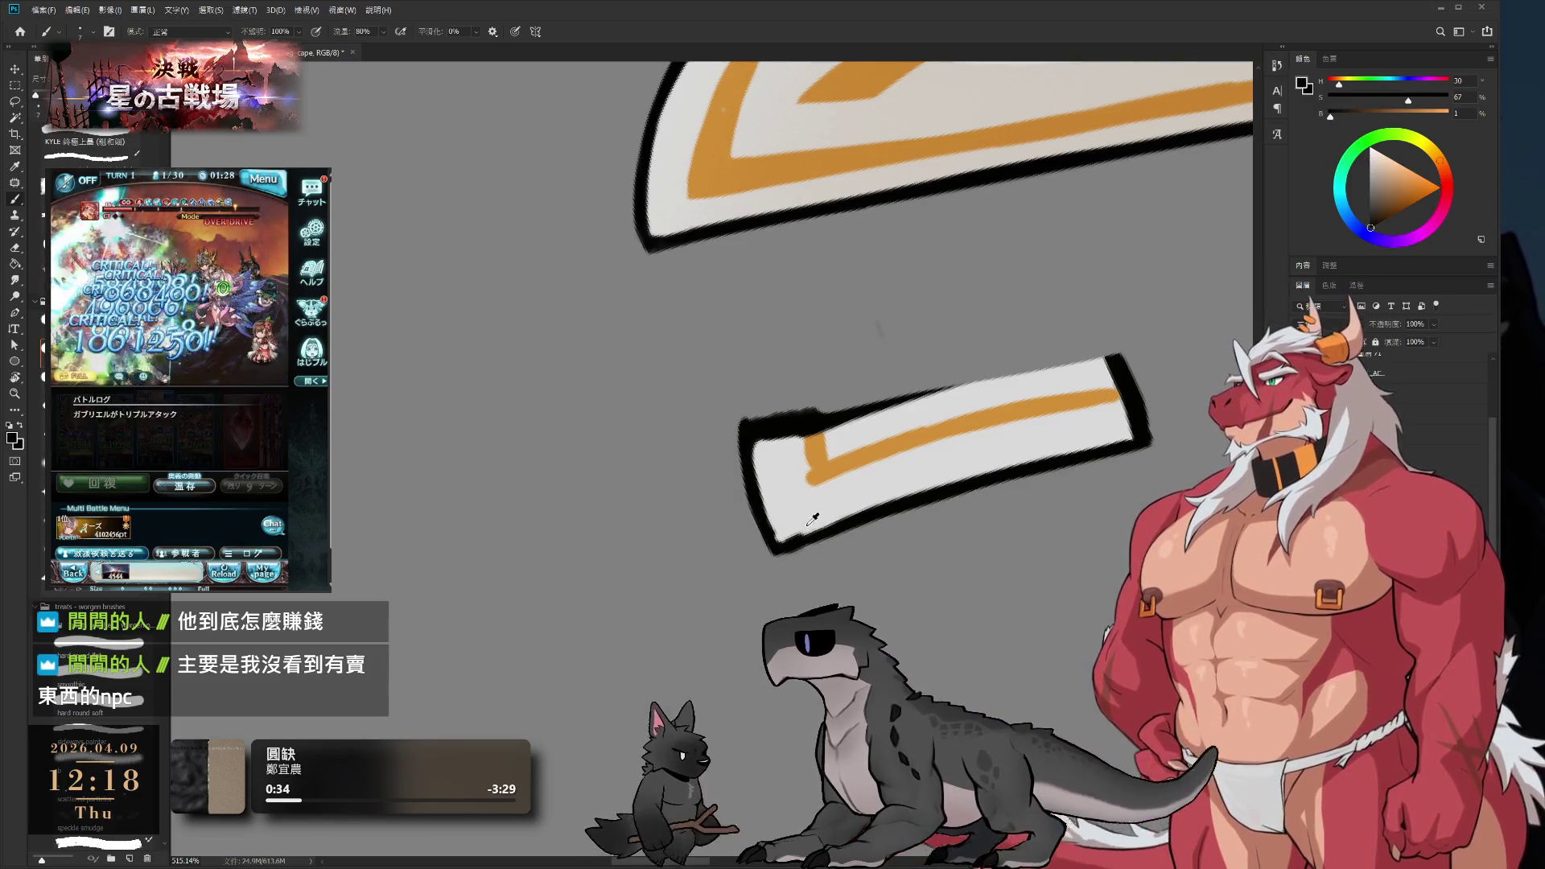
key("x")
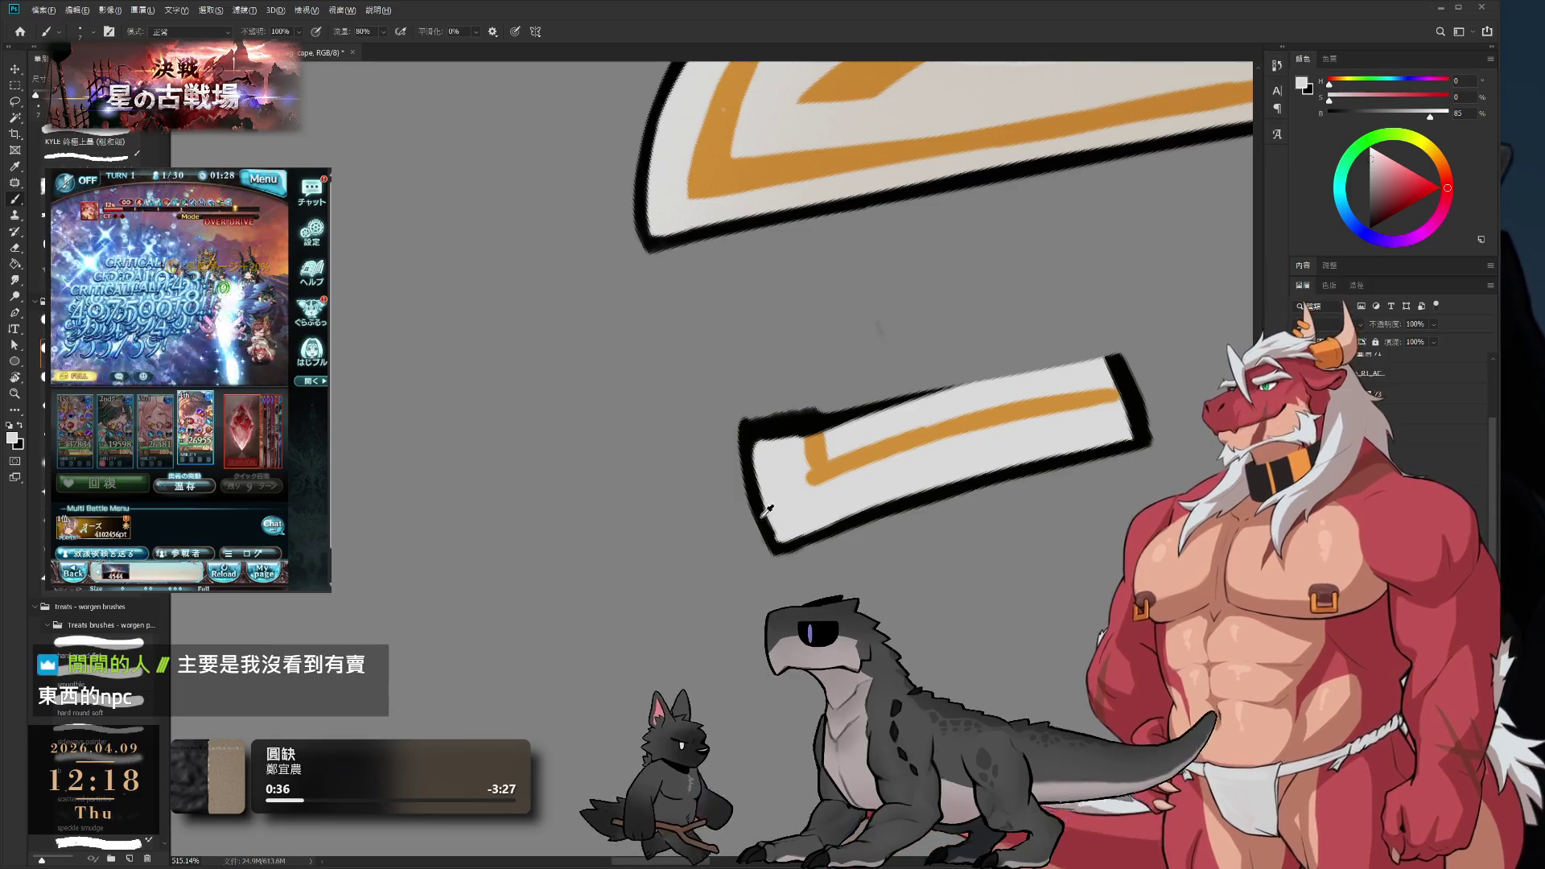
key("x")
- Turn the canvas back nearly upright, ending at a -17° view tilt
key("r")
mouse_move(939, 453)
left_mouse_down()
mouse_move(725, 483)
mouse_move(804, 459)
mouse_move(815, 513)
left_mouse_up()
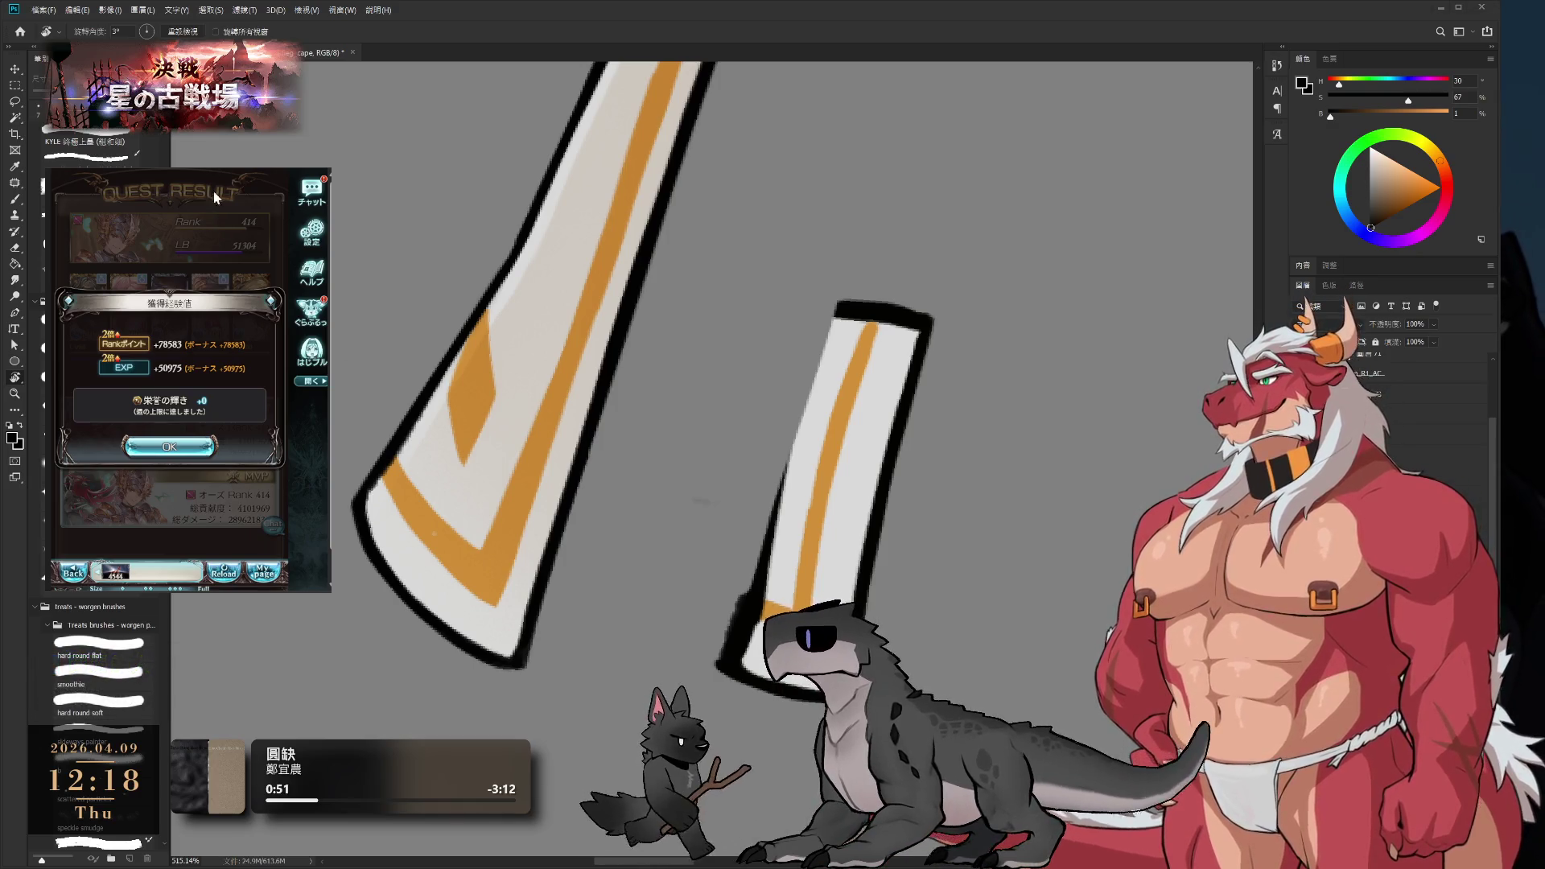
left_click(169, 447)
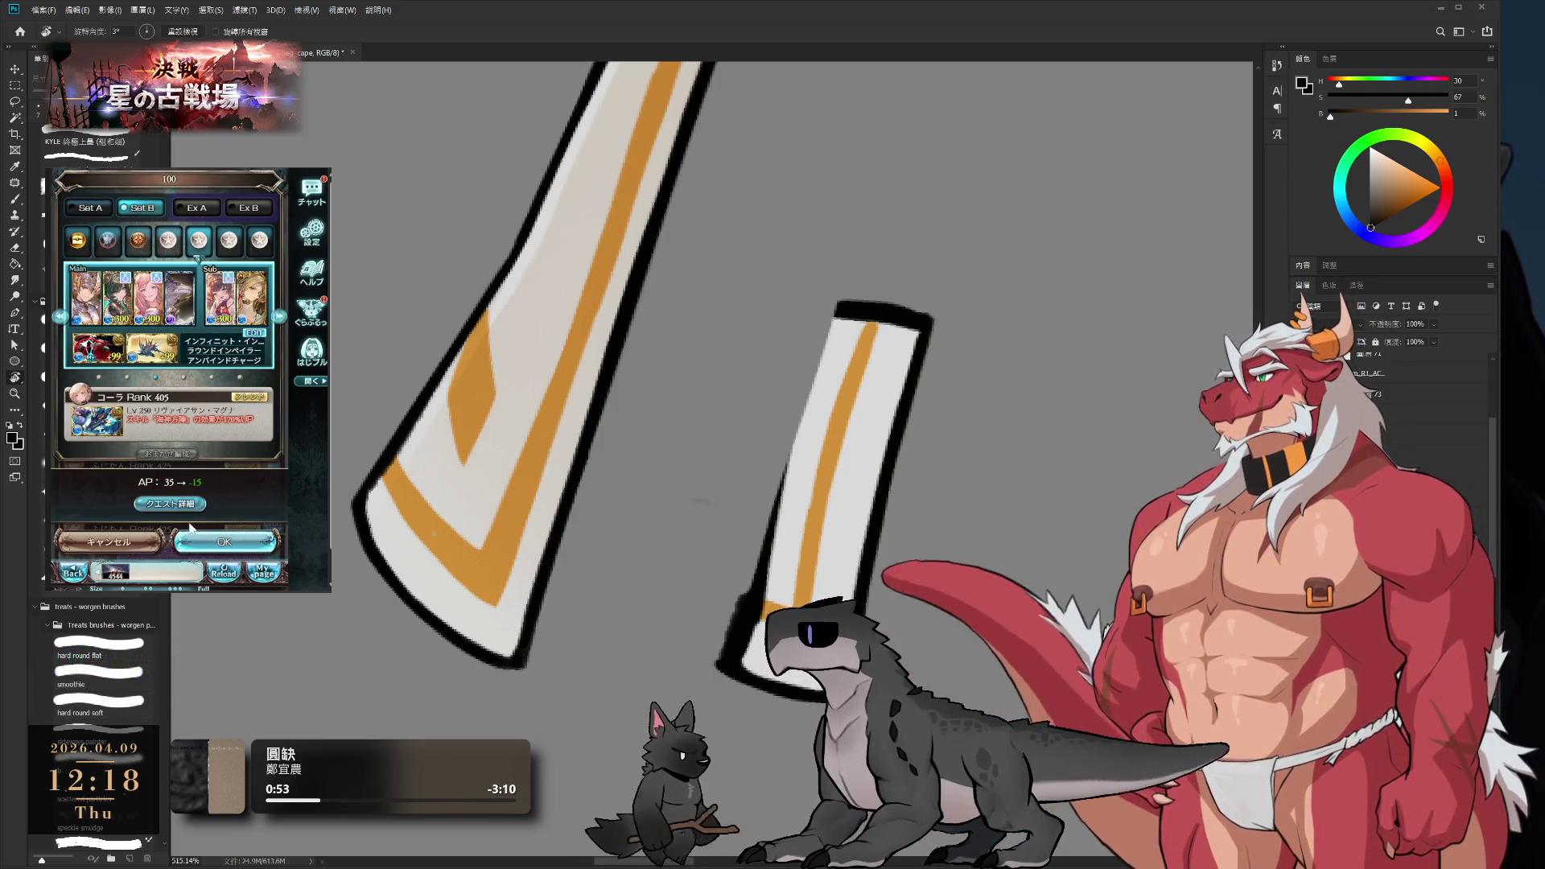
left_click(193, 539)
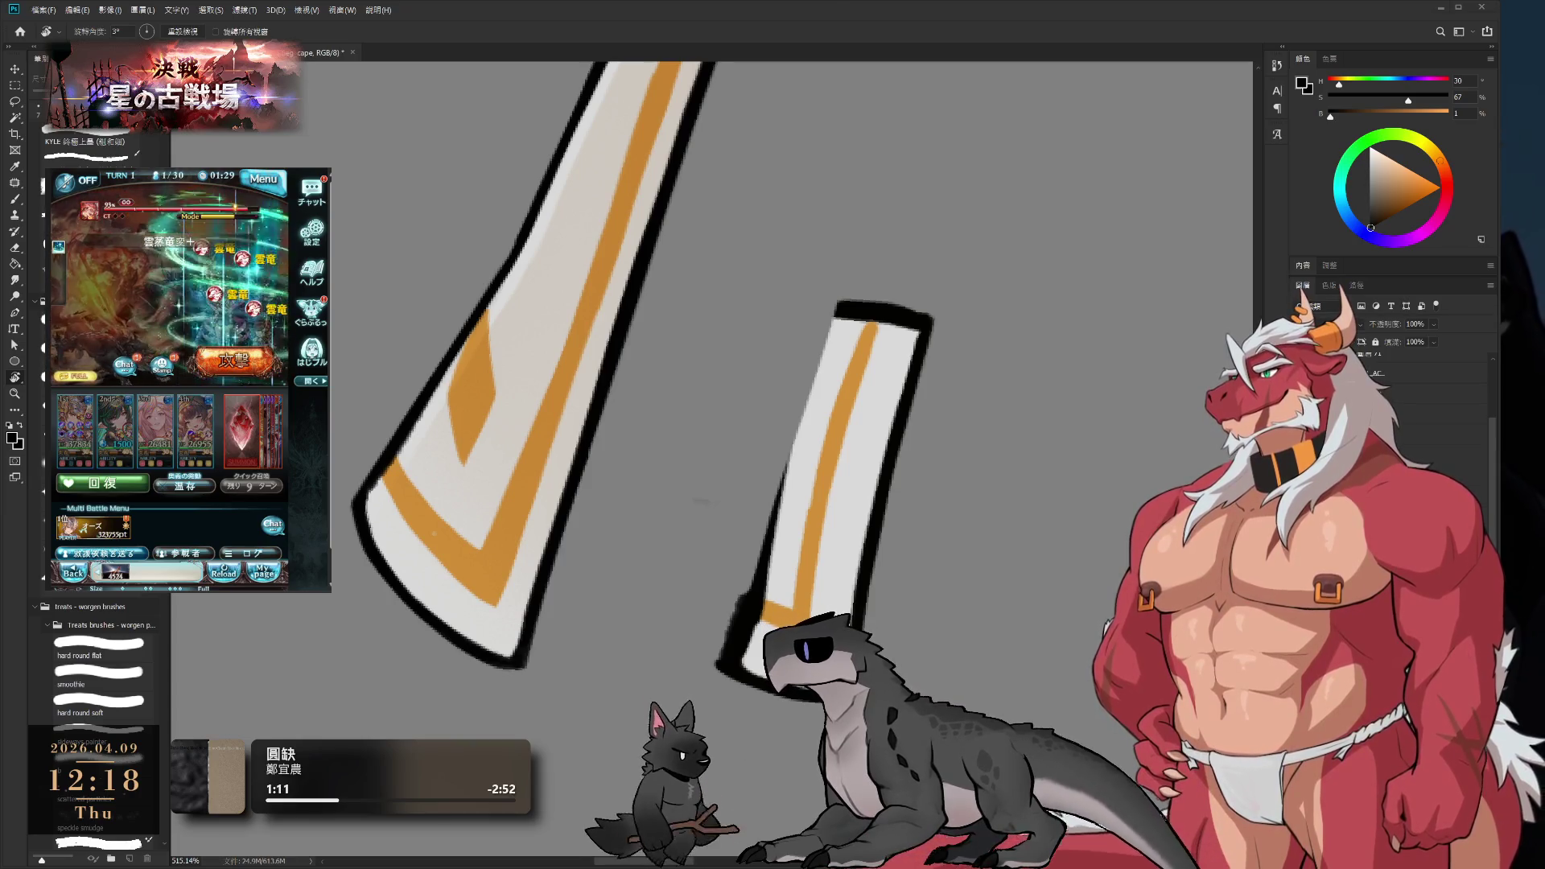
mouse_move(932, 423)
left_mouse_down()
mouse_move(955, 327)
mouse_move(816, 351)
left_mouse_up()
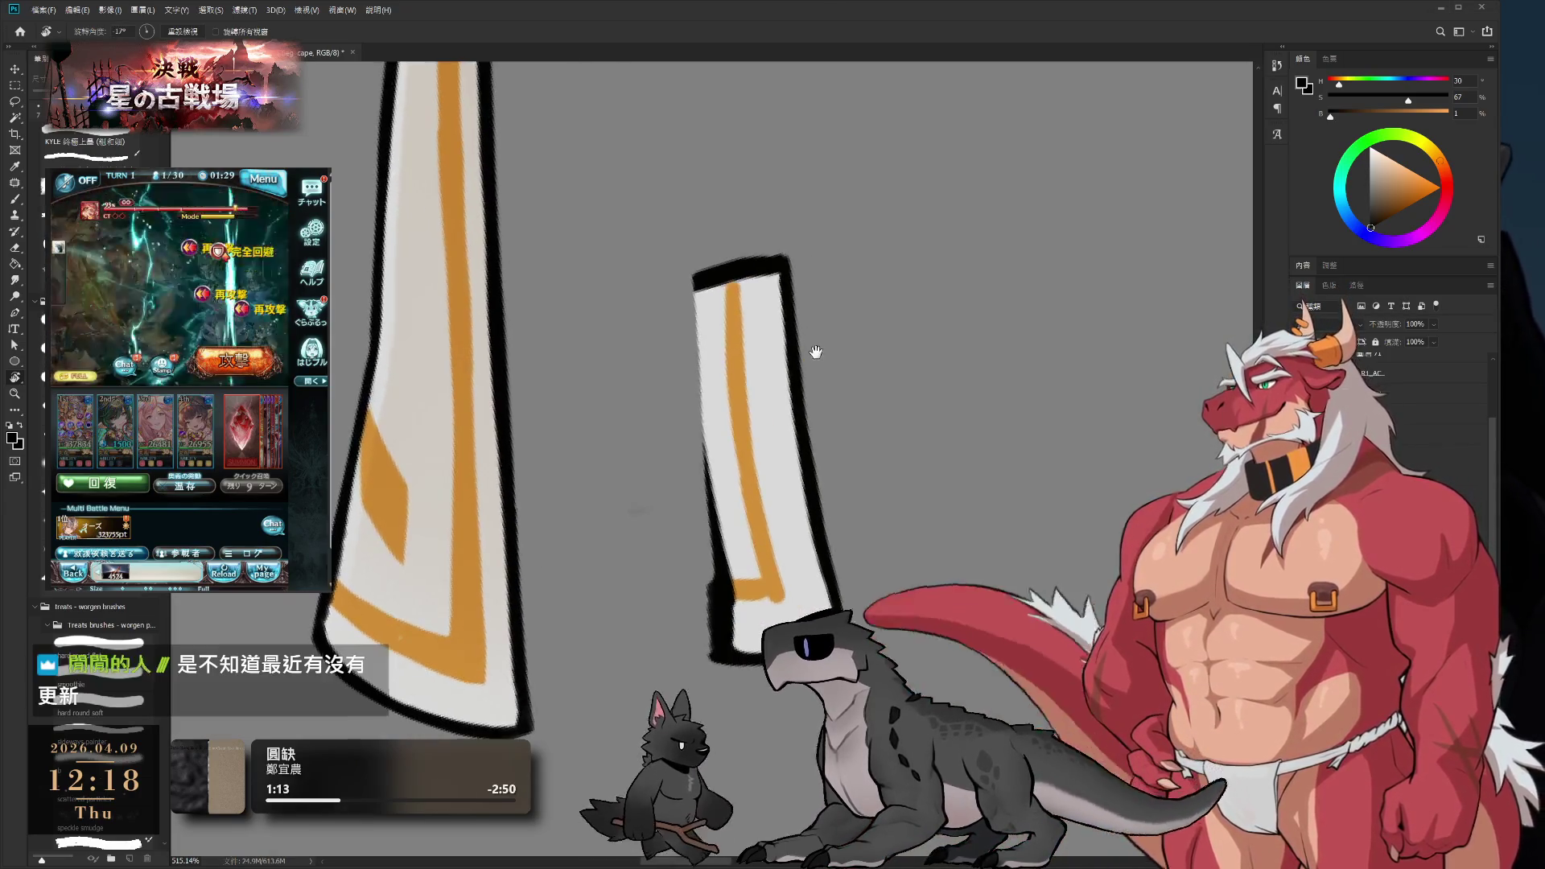
- Brighten the larger strip's edge with the strips' light grey
key("e")
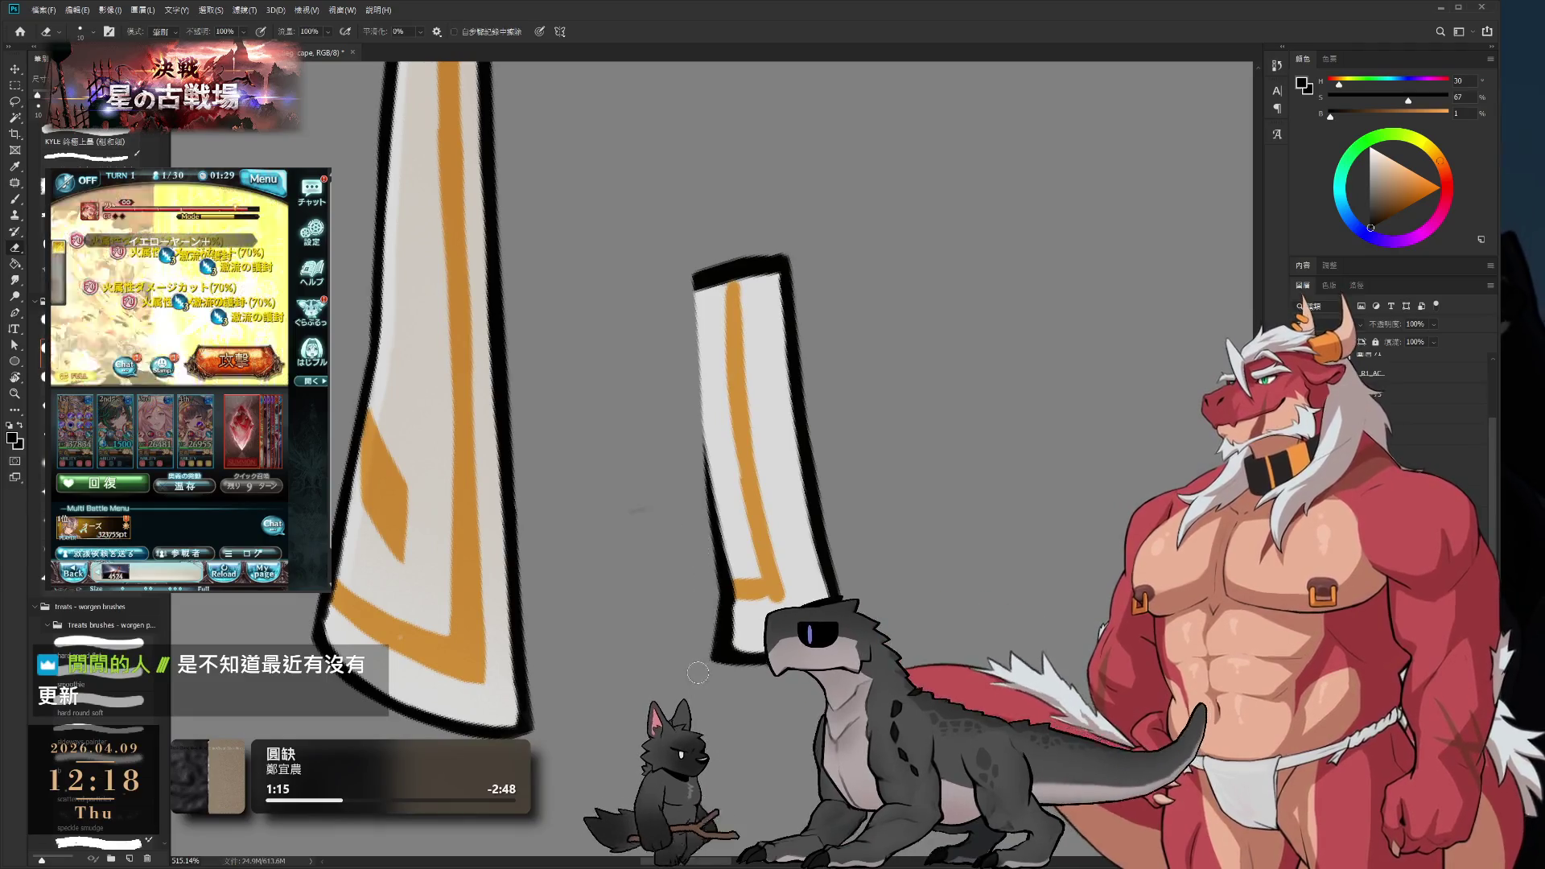
key("r")
mouse_move(800, 596)
left_mouse_down()
mouse_move(724, 402)
mouse_move(603, 345)
left_mouse_up()
key("b")
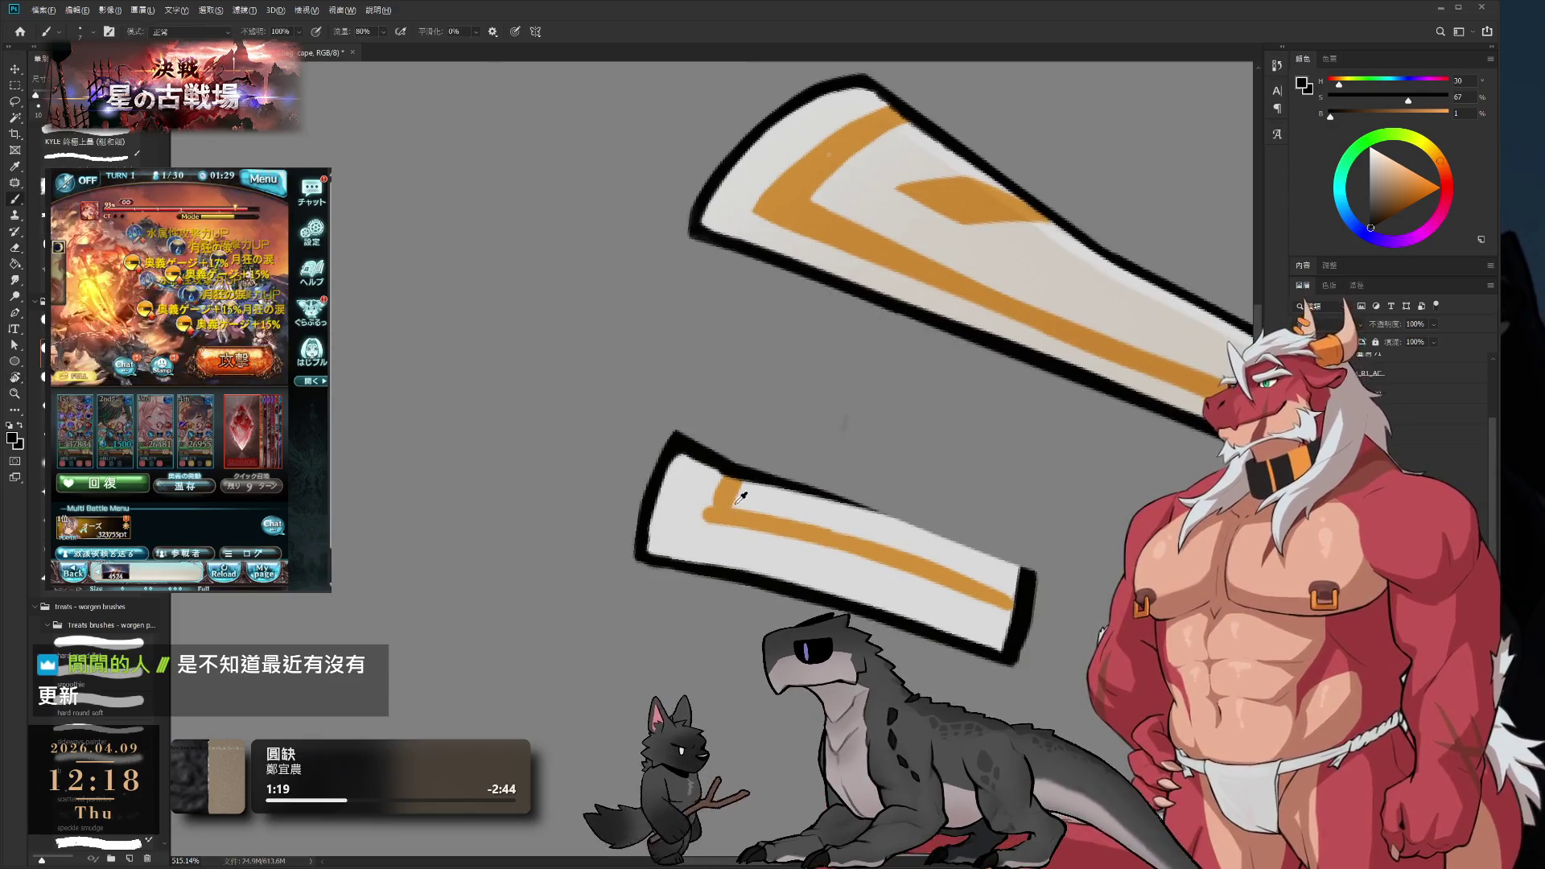
left_click(714, 499, "alt")
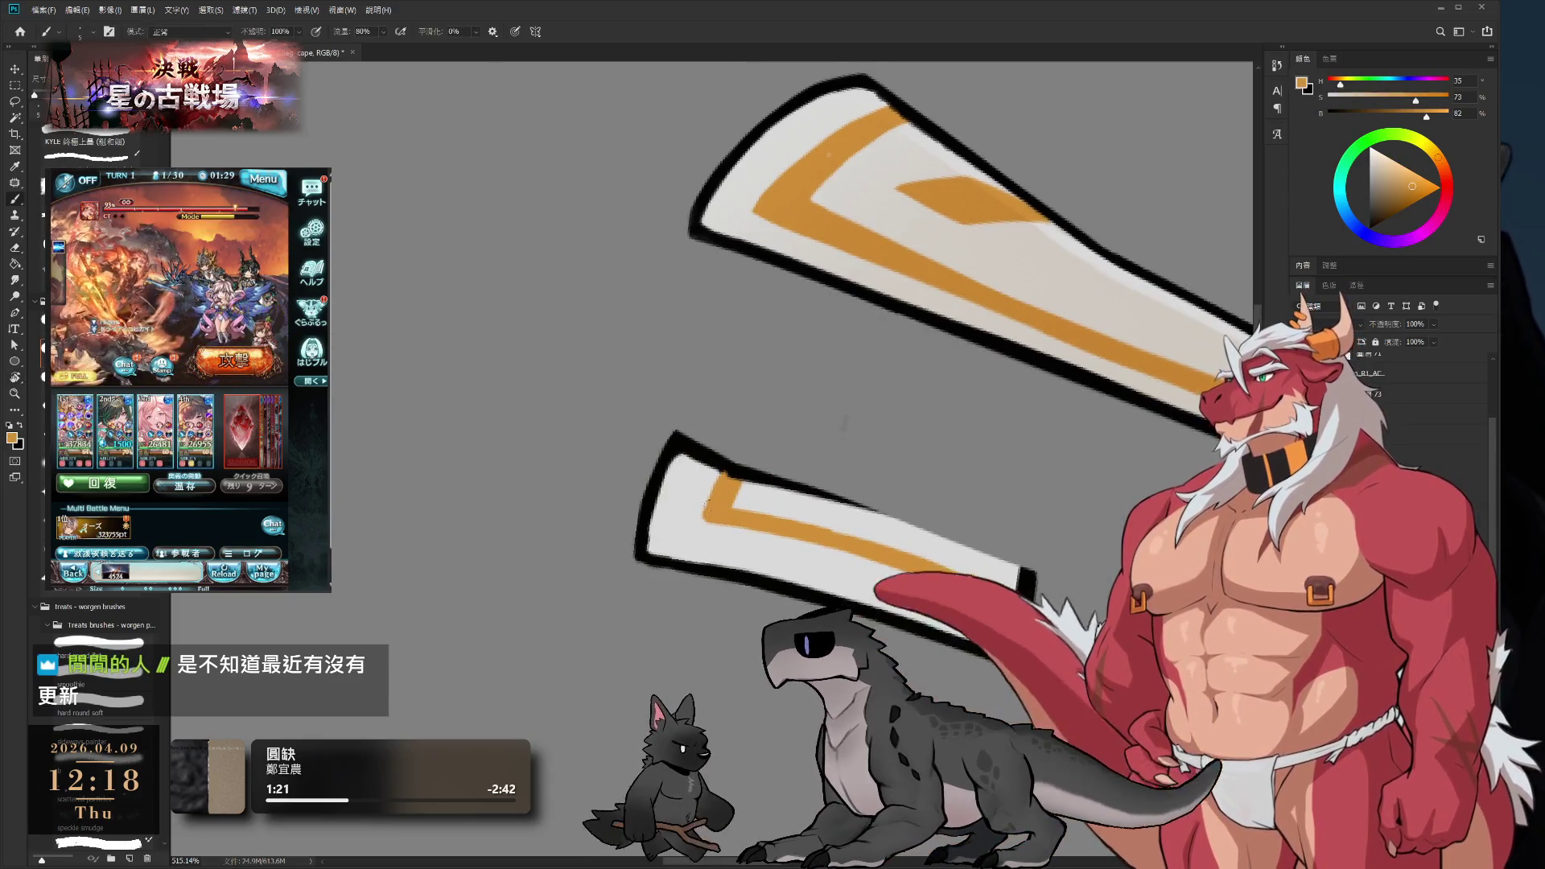
key("r")
left_click_drag(724, 419, 667, 494)
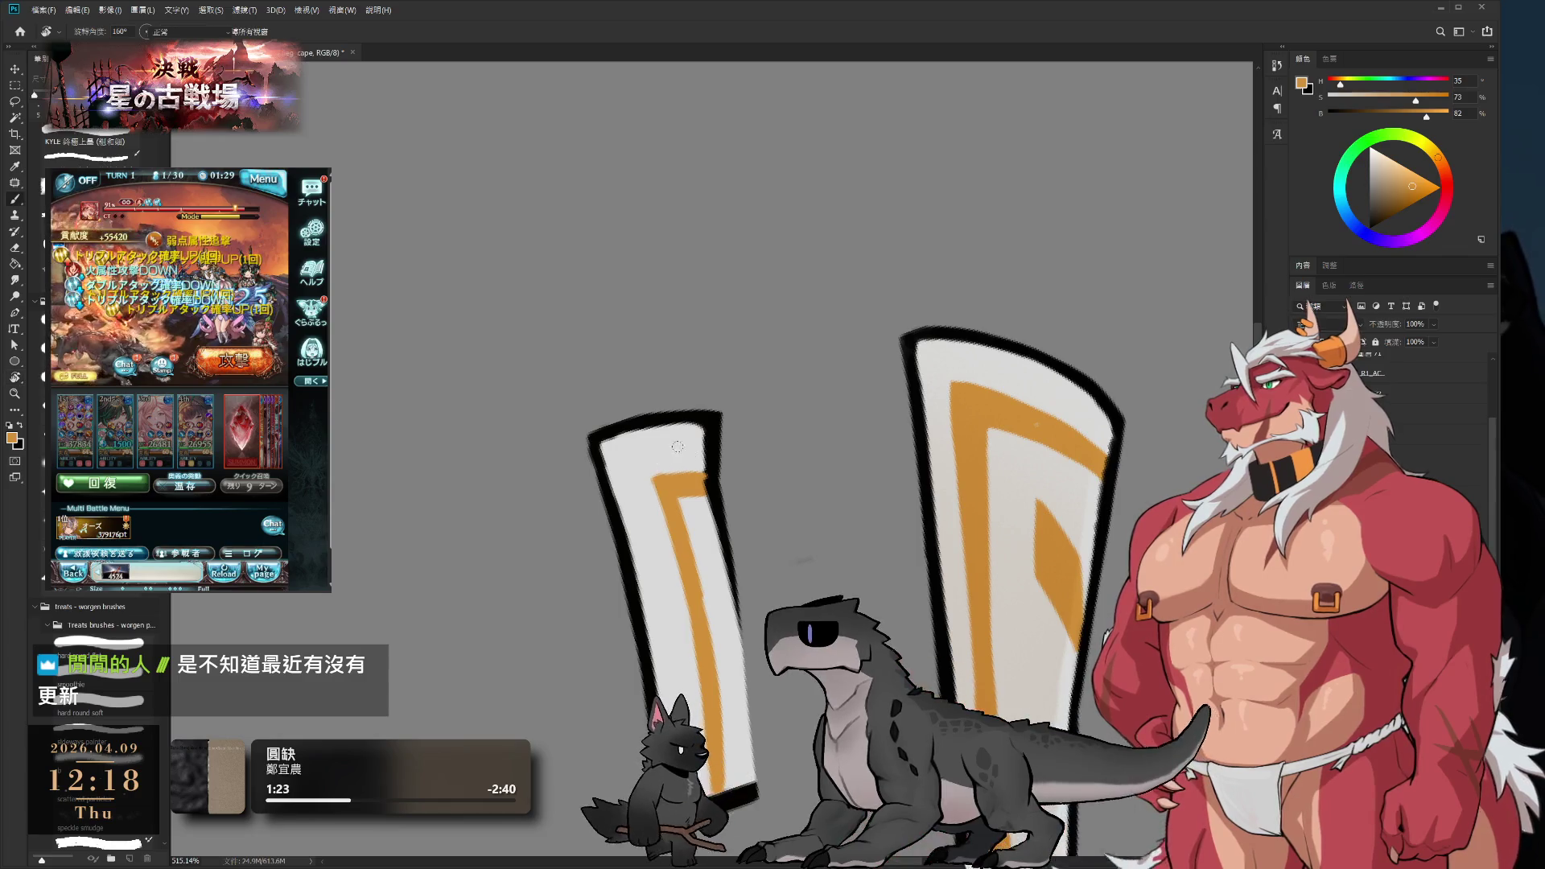
left_click(679, 437, "alt")
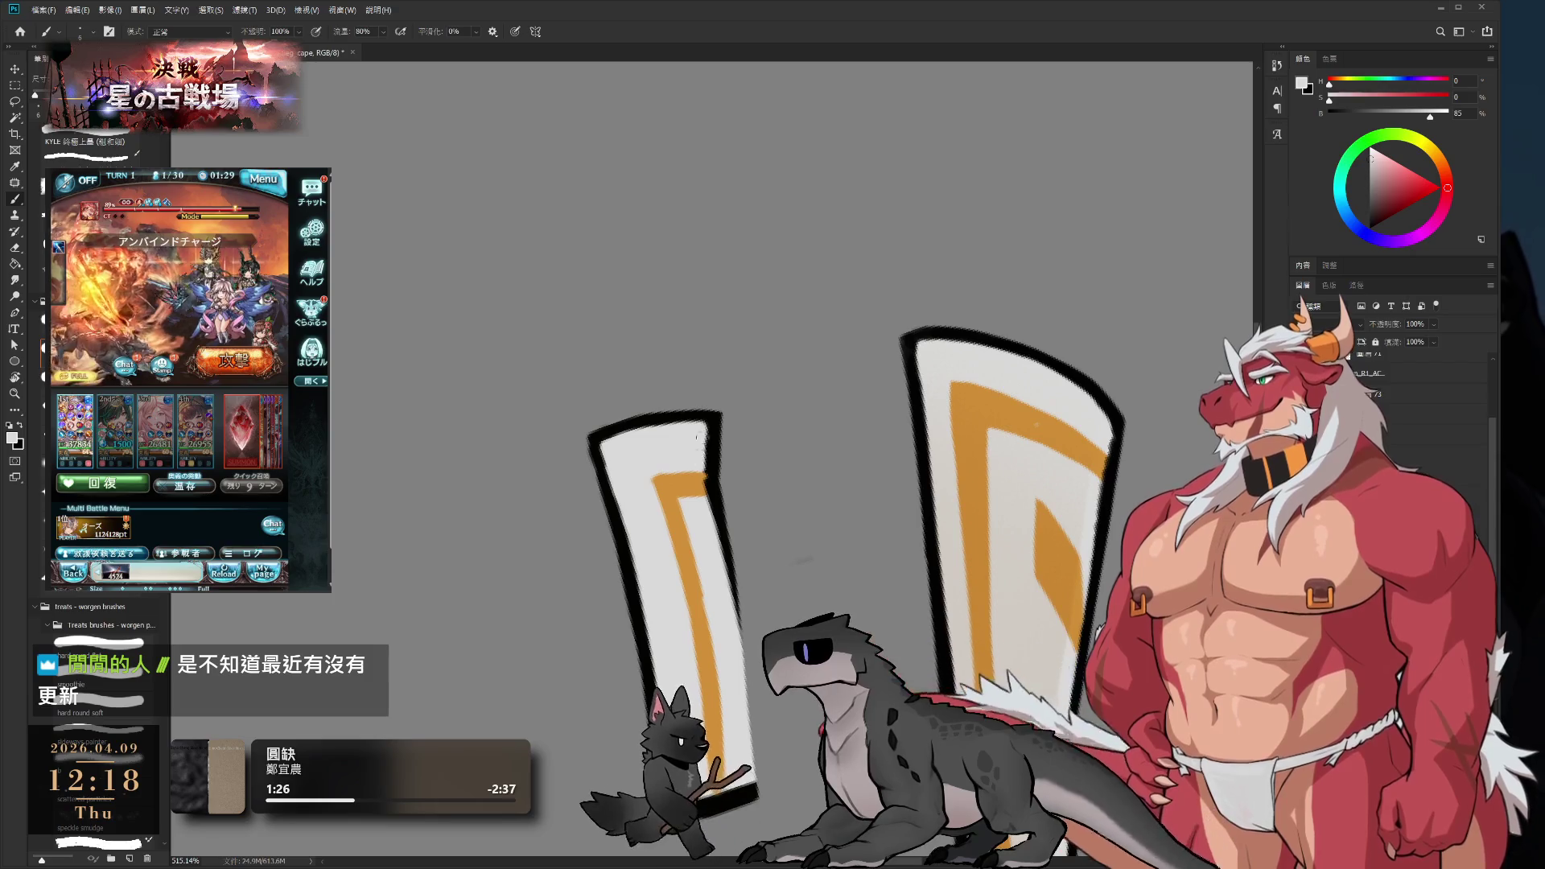
left_click_drag(697, 435, 710, 507)
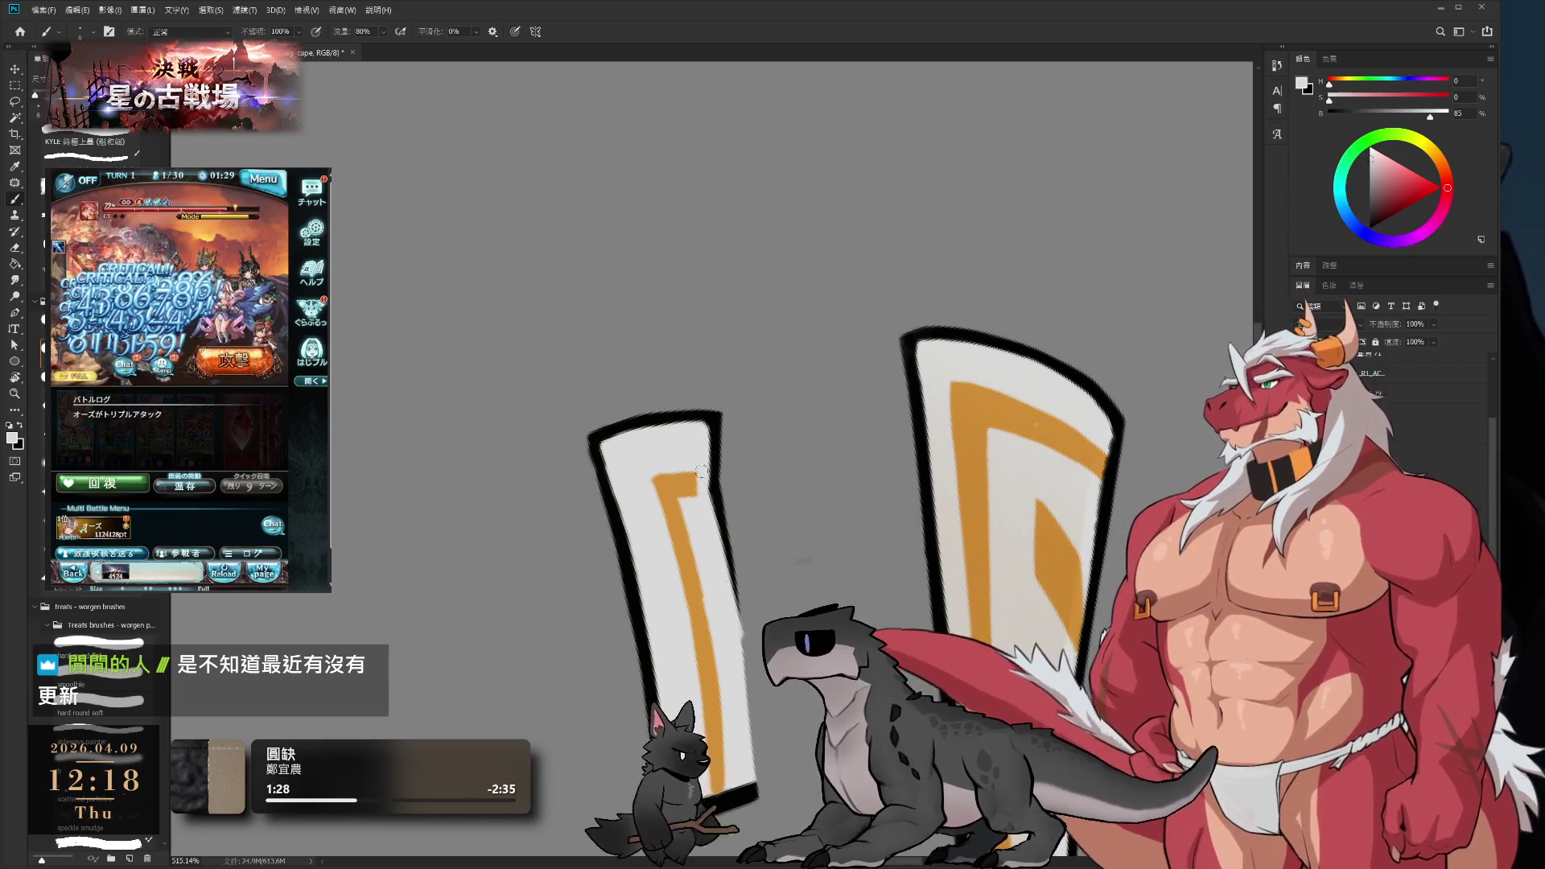
- Darken the larger strip's right outline in black
left_click_drag(734, 568, 735, 468)
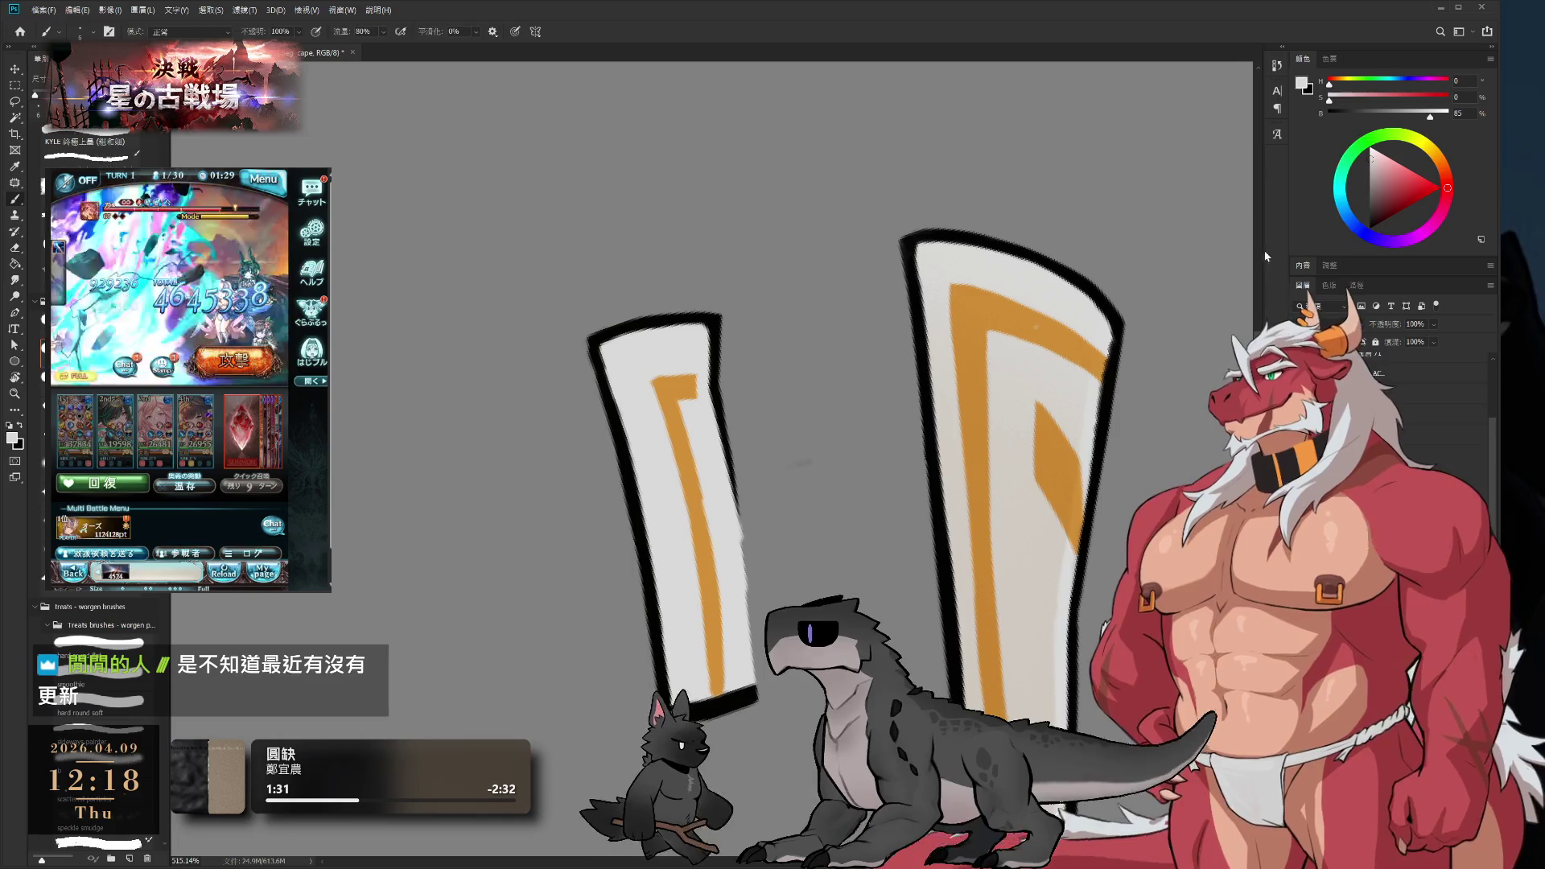
key("x")
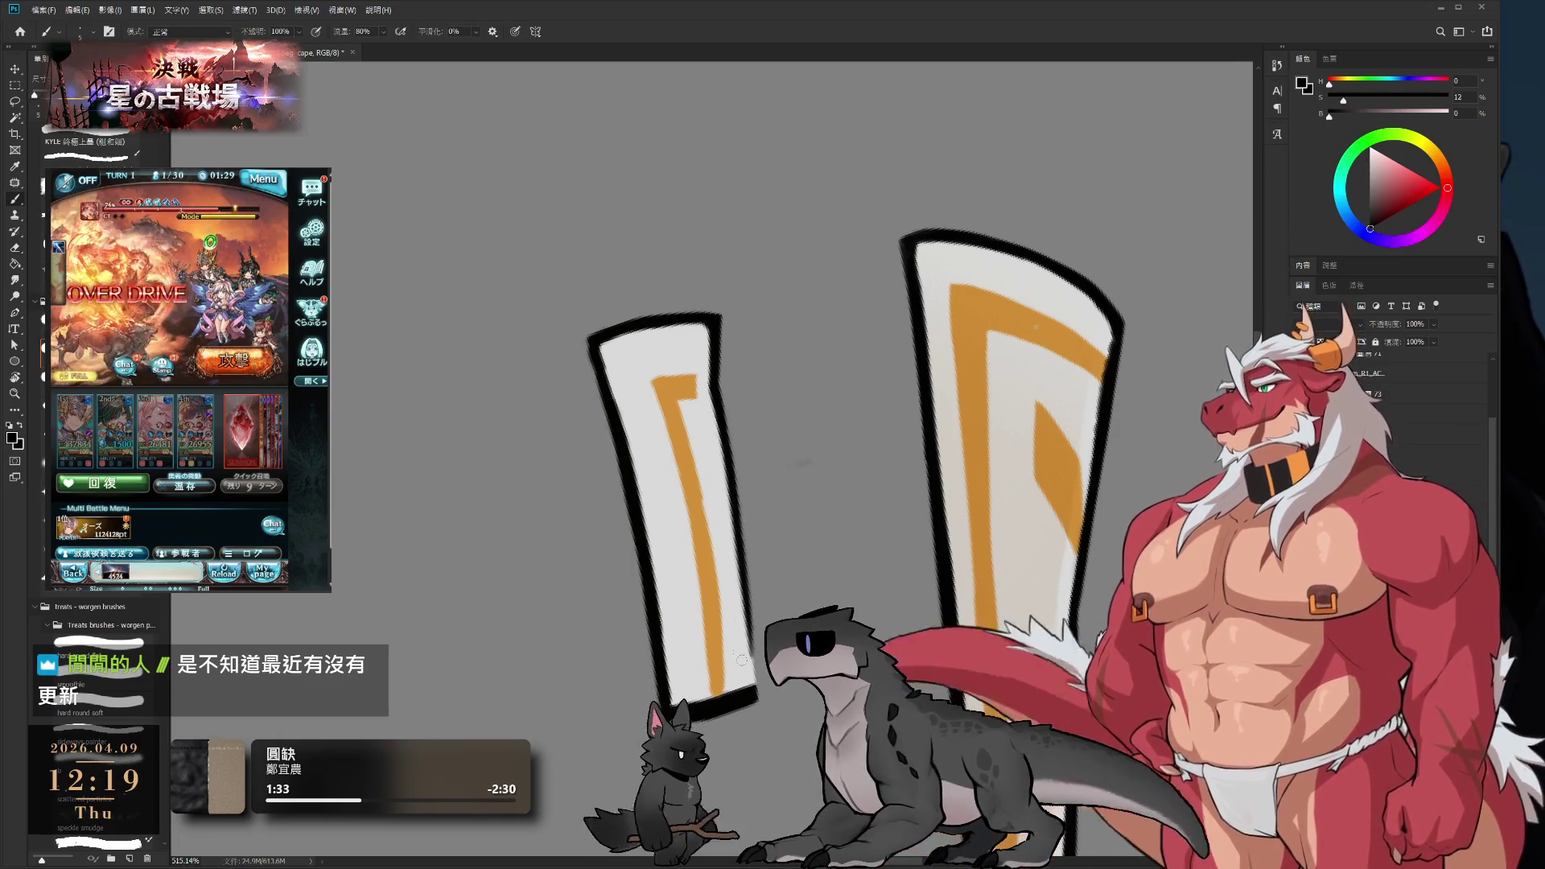
left_click_drag(725, 412, 745, 539)
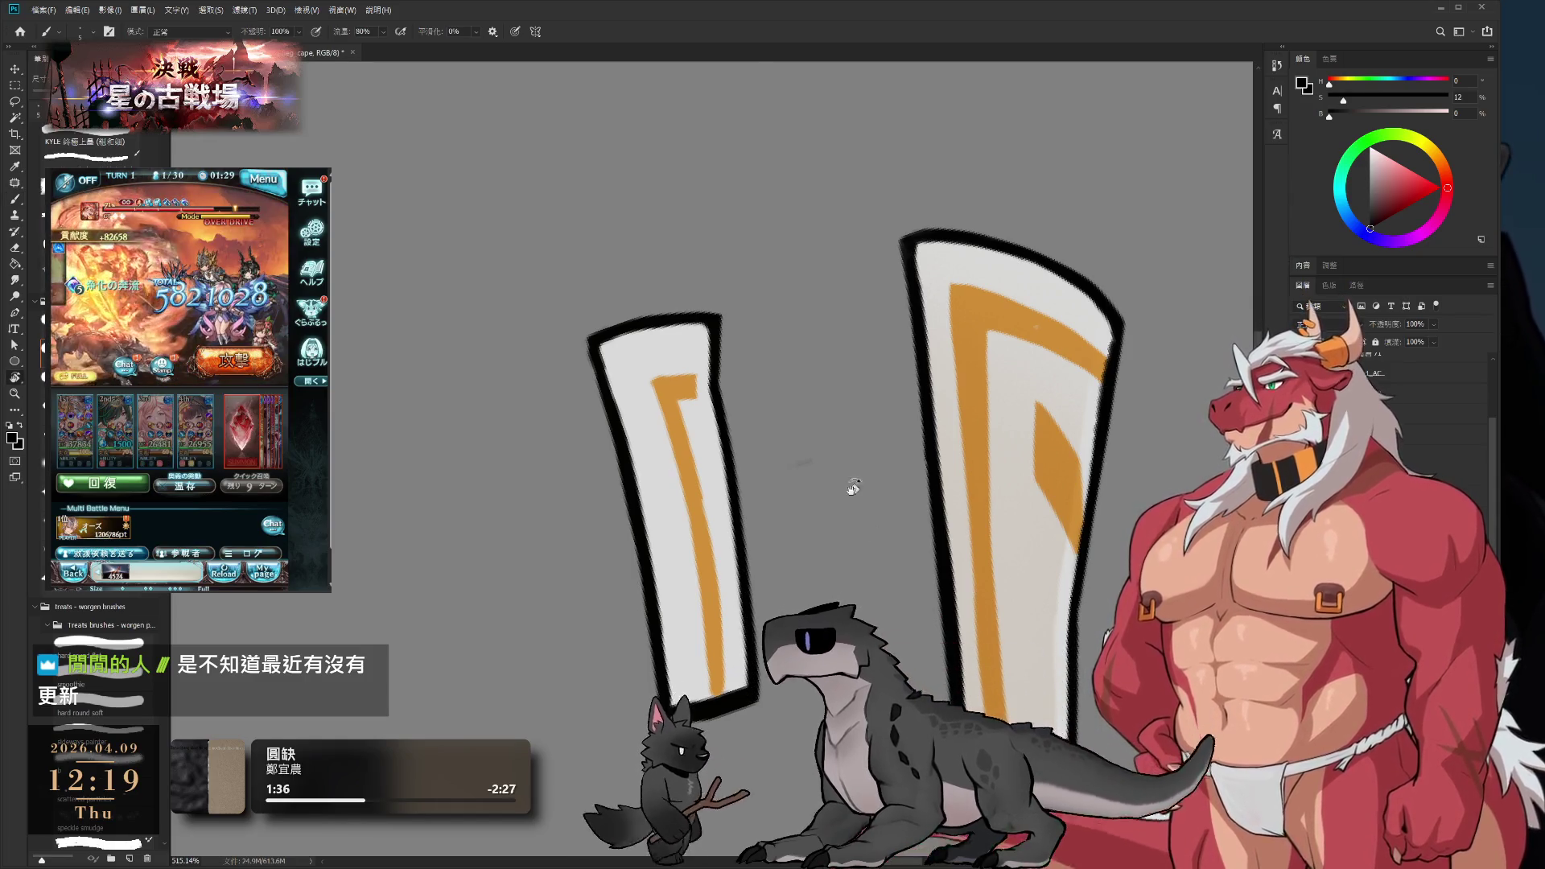
mouse_move(853, 487)
left_mouse_down()
mouse_move(786, 469)
mouse_move(820, 468)
left_mouse_up()
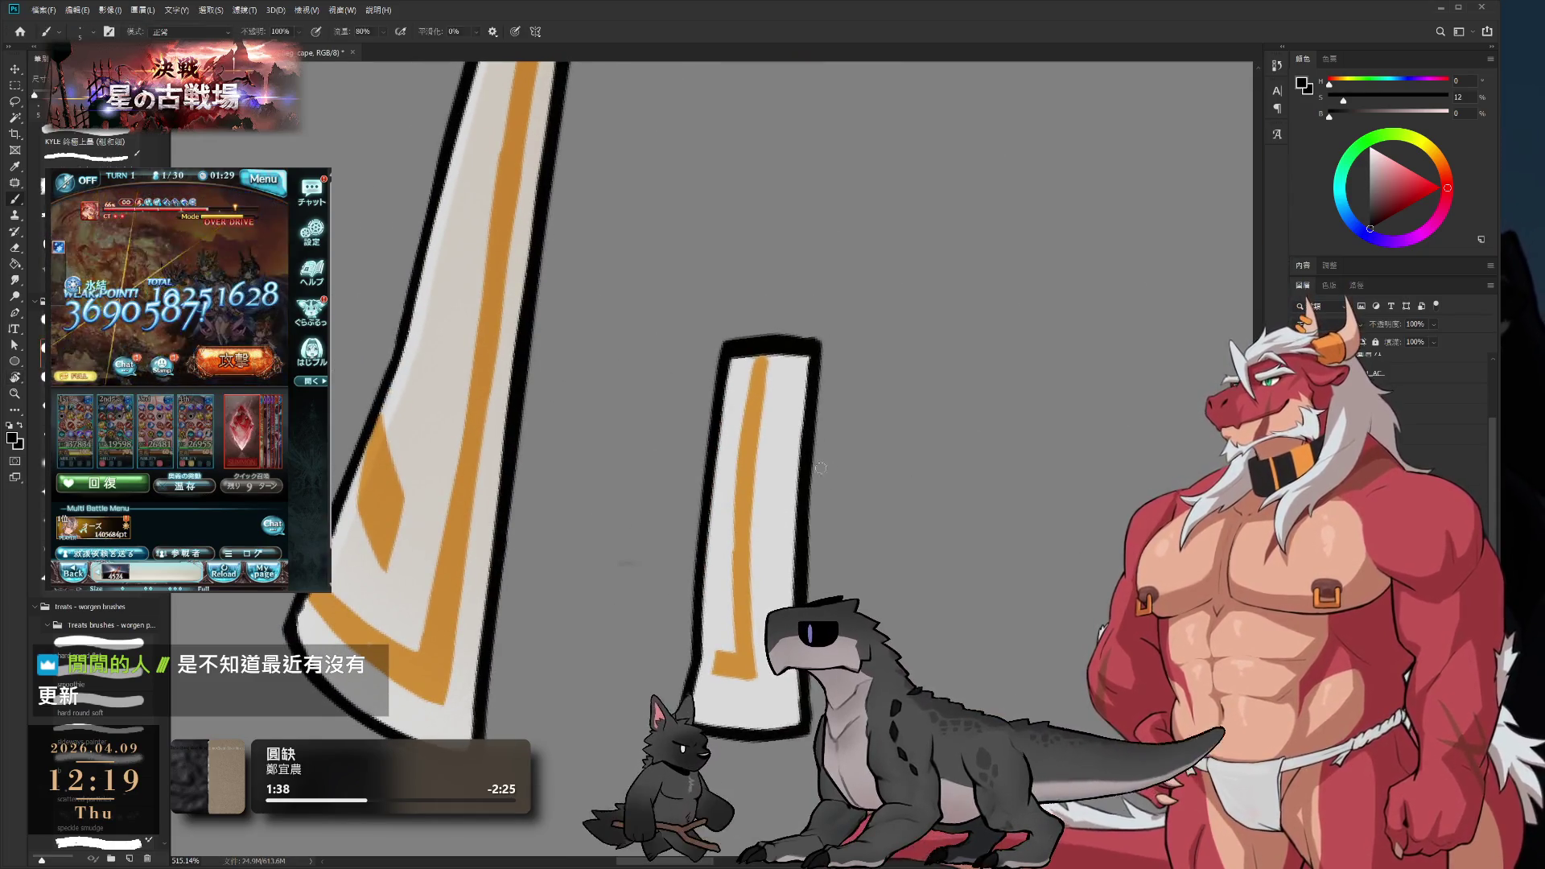
- Paint the small strip's black top cap light grey and extend its orange stripe upward
left_click(737, 379, "alt")
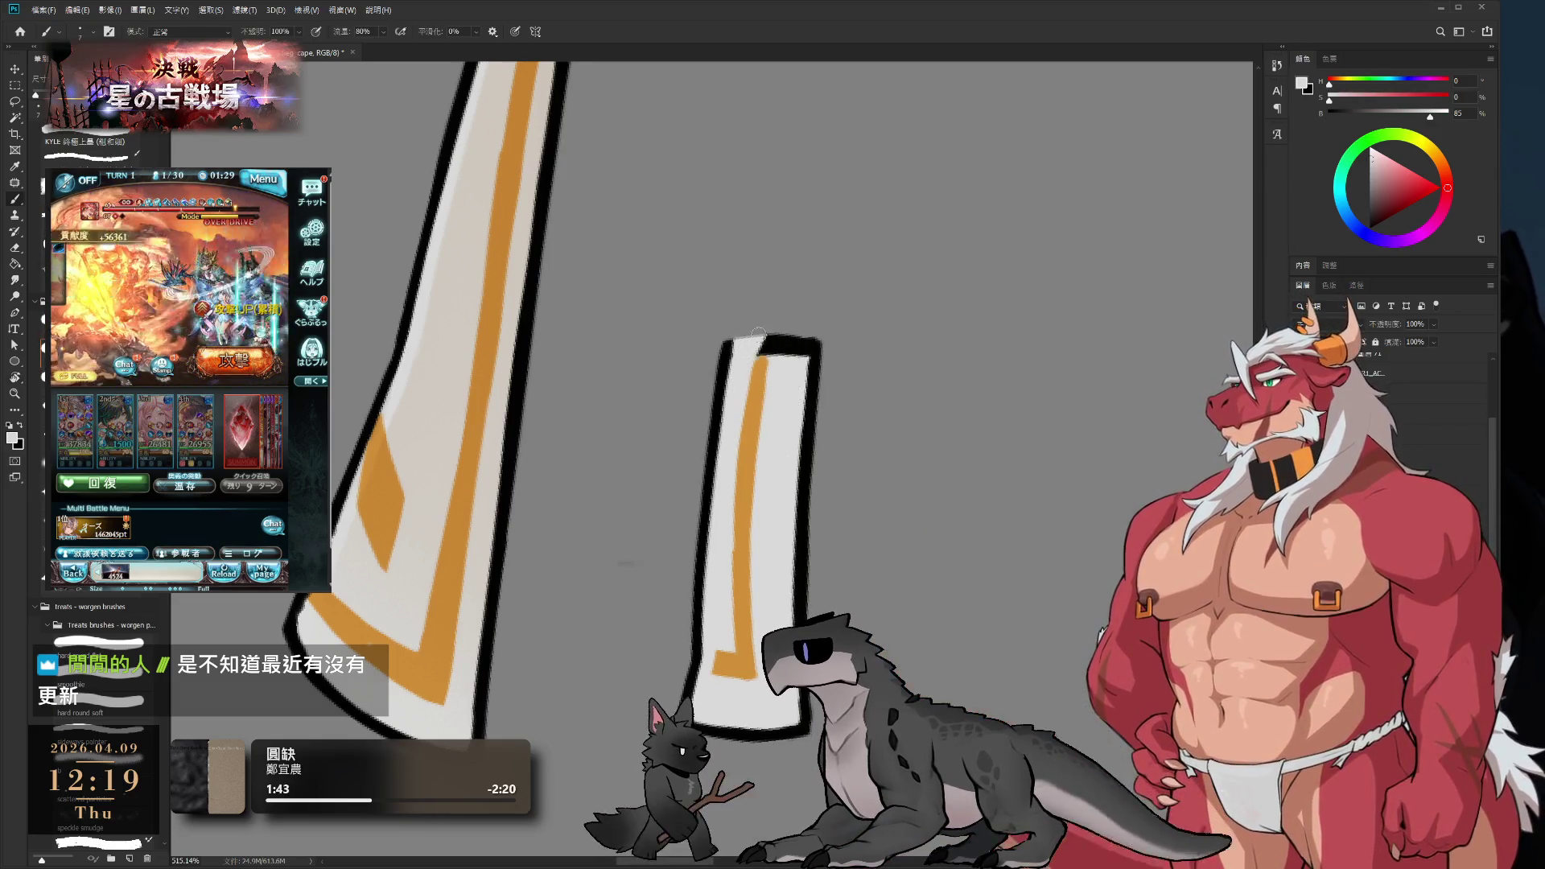
mouse_move(758, 334)
left_mouse_down()
mouse_move(804, 322)
mouse_move(765, 337)
left_mouse_up()
left_click(758, 396, "alt")
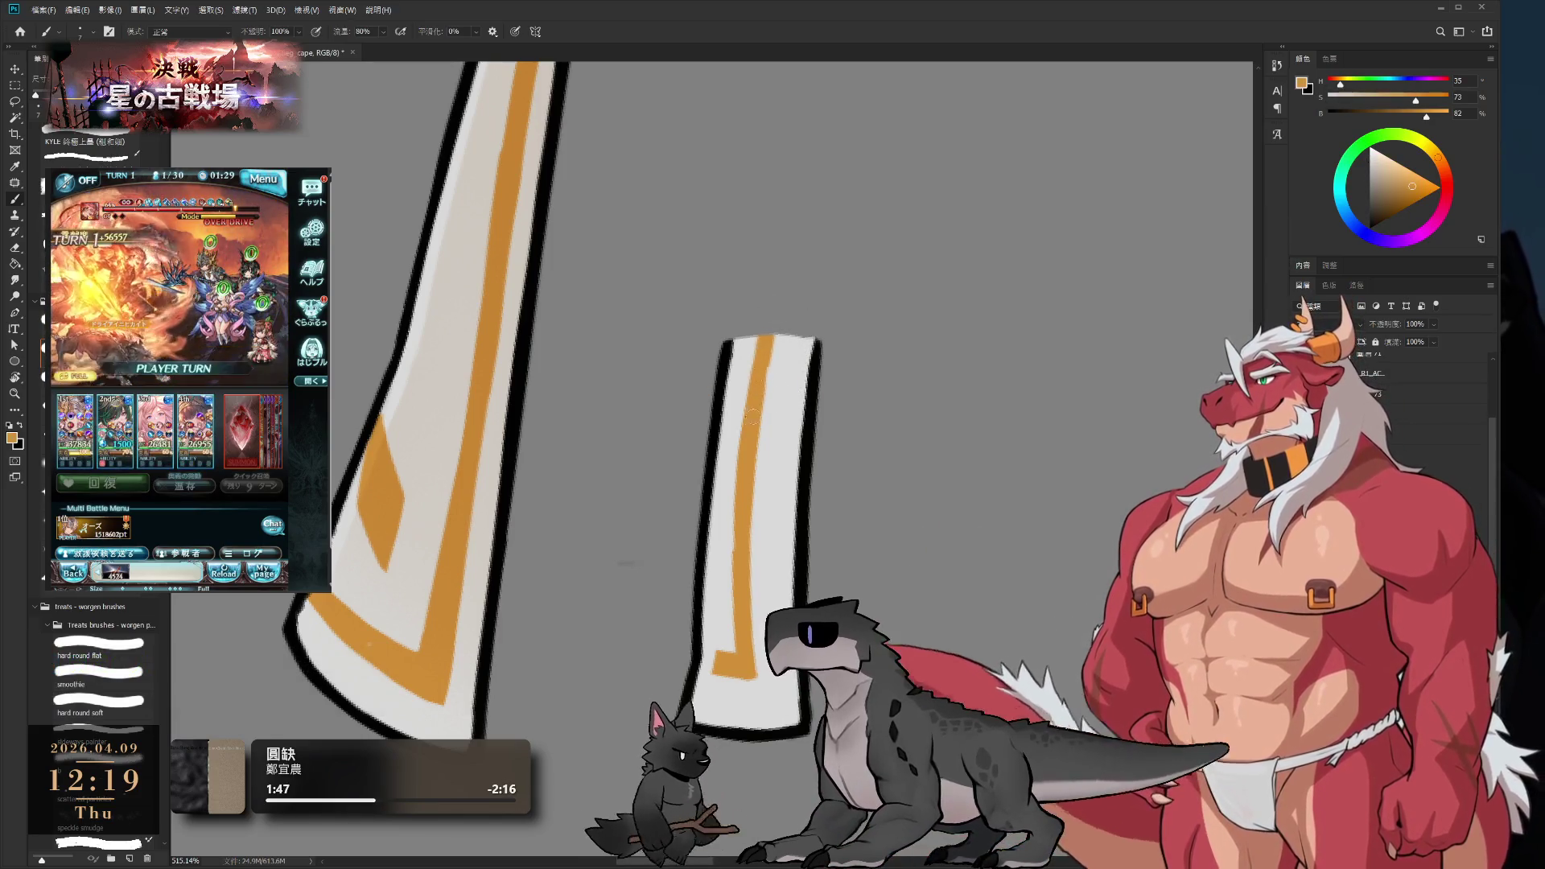
- Reset the canvas rotation and zoom out so both strips are fully visible
left_click_drag(1000, 438, 547, 541)
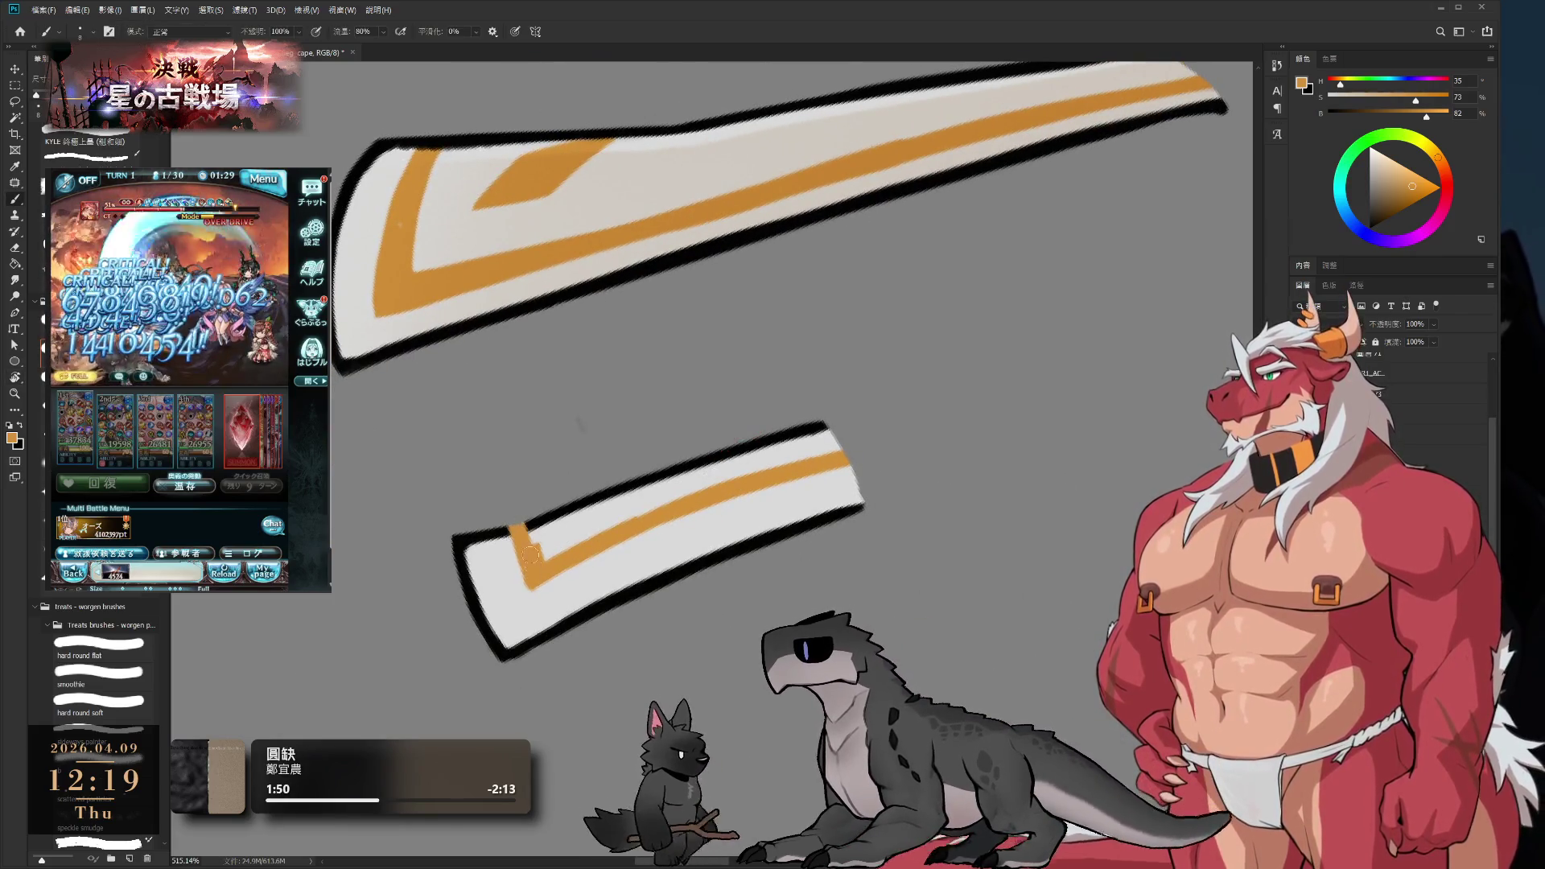
key("Escape")
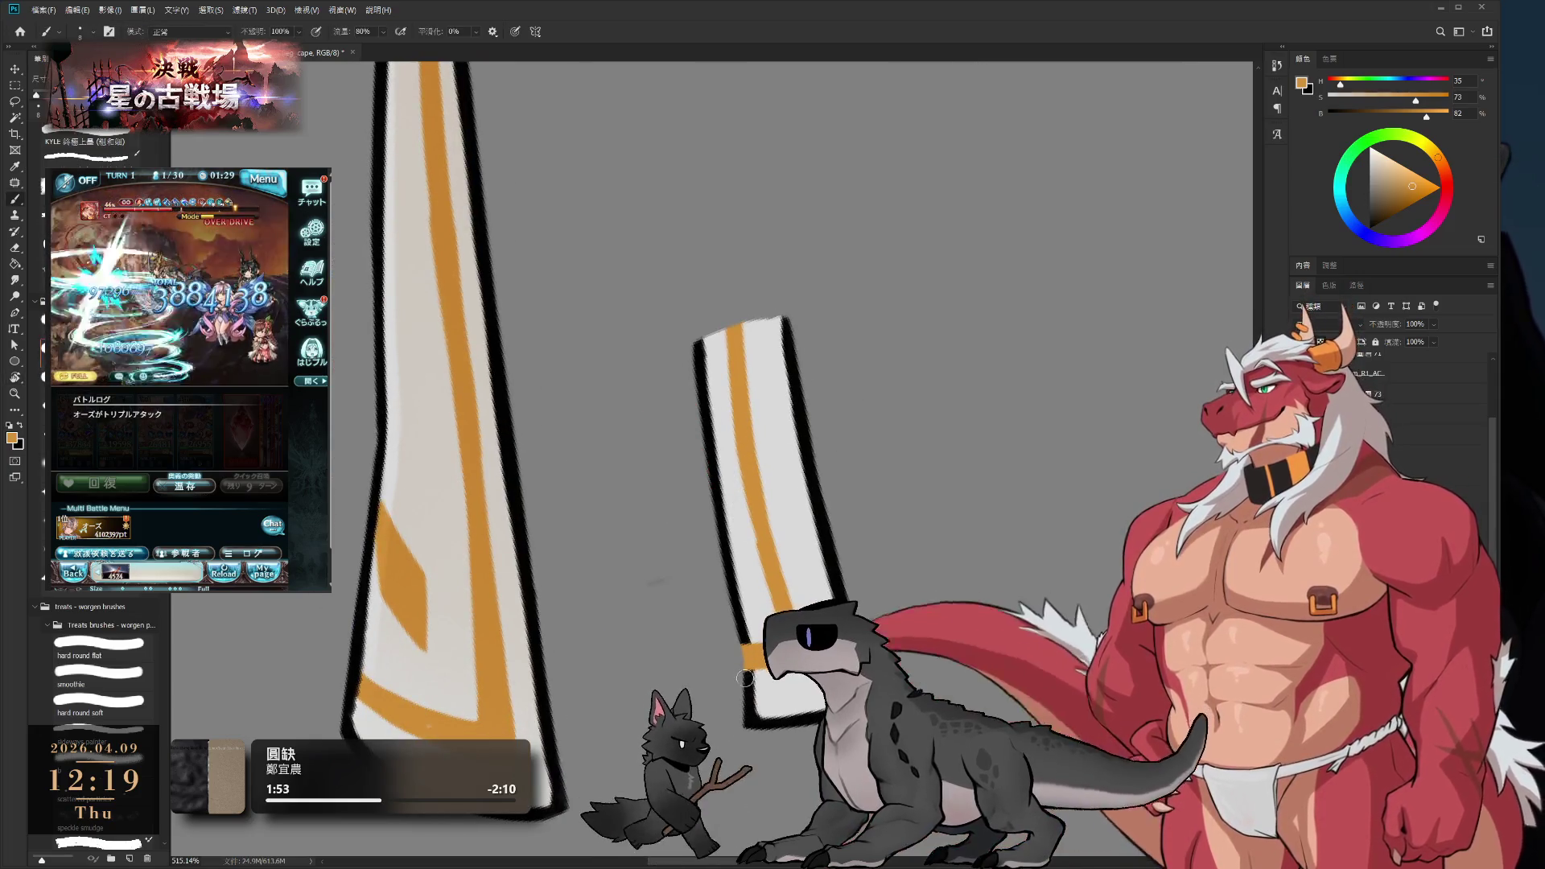
left_click(753, 683, "alt")
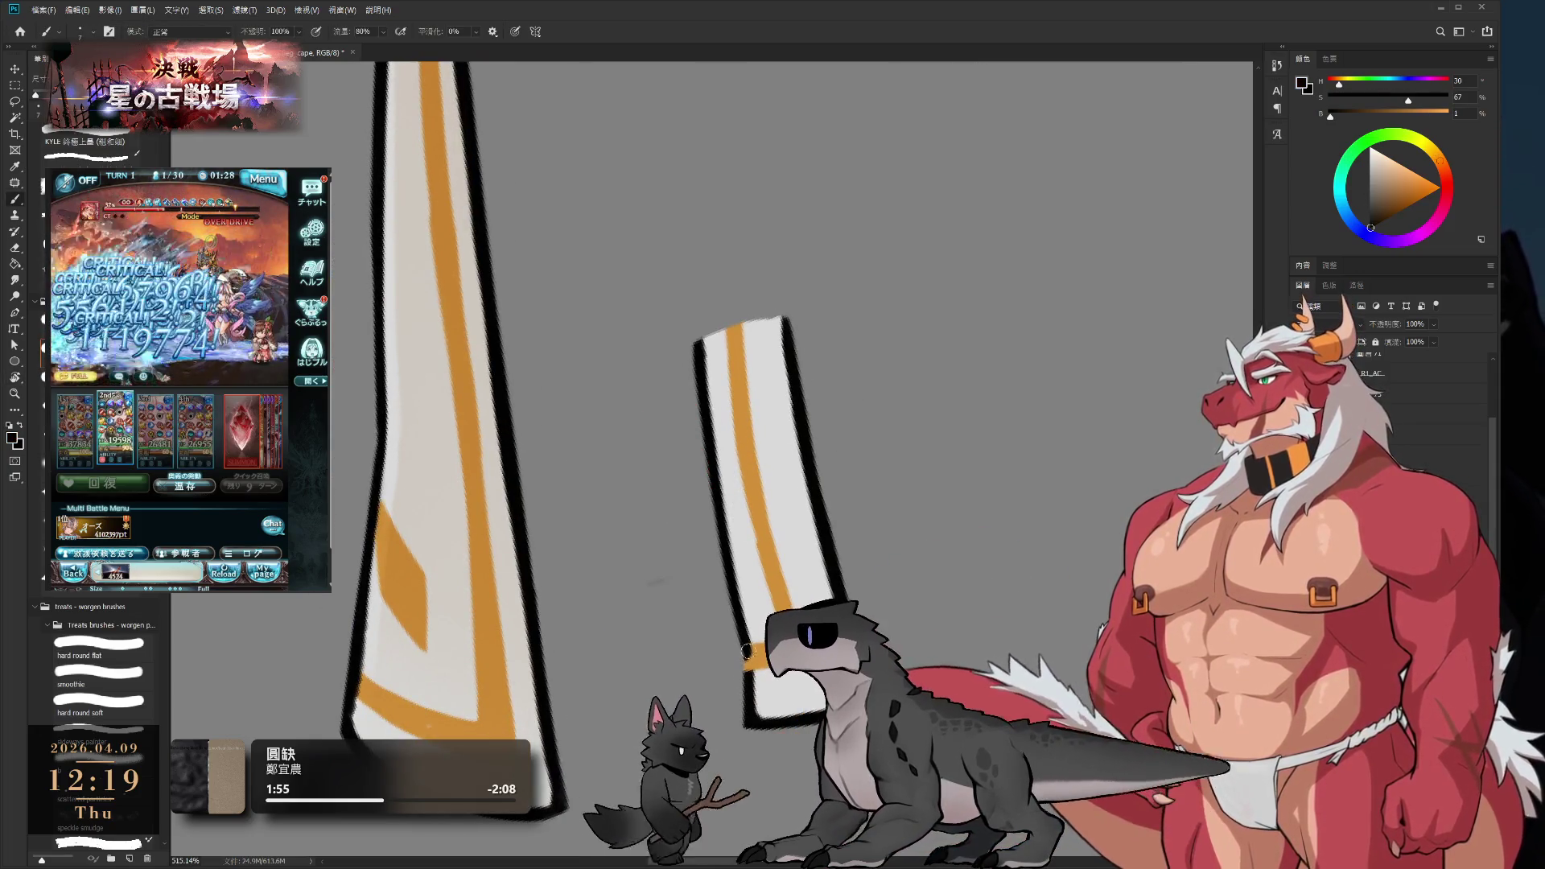
scroll(748, 671, "down", 5)
key("r")
left_click_drag(966, 419, 1059, 518)
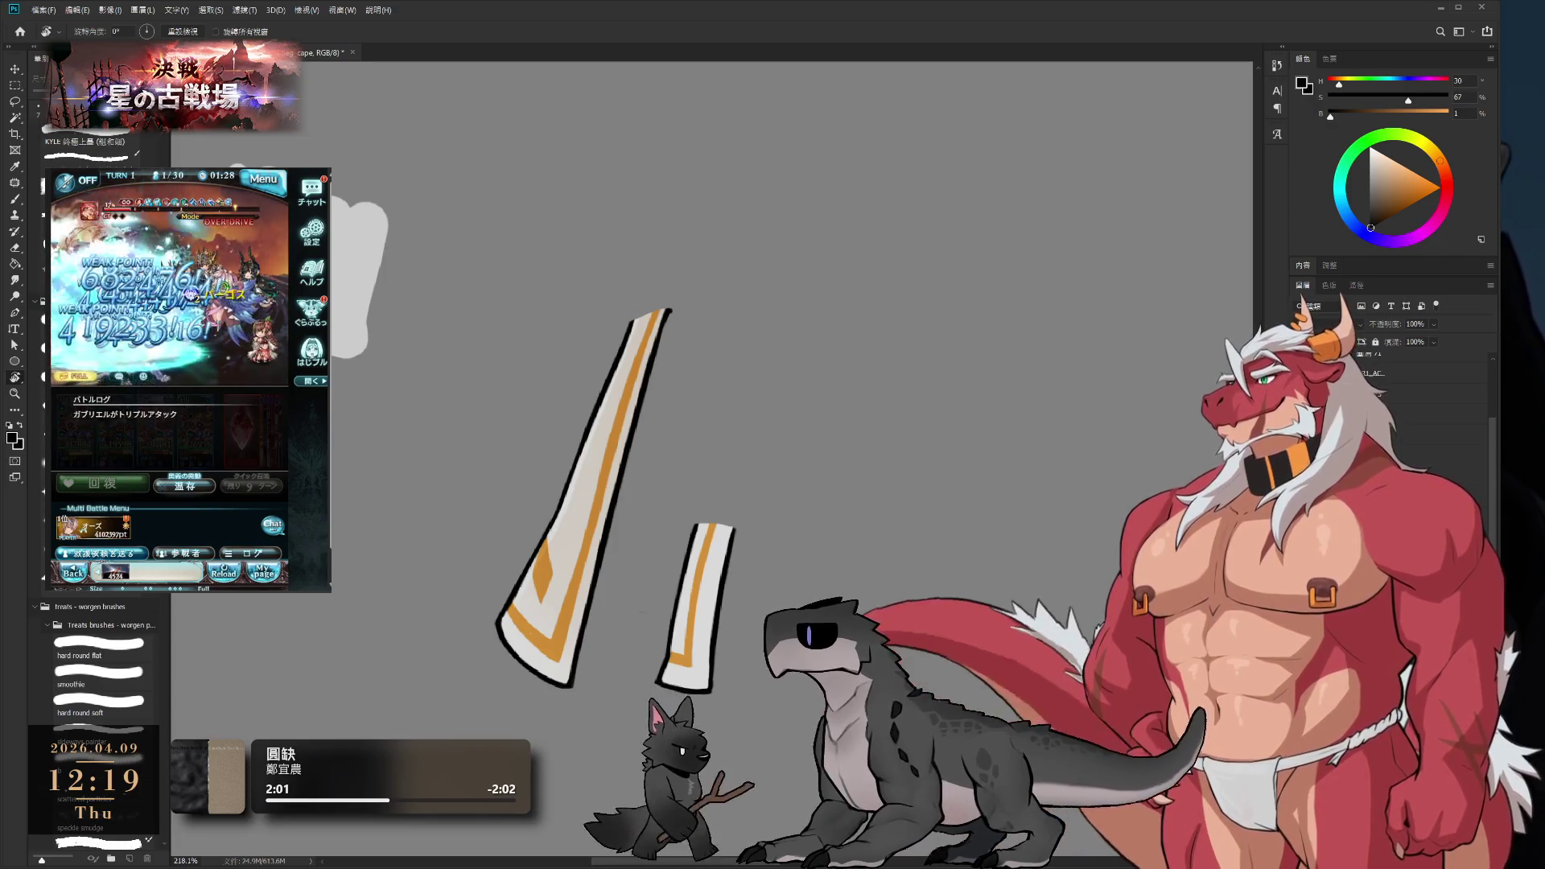
- Show the grey helmet over the strips, undo trial grey strokes on the lower strap, and enlarge the brush
key("ctrl+comma")
key("ctrl+comma")
key("ctrl+comma")
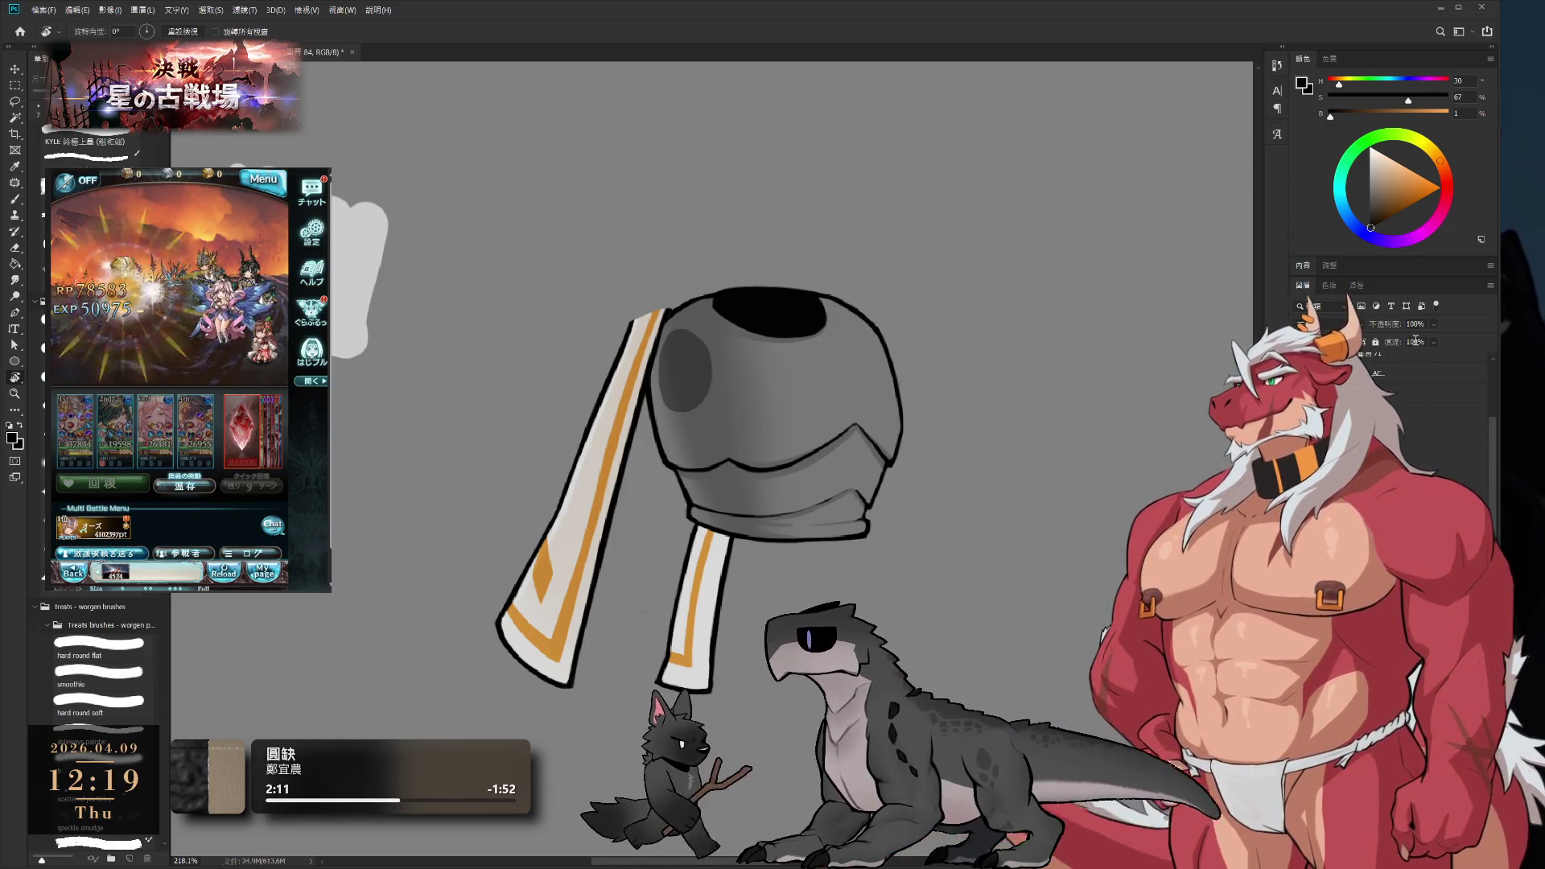
key("b")
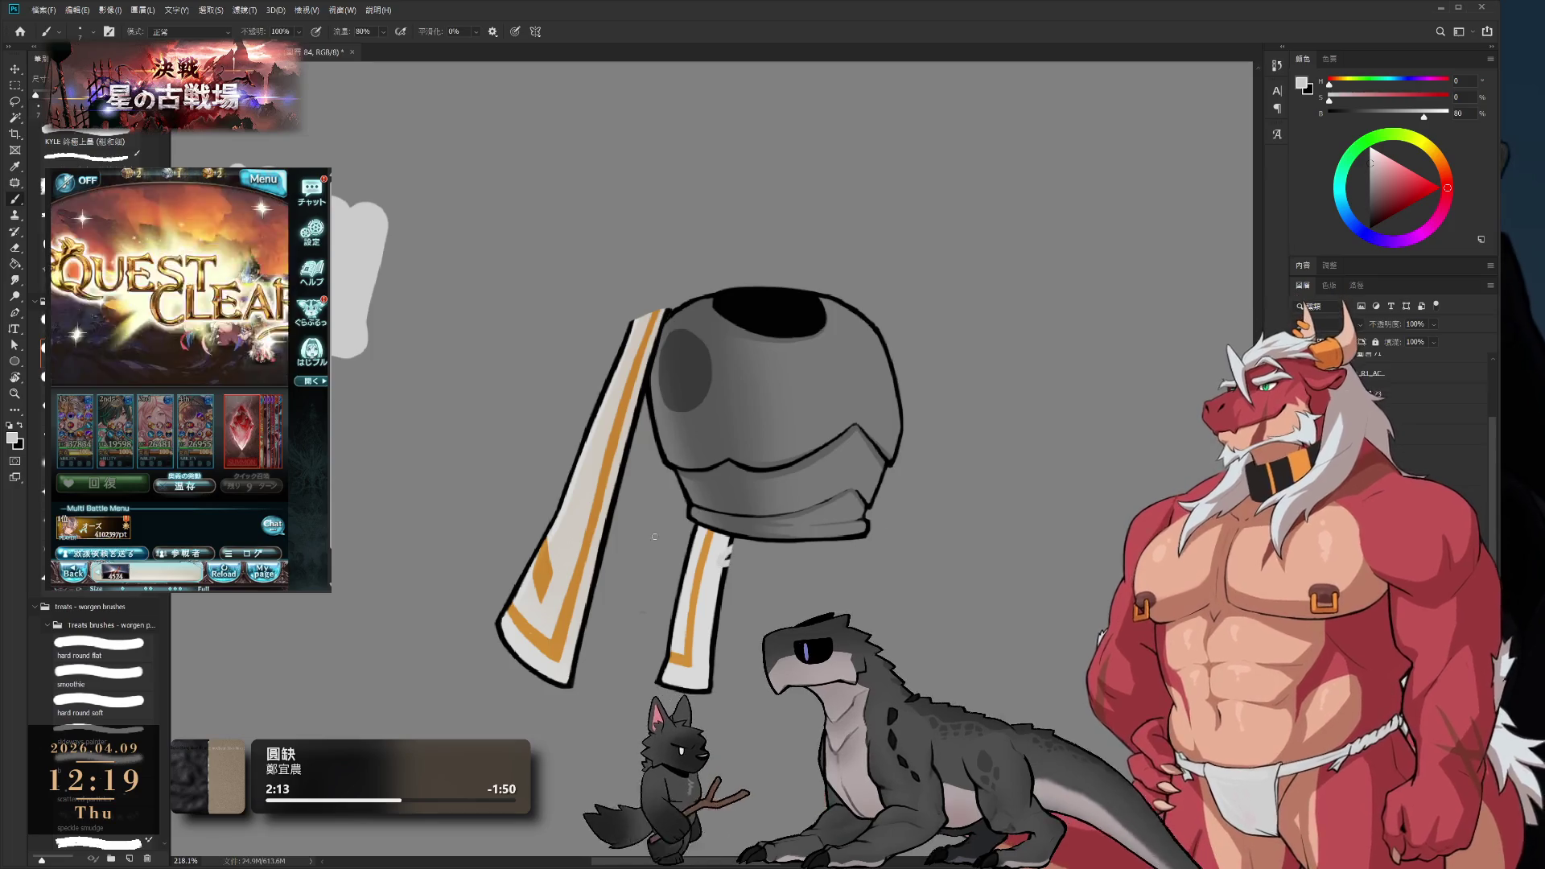
left_click_drag(692, 538, 728, 557)
key("ctrl+z")
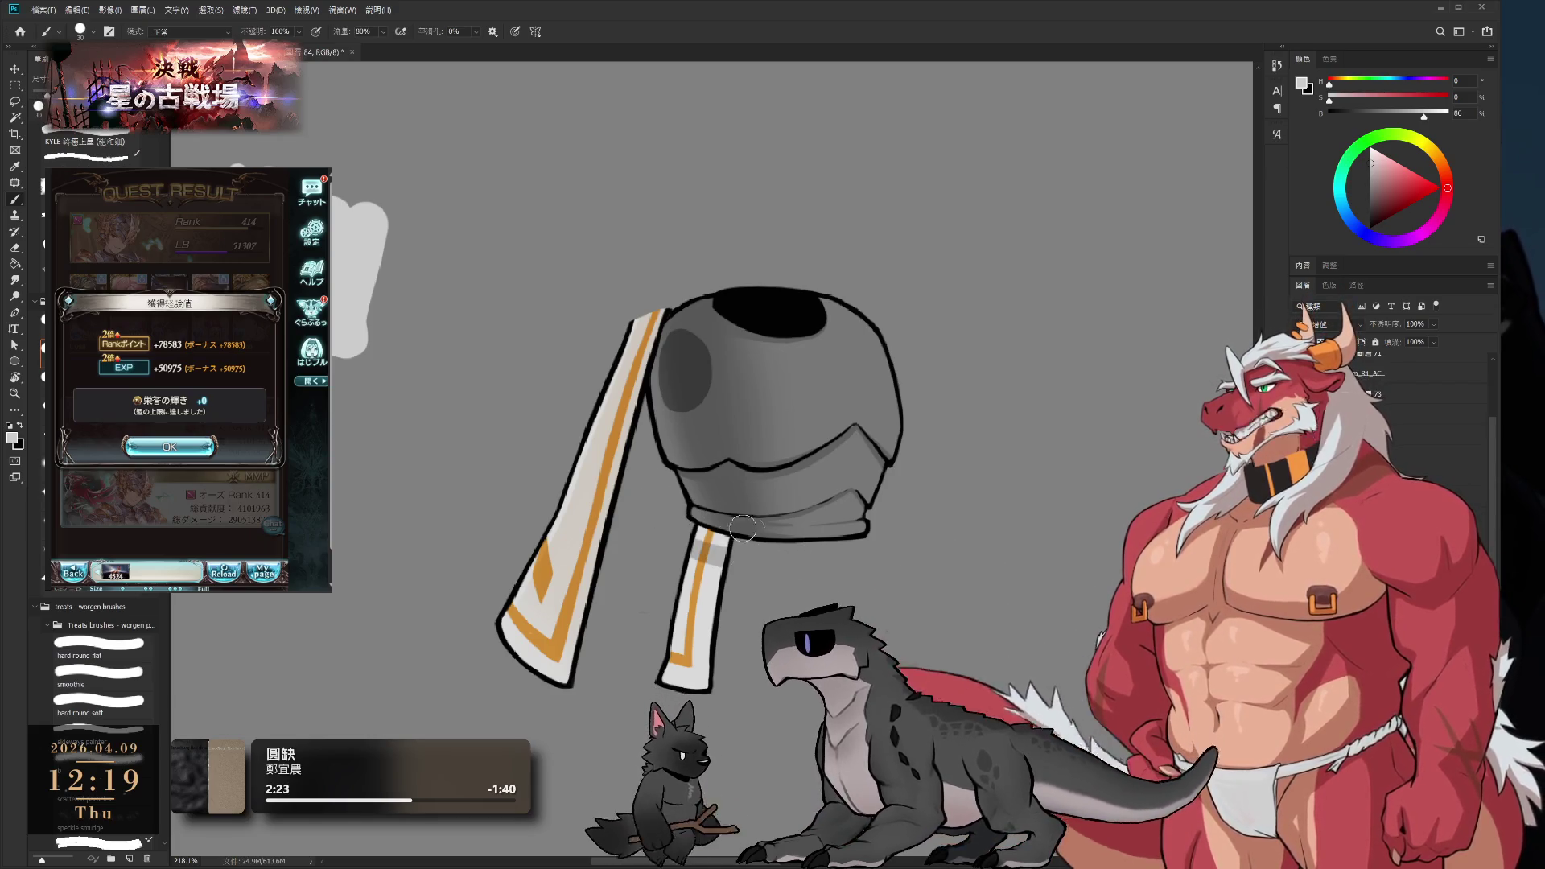
key("bracketright")
key("bracketright")
key("bracketright")
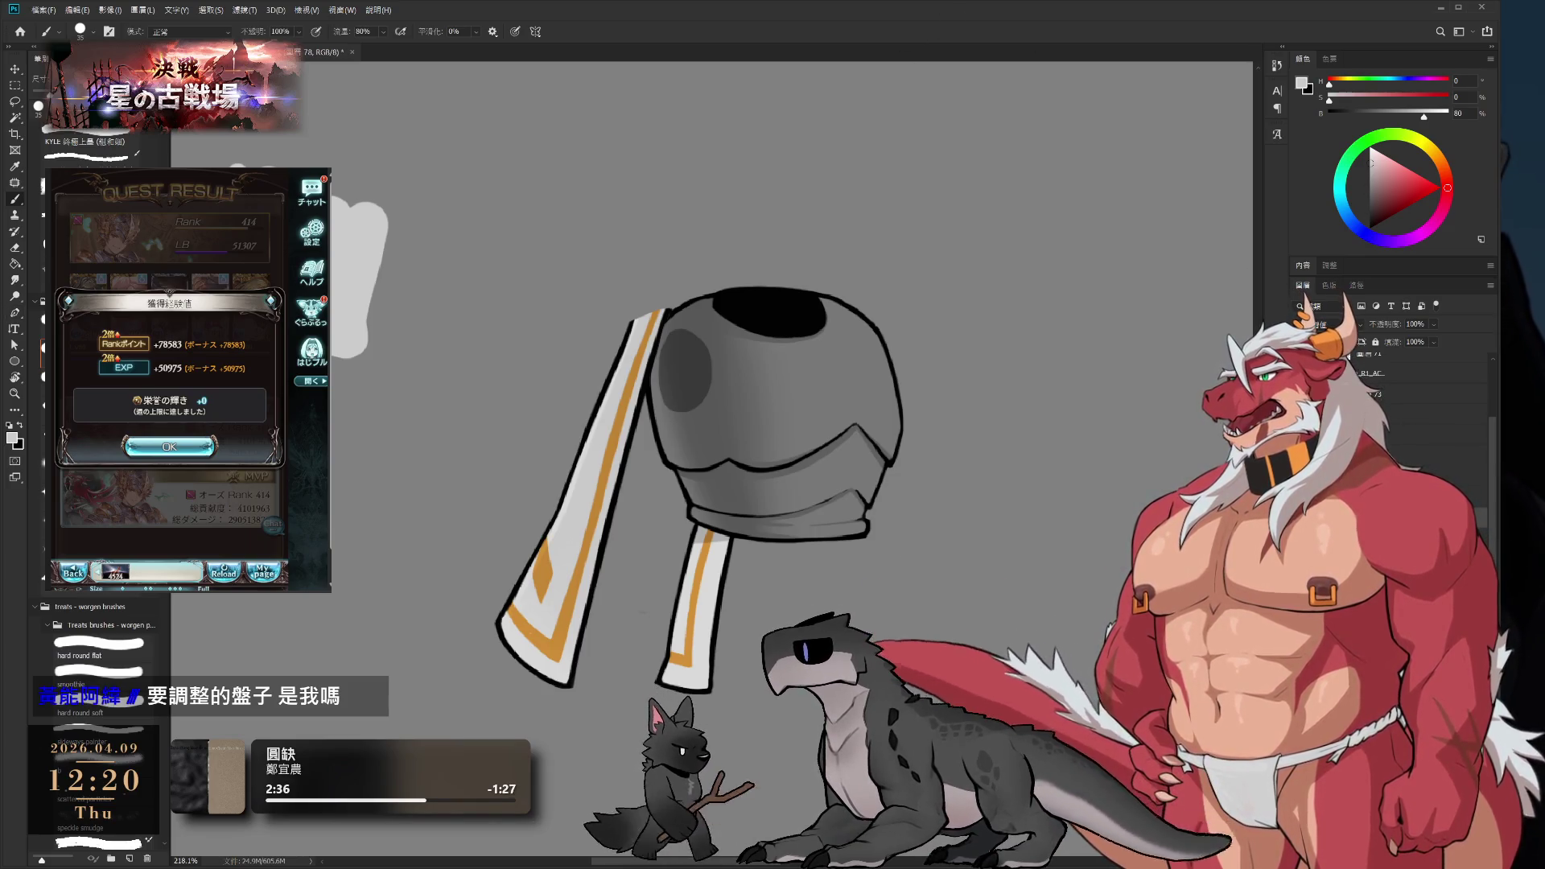
- Shift the view so the drawing sits higher on screen
left_click(169, 447)
left_click(229, 541)
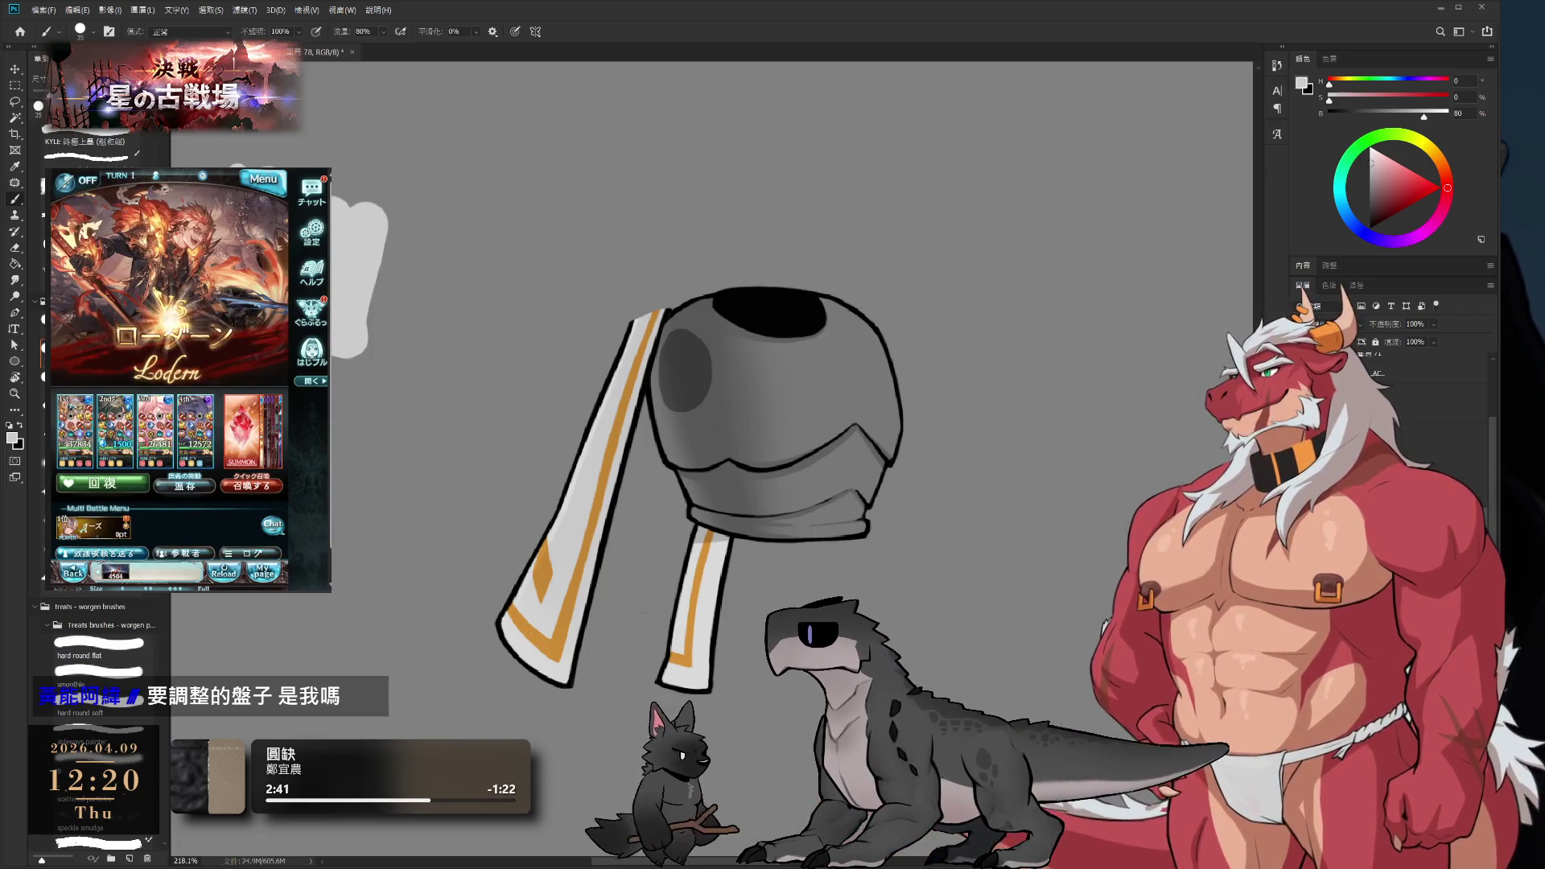
left_click_drag(722, 531, 823, 451)
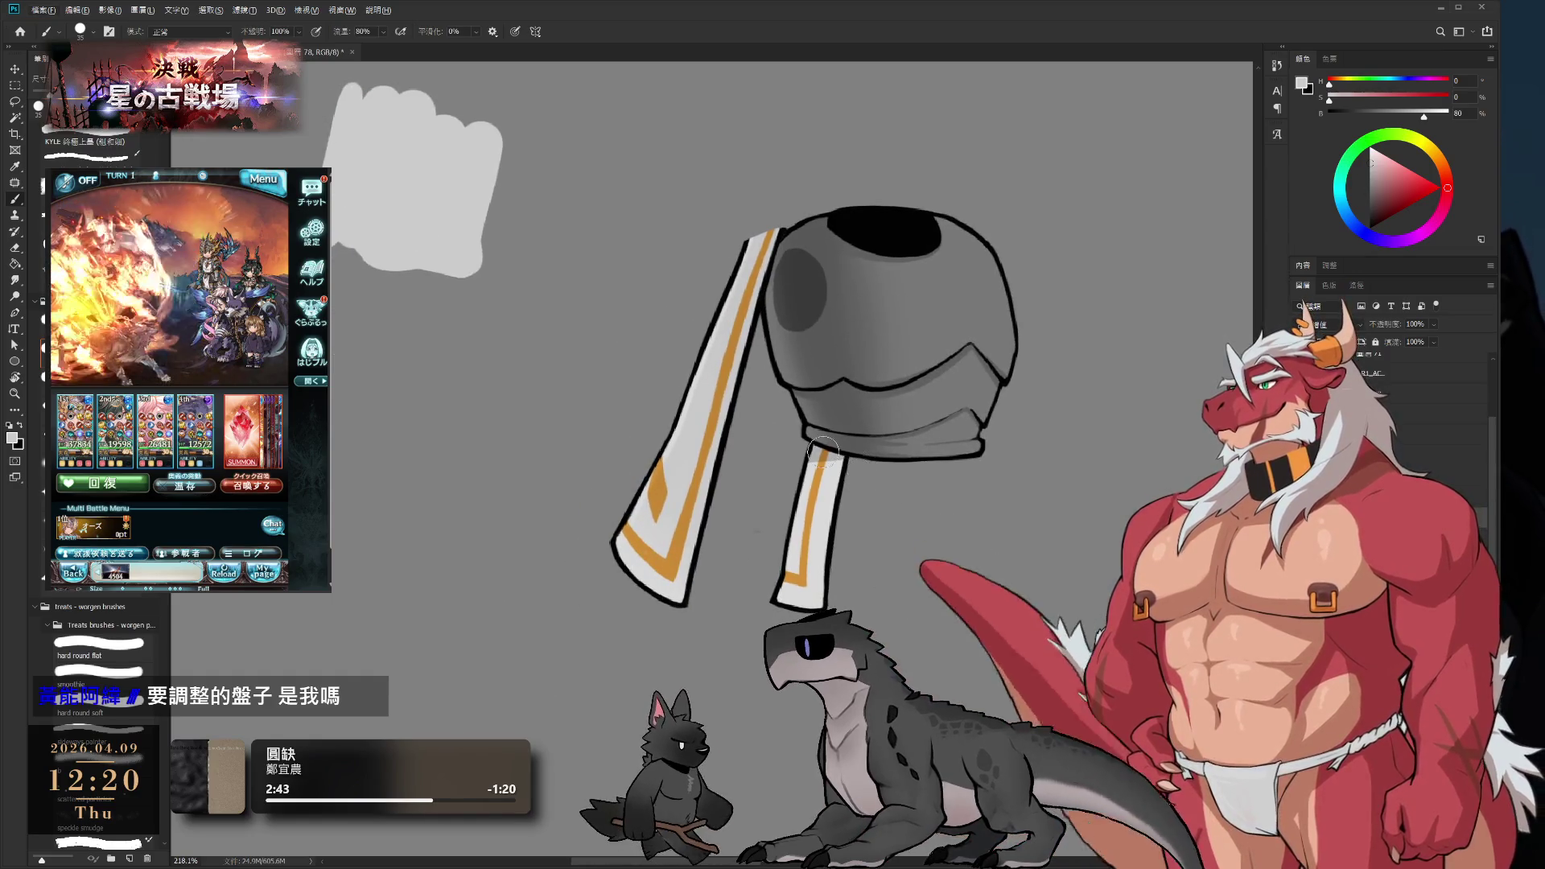
- On the middle strip's layer, erase part of its white highlight along the left edge
left_click(822, 531, "ctrl")
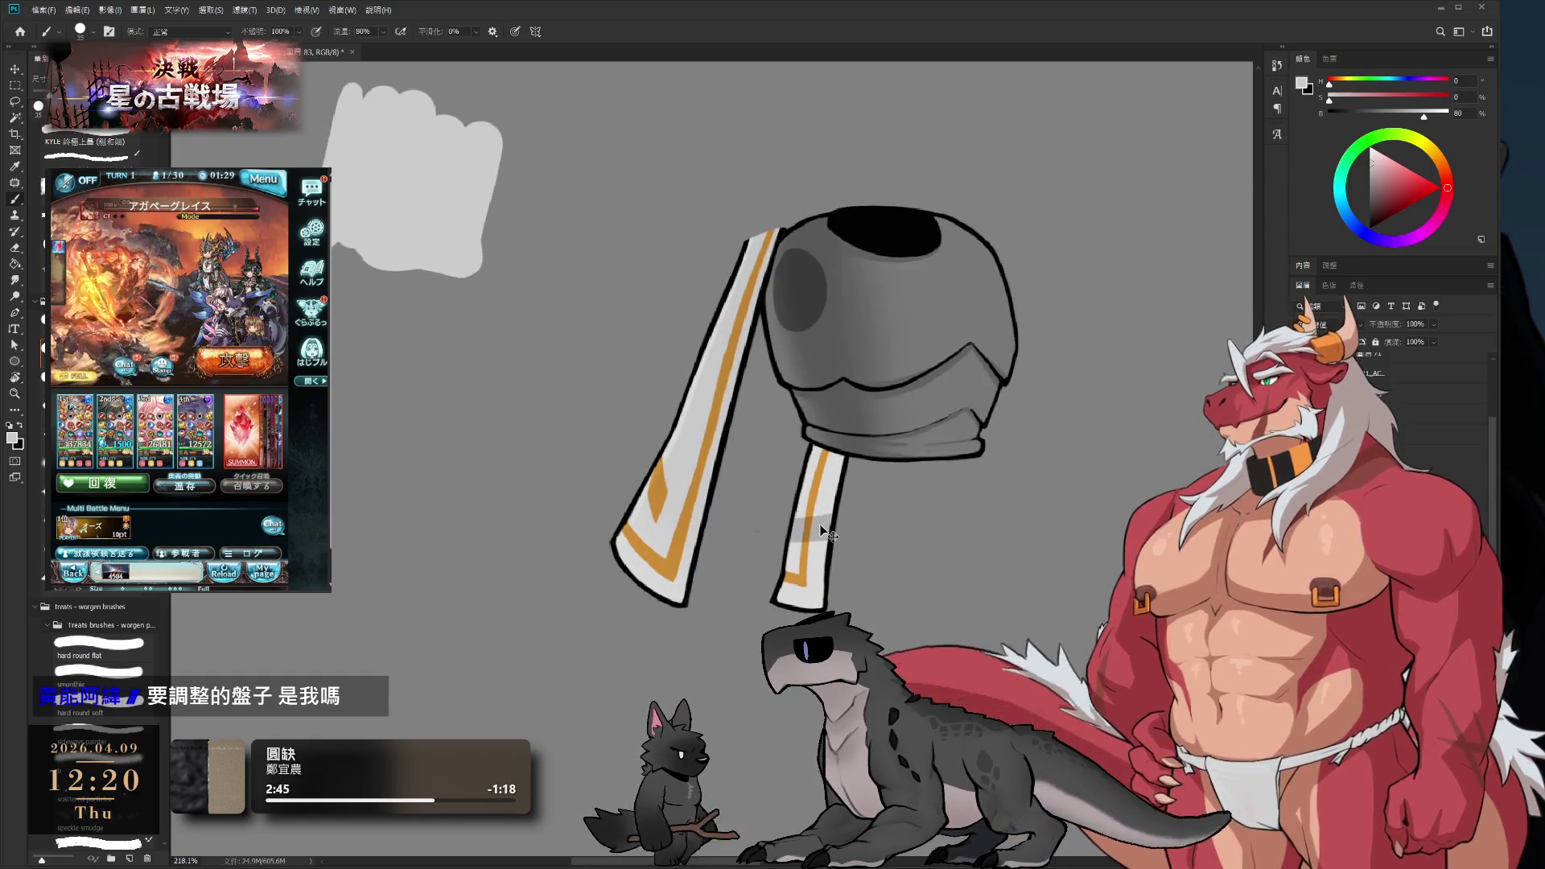
left_click(820, 465, "ctrl")
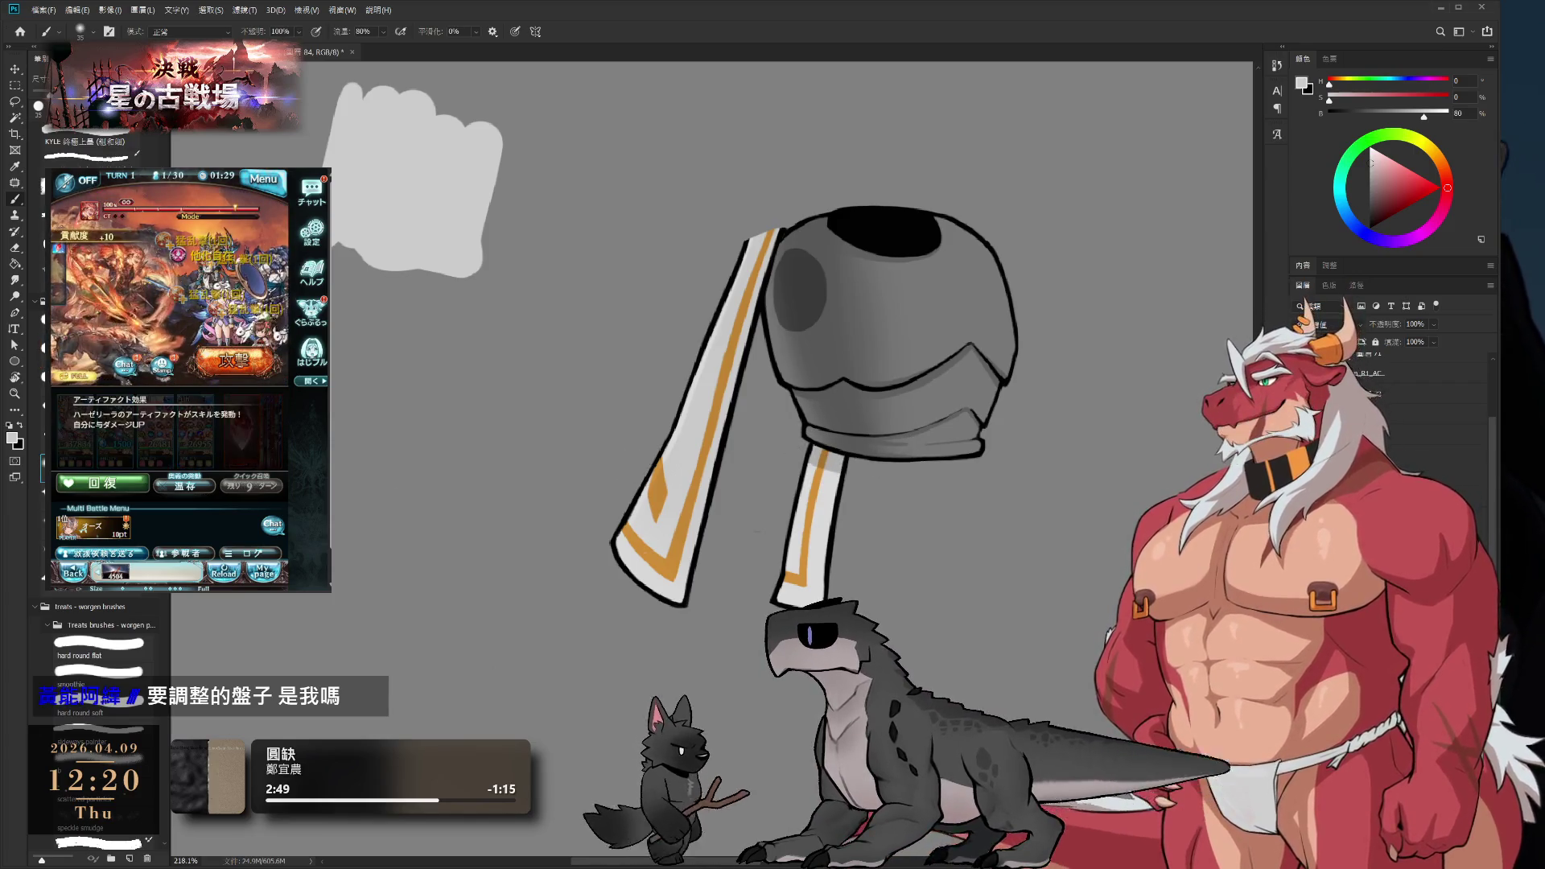
key("bracketright")
key("bracketright")
key("bracketright")
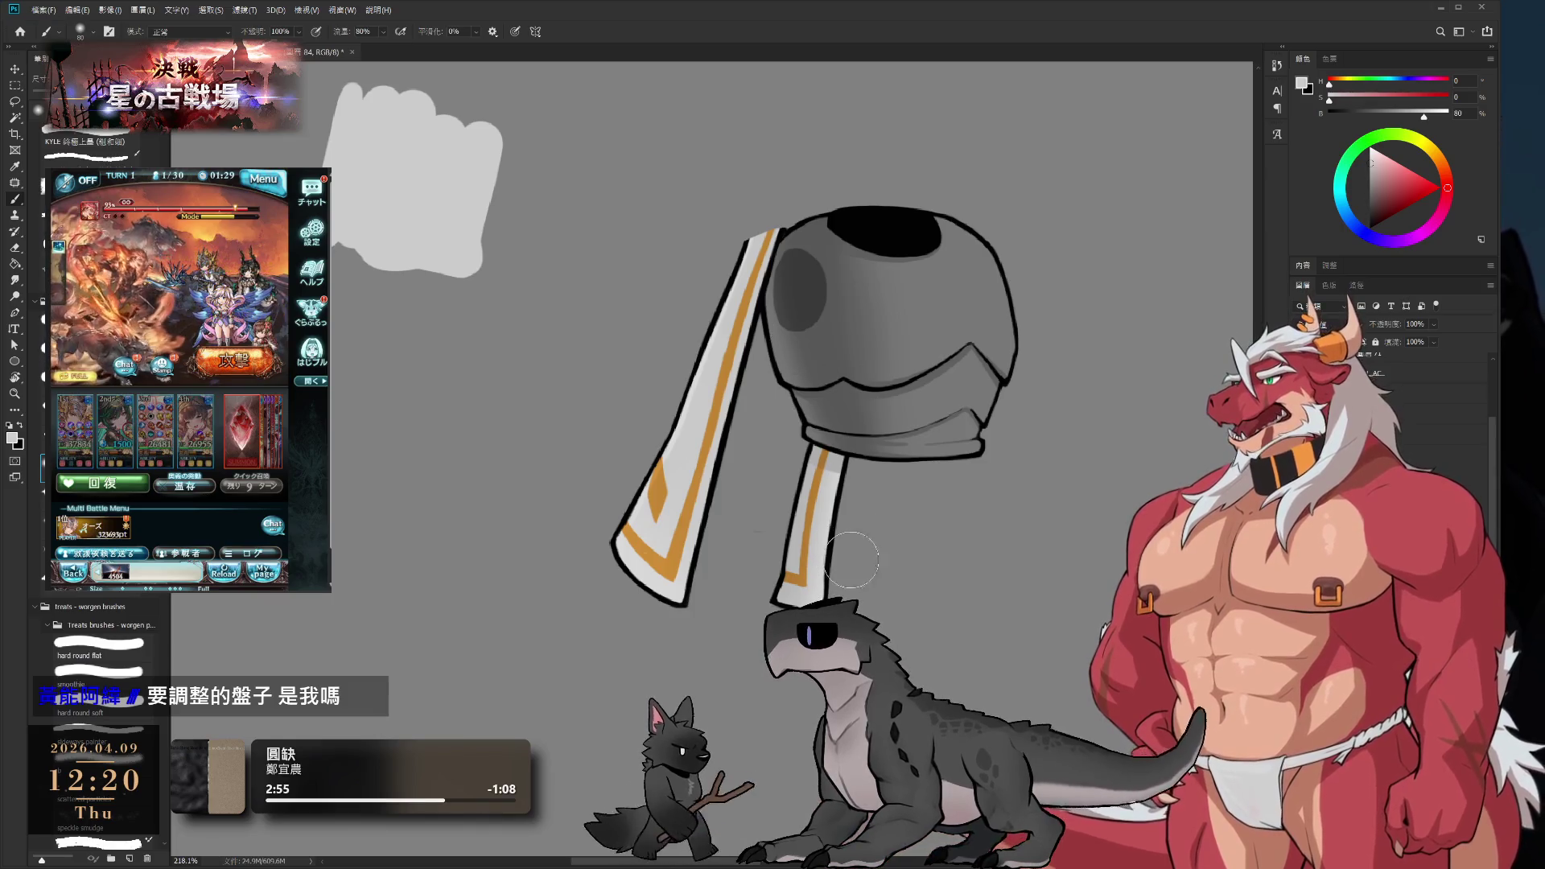
key("e")
scroll(807, 491, "up", 2)
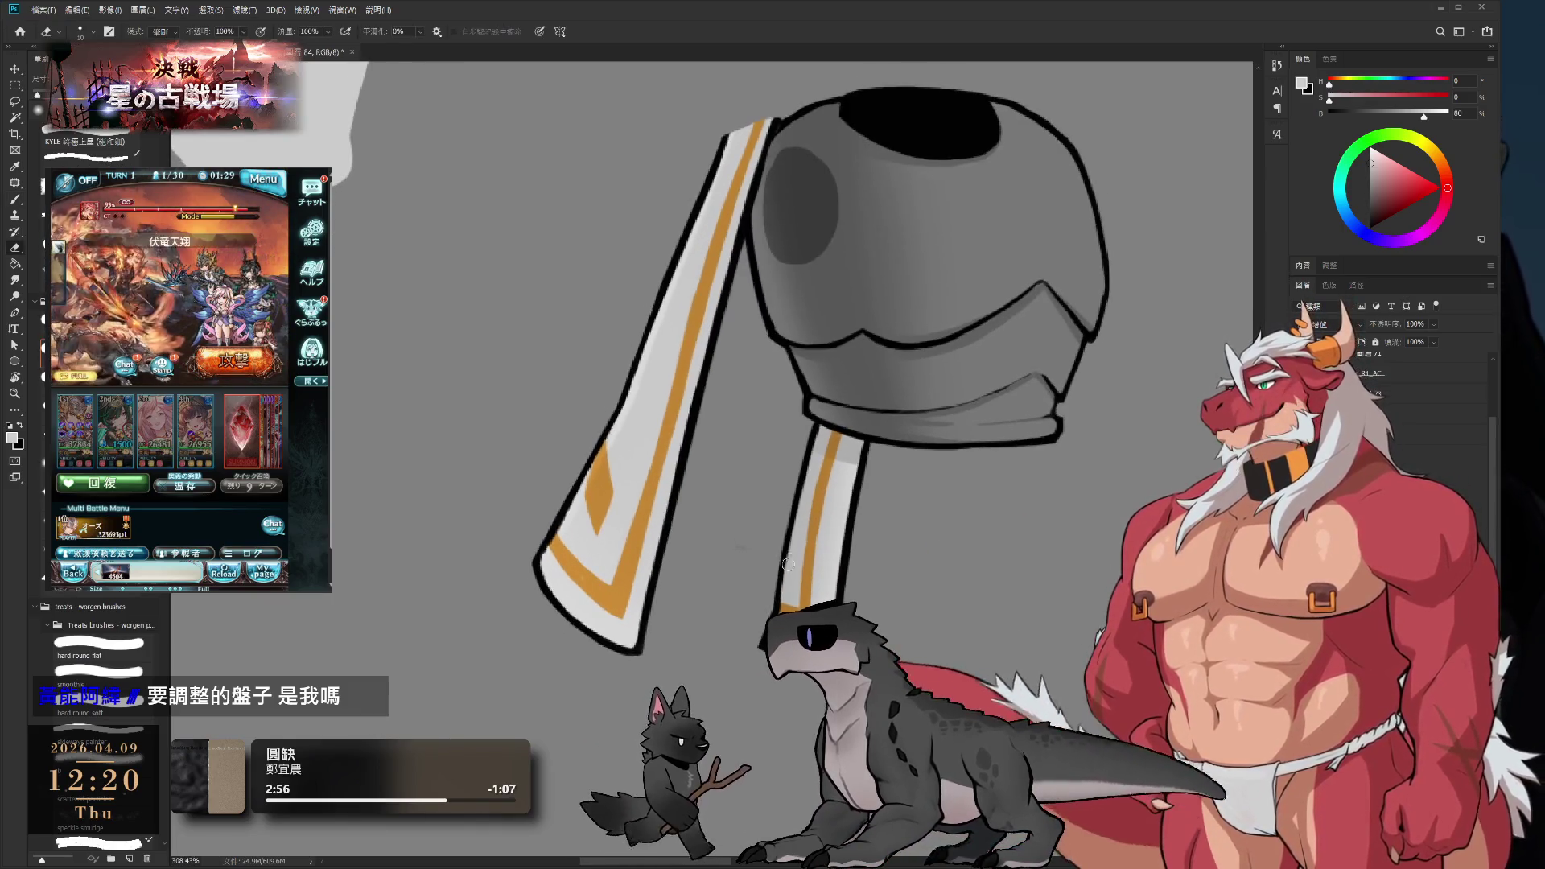
left_click_drag(800, 478, 801, 540)
left_click_drag(797, 467, 786, 512)
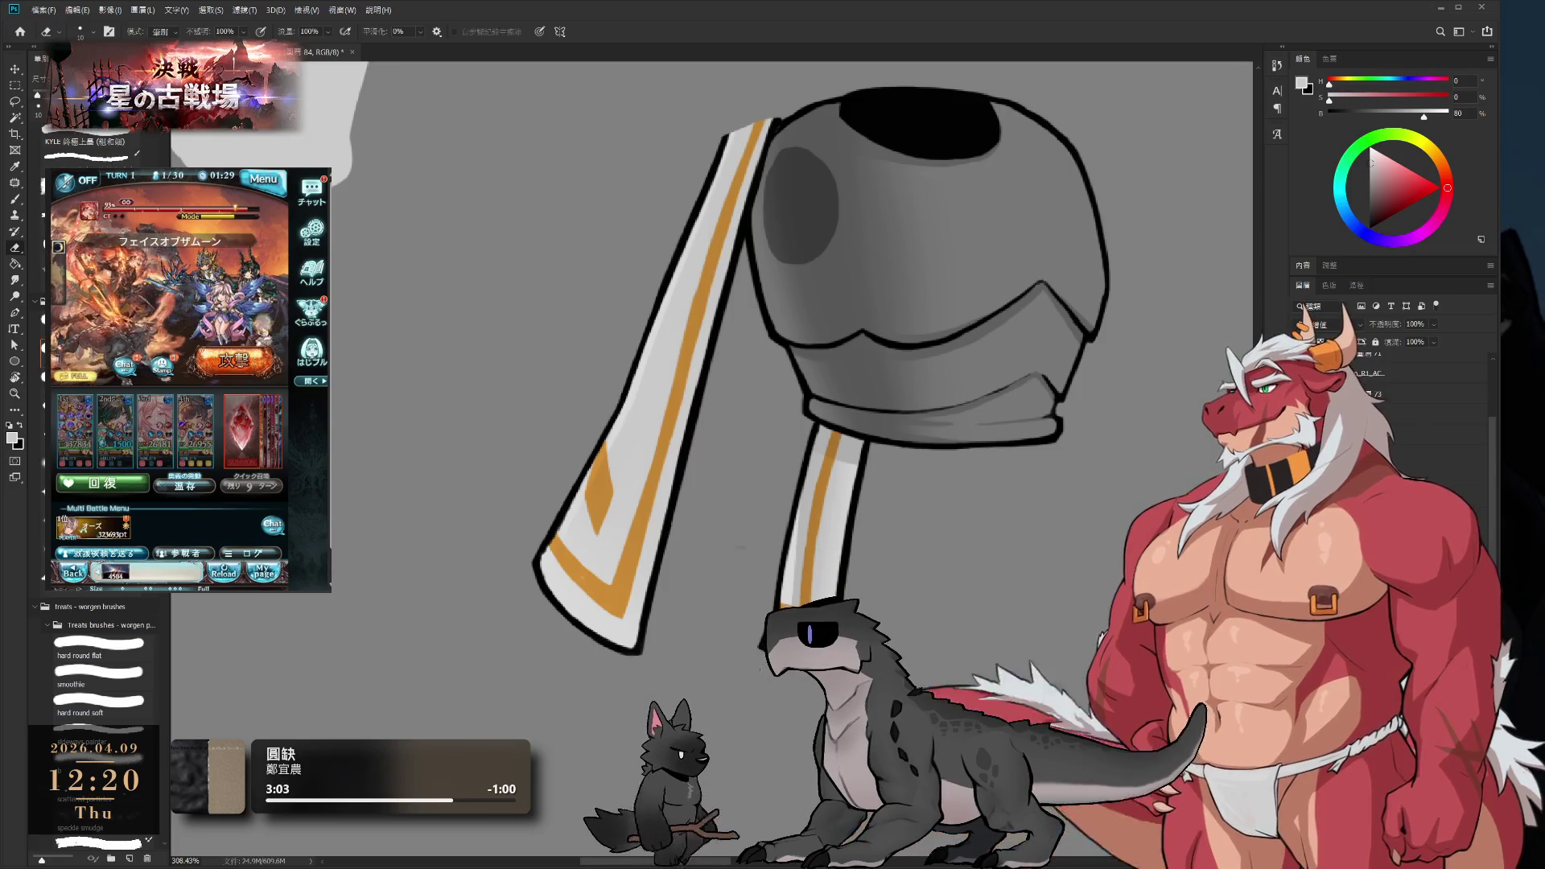
- Enlarge the eraser to size 100 and bring back the third white strip under the helmet
key("b")
key("b")
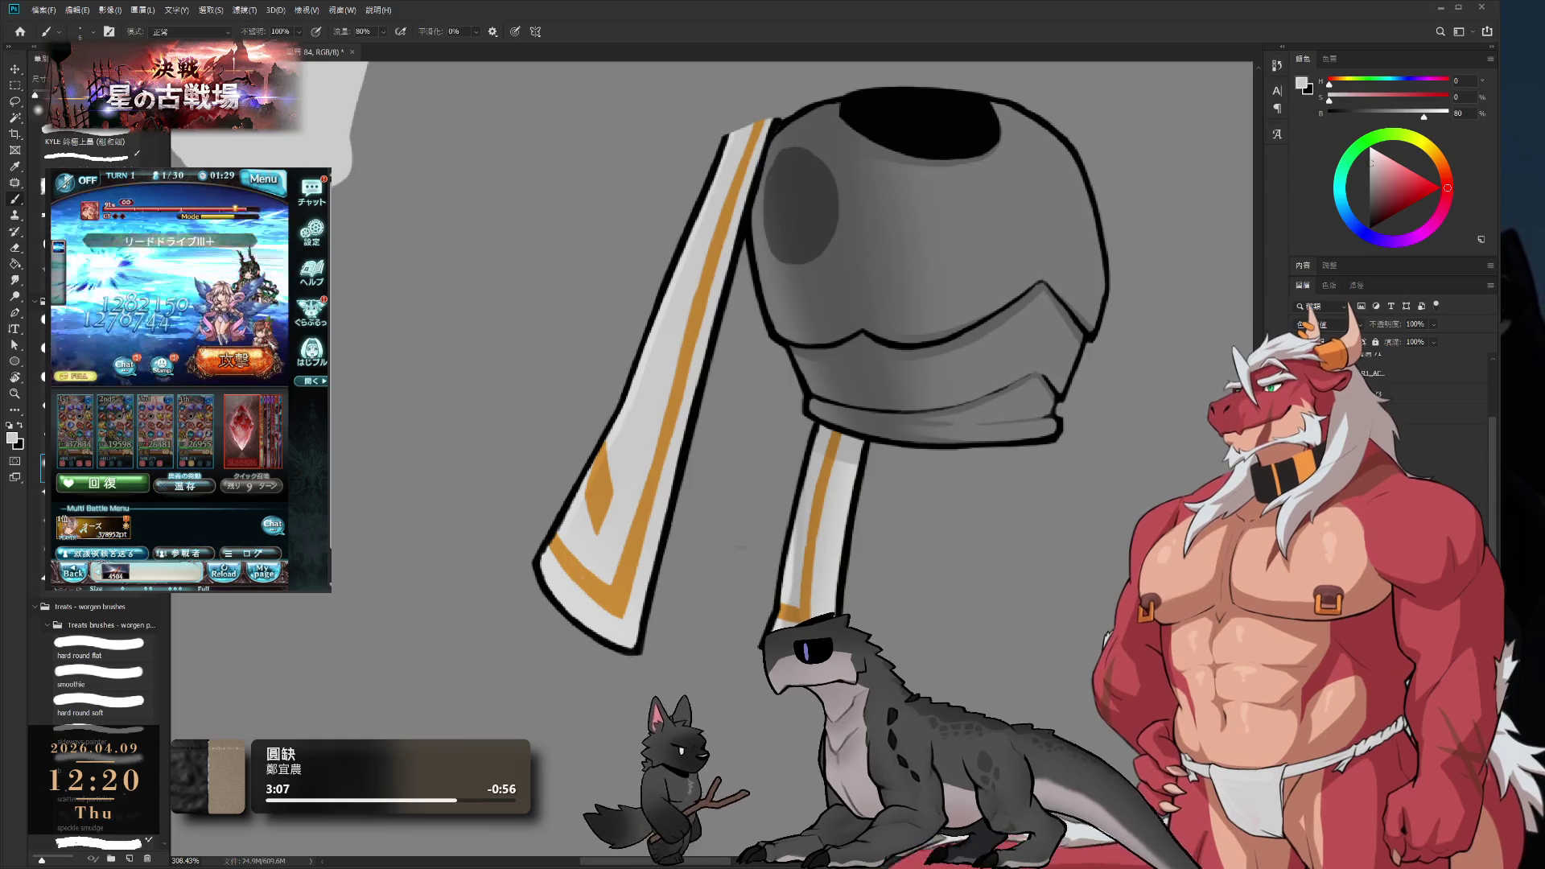
scroll(742, 547, "down", 5)
scroll(747, 491, "up", 3)
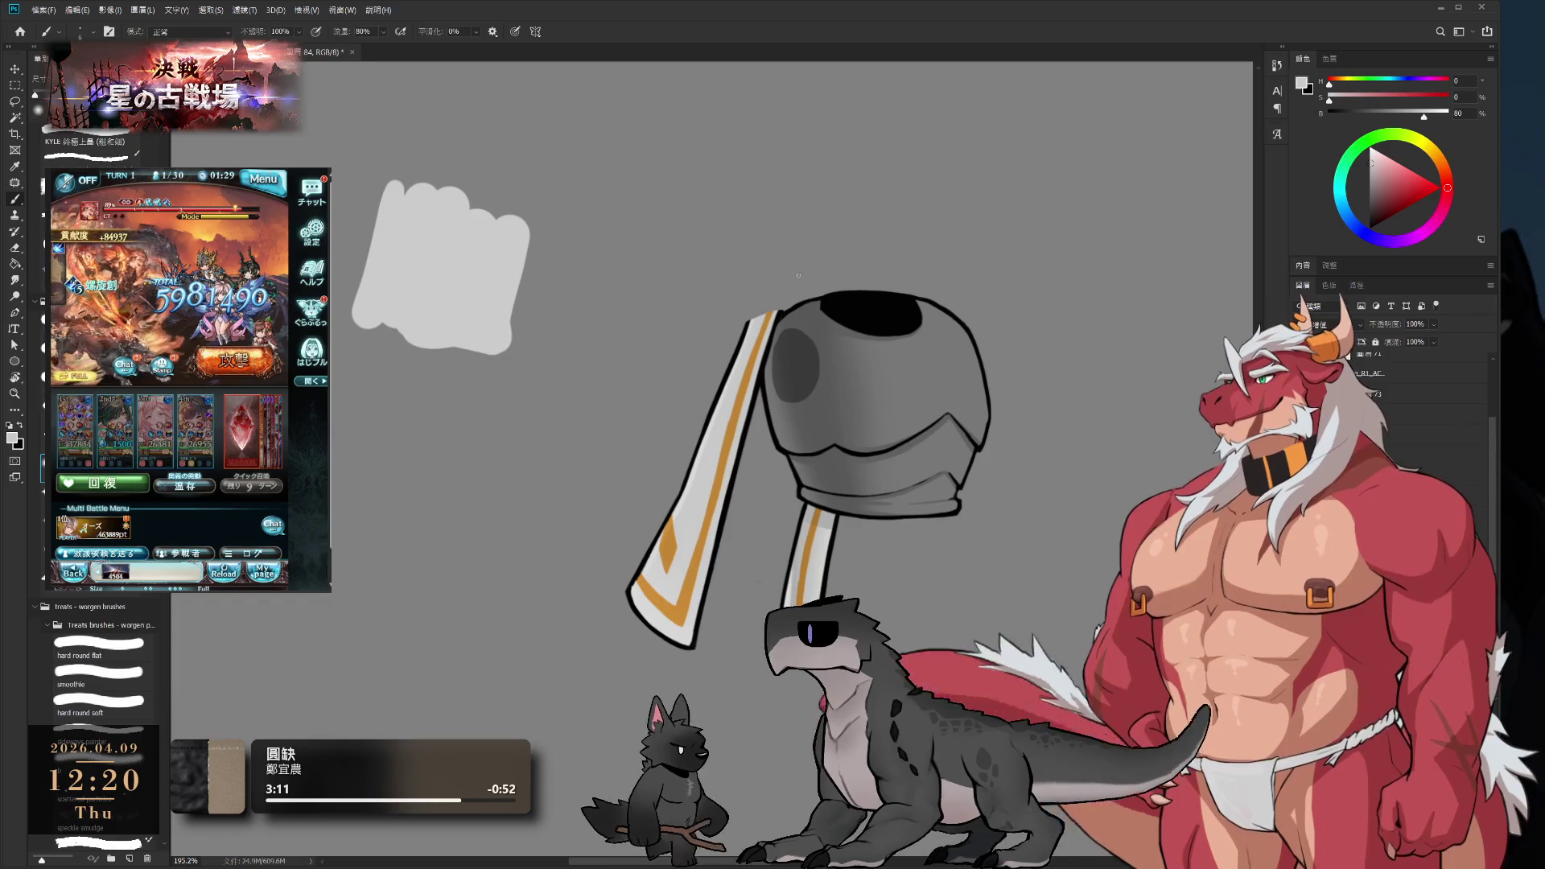
key("e")
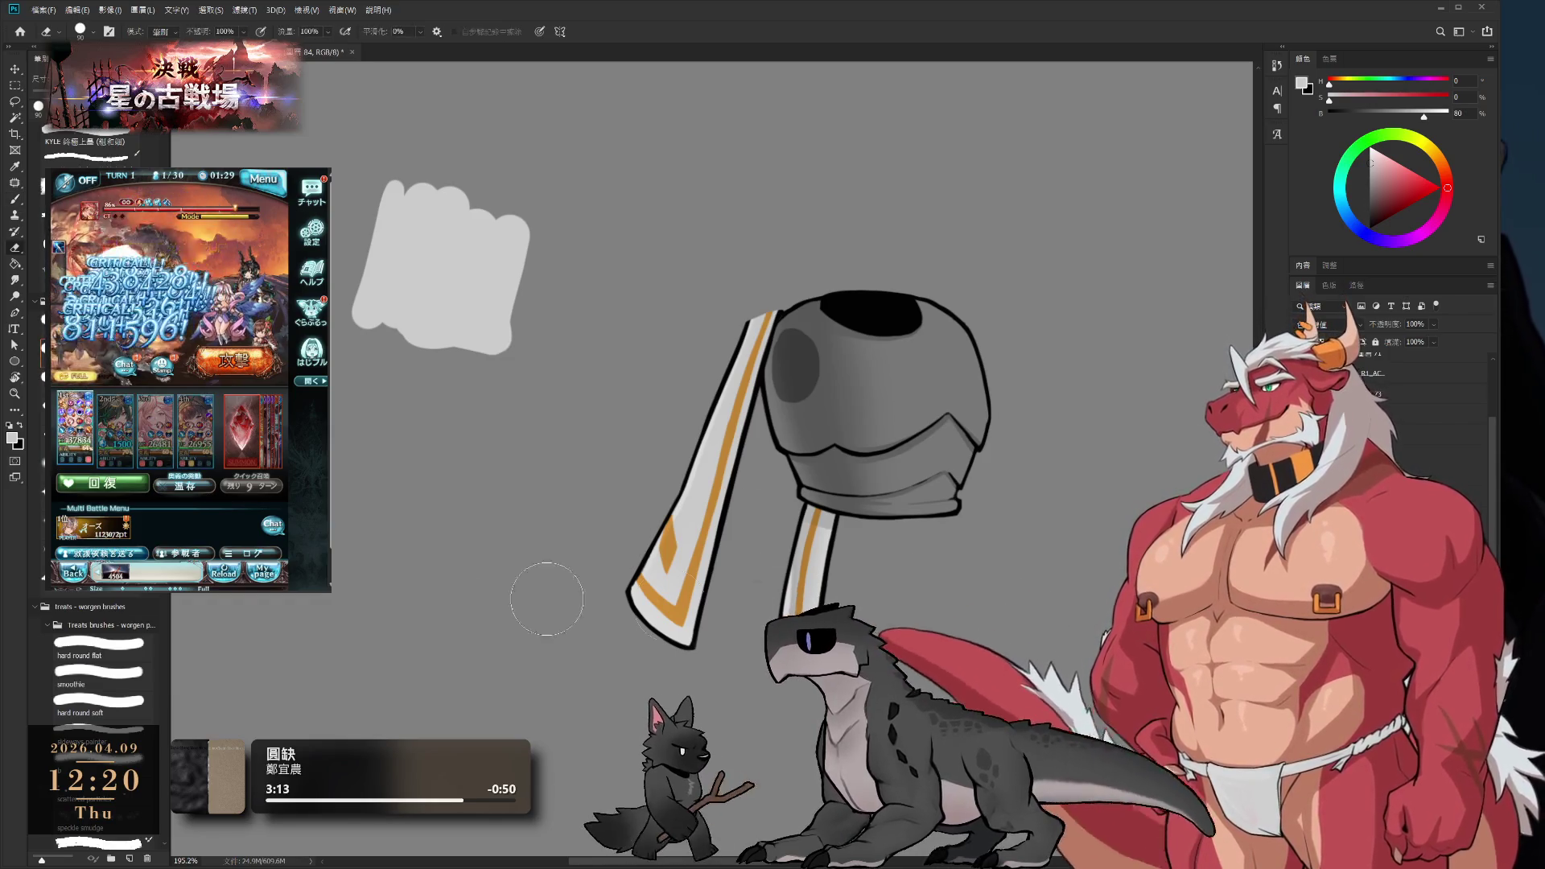
key("bracketright")
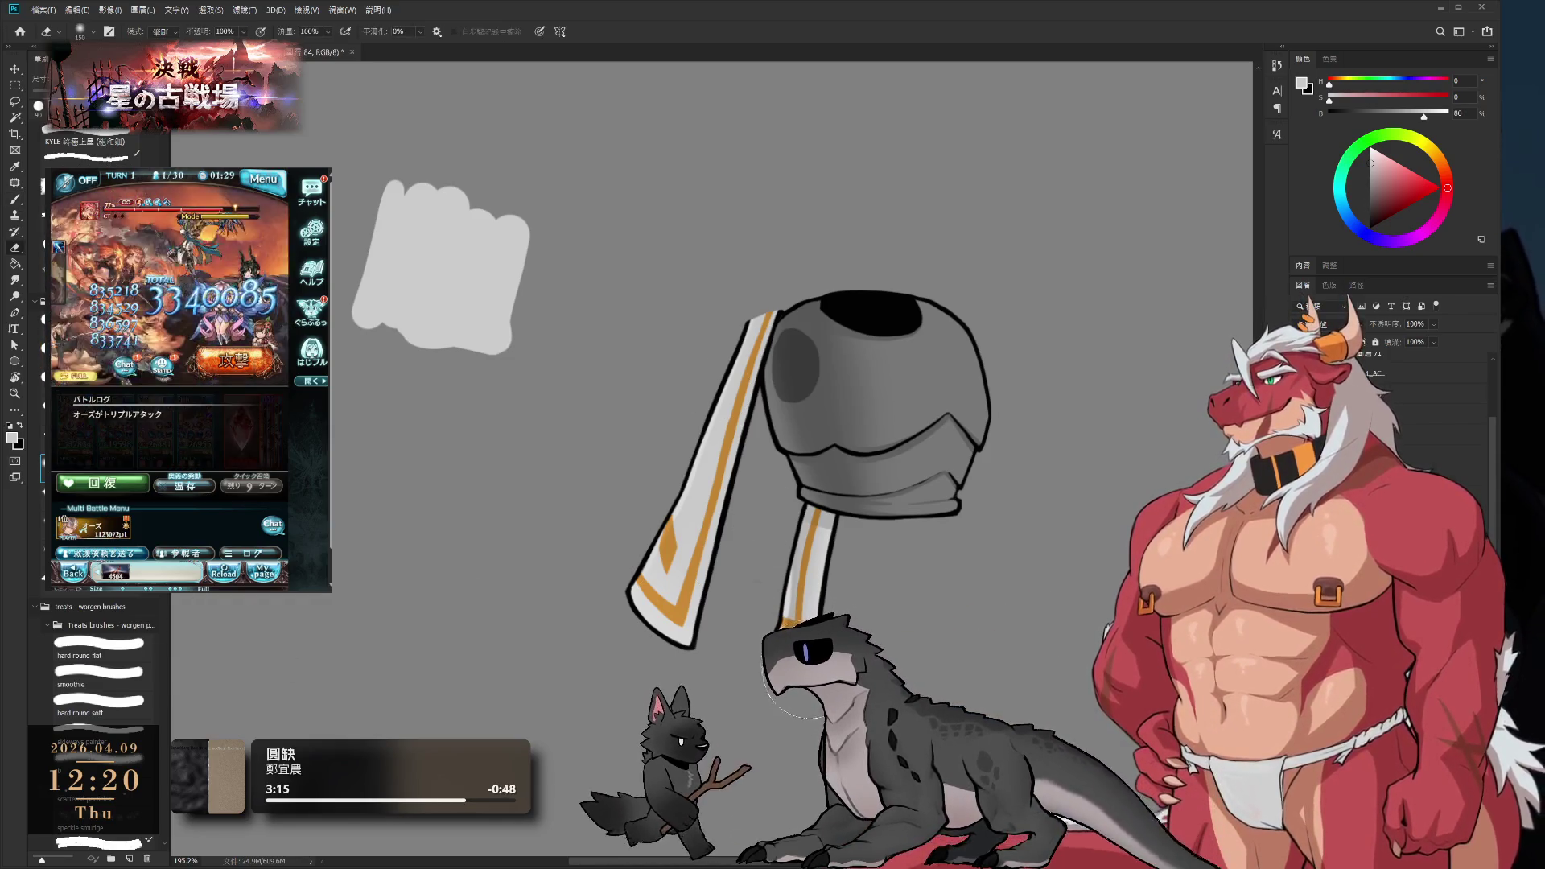
key("b")
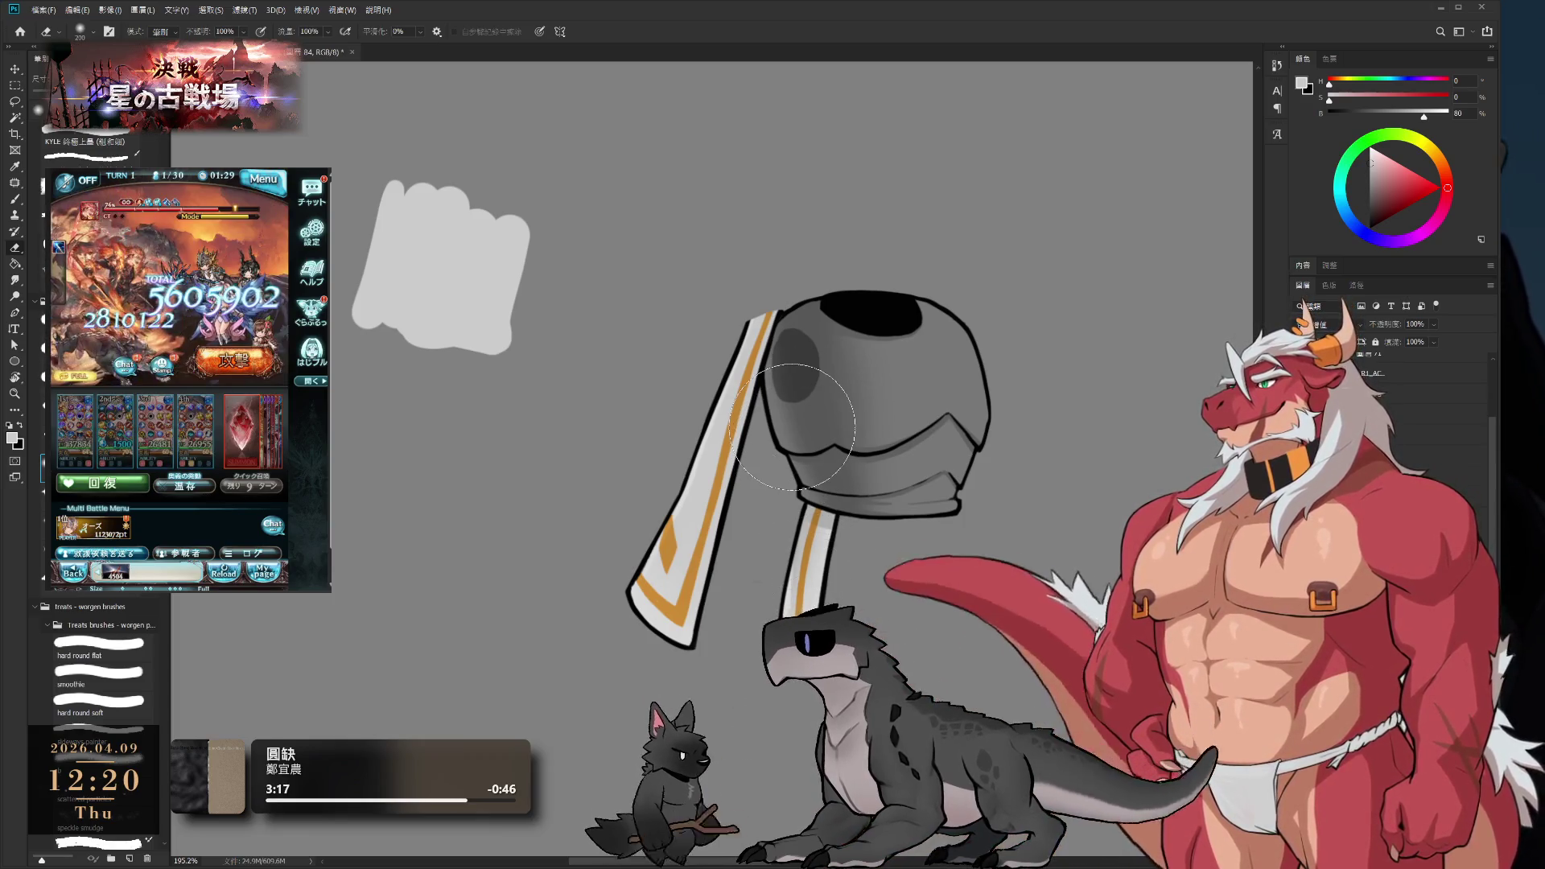
key("ctrl+z")
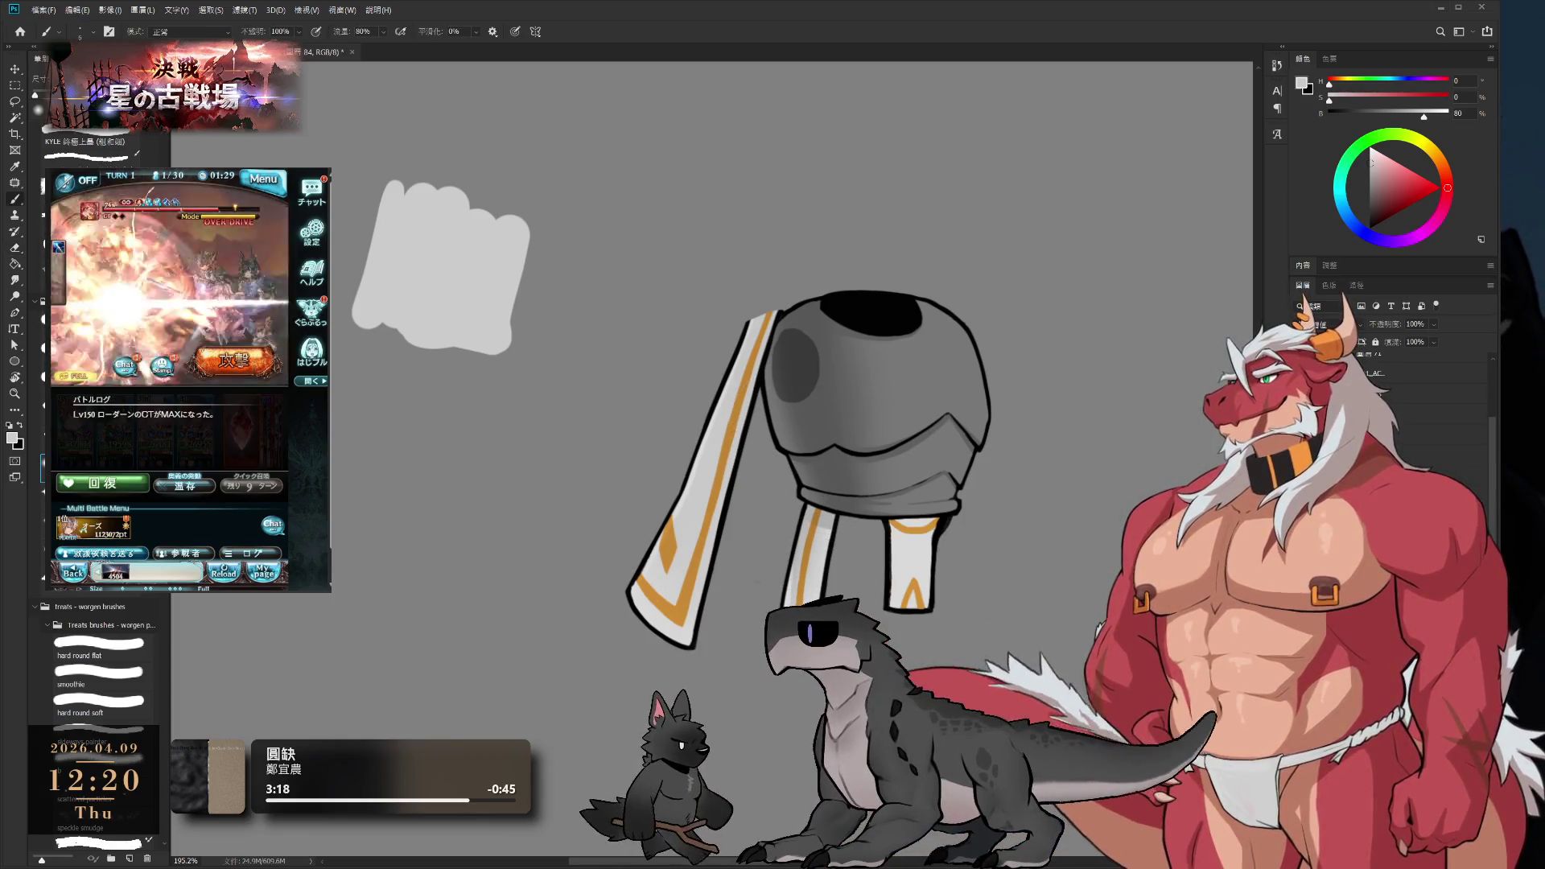
key("ctrl+shift+z")
key("ctrl+z")
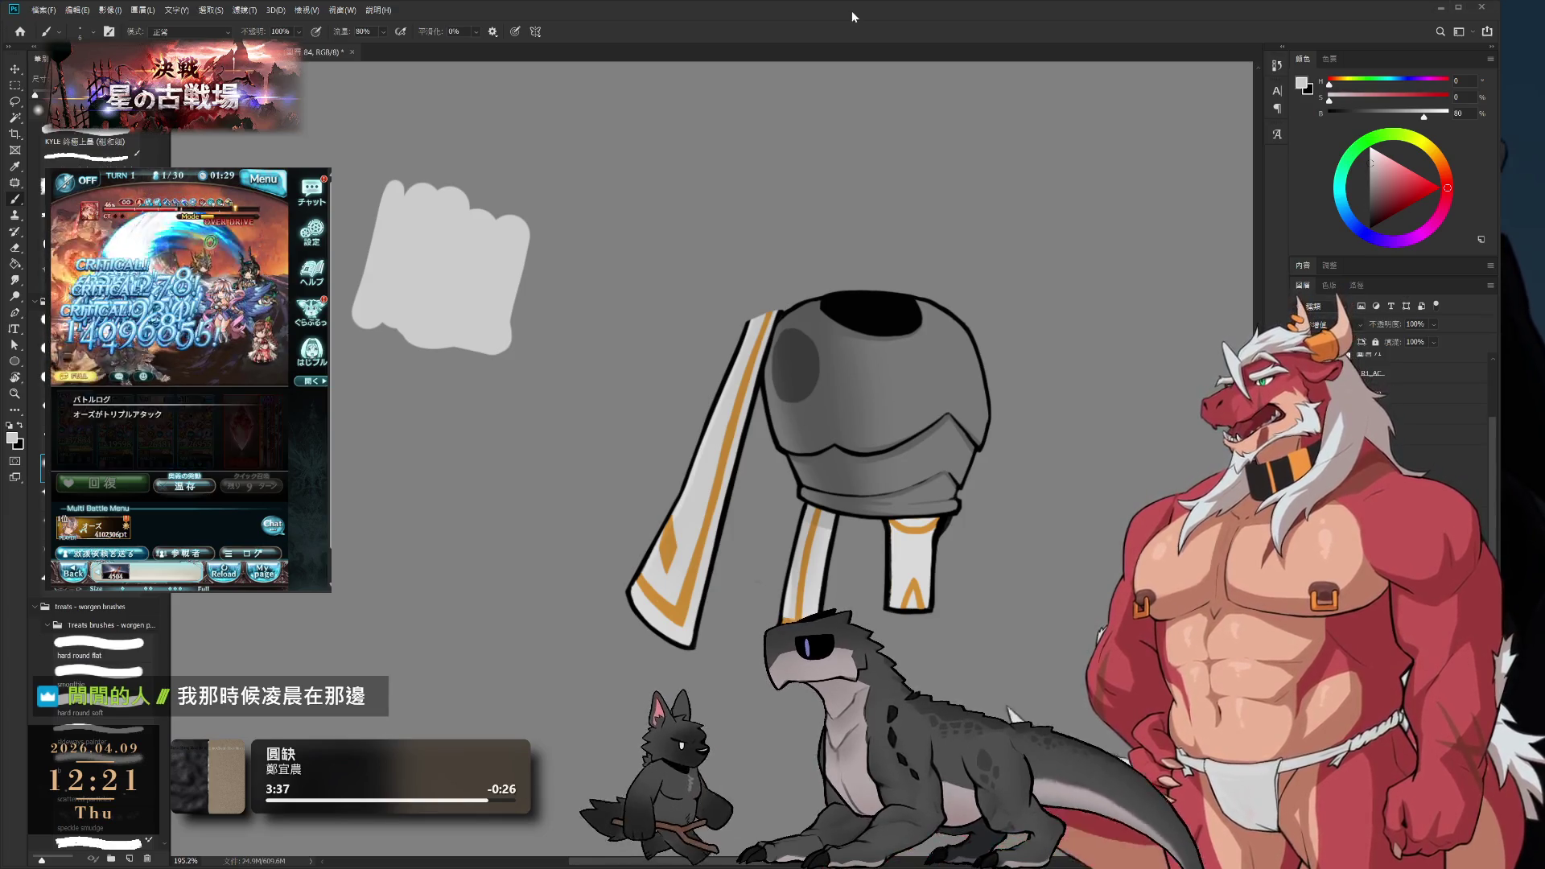
left_click_drag(944, 585, 929, 477)
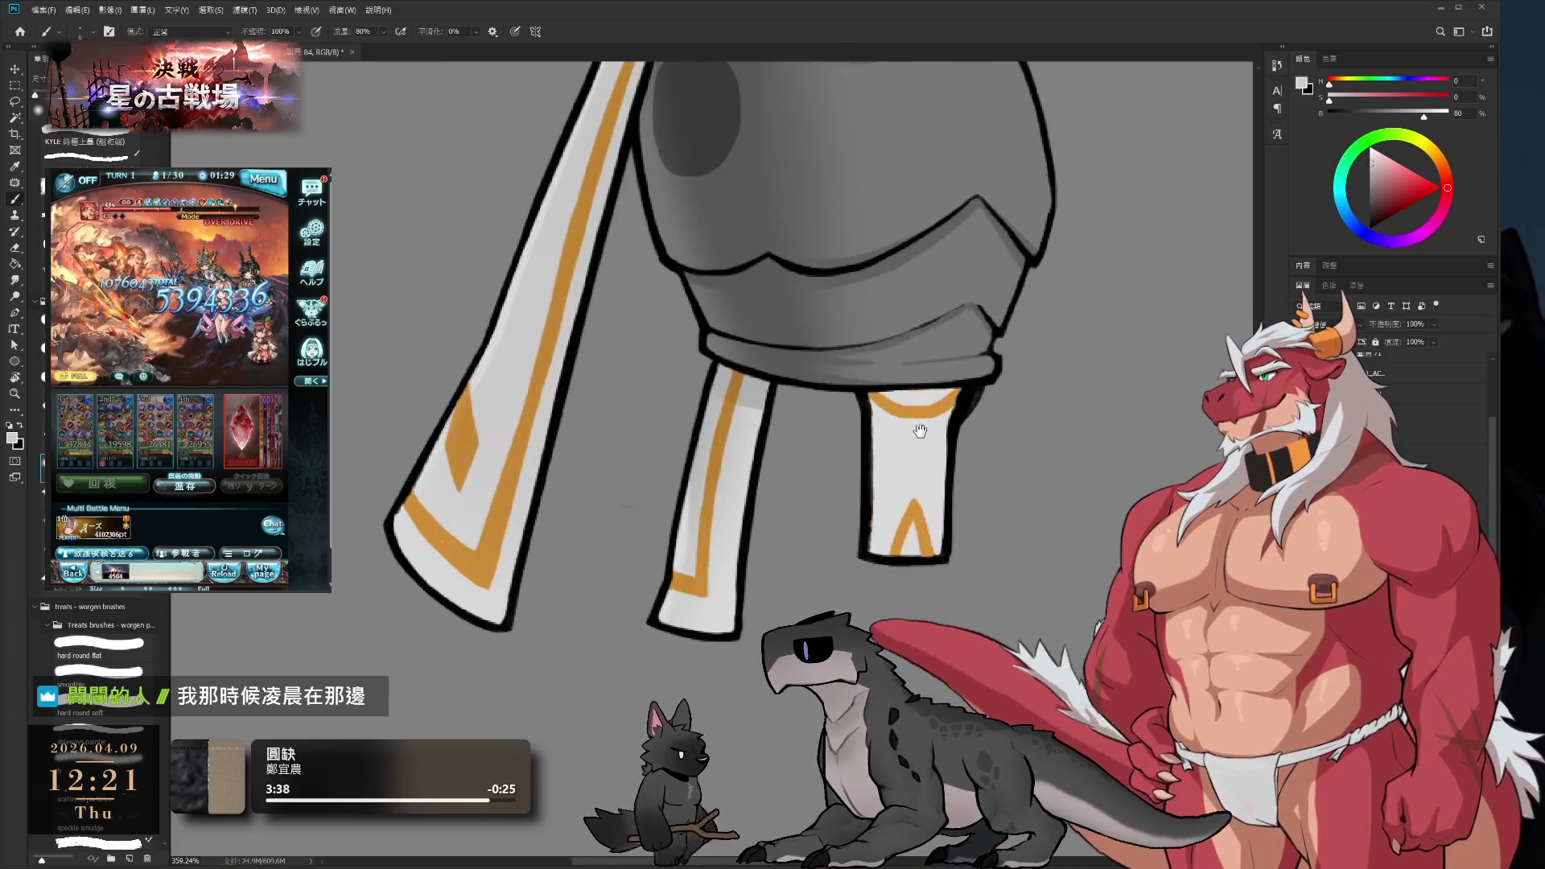
scroll(929, 477, "up", 3)
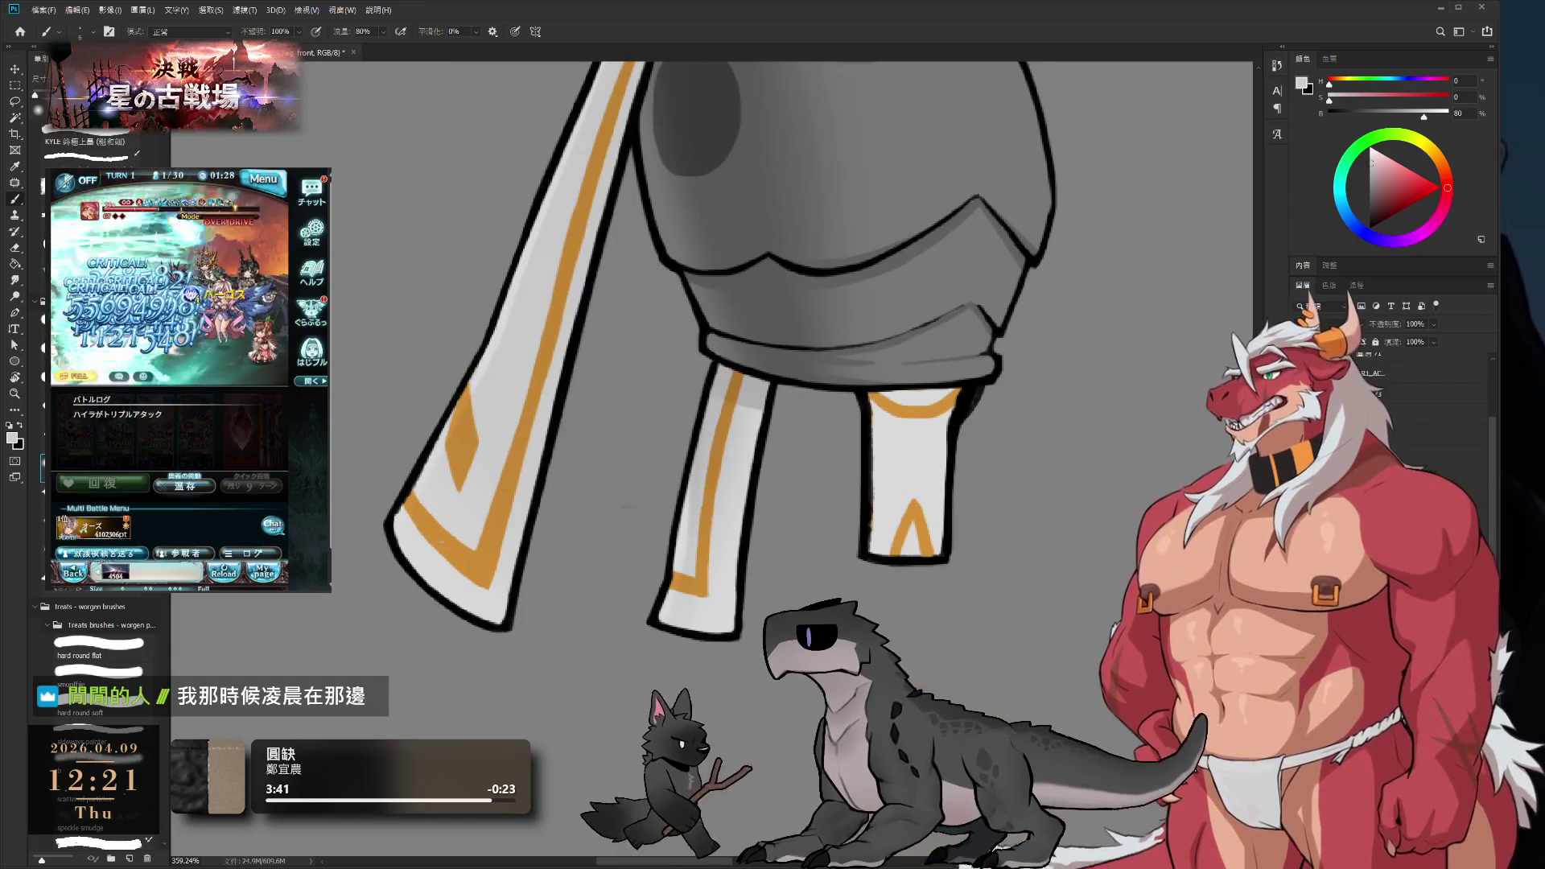
key("e")
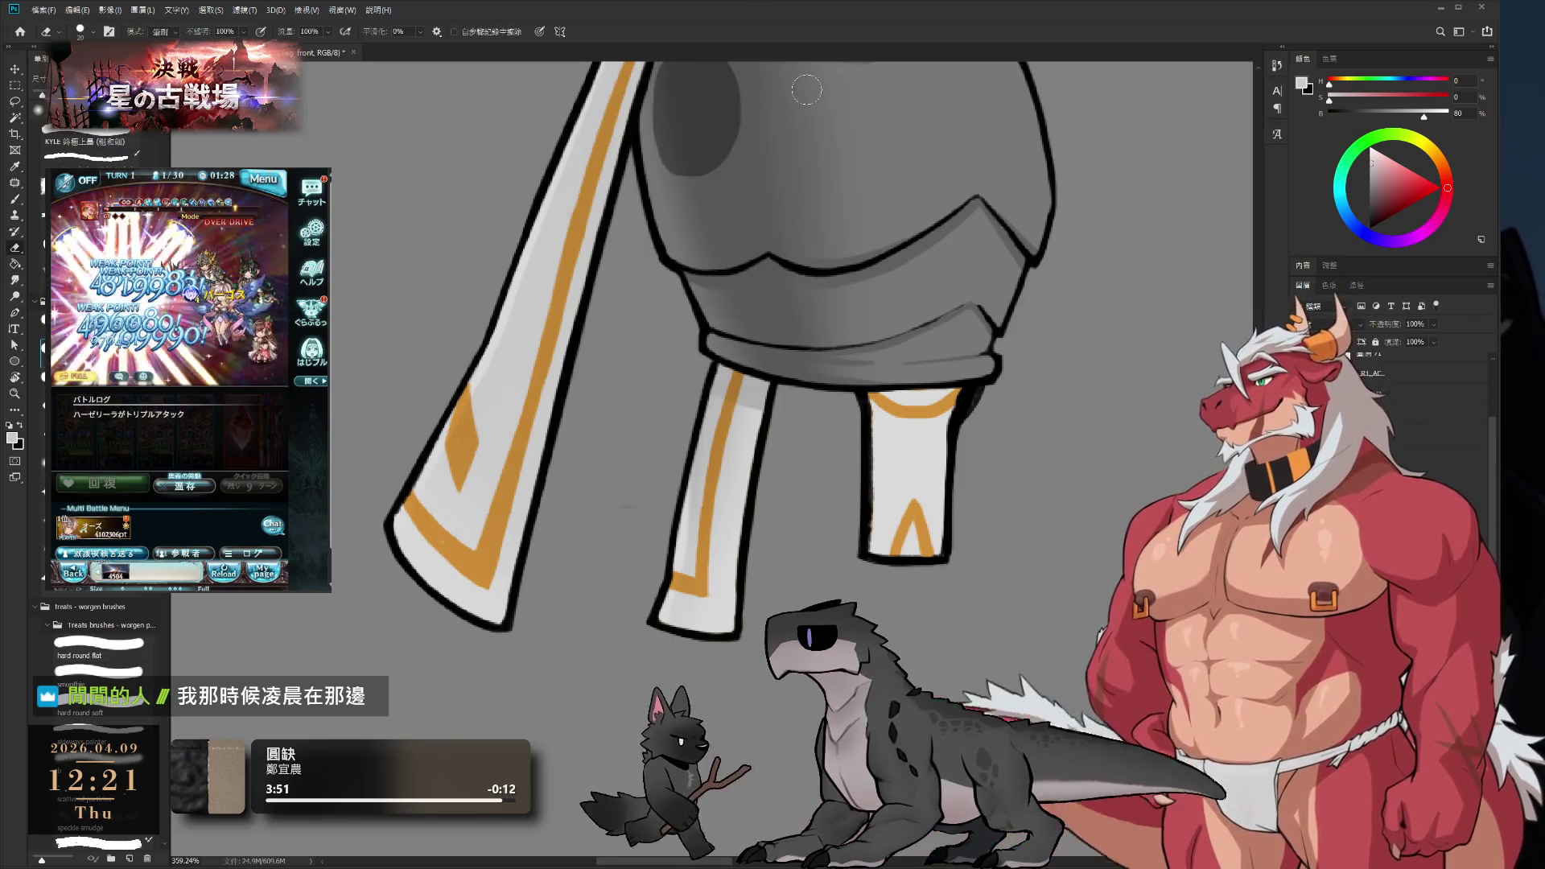
left_click_drag(919, 264, 867, 324)
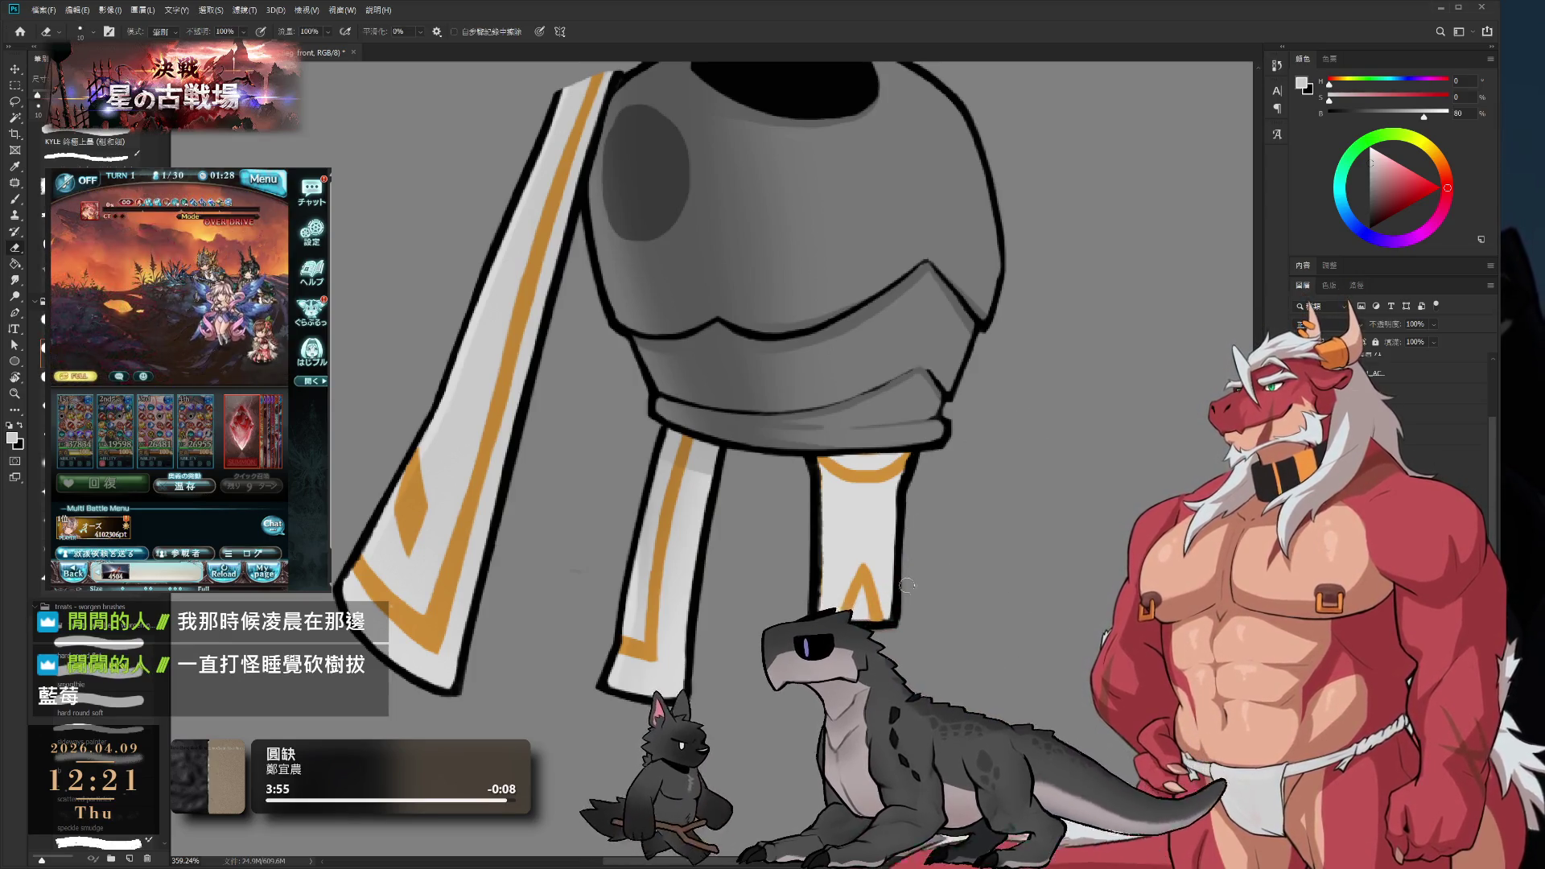
scroll(929, 545, "up", 5)
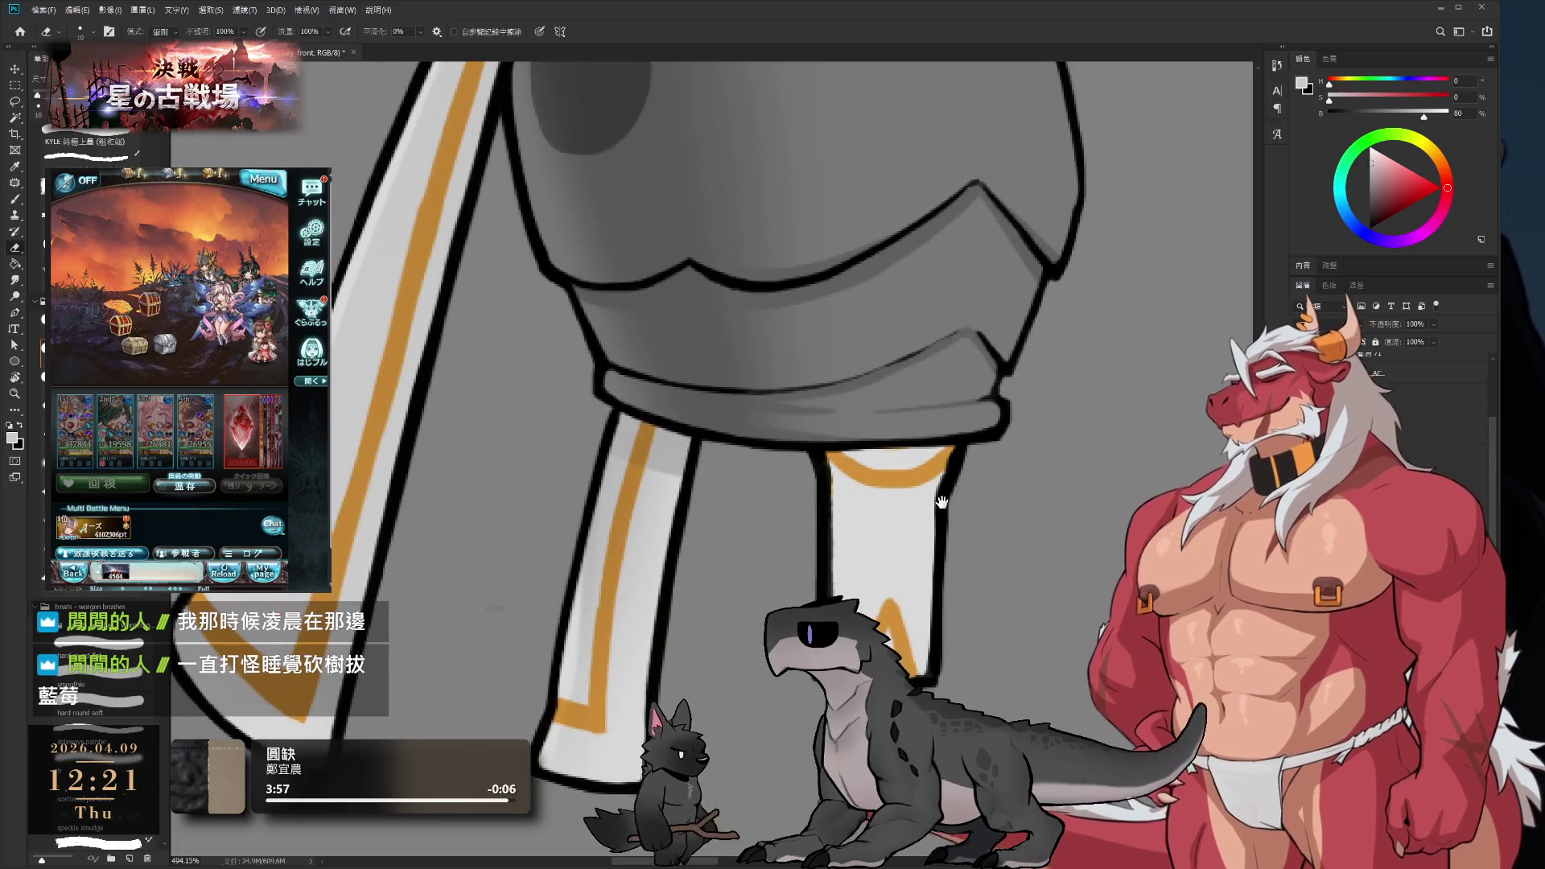
key("b")
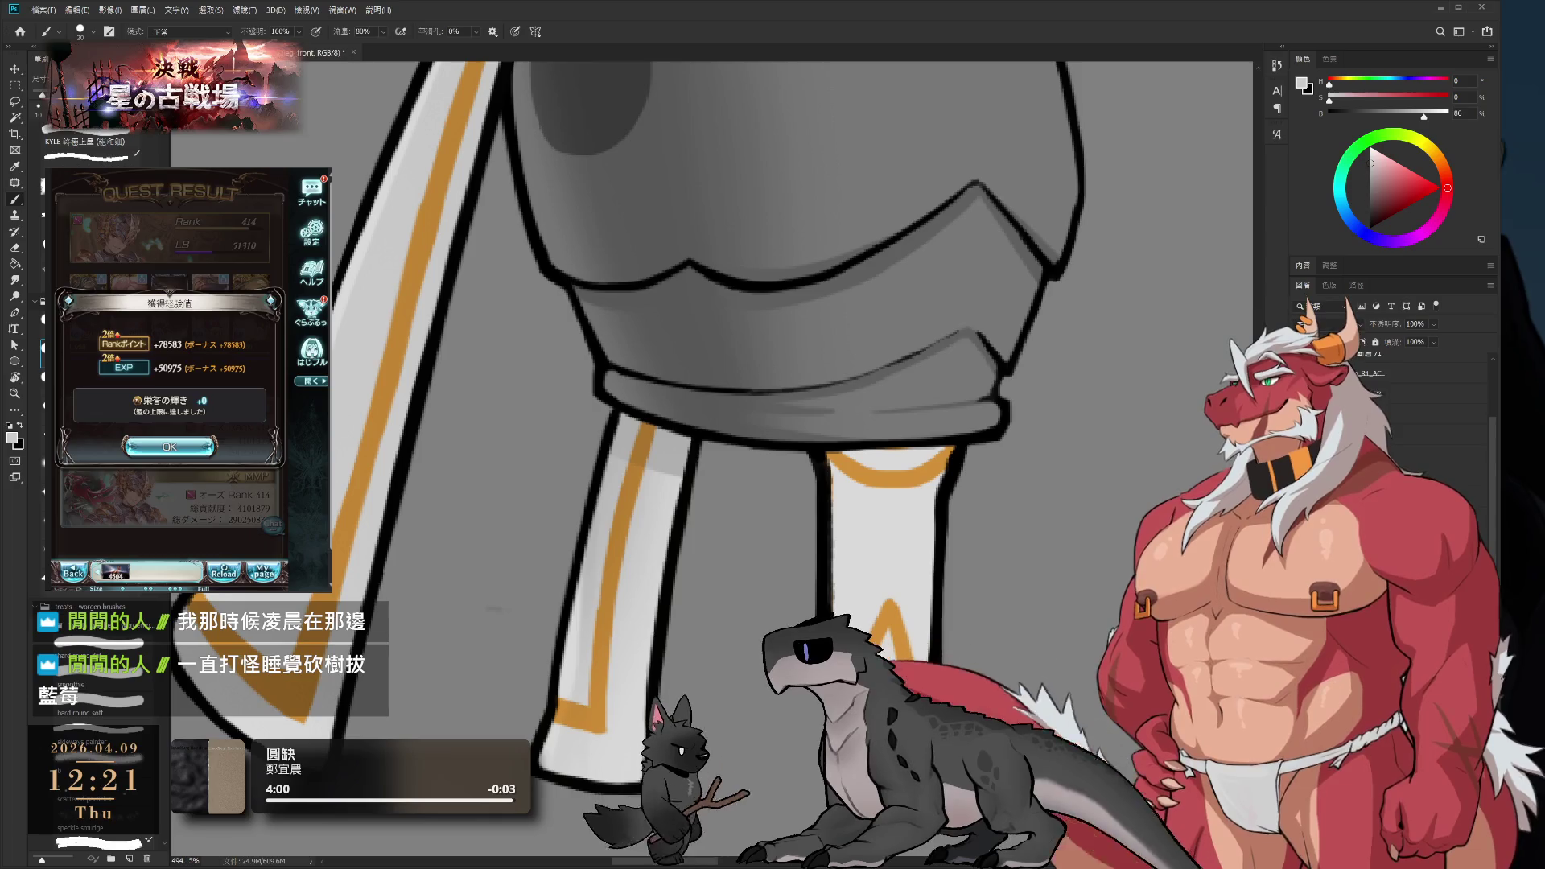
left_click(169, 446)
left_click(232, 539)
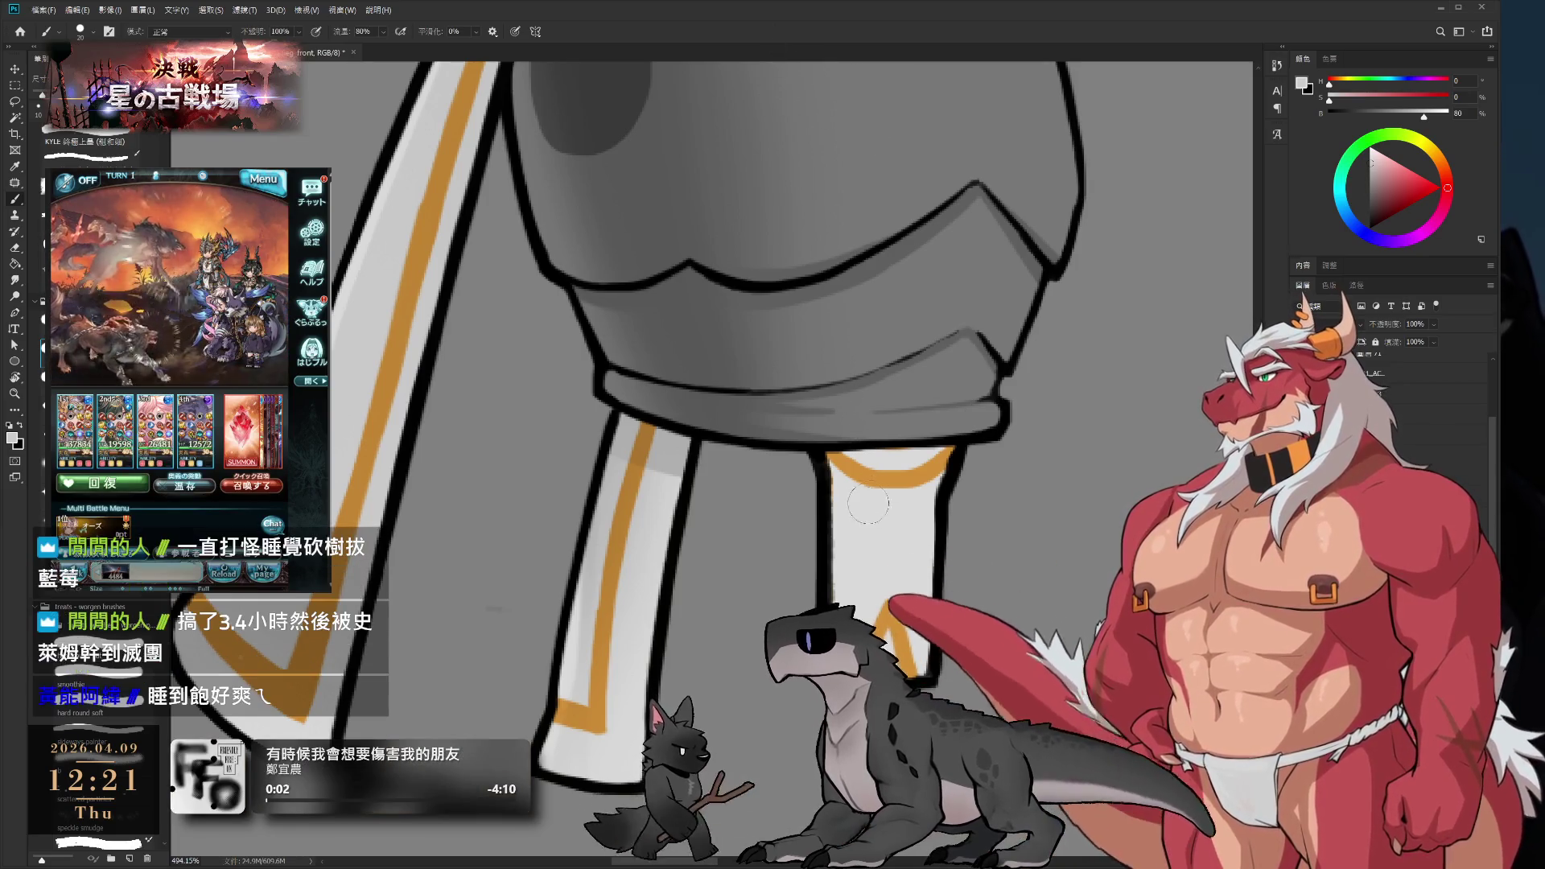
key("bracketleft")
key("bracketleft")
key("bracketleft")
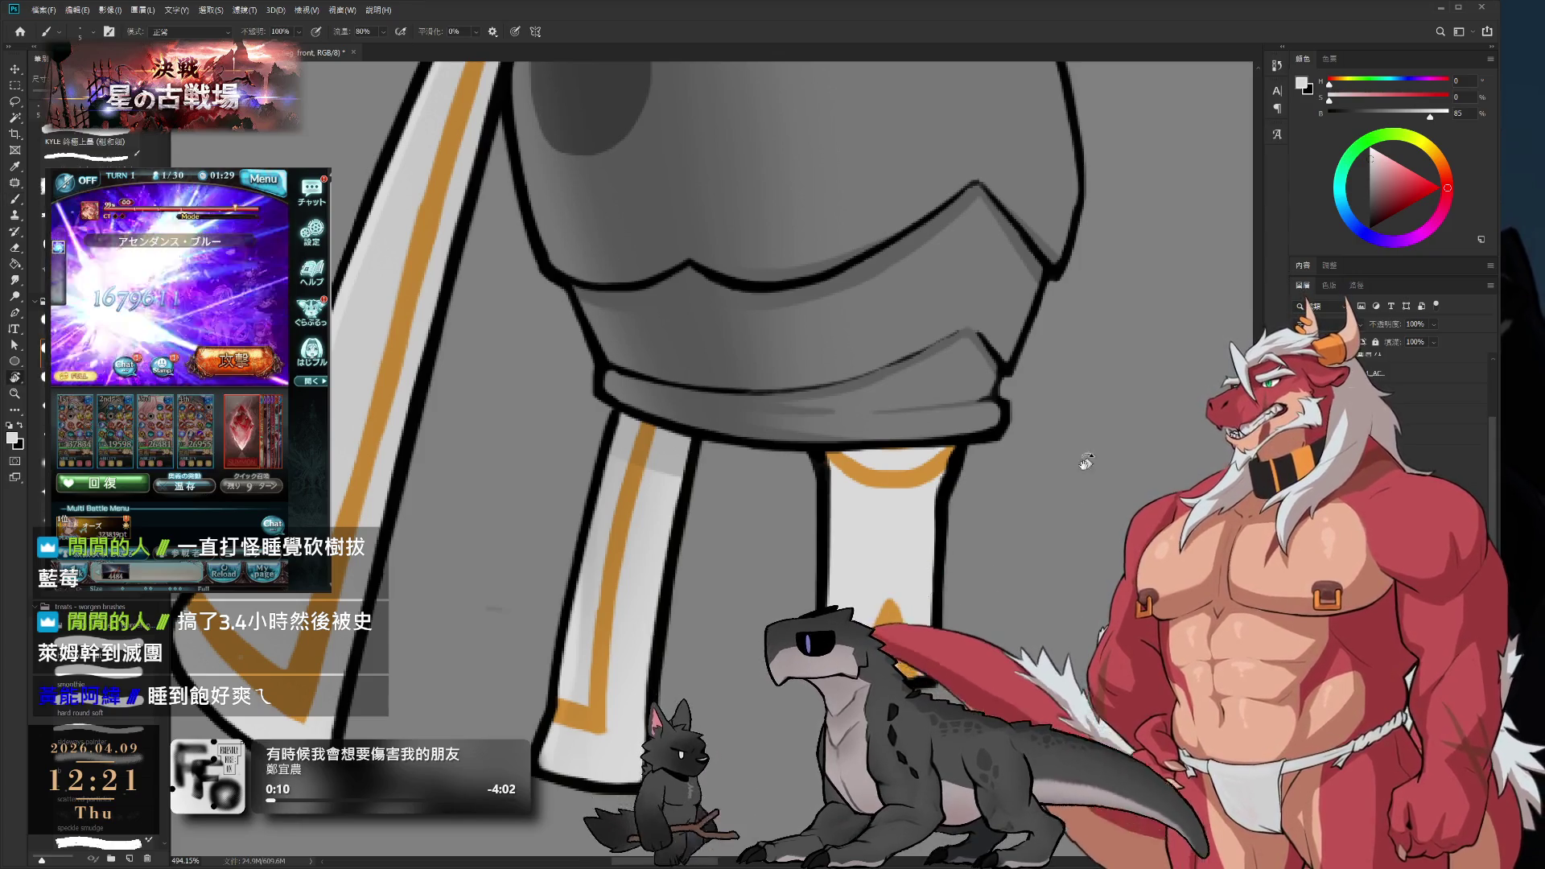
left_click_drag(1086, 462, 865, 496)
mouse_move(911, 398)
left_mouse_down()
mouse_move(765, 459)
mouse_move(976, 448)
mouse_move(948, 471)
left_mouse_up()
scroll(970, 485, "up", 3)
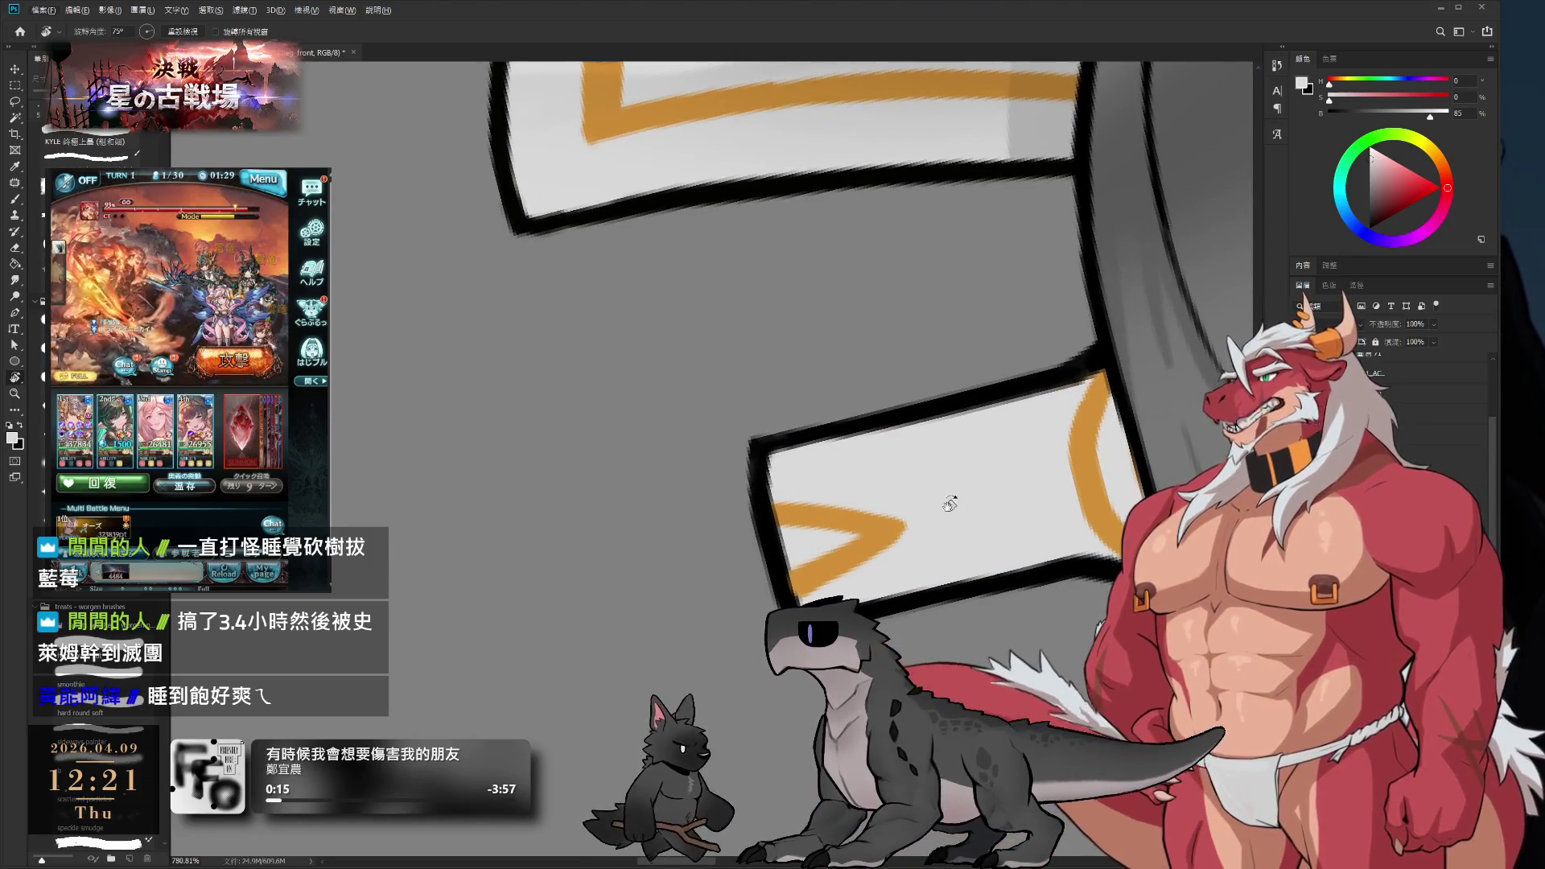
key("b")
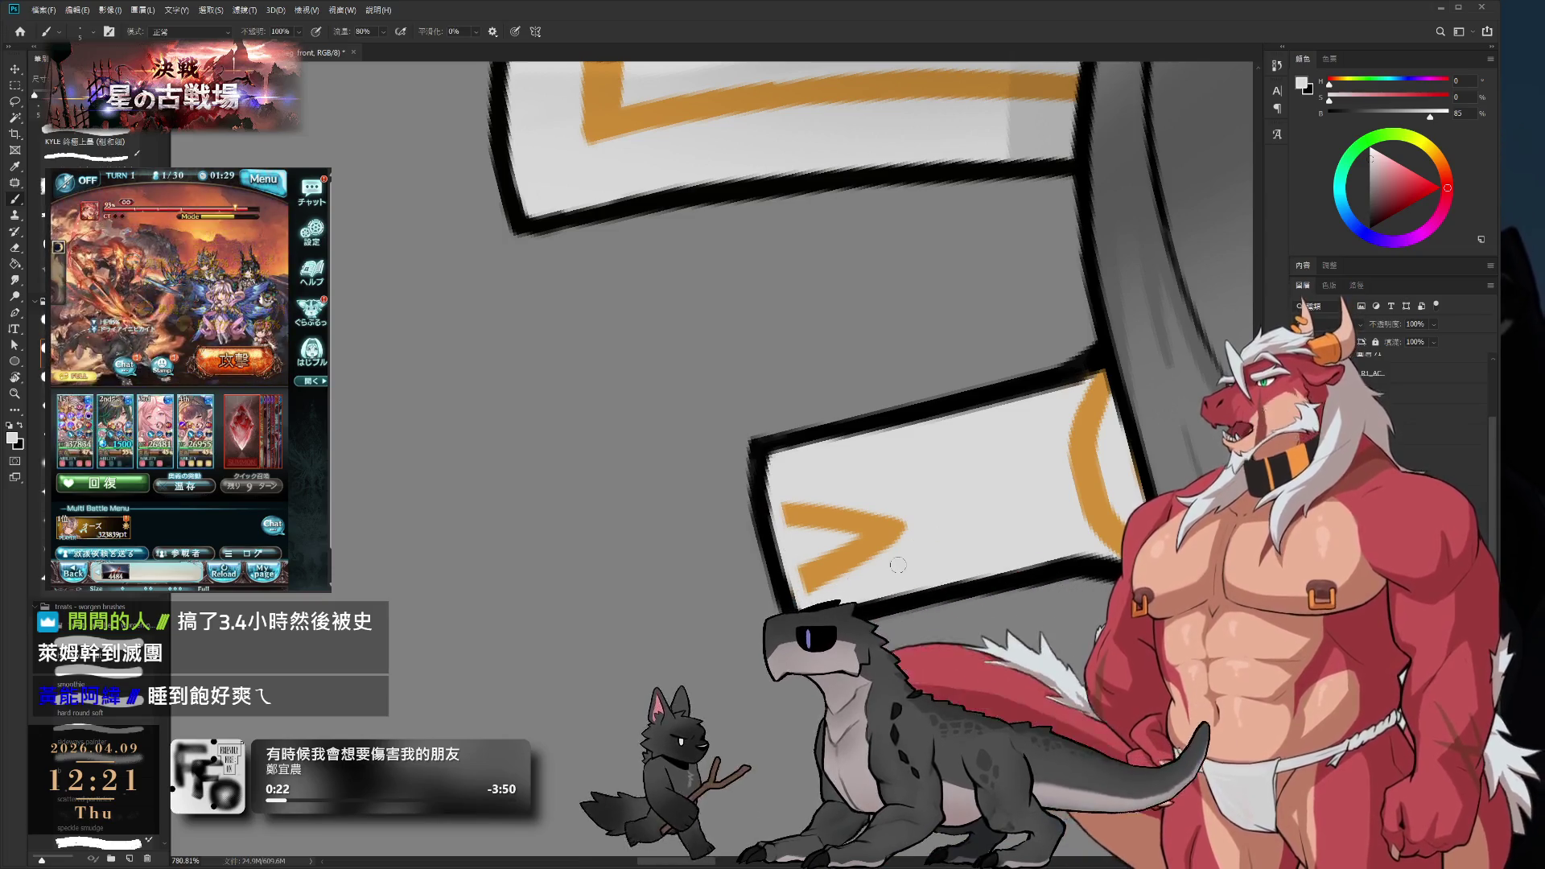
key("r")
mouse_move(944, 596)
left_mouse_down()
mouse_move(975, 391)
mouse_move(851, 224)
mouse_move(999, 575)
mouse_move(1061, 379)
left_mouse_up()
key("b")
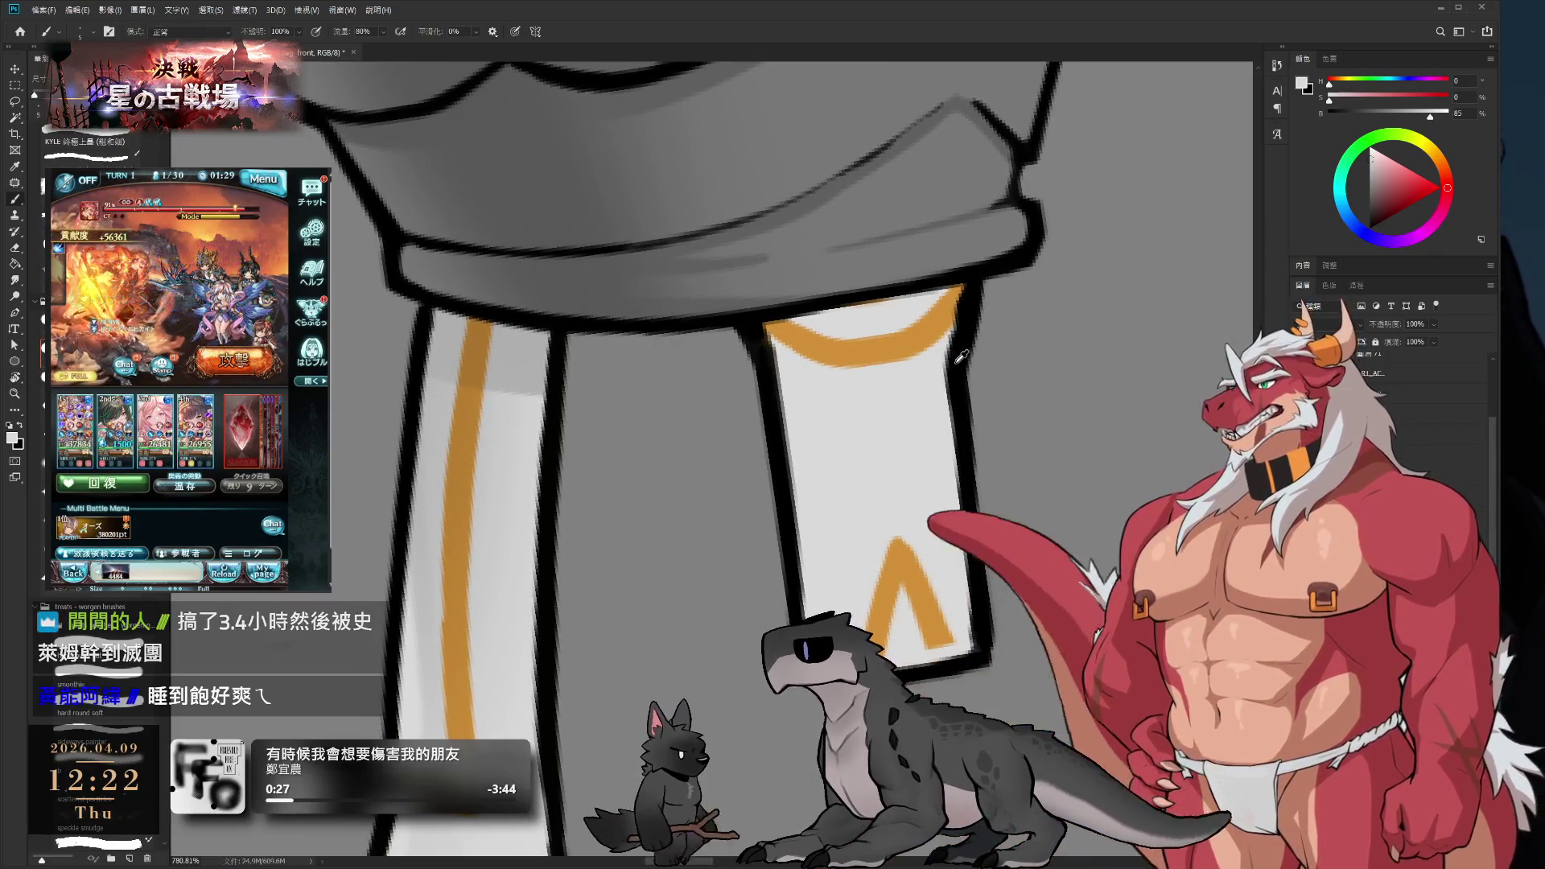
- Extend the orange chevron's right leg down to the strip's bottom edge
left_click(950, 321, "alt")
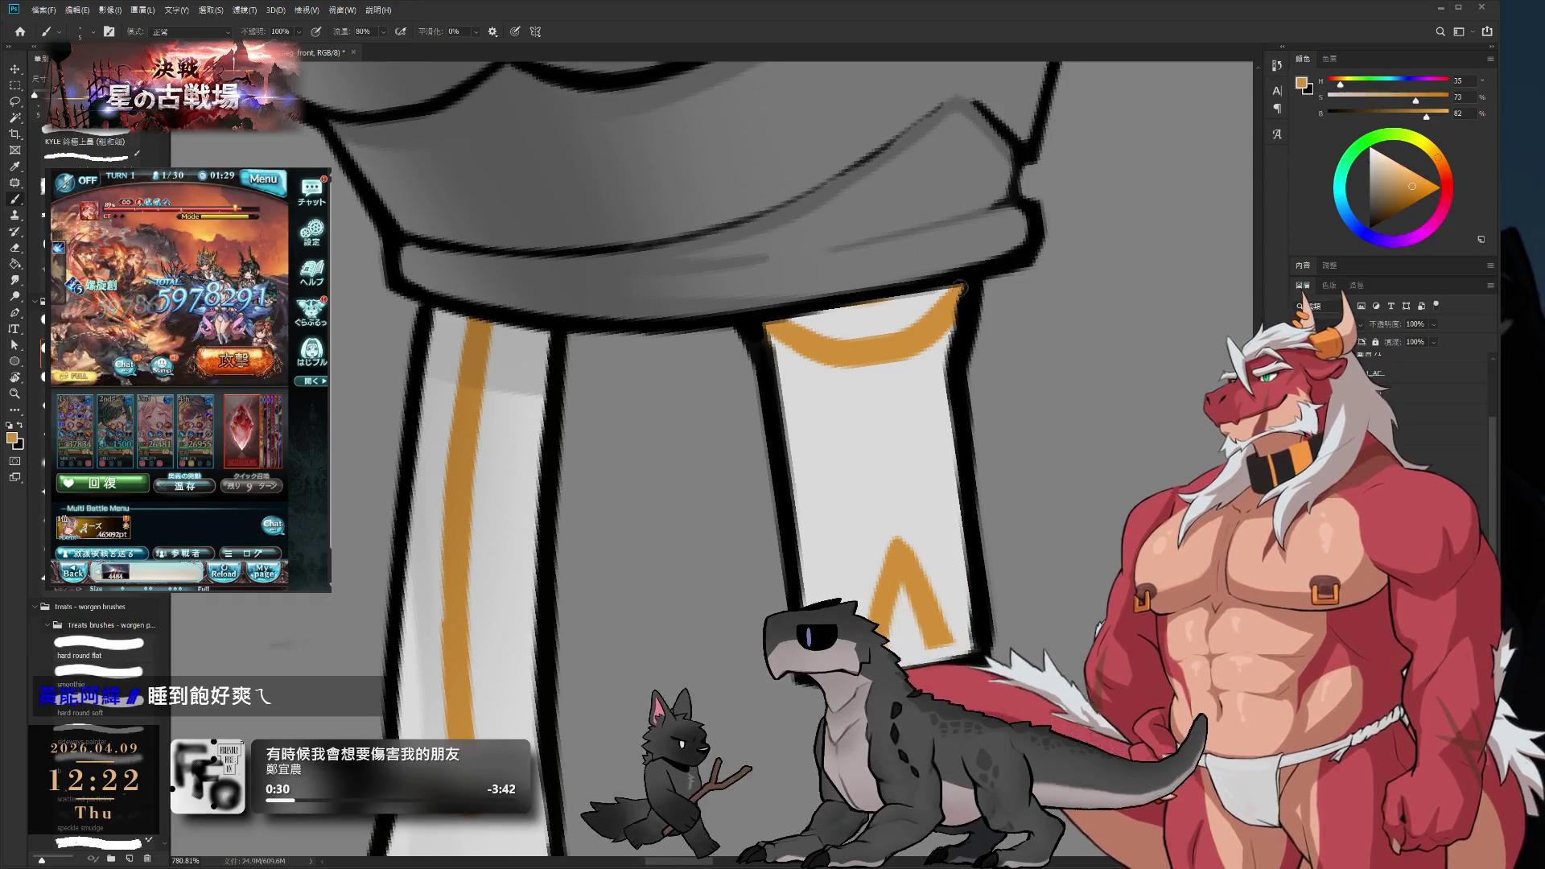
left_click(932, 355, "alt")
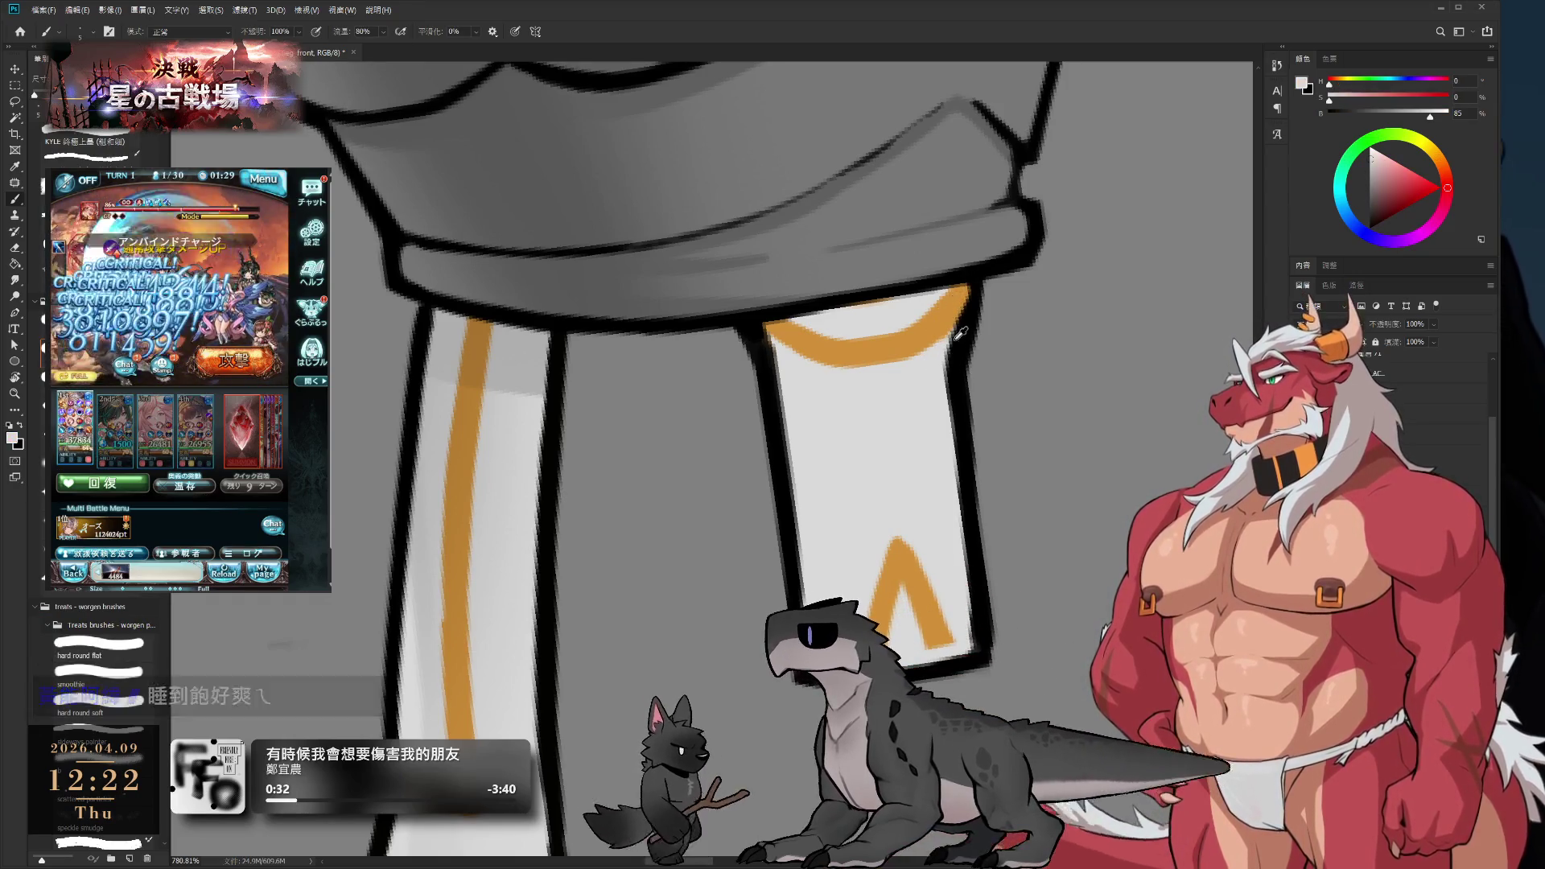
key("r")
left_click_drag(1025, 273, 1000, 207)
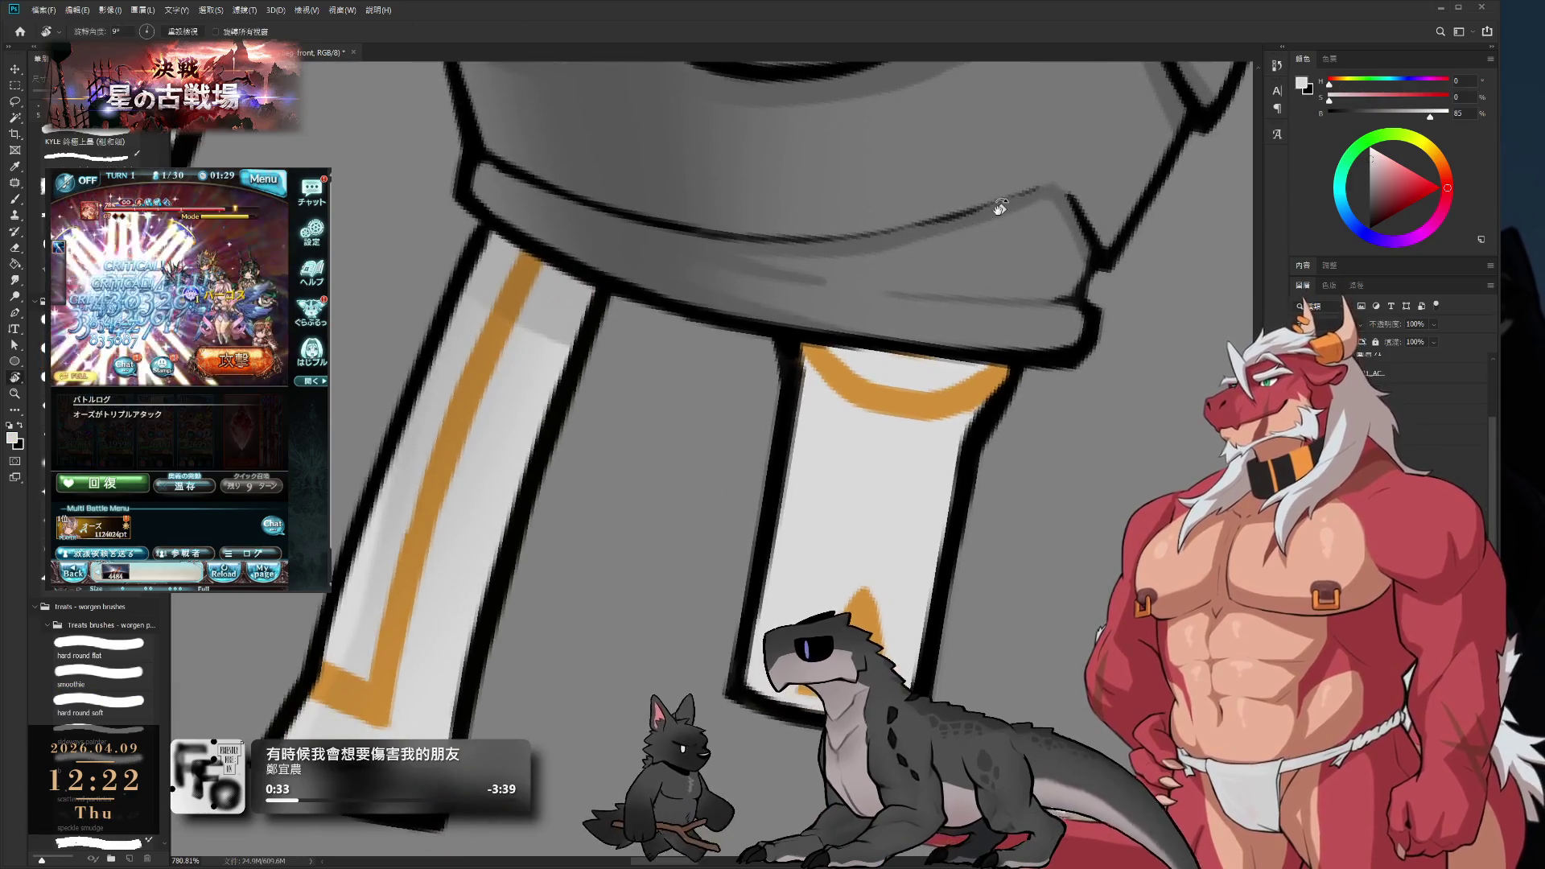
left_click_drag(995, 456, 914, 510)
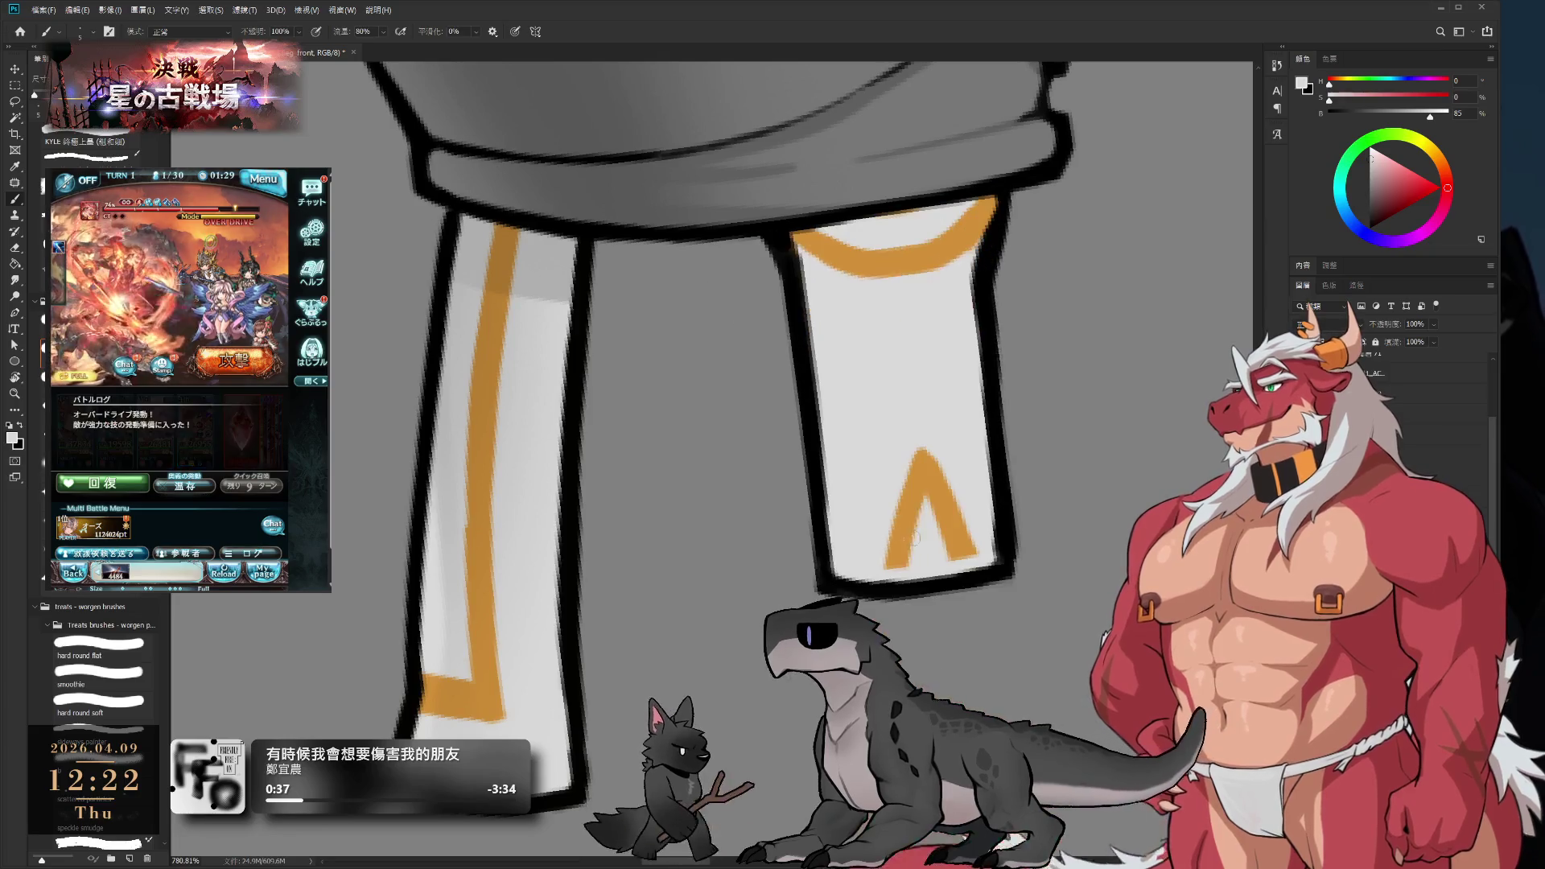
left_click(915, 514, "alt")
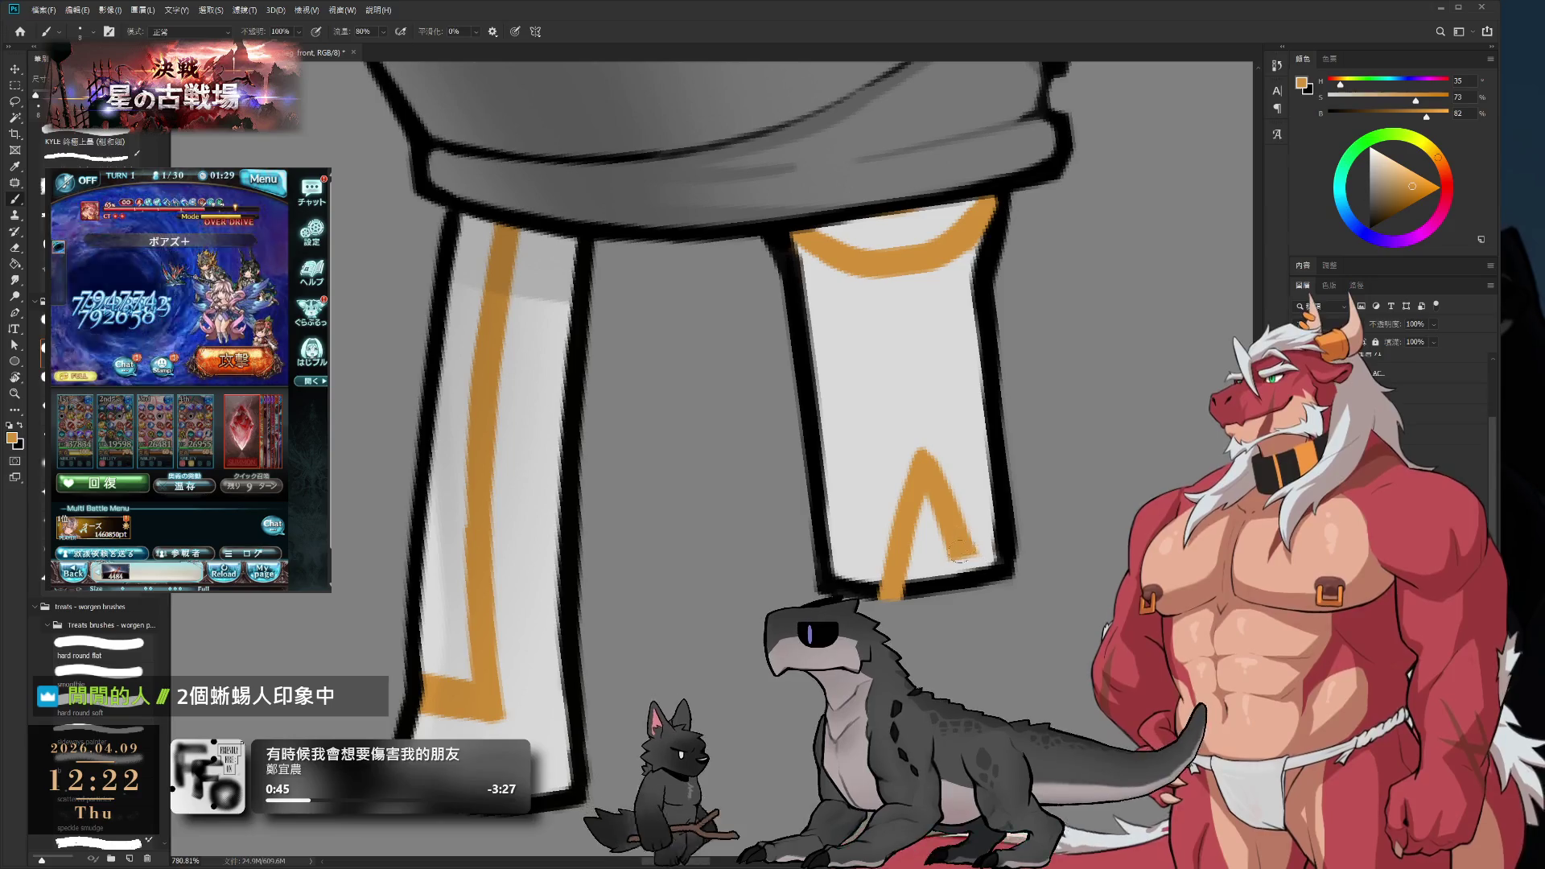
left_click_drag(972, 555, 972, 583)
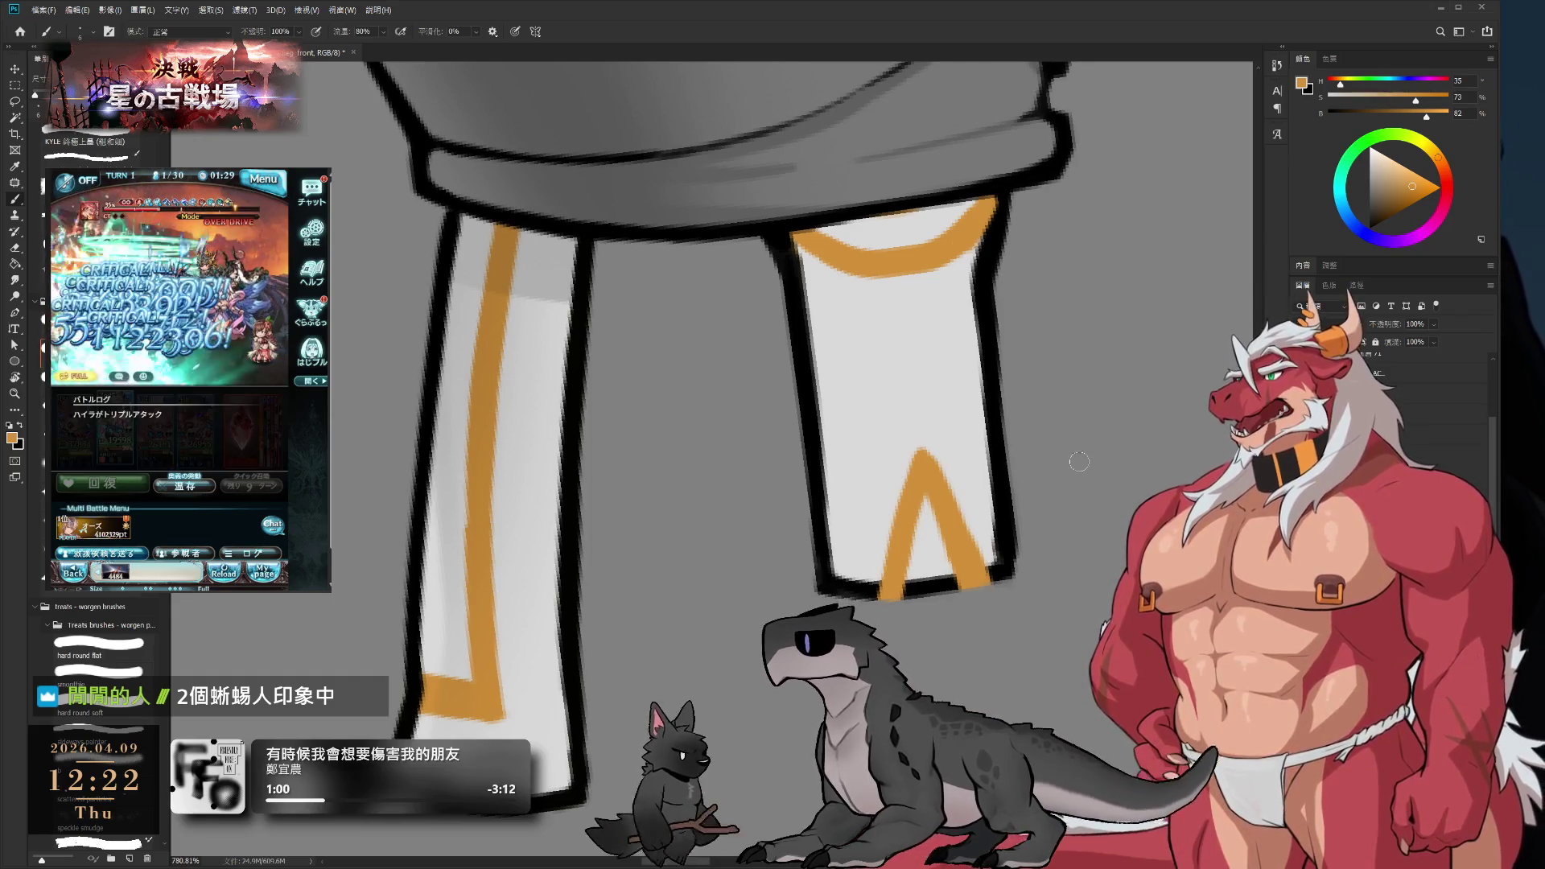
- Darken the strip's bottom-right outline in black
left_click(951, 448, "alt")
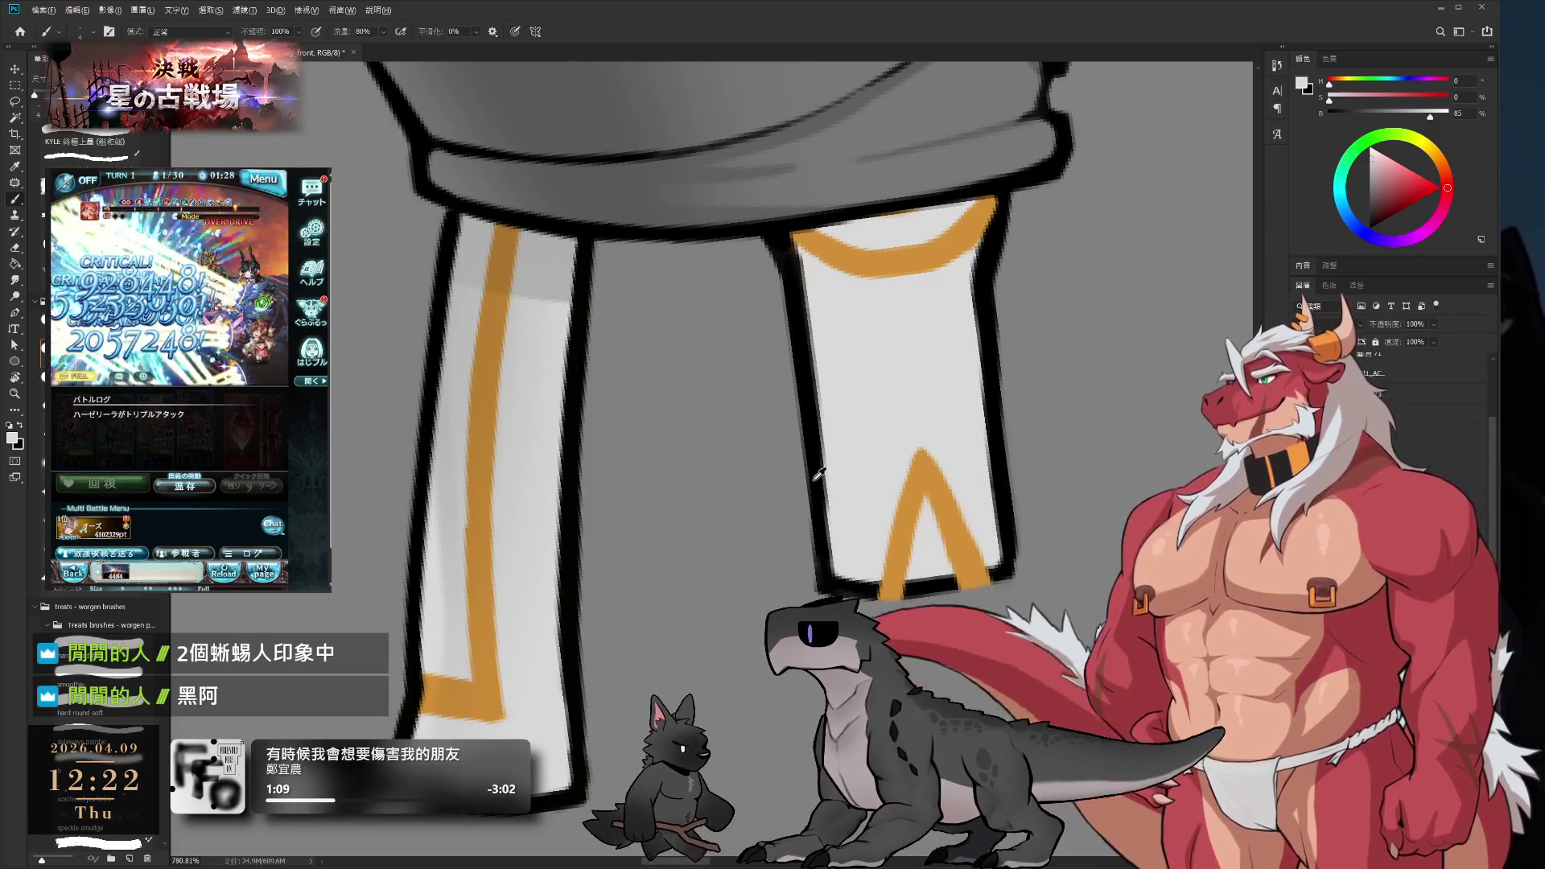
key("x")
left_click_drag(991, 576, 962, 574)
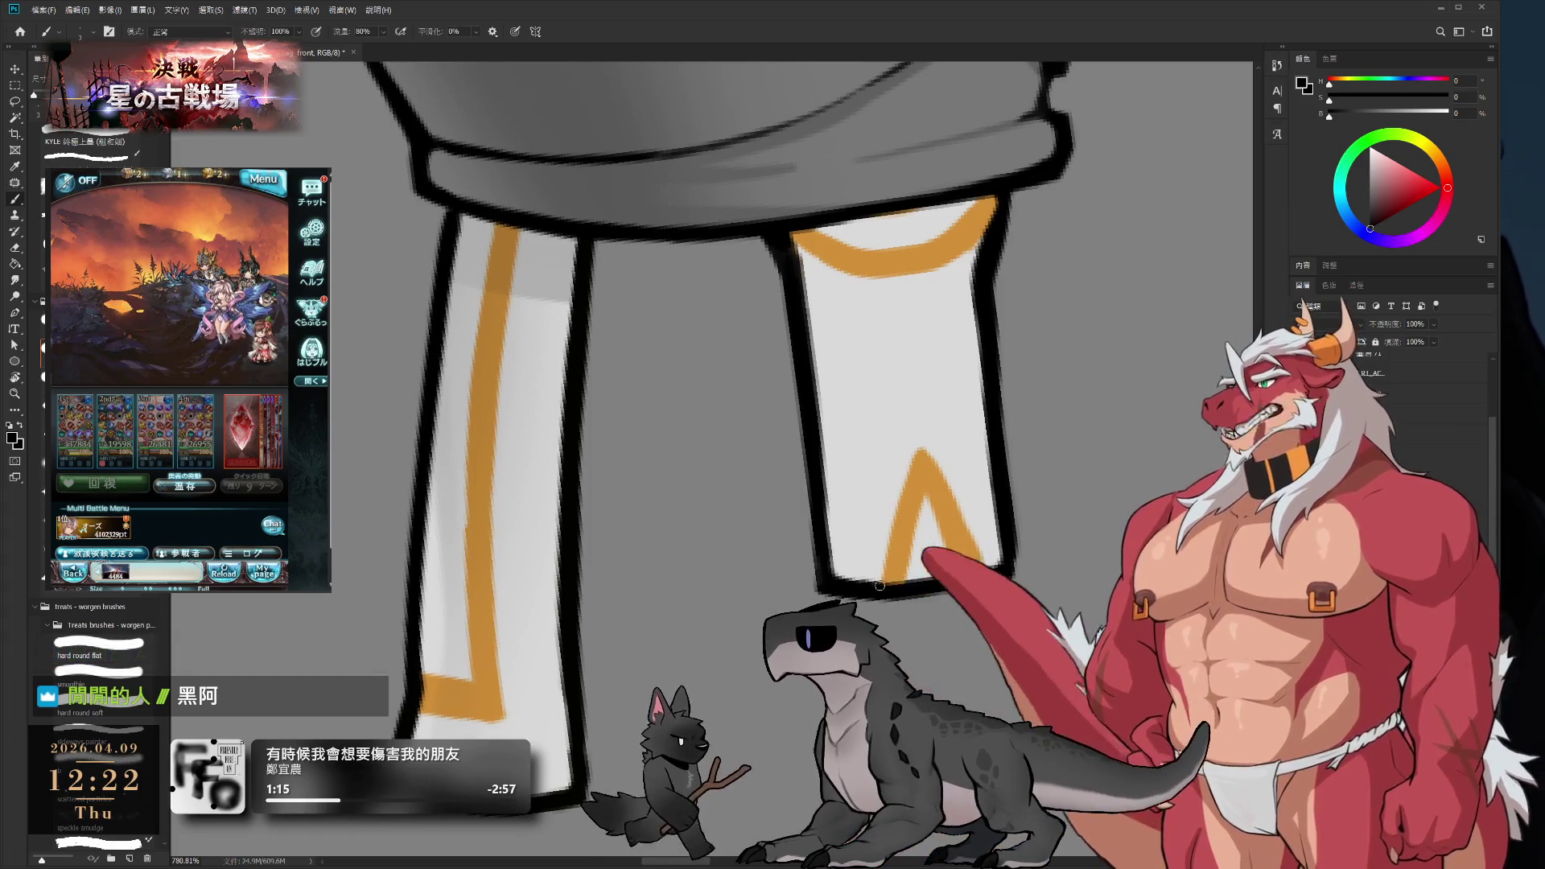
key("x")
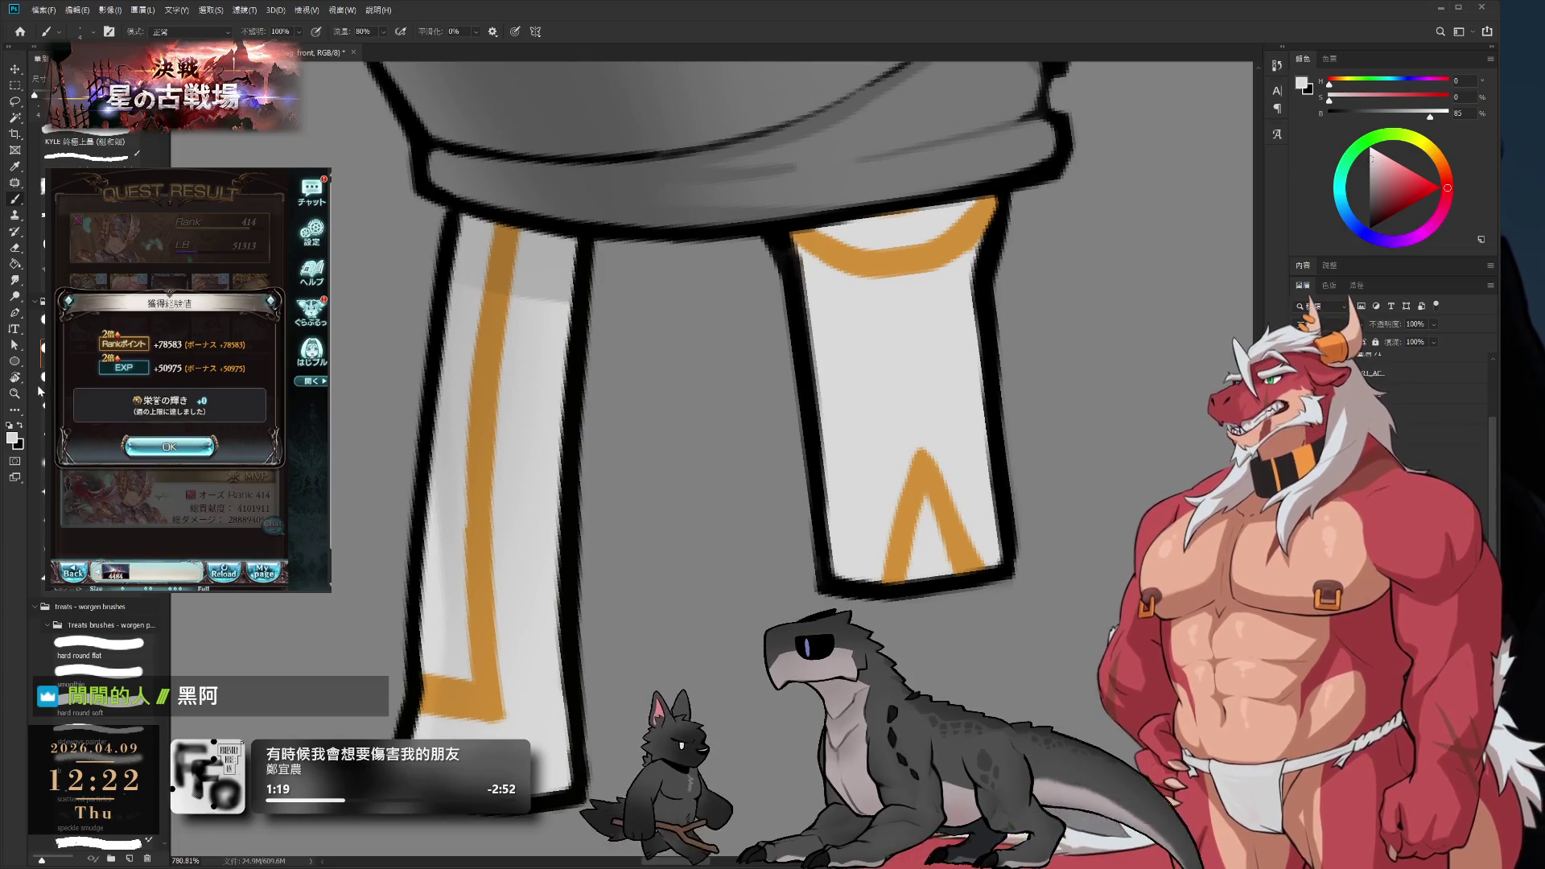
- Zoom out and paint light grey over the end of the orange curve
left_click(169, 446)
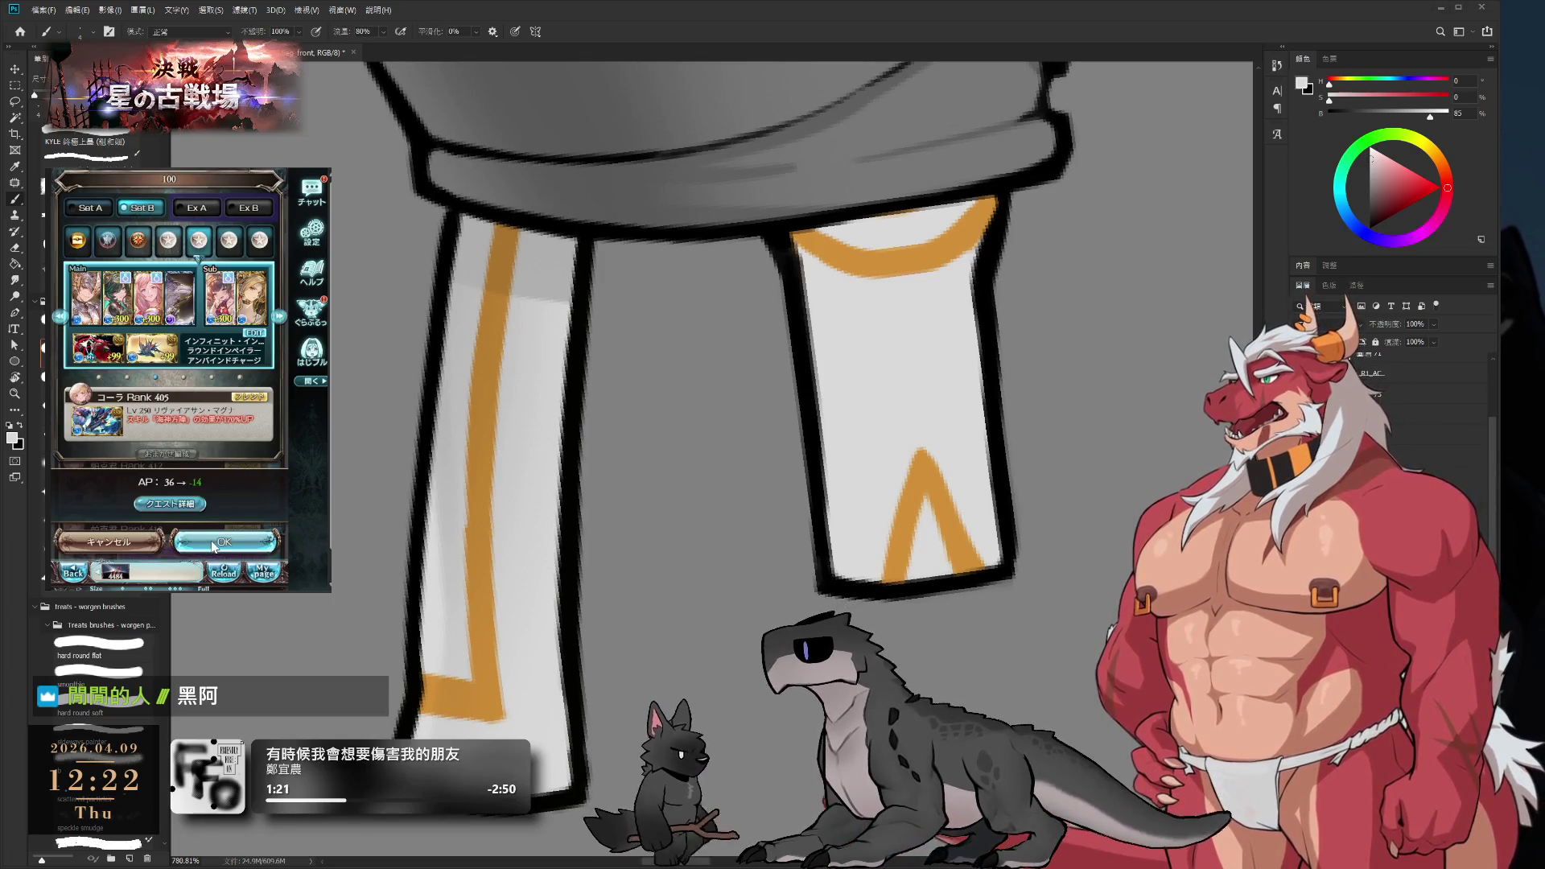
left_click(215, 547)
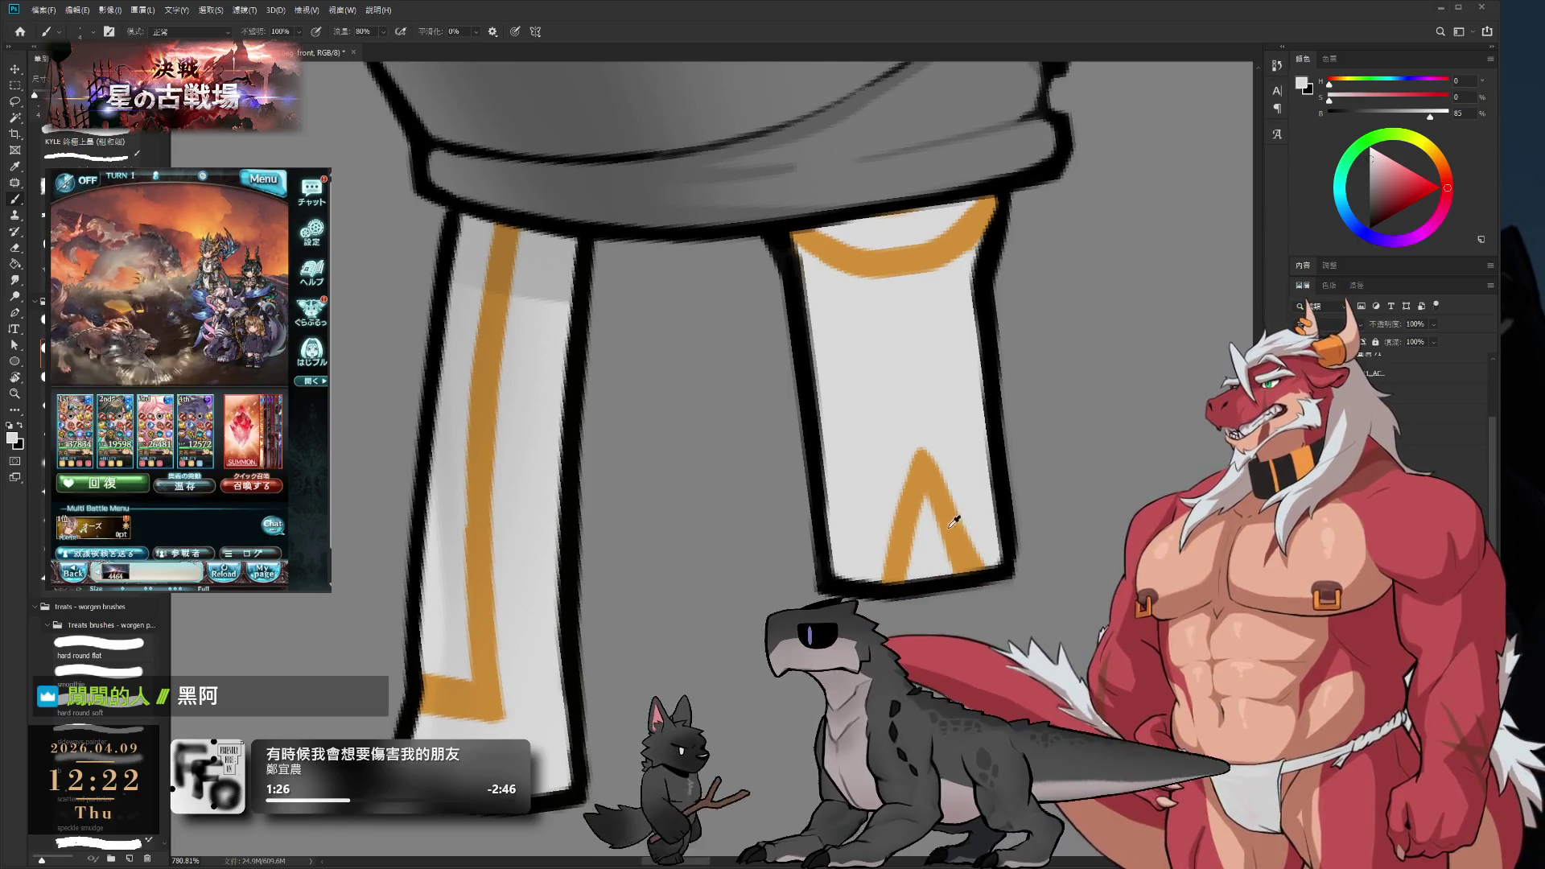
left_click(941, 489, "alt")
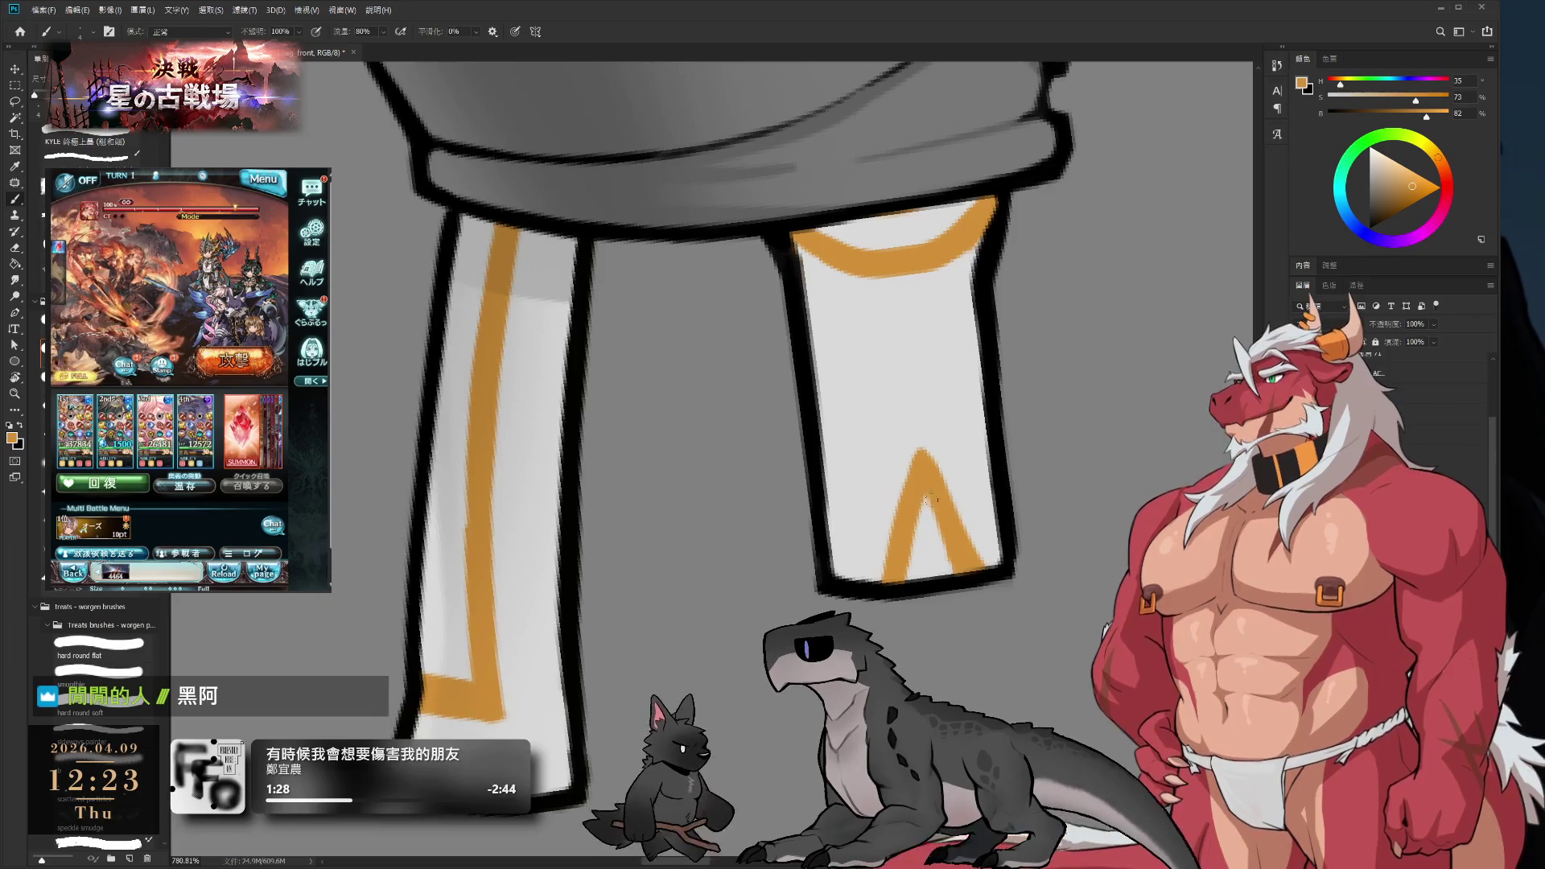
left_click(963, 468, "alt")
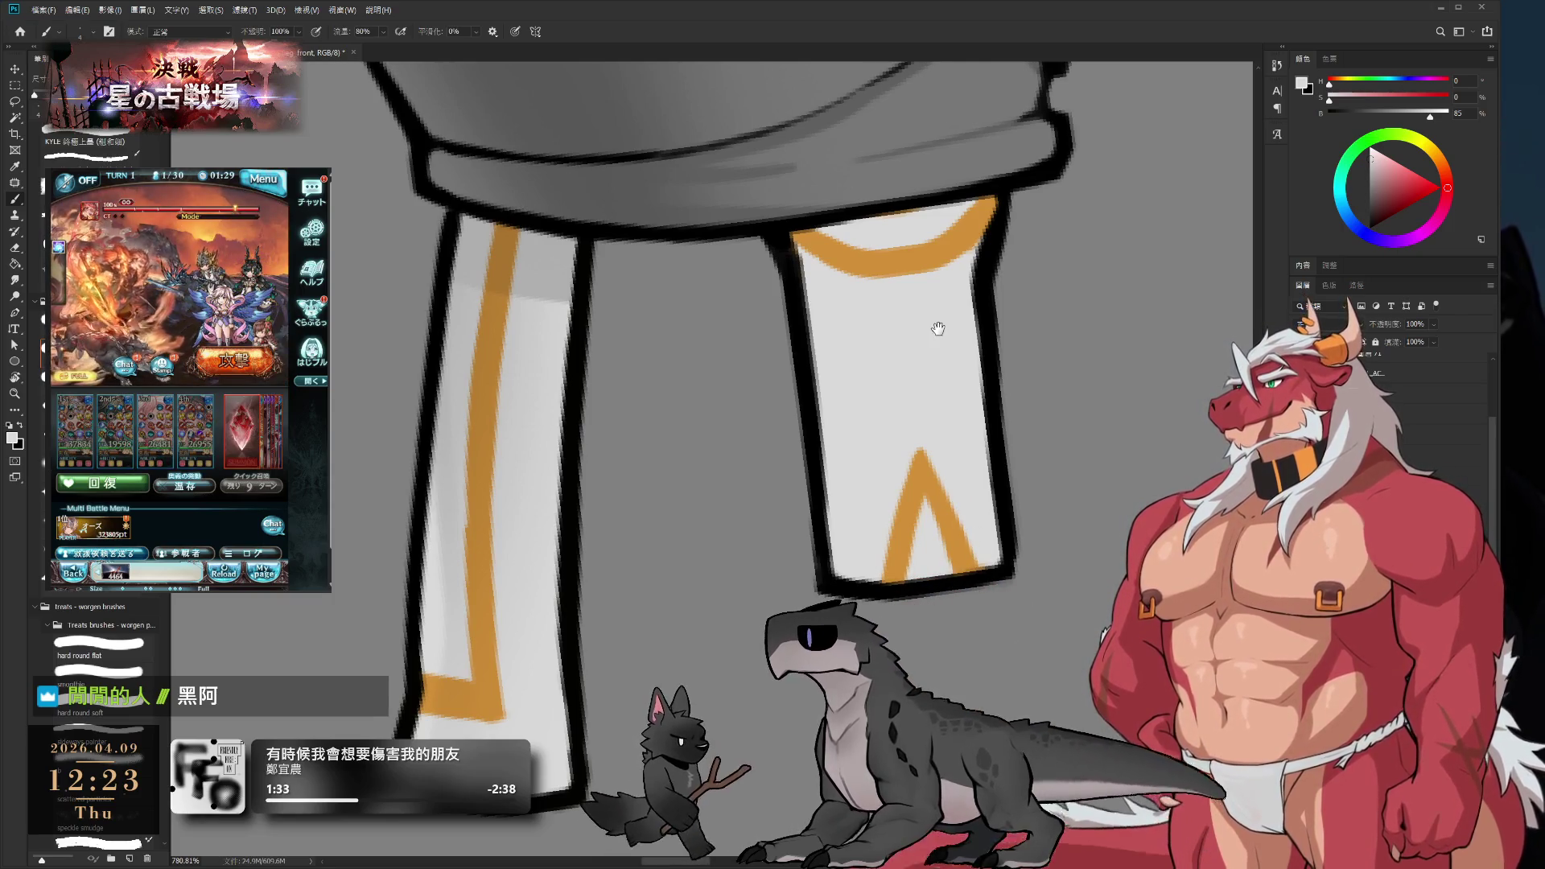
mouse_move(938, 328)
left_mouse_down()
mouse_move(843, 354)
mouse_move(941, 394)
mouse_move(1049, 383)
mouse_move(998, 402)
left_mouse_up()
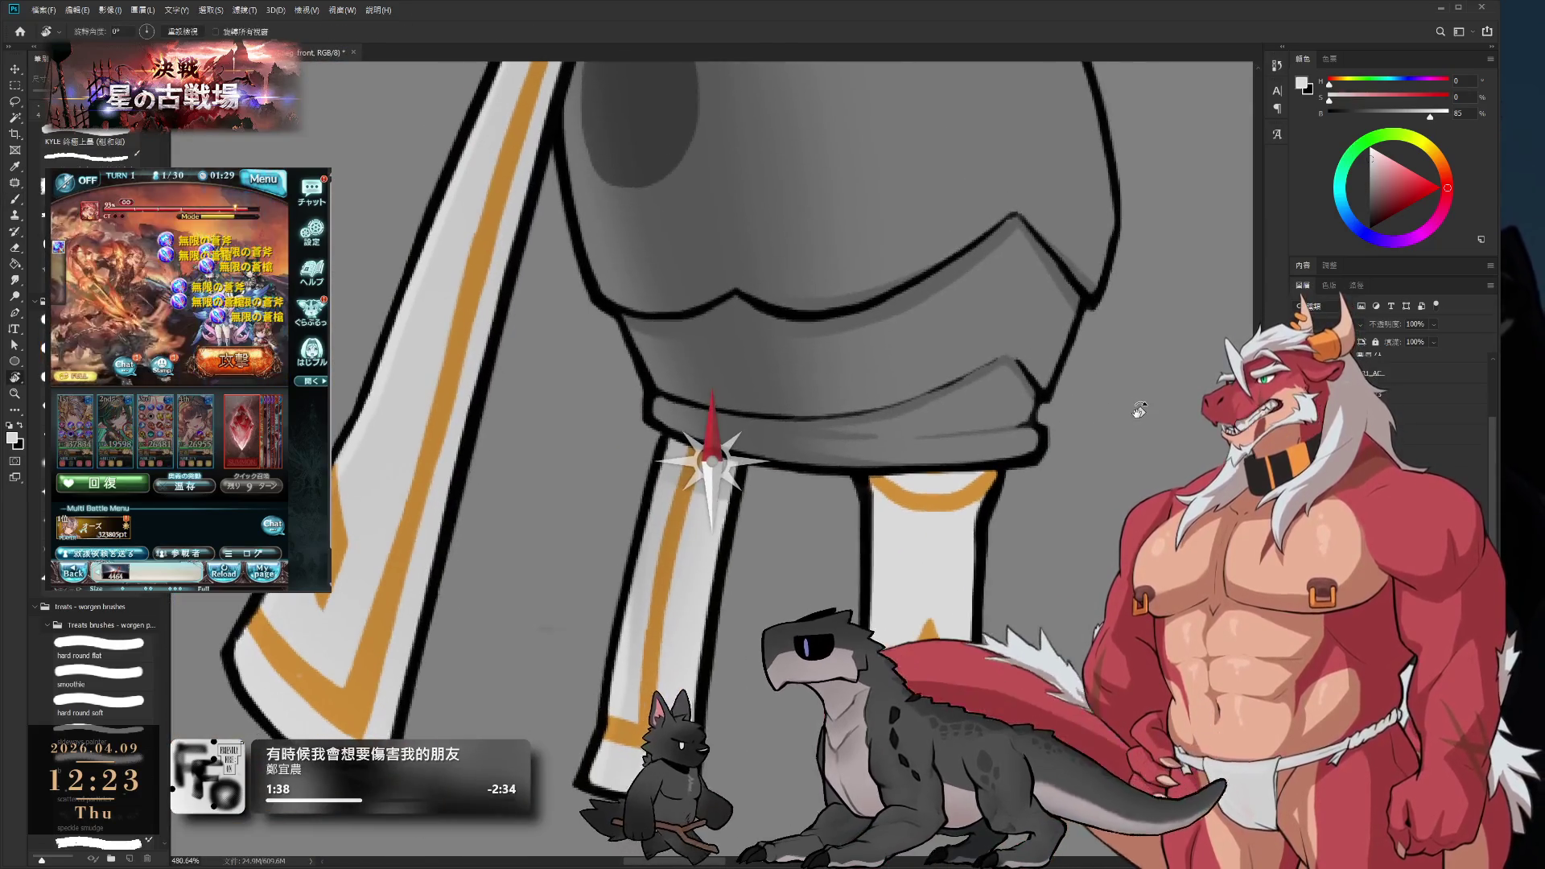
mouse_move(1020, 483)
left_mouse_down()
mouse_move(1020, 442)
mouse_move(998, 471)
left_mouse_up()
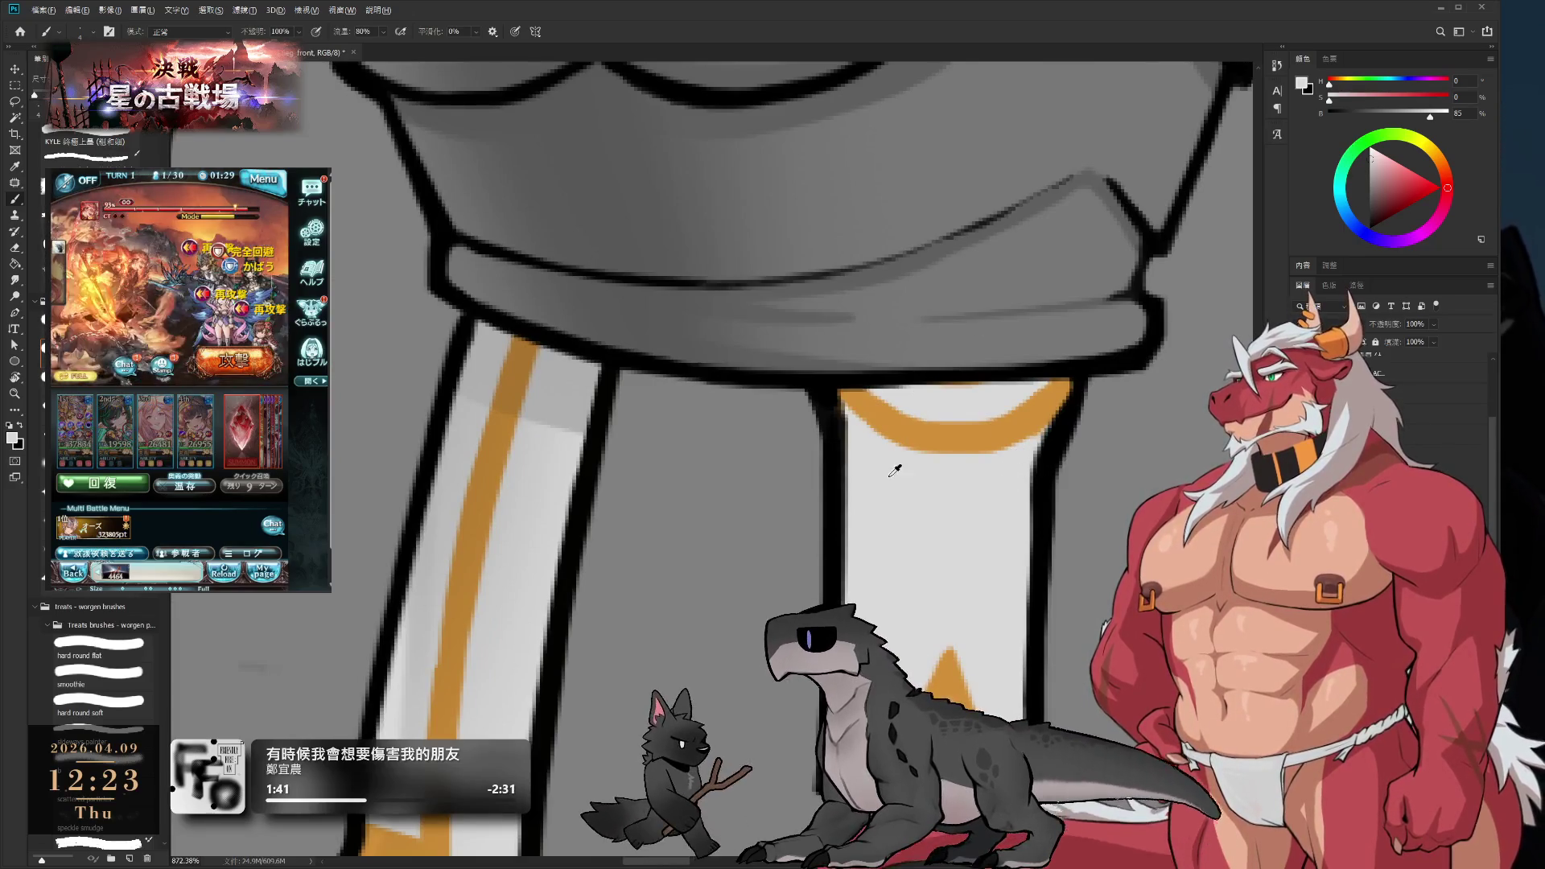
mouse_move(841, 394)
left_mouse_down()
mouse_move(917, 439)
mouse_move(970, 434)
mouse_move(1038, 407)
mouse_move(1062, 362)
mouse_move(1042, 427)
left_mouse_up()
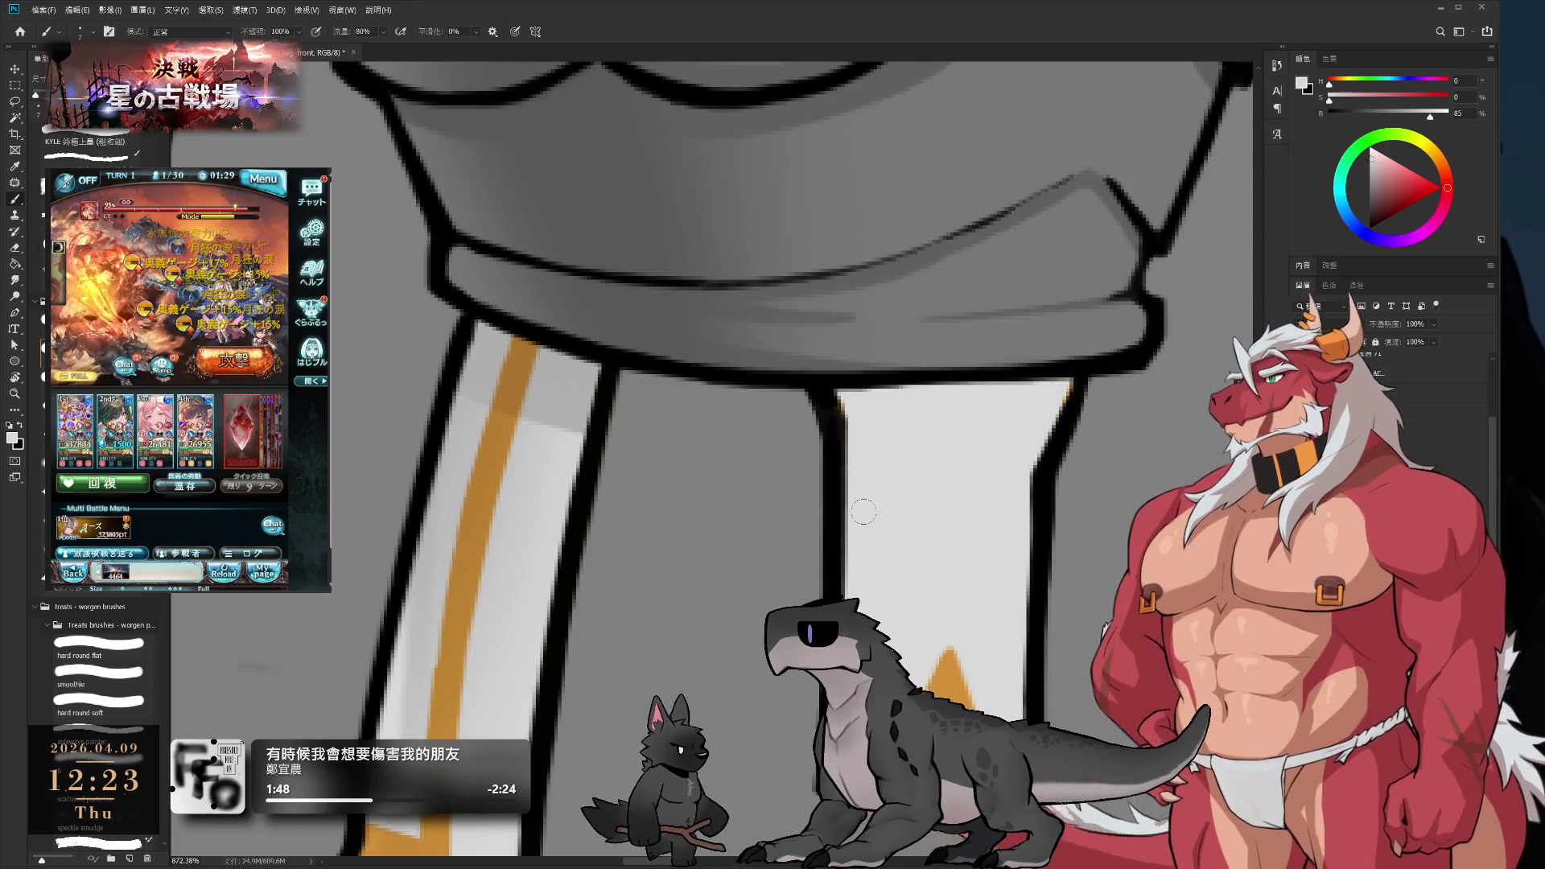
scroll(1013, 557, "down", 5)
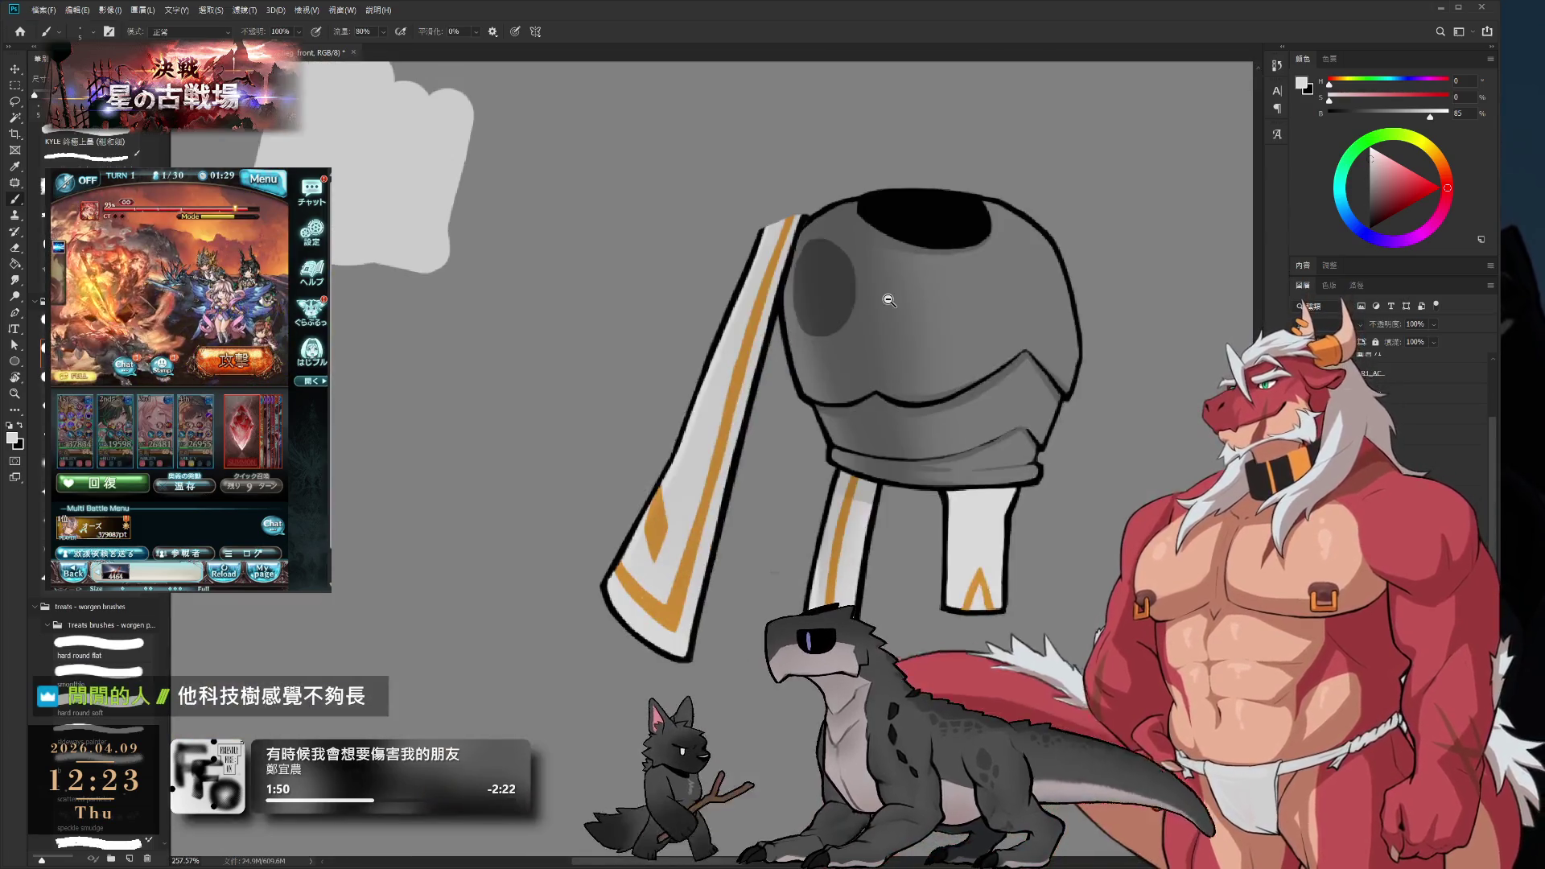
- Paint two orange vertical lines down the strip to its chevron
scroll(1022, 579, "up", 5)
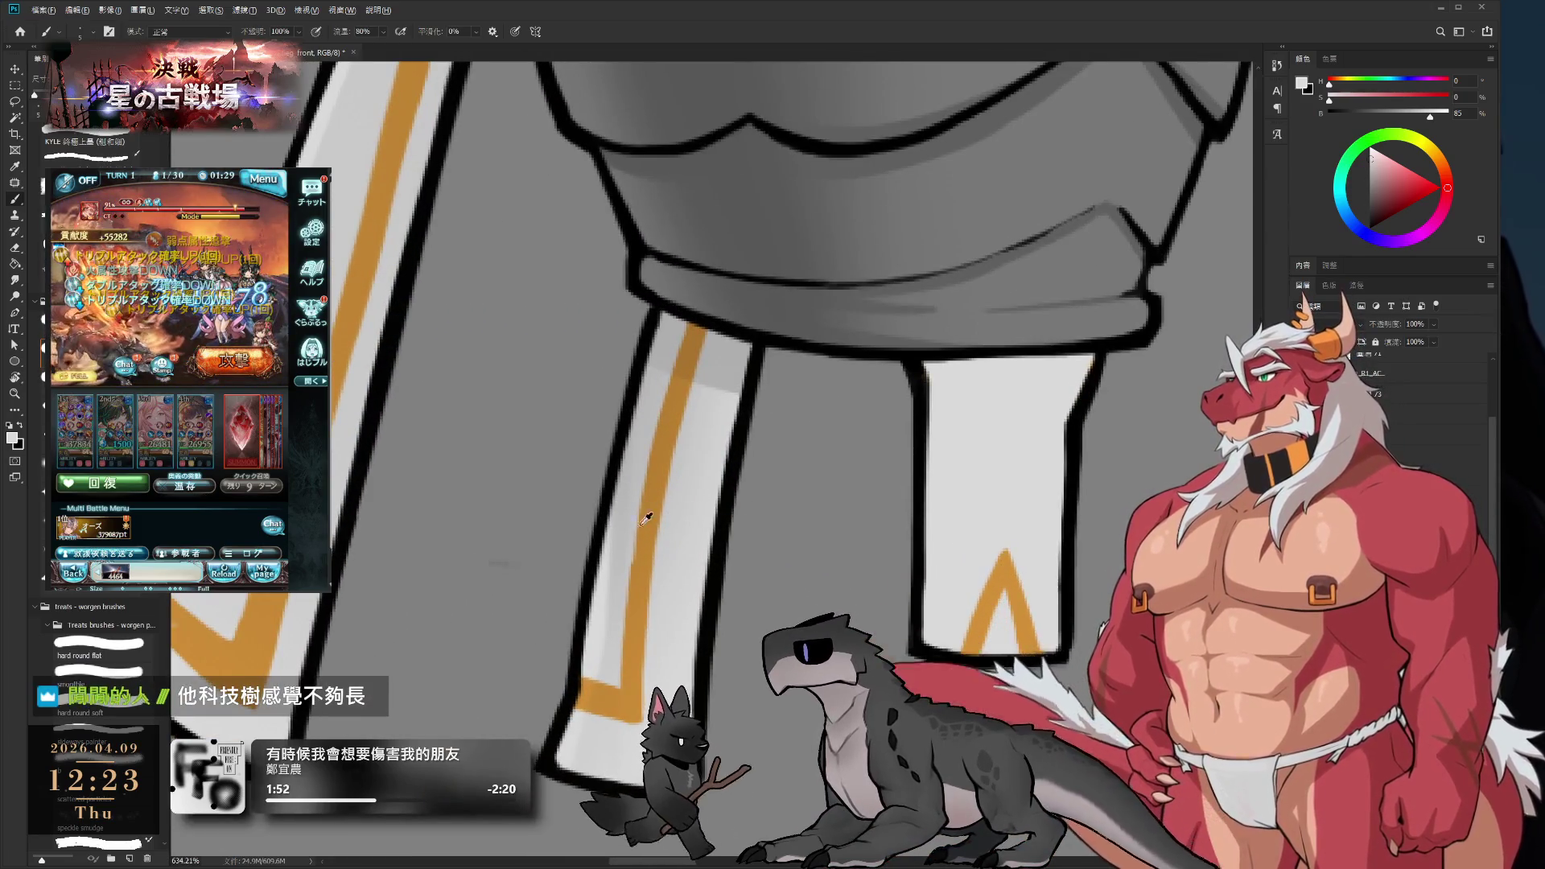
left_click(586, 690, "alt")
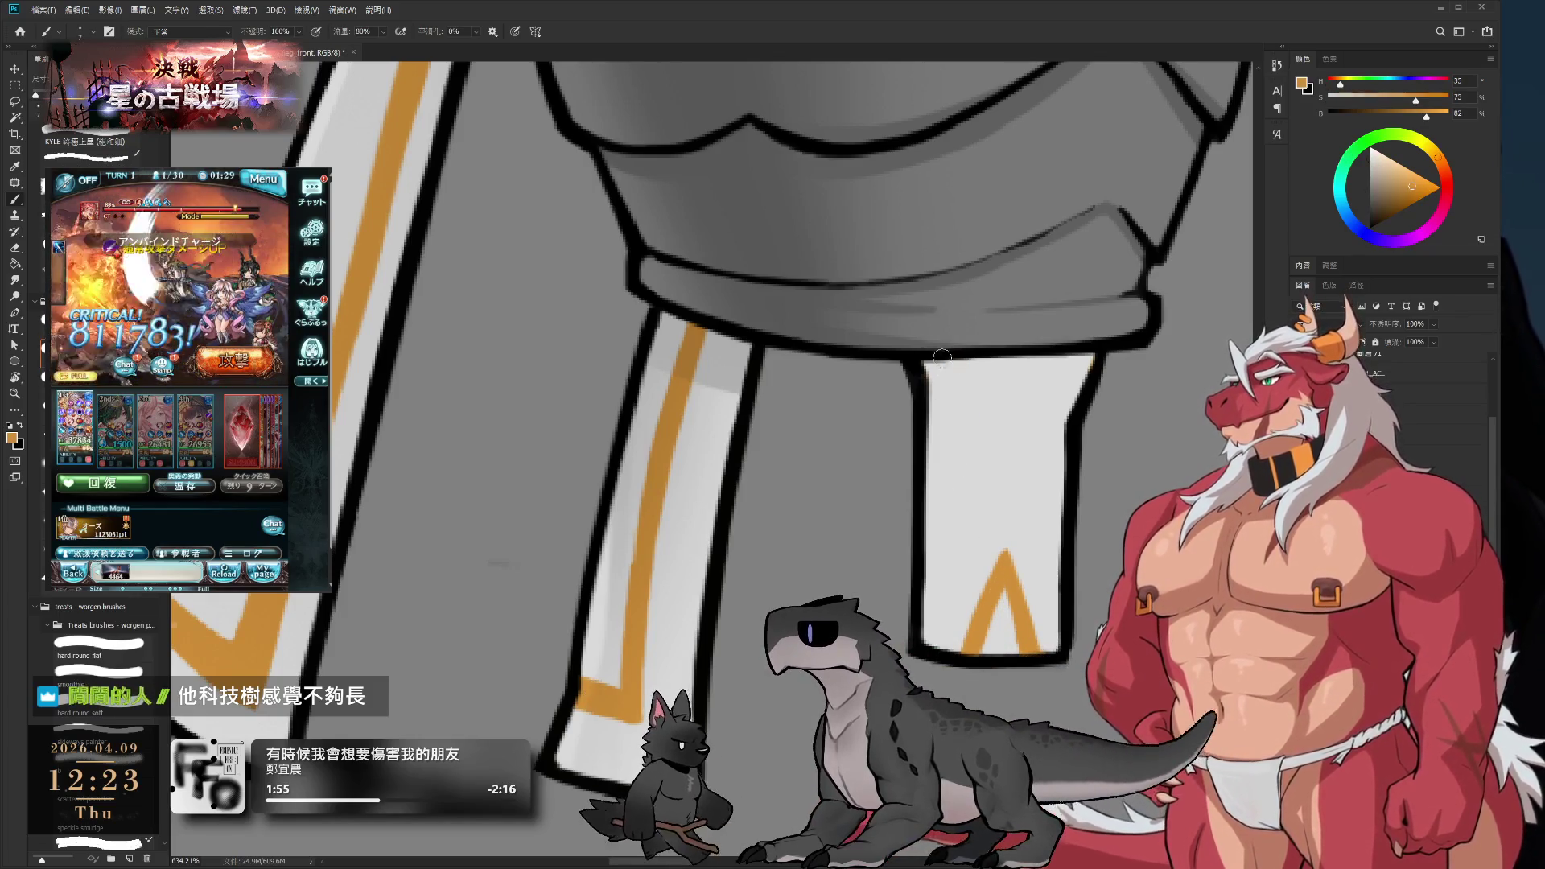
left_click_drag(958, 362, 948, 515)
key("ctrl+z")
left_click_drag(957, 362, 958, 573)
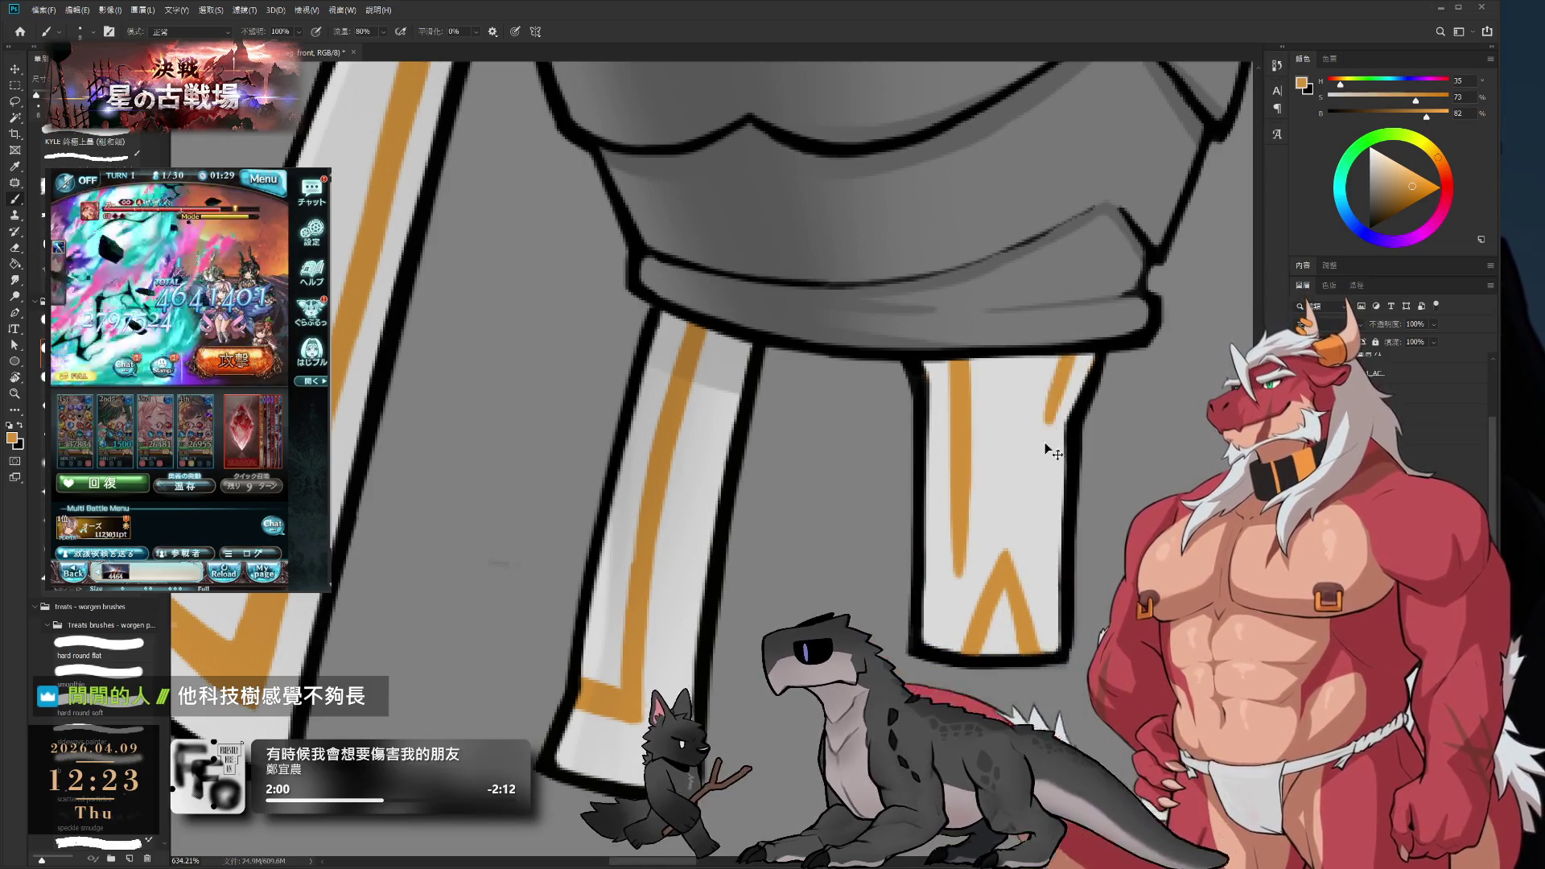
left_click_drag(1058, 360, 1034, 519)
left_click_drag(1047, 417, 1038, 565)
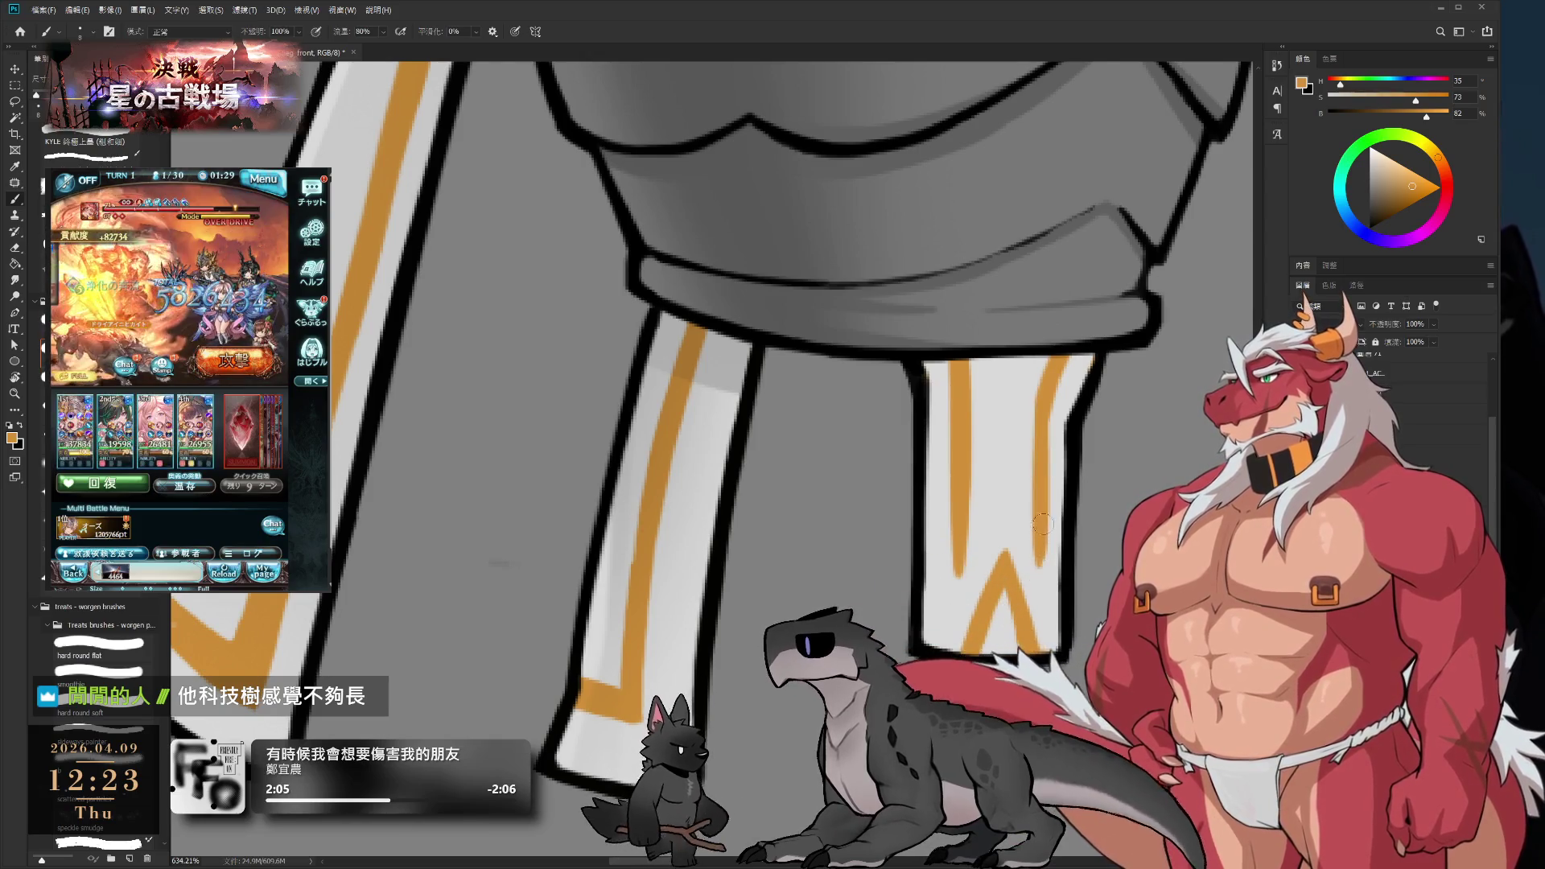
scroll(951, 357, "down", 5)
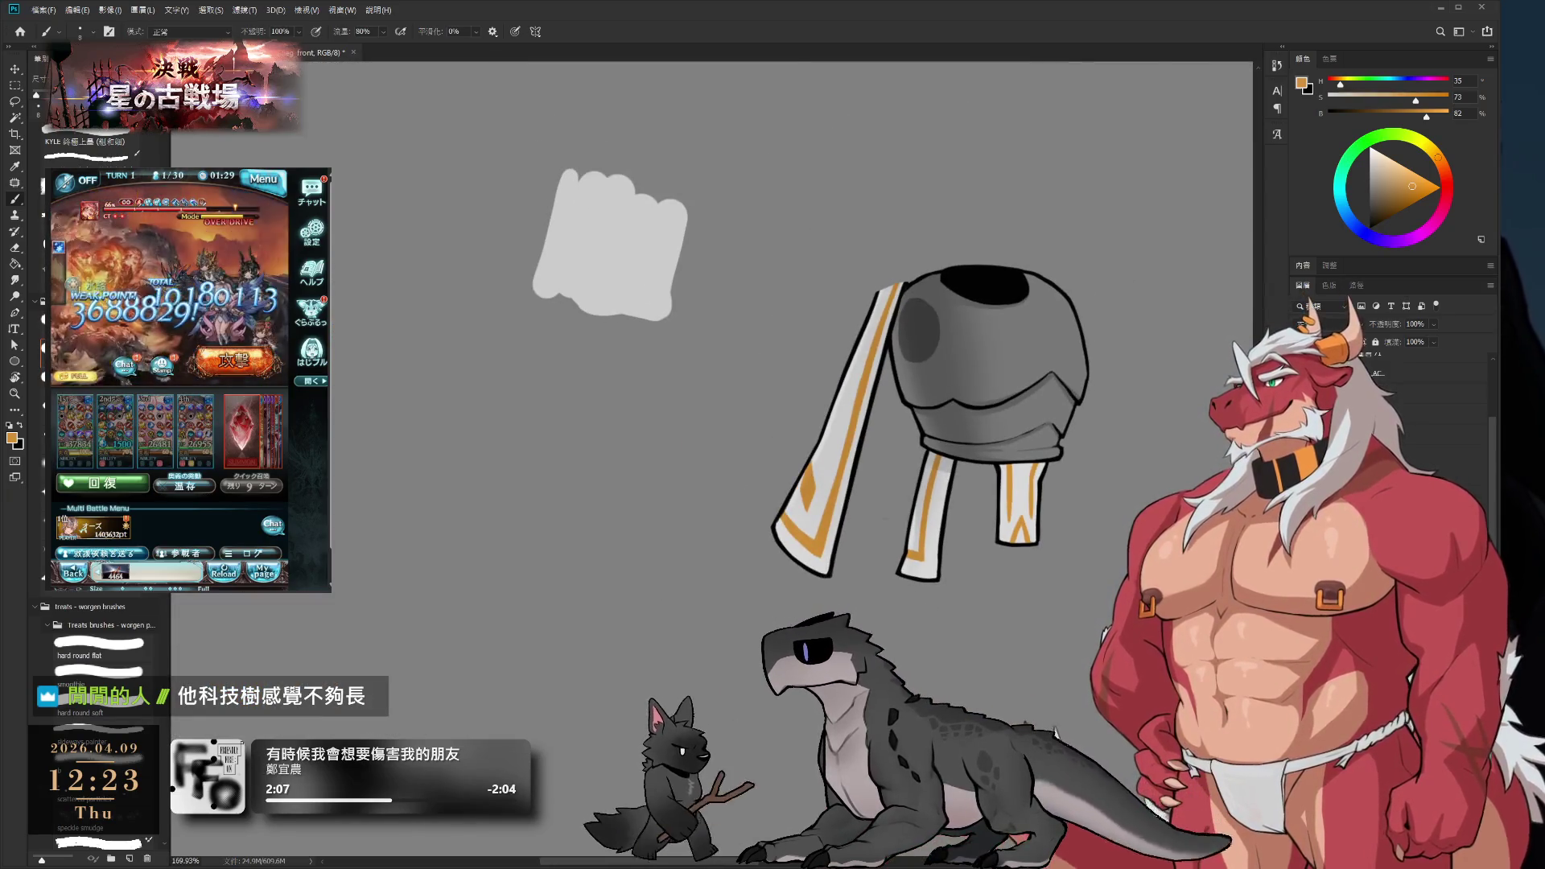
scroll(1010, 503, "up", 5)
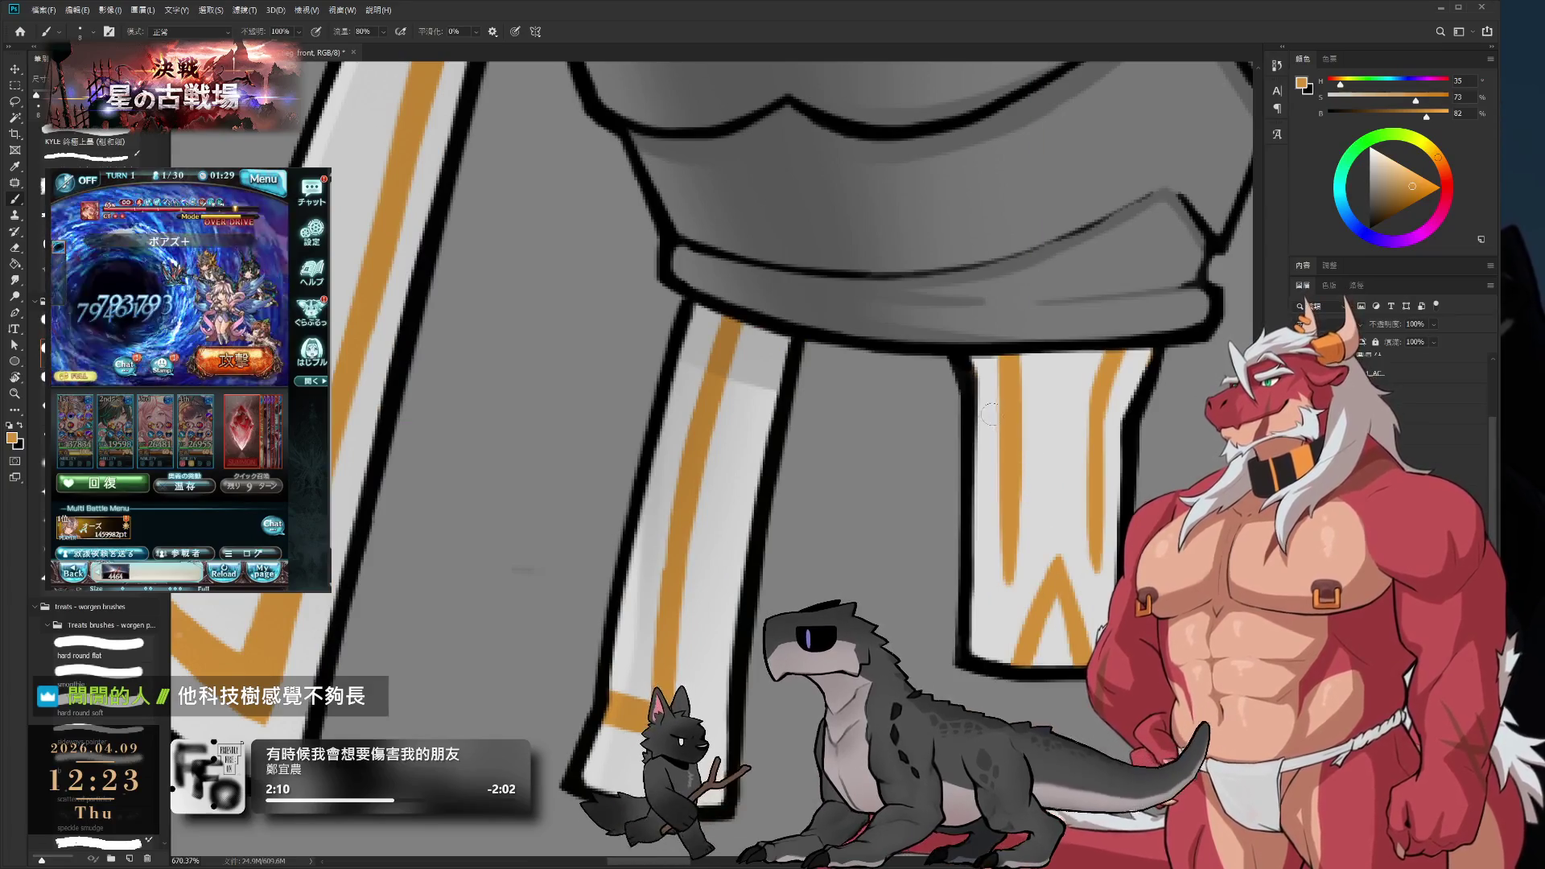
- Thicken the black outline on the cuff's left edge
left_click(988, 416, "alt")
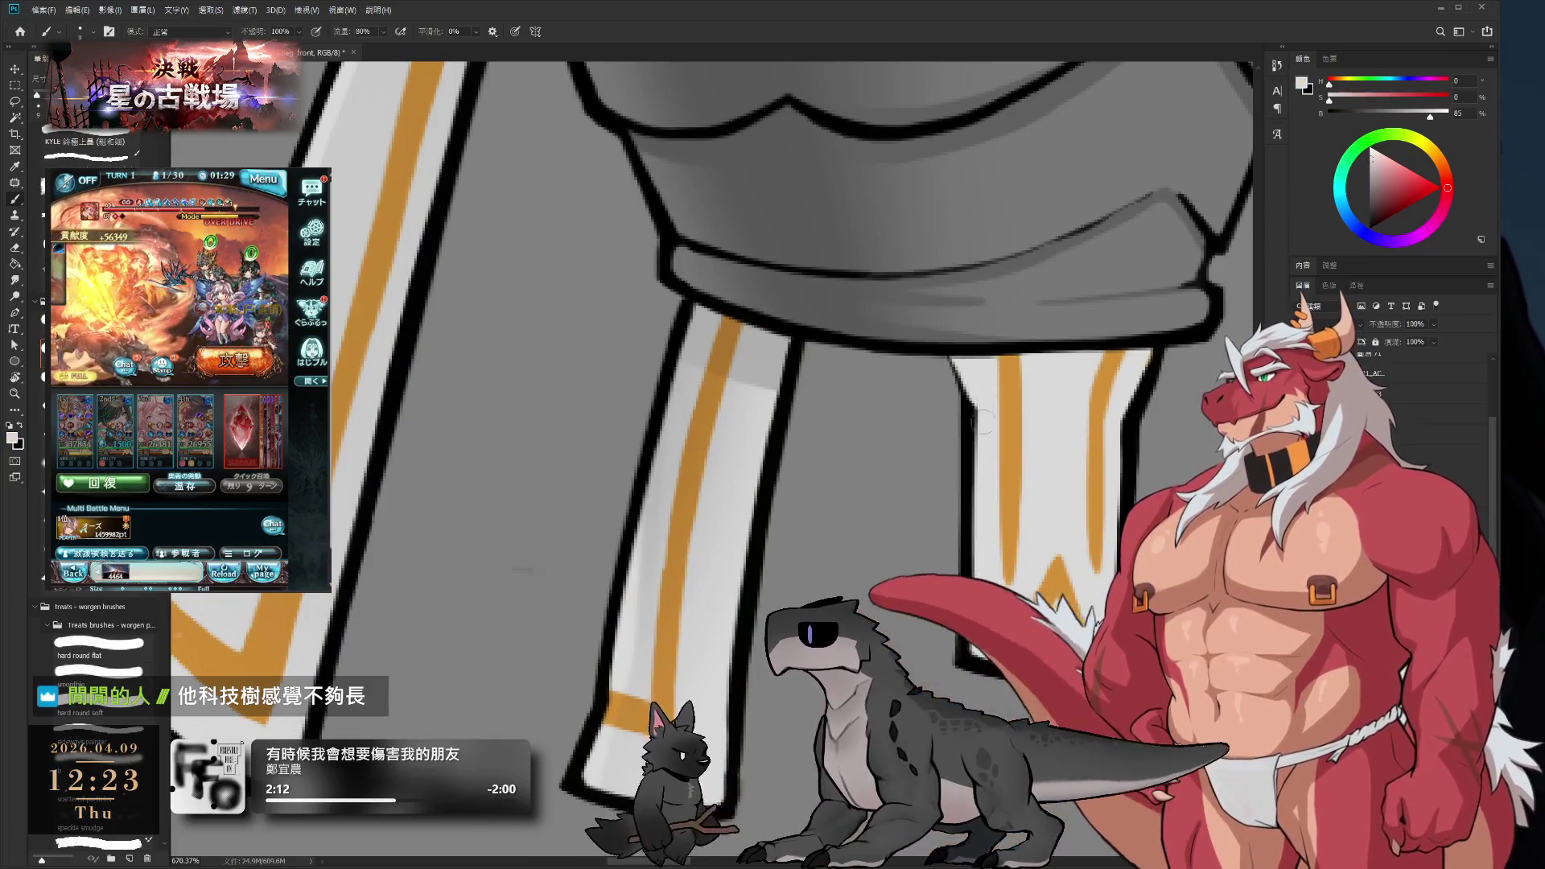
left_click(962, 391, "alt")
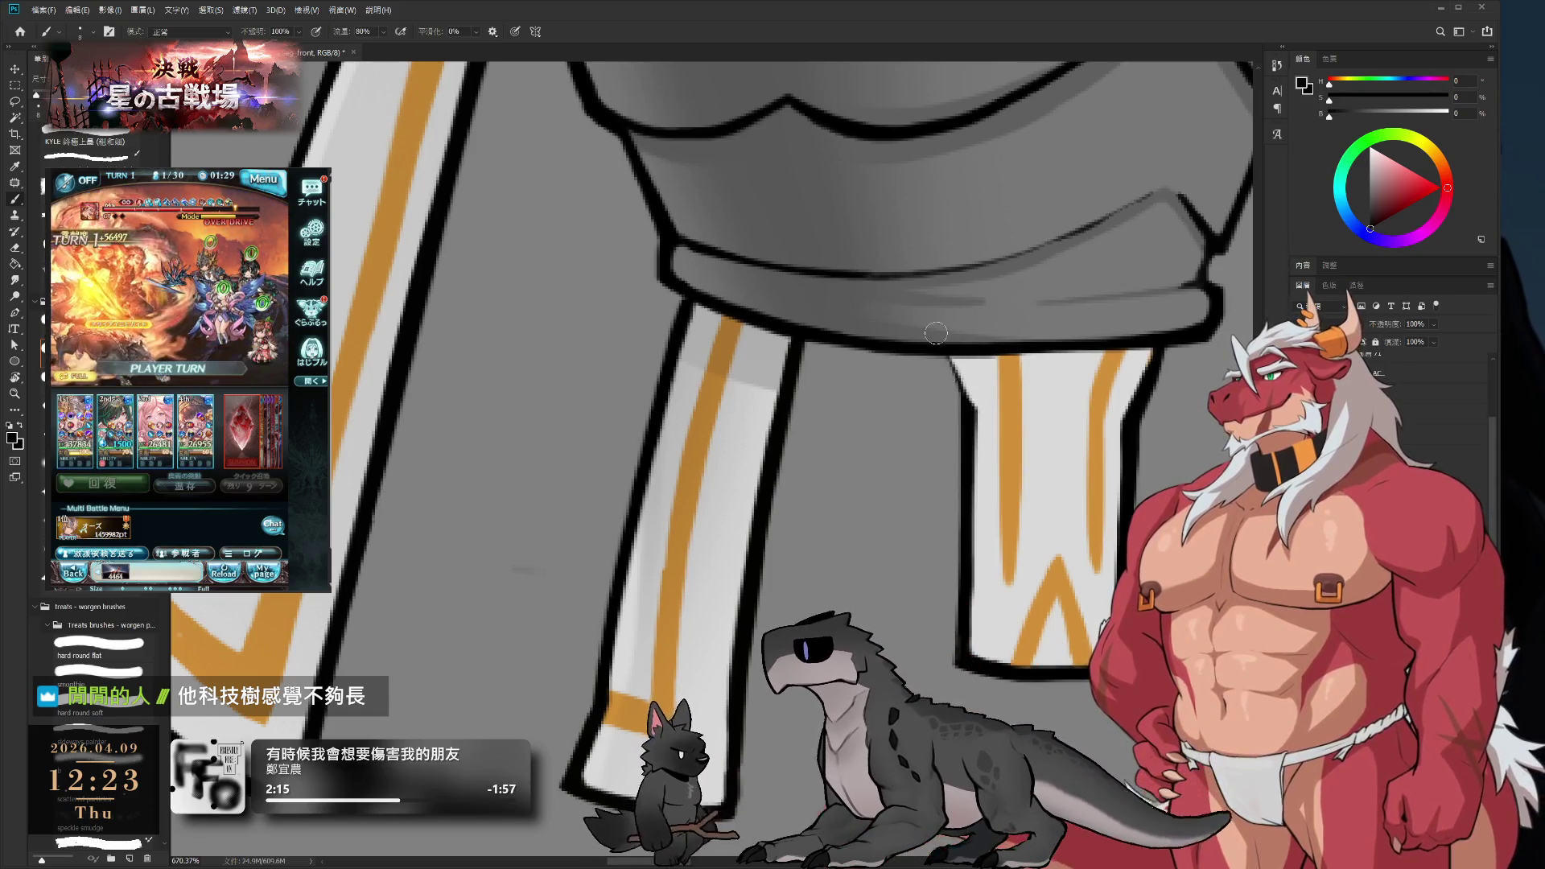
left_click_drag(940, 354, 971, 416)
scroll(971, 479, "down", 6)
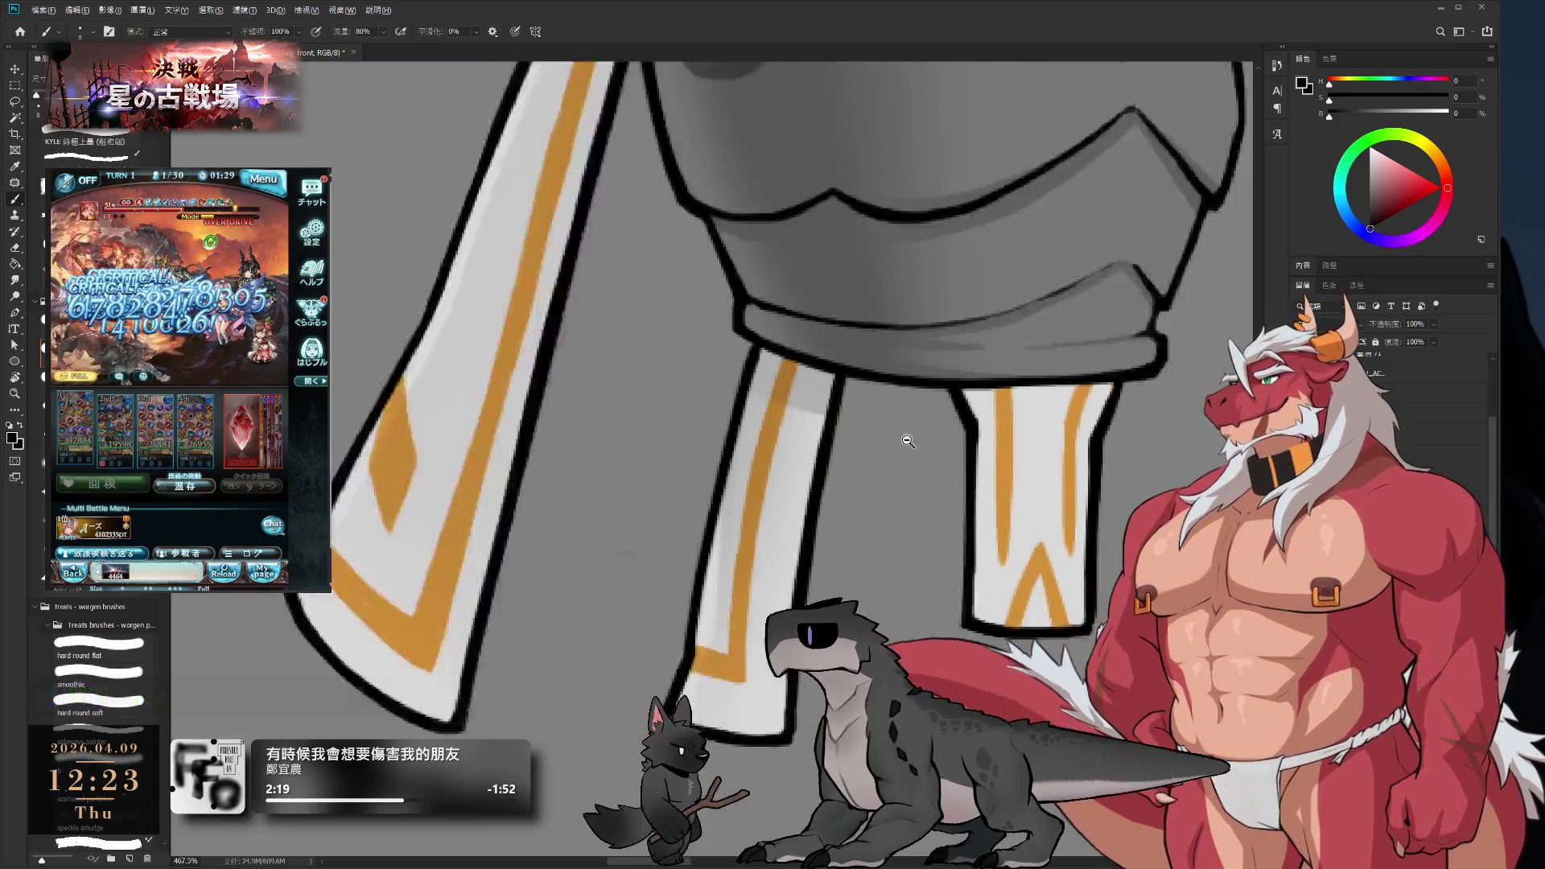
scroll(1037, 423, "up", 5)
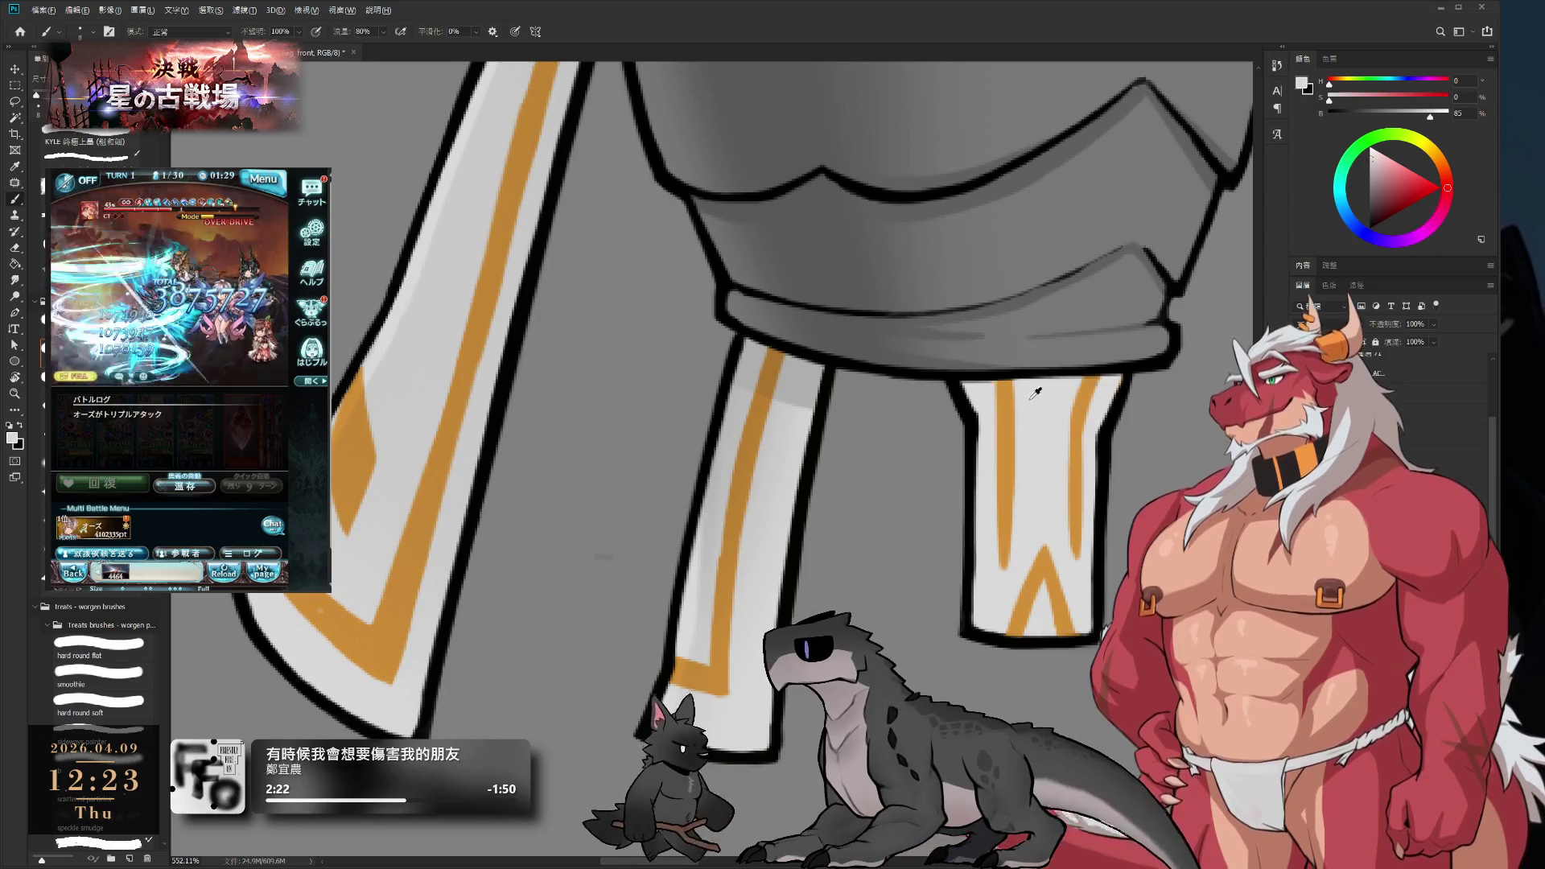
- Sample the orange and light grey colours, then zoom out to see the whole helmet
left_click(1006, 406, "alt")
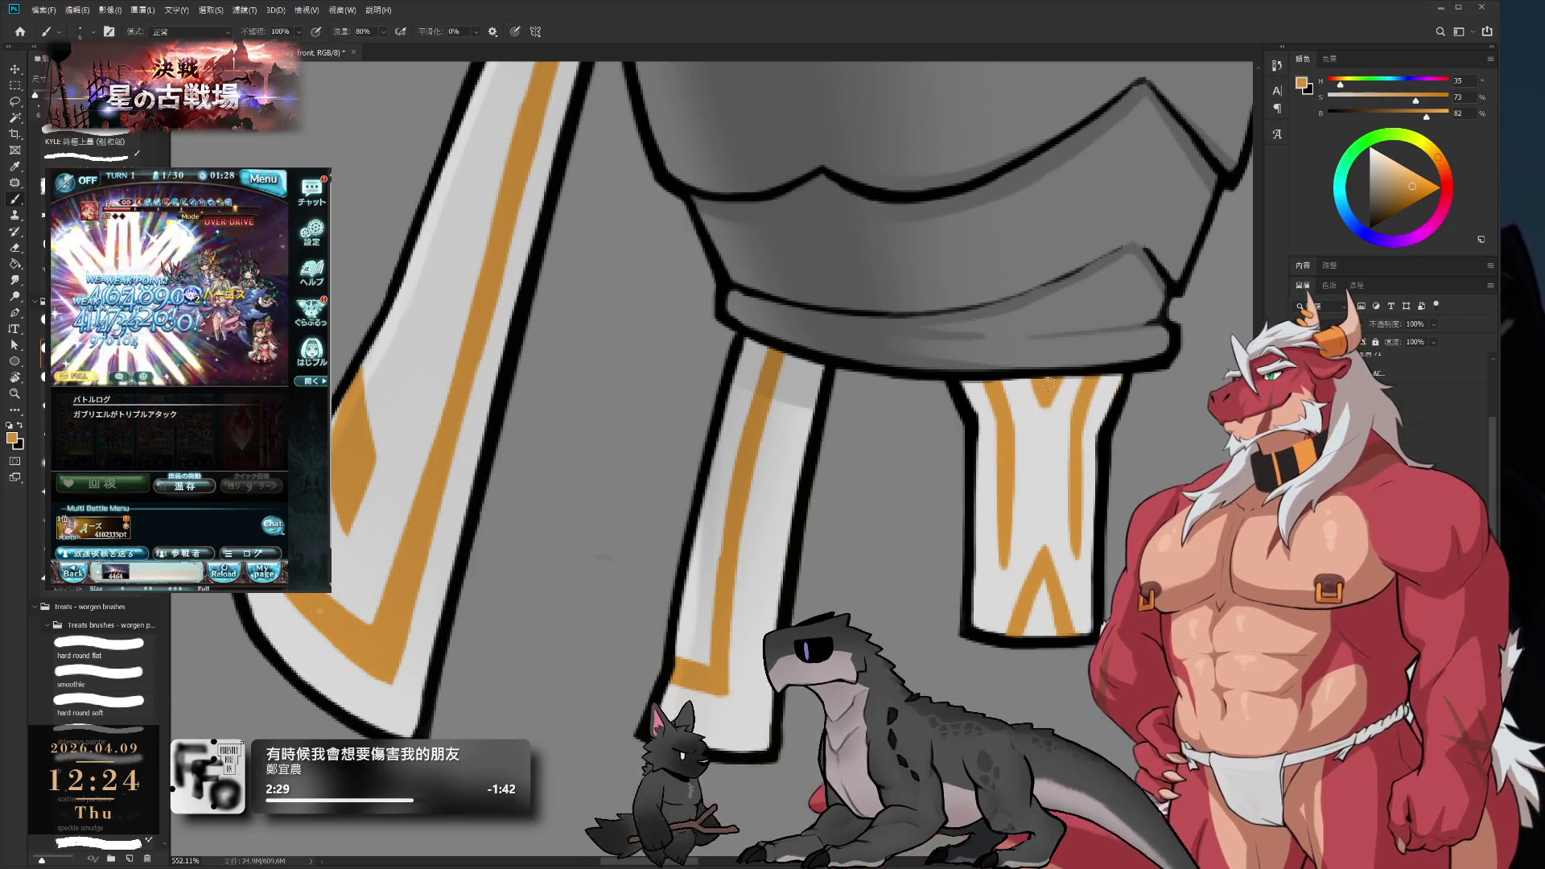
left_click(1058, 402, "alt")
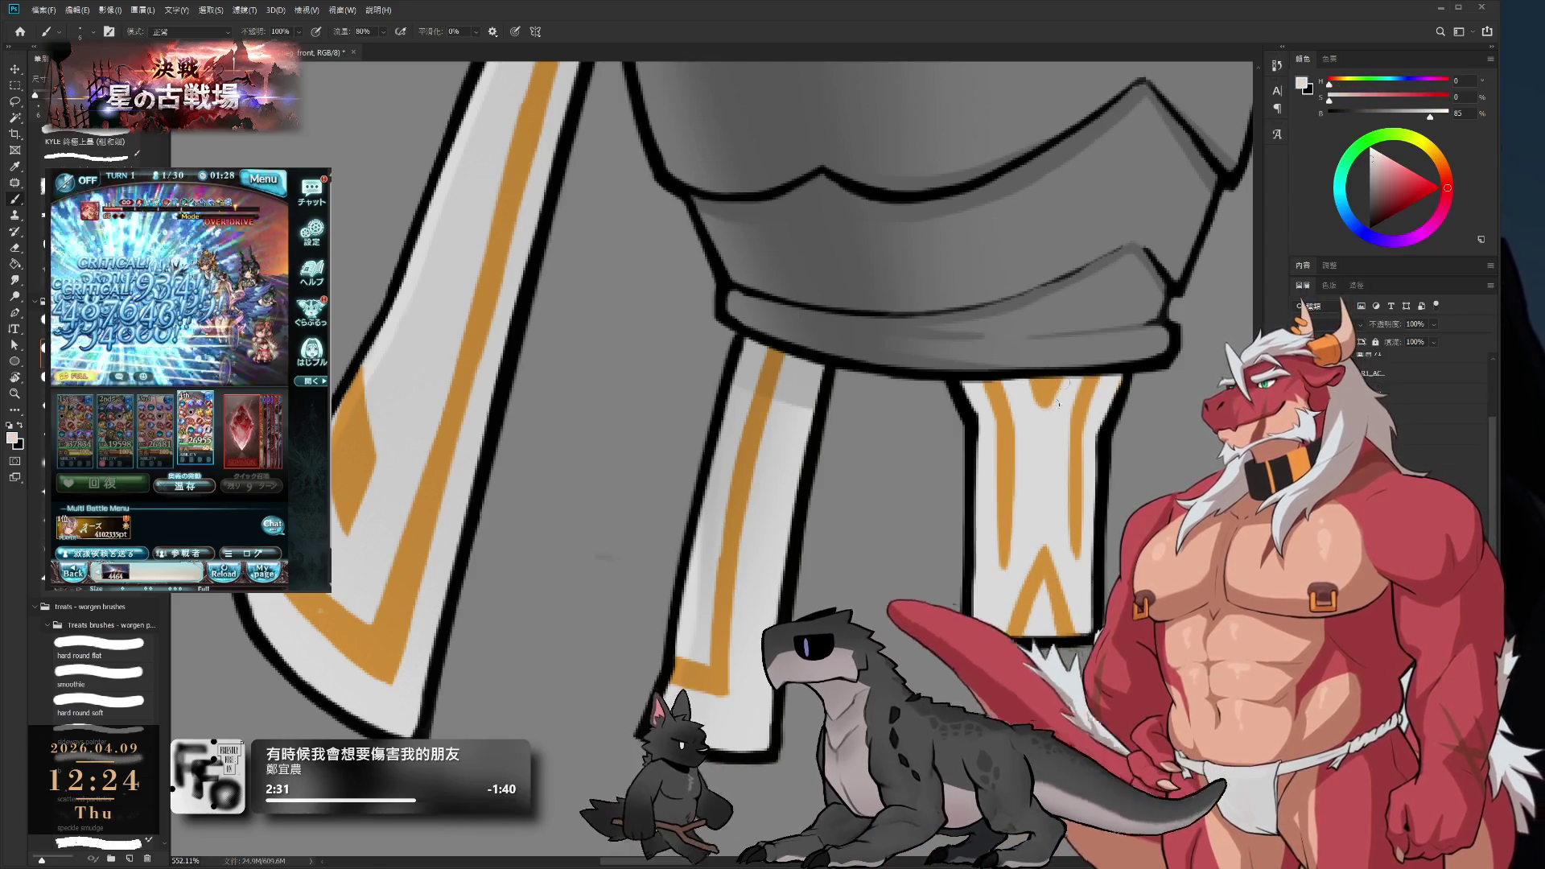
left_click_drag(1018, 435, 945, 368)
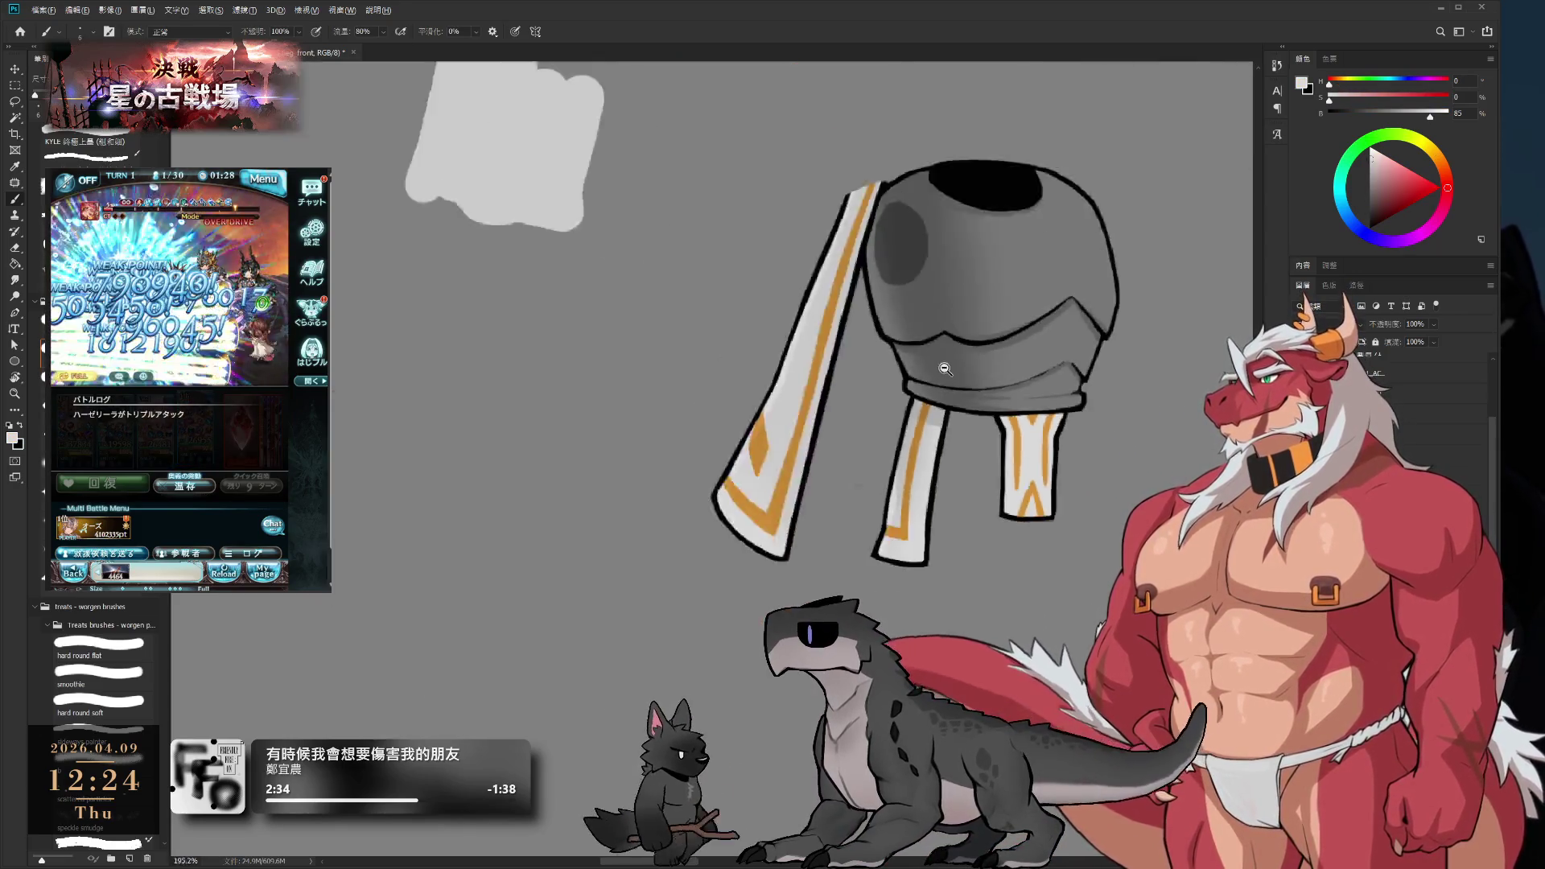
scroll(945, 368, "down", 3)
scroll(956, 301, "up", 2)
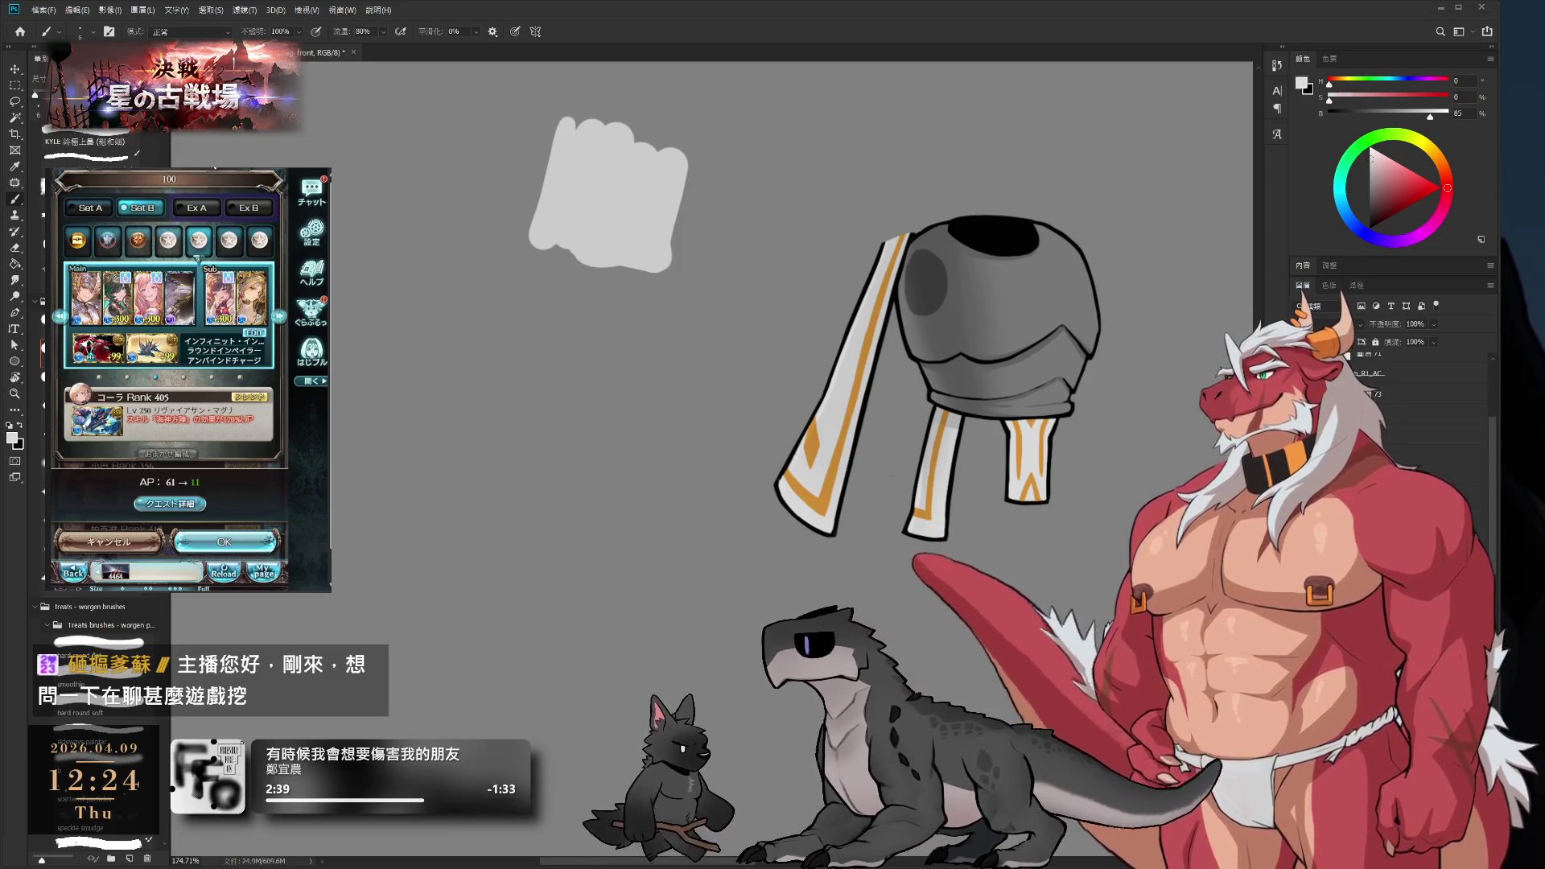
left_click(230, 537)
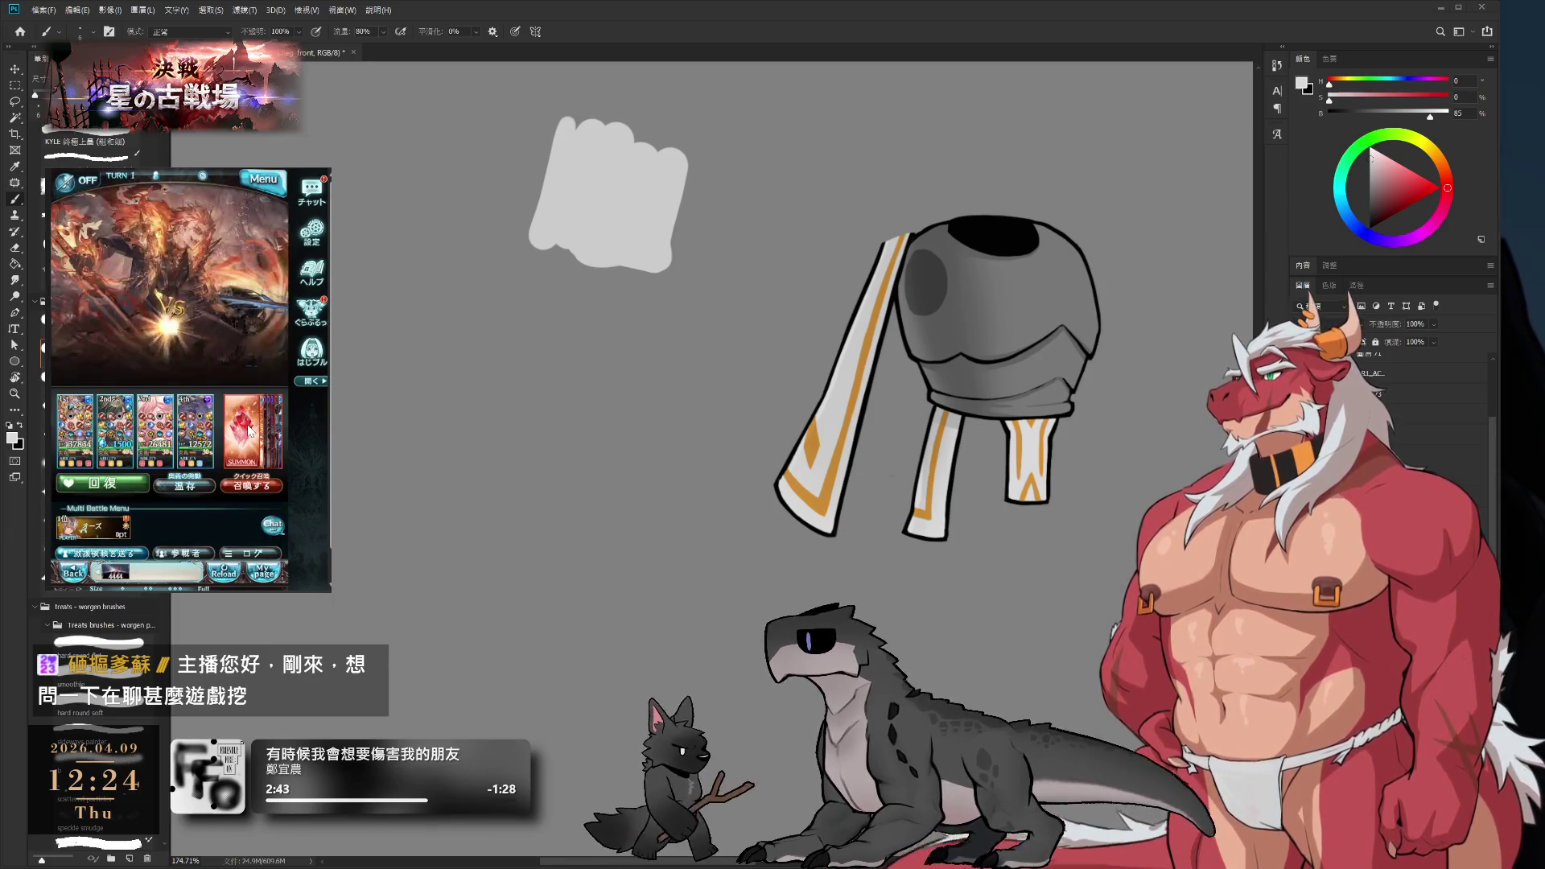
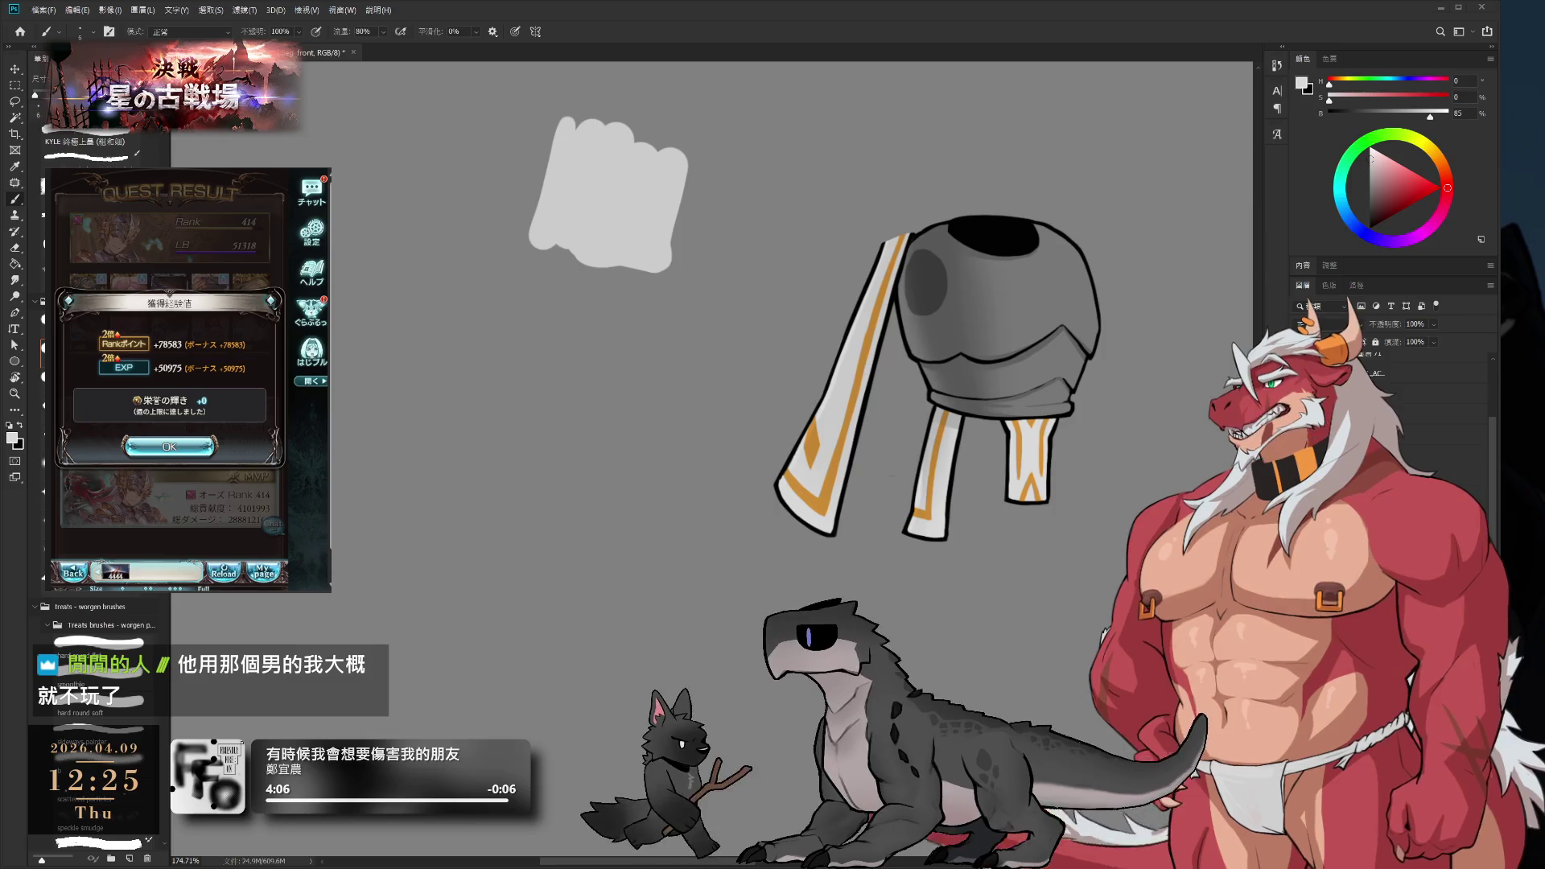
- Drag the Y-patterned white-and-orange cuff lower, beneath the armor
left_click(169, 446)
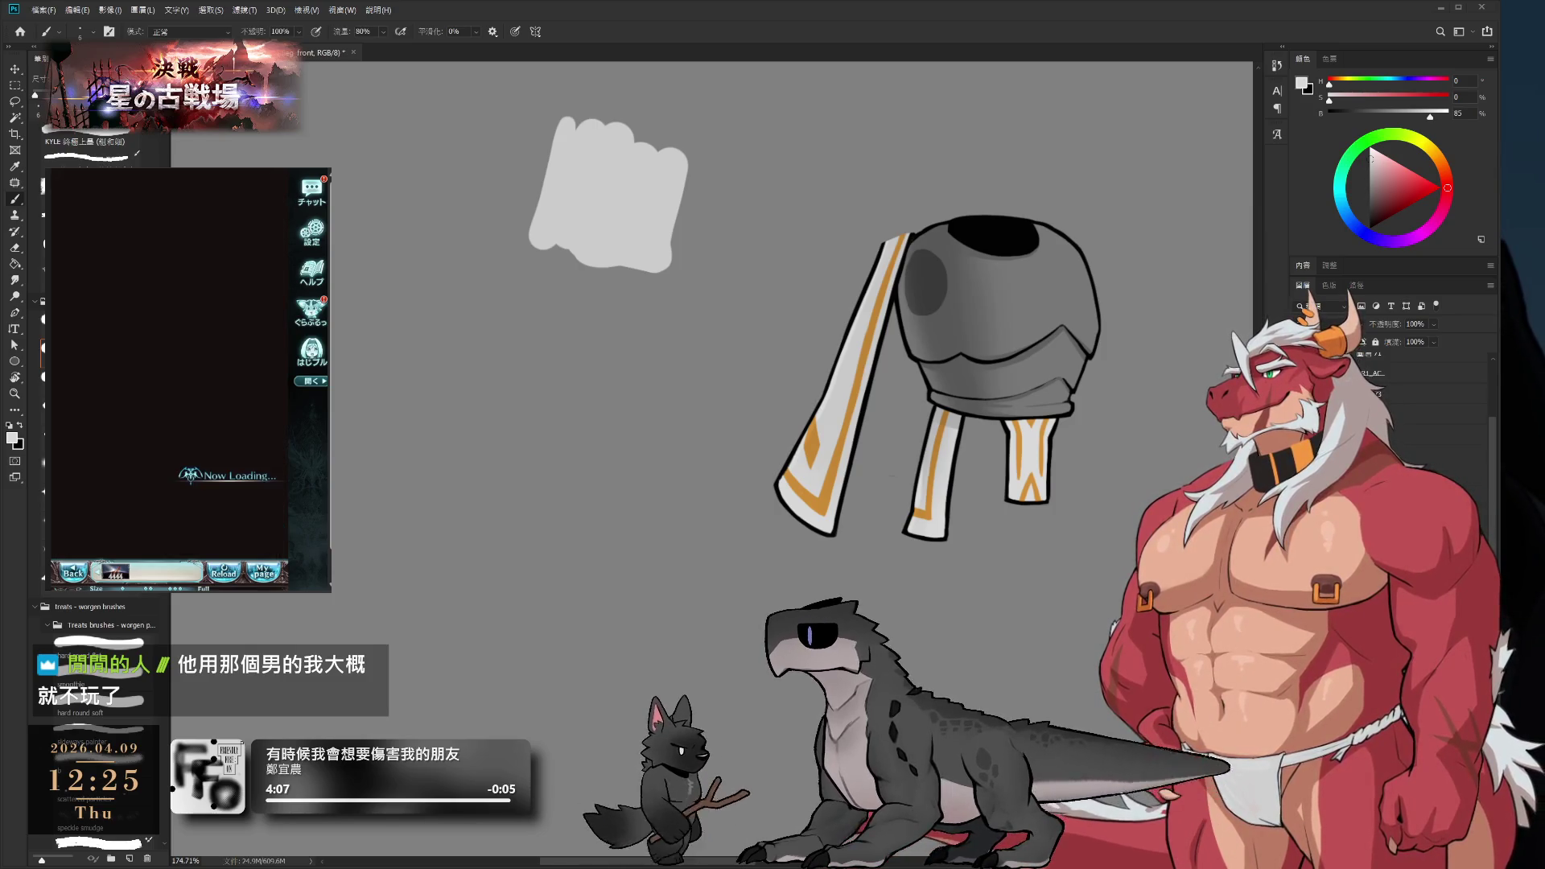
left_click(197, 536)
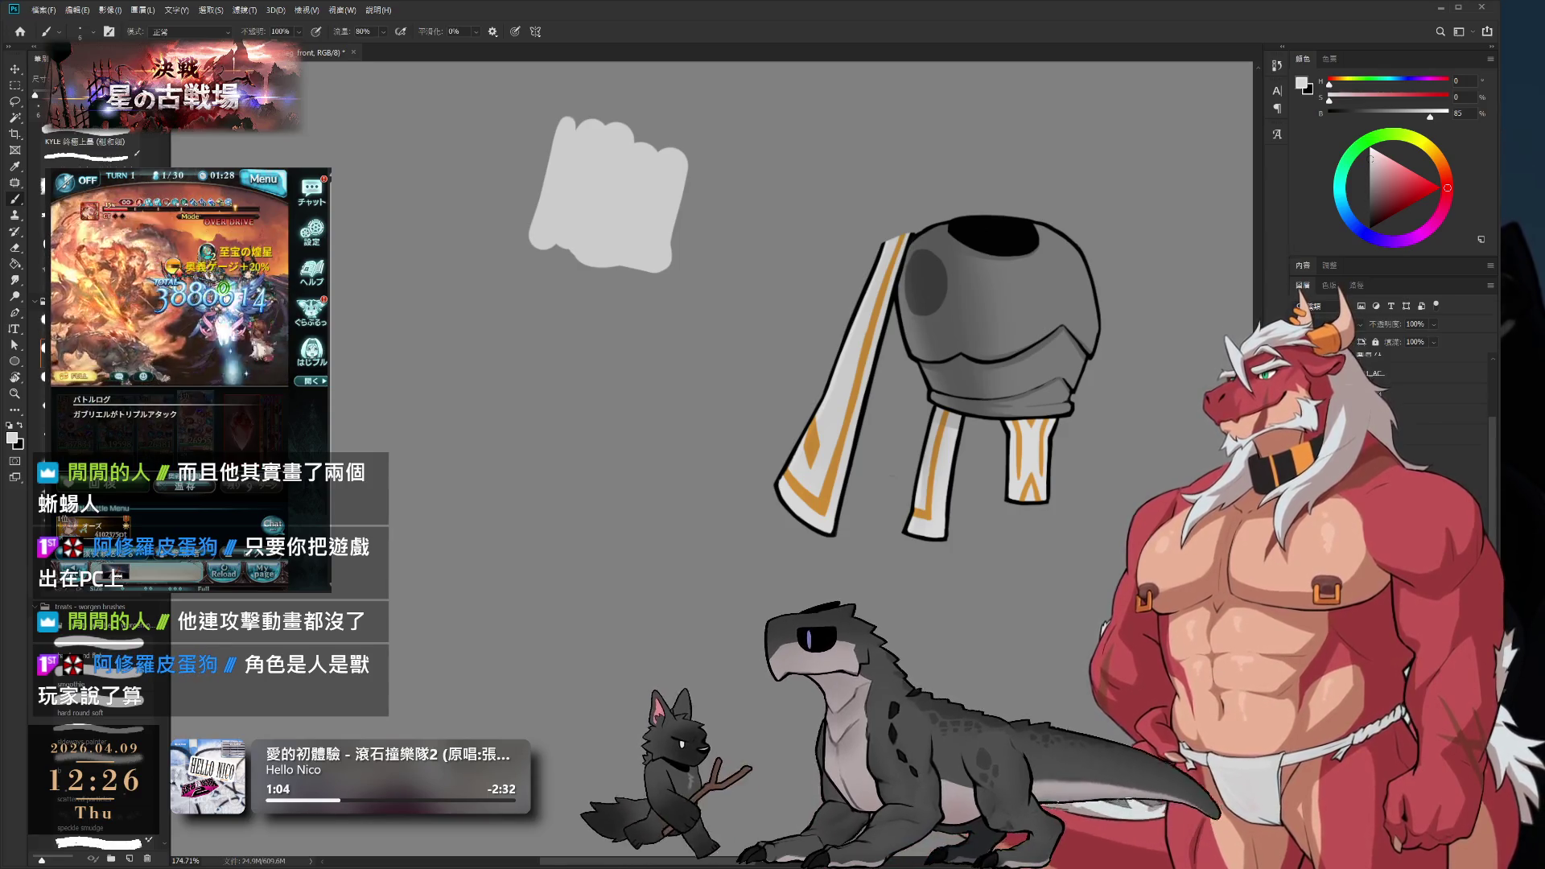
scroll(890, 428, "up", 5)
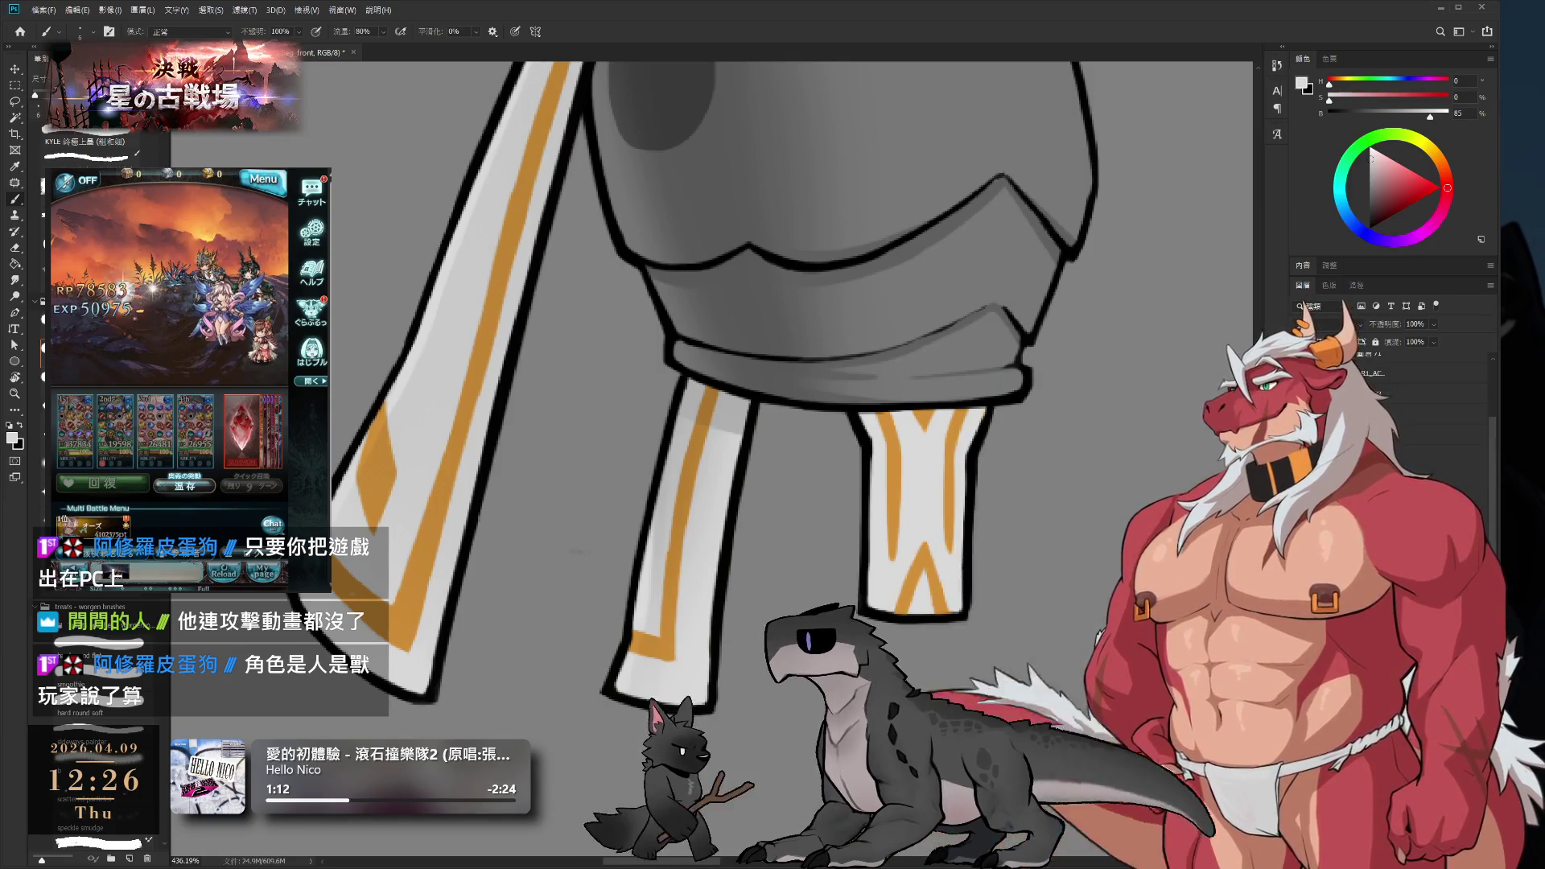
left_click_drag(914, 477, 914, 554)
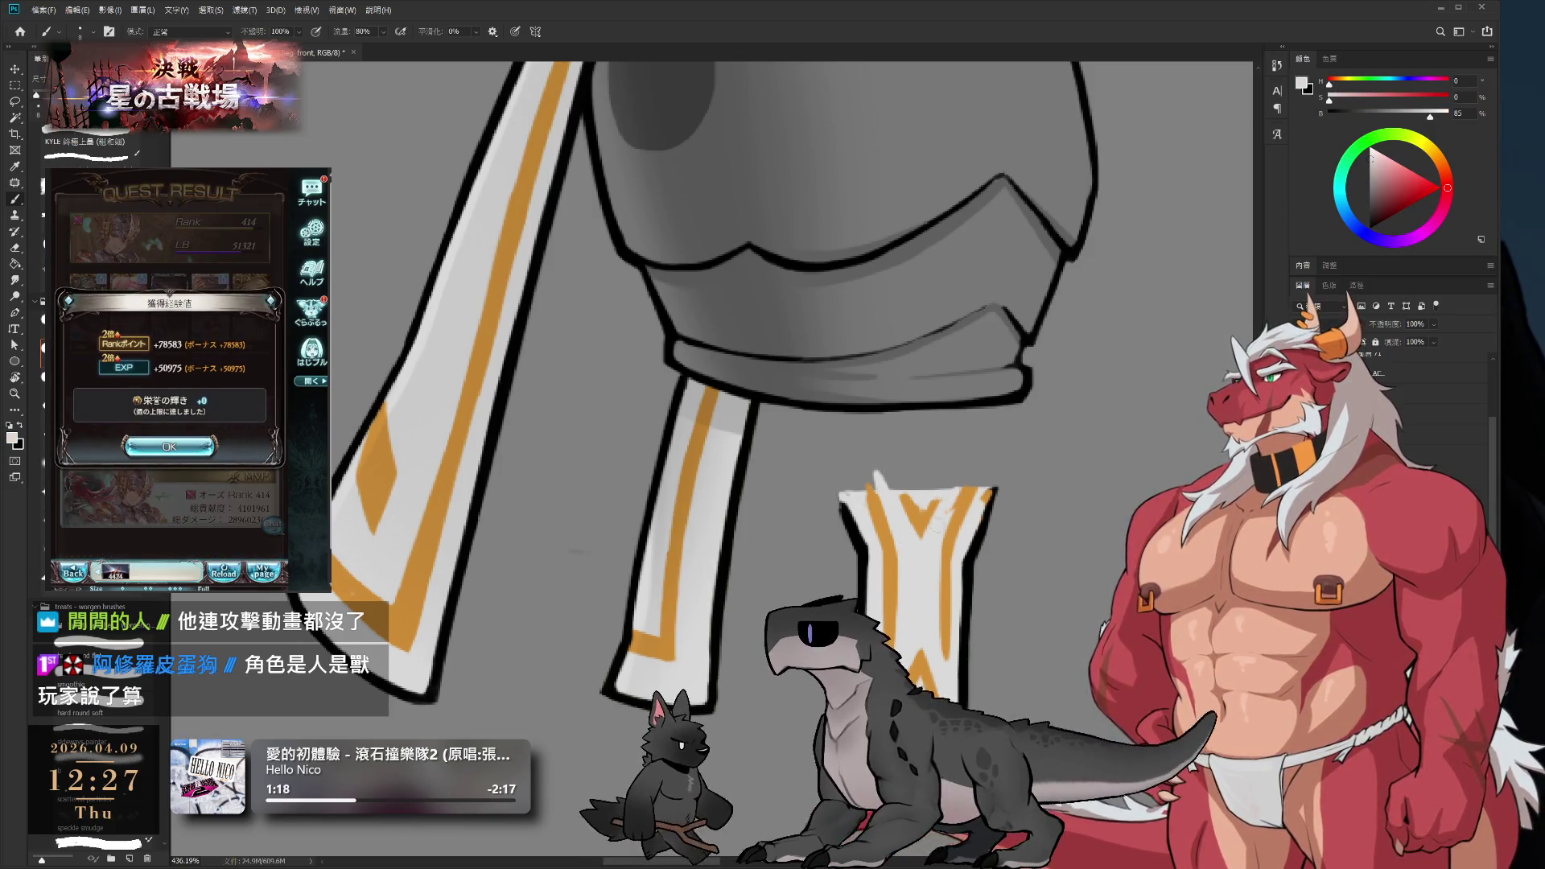
scroll(958, 490, "down", 2)
scroll(973, 443, "up", 3)
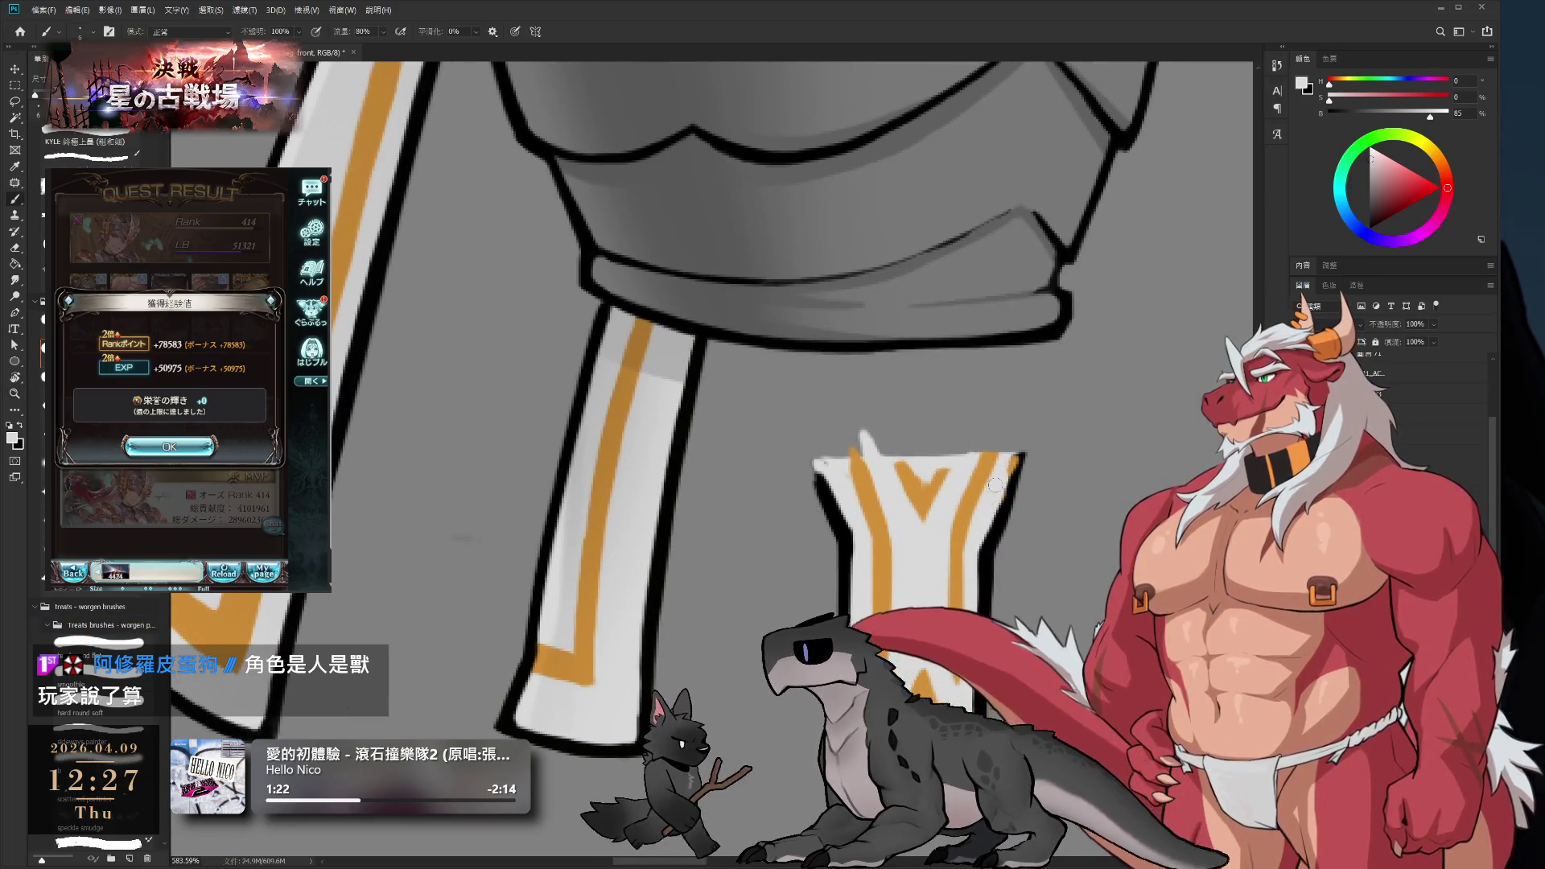
- Tidy the cuff's top edge using its sampled light grey, orange and white, undoing the last erase
key("x")
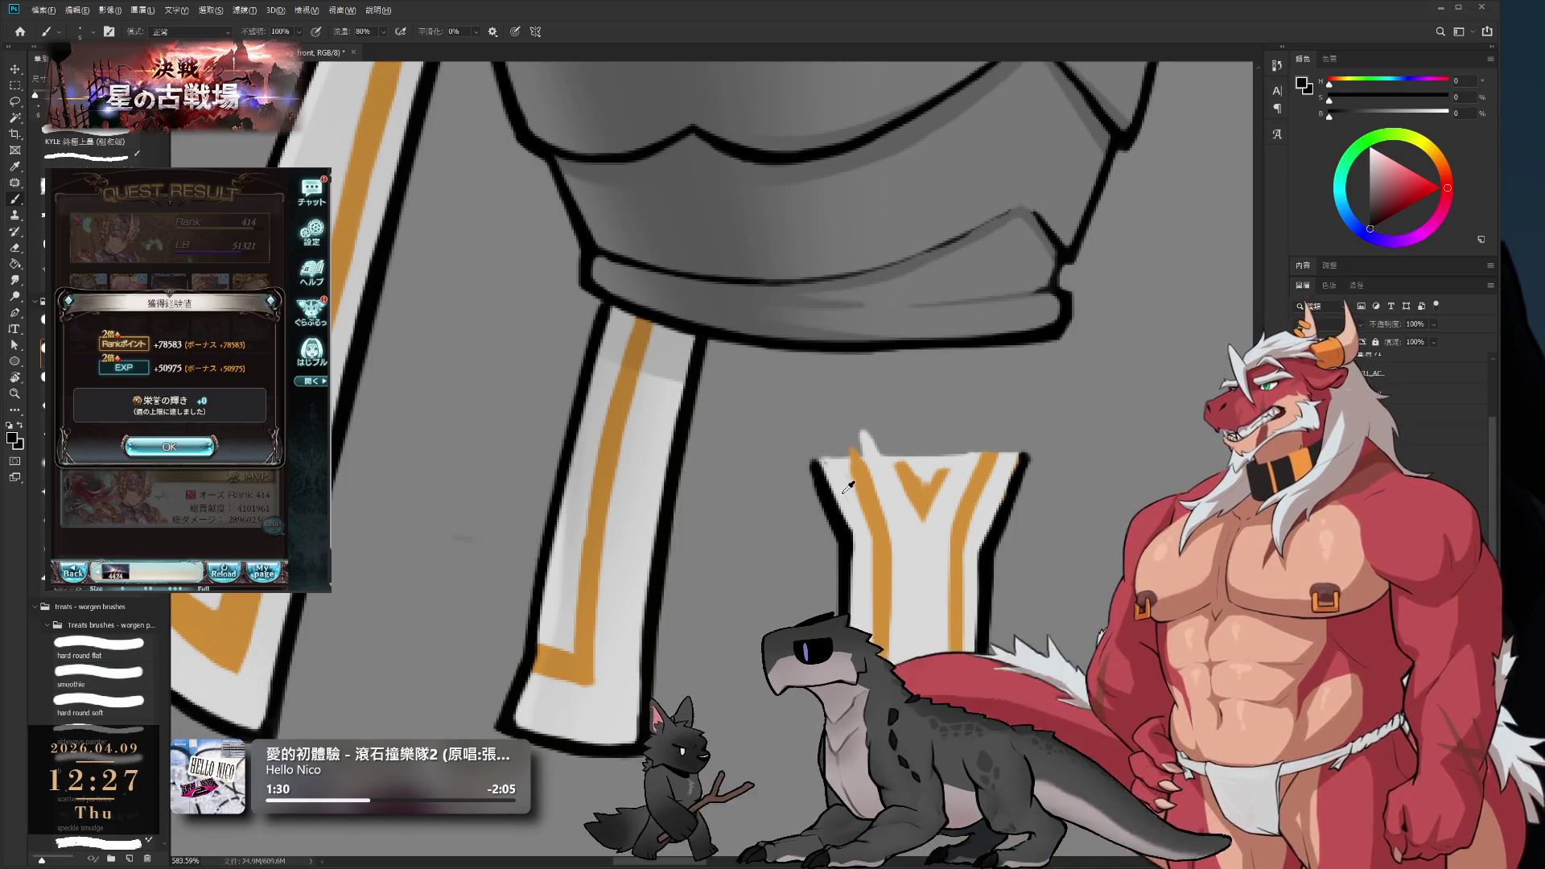
left_click(843, 492, "alt")
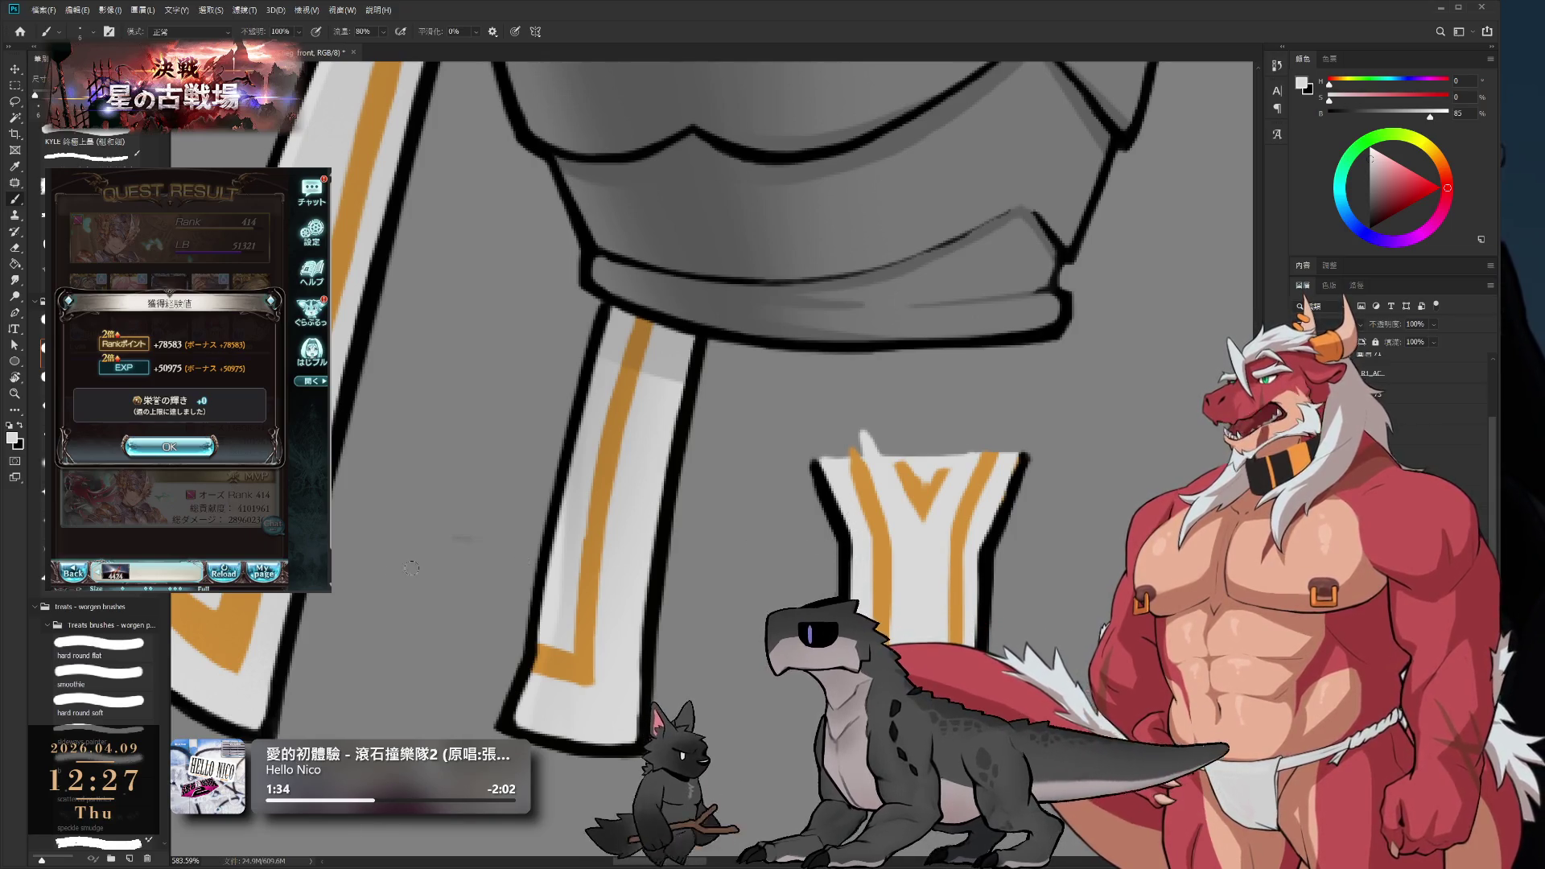
left_click(215, 167)
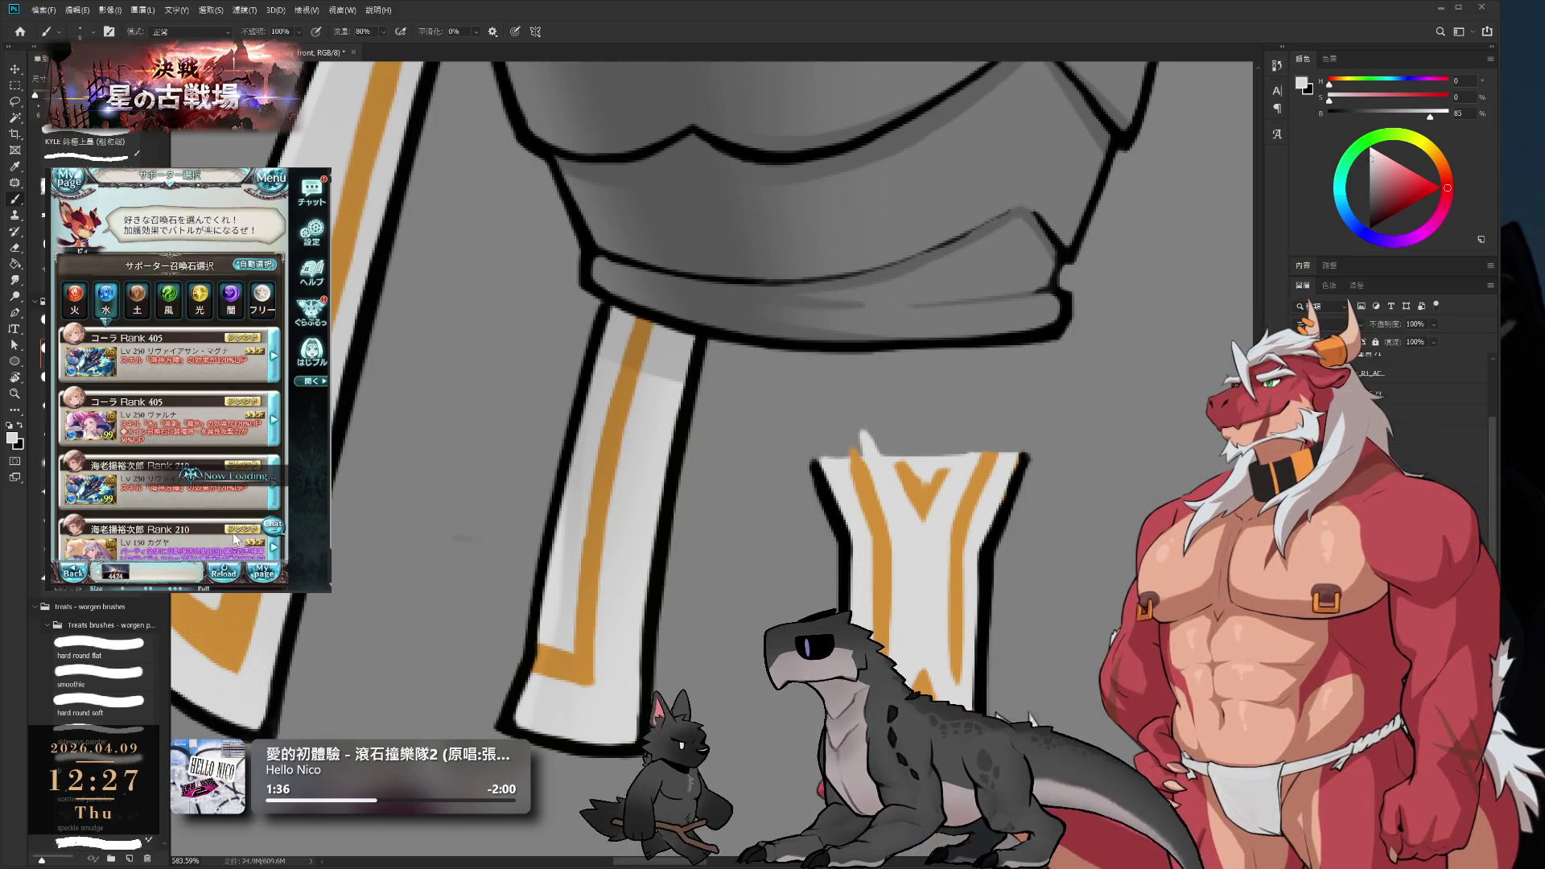
left_click(265, 459)
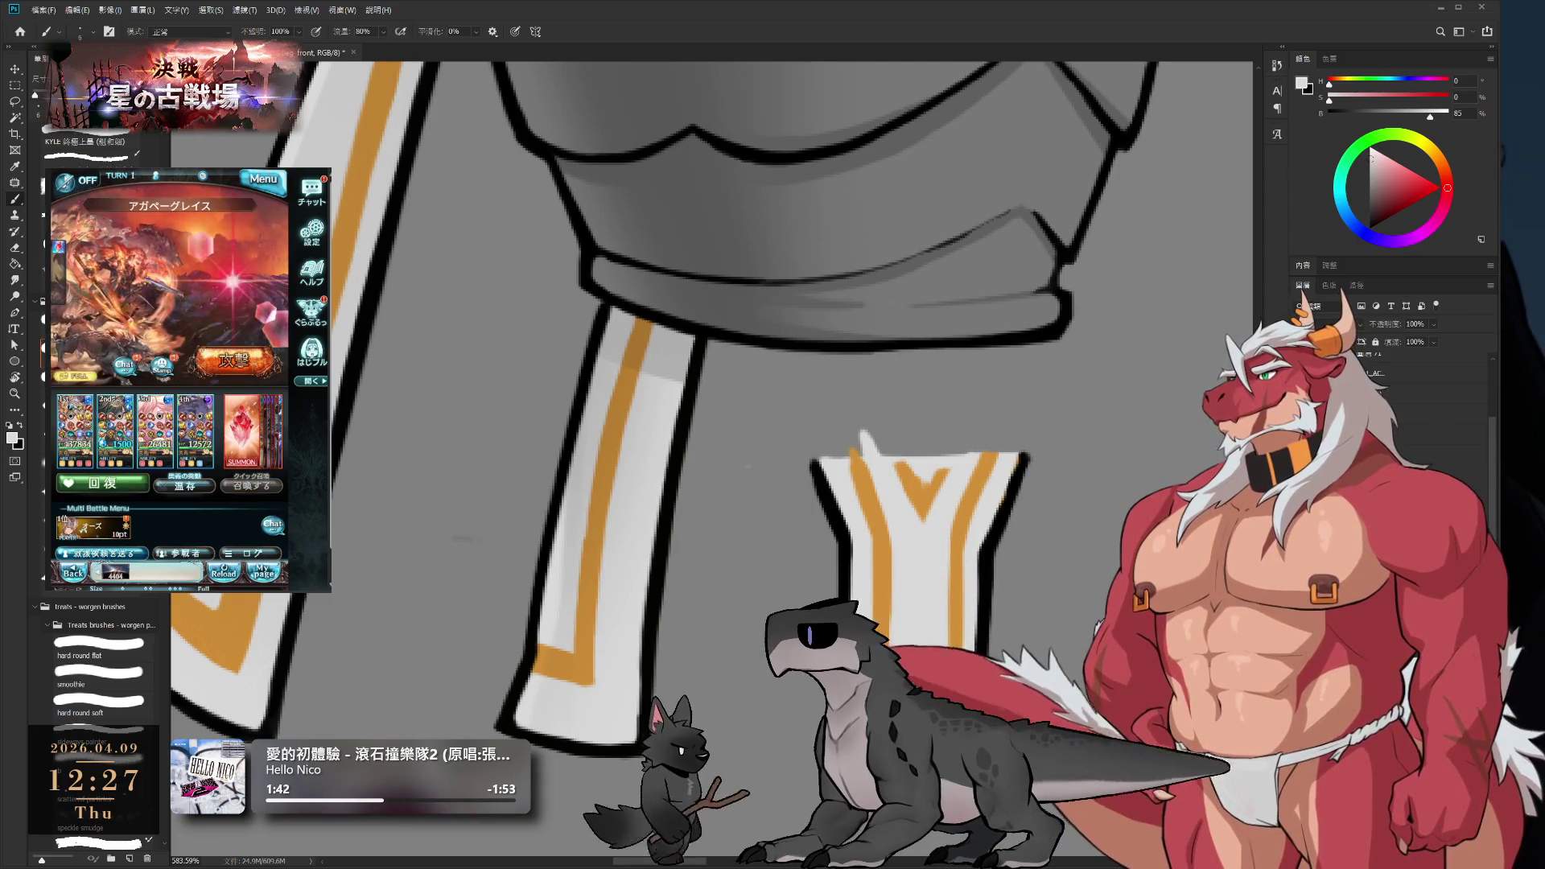
key("e")
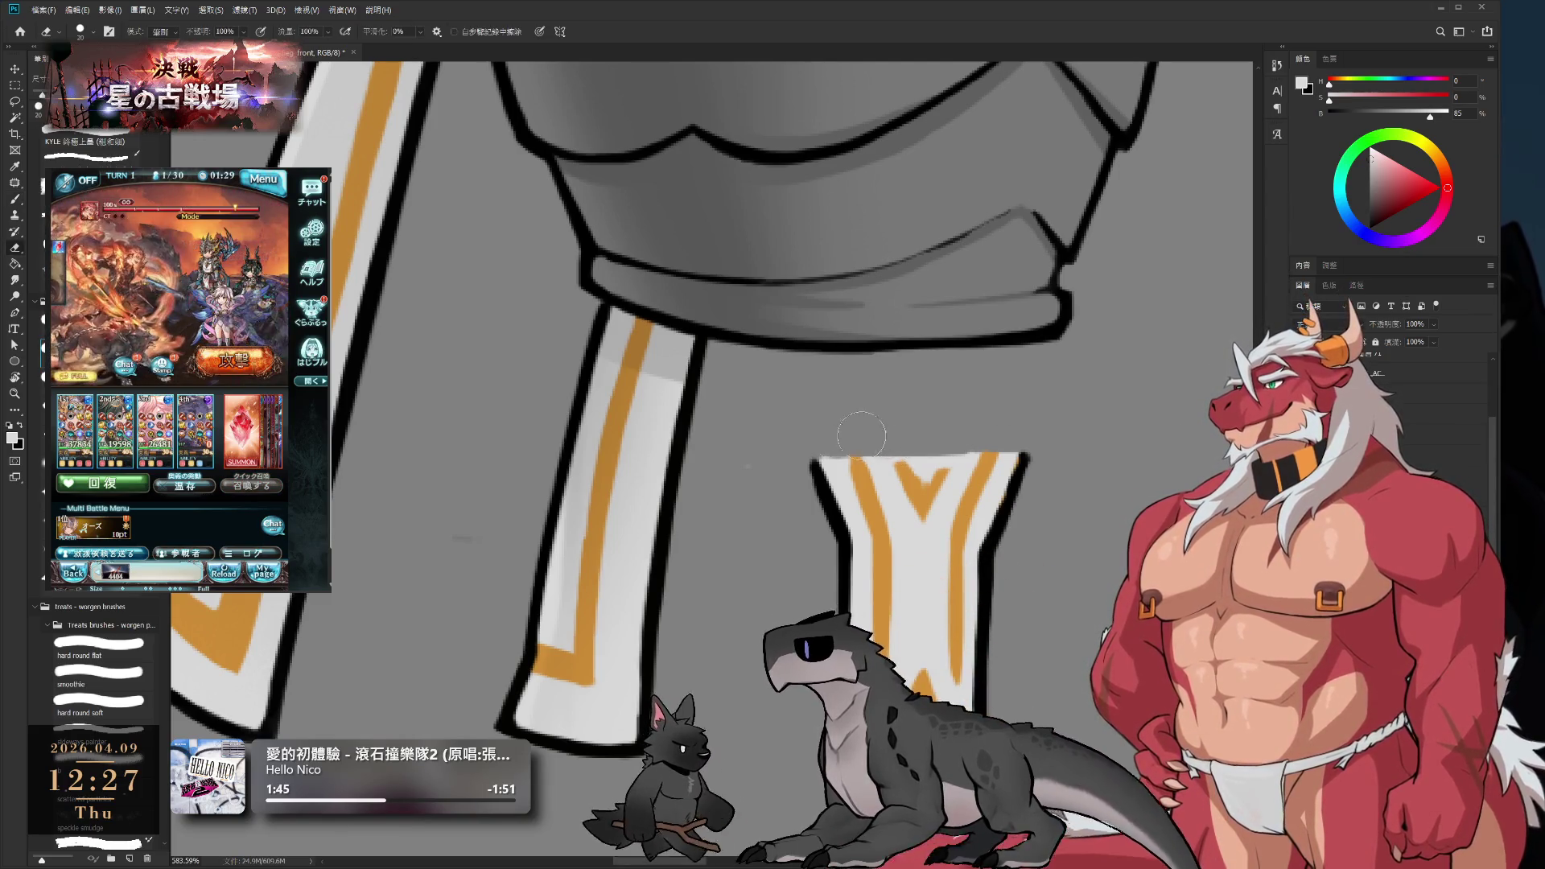
key("bracketright")
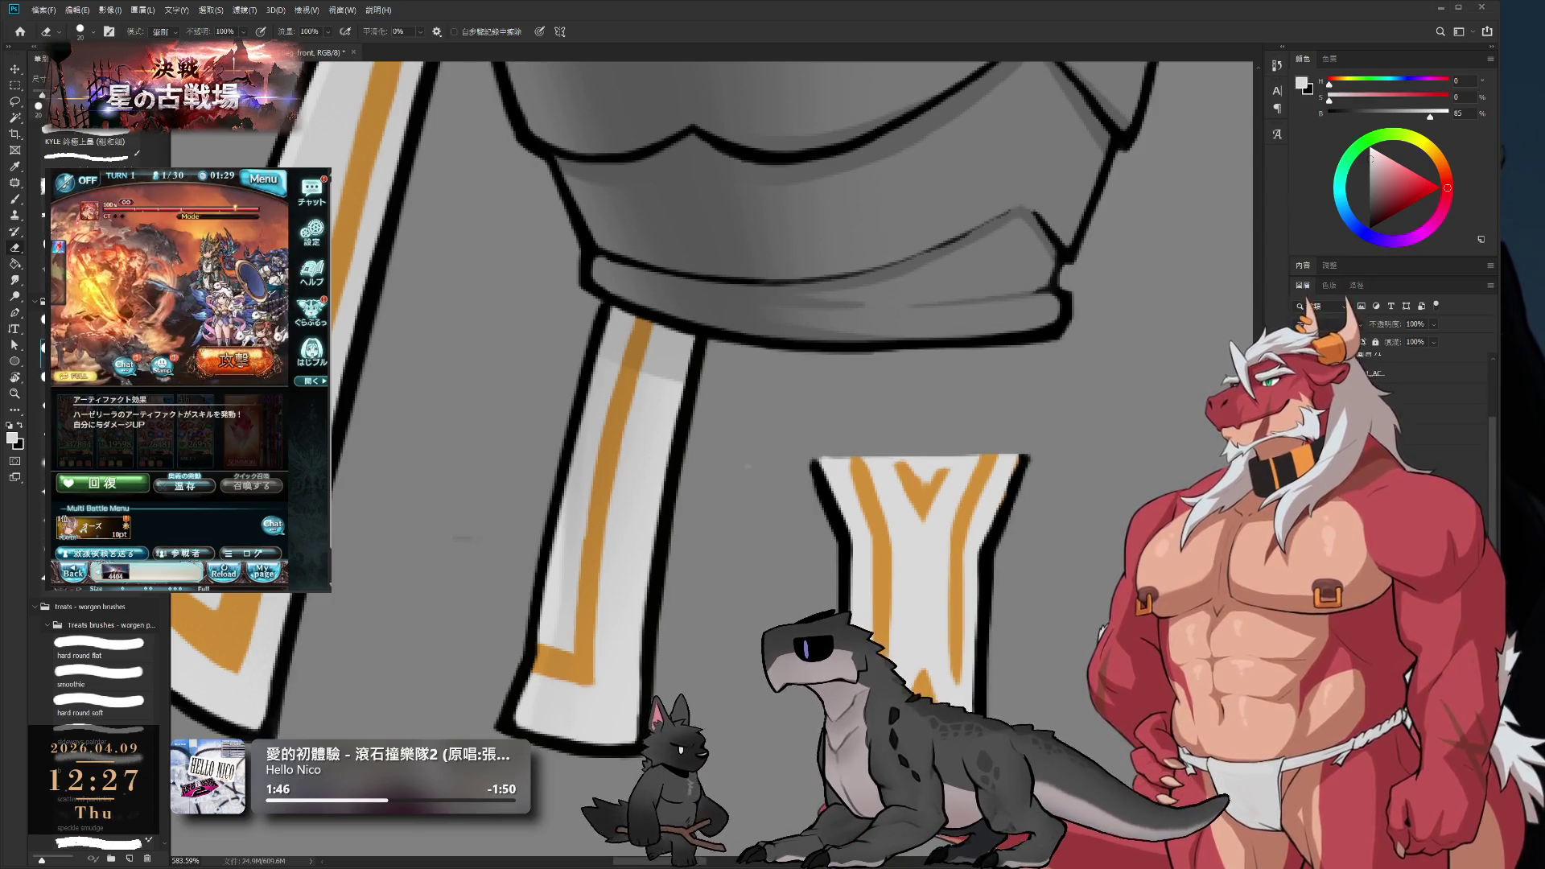
key("b")
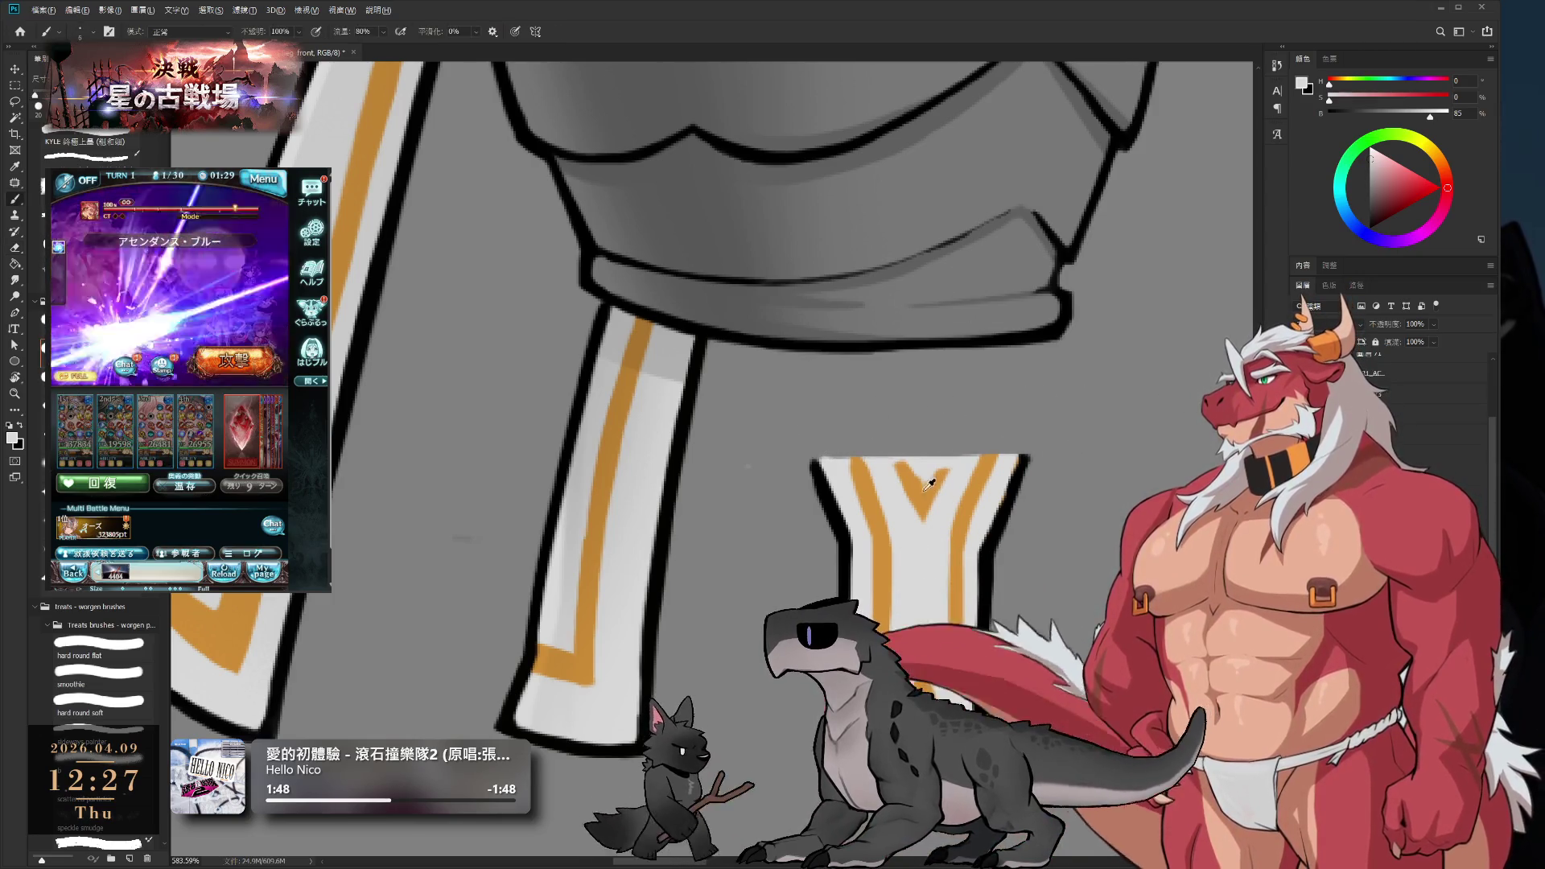
left_click(919, 468, "alt")
left_click(919, 465, "alt")
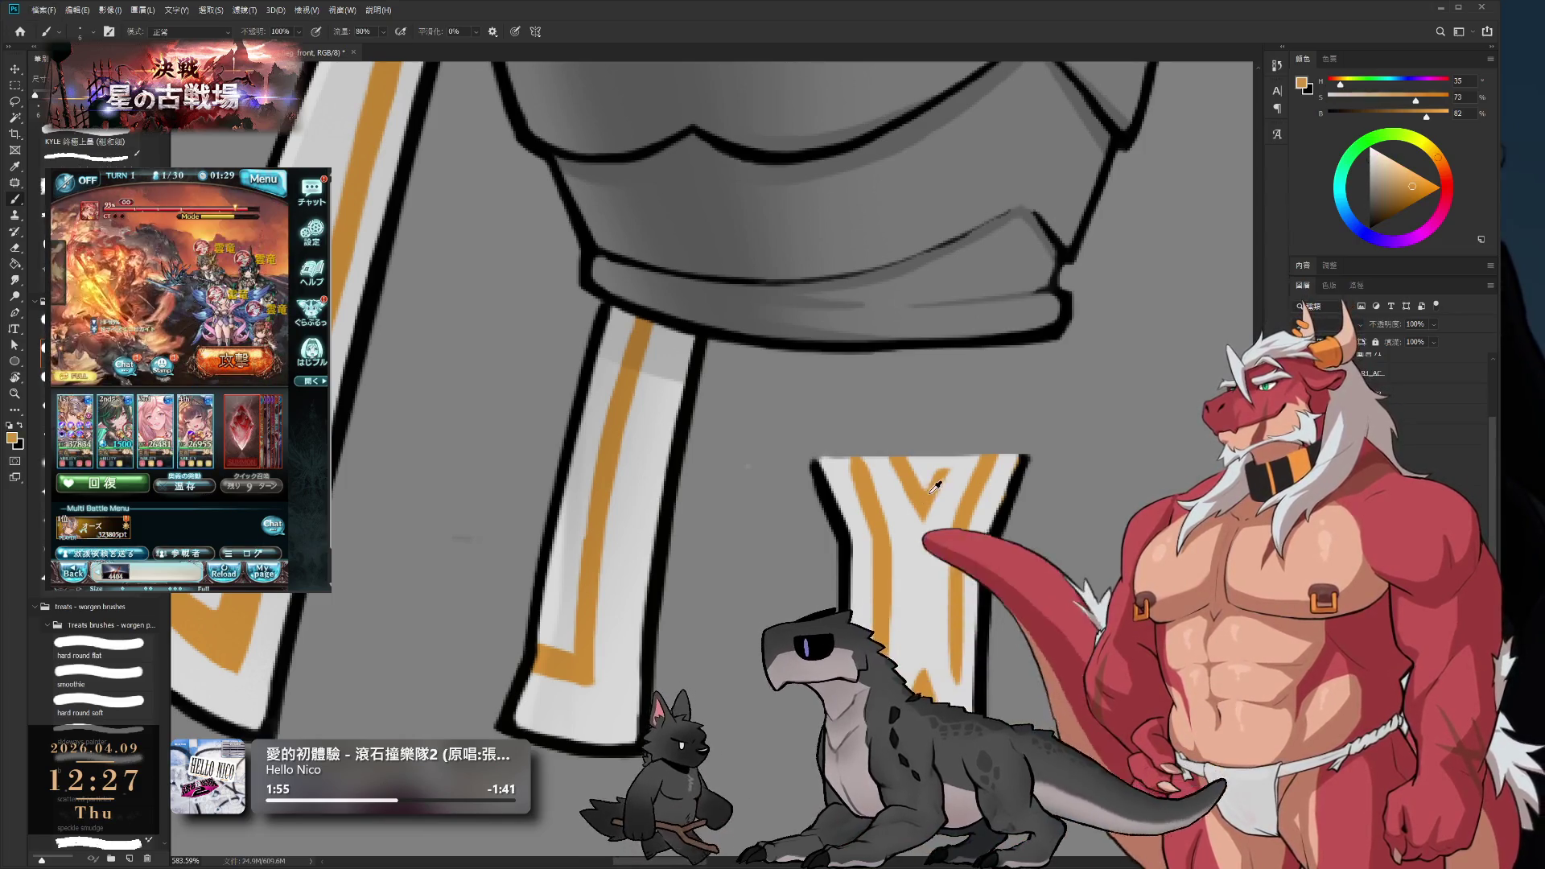
left_click(937, 462, "alt")
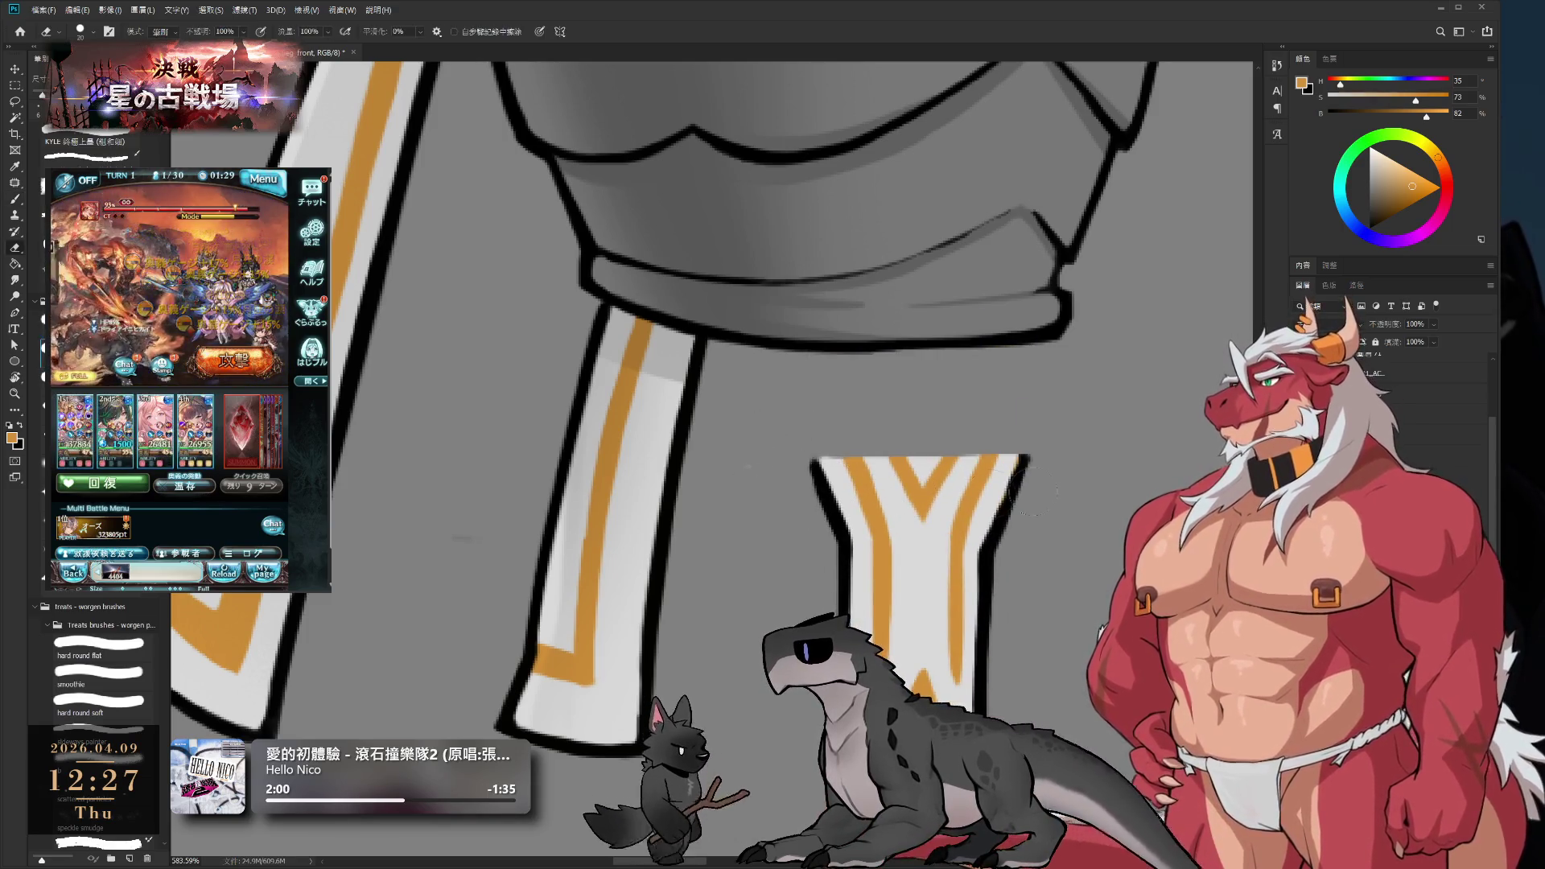
key("e")
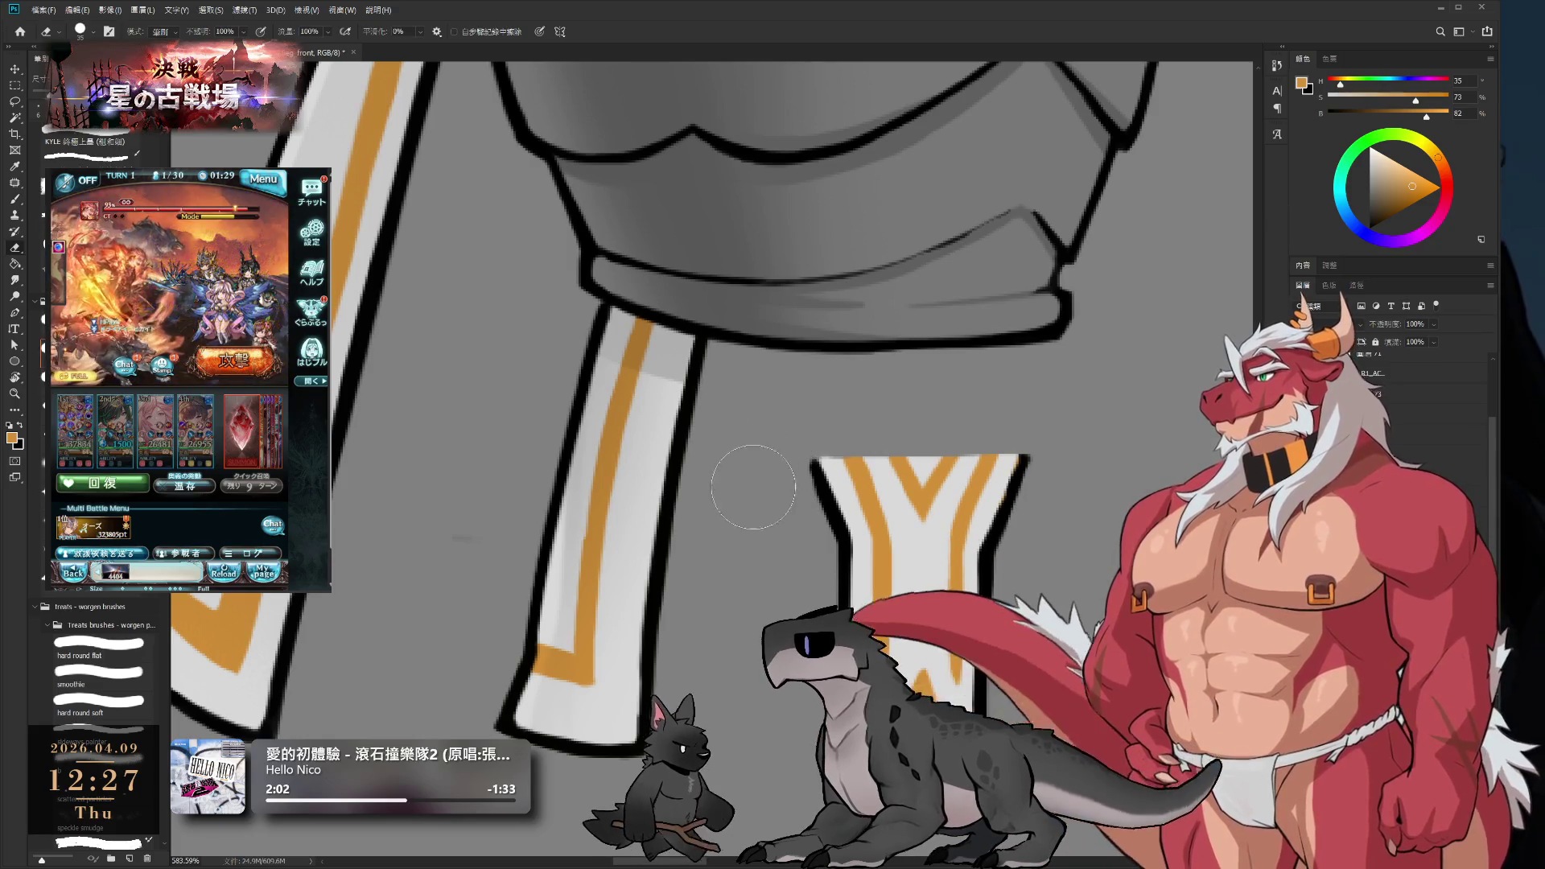
key("ctrl+z")
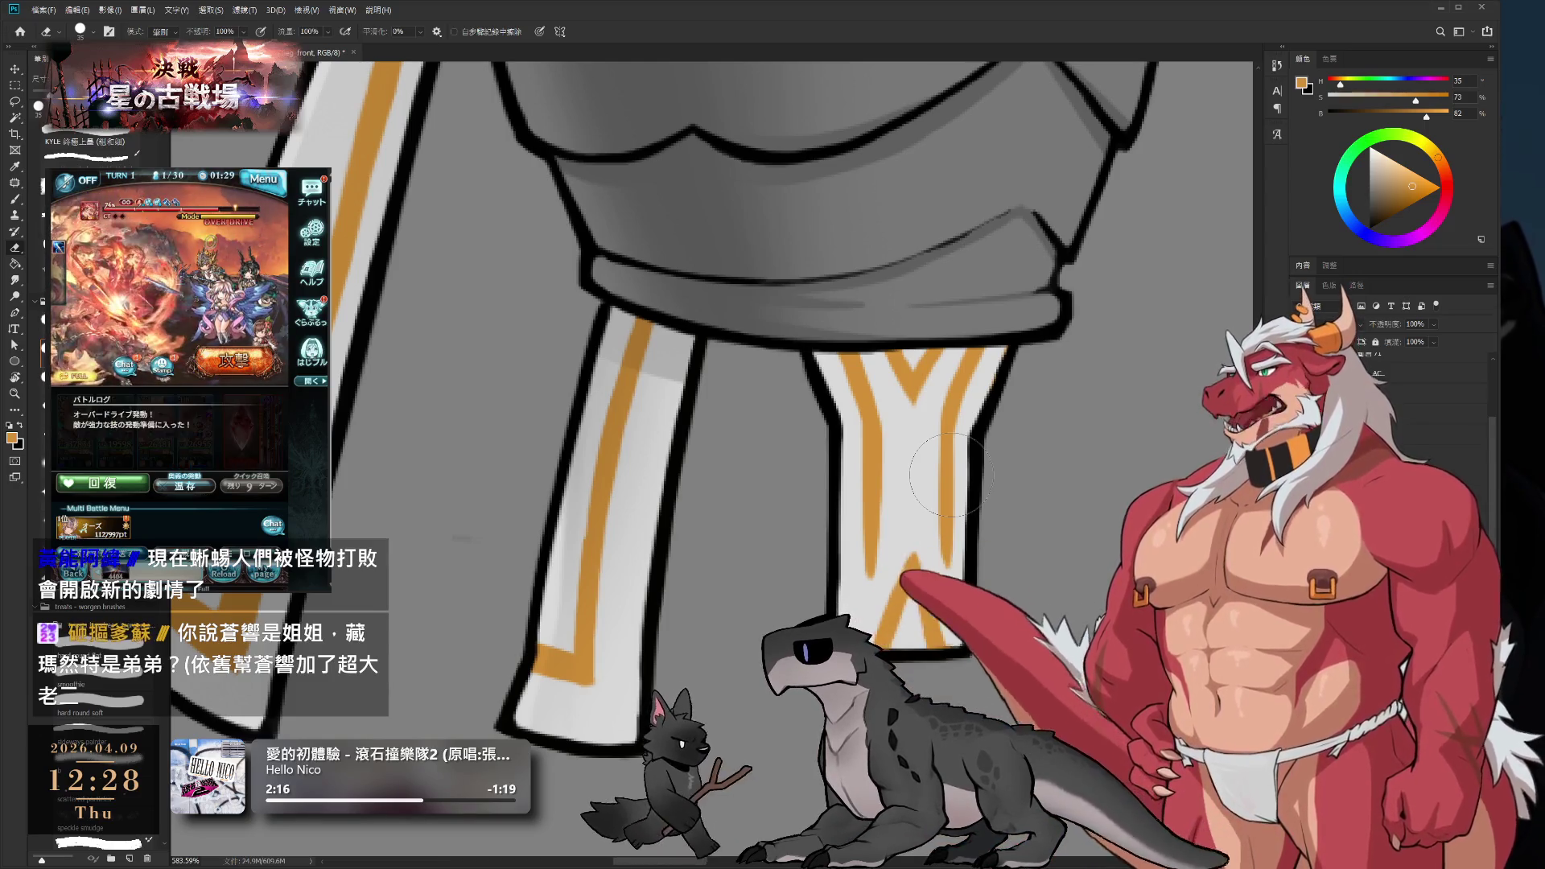
- Zoom out and hide the white-and-orange leg cuffs to reveal the dark leg
scroll(1069, 540, "down", 3)
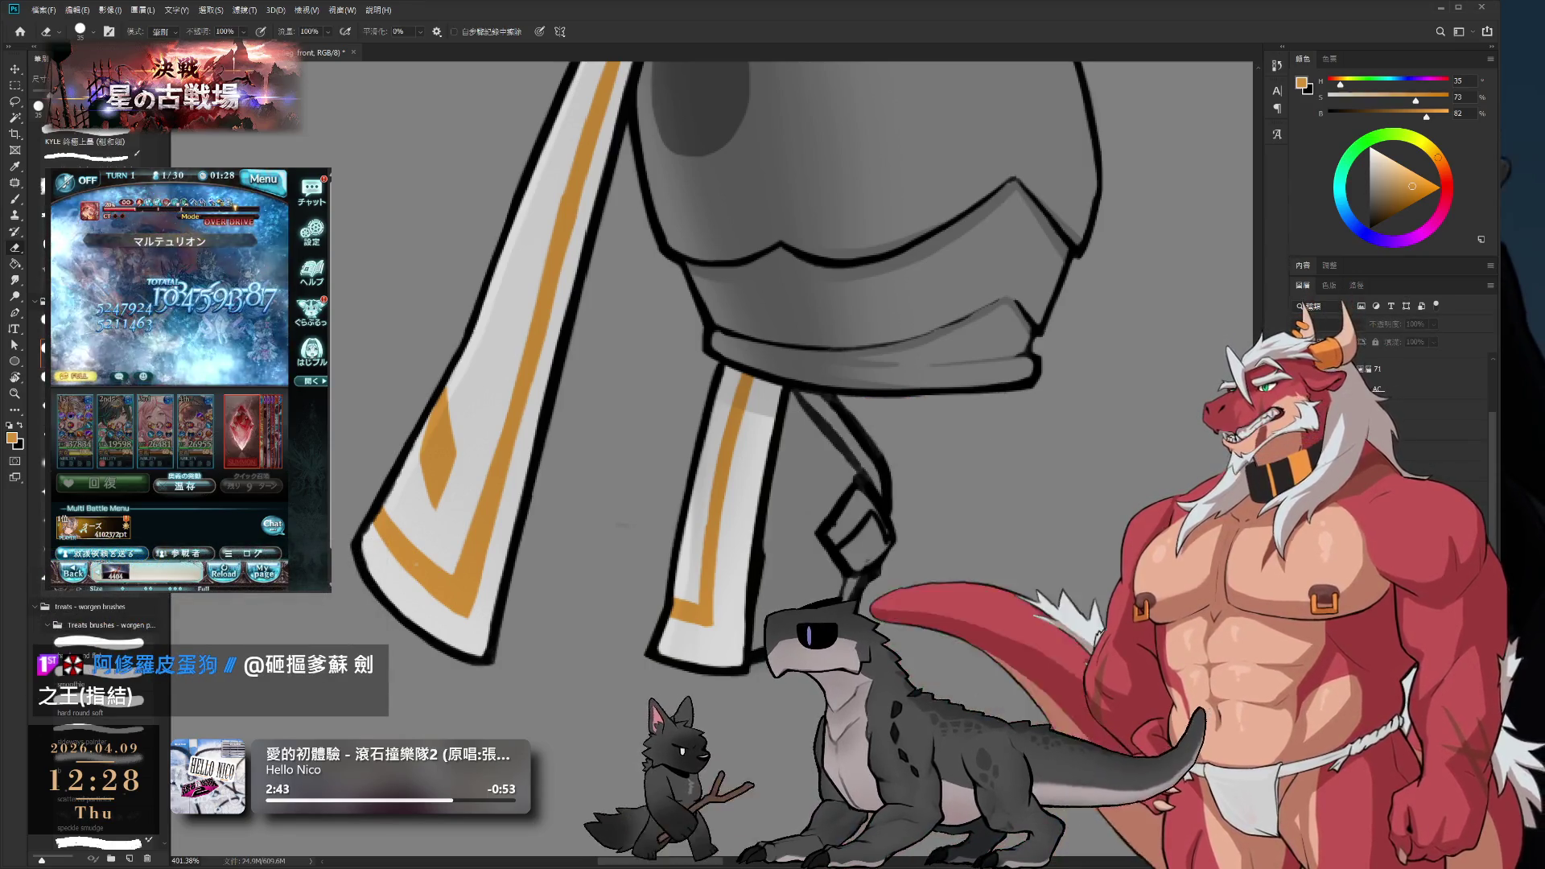
key("ctrl+comma")
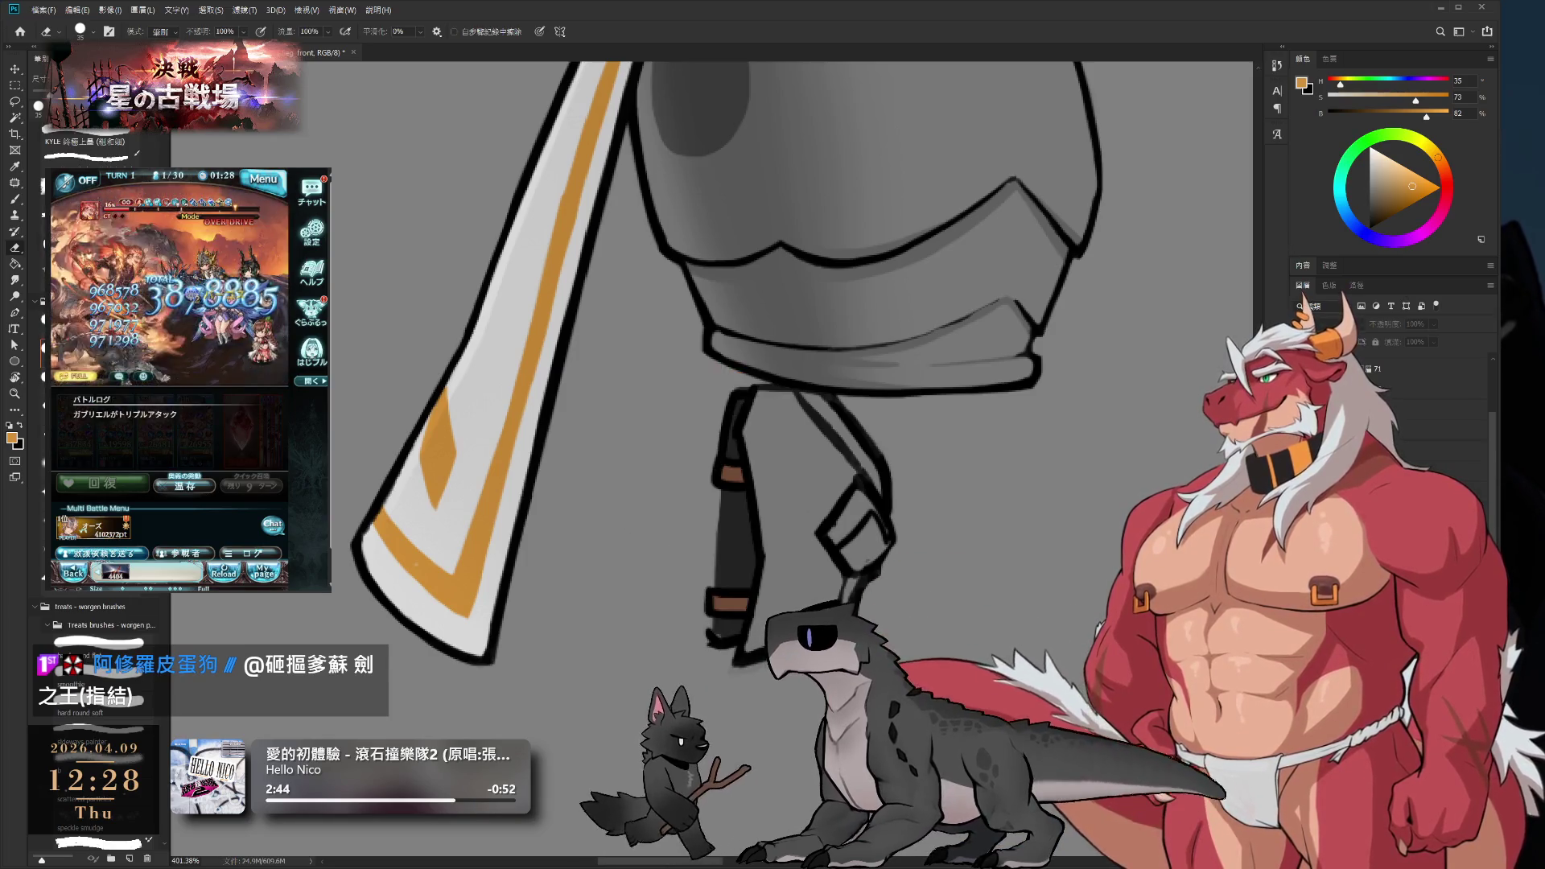
key("alt+bracketleft")
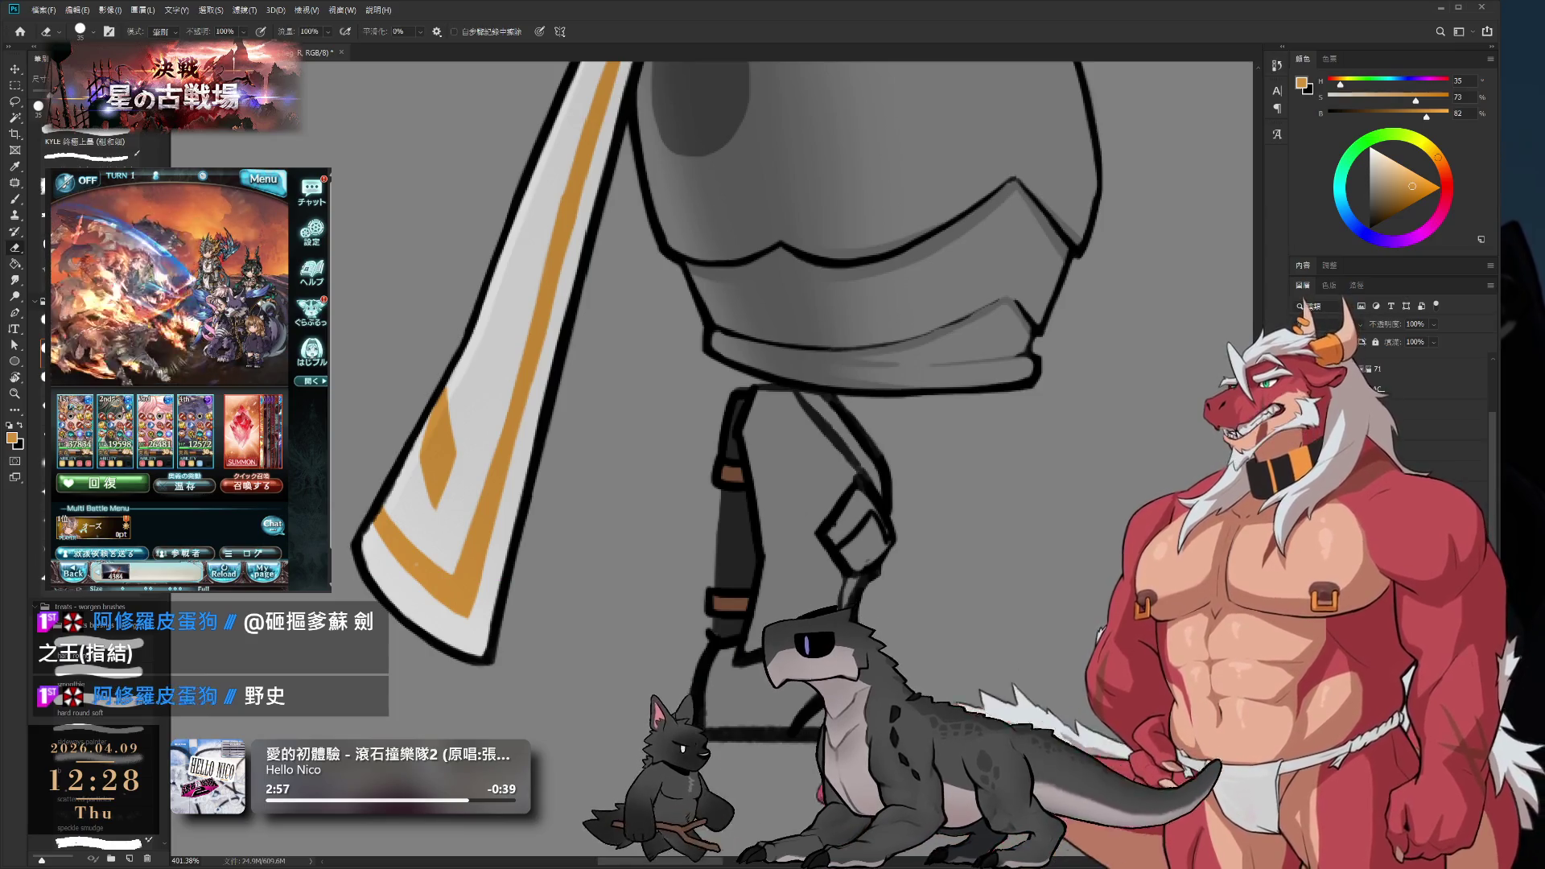
key("ctrl+z")
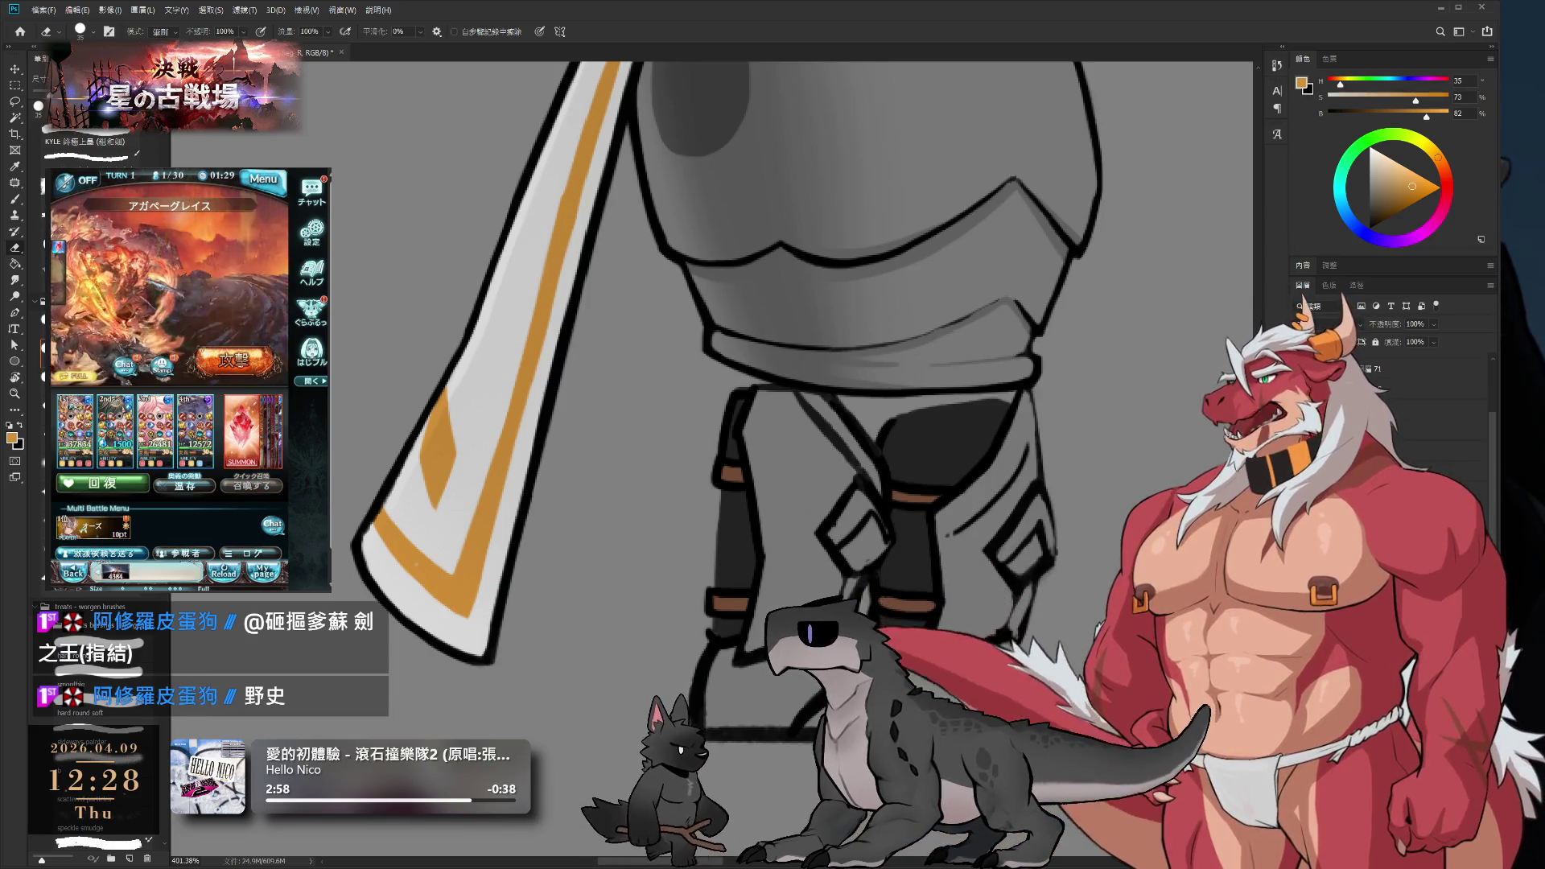
key("ctrl+z")
key("ctrl+z")
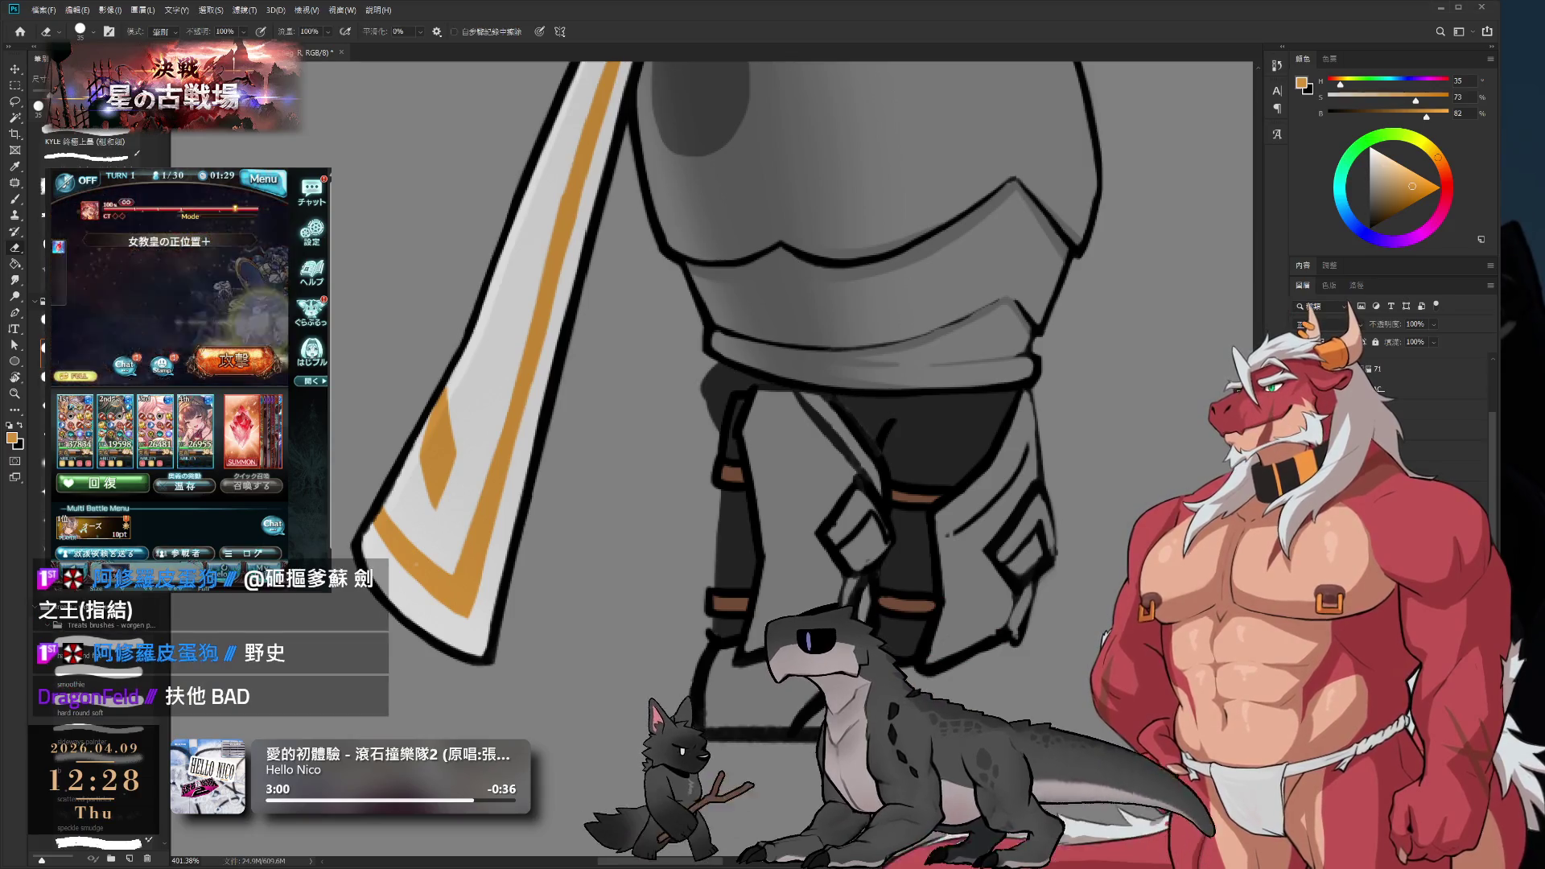
key("ctrl+z")
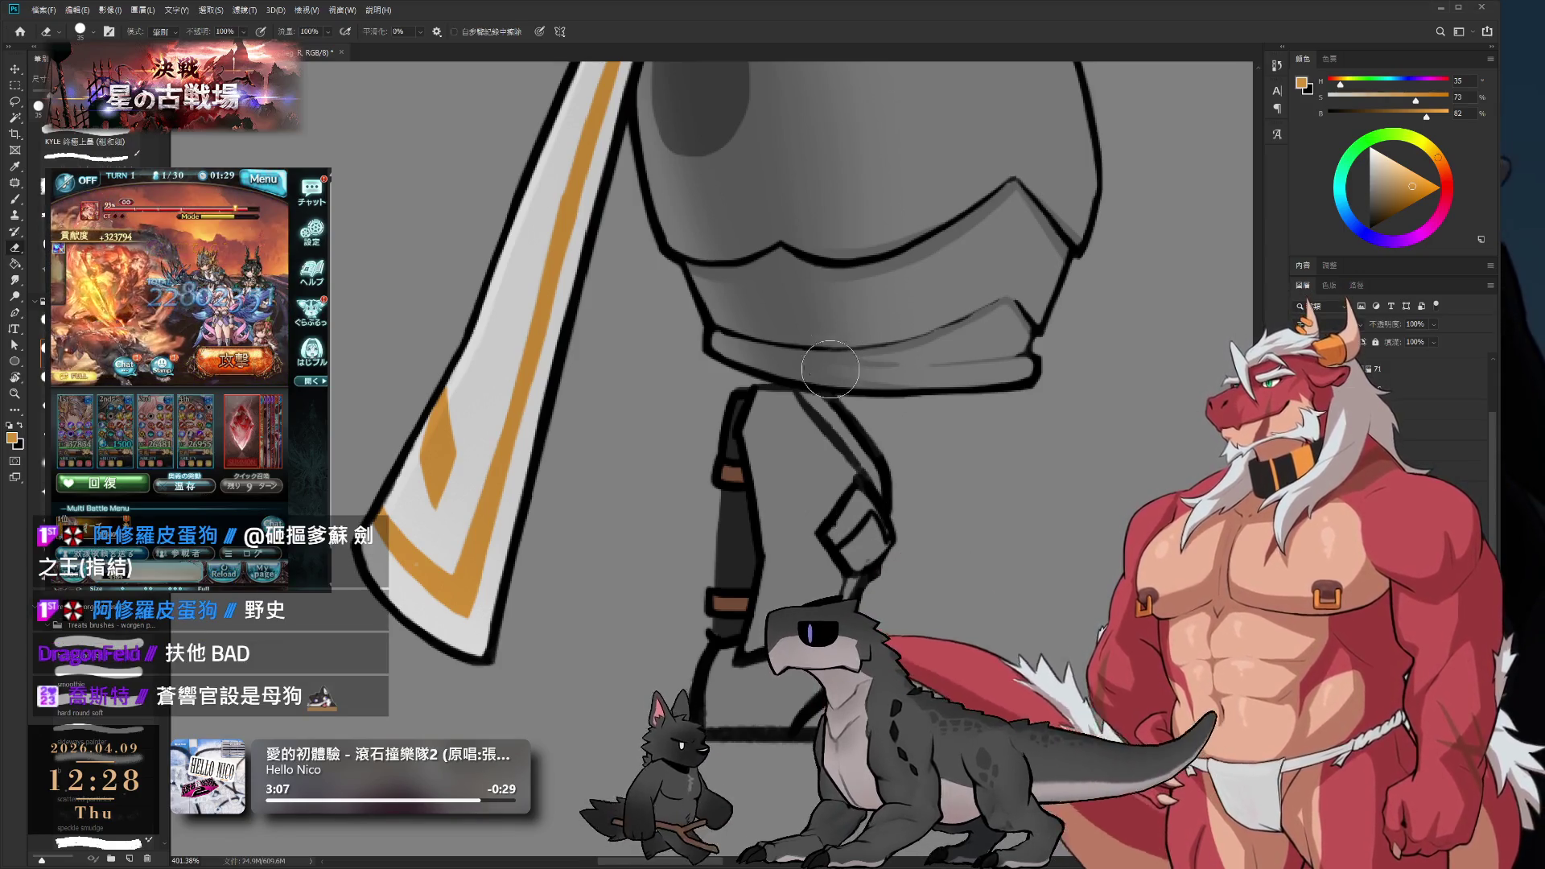
left_click_drag(835, 359, 939, 396)
key("b")
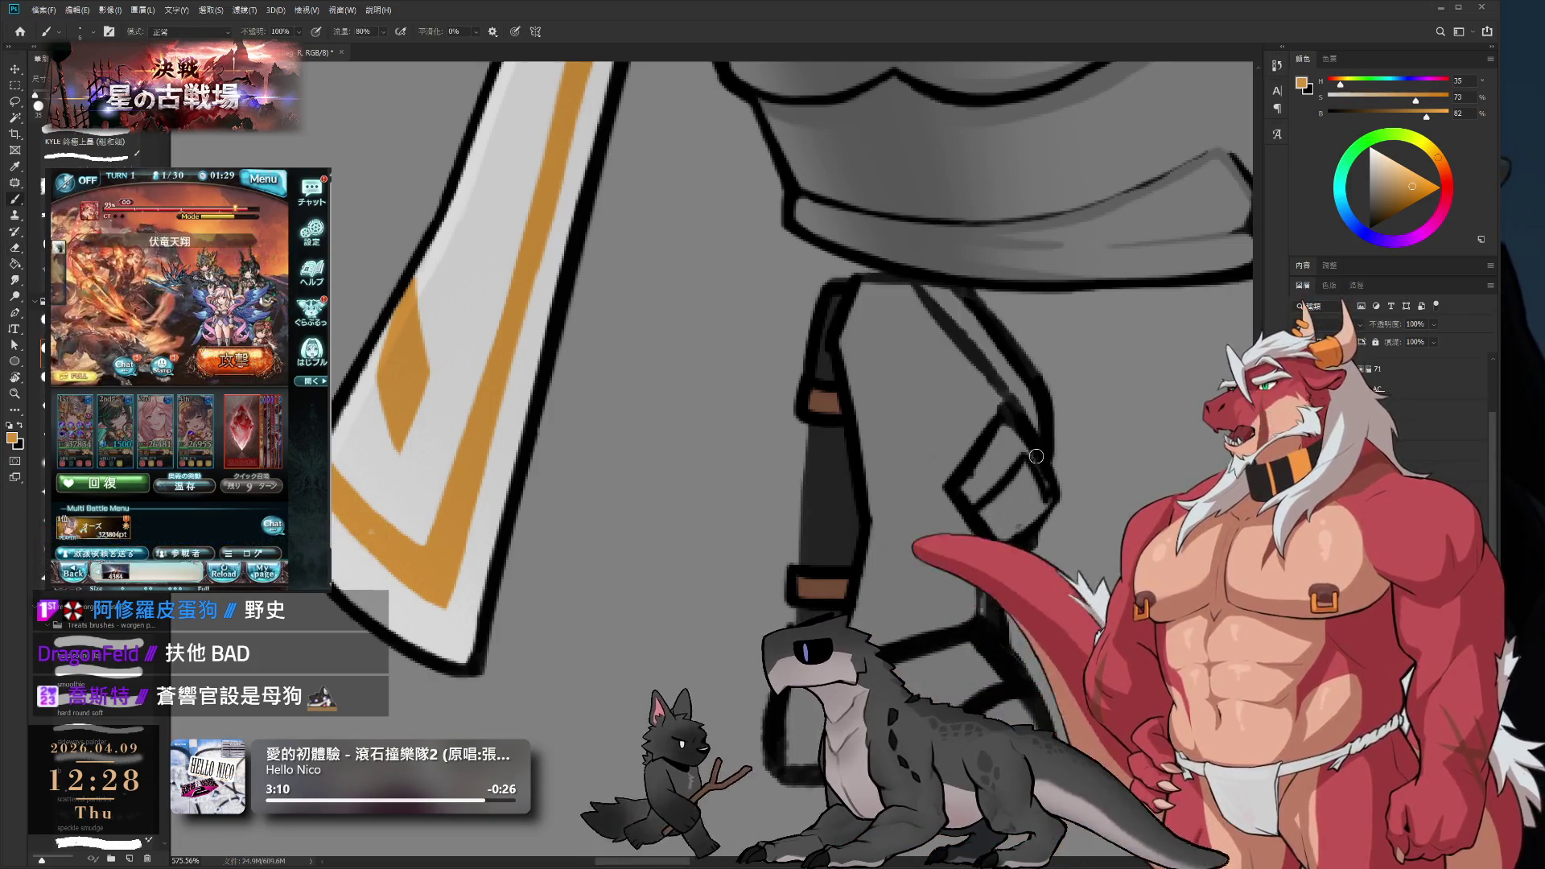
- Paint sampled mid-grey shading over the dark strip on the lower leg plate
left_click(994, 453, "alt")
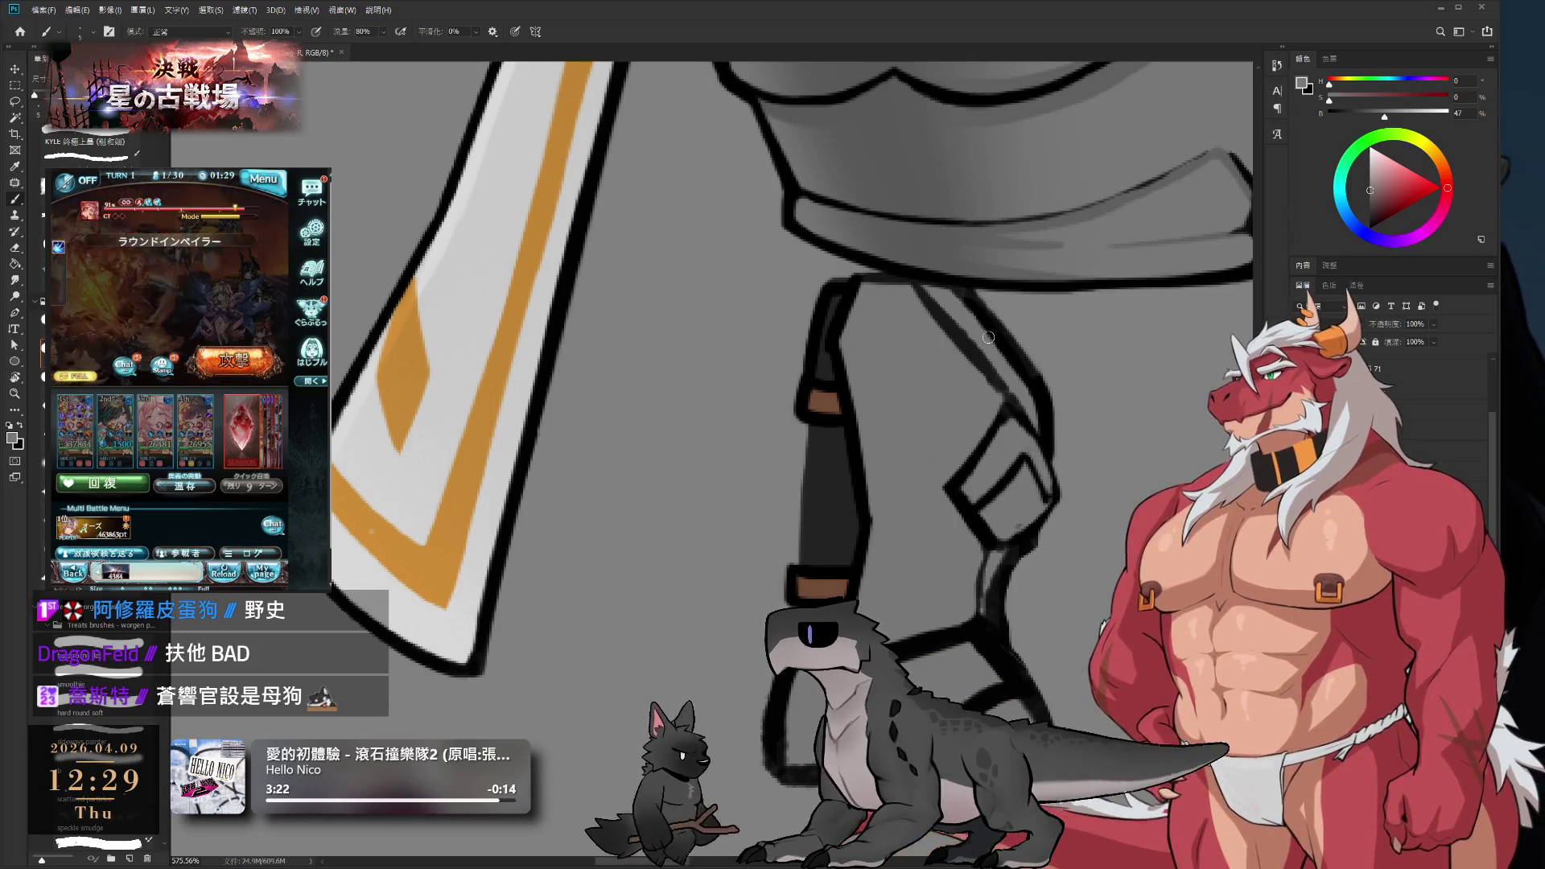
left_click_drag(964, 559, 942, 571)
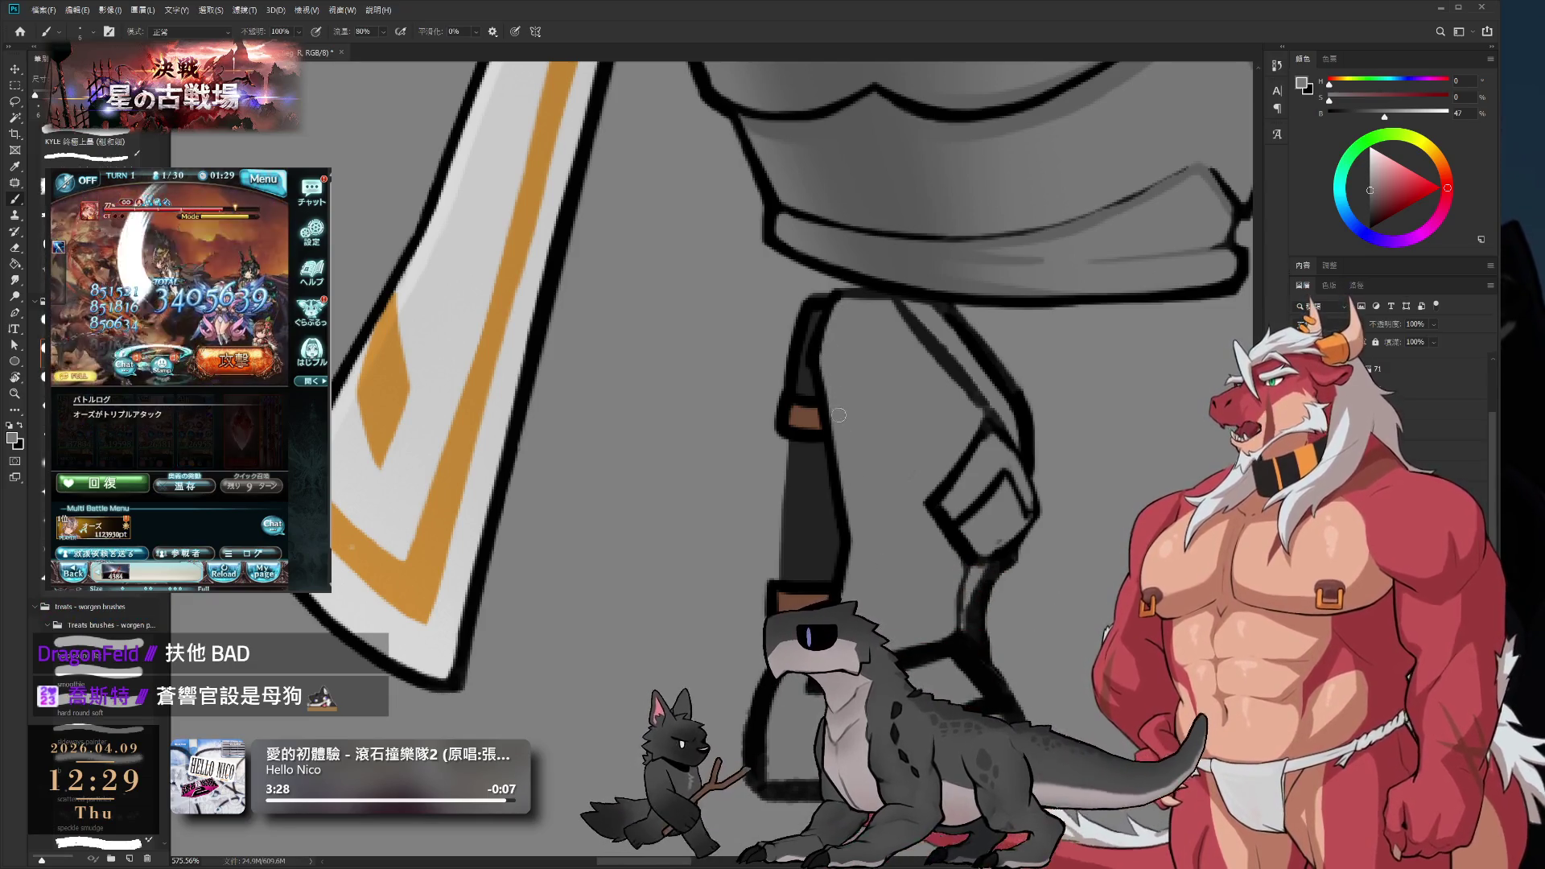
scroll(874, 365, "down", 2)
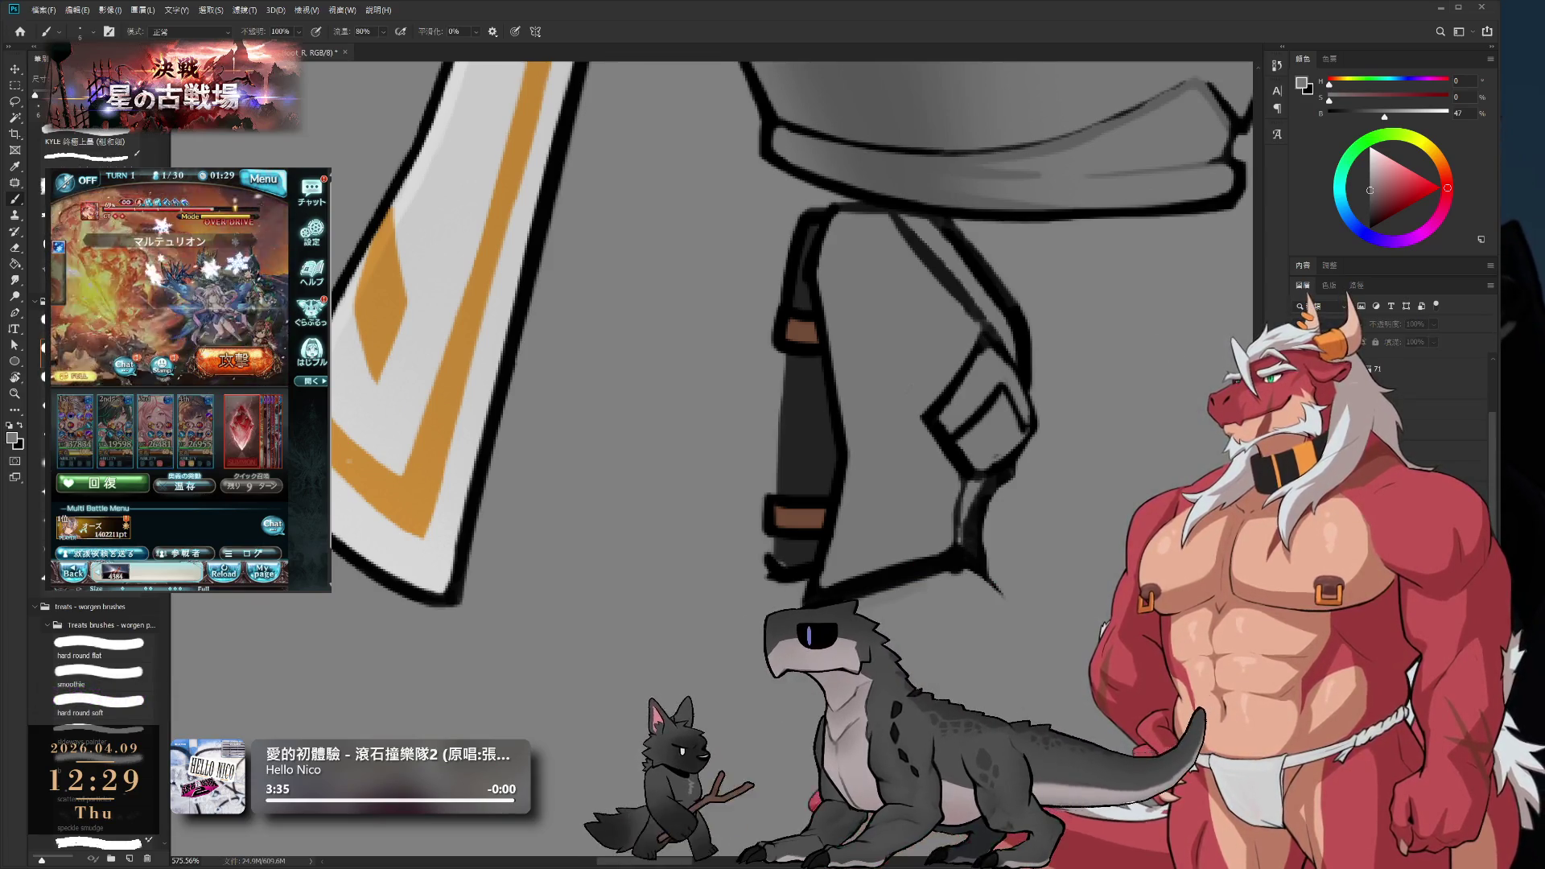
scroll(792, 362, "up", 3)
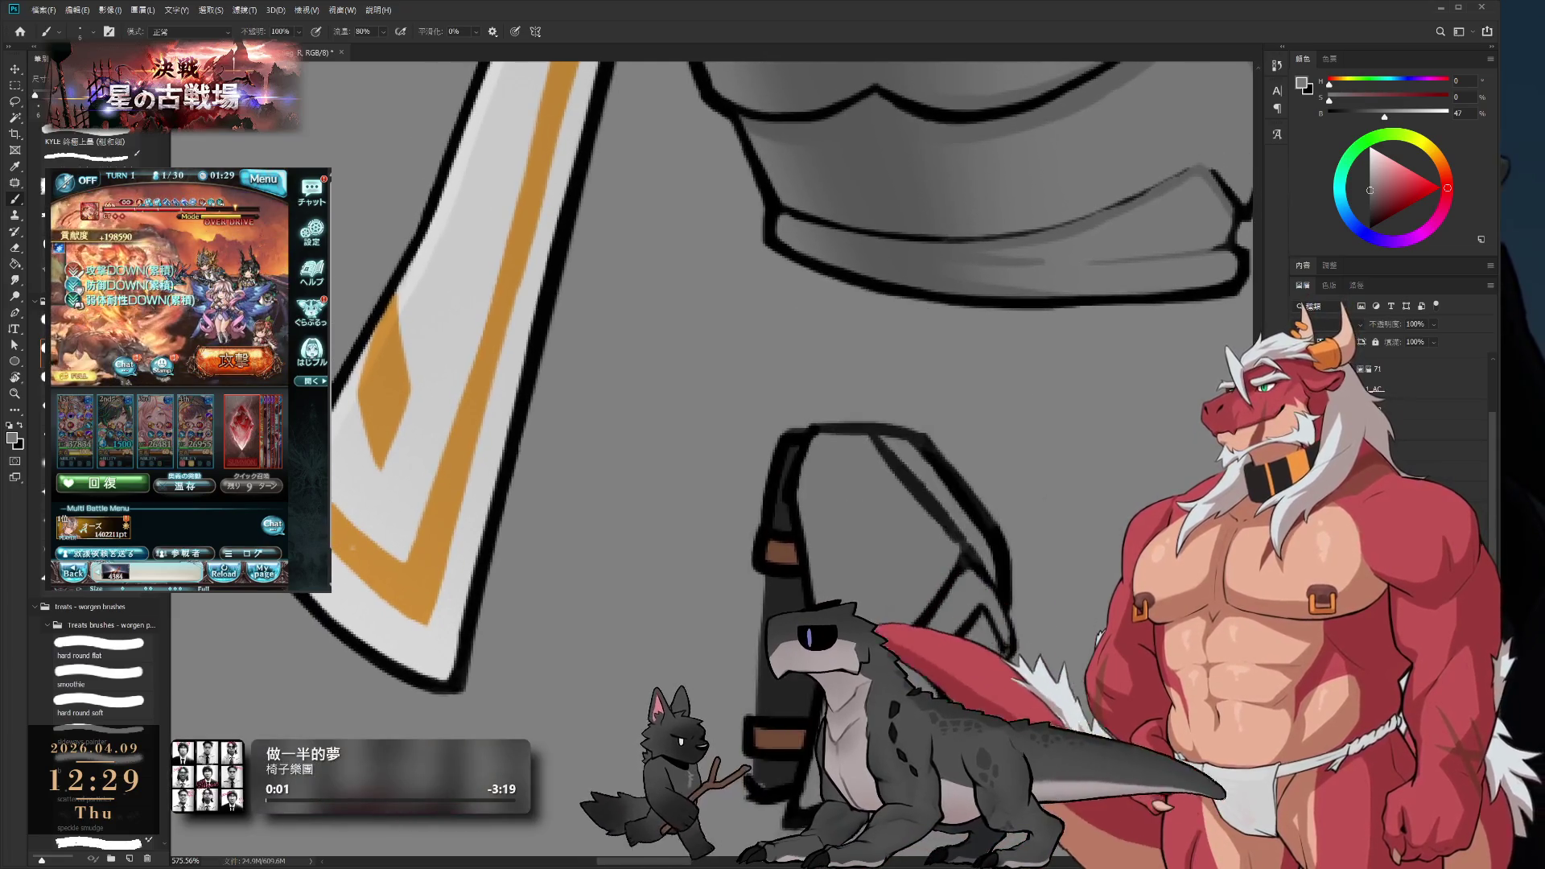
key("e")
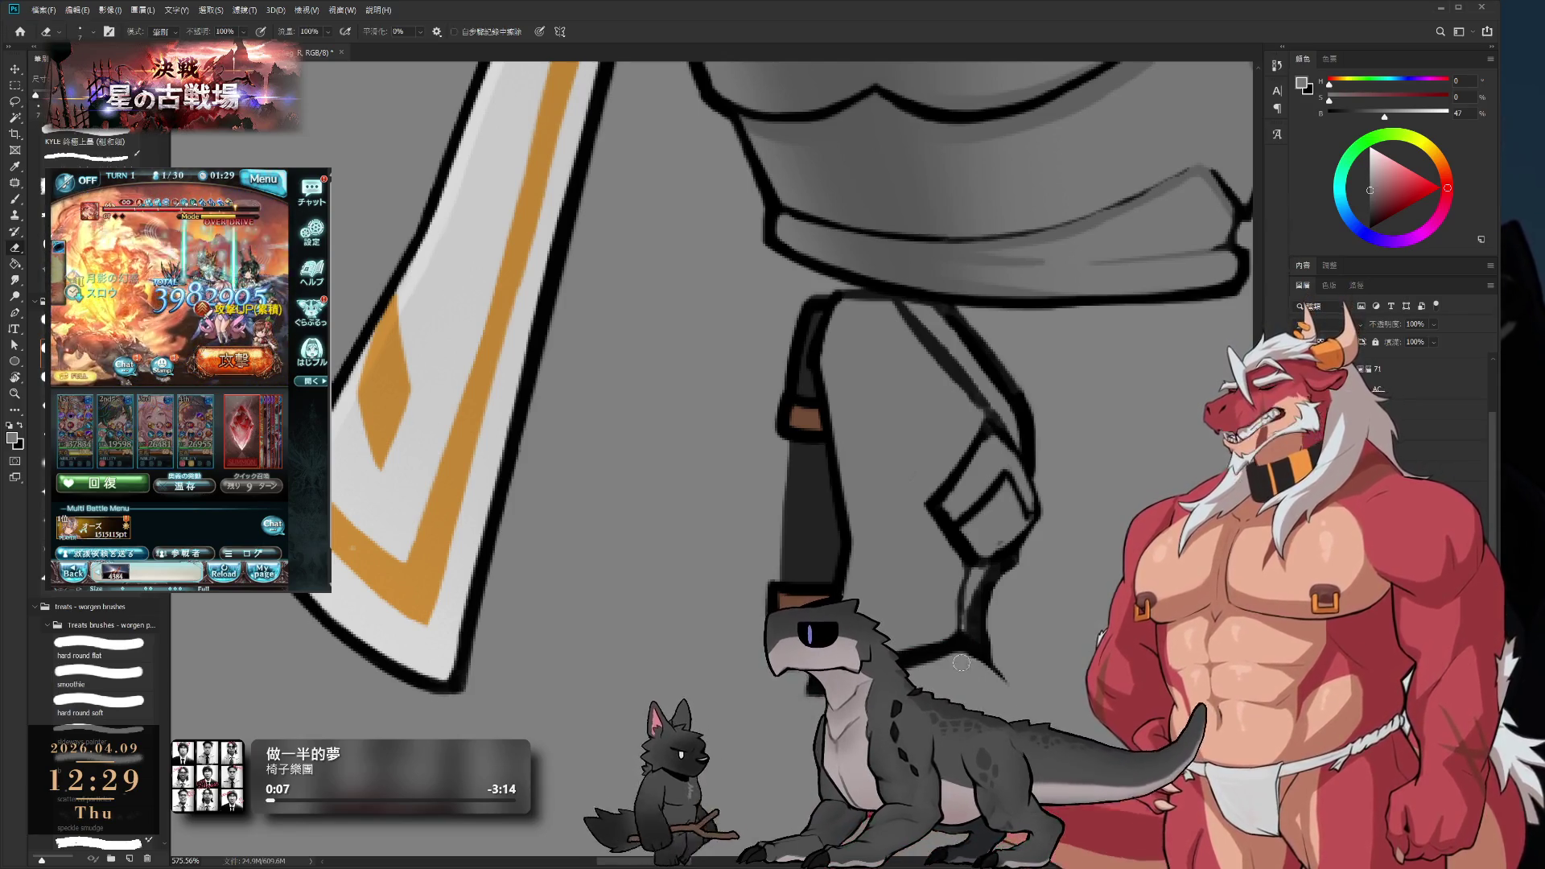
scroll(966, 564, "down", 3)
key("b")
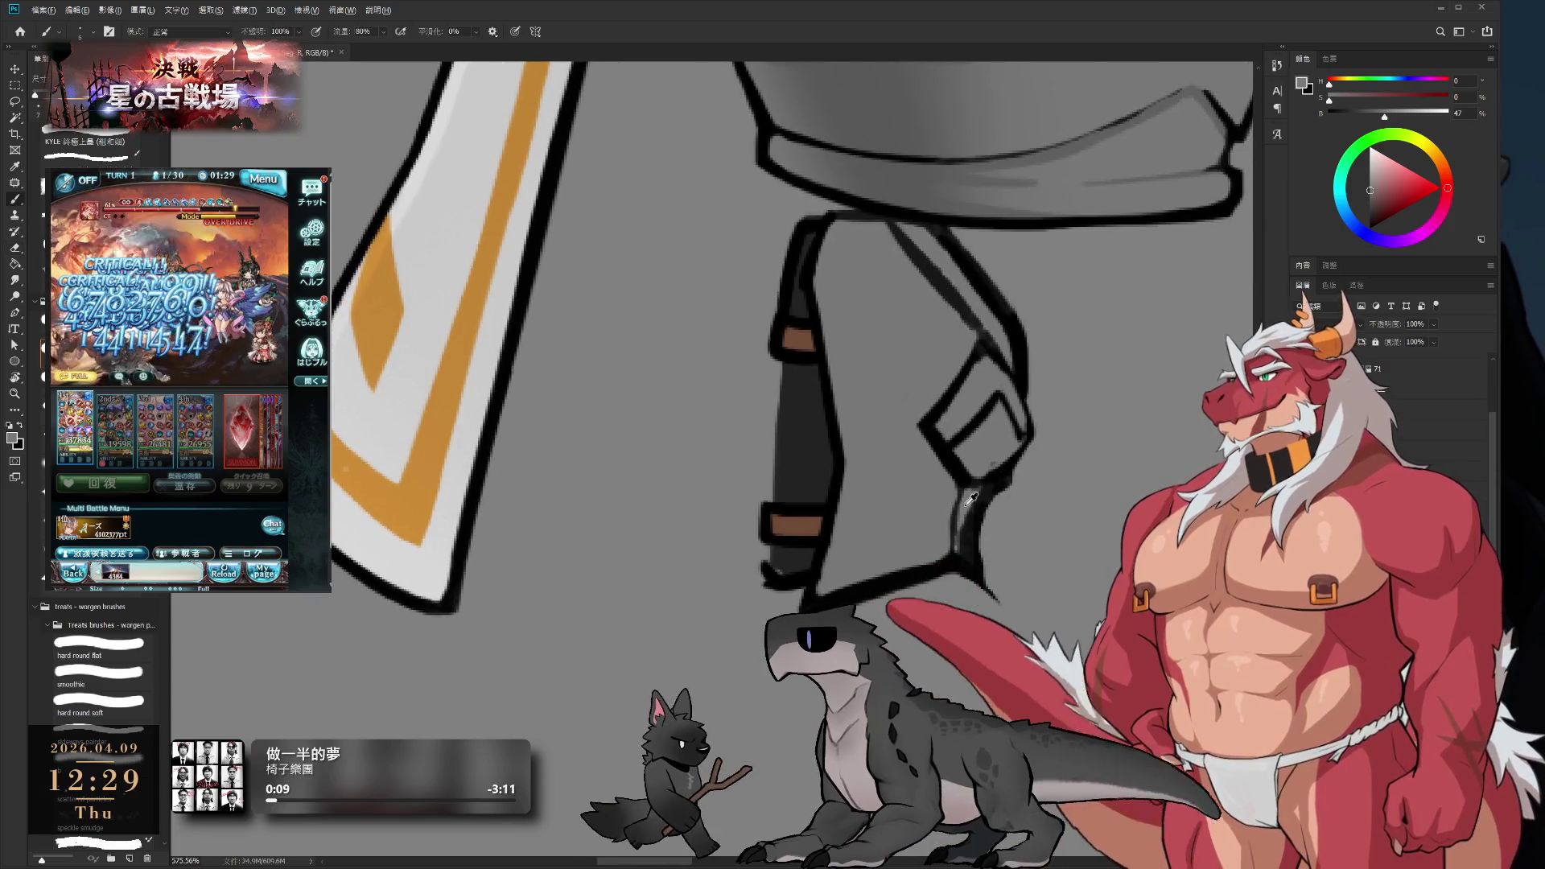
mouse_move(968, 505)
left_mouse_down()
mouse_move(963, 546)
mouse_move(992, 484)
left_mouse_up()
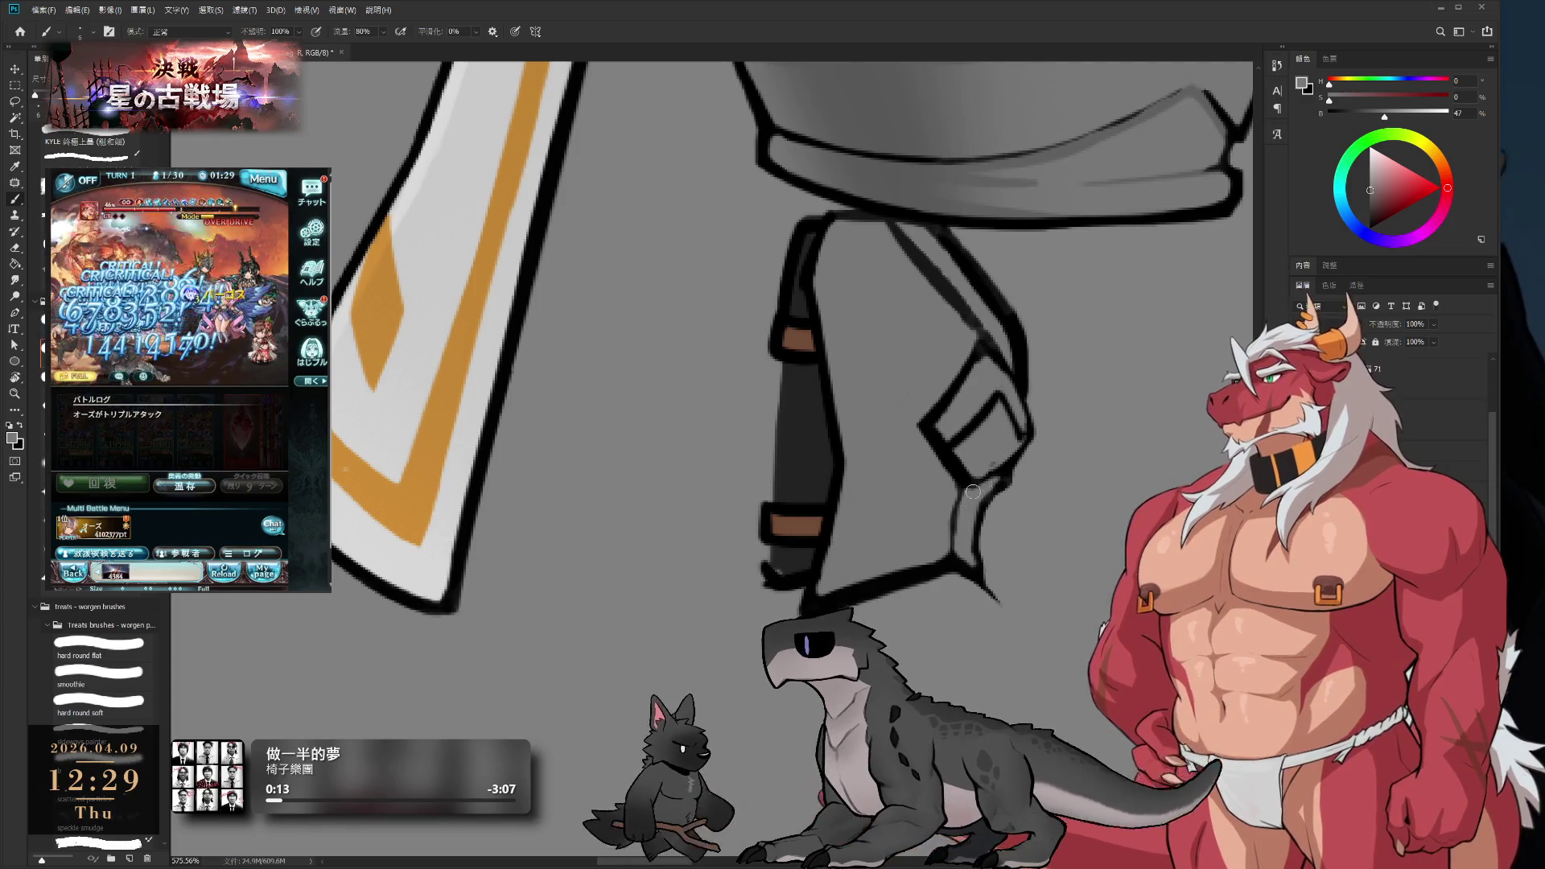
key("e")
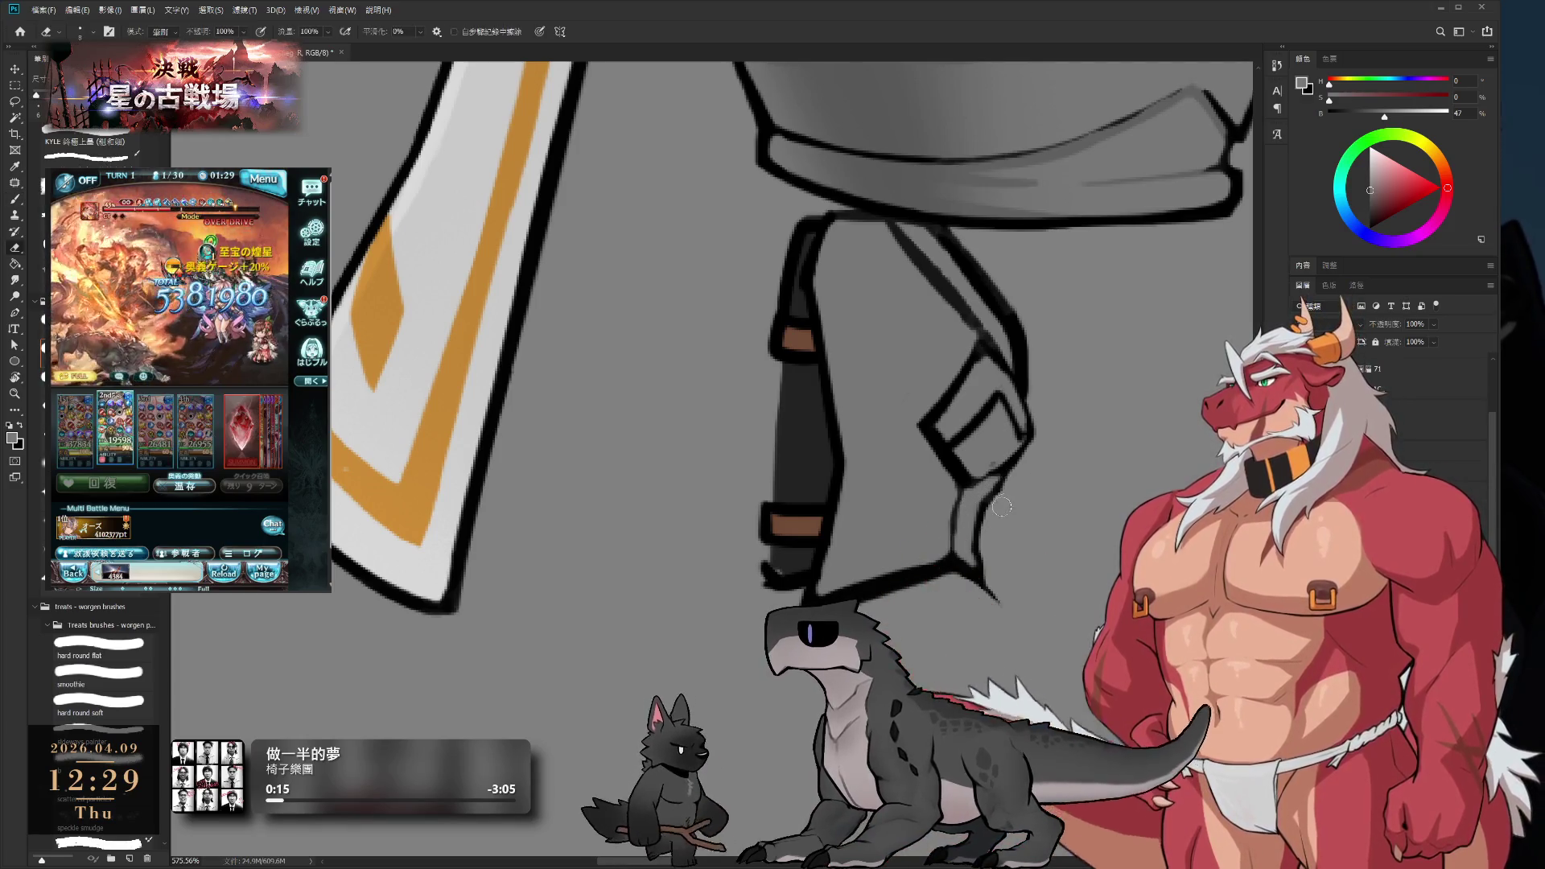
key("b")
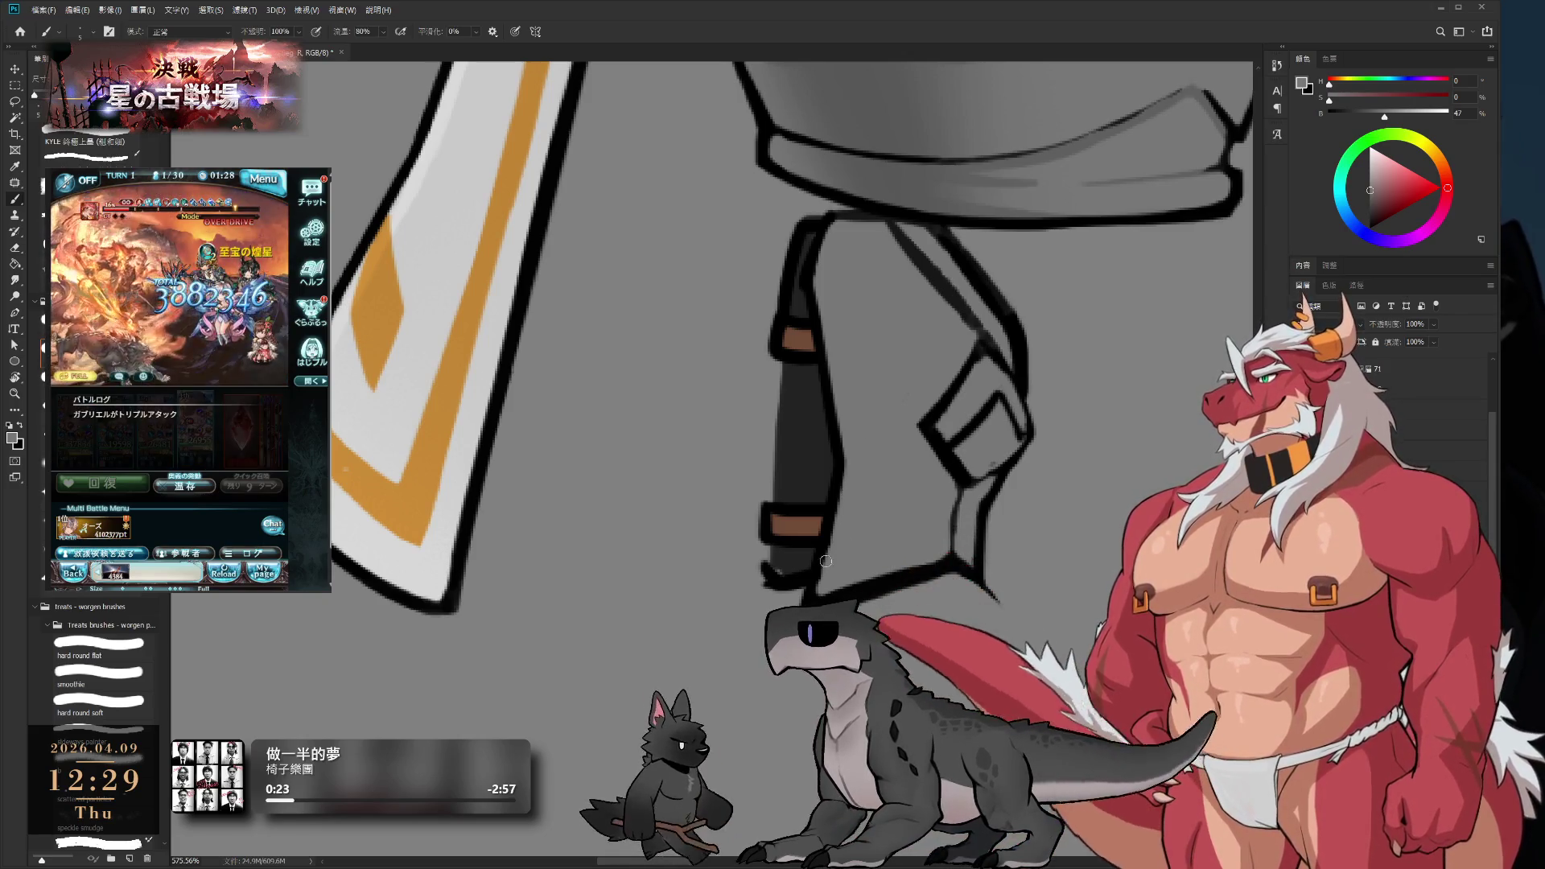
left_click_drag(825, 560, 868, 571)
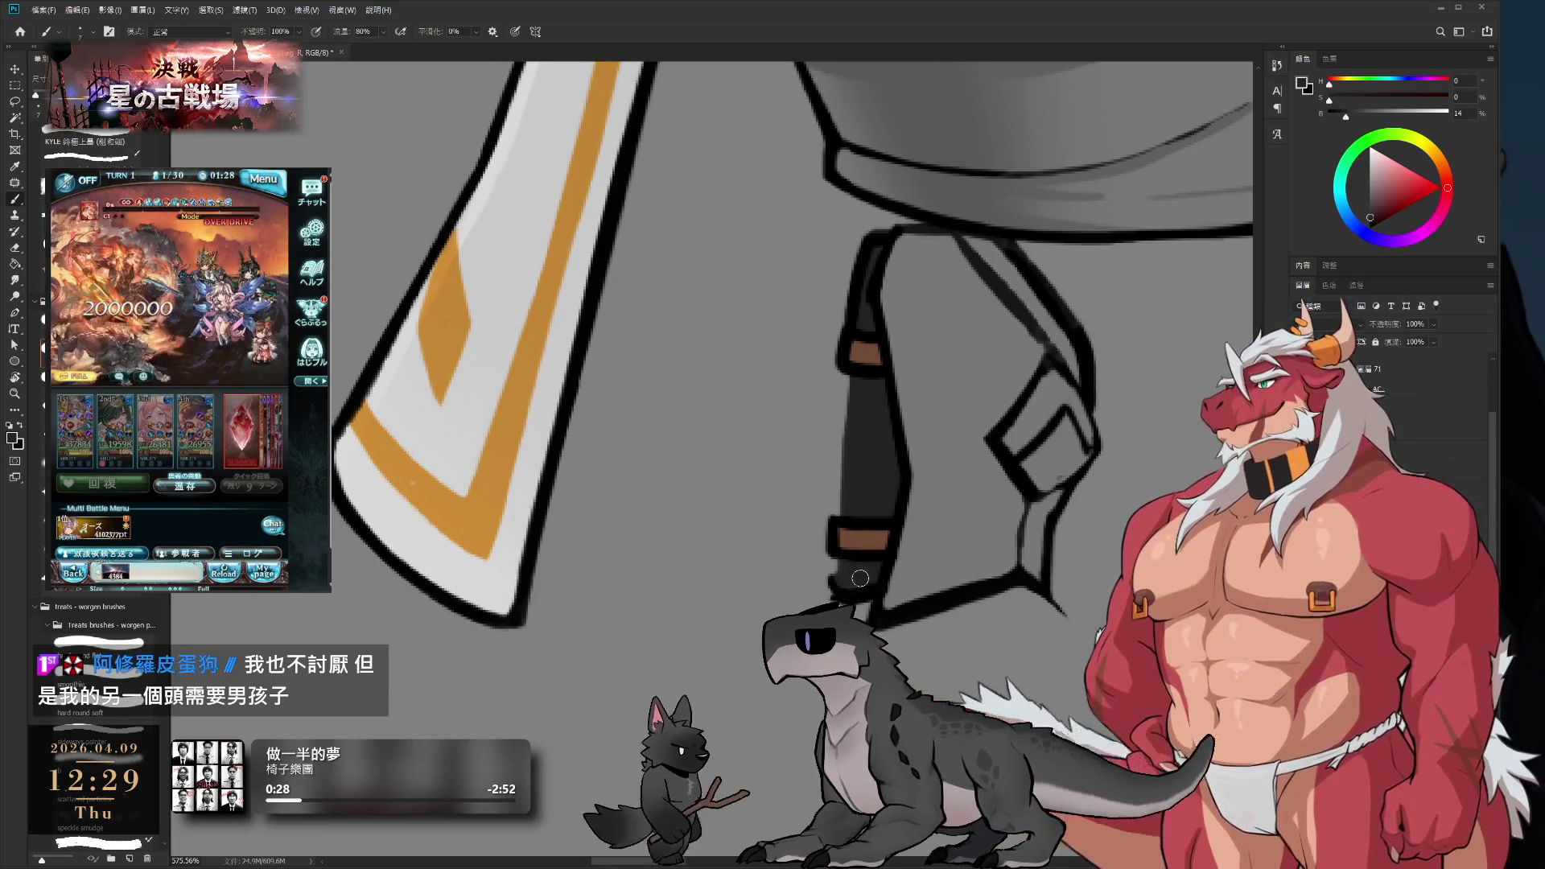
- Tidy the dark strap's edges with pure black from the strap and mid-grey from the armor
left_click(838, 558, "alt")
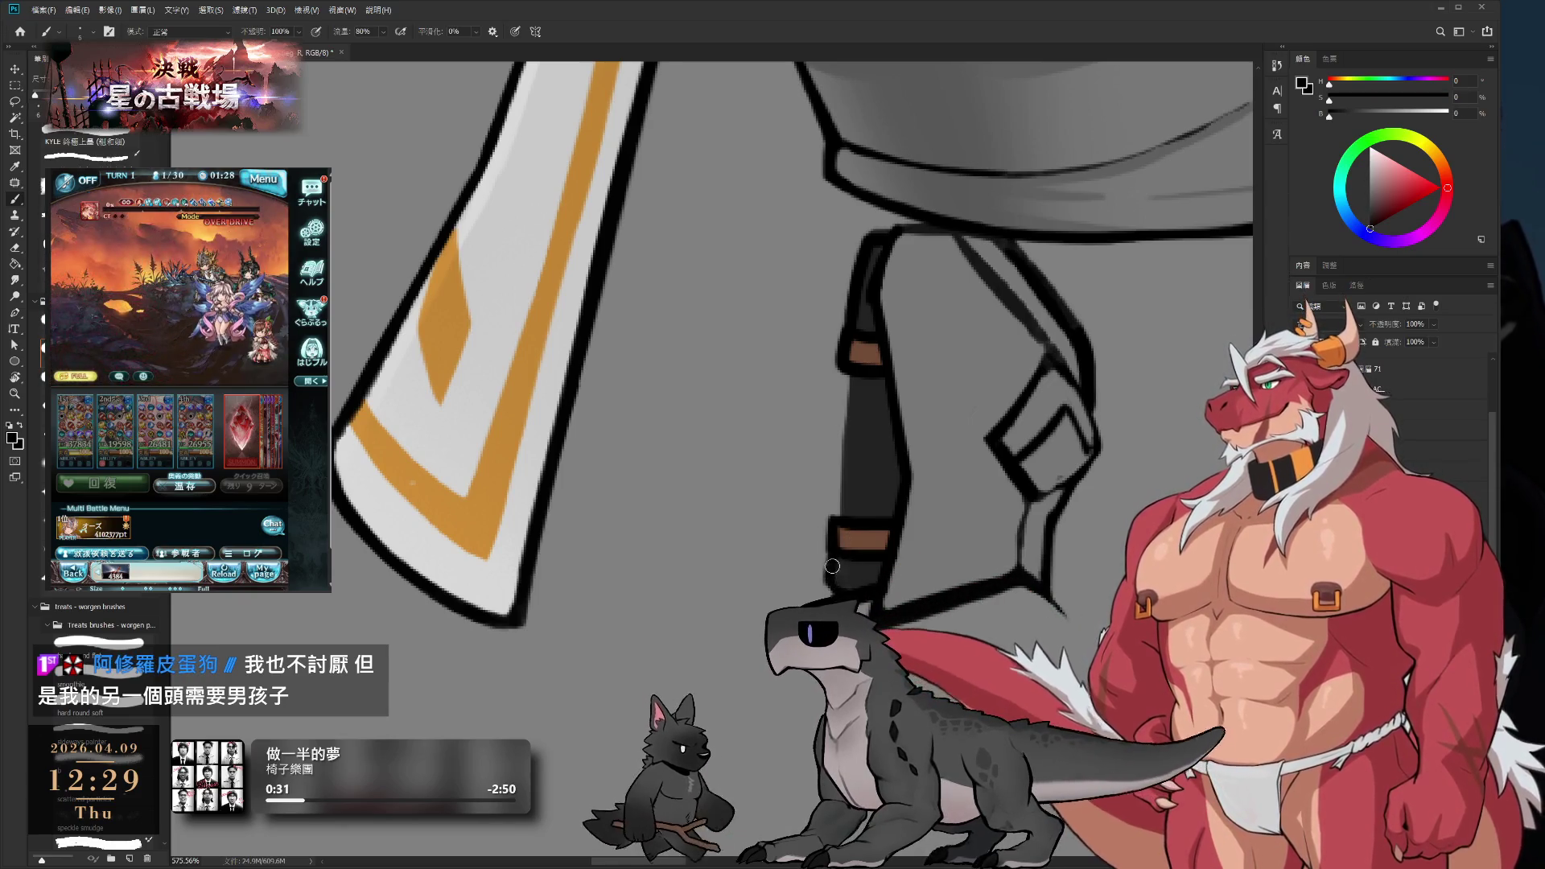
key("e")
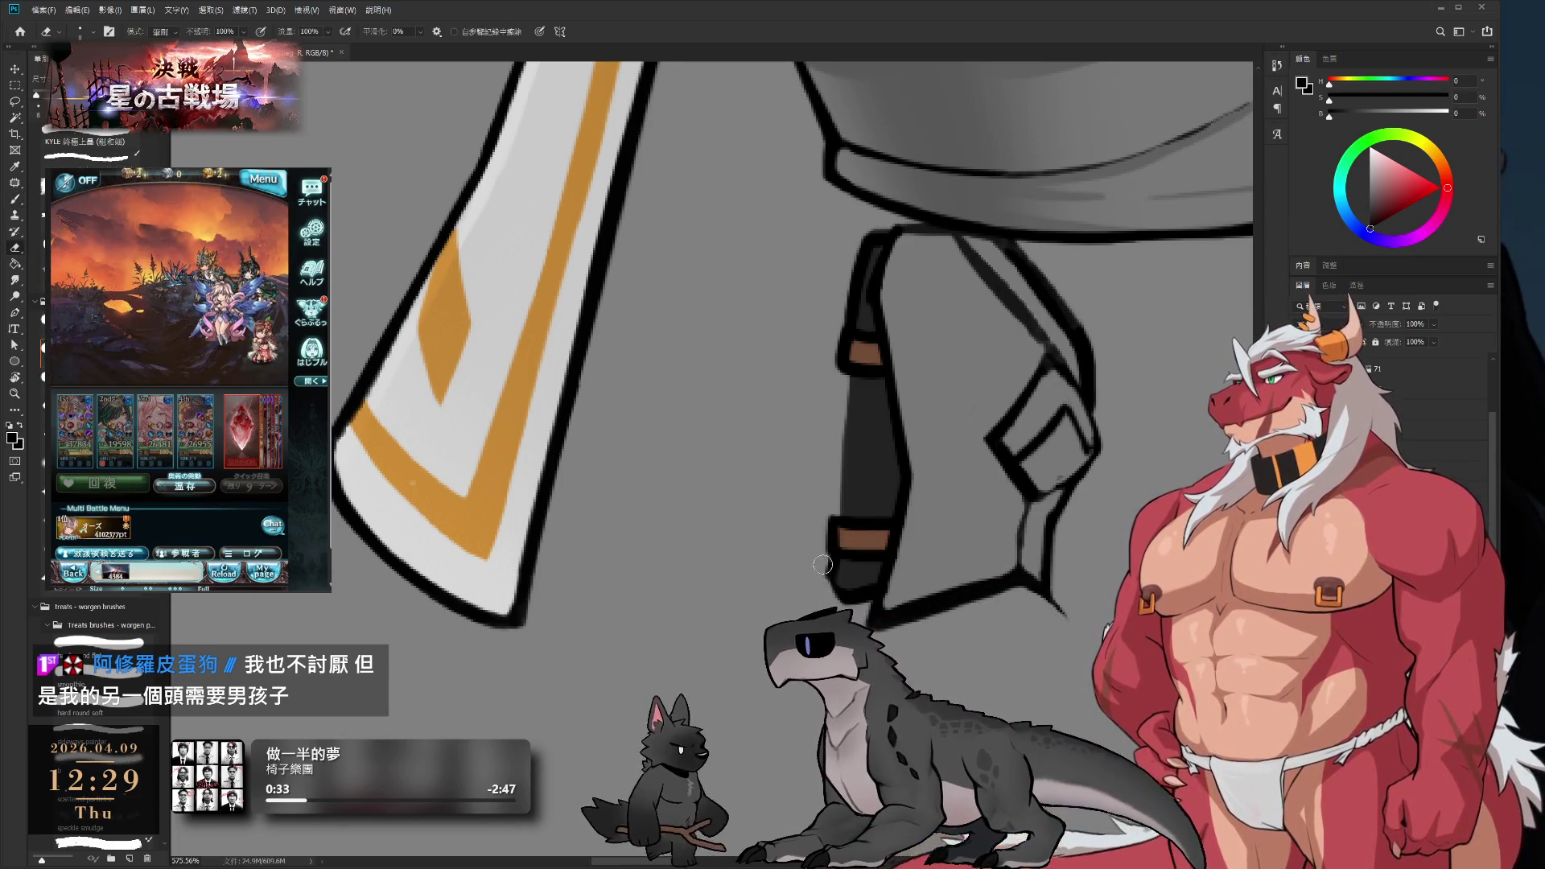
key("b")
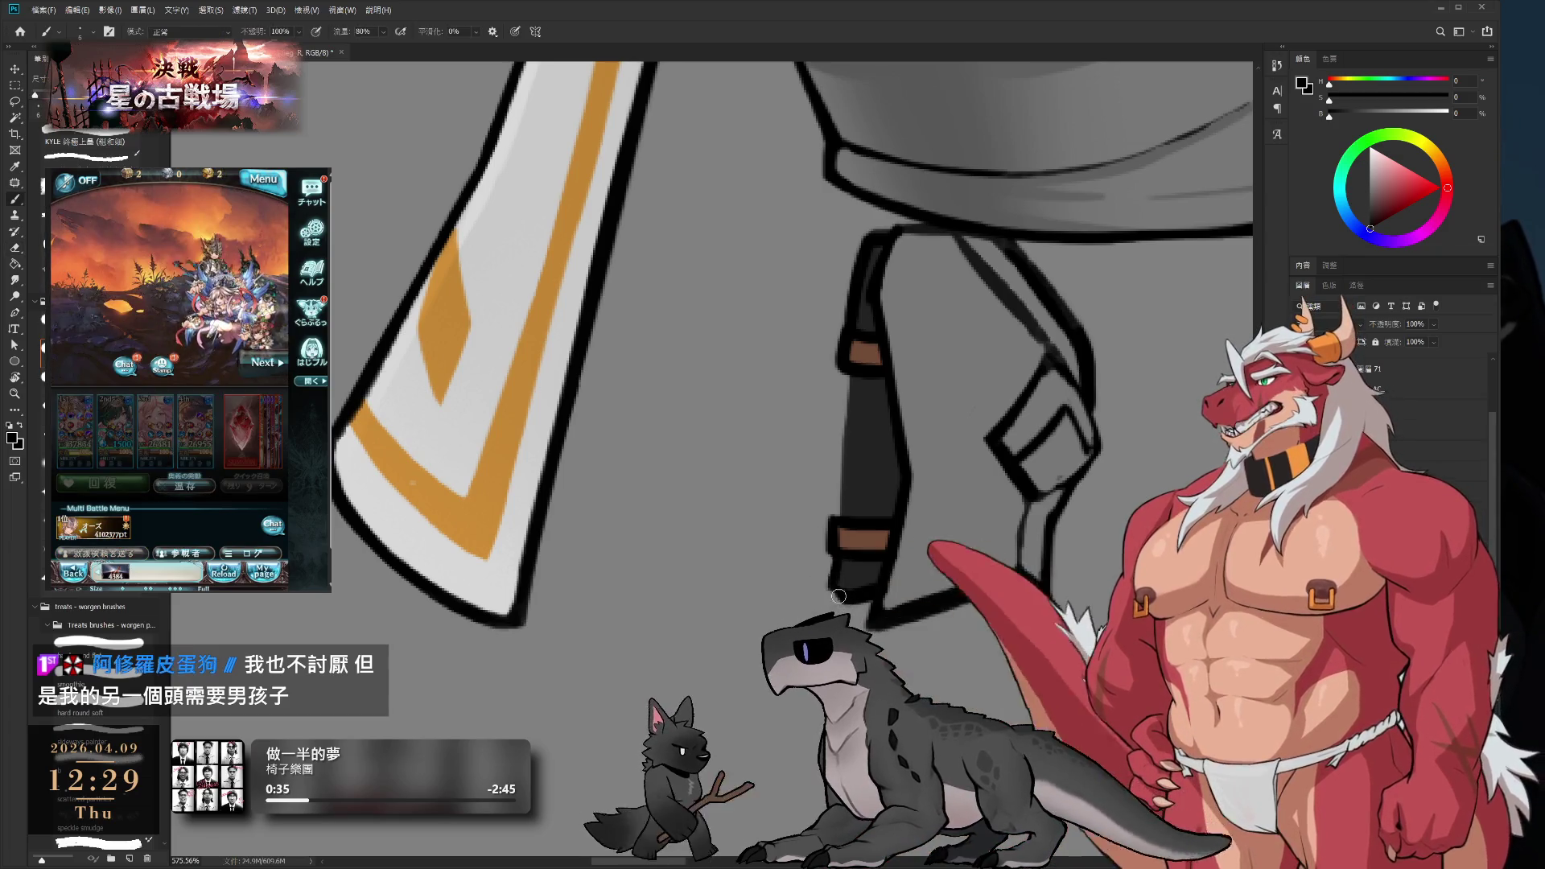
key("e")
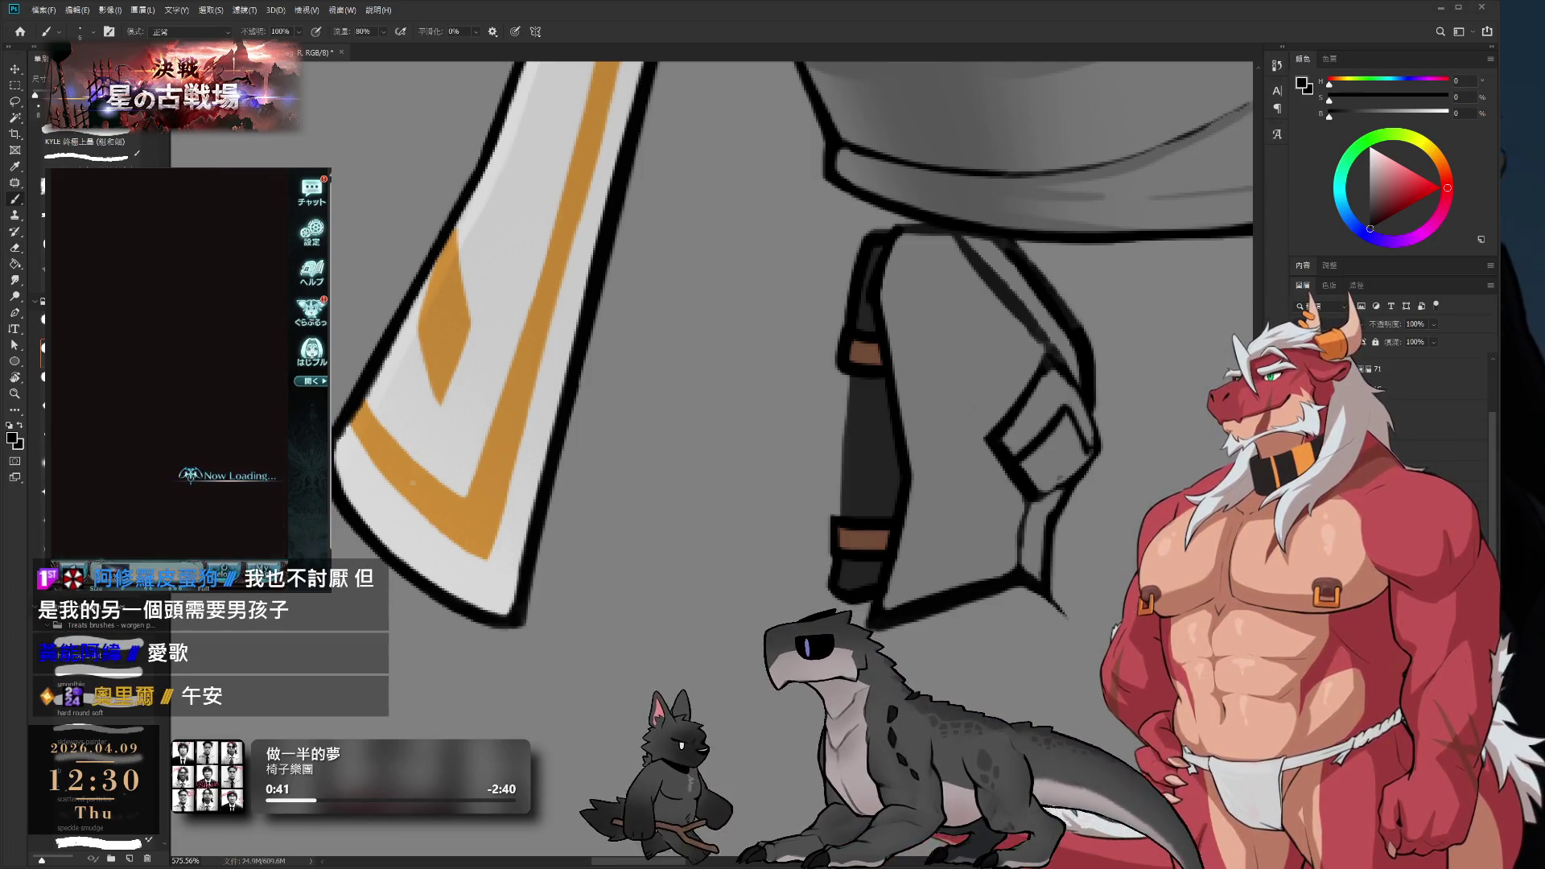
left_click(223, 541)
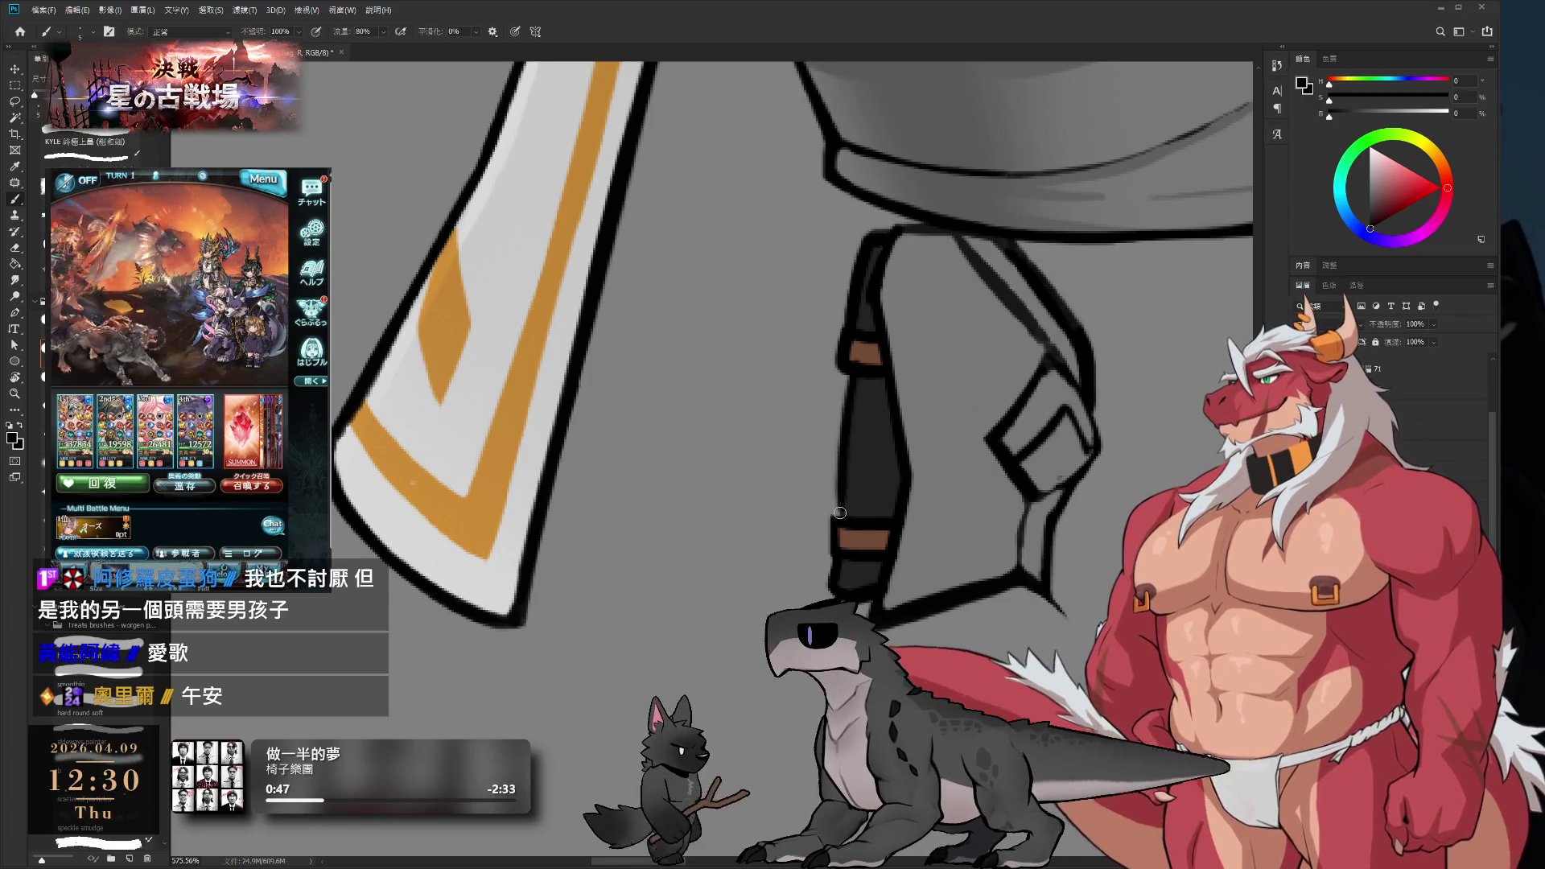
scroll(839, 496, "up", 2)
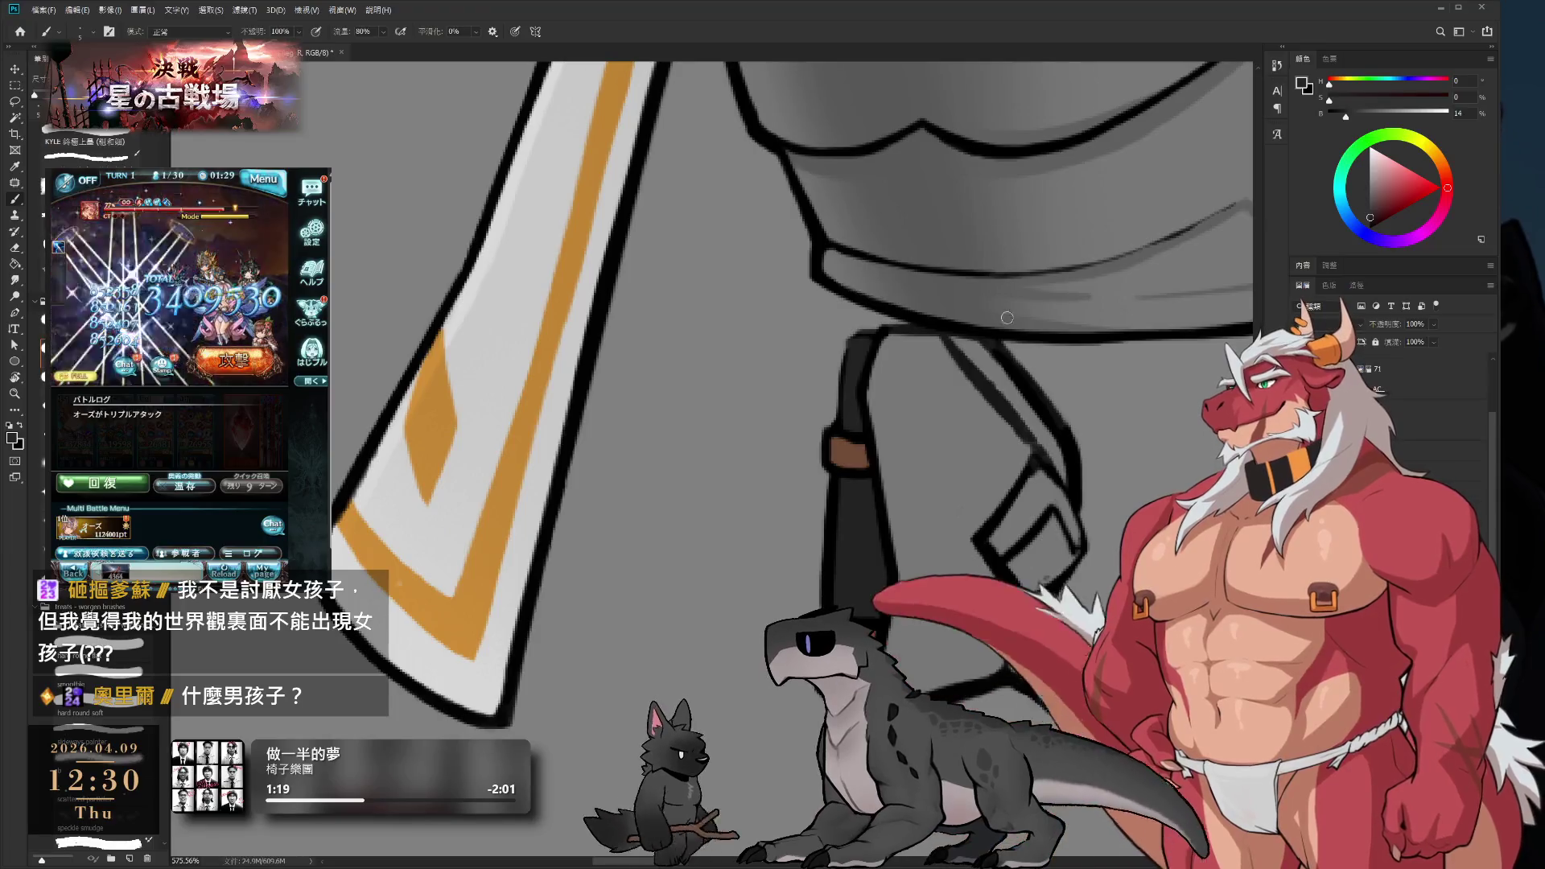
left_click(959, 387, "alt")
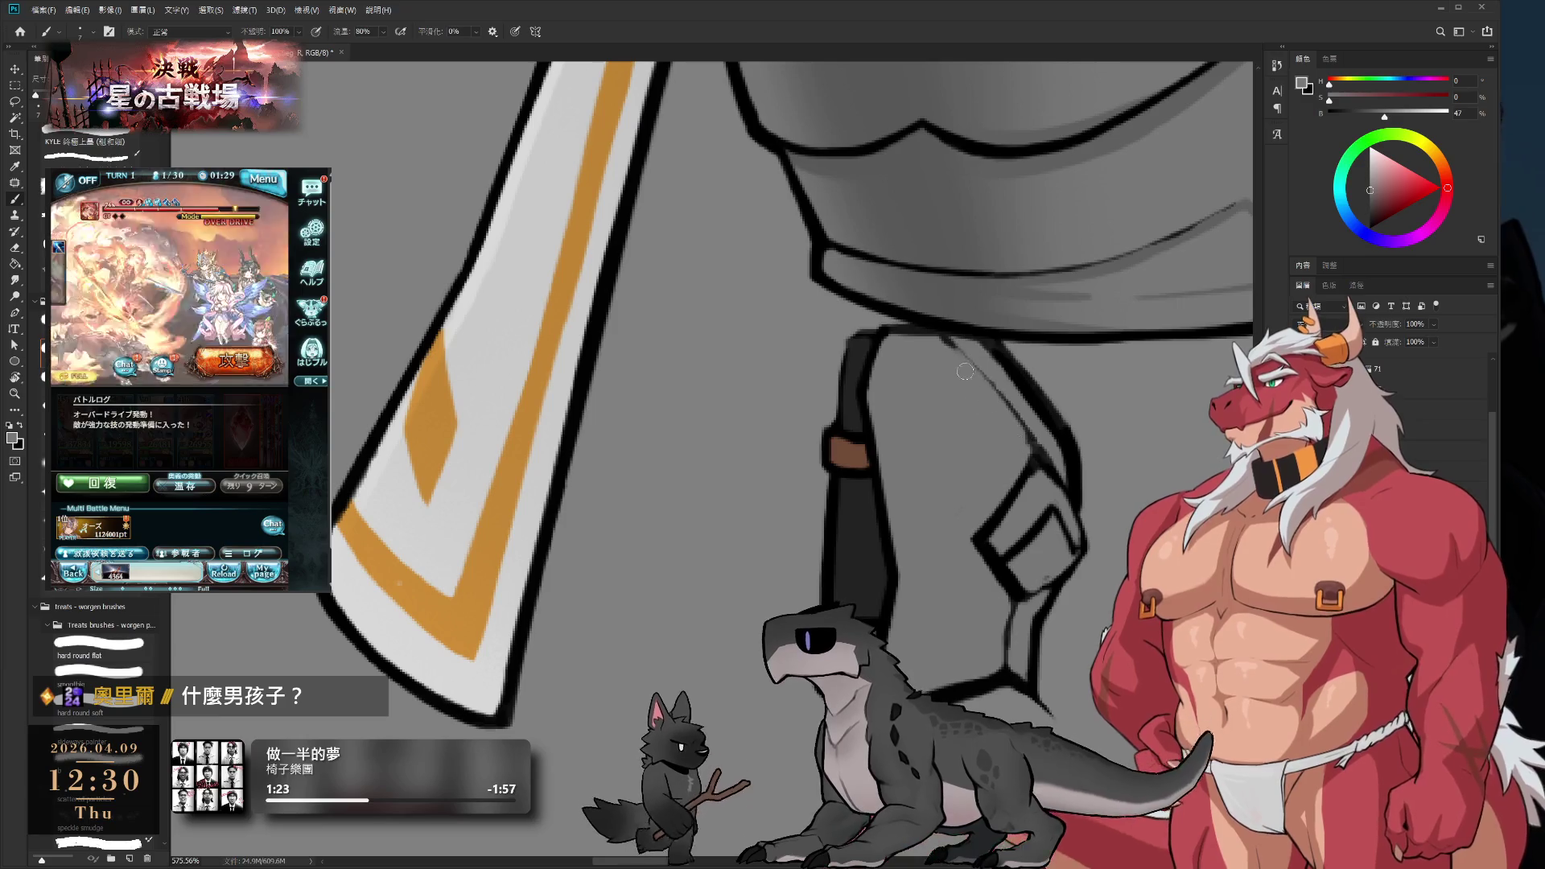
scroll(894, 333, "down", 5)
scroll(894, 333, "up", 5)
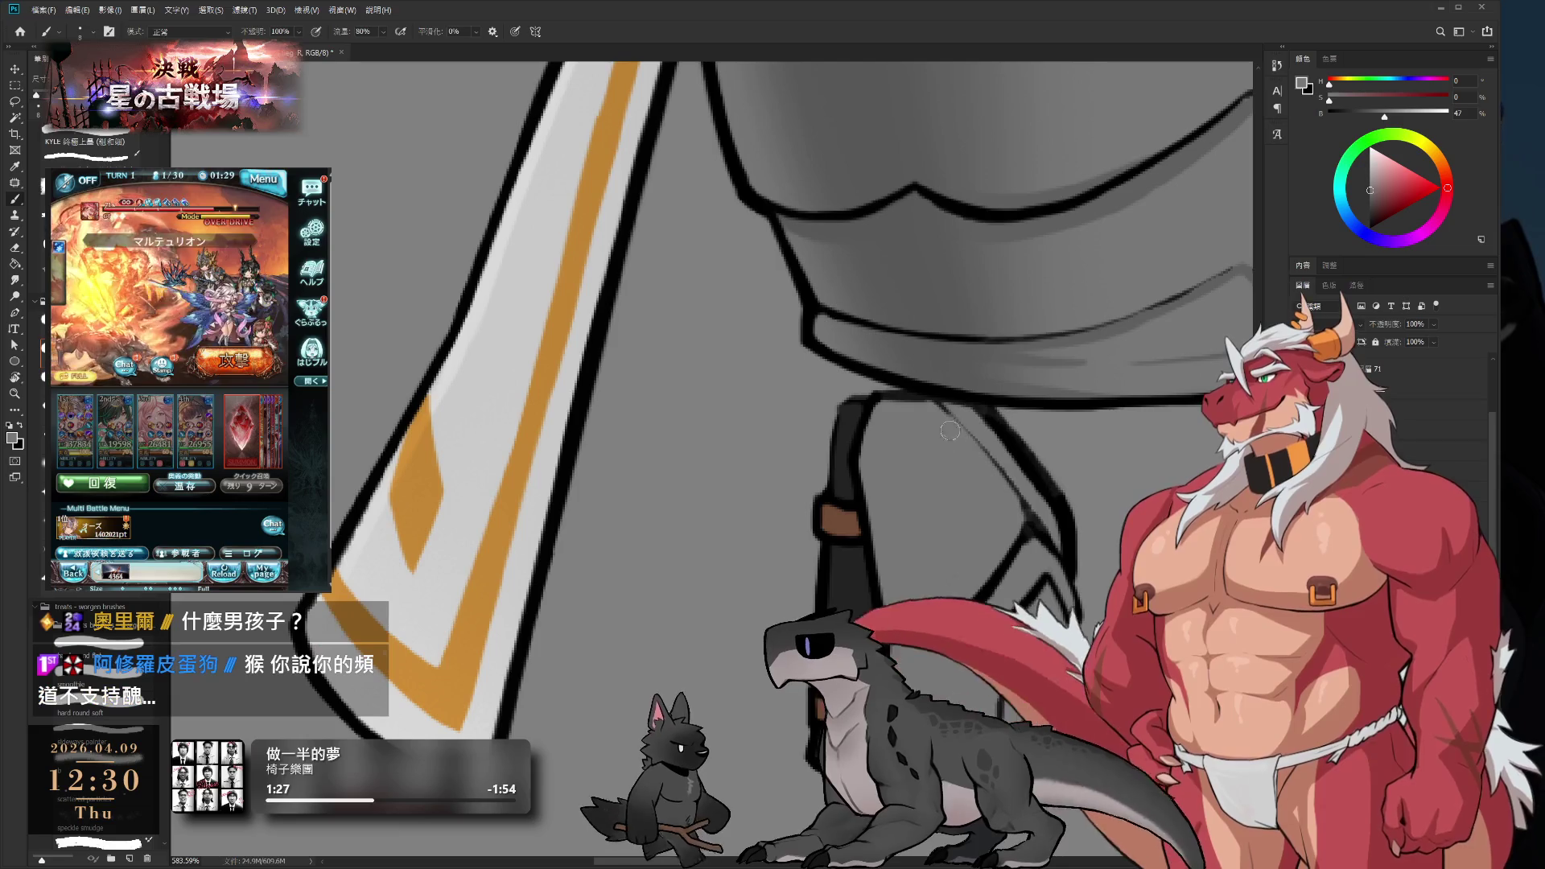
scroll(941, 467, "down", 4)
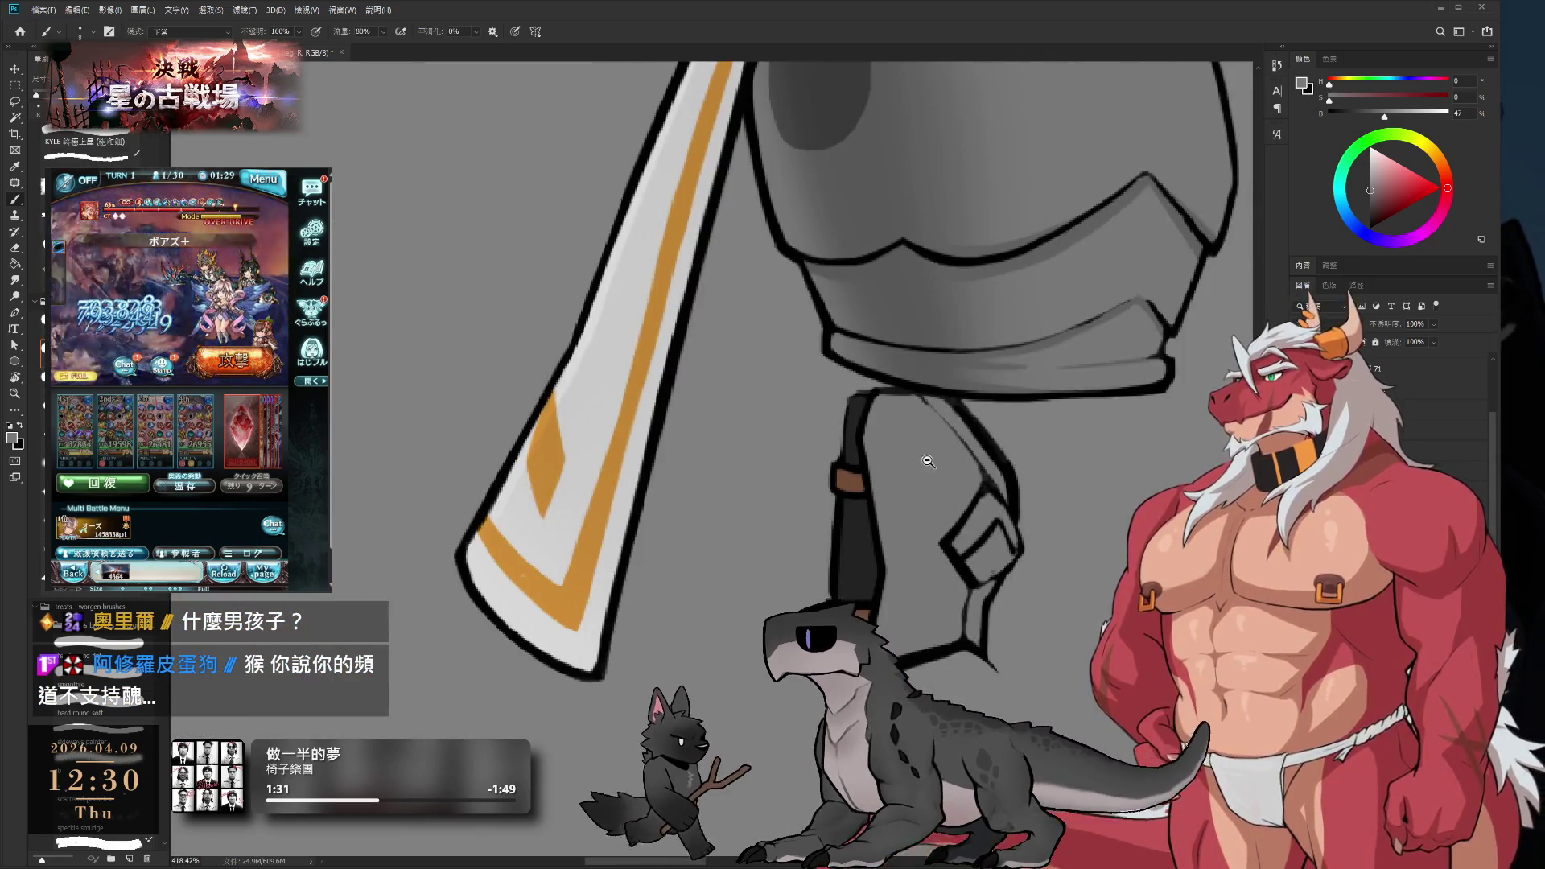
scroll(938, 444, "up", 2)
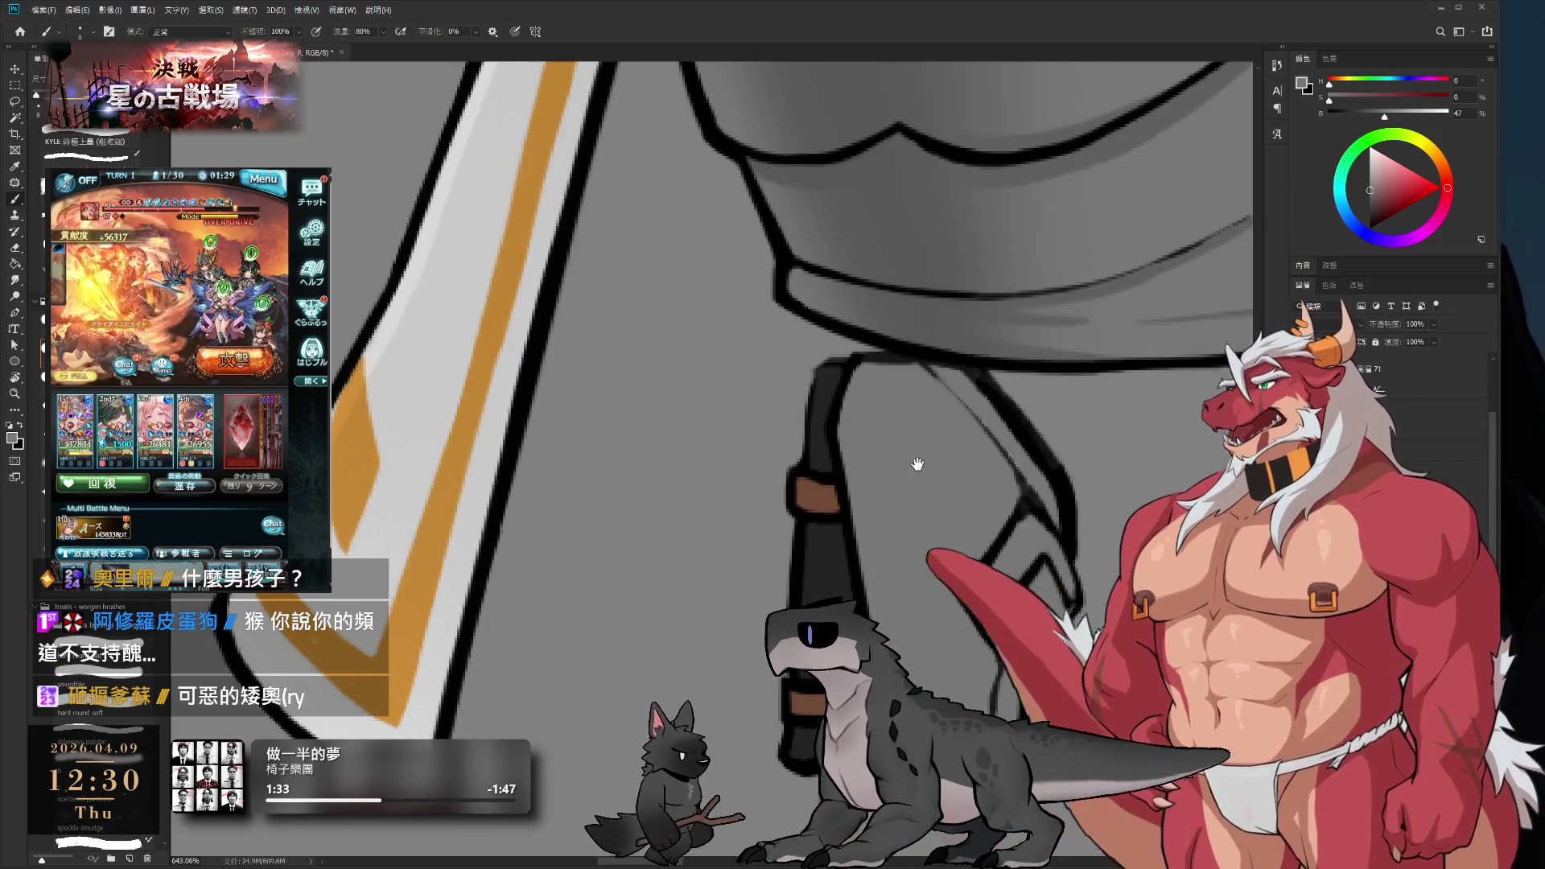
- Clean up the strap's upper end against the black outline, then rotate the canvas back upright
left_click_drag(921, 459, 857, 515)
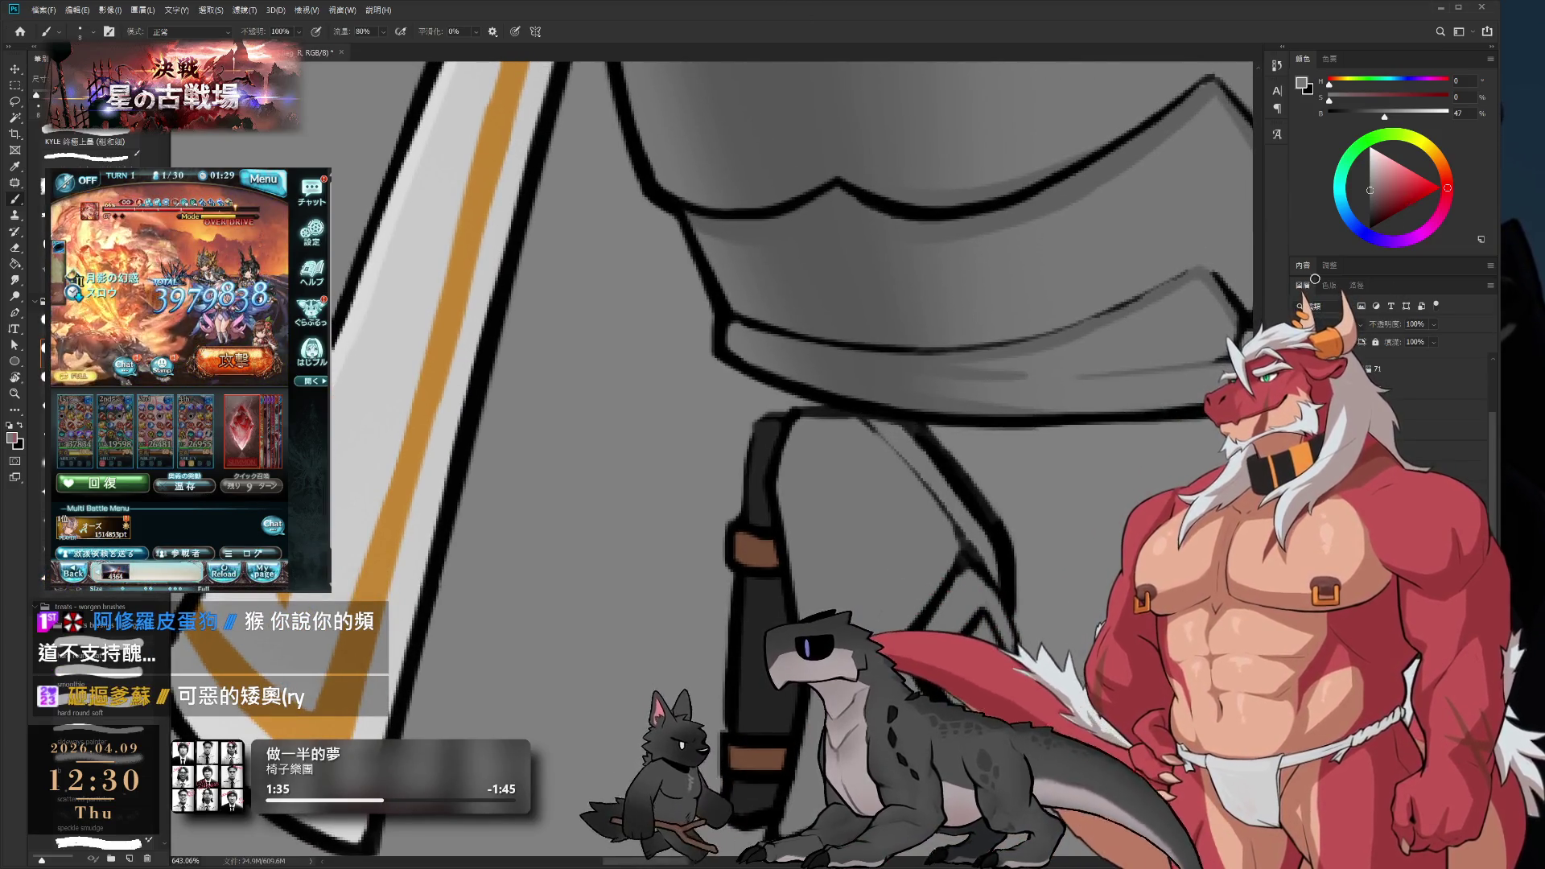
left_click(751, 432, "alt")
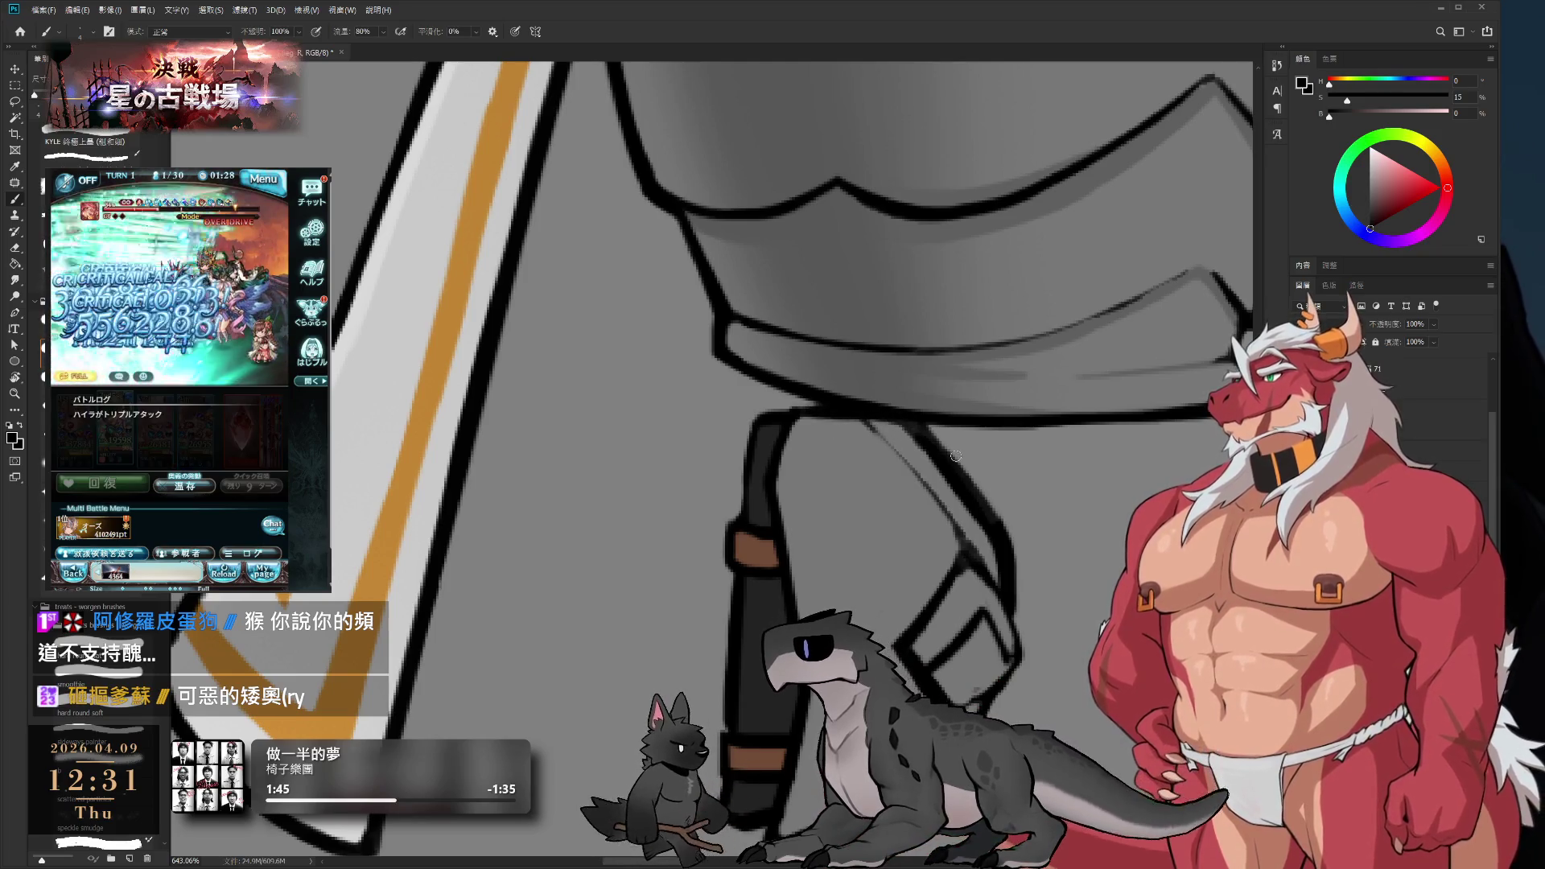
left_click_drag(894, 420, 902, 509)
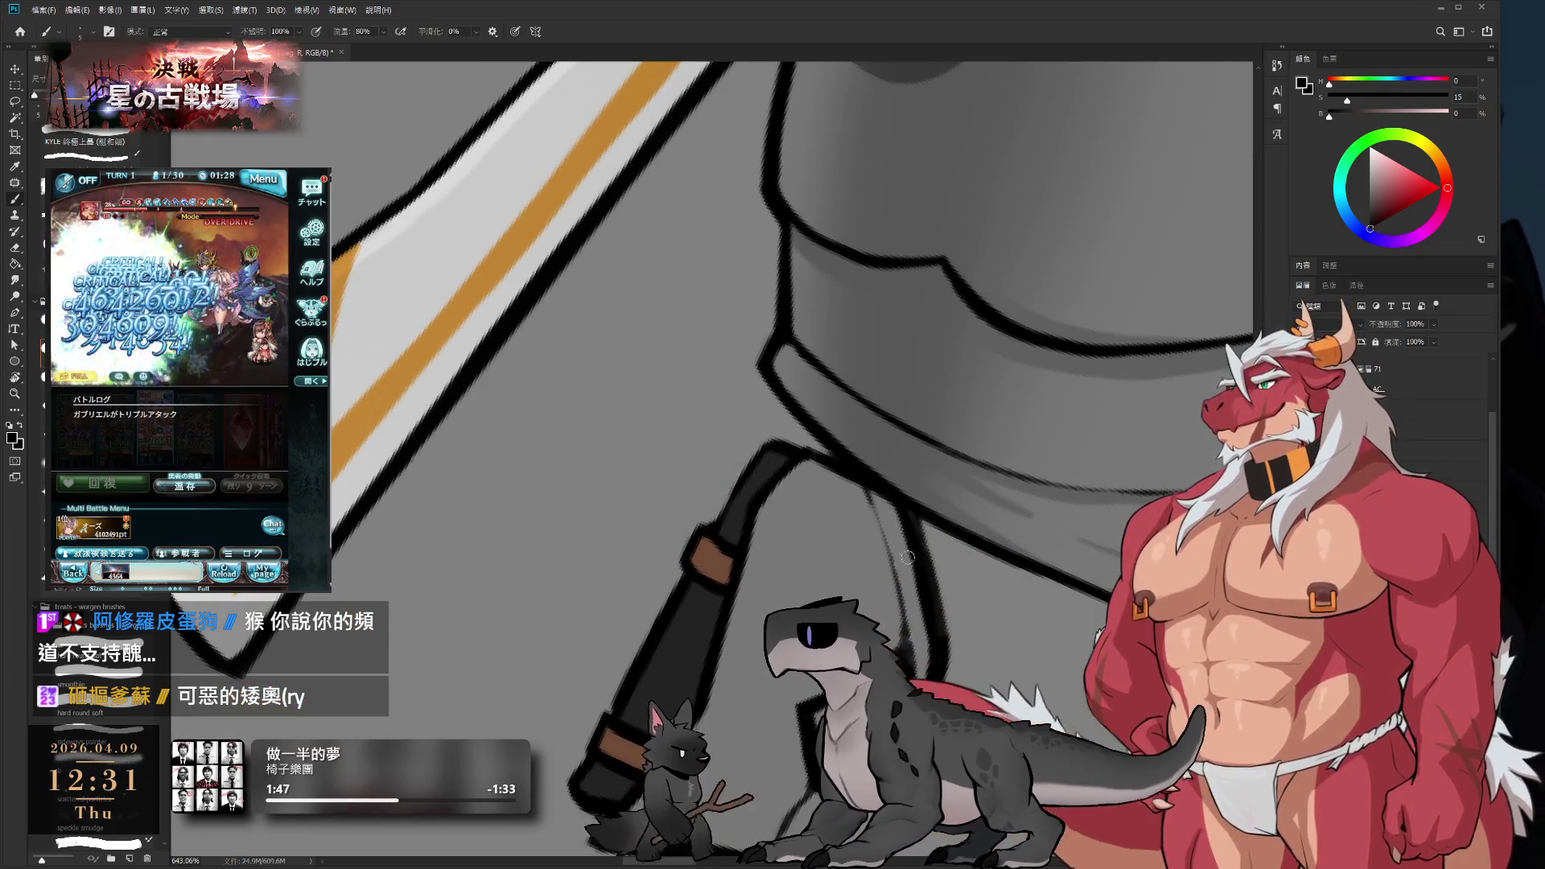
key("e")
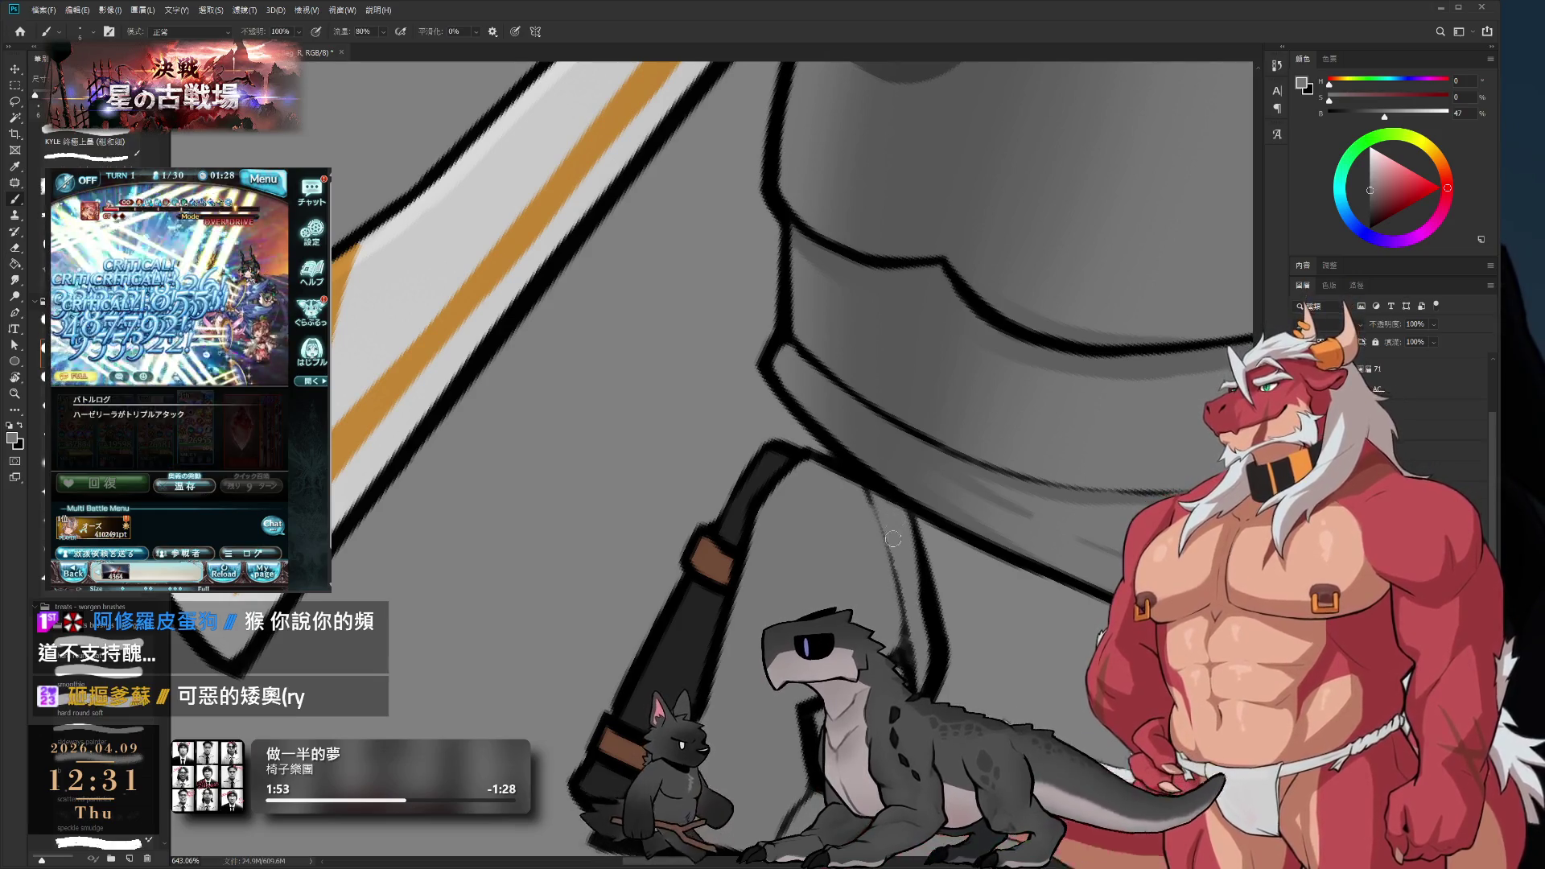
key("r")
mouse_move(917, 593)
left_mouse_down()
mouse_move(1024, 407)
mouse_move(1010, 255)
left_mouse_up()
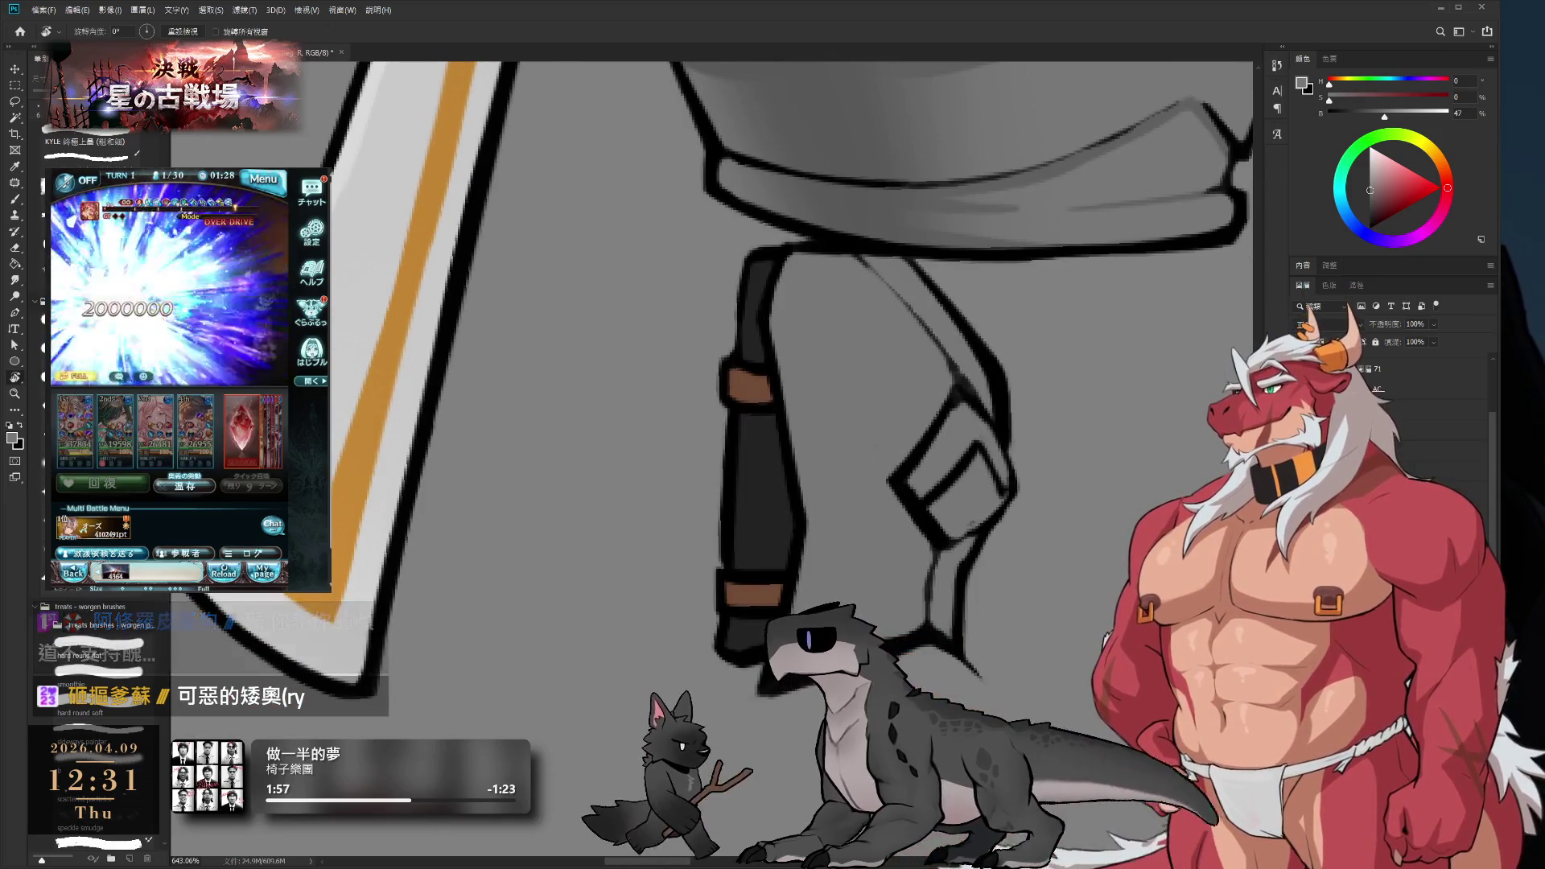
left_click_drag(905, 517, 876, 574)
key("b")
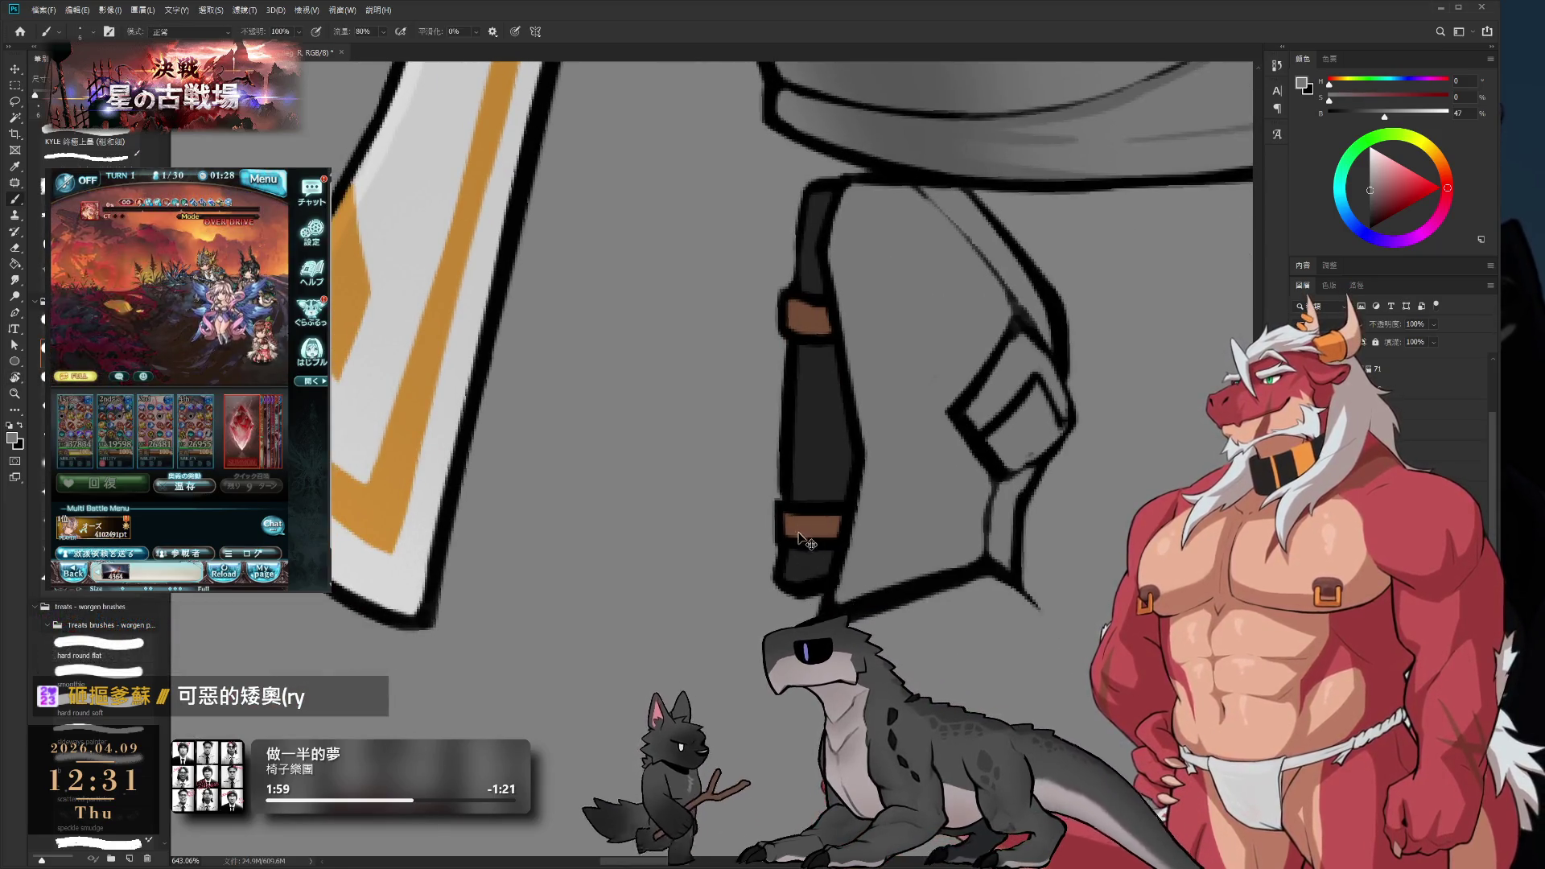
key("e")
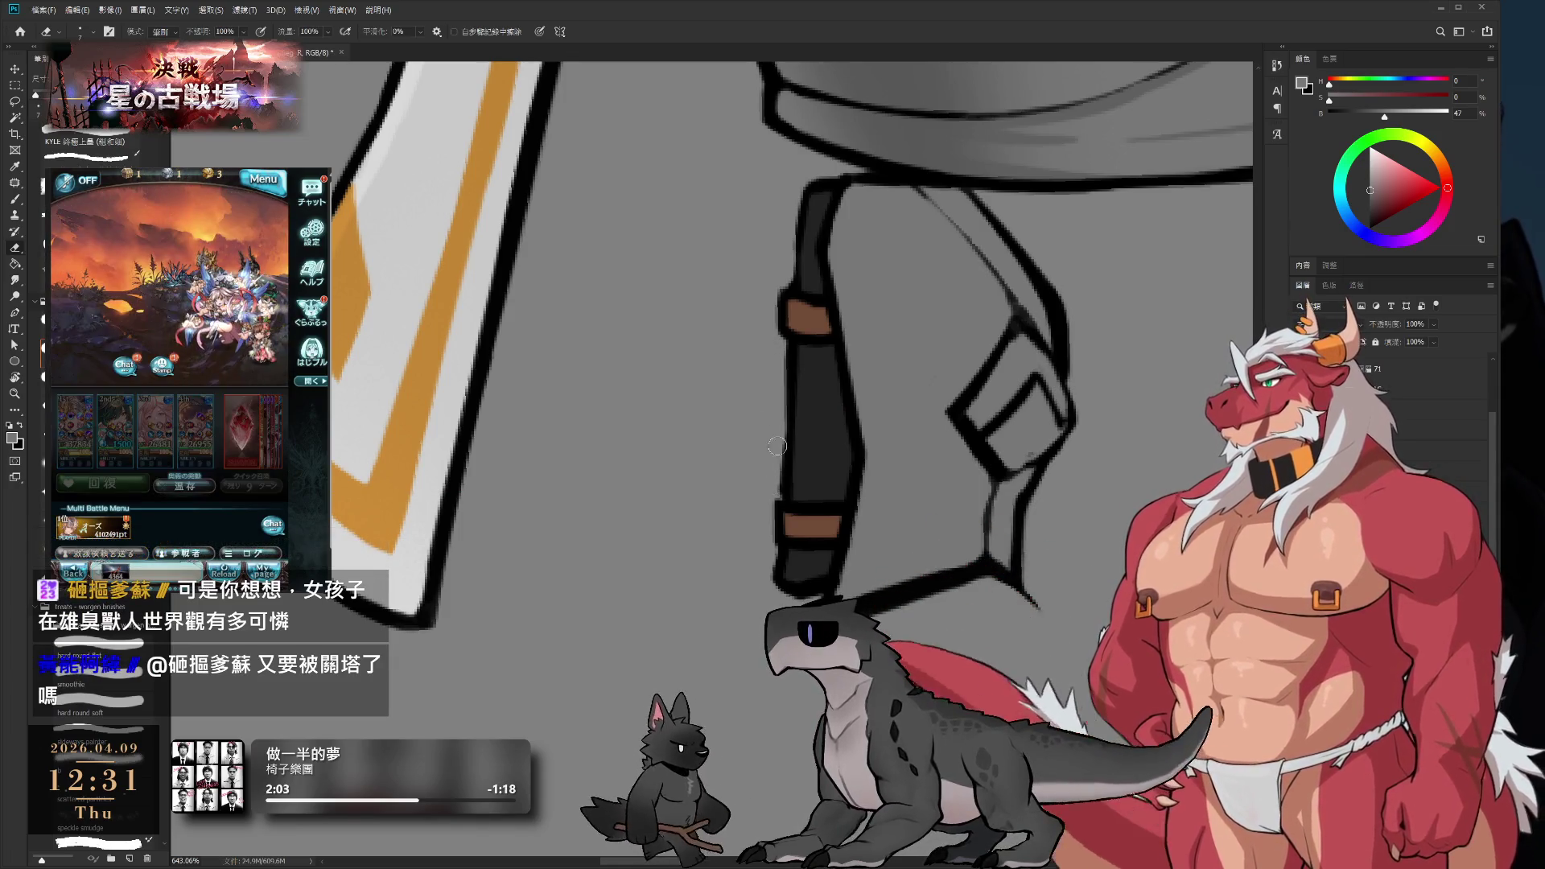
- Sample black from the strap and adjust the paint grey between dark and mid tones
key("b")
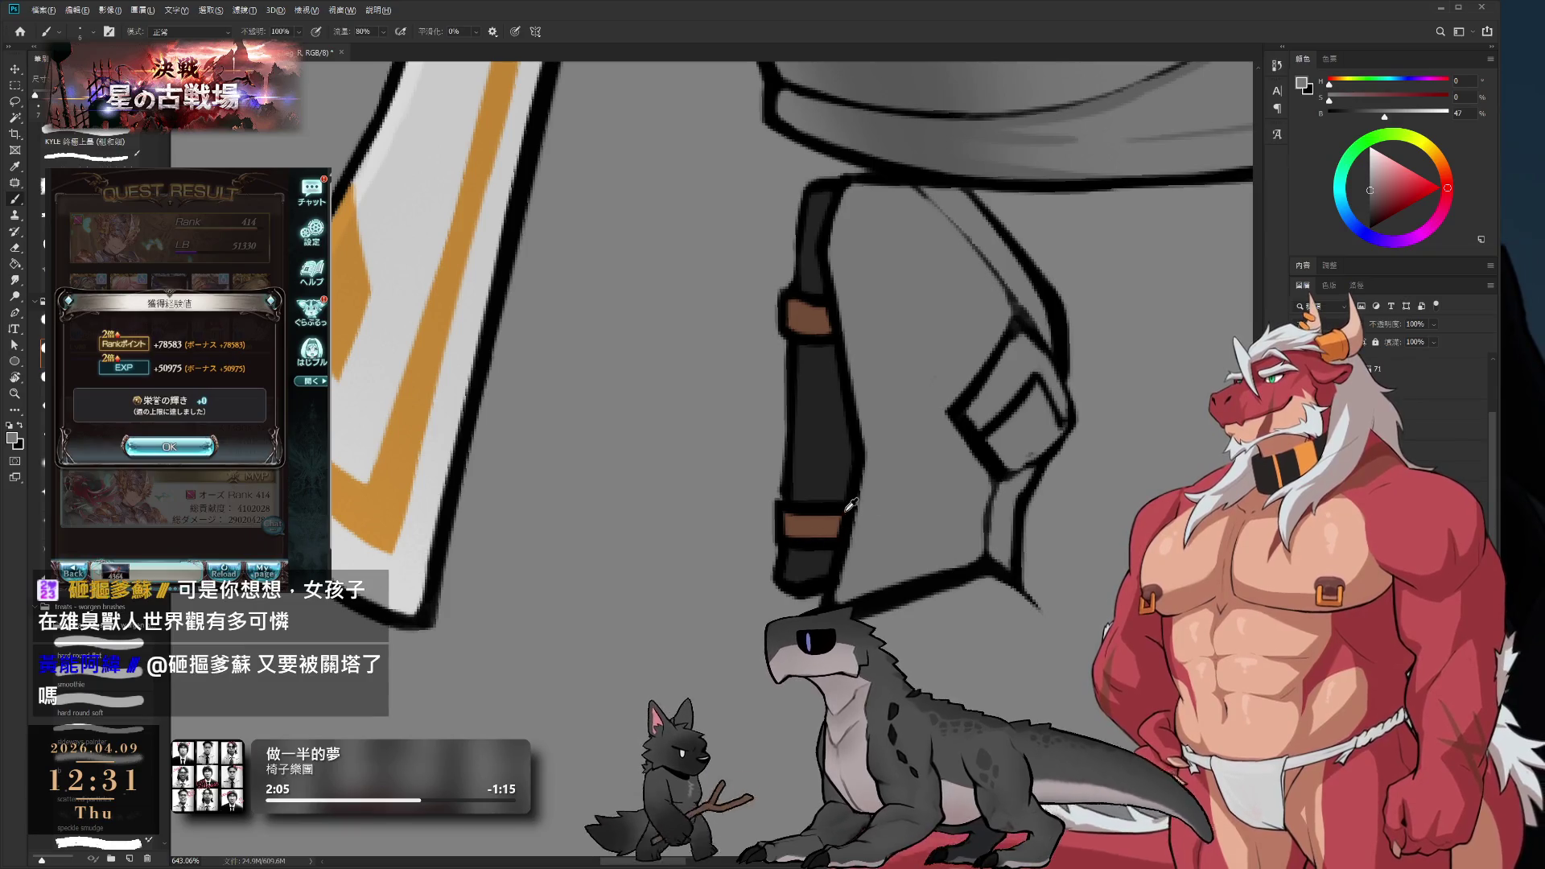
left_click(846, 510, "alt")
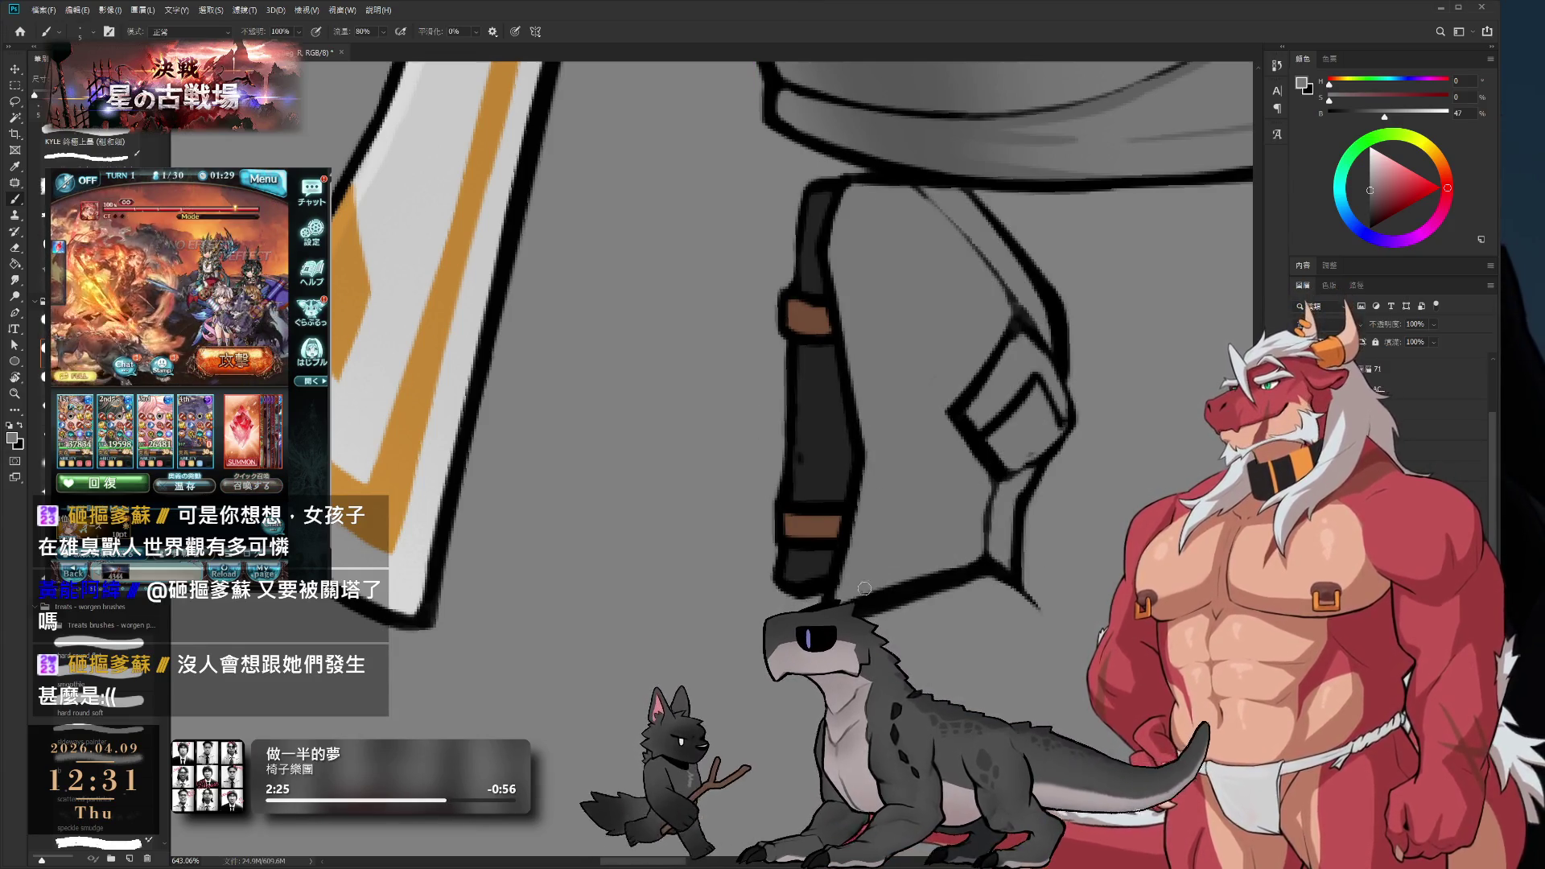
left_click(836, 572, "alt")
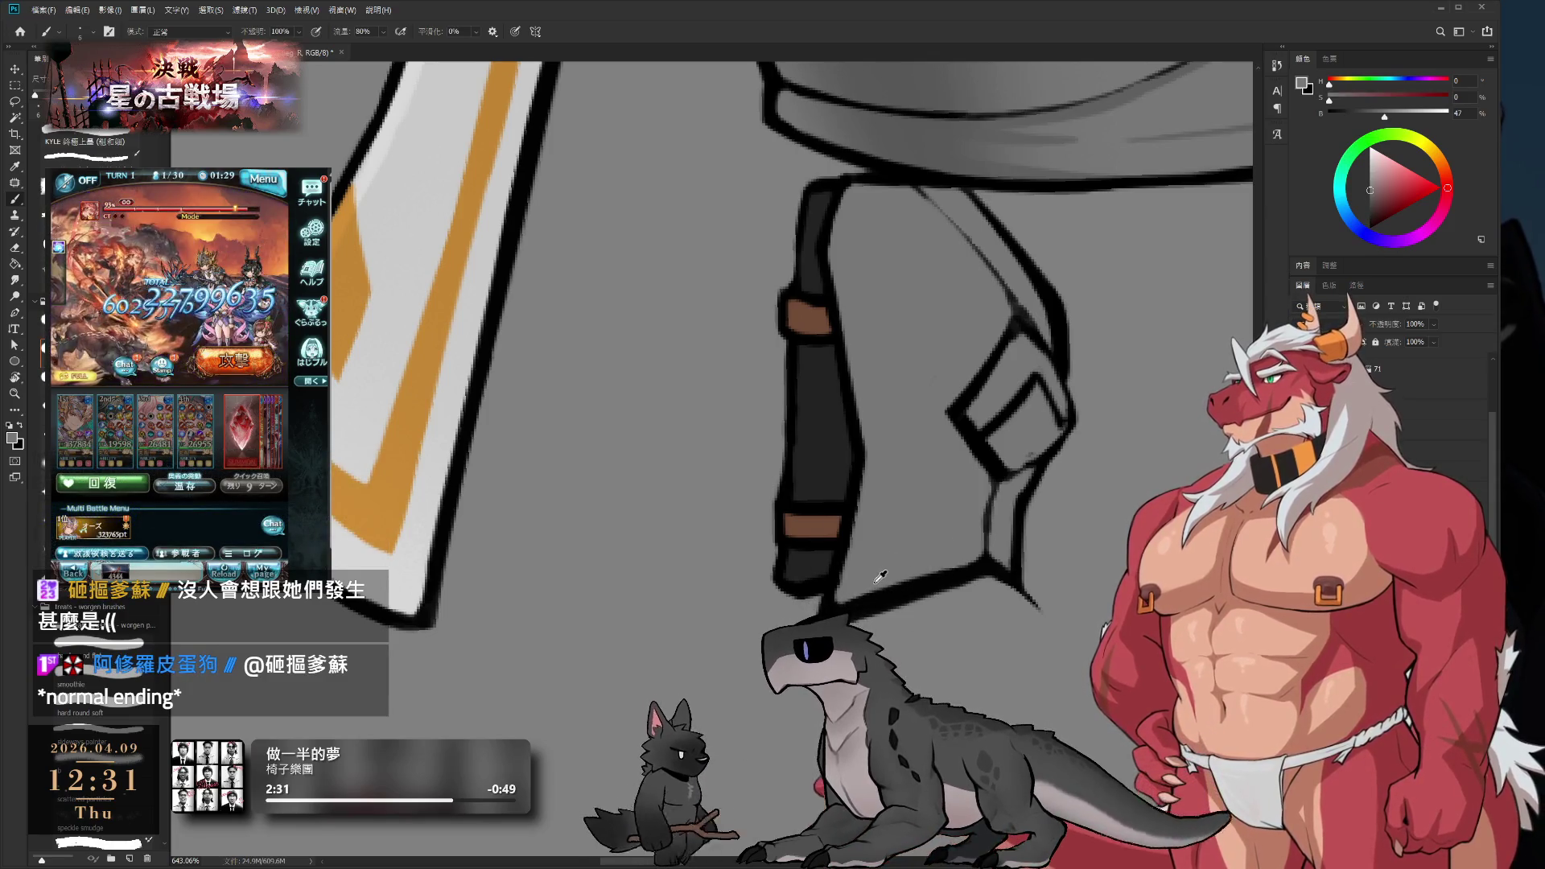
left_click(923, 575, "alt")
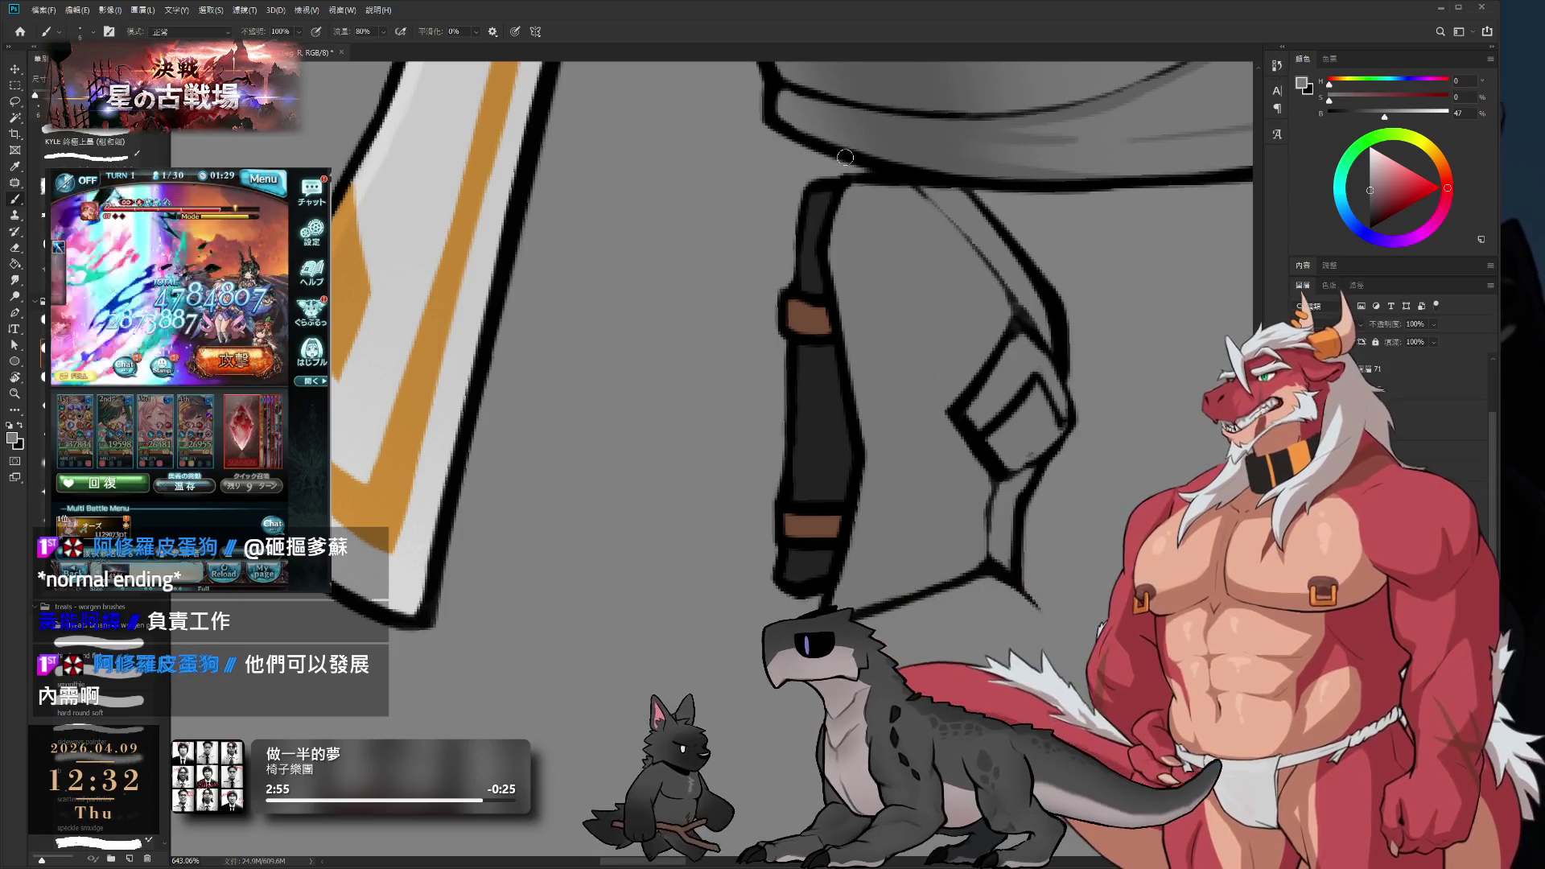
mouse_move(845, 157)
left_mouse_down()
mouse_move(793, 201)
mouse_move(796, 225)
left_mouse_up()
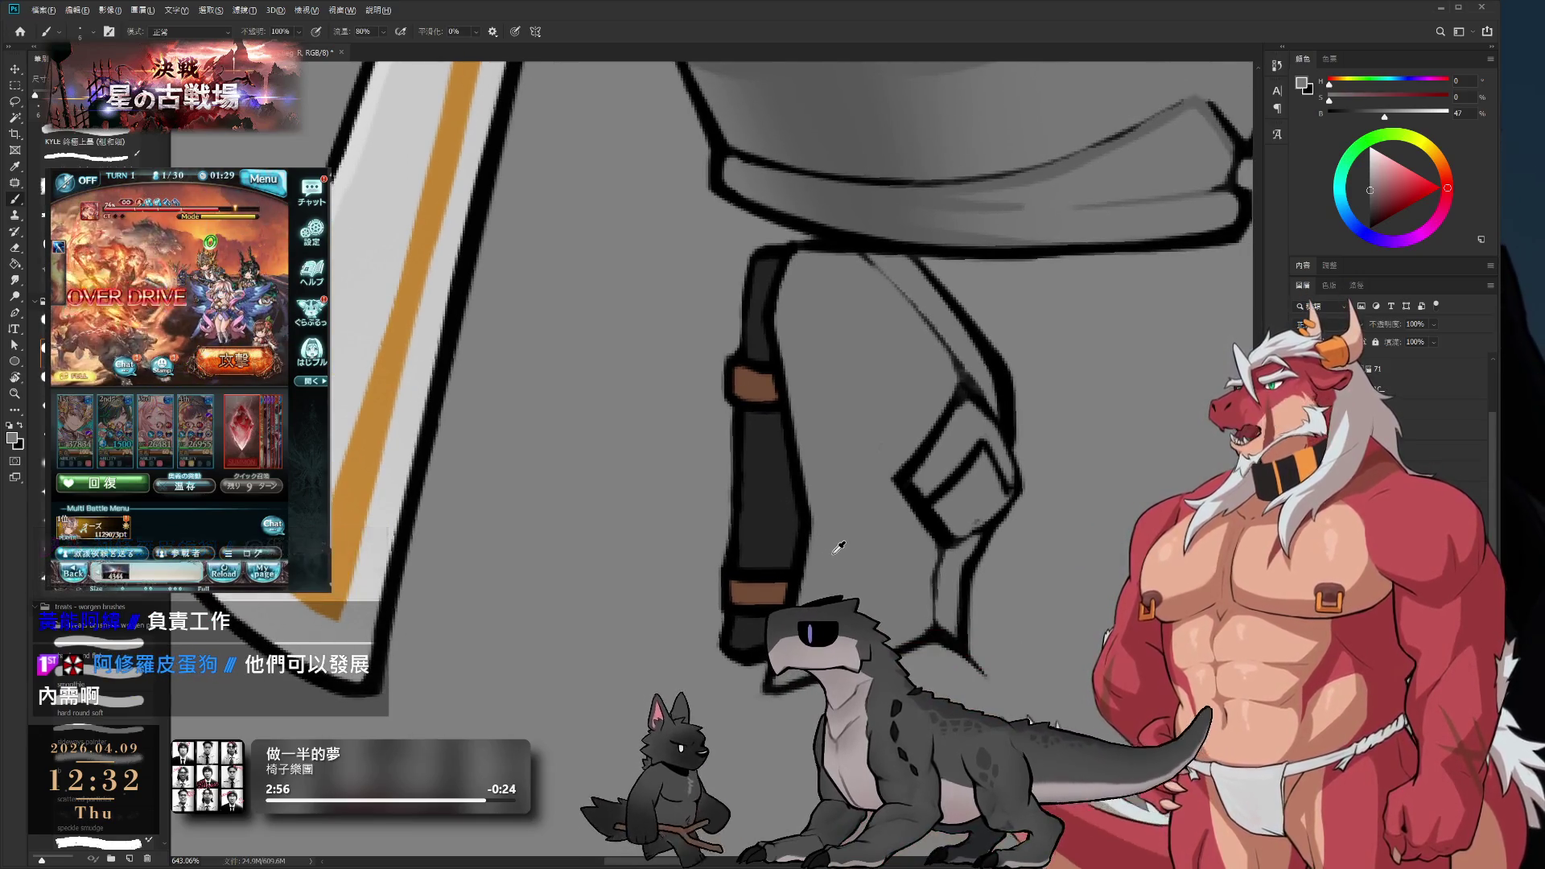
left_click(838, 548, "alt")
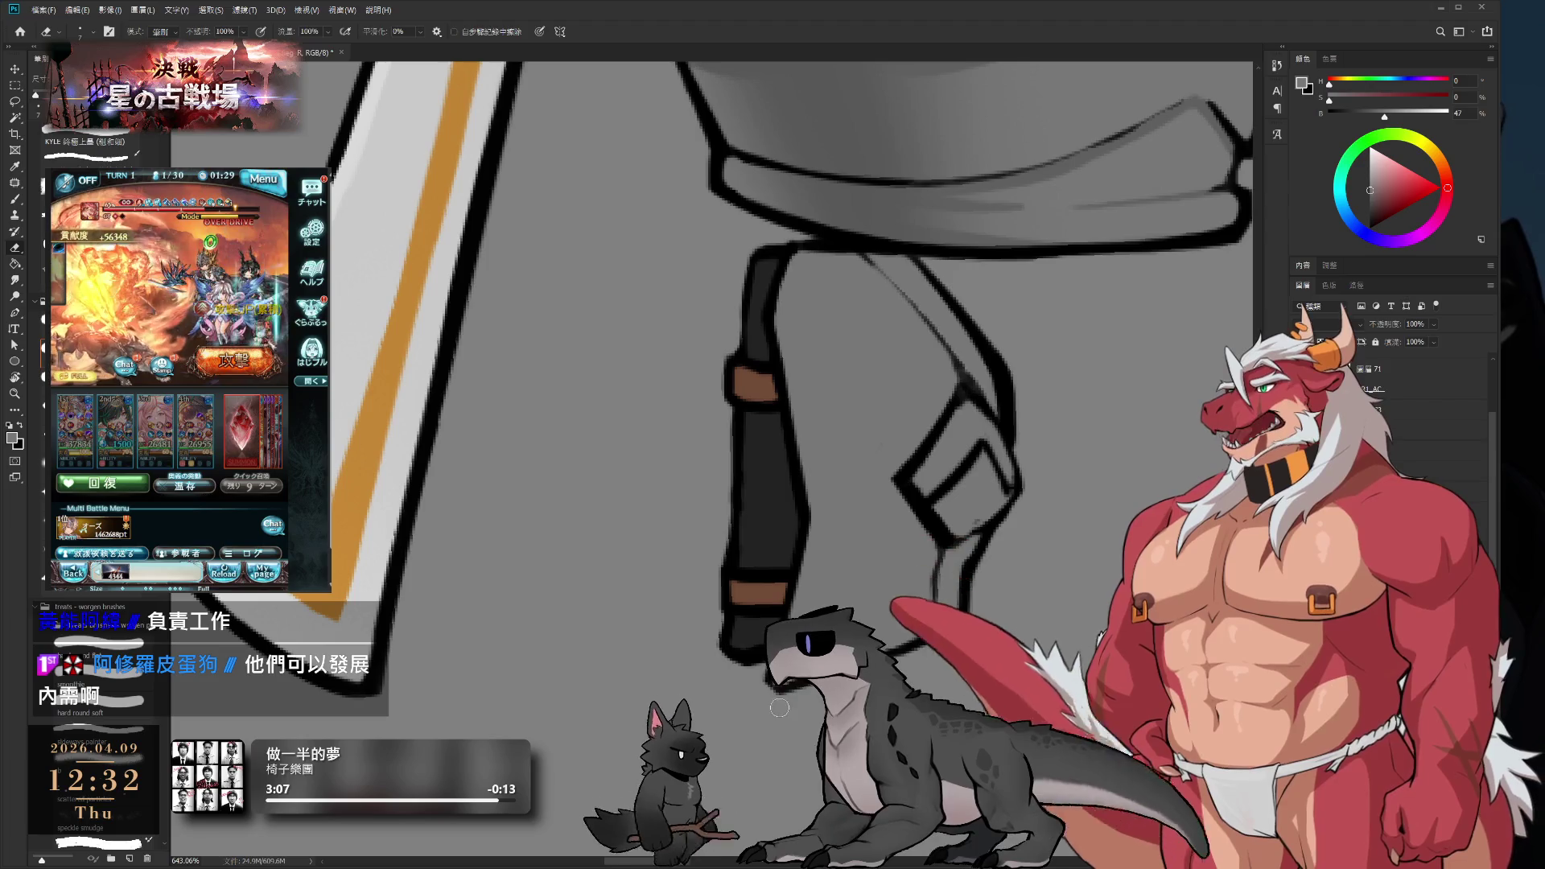
- Thicken the black outline along the tabard's right edge, then sample mid-grey
key("b")
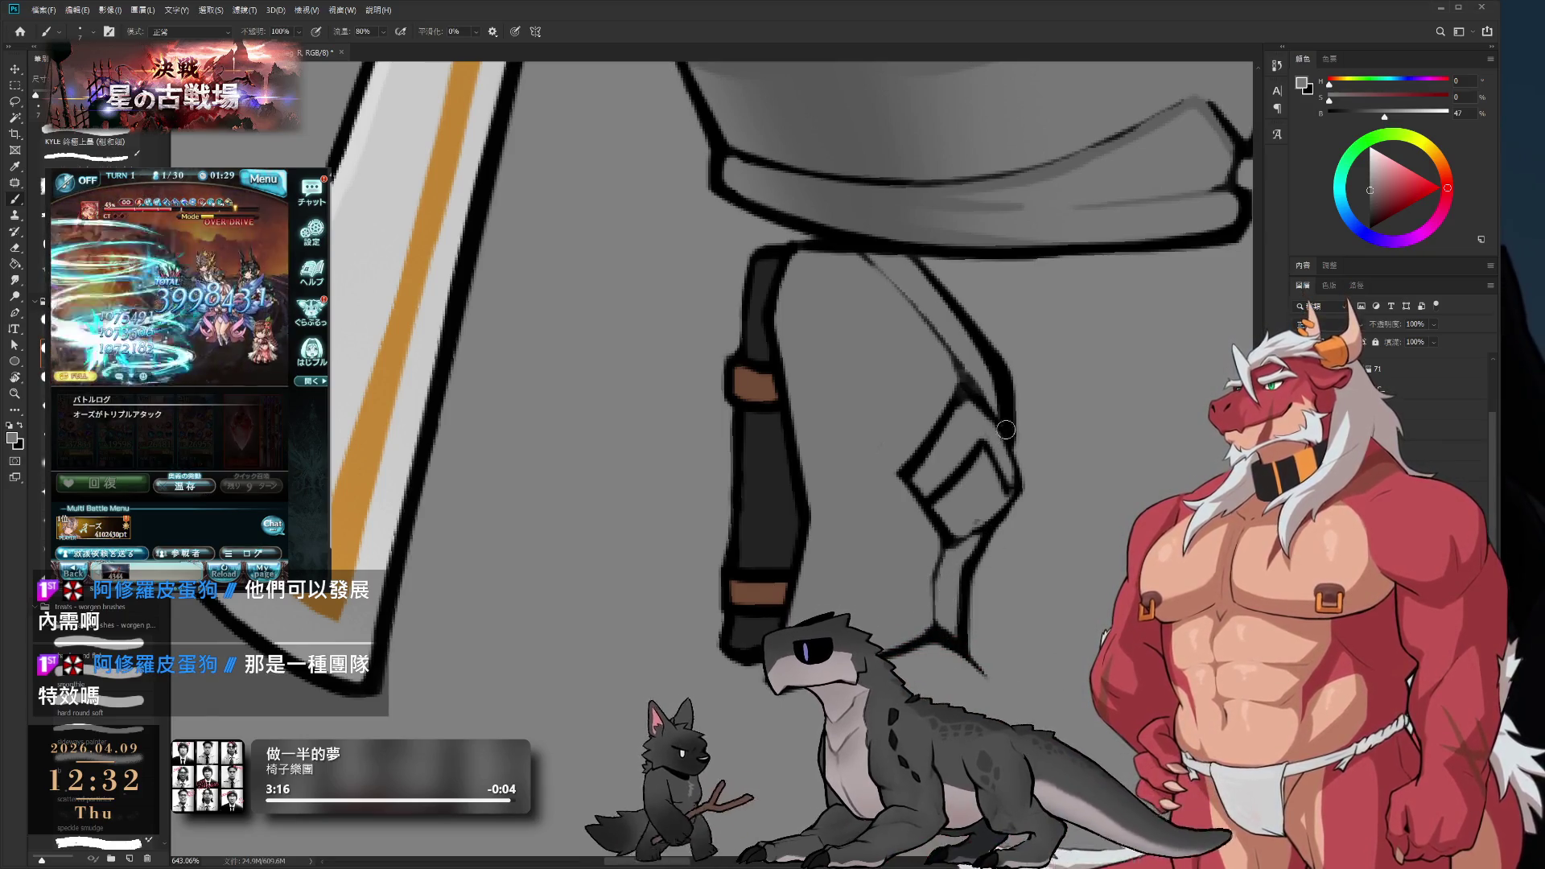
key("e")
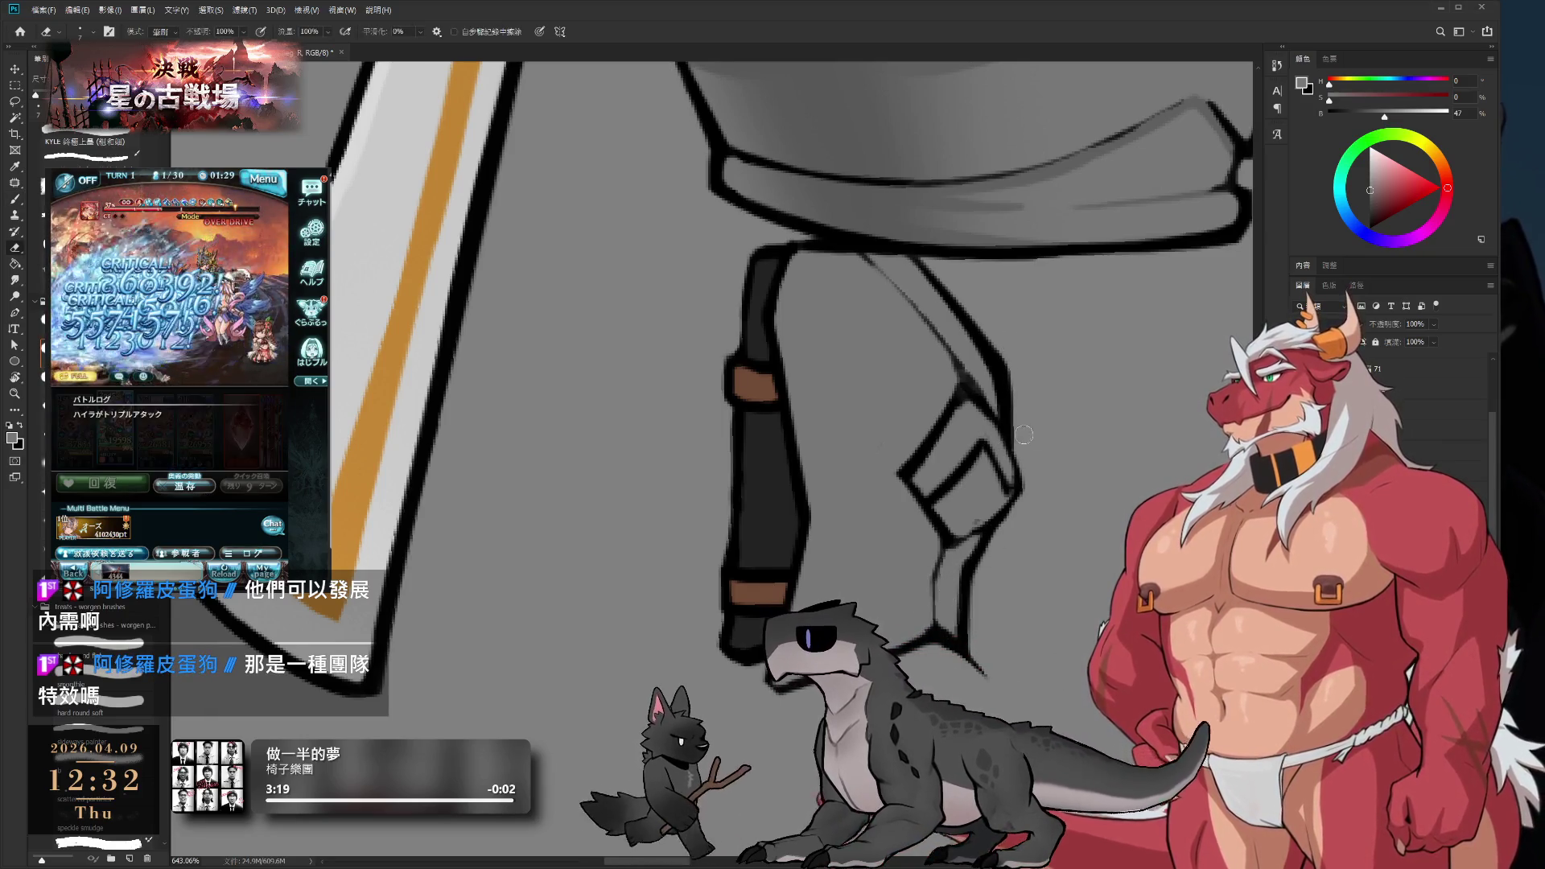
key("b")
left_click(1000, 439, "alt")
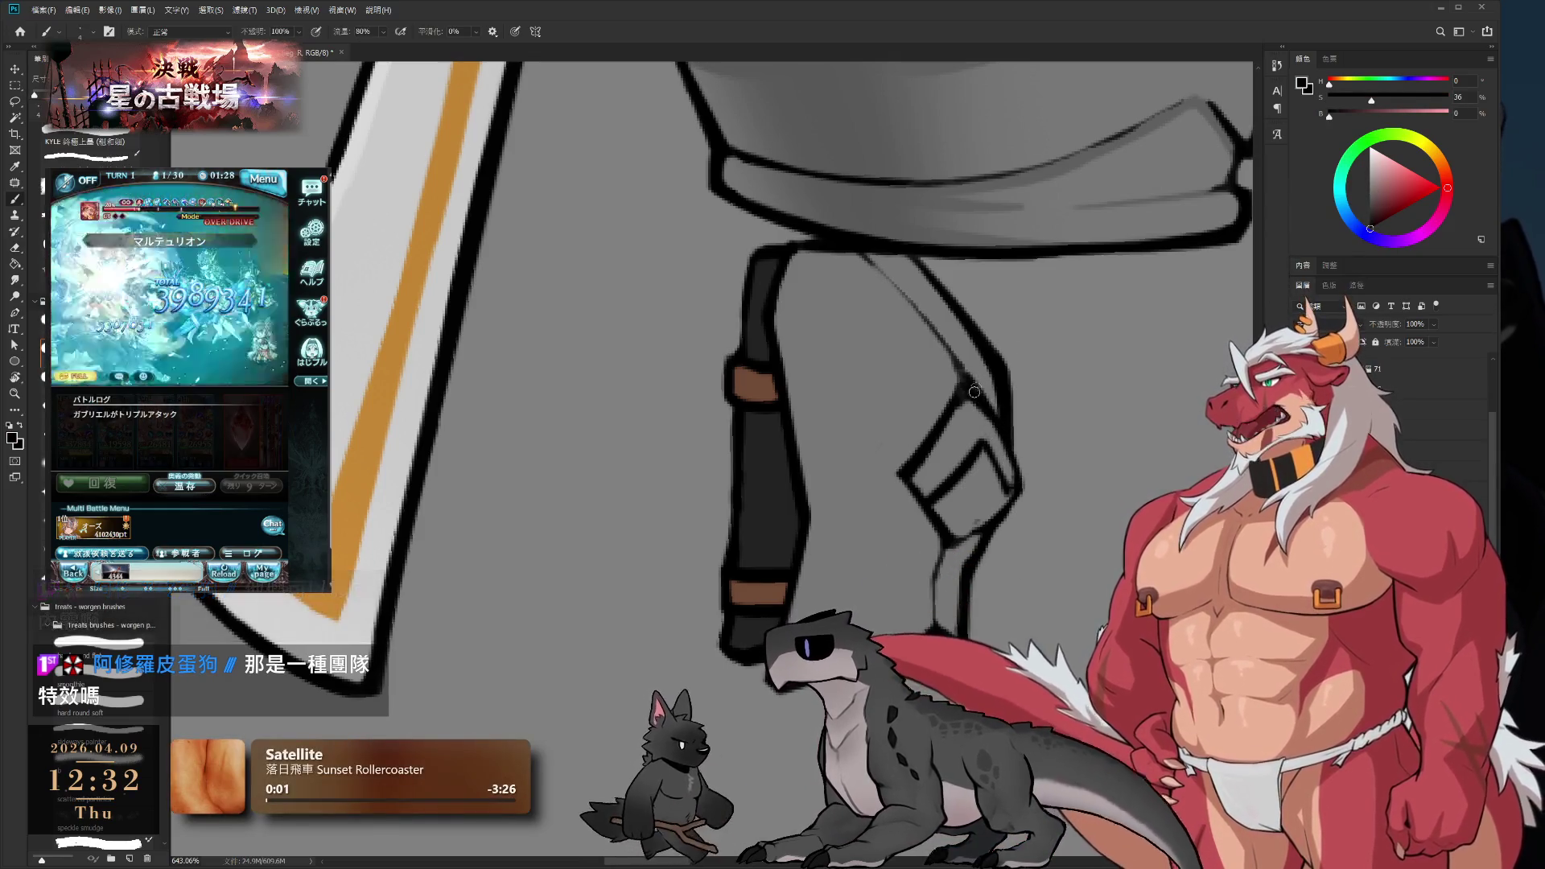
mouse_move(976, 393)
left_mouse_down()
mouse_move(1016, 483)
mouse_move(993, 512)
left_mouse_up()
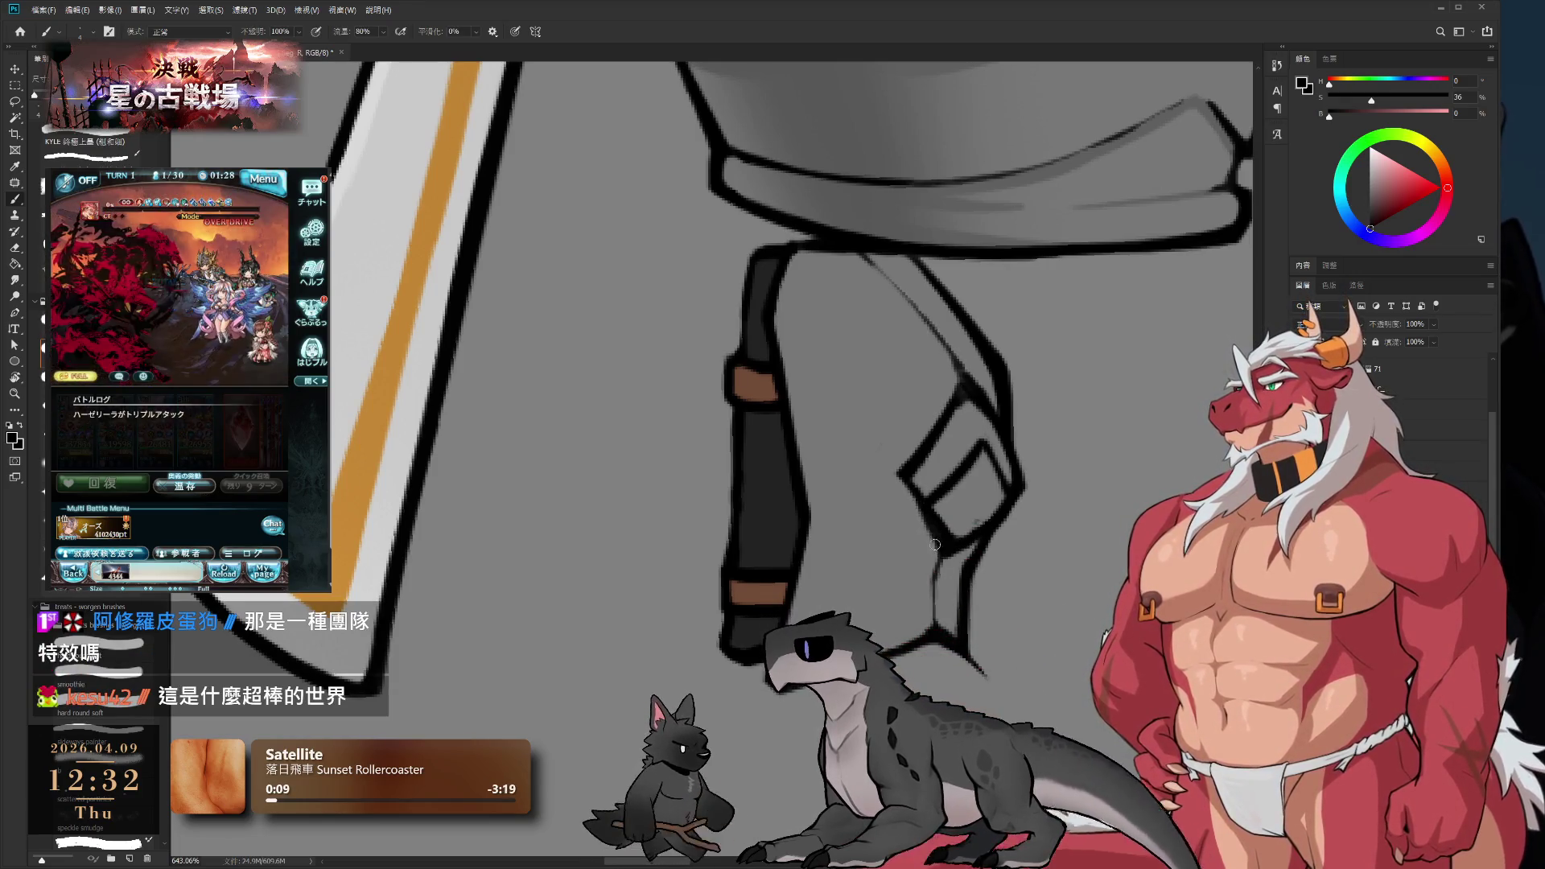
left_click(925, 525, "alt")
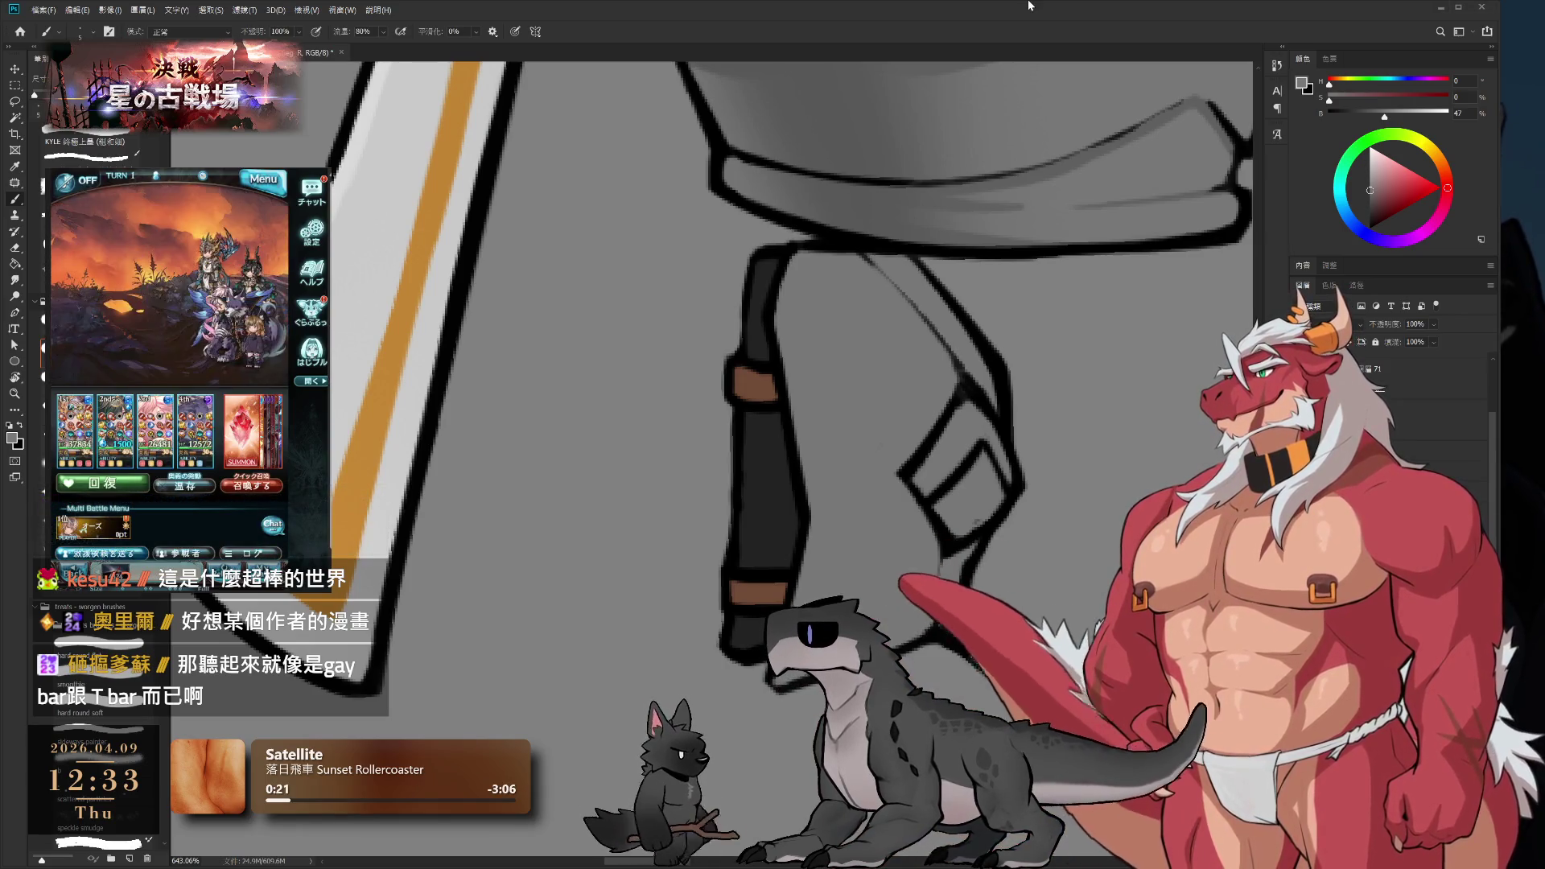
scroll(835, 563, "down", 3)
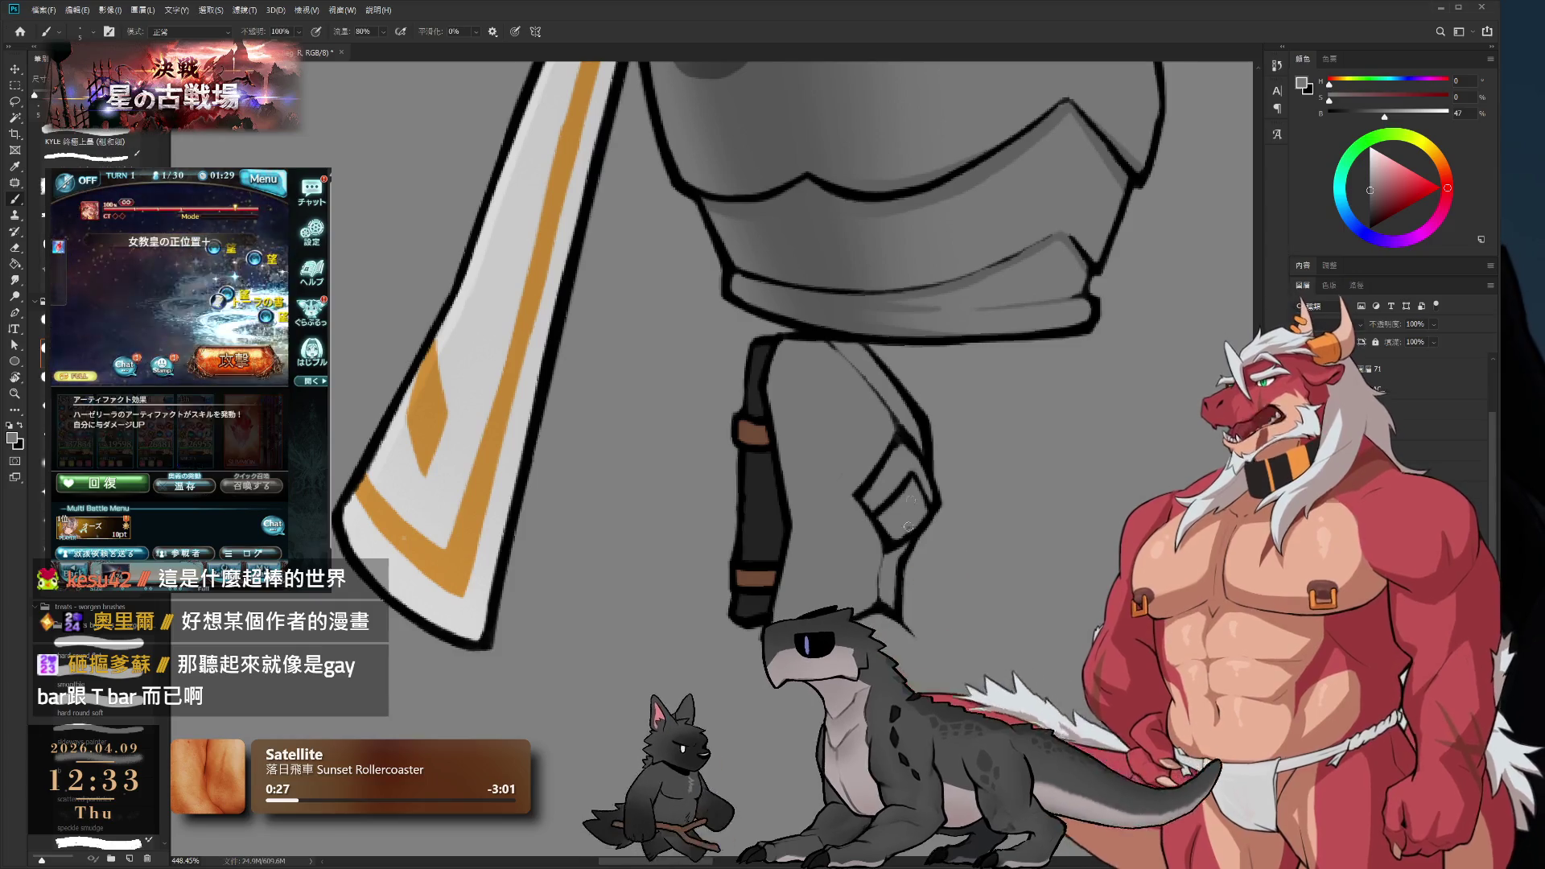
- Shade the torso armor's bottom rim in soft grey above the strapped leg
scroll(946, 387, "up", 2)
scroll(947, 387, "up", 3)
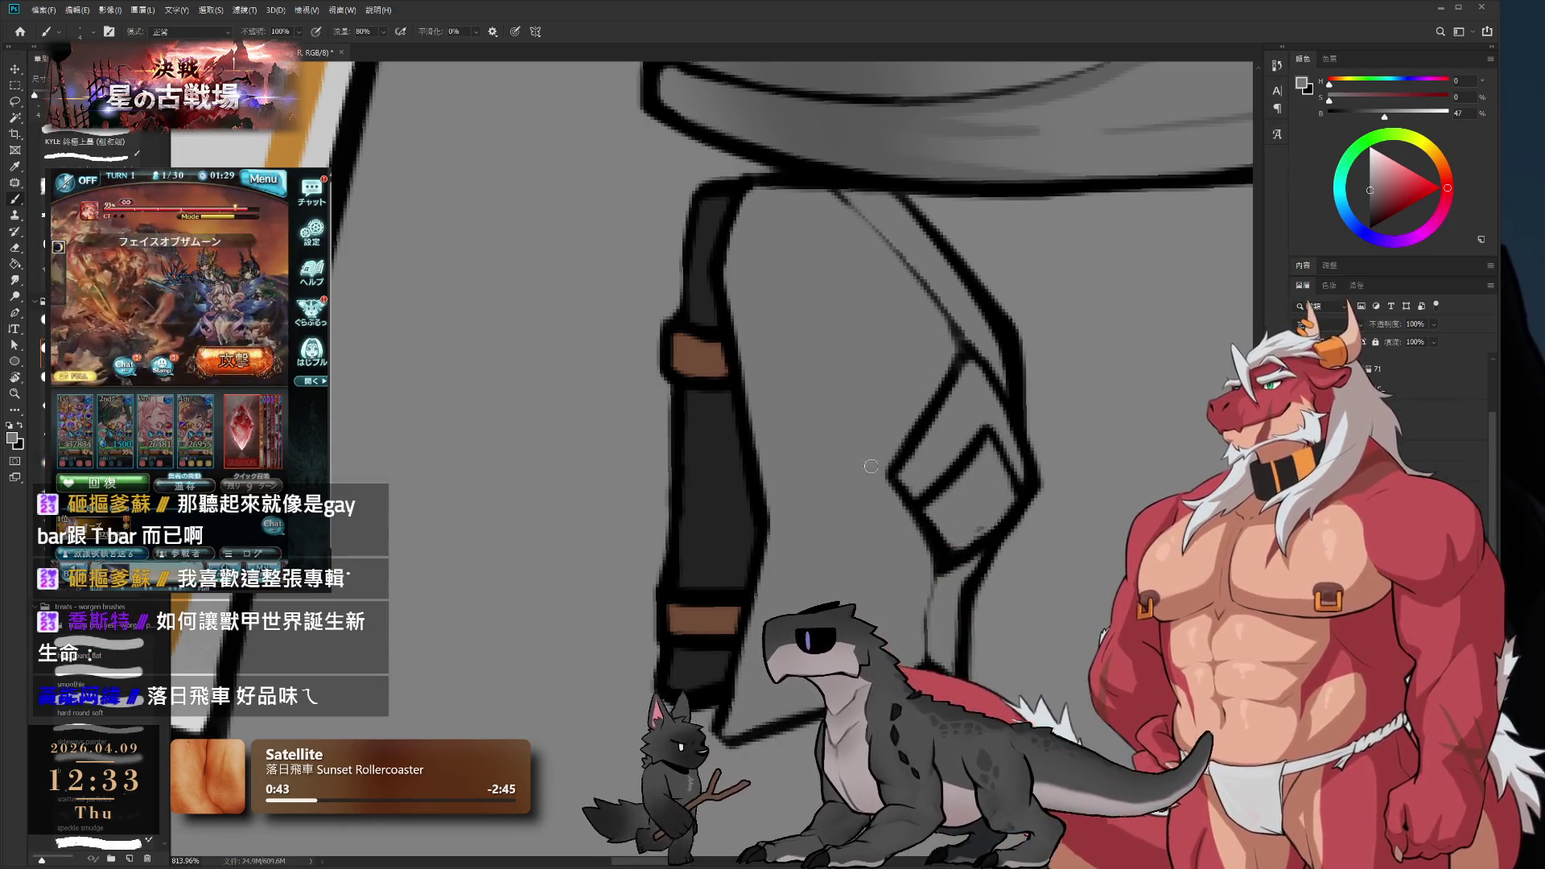
scroll(873, 475, "down", 3)
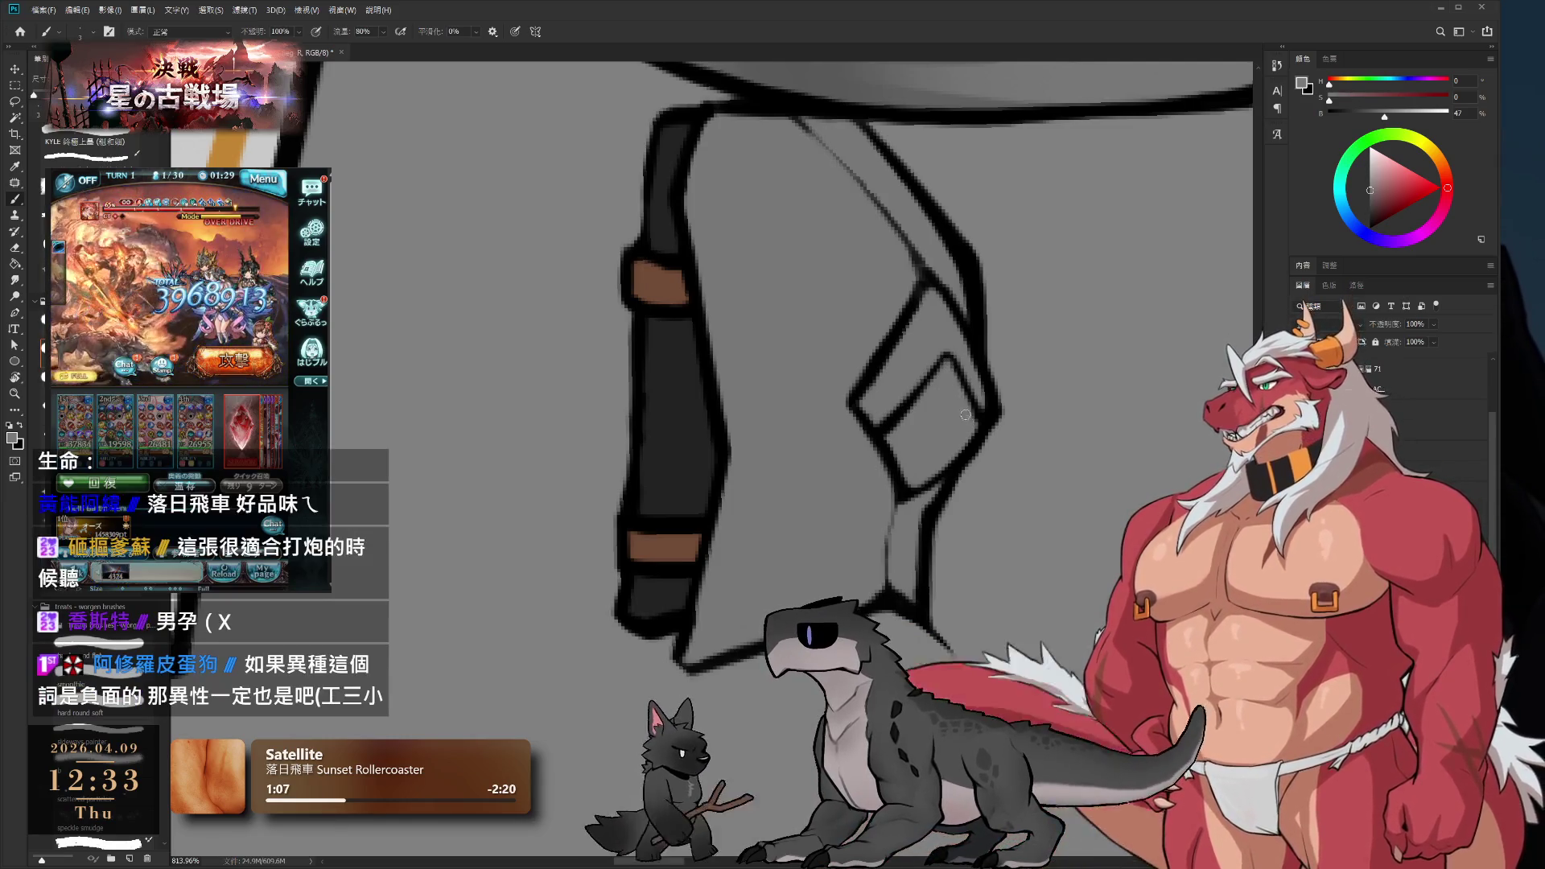
left_click_drag(998, 335, 893, 415)
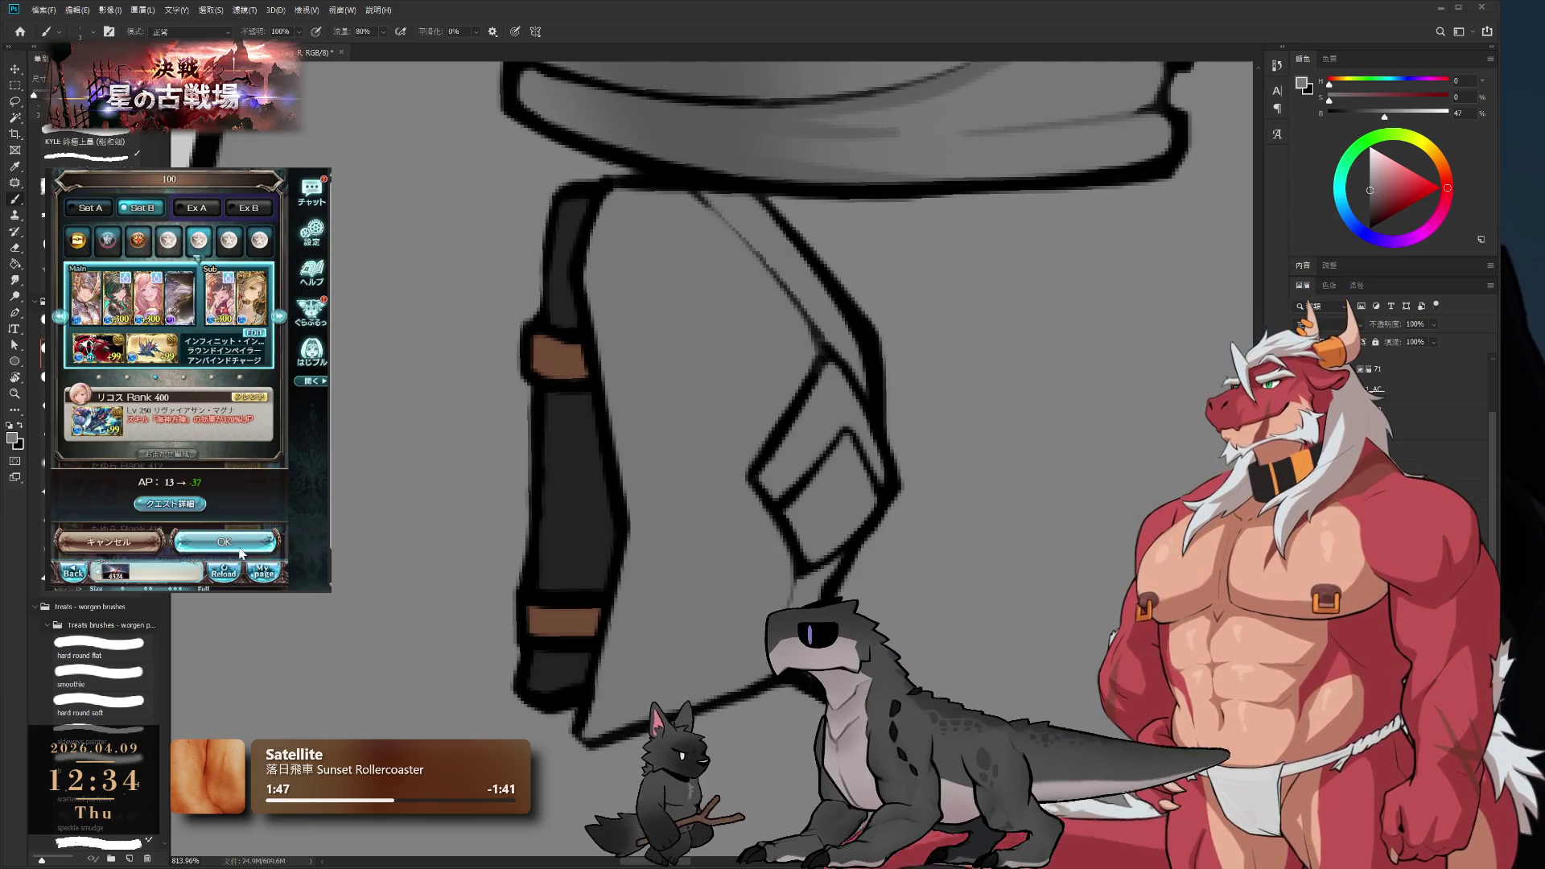
left_click(239, 550)
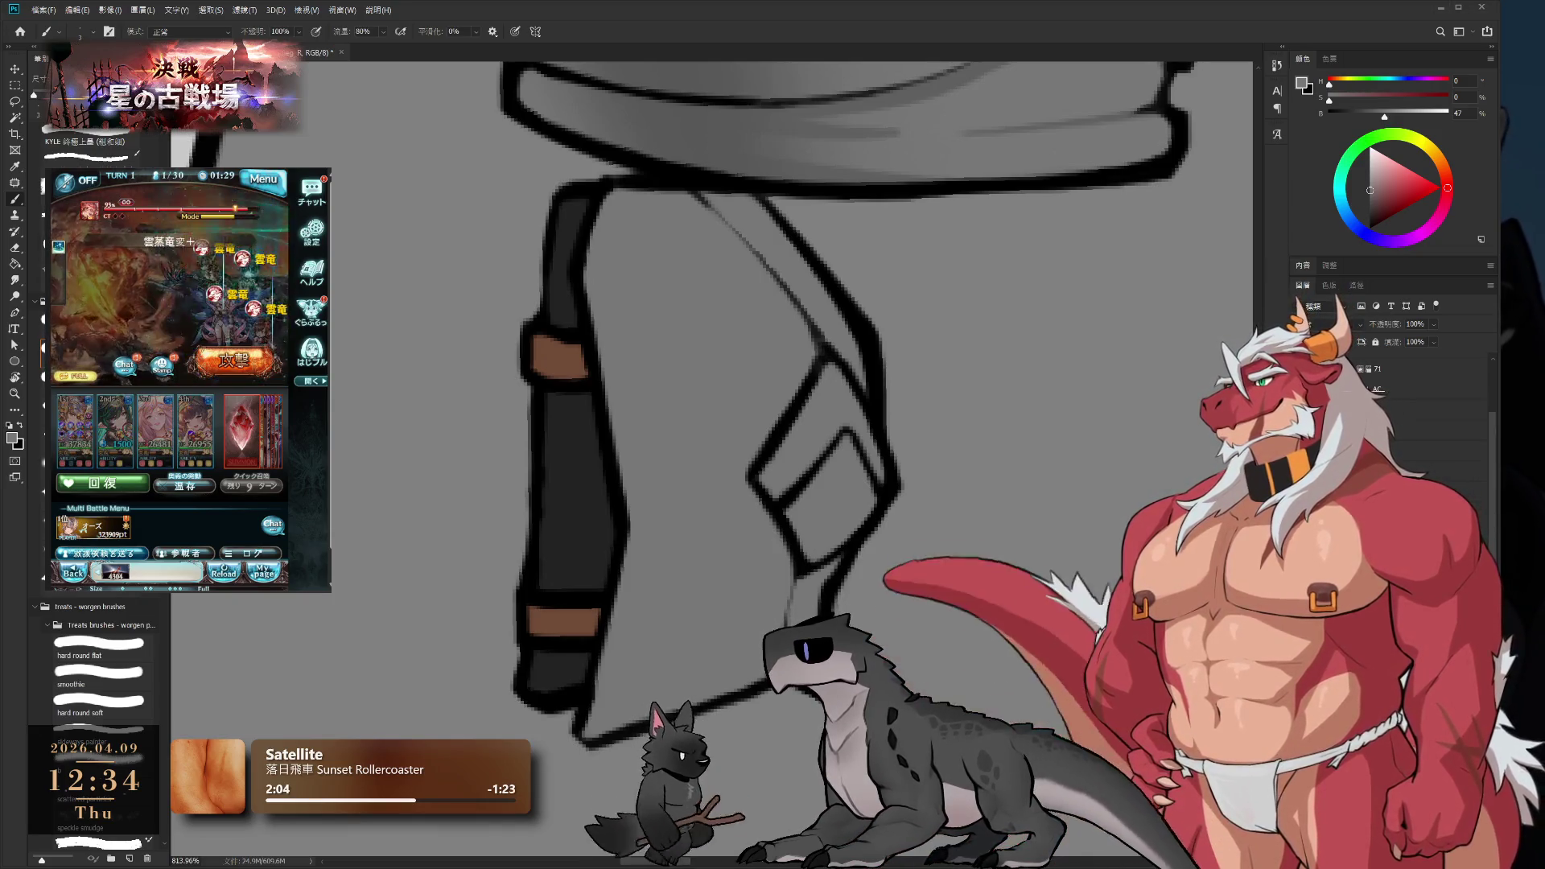
scroll(935, 513, "down", 3)
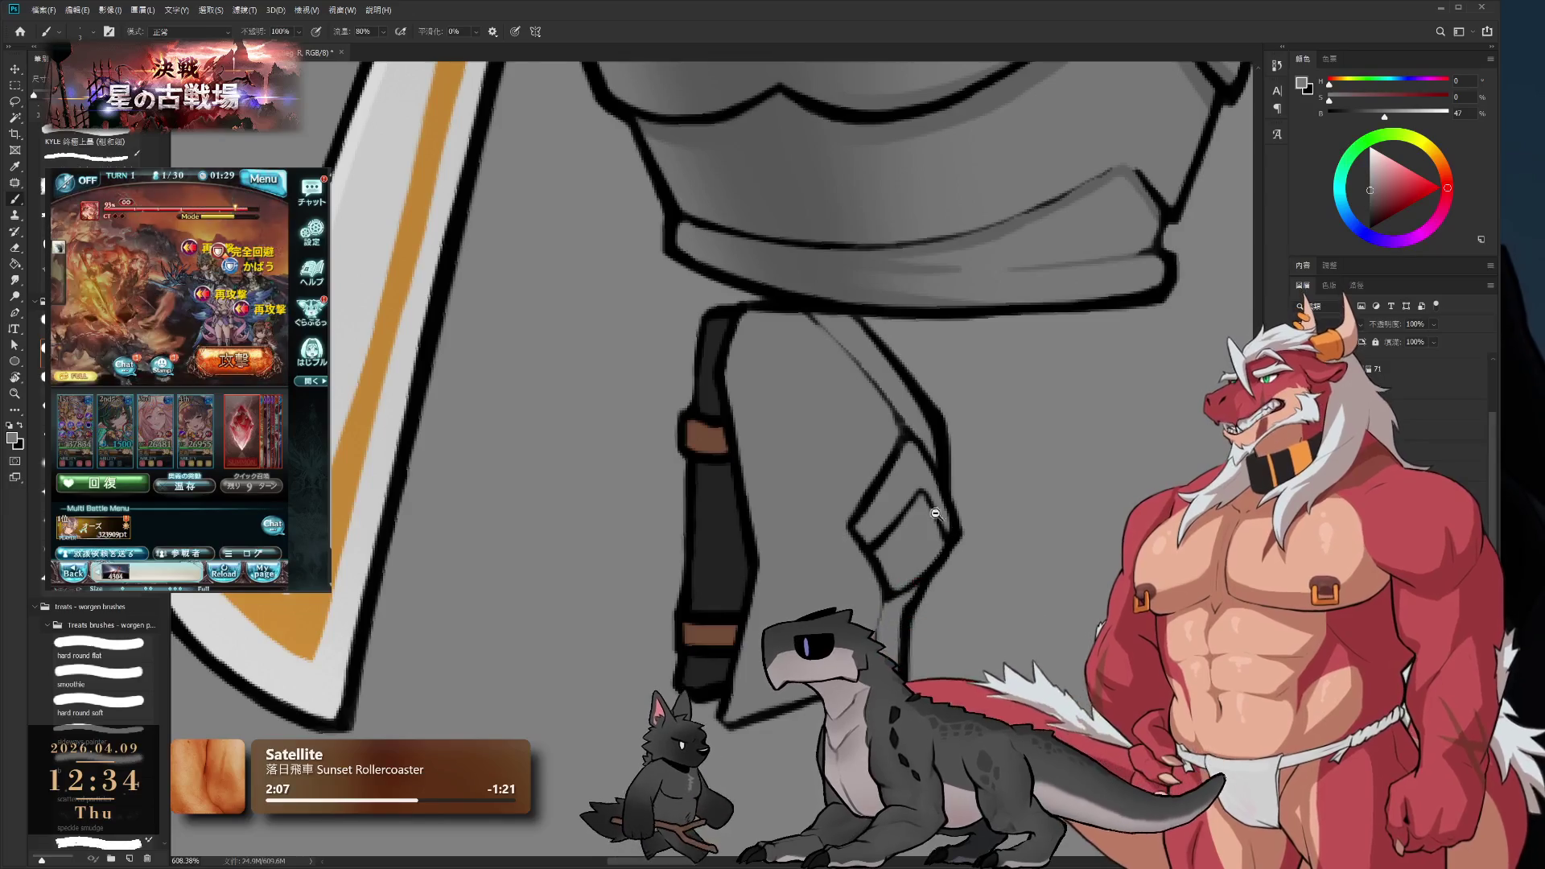
- Sample the dark leg colour, rotate the view, and delete the strapped leg below the armor
scroll(839, 398, "up", 2)
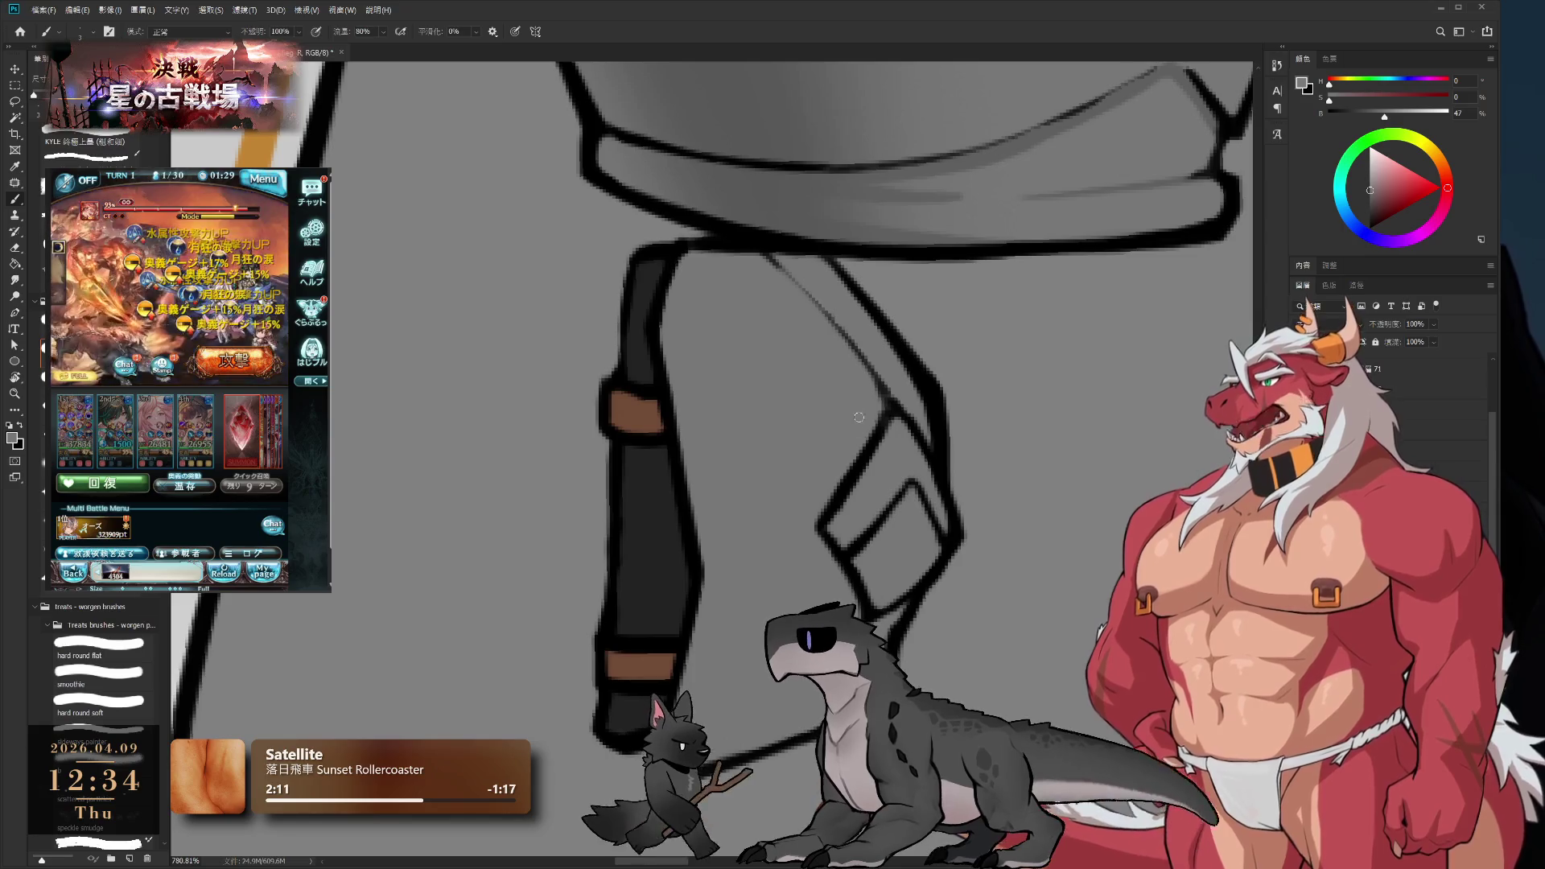
scroll(858, 417, "down", 8)
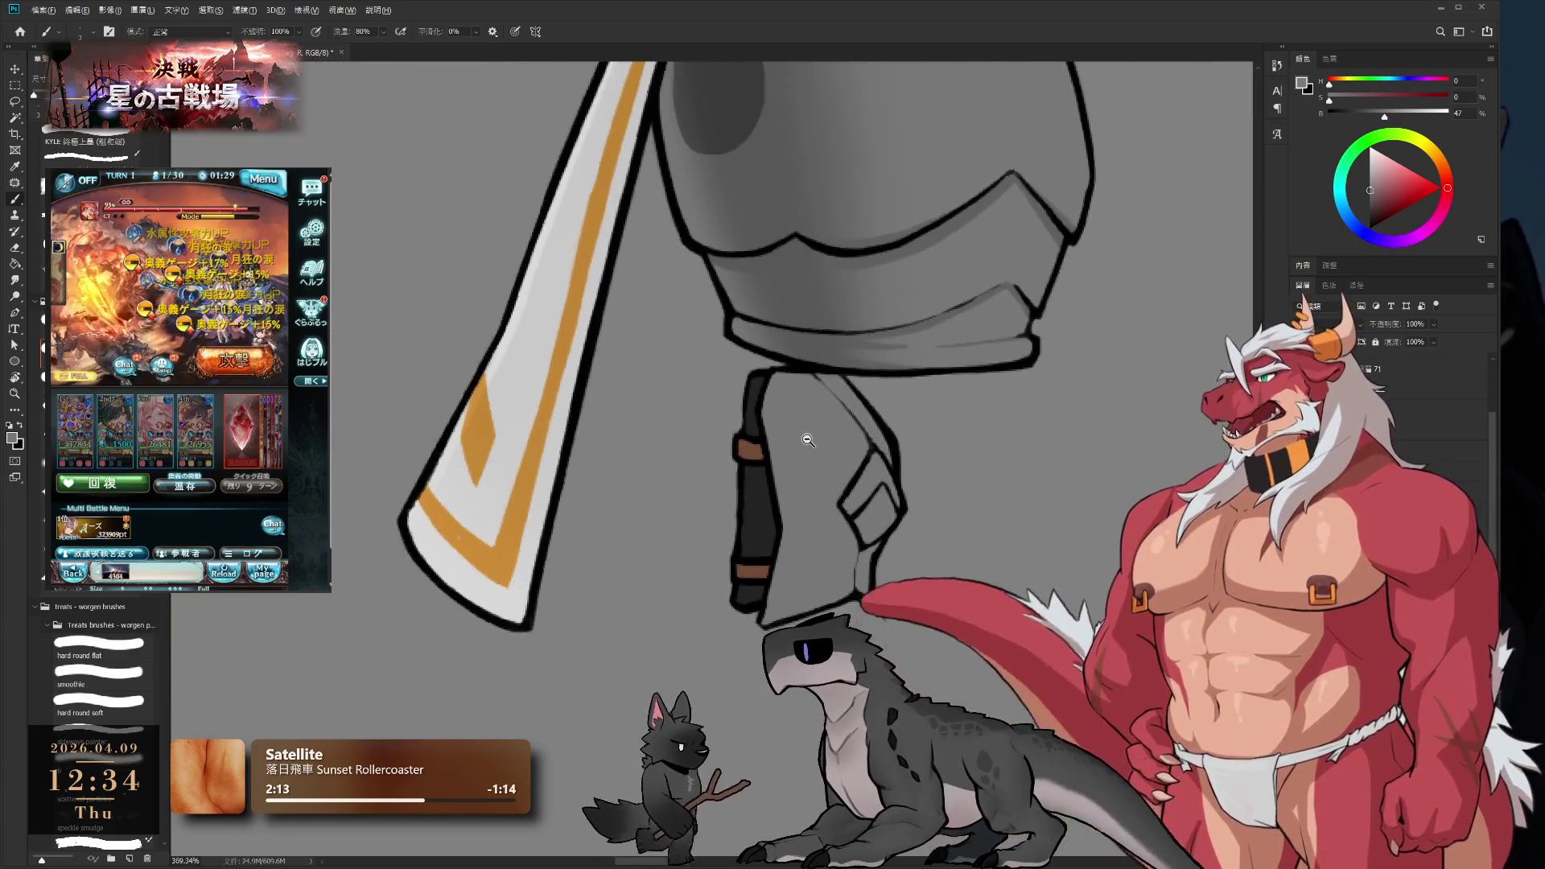
scroll(805, 379, "up", 1)
scroll(810, 559, "up", 8)
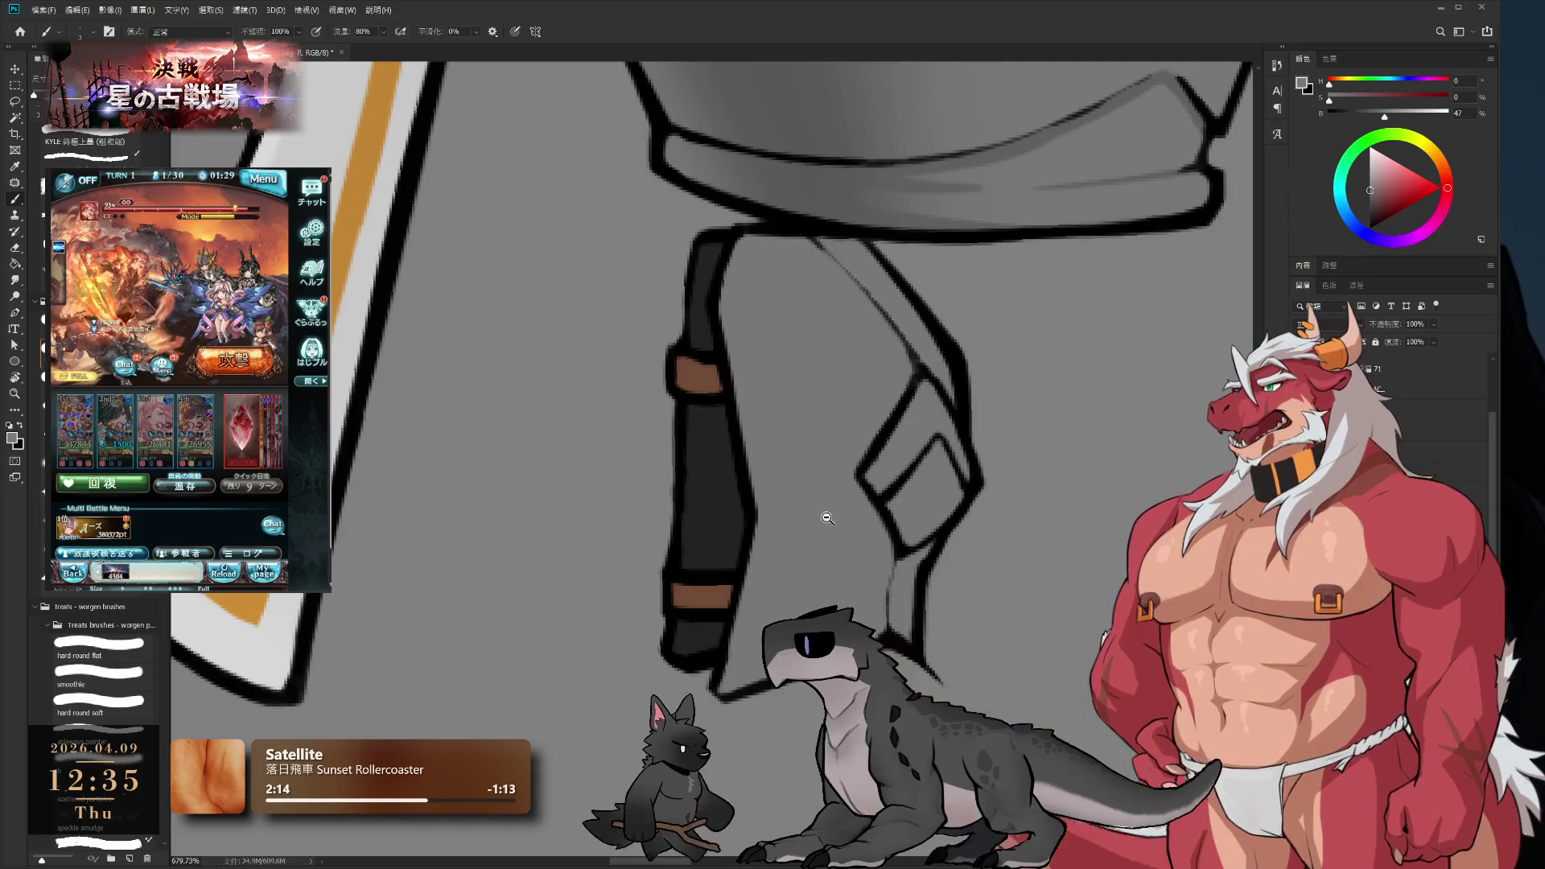
left_click(712, 458, "alt")
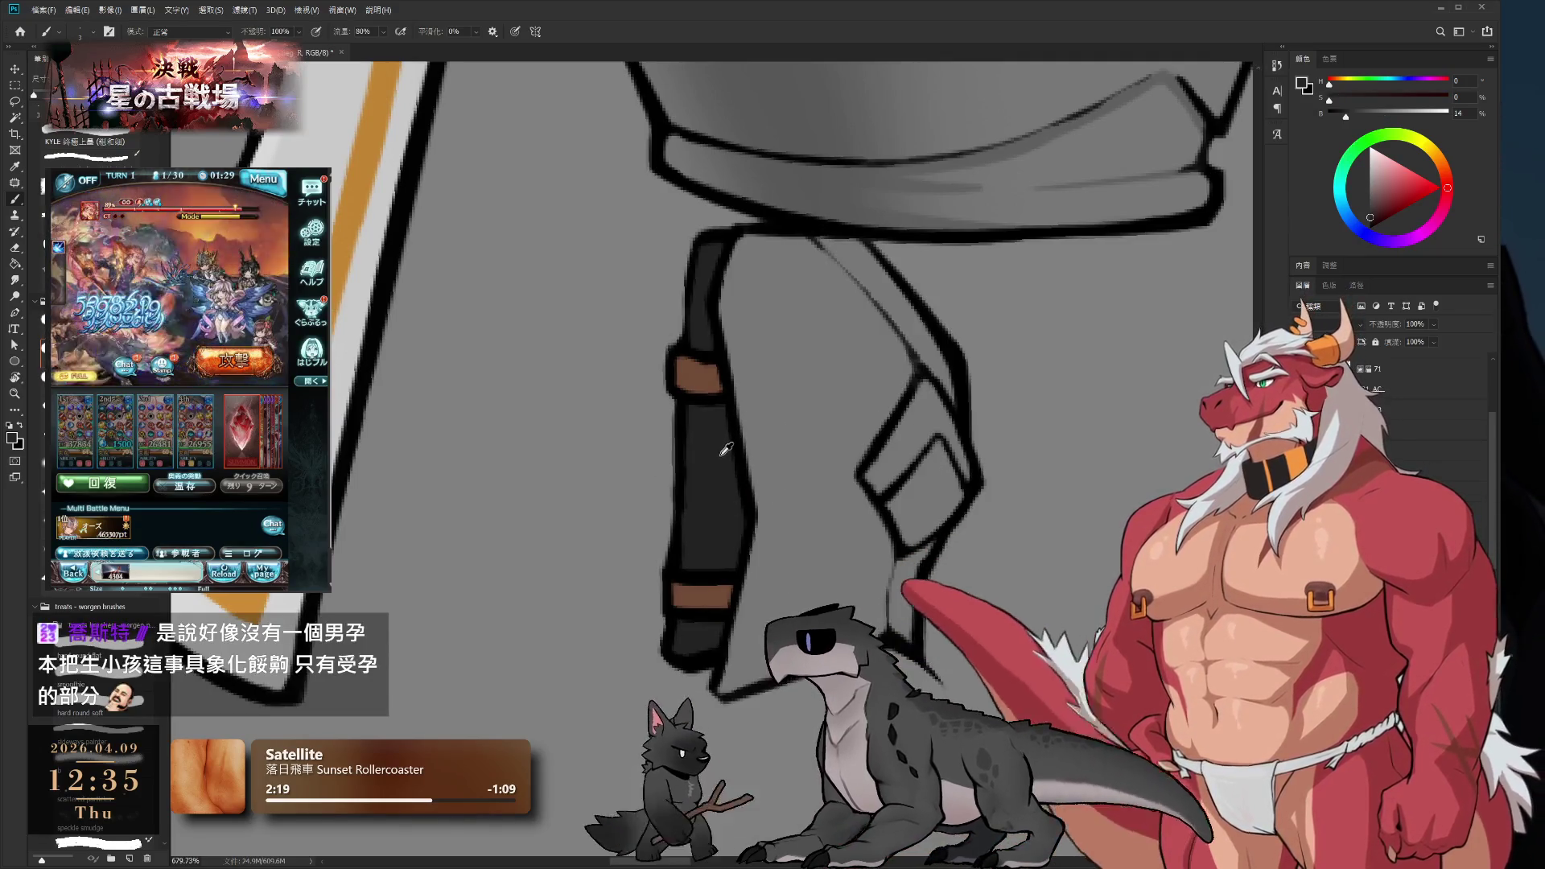
scroll(720, 418, "down", 7)
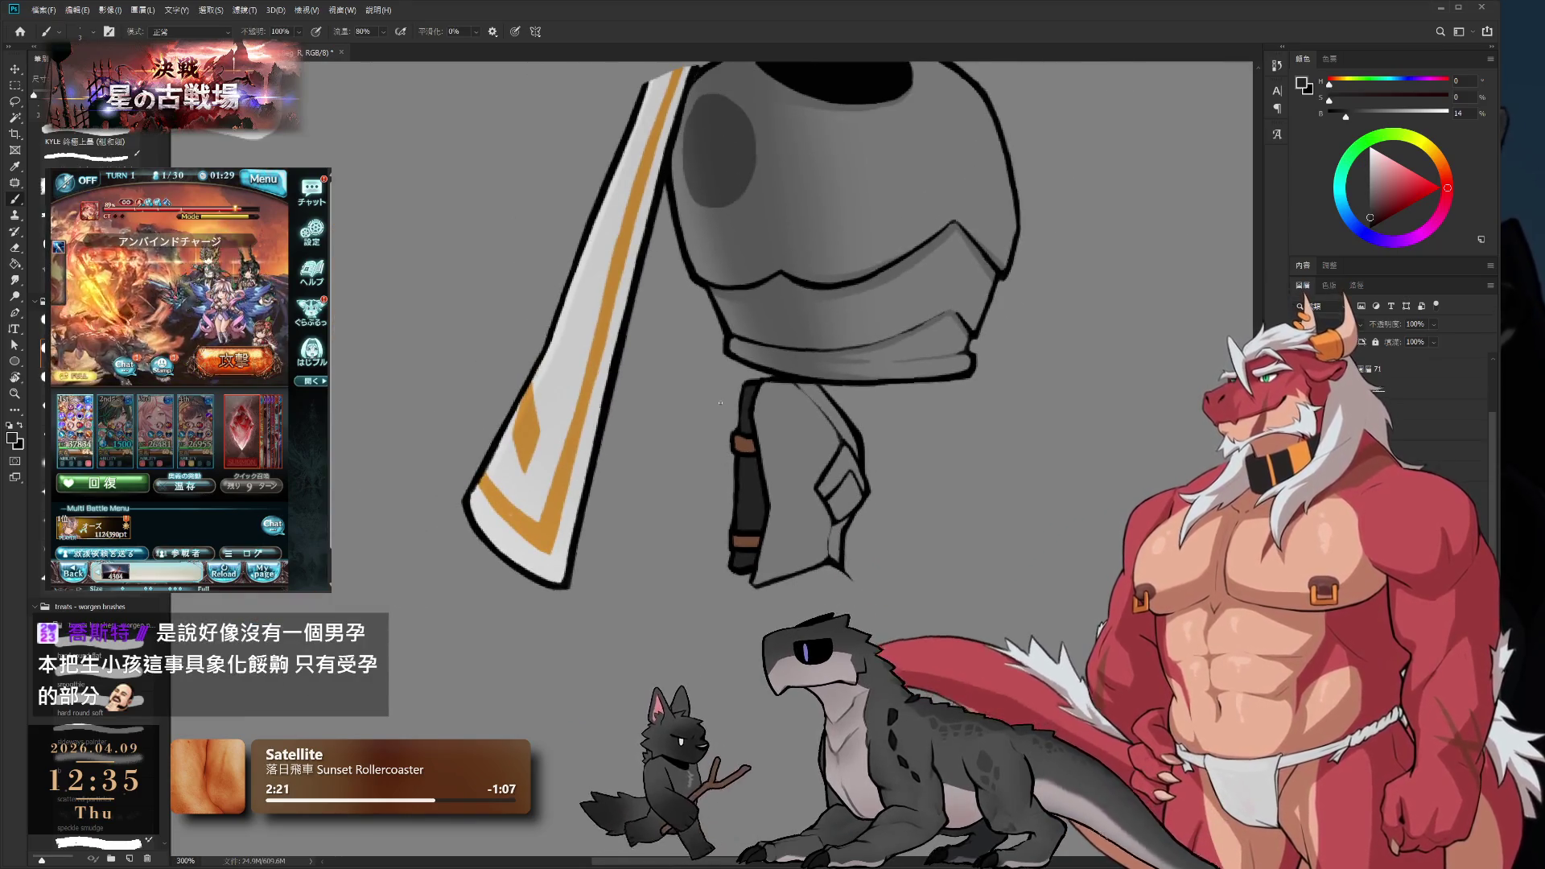
key("r")
mouse_move(971, 466)
left_mouse_down()
mouse_move(925, 483)
mouse_move(808, 465)
mouse_move(822, 468)
left_mouse_up()
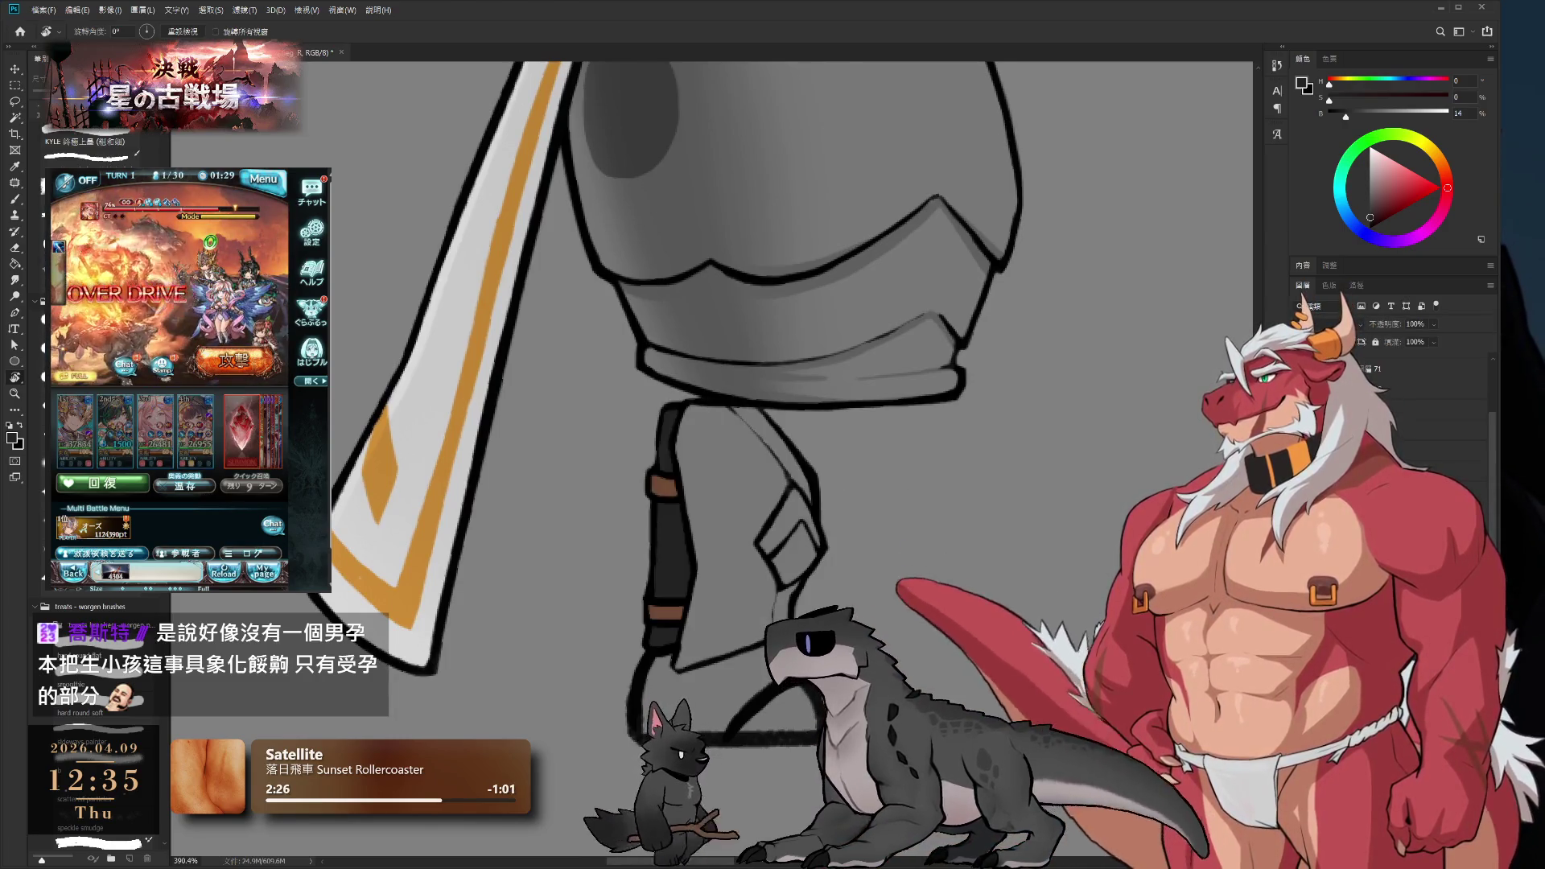
scroll(818, 476, "up", 2)
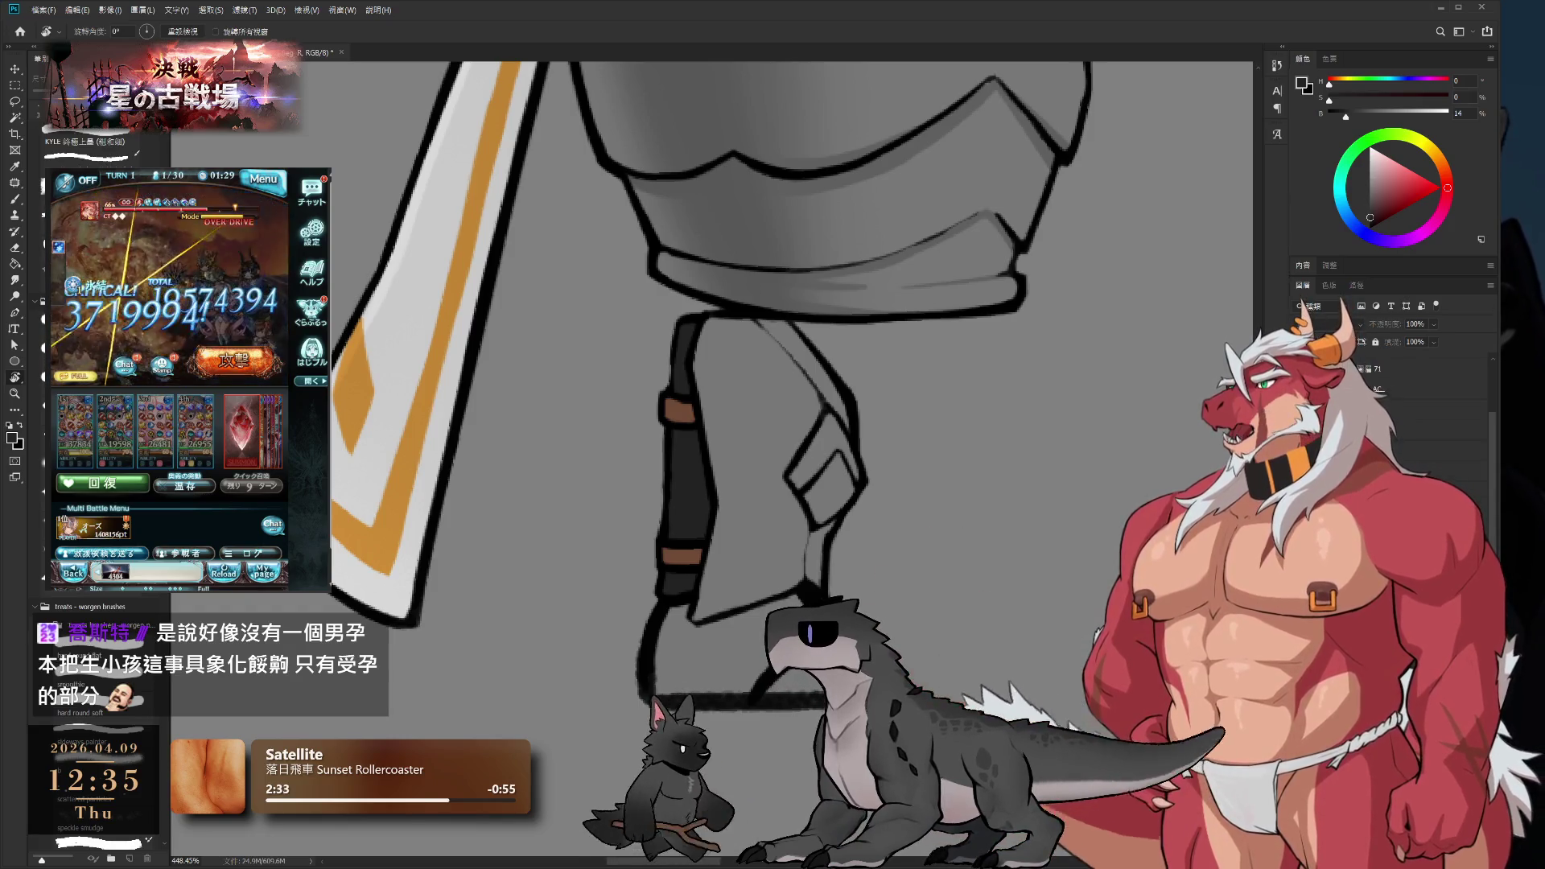
key("Delete")
key("b")
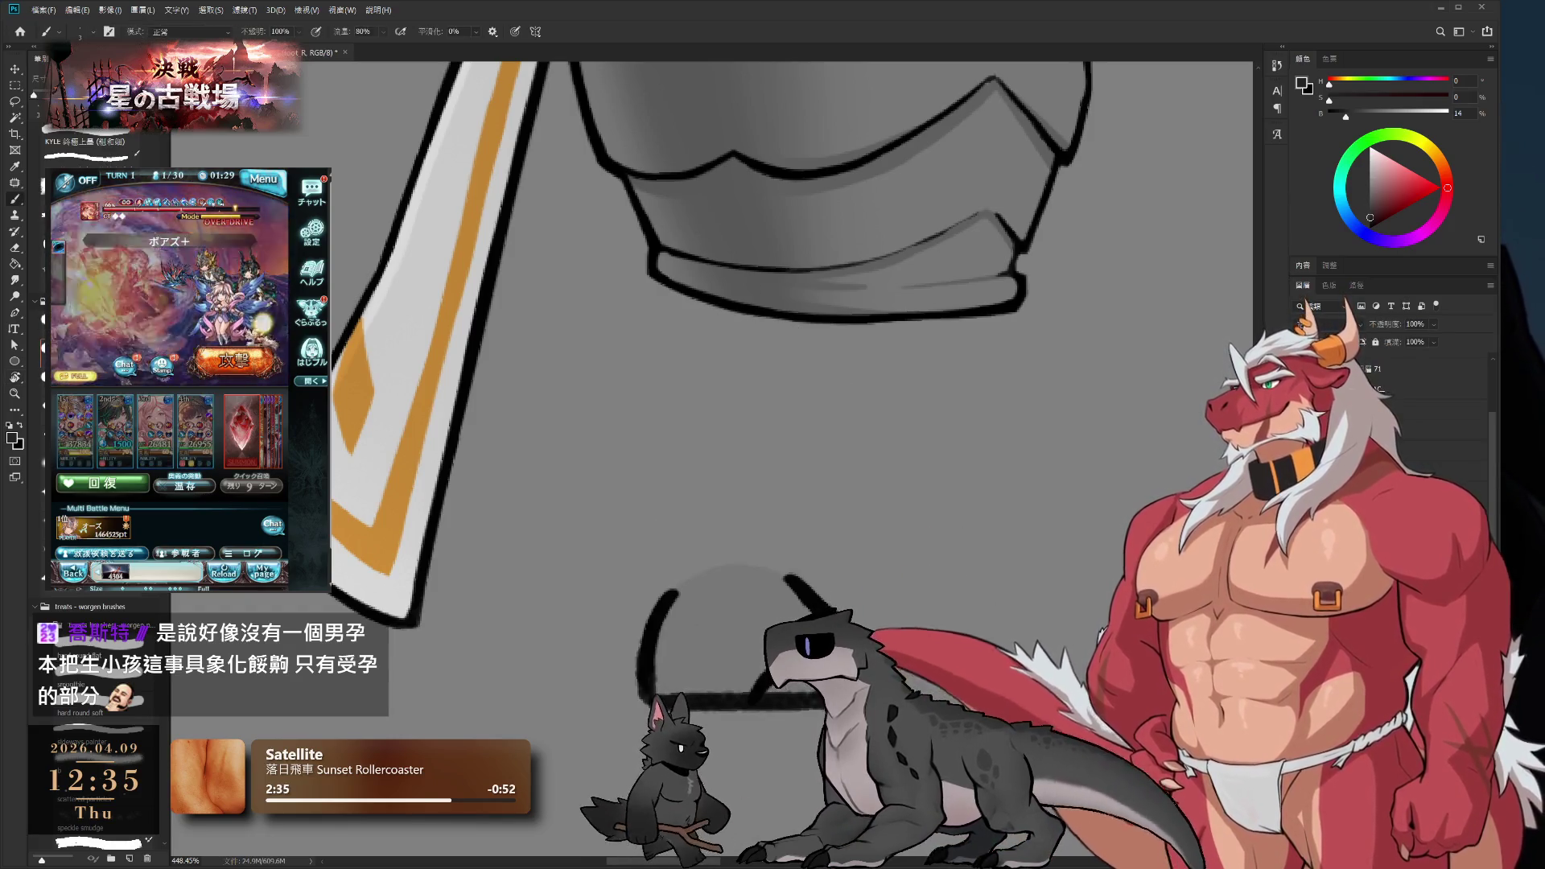
left_click_drag(869, 506, 928, 543)
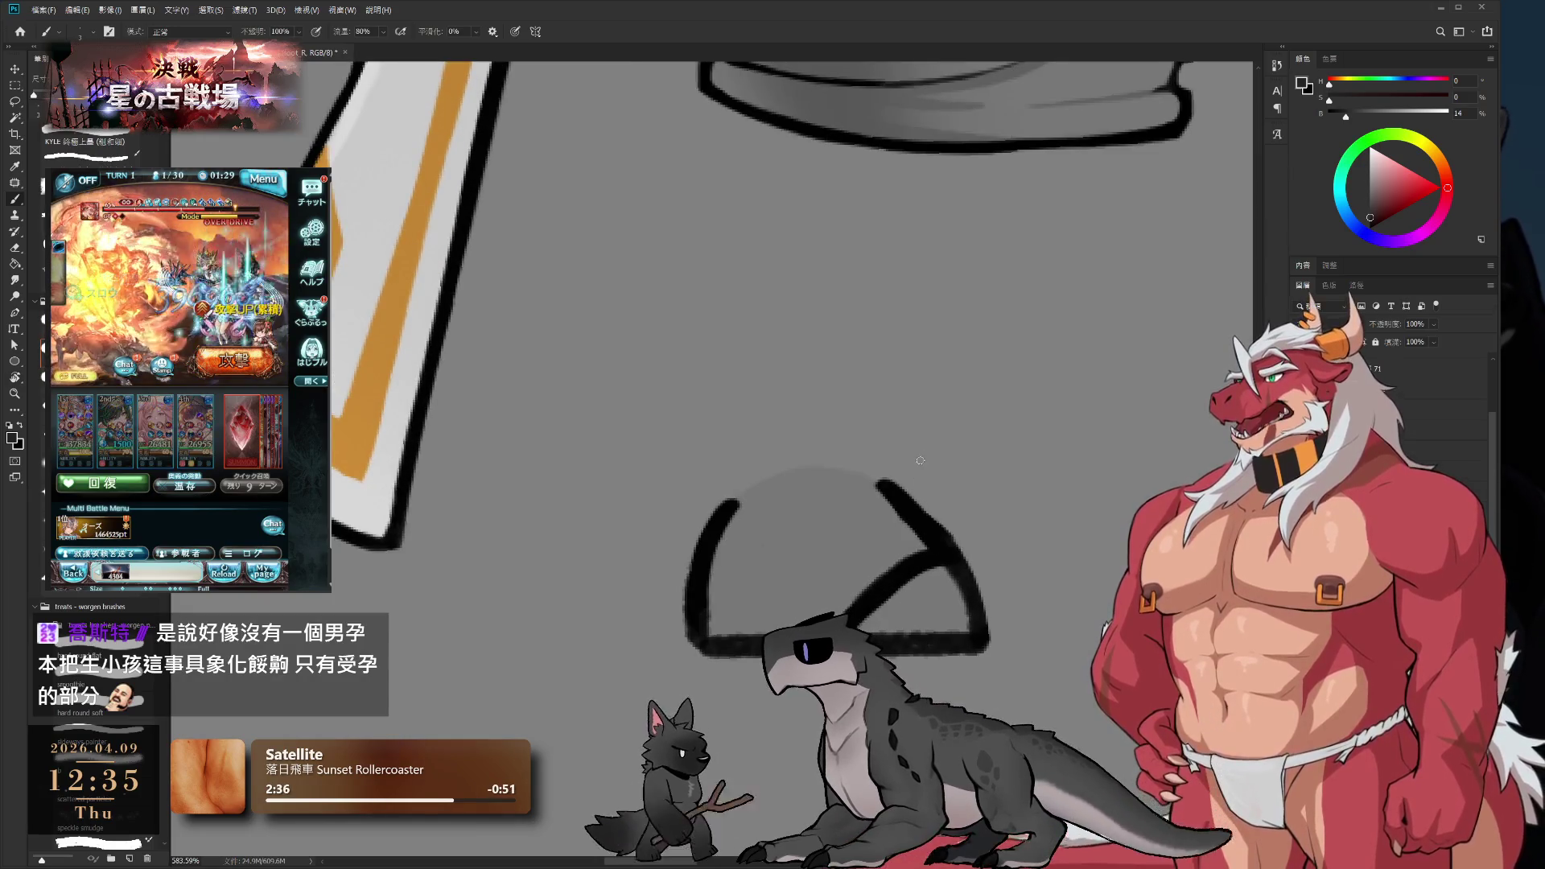
- Draw the grey dome's outline below the armor, trimming the left stroke's outer edge
left_click(920, 595, "alt")
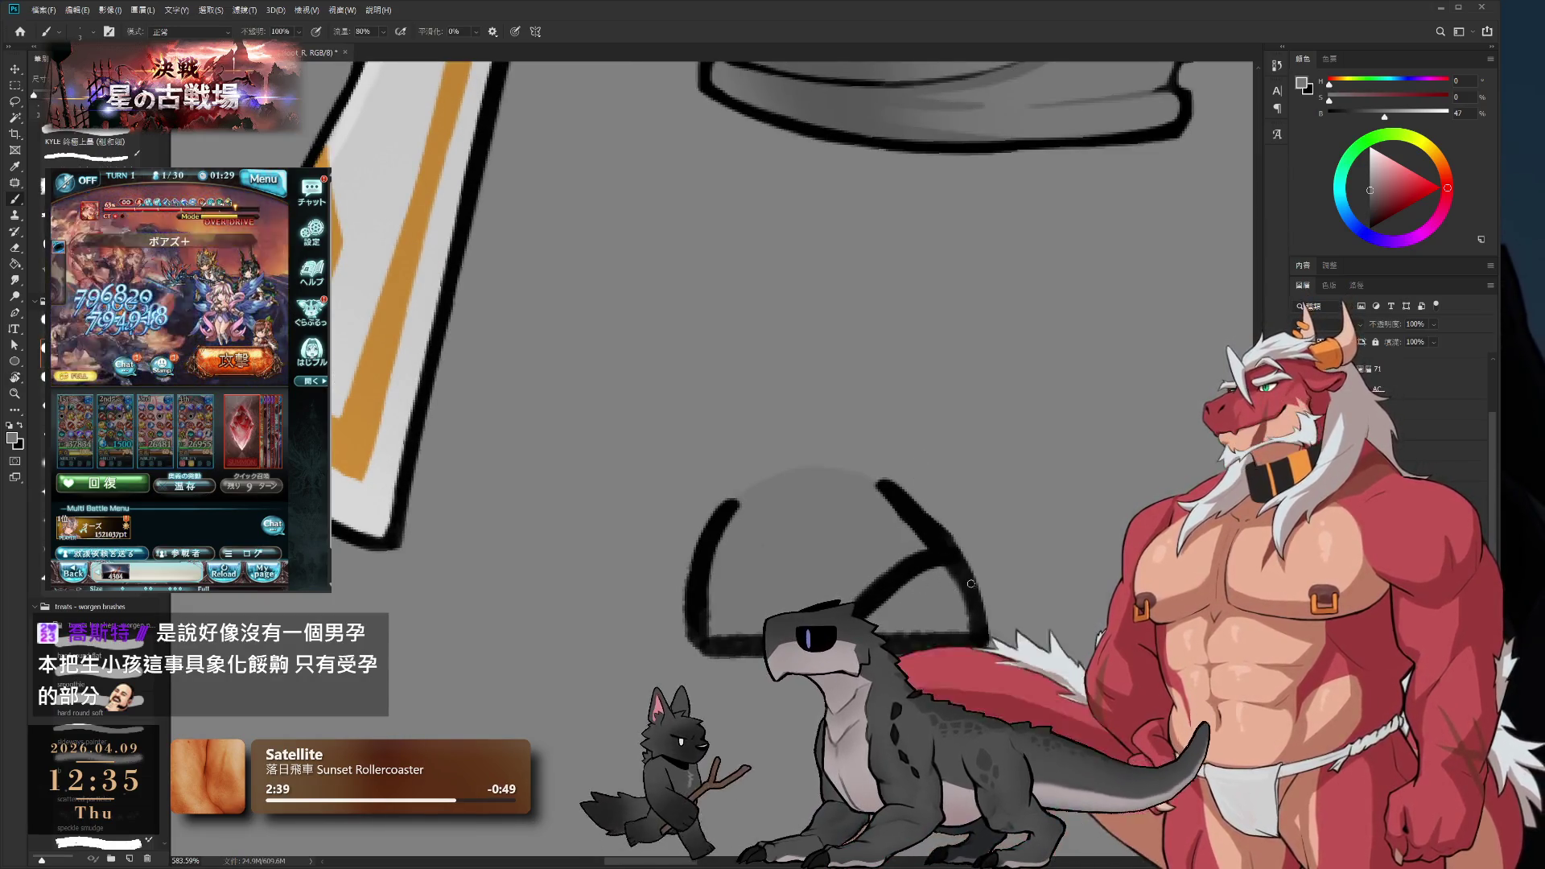
key("r")
mouse_move(971, 584)
left_mouse_down()
mouse_move(805, 656)
mouse_move(741, 665)
mouse_move(976, 524)
left_mouse_up()
left_click_drag(891, 483, 853, 439)
key("e")
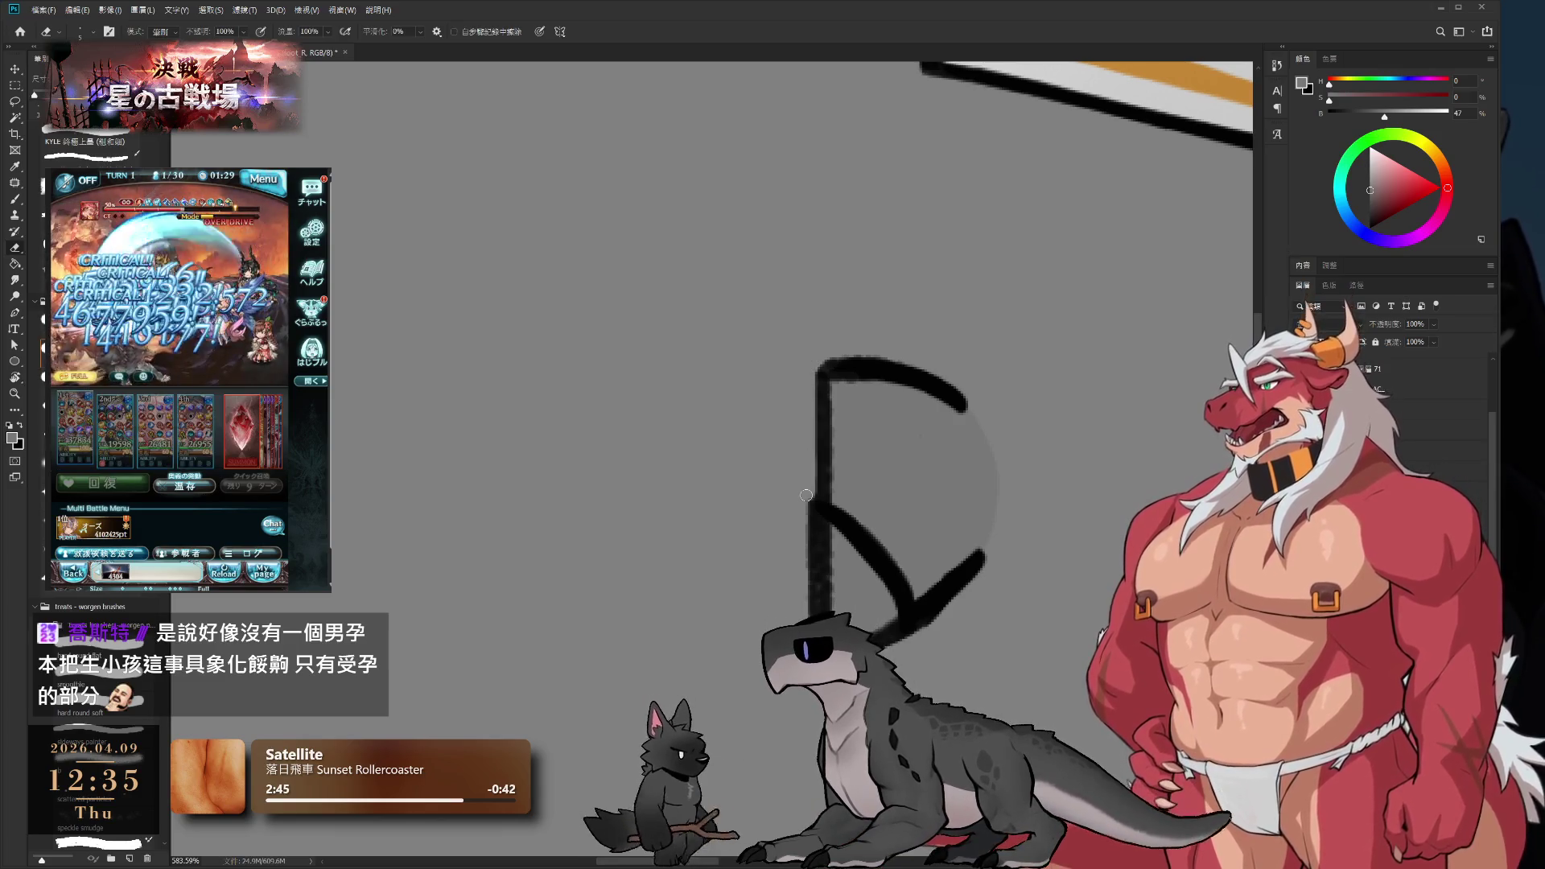
key("b")
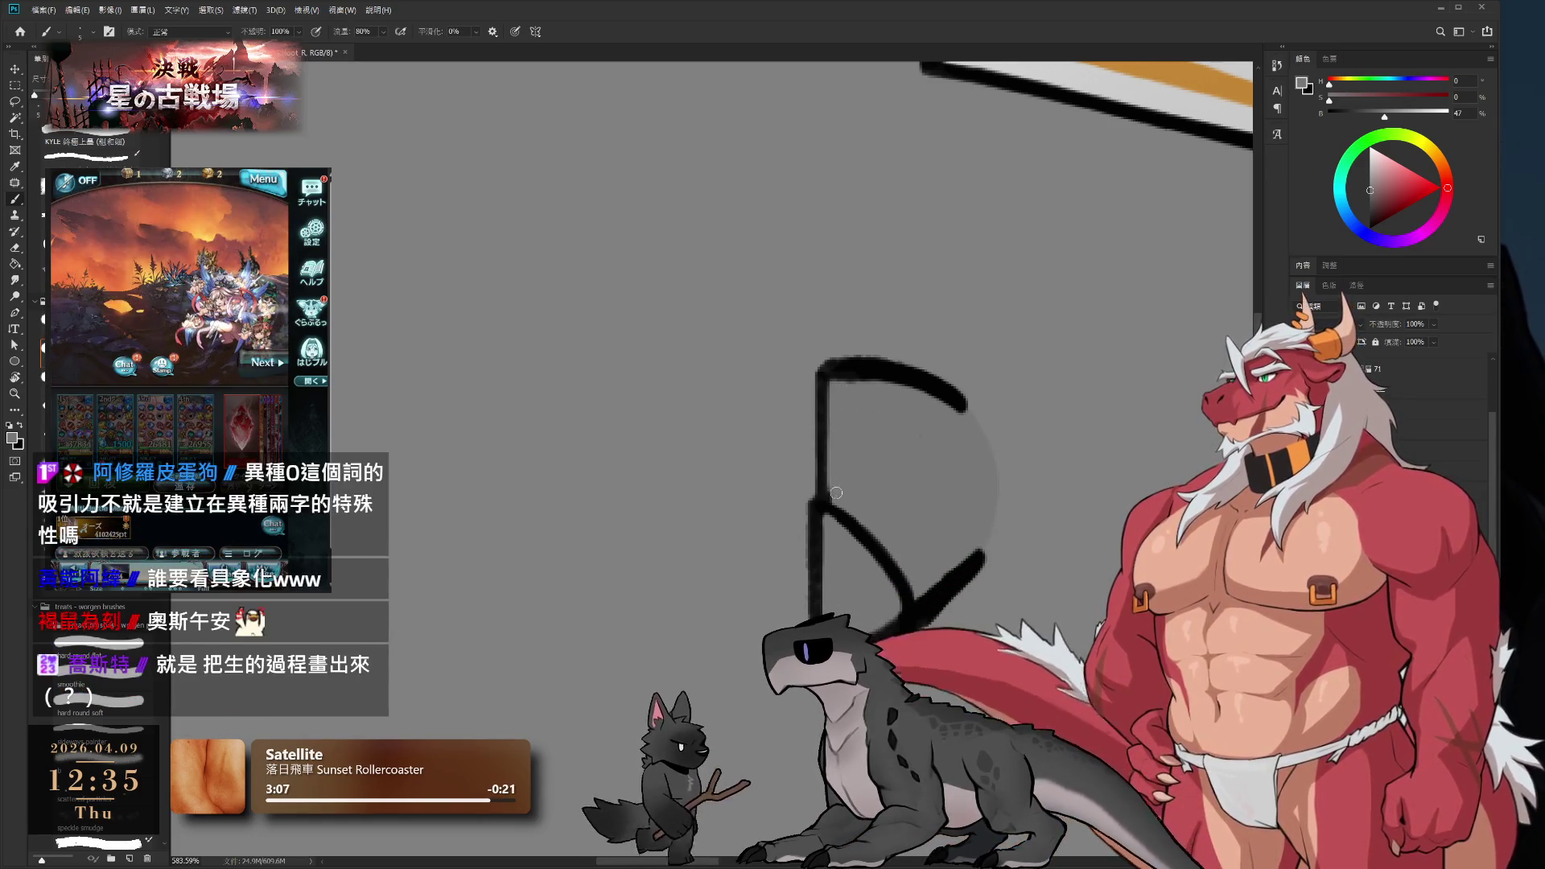
mouse_move(940, 418)
left_mouse_down()
mouse_move(928, 442)
mouse_move(731, 442)
mouse_move(782, 497)
left_mouse_up()
key("r")
key("b")
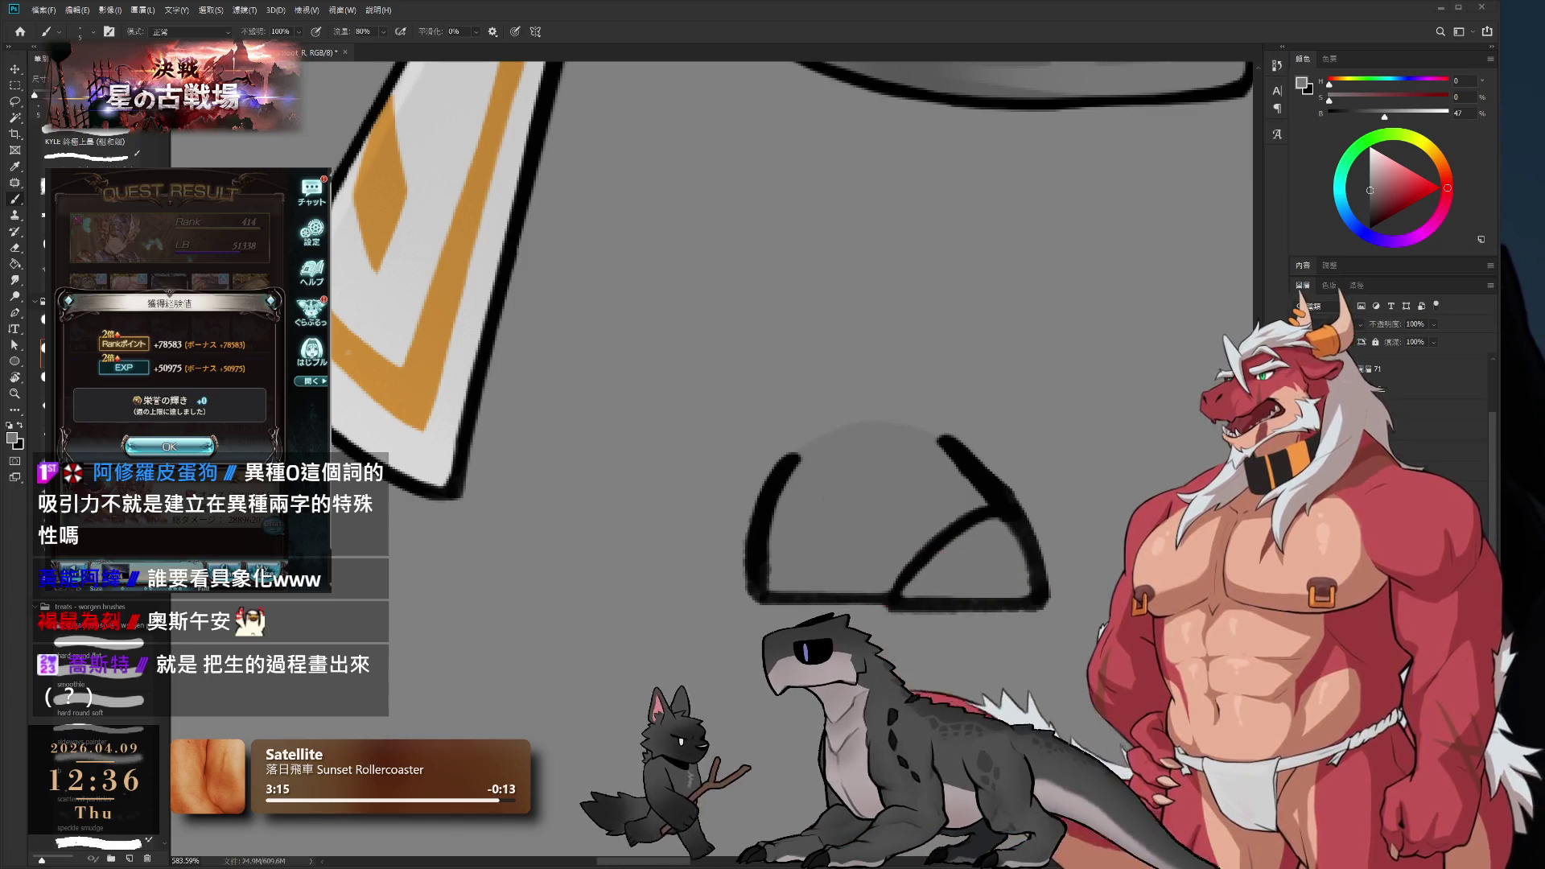
left_click_drag(905, 439, 998, 372)
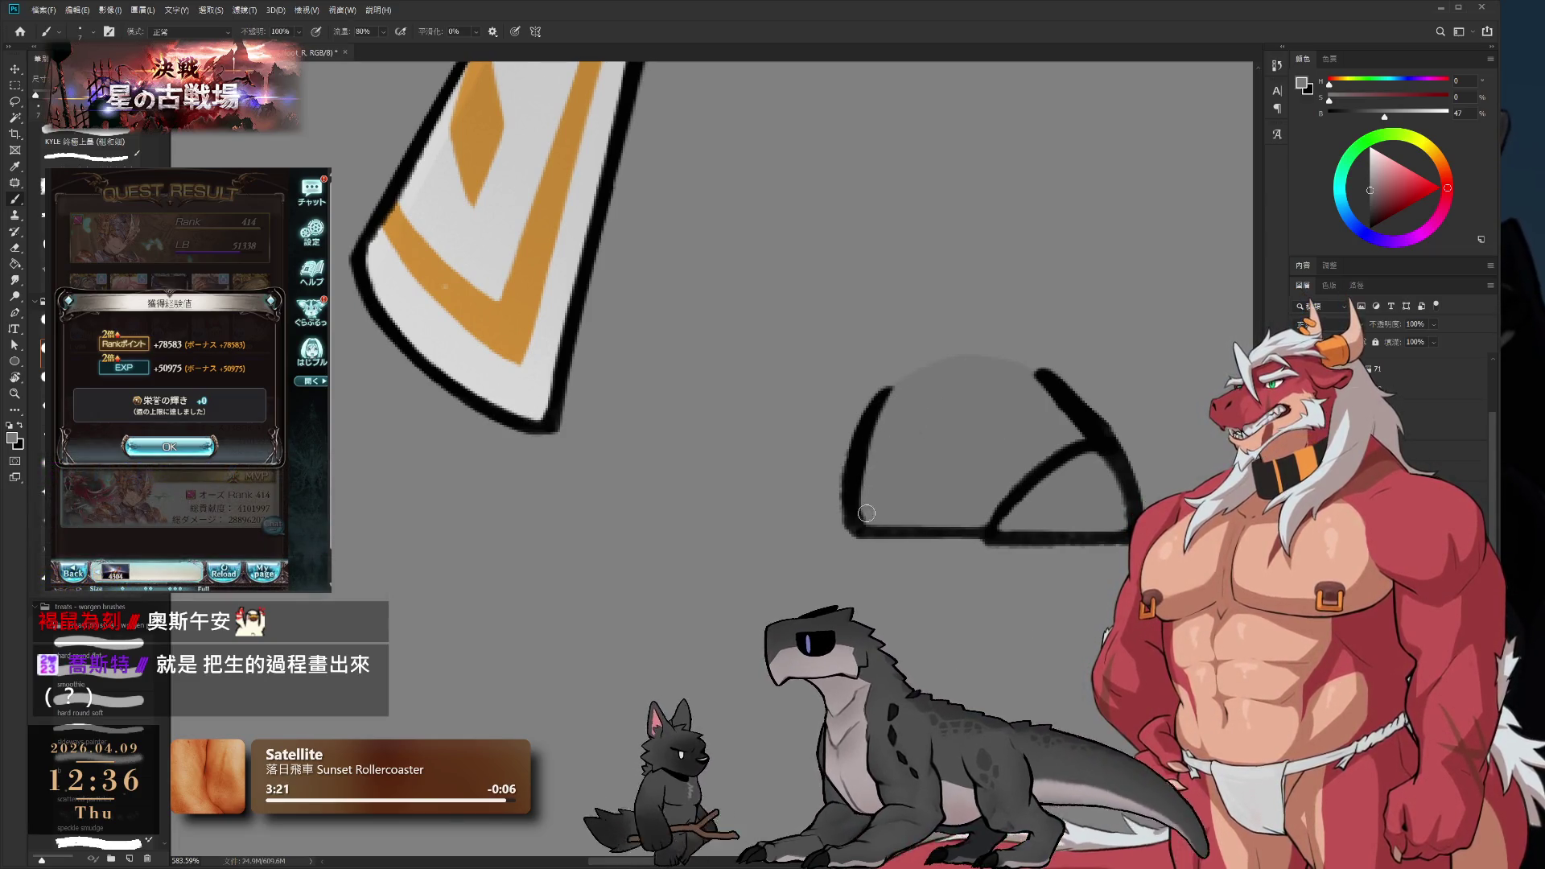
key("e")
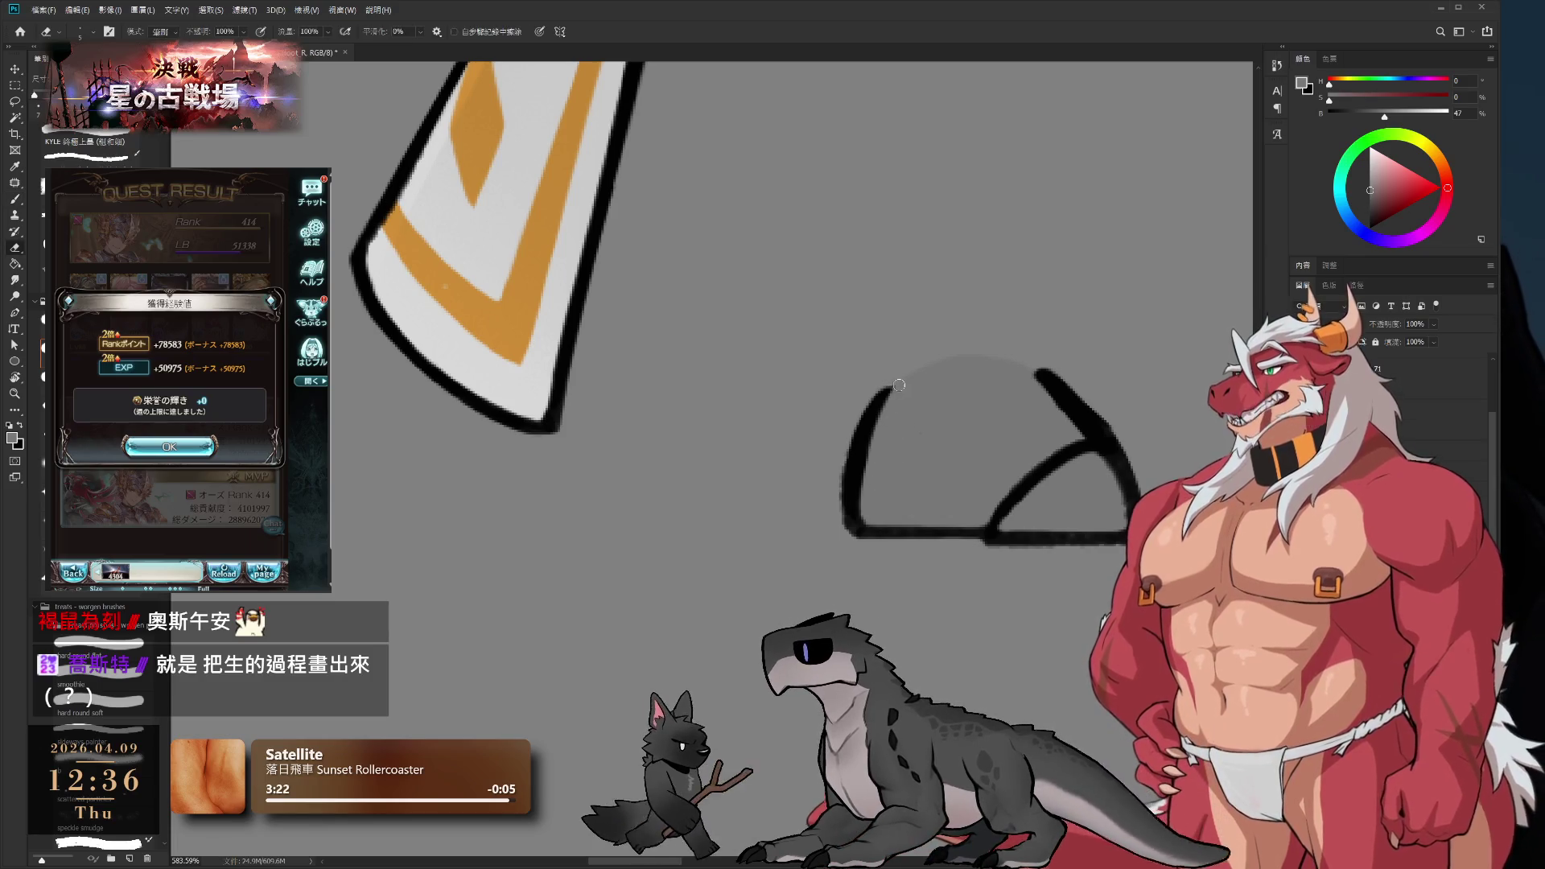
mouse_move(828, 506)
left_mouse_down()
mouse_move(852, 414)
mouse_move(843, 537)
left_mouse_up()
key("b")
- Refine the dome outline and its triangular right flap, then turn the canvas upright
left_click(197, 448)
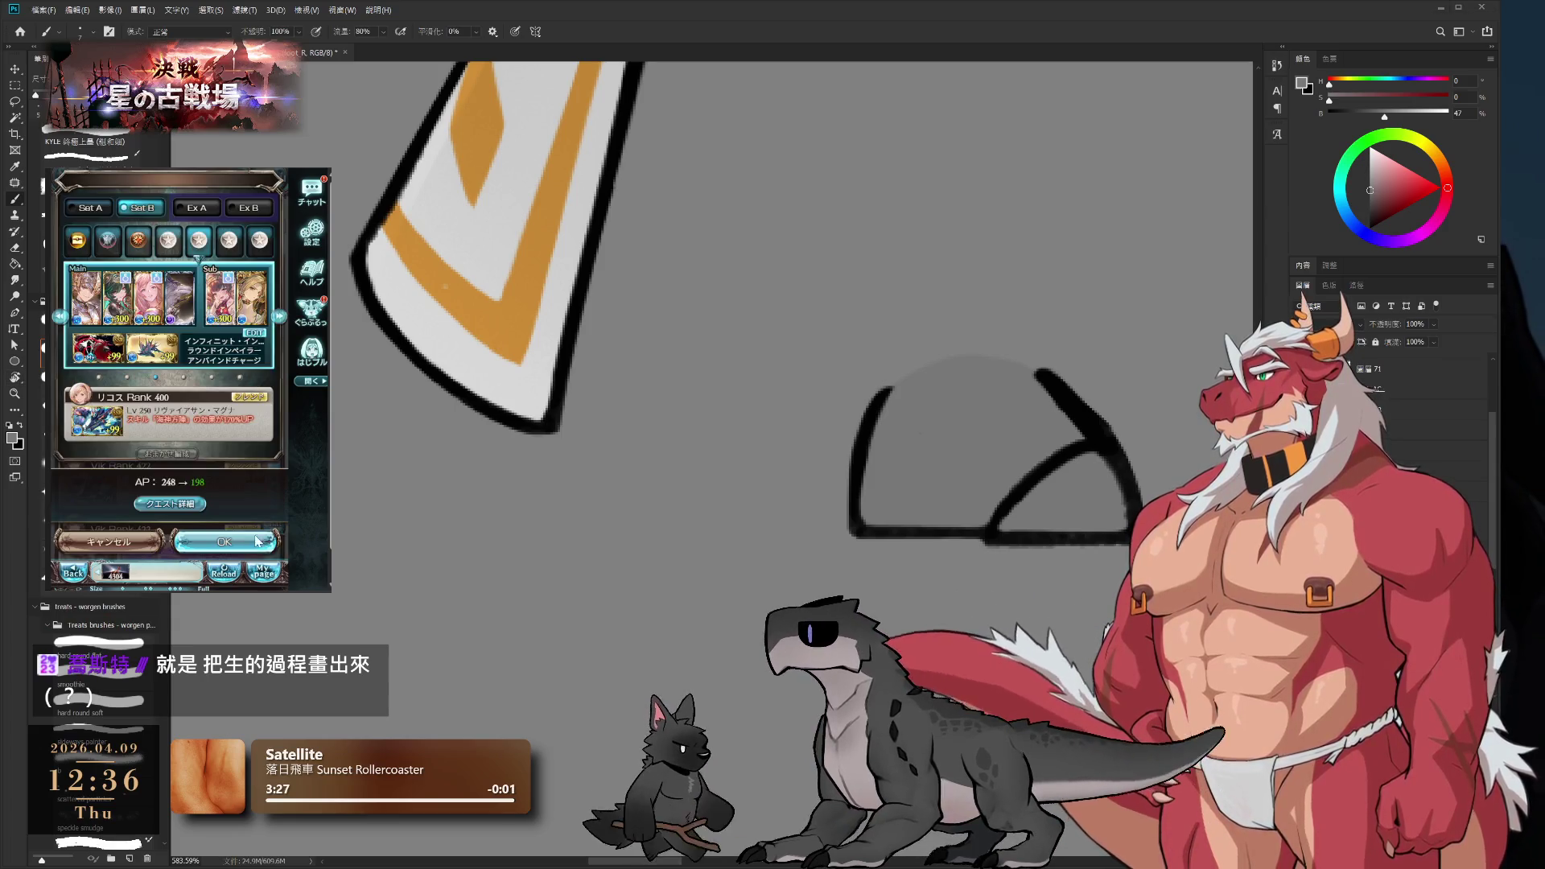
left_click(229, 453)
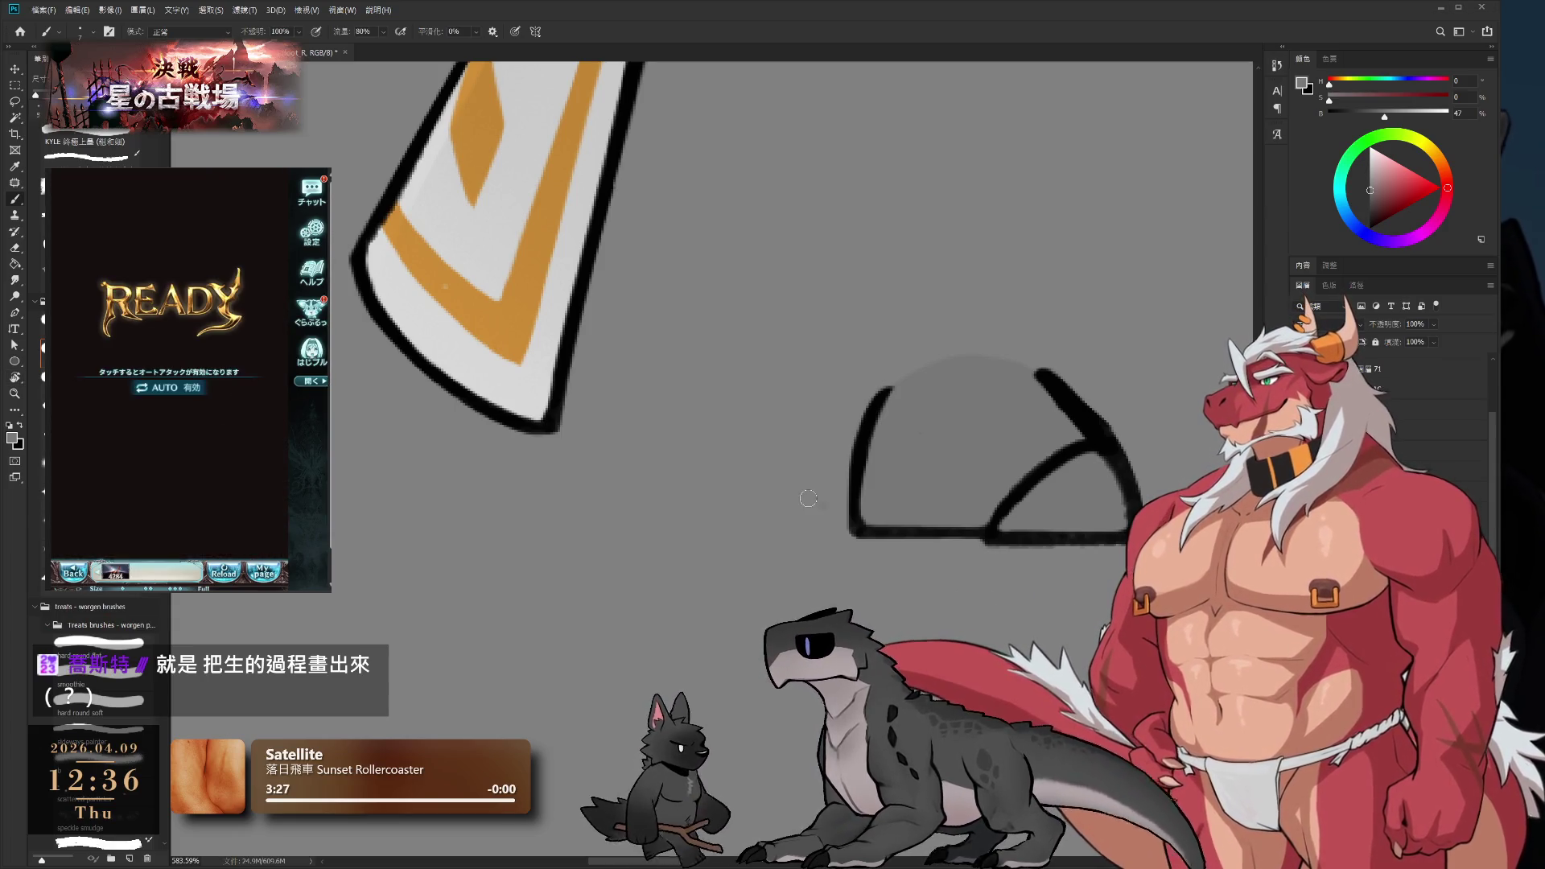
left_click_drag(808, 498, 732, 542)
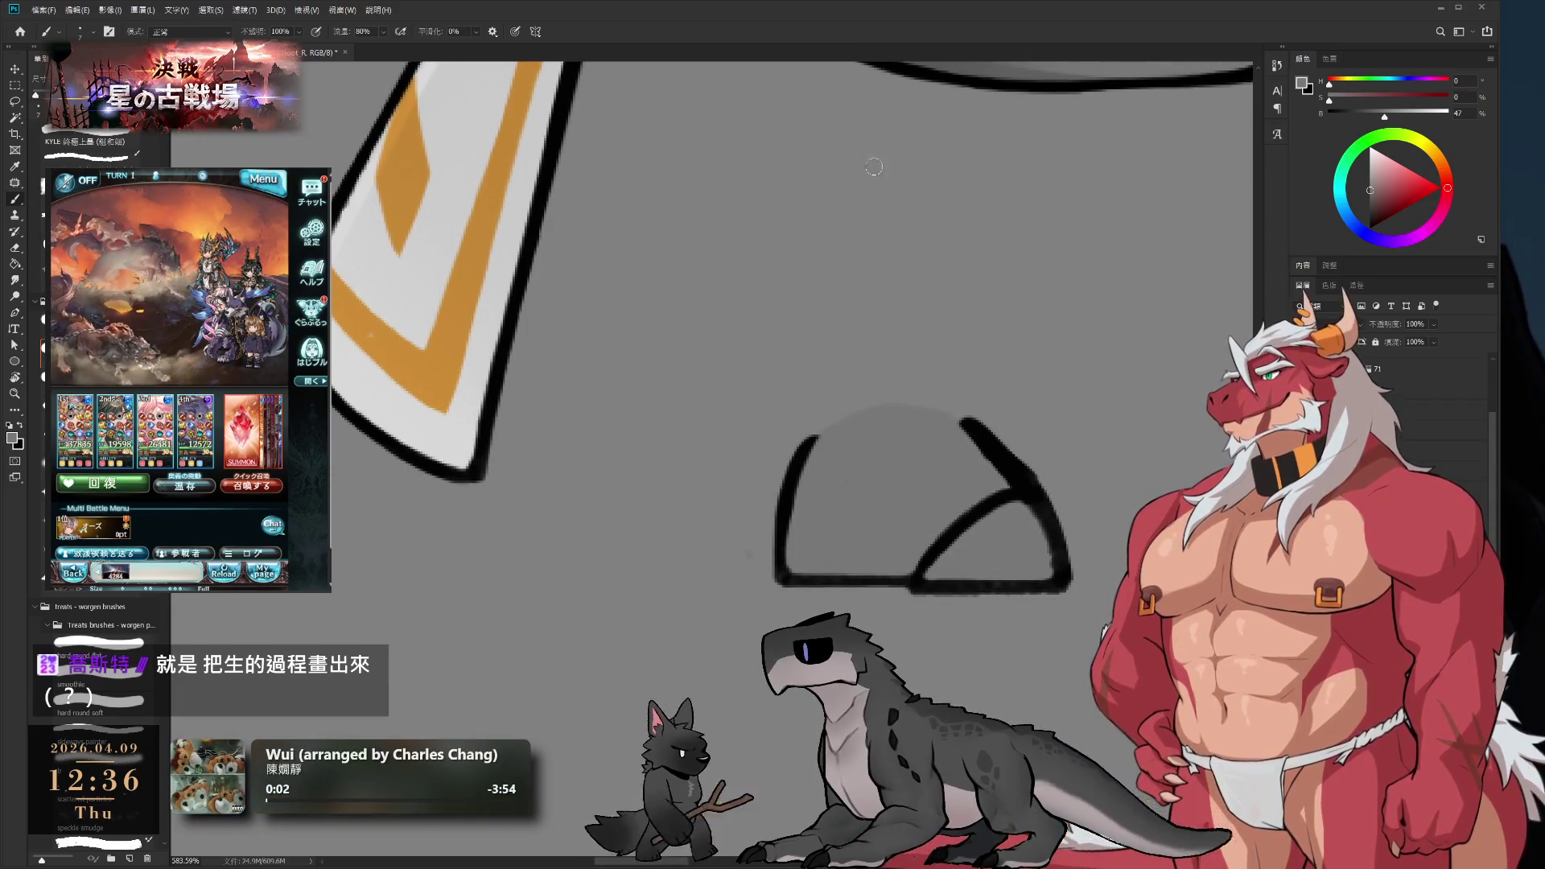
key("e")
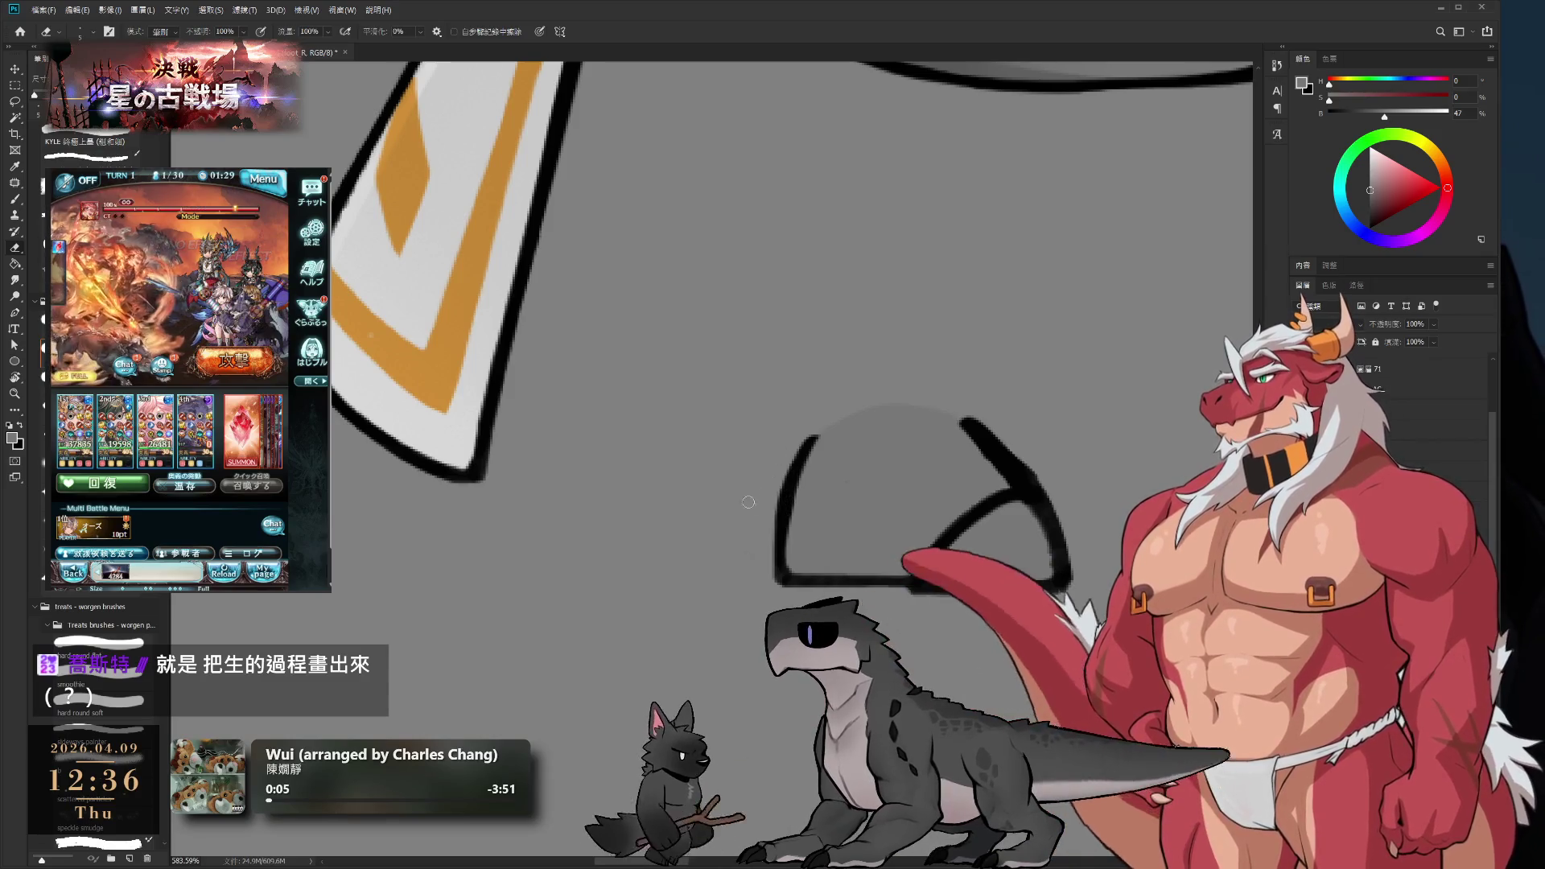
left_click_drag(994, 401, 925, 572)
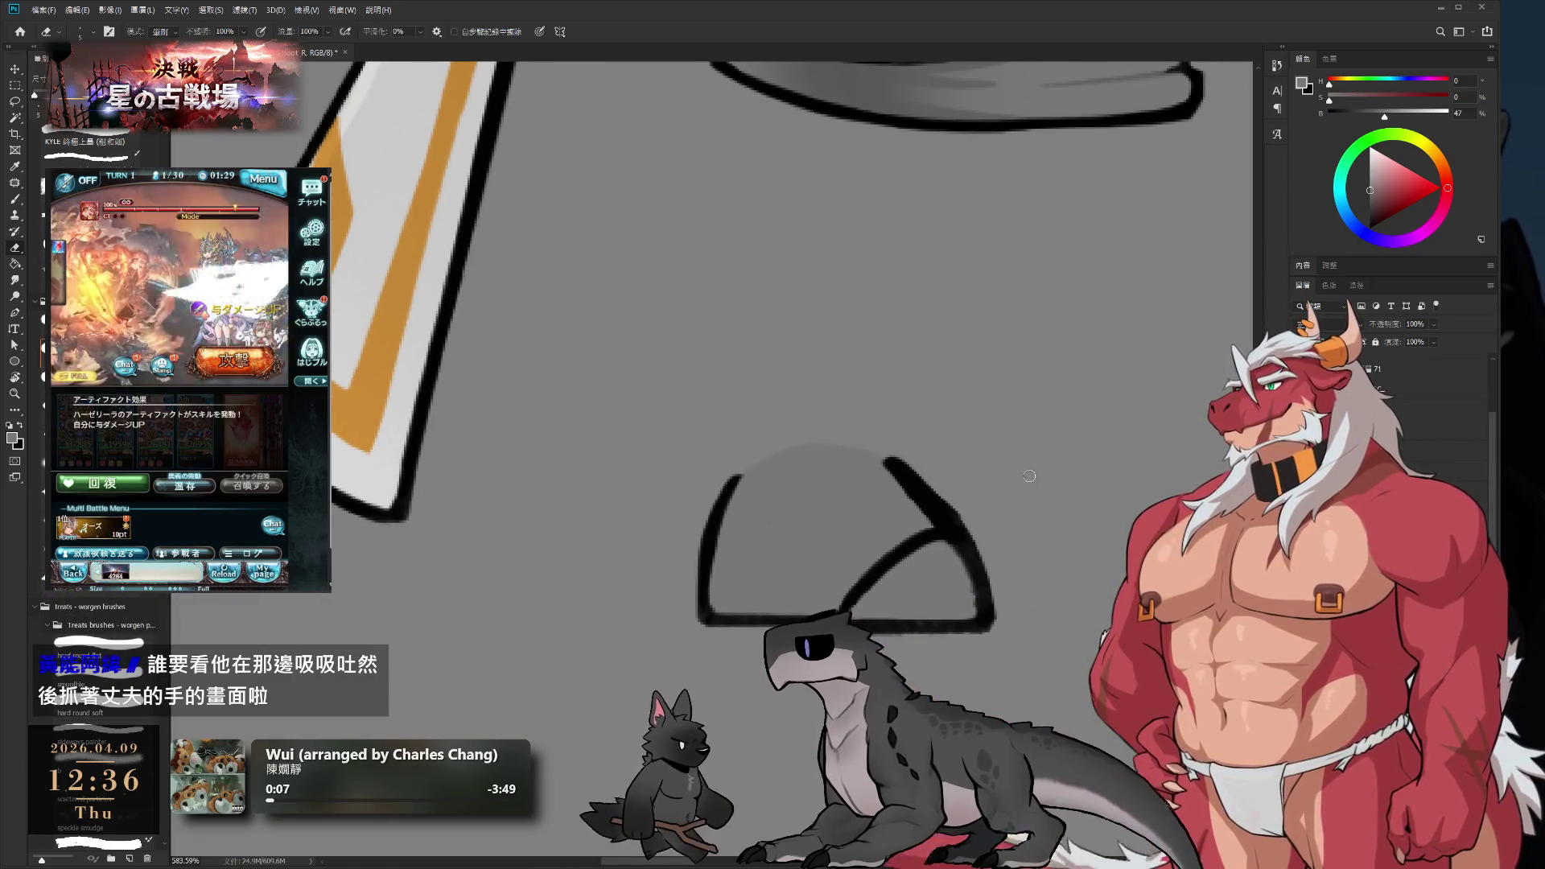
mouse_move(1029, 476)
left_mouse_down()
mouse_move(1014, 607)
mouse_move(885, 572)
left_mouse_up()
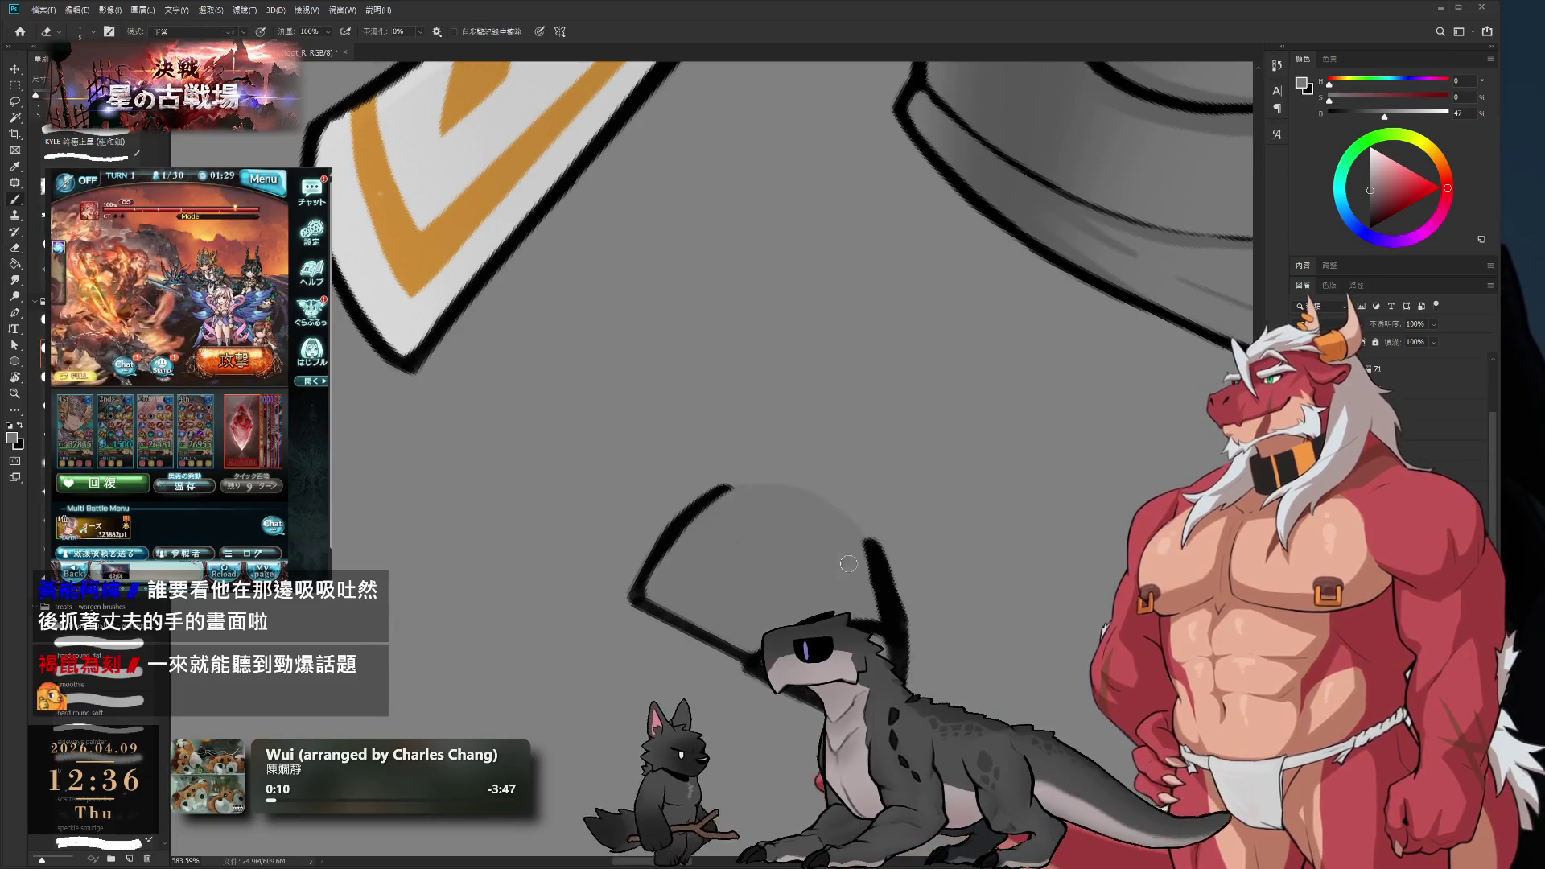
key("b")
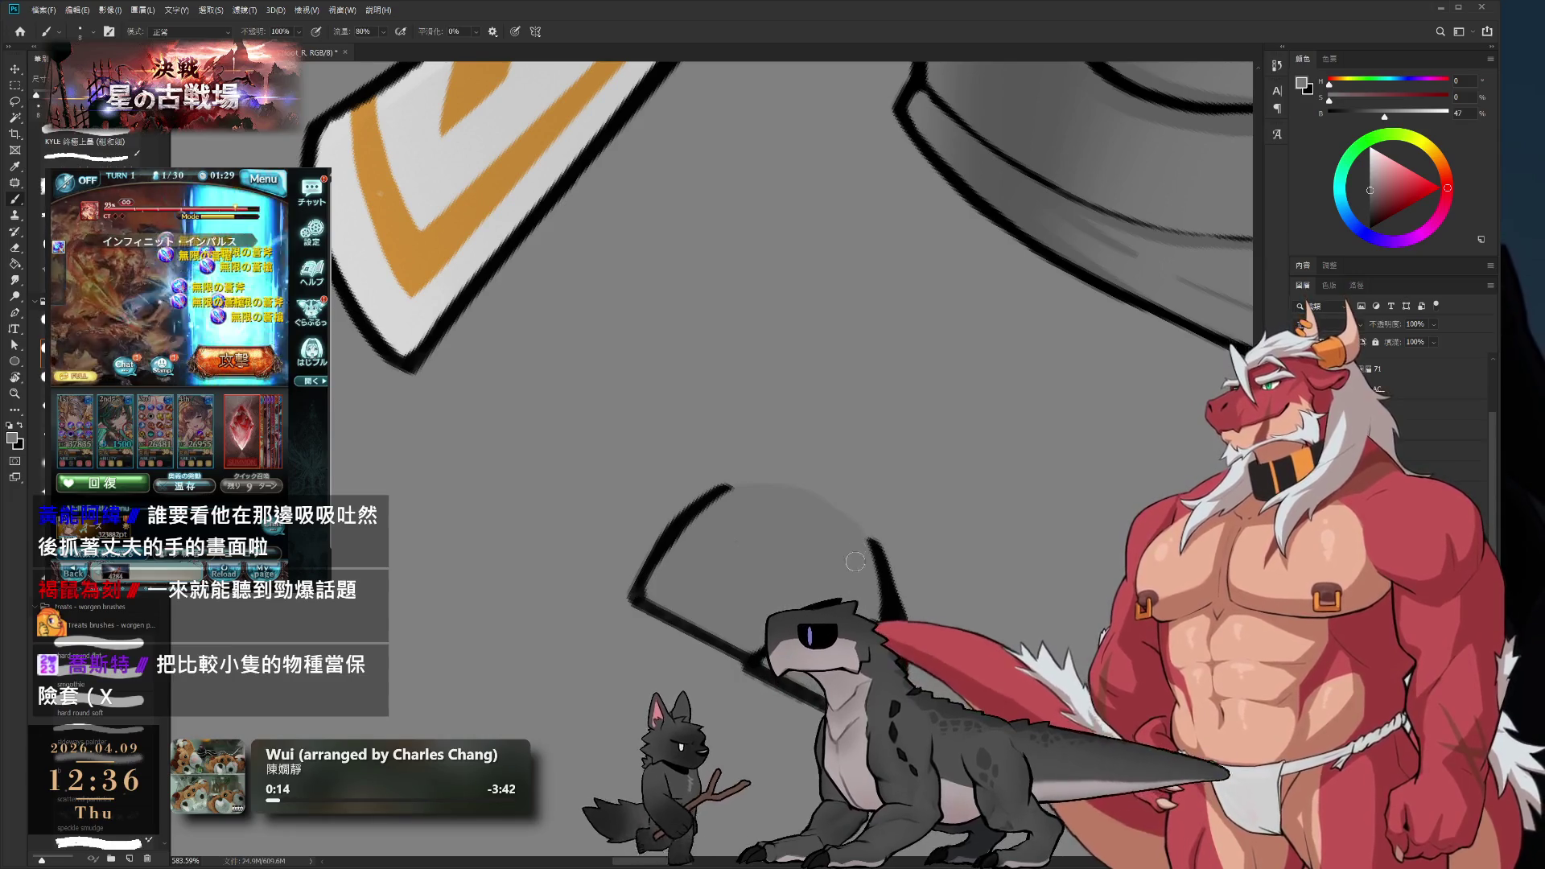
key("e")
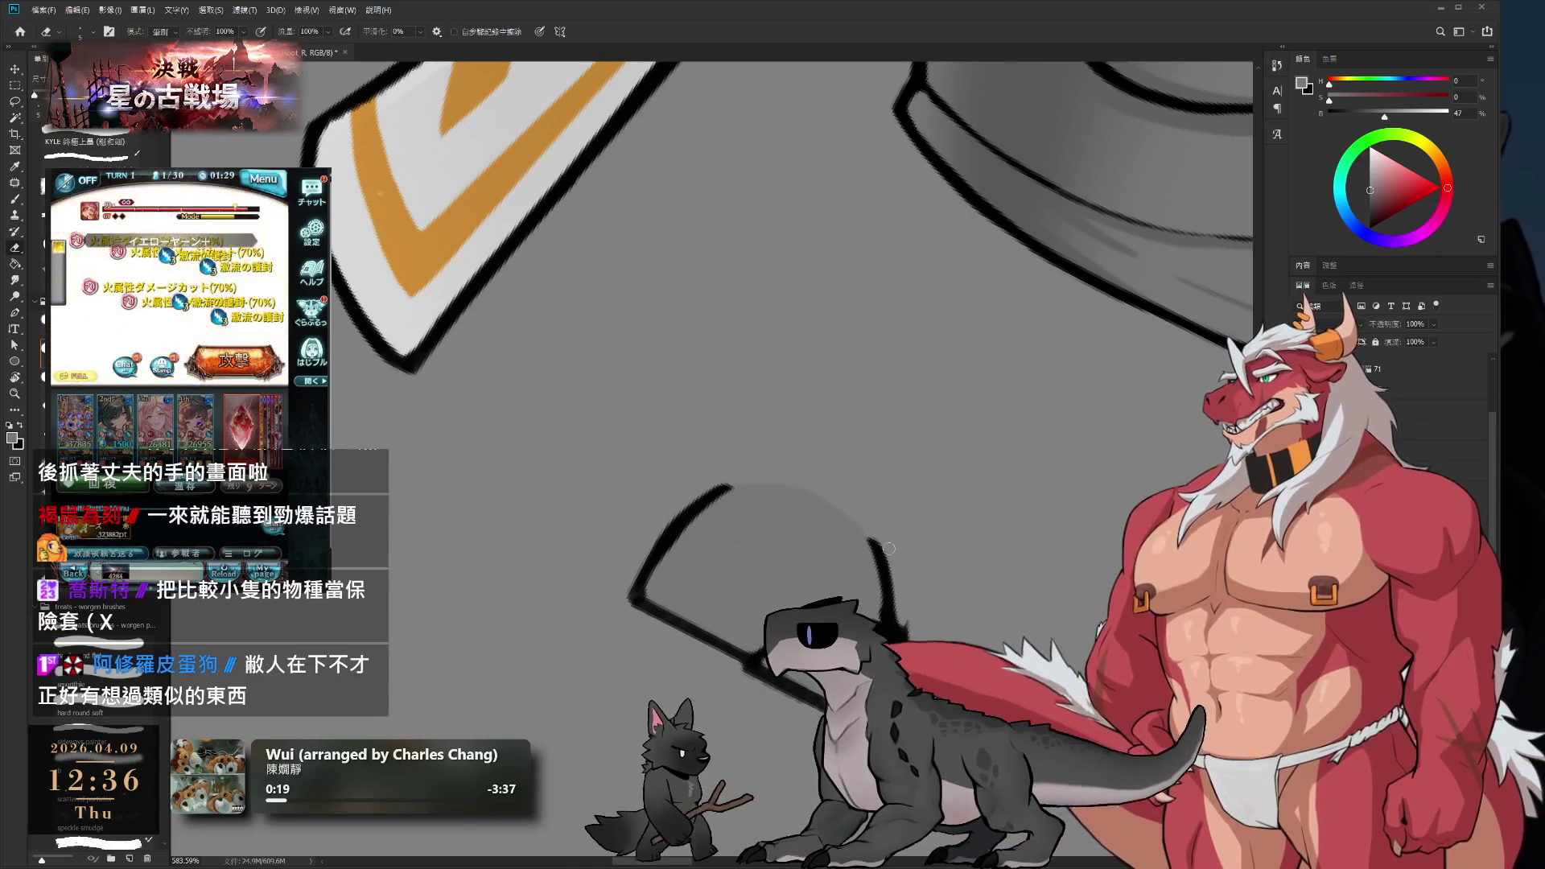
key("r")
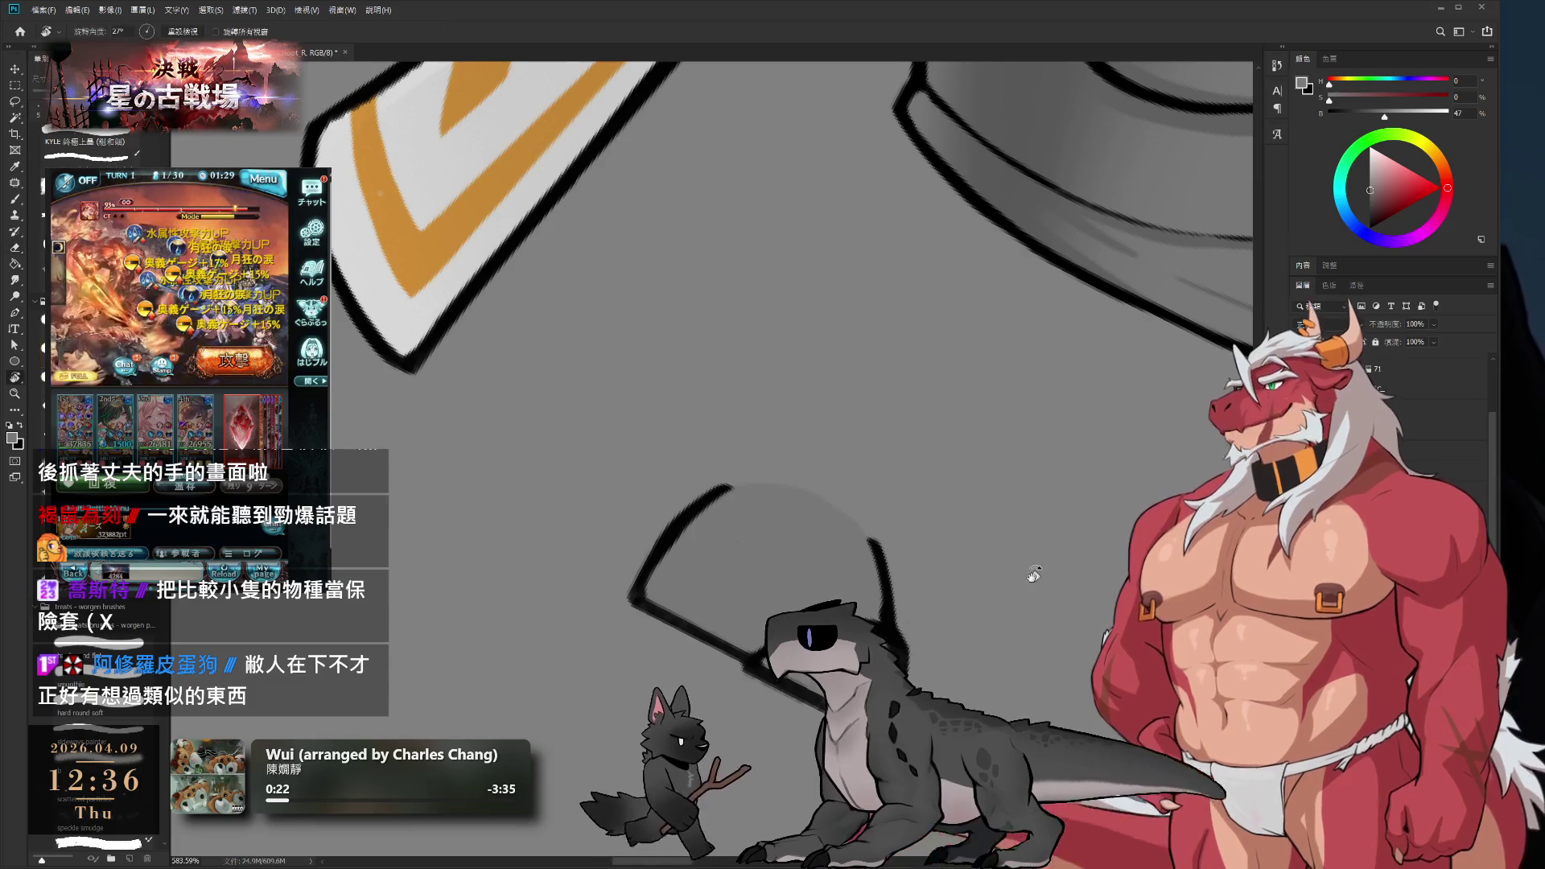
left_click_drag(903, 624, 987, 484)
scroll(986, 484, "up", 2)
key("b")
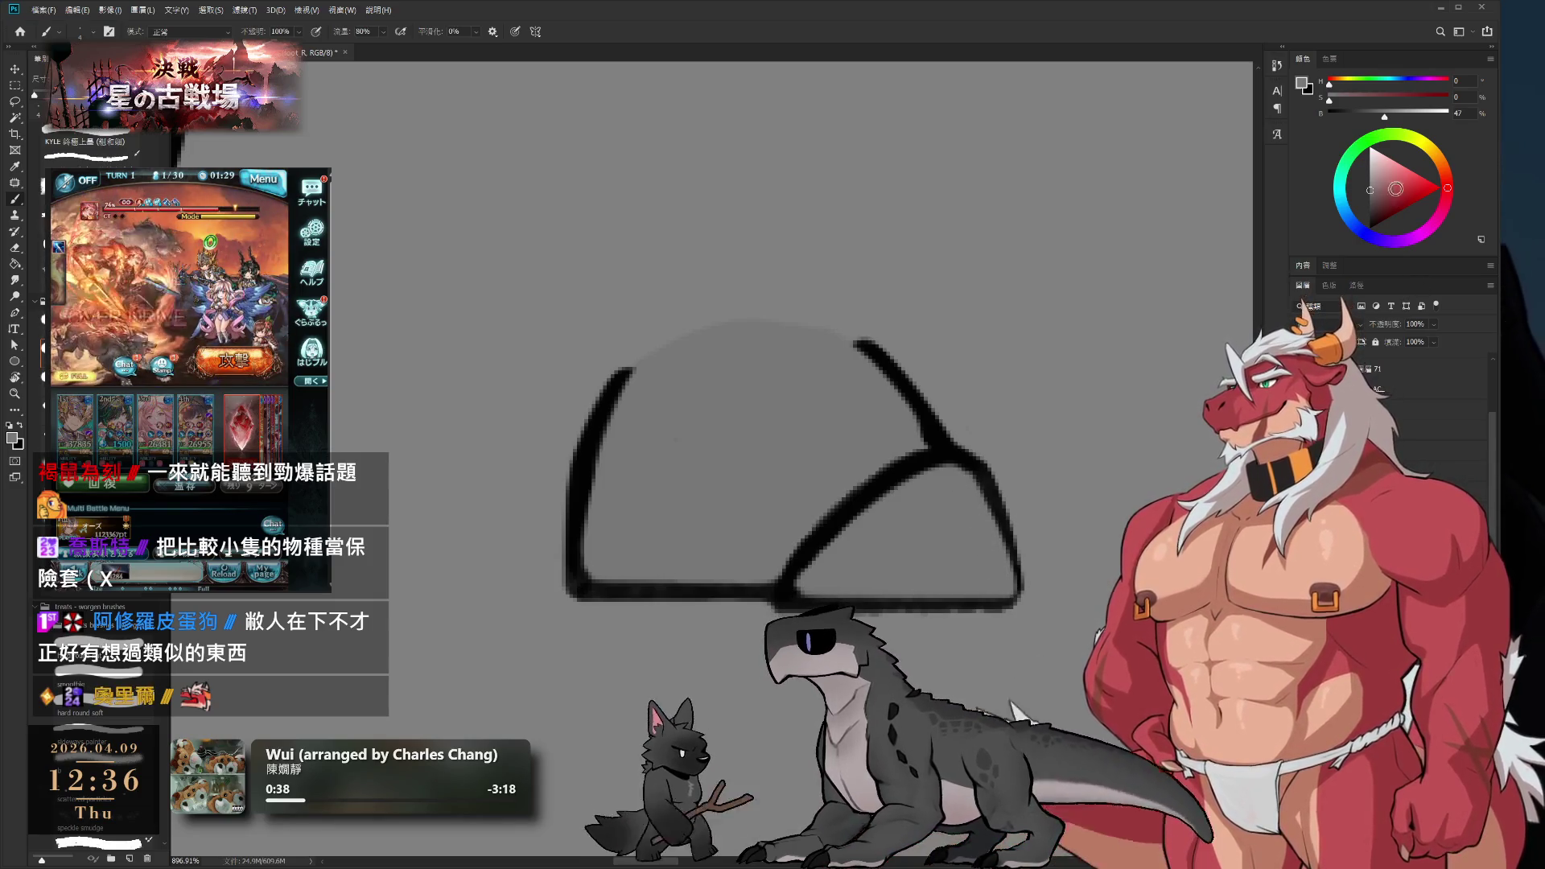
- Redraw the arch's right outline in thicker, darker black
left_click(995, 522, "alt")
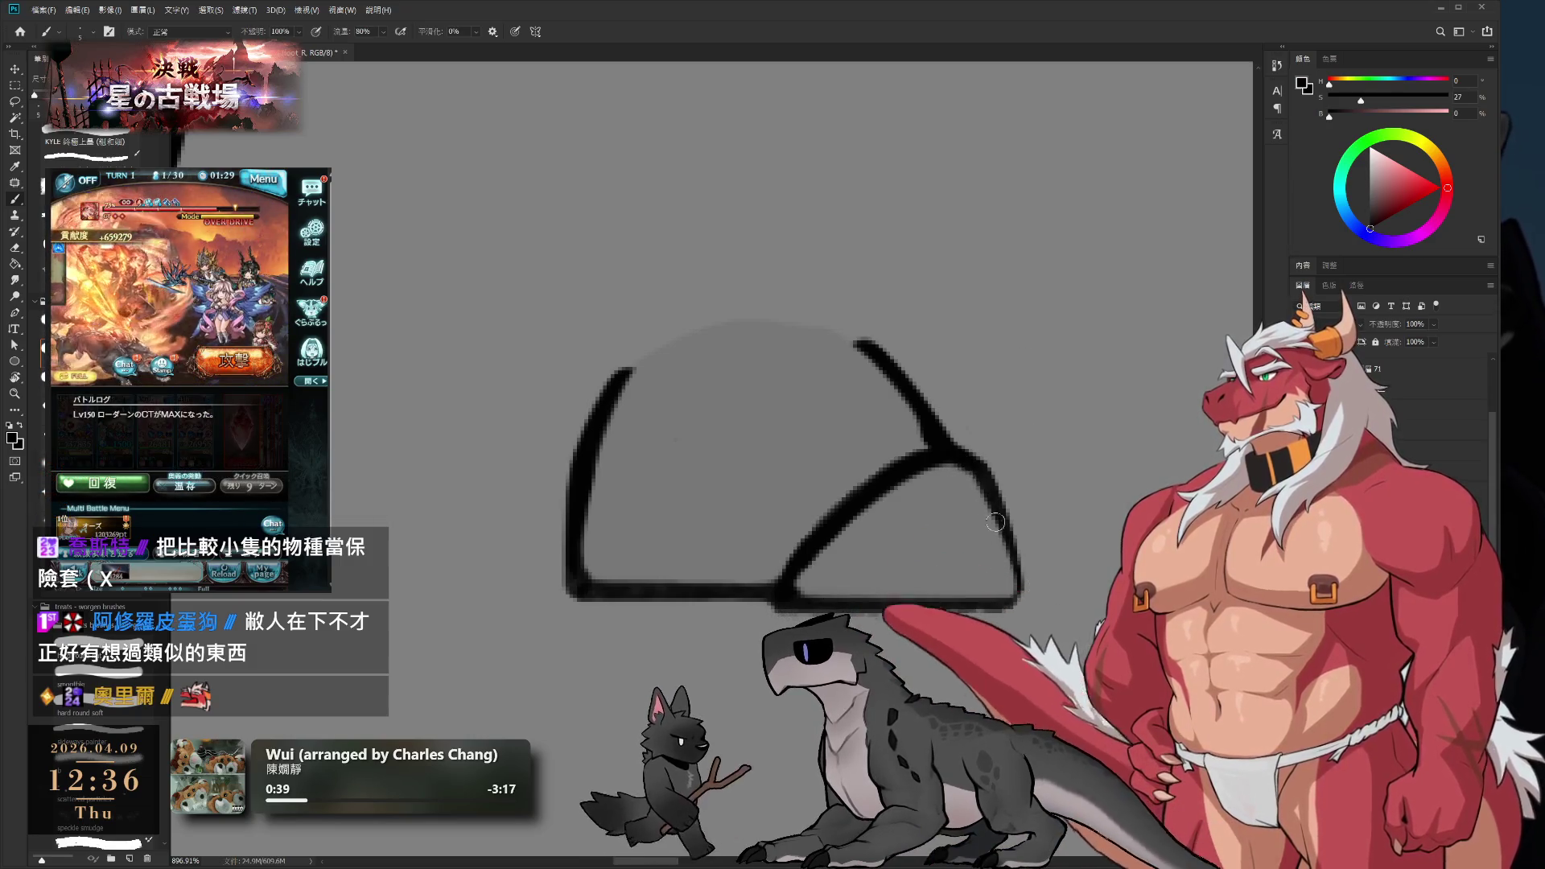
left_click_drag(957, 465, 1020, 604)
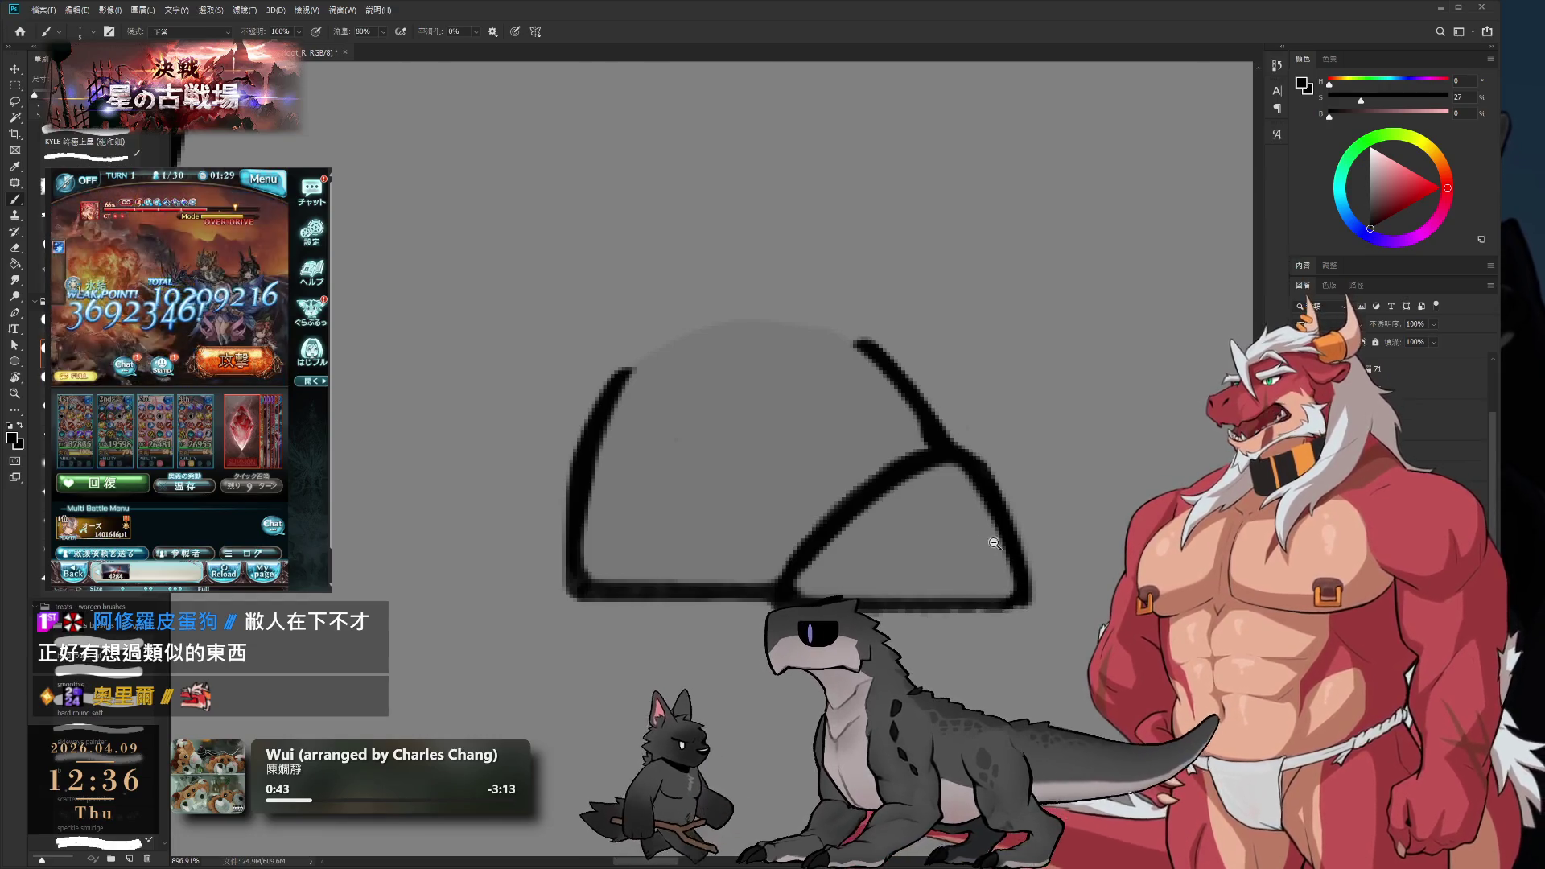
left_click_drag(995, 544, 942, 468)
key("e")
left_click_drag(882, 391, 930, 480)
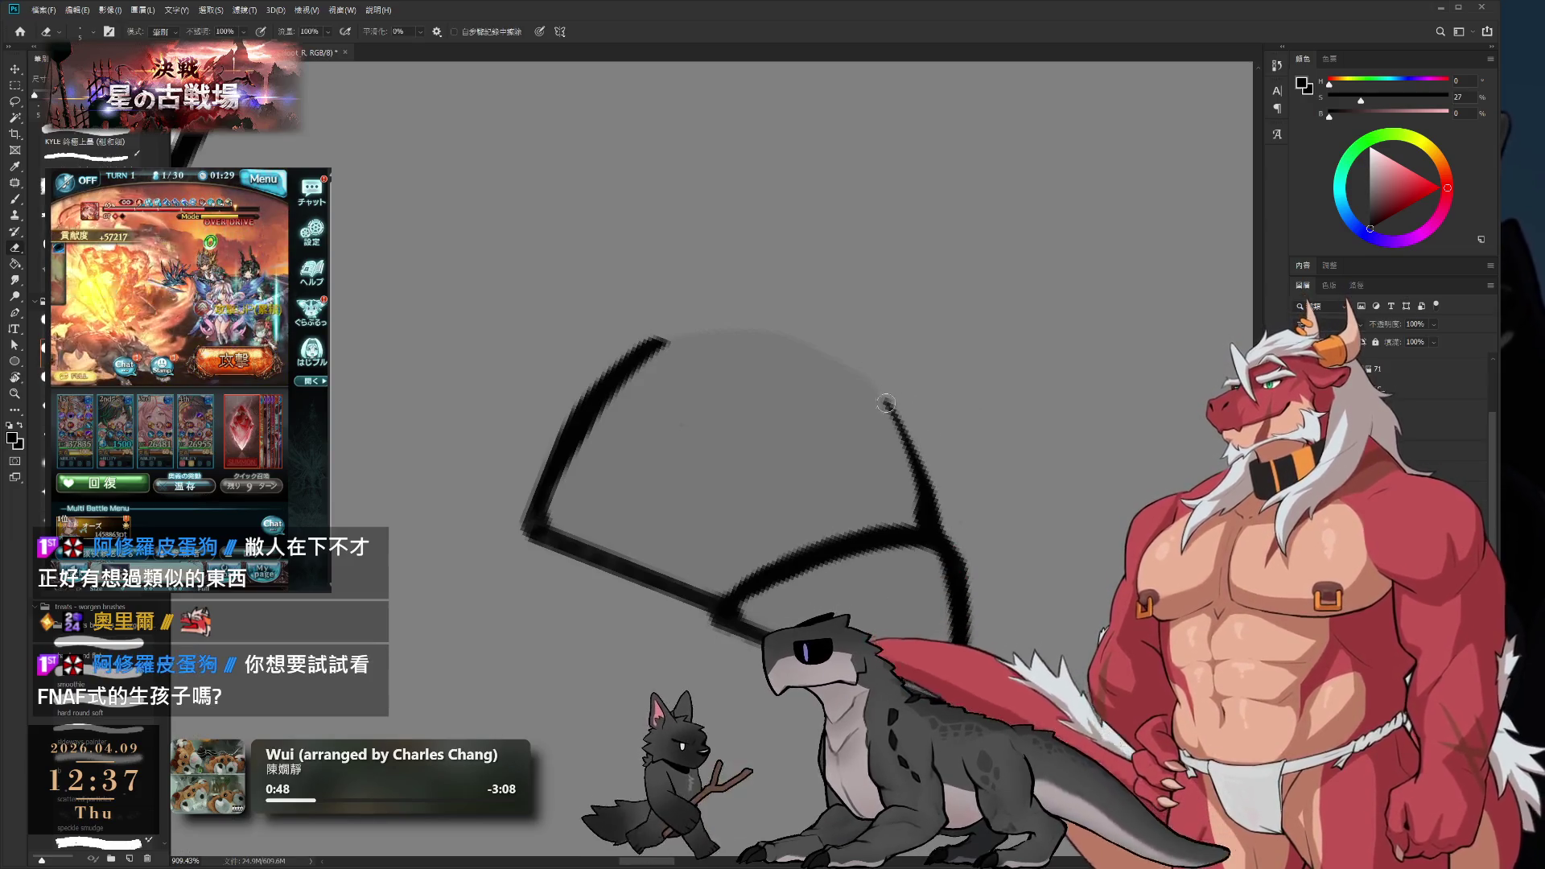
left_click_drag(898, 423, 945, 519)
key("b")
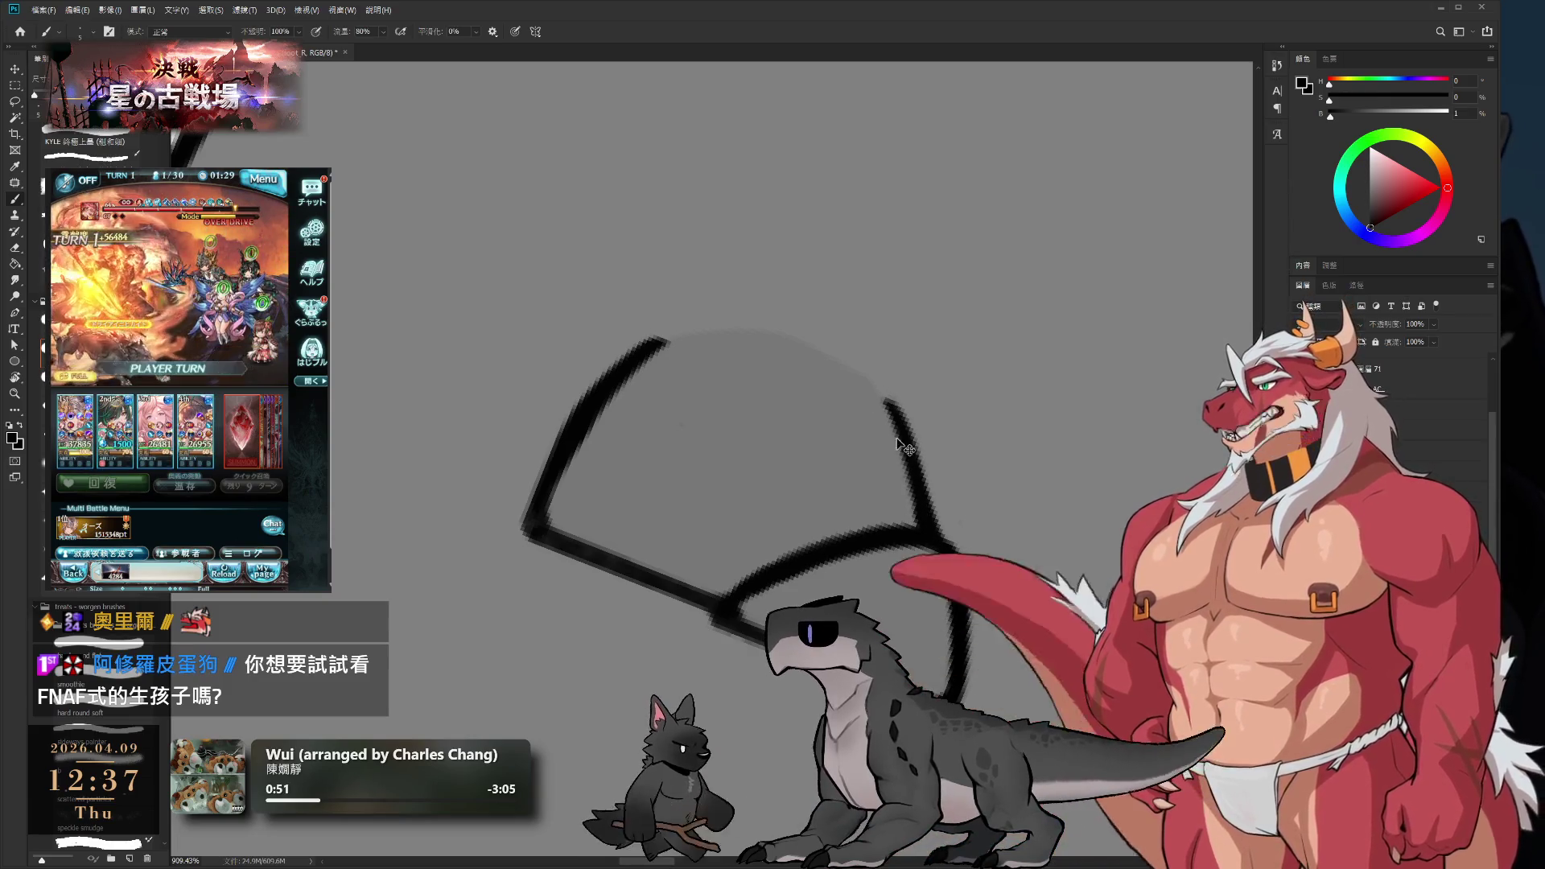
left_click_drag(877, 394, 912, 522)
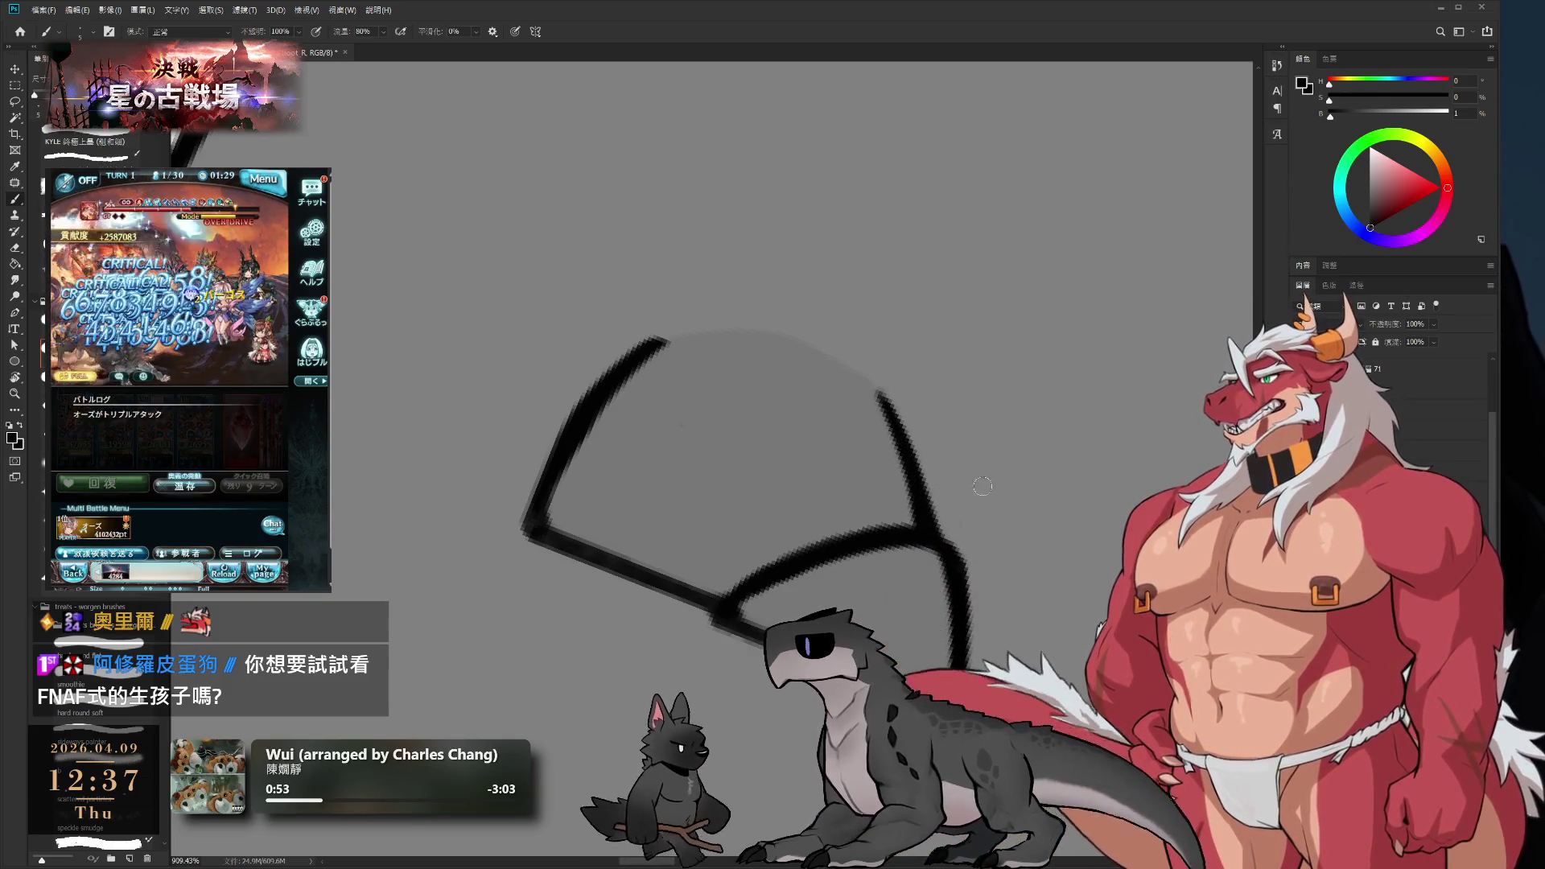
- Reset the view rotation, recentre on the foot shape and sample the canvas grey
key("r")
left_click_drag(982, 486, 1087, 294)
scroll(1024, 299, "down", 3)
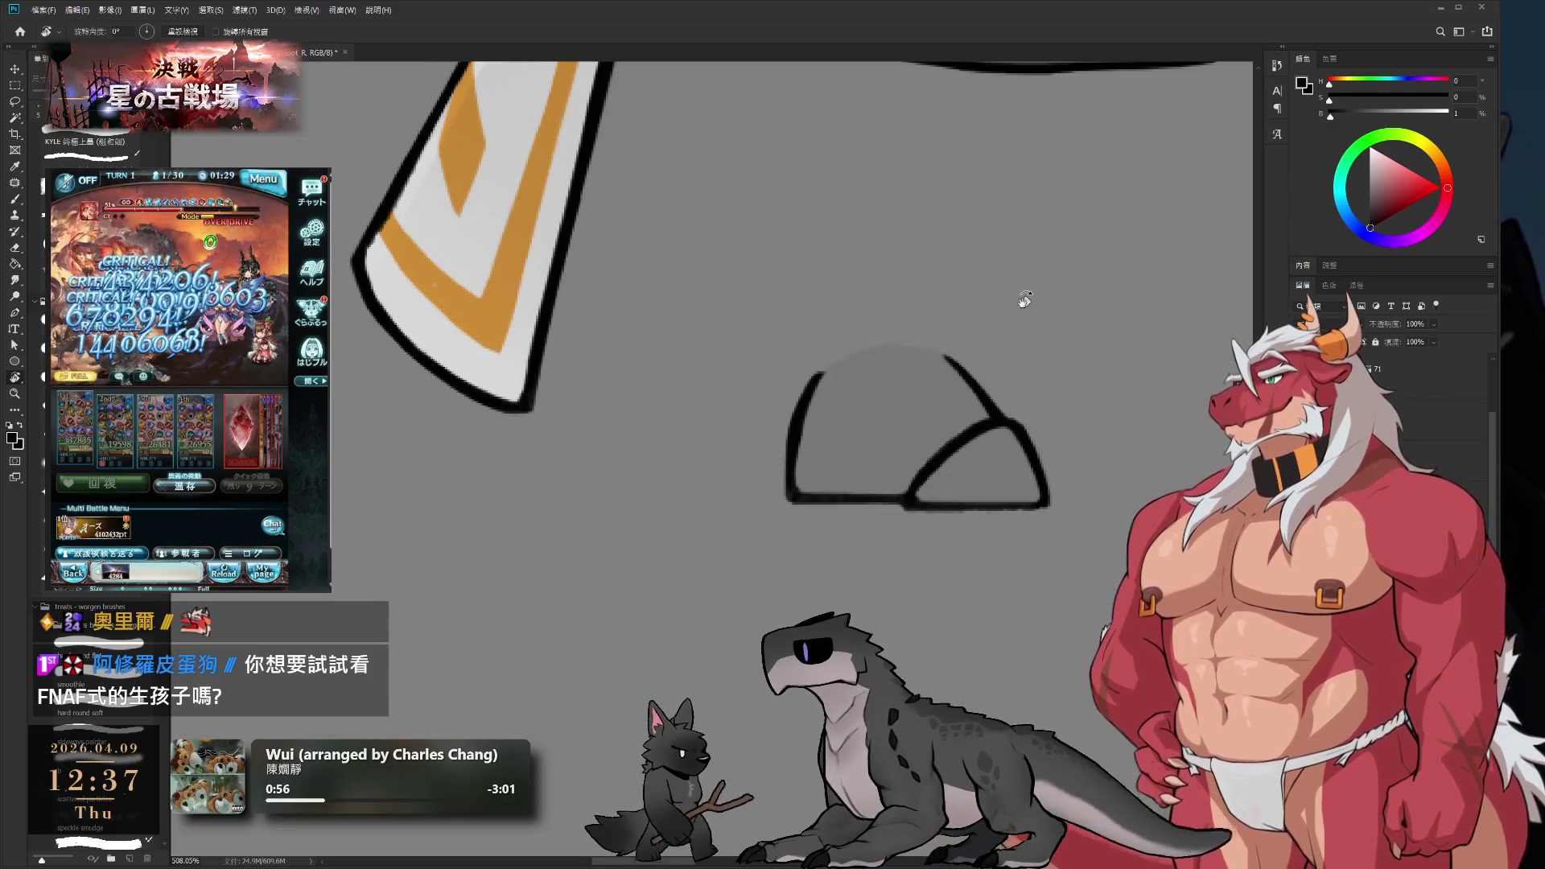
key("b")
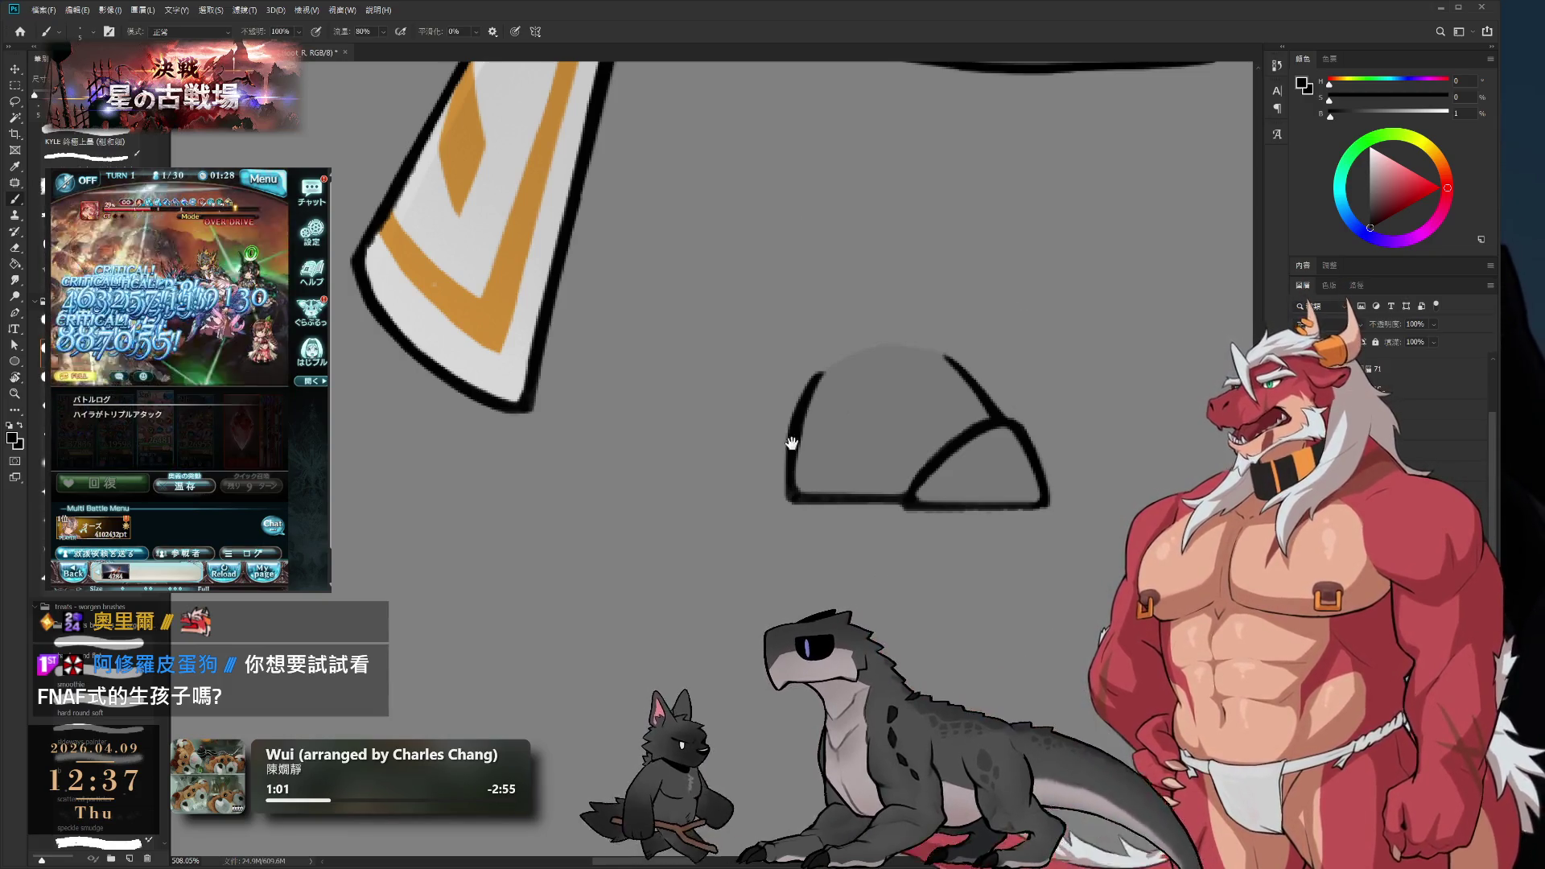
left_click_drag(792, 443, 767, 443)
scroll(742, 451, "up", 1)
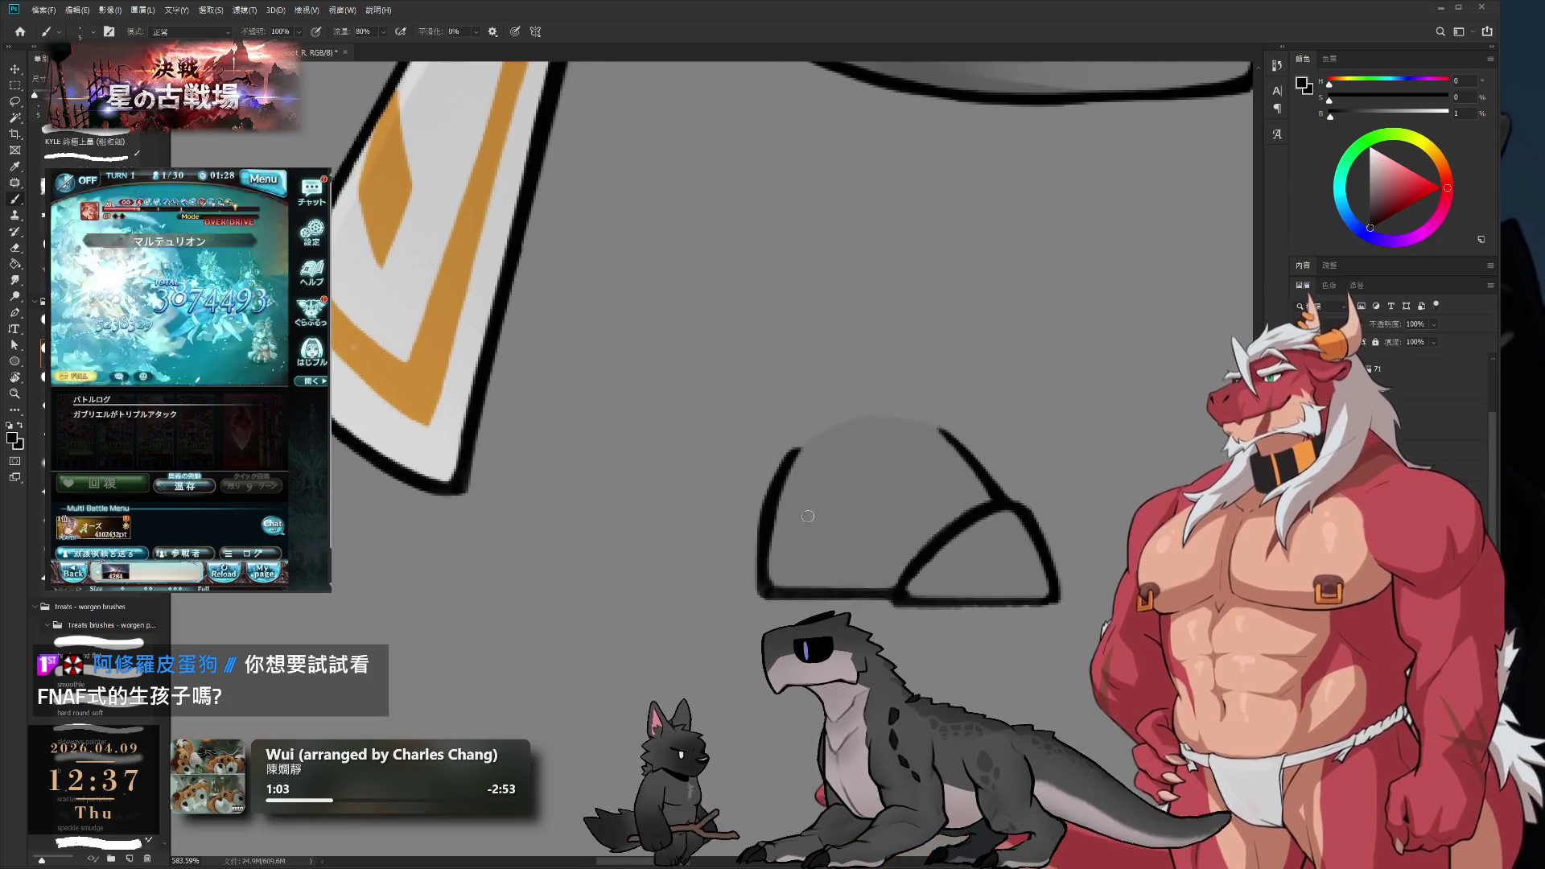
left_click(814, 487, "alt")
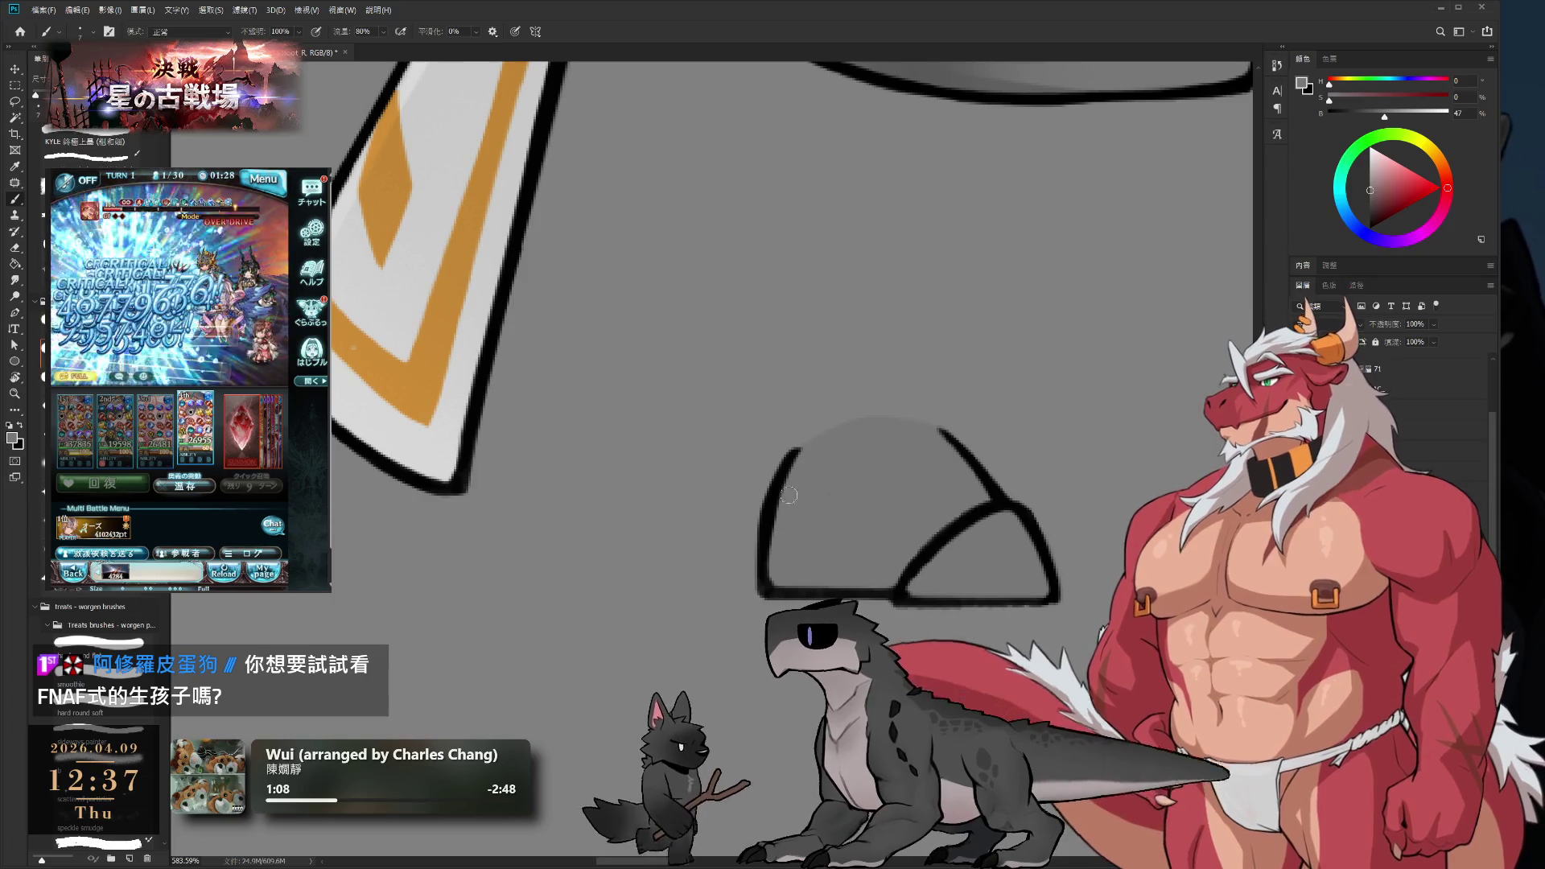
key("e")
scroll(768, 475, "down", 4)
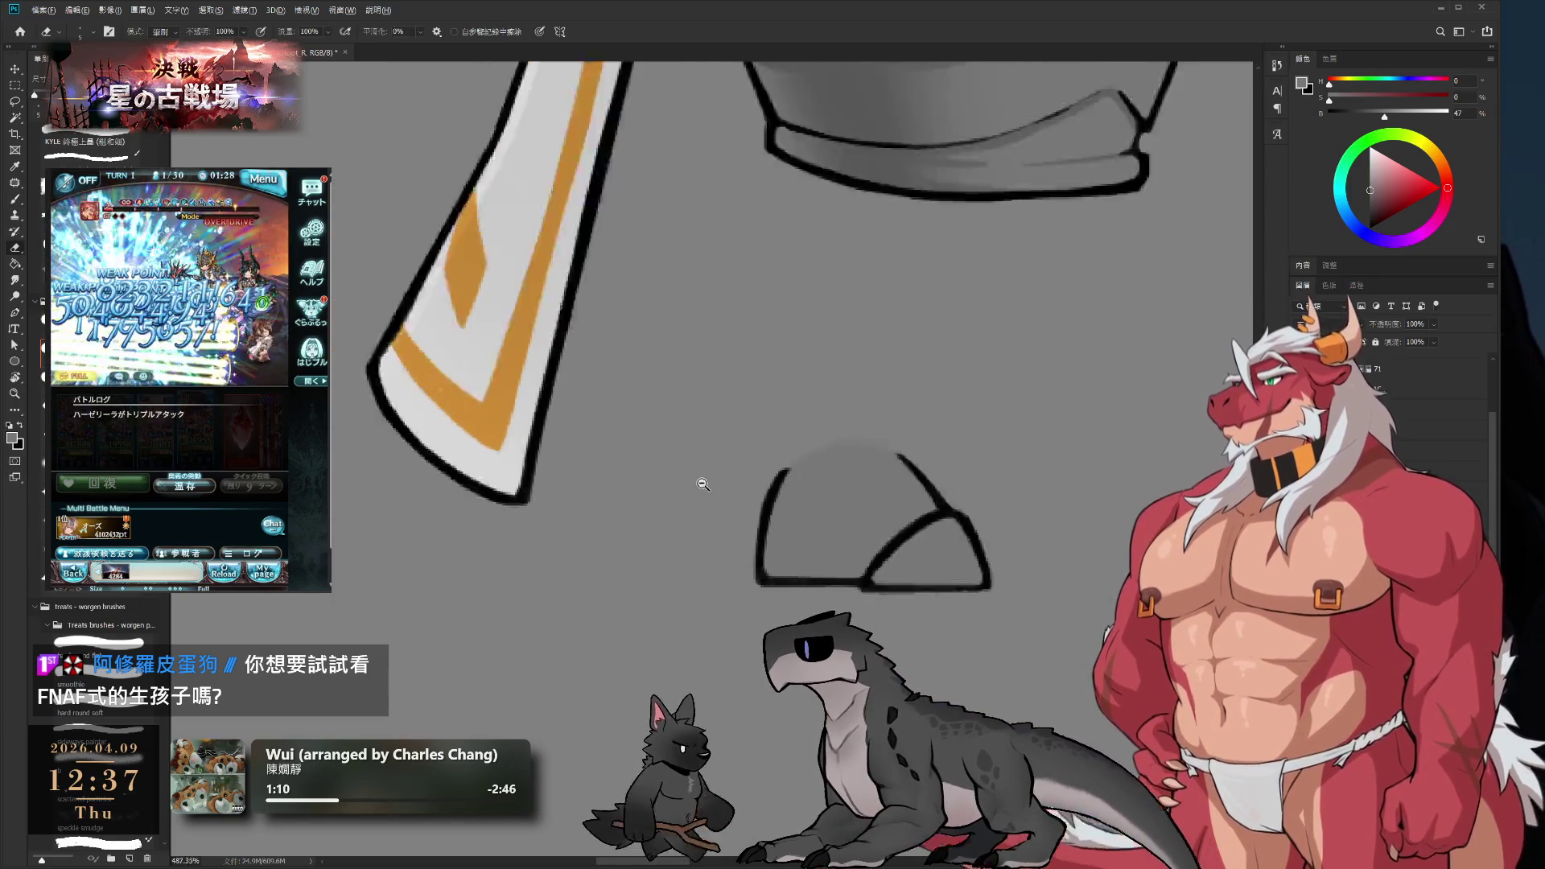
scroll(723, 452, "up", 5)
scroll(827, 552, "down", 6)
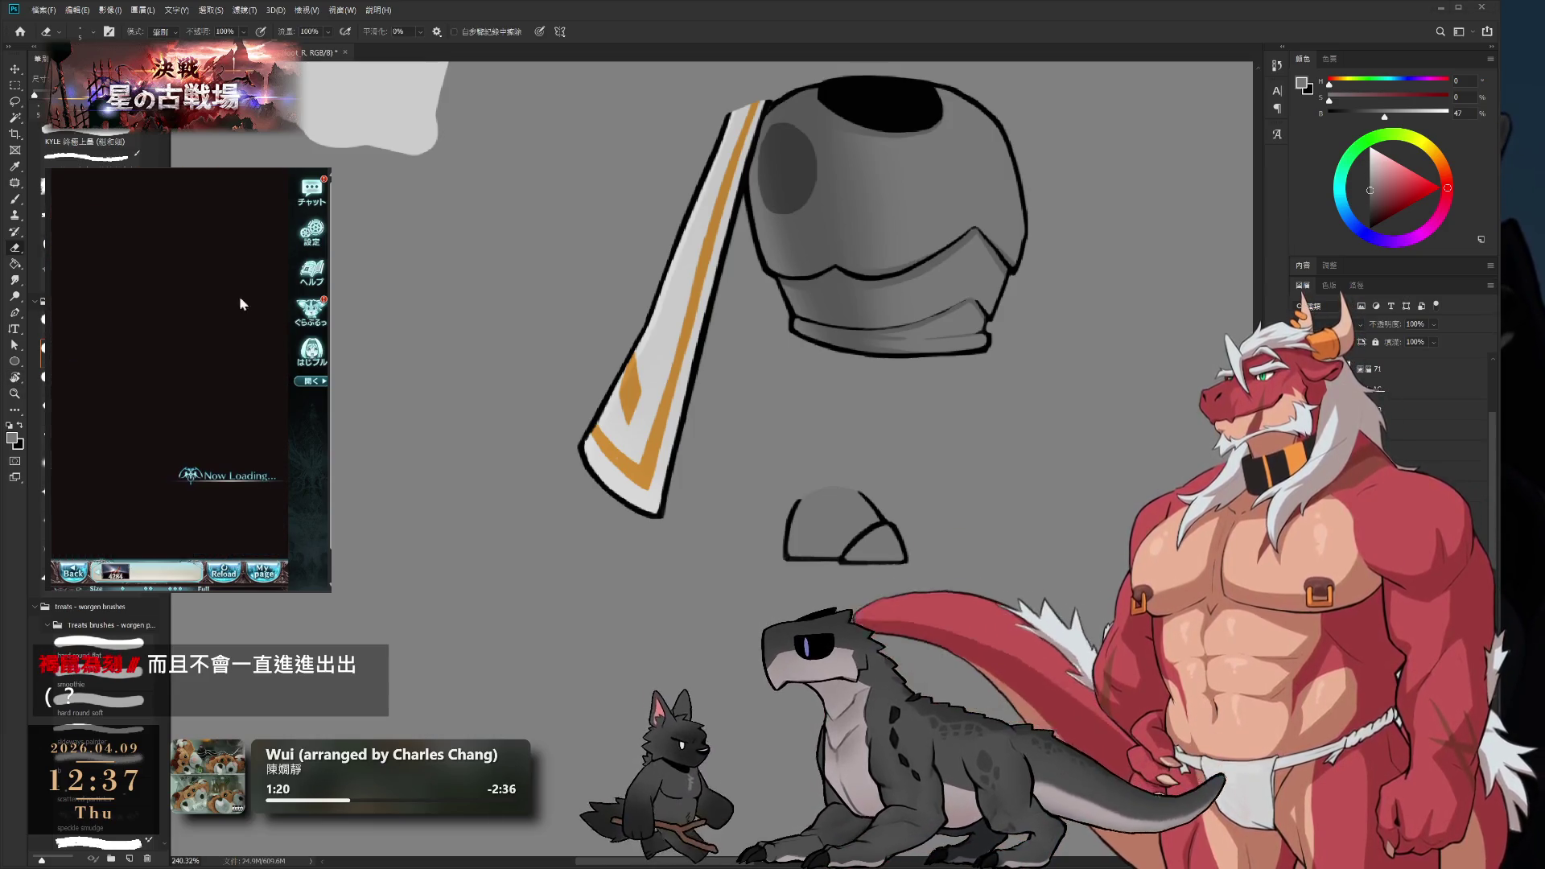
left_click(226, 477)
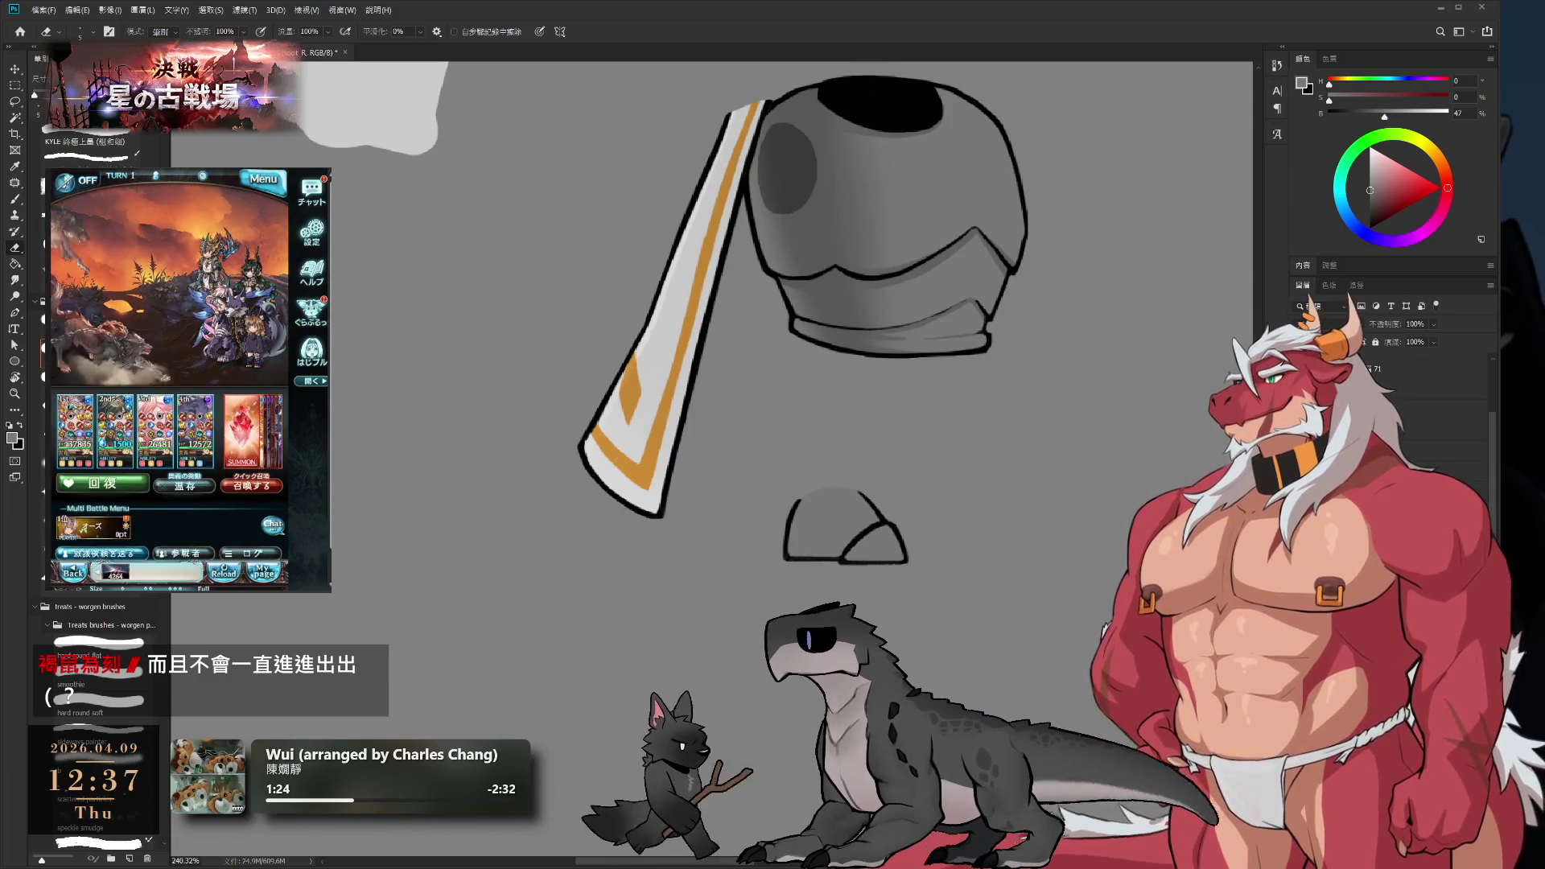
left_click_drag(953, 499, 998, 554)
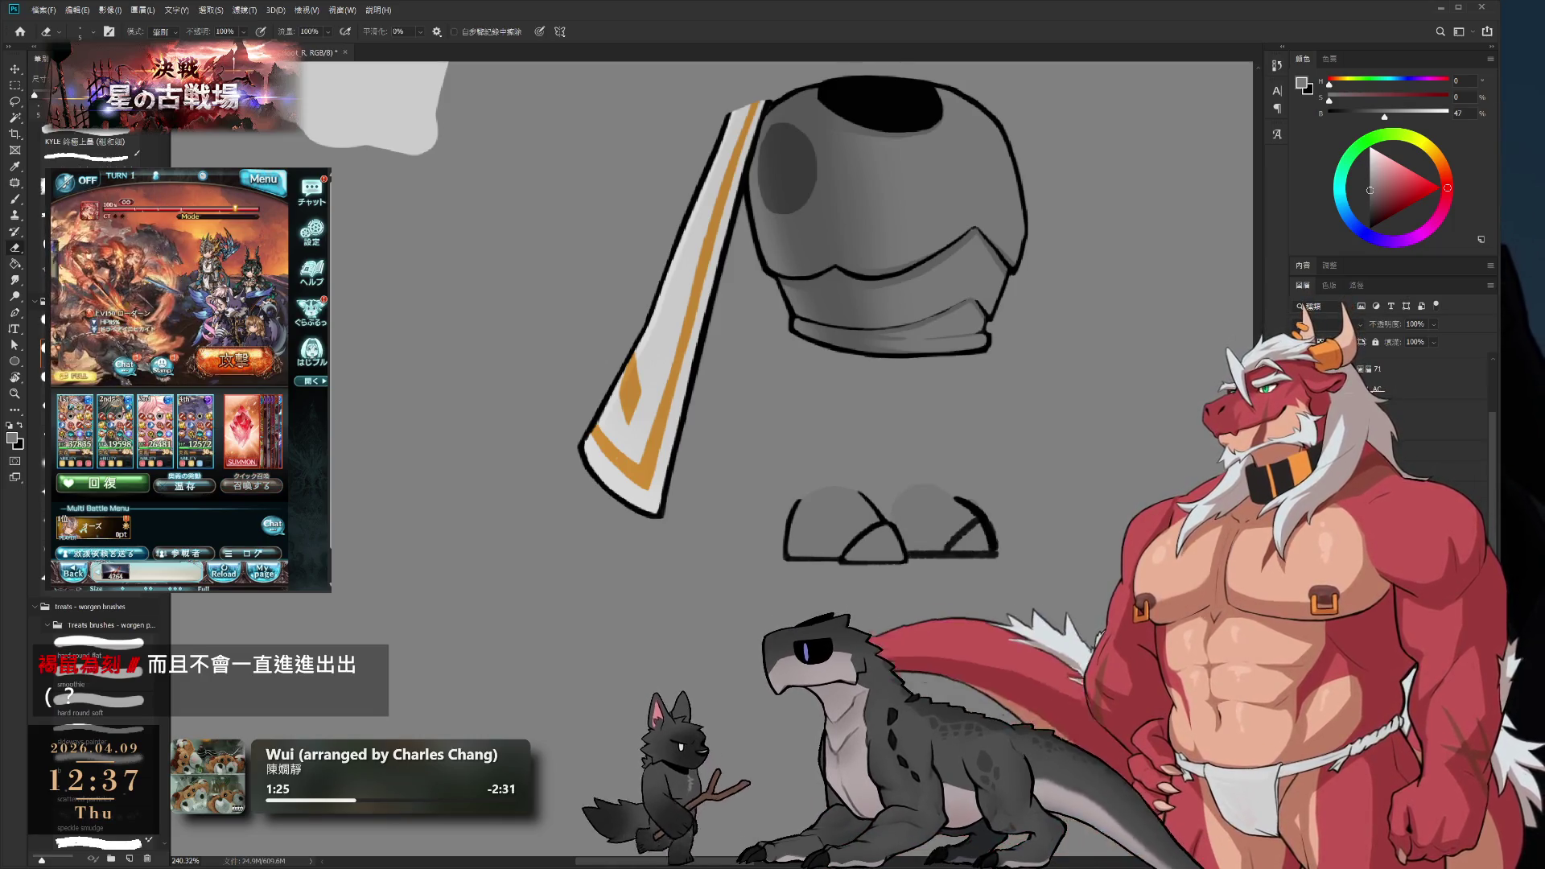
scroll(971, 524, "up", 2)
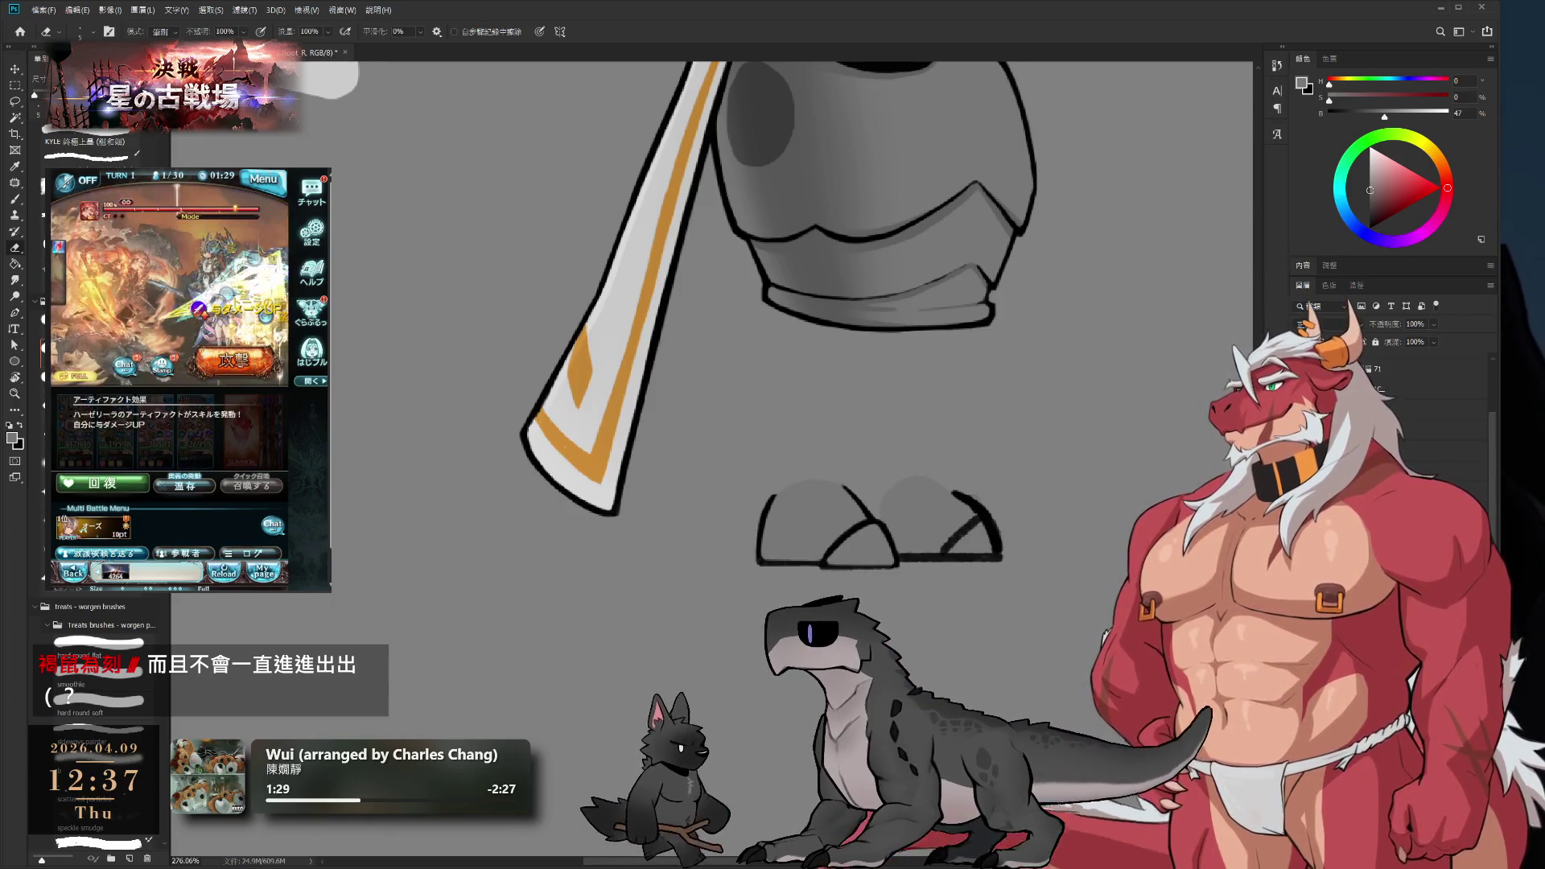
key("ctrl+z")
key("ctrl+shift+z")
key("alt+bracketleft")
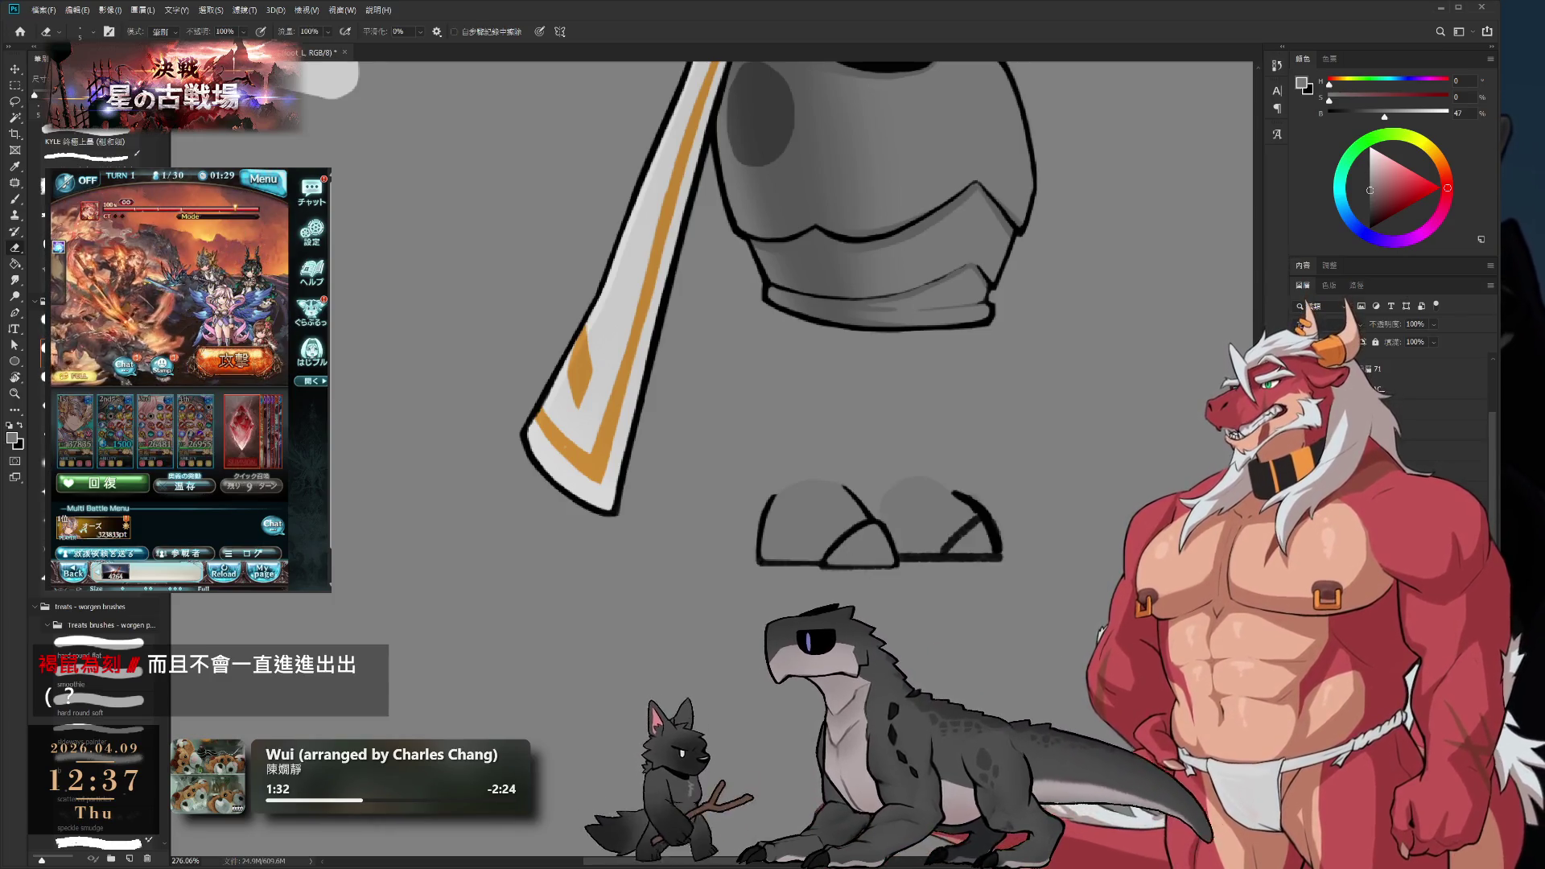
key("ctrl+z")
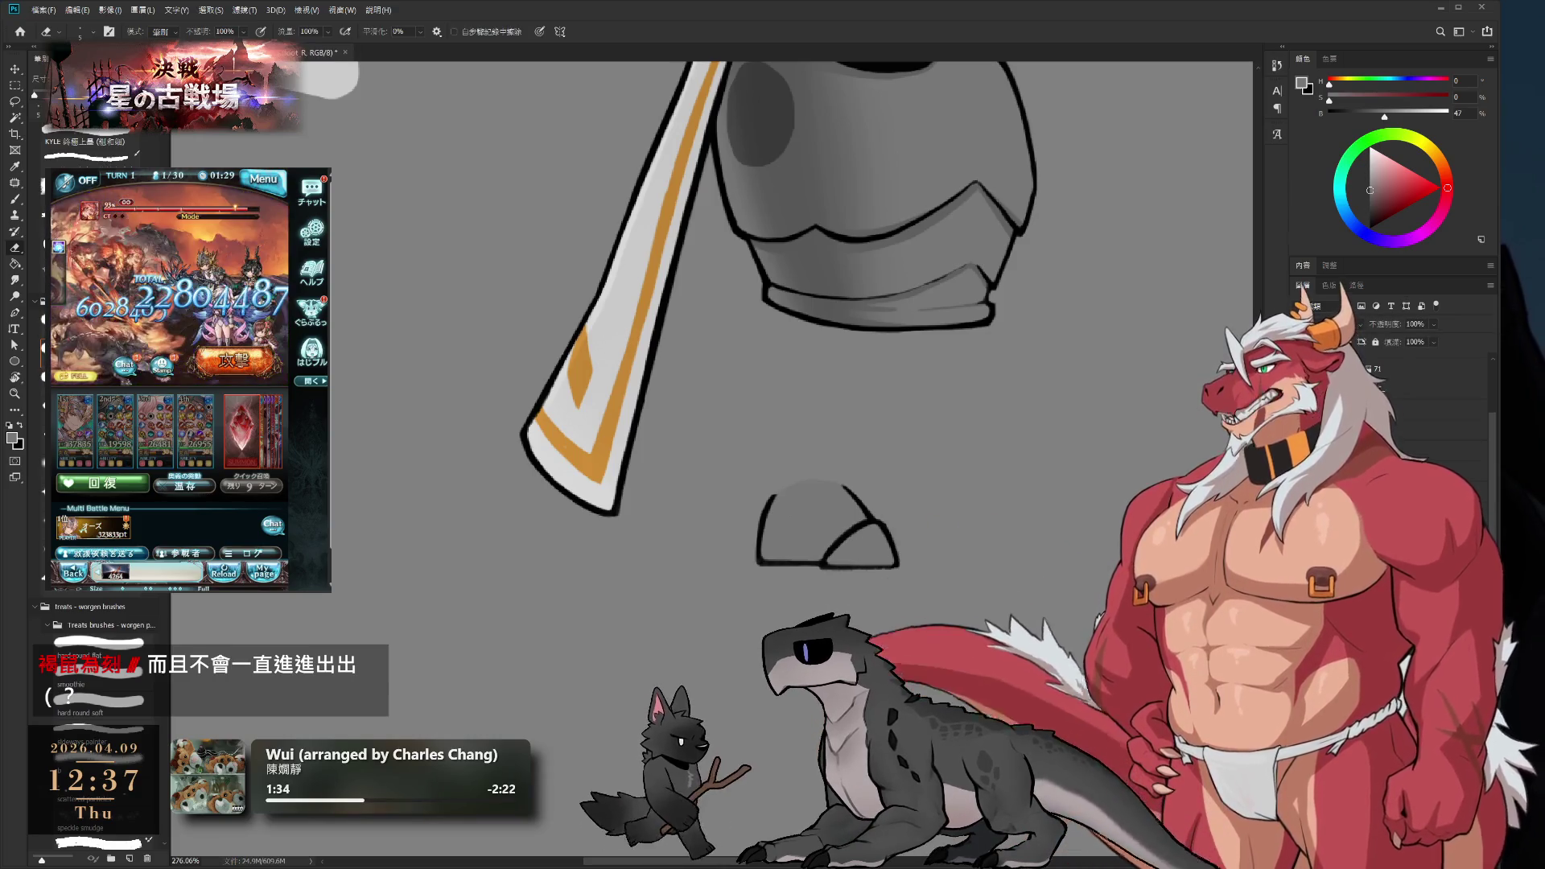
key("alt+bracketleft")
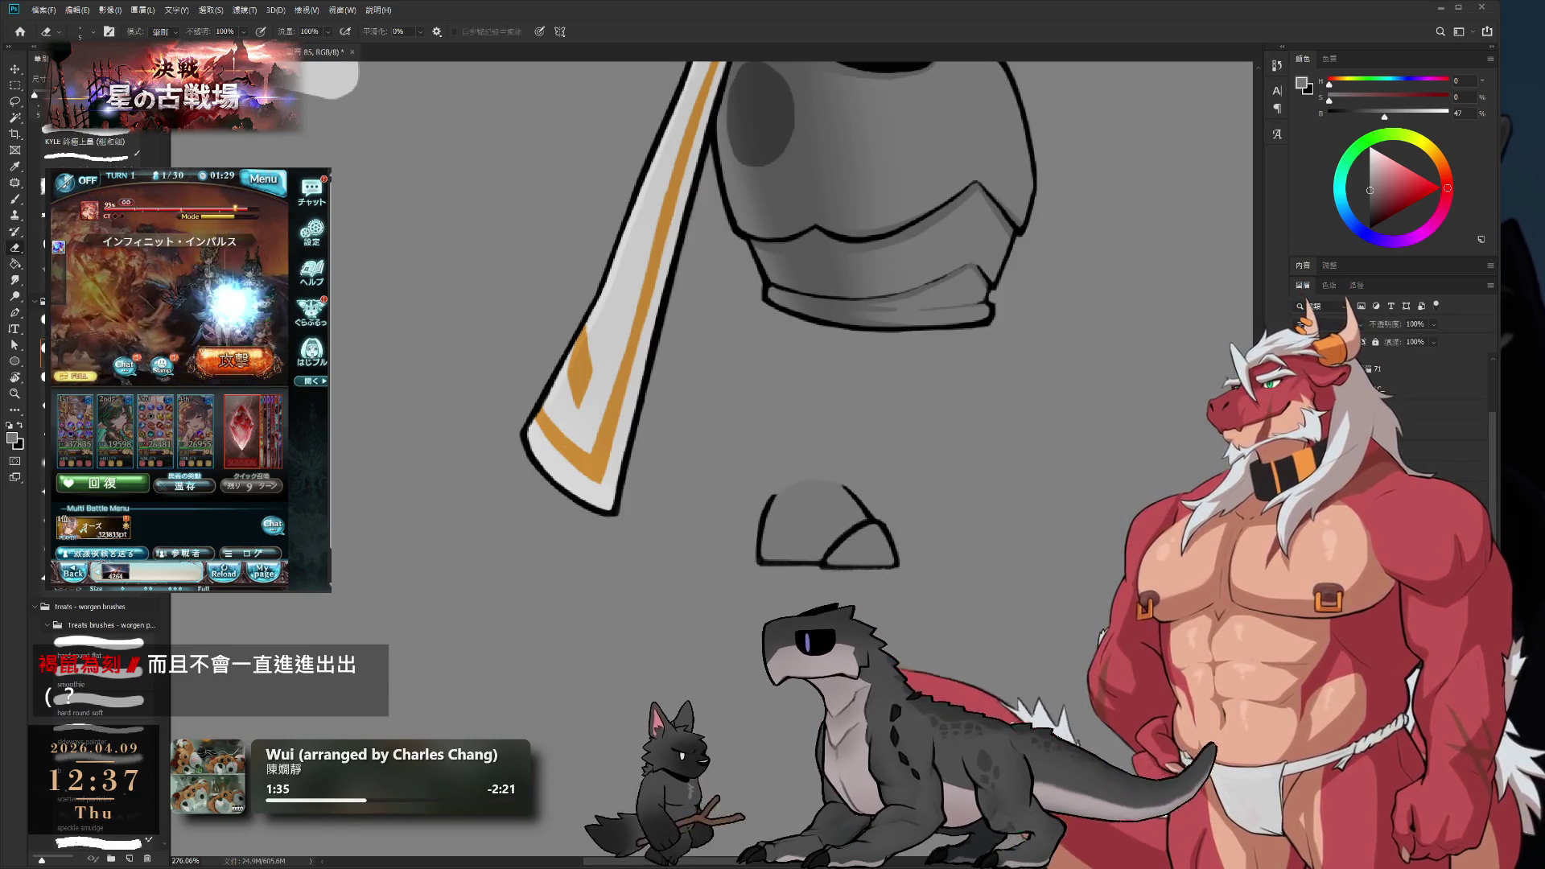
key("b")
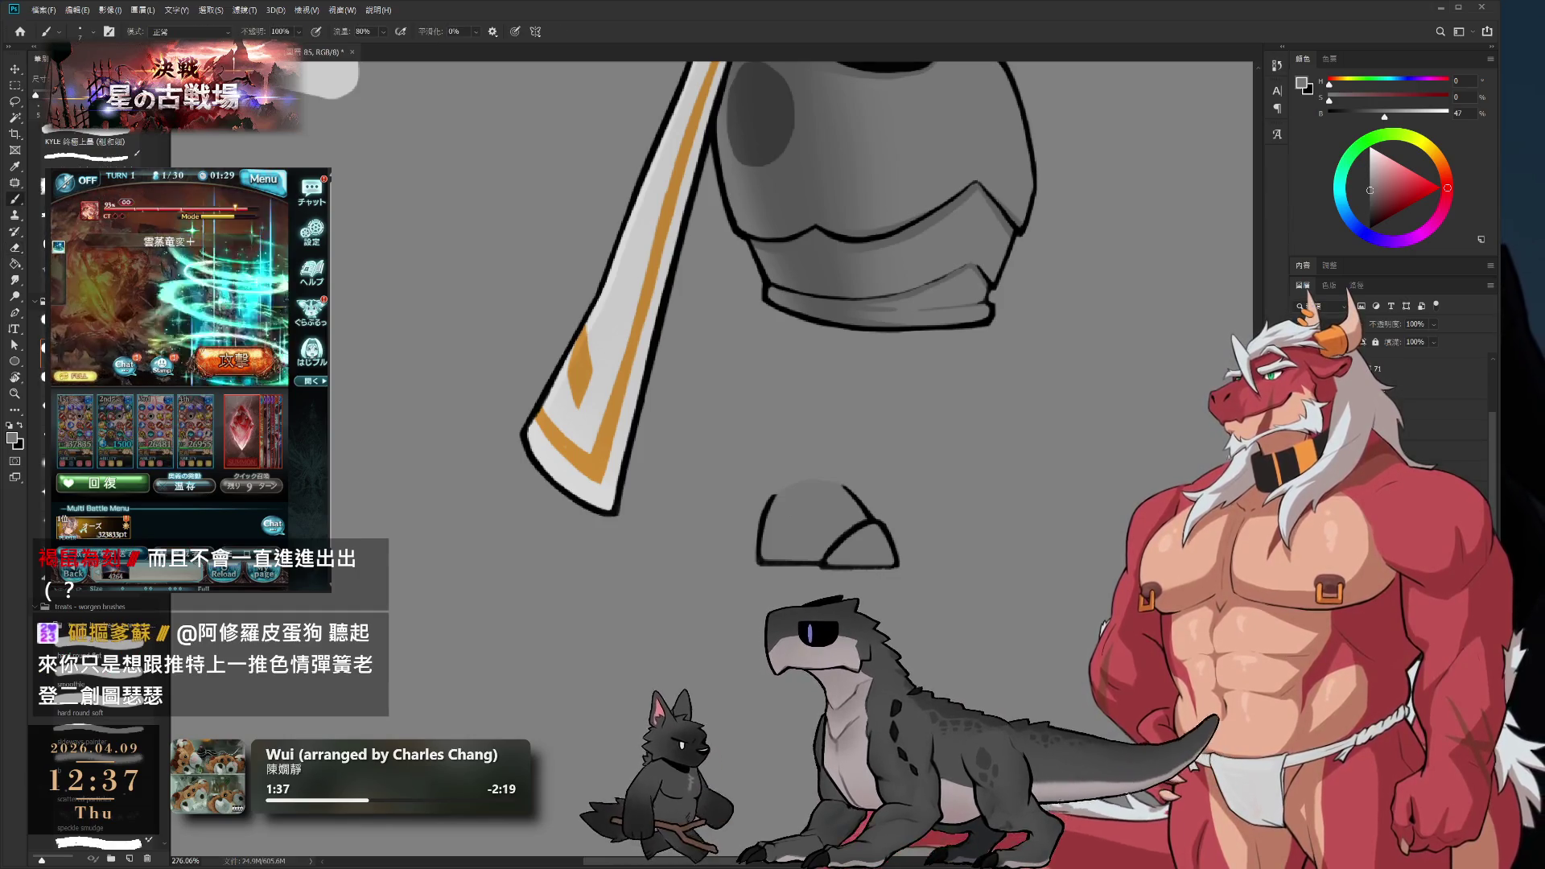
left_click_drag(1013, 394, 1061, 572)
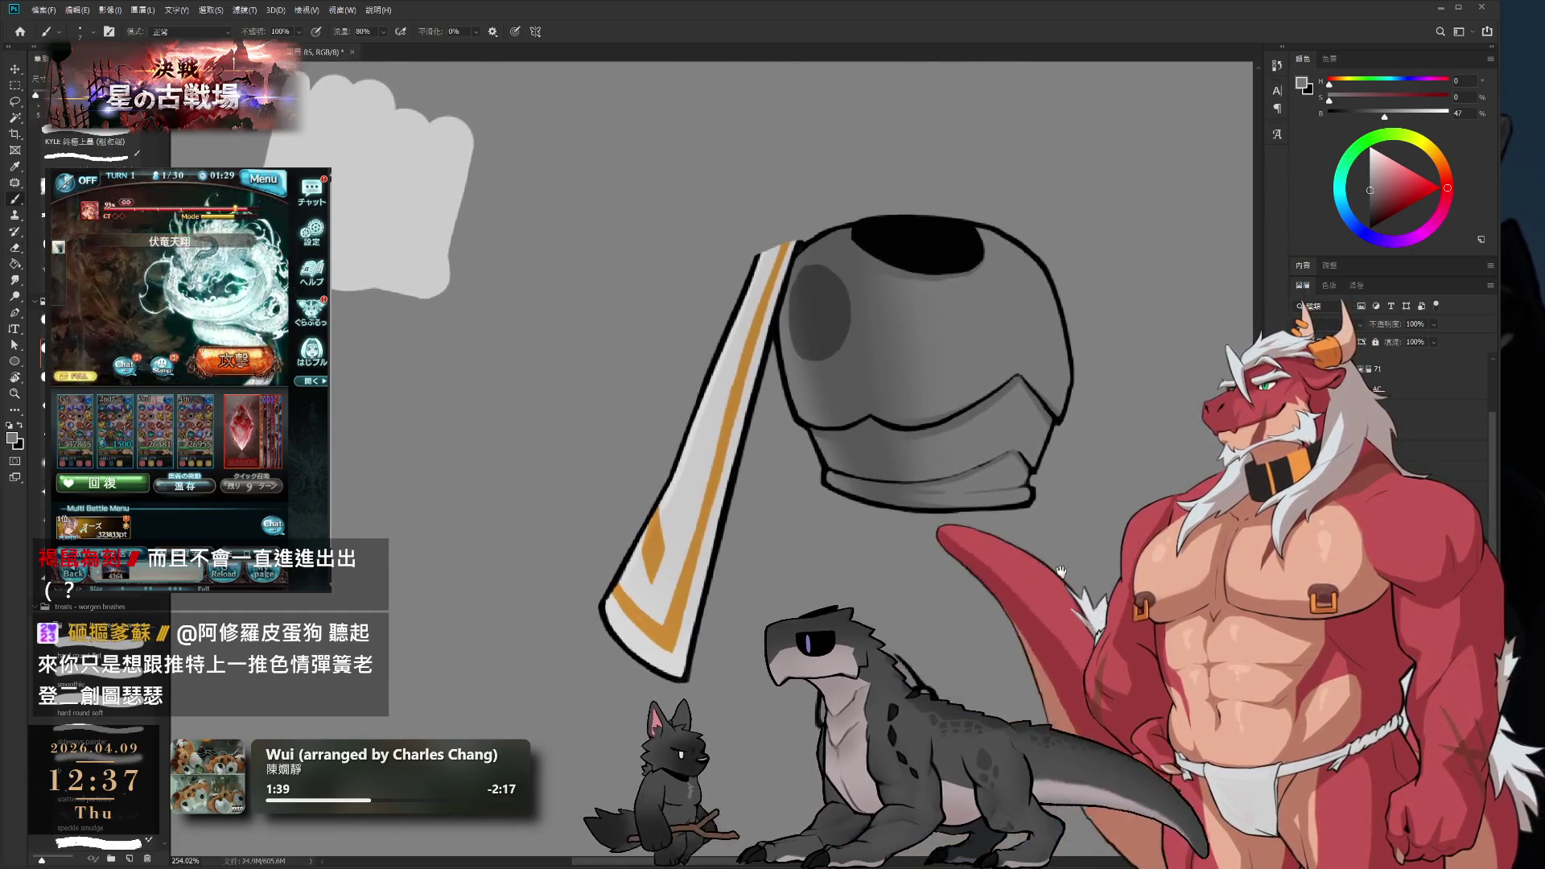
- Pick a light grey at brightness 80 and enlarge the brush to size 60
left_click(403, 217, "alt")
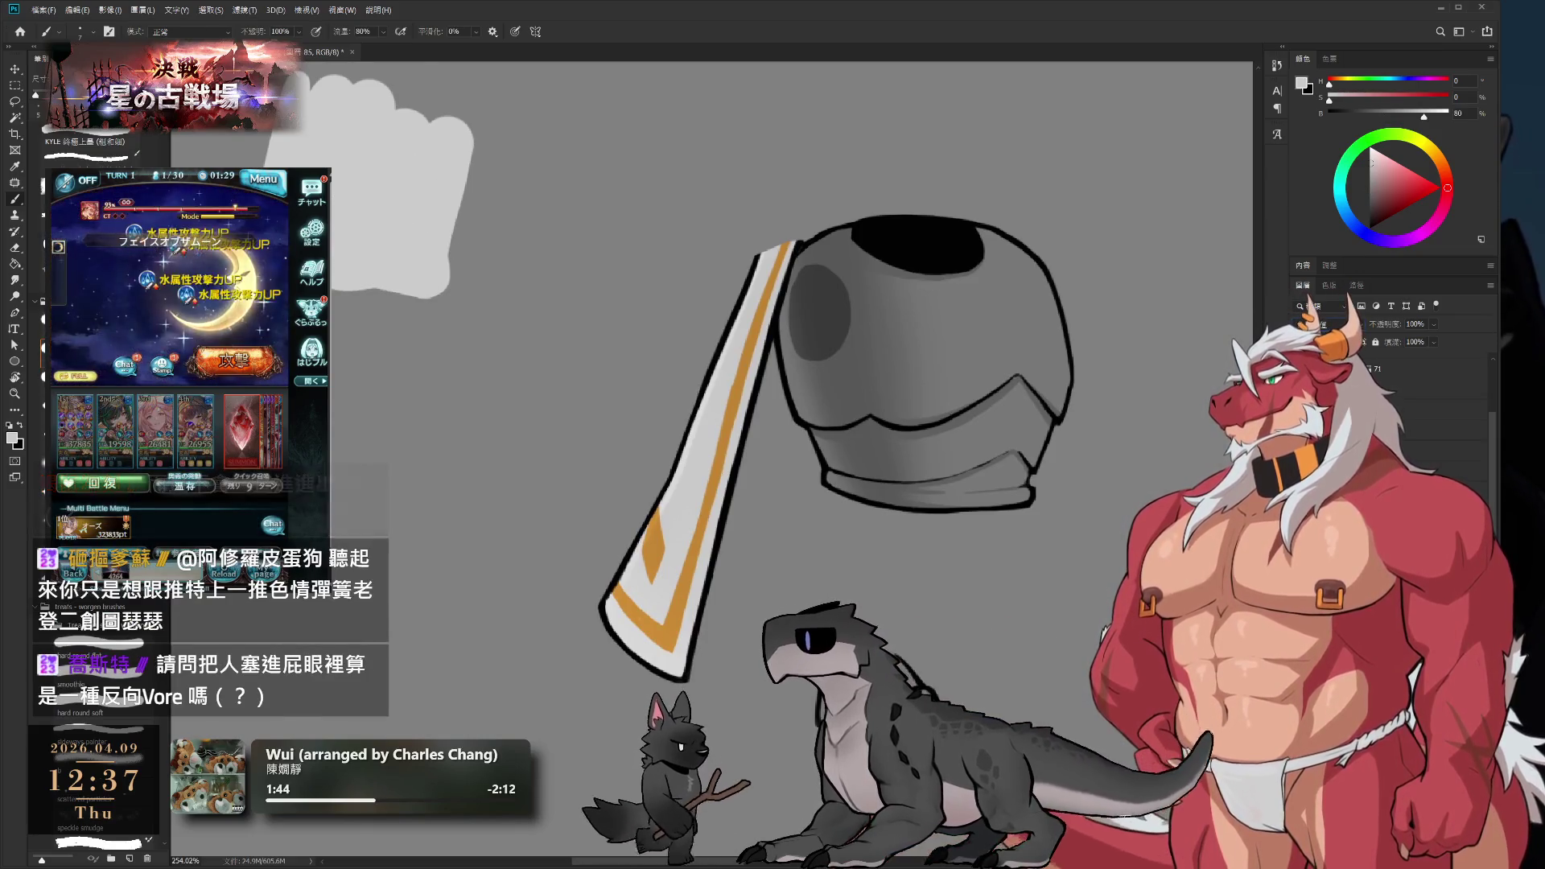
scroll(826, 280, "down", 2)
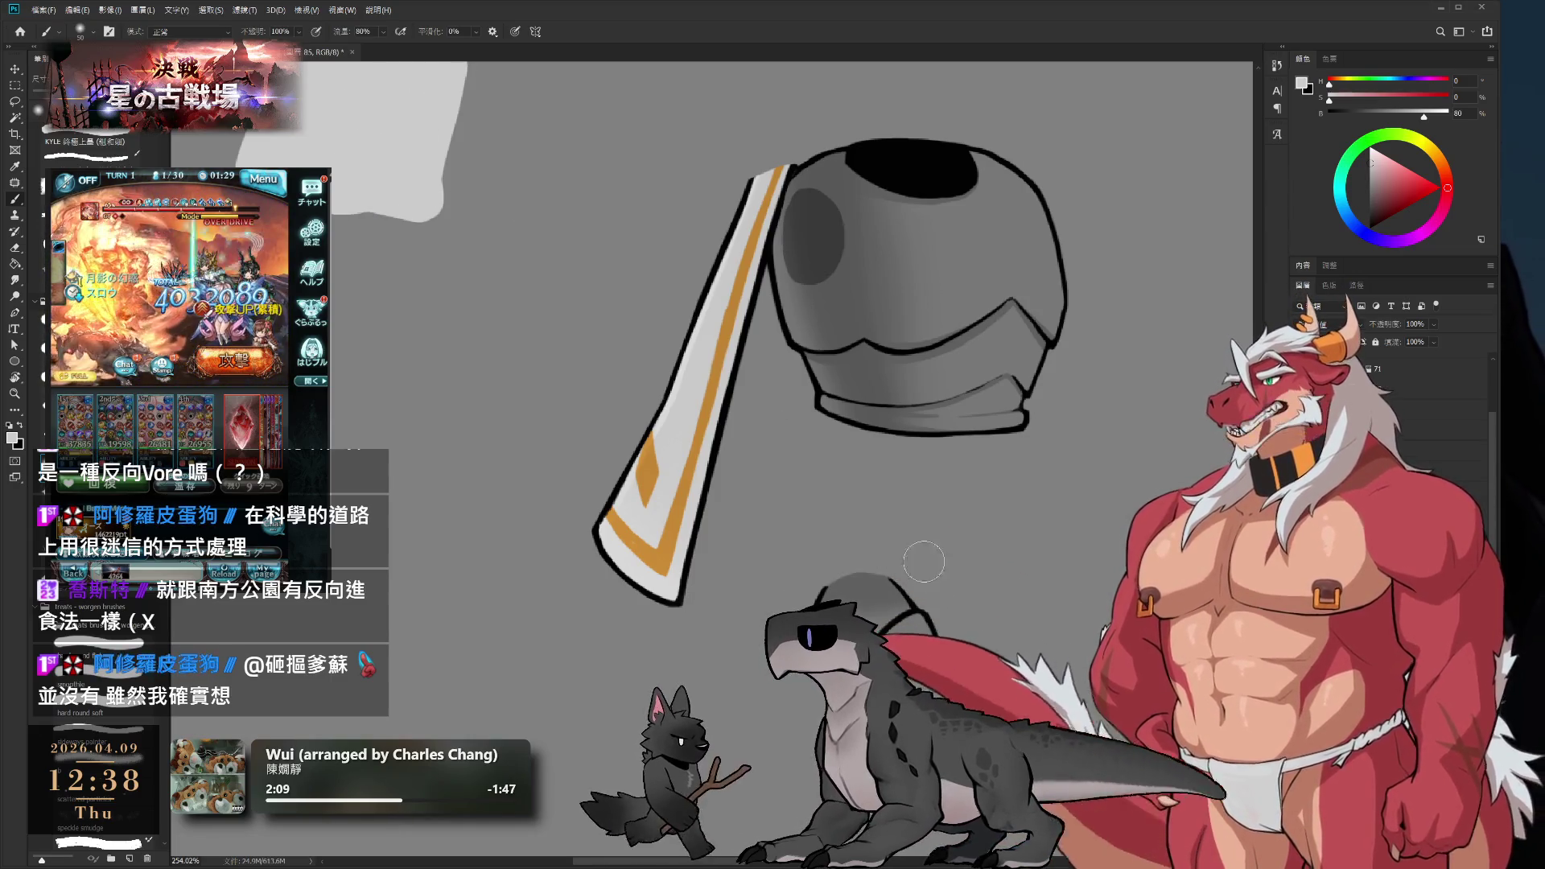
key("bracketright")
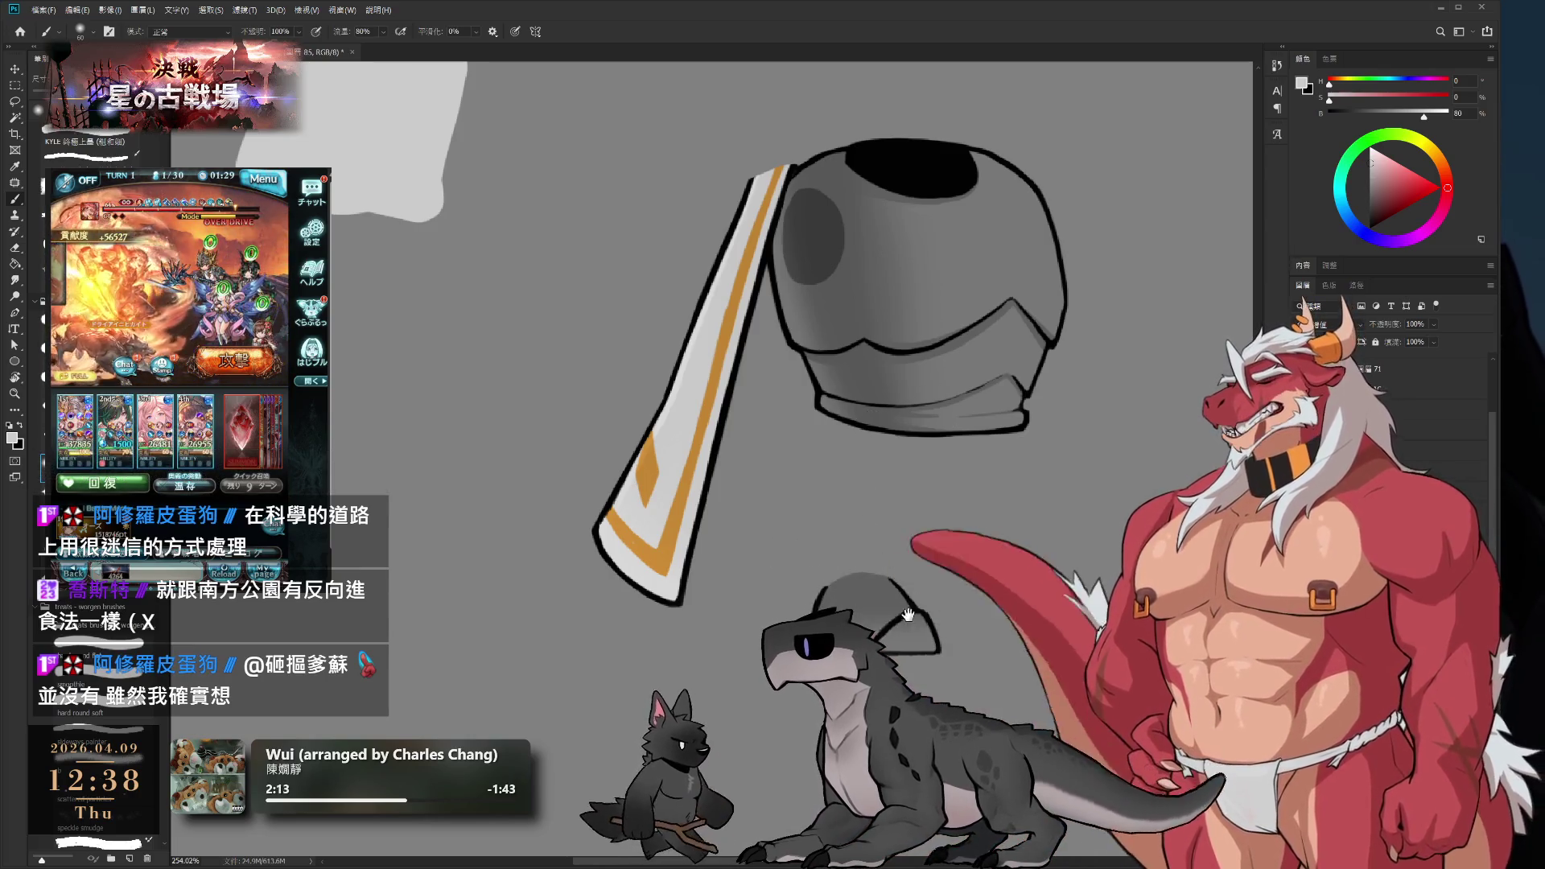
left_click_drag(878, 594, 899, 518)
scroll(899, 517, "up", 3)
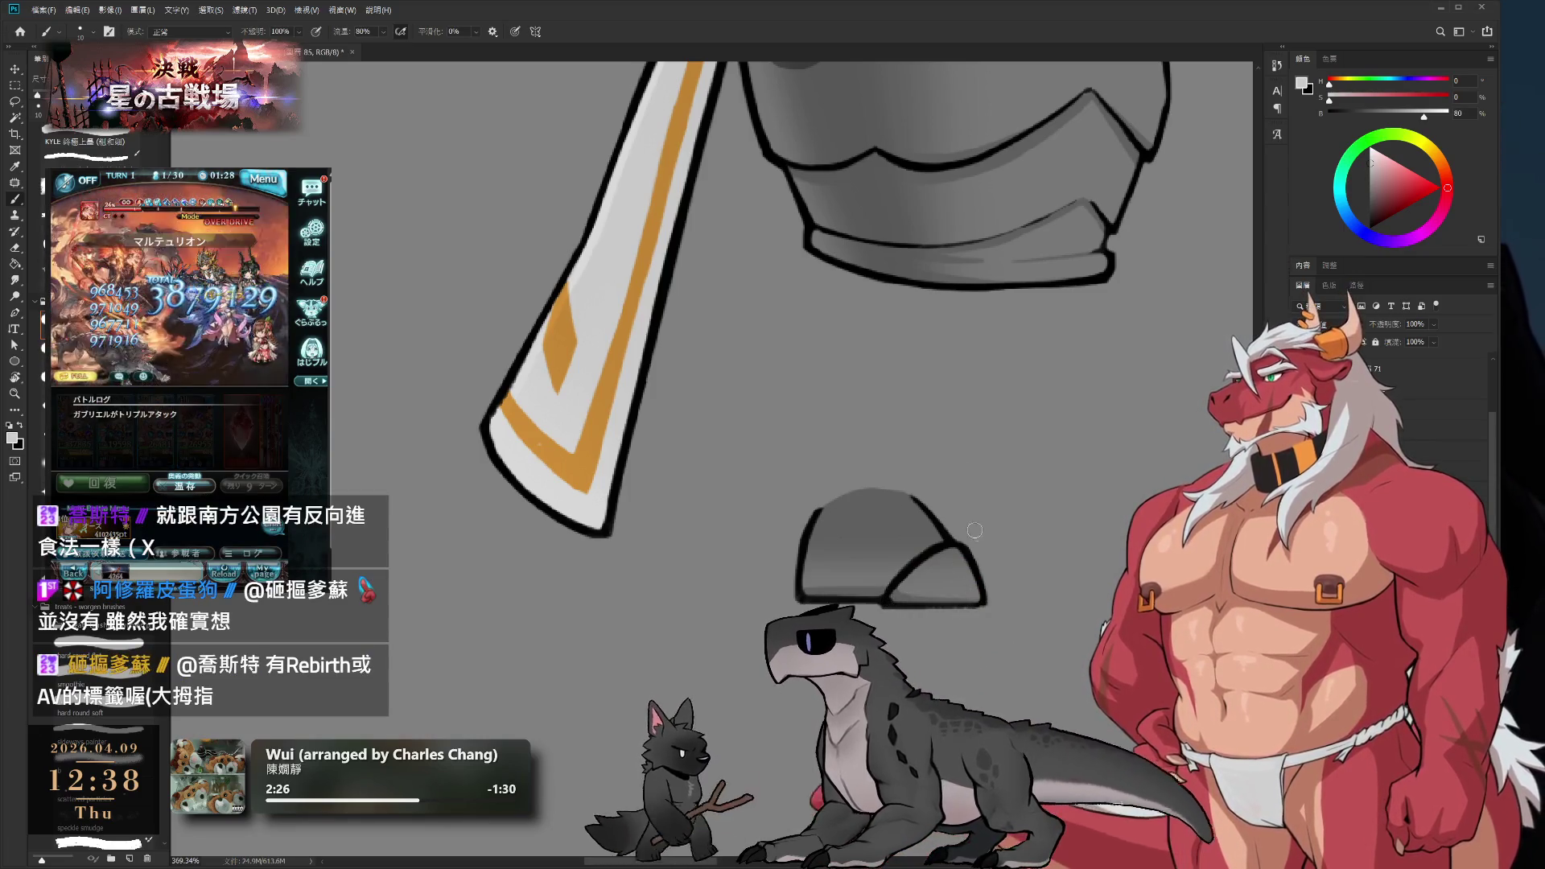
- Rough in grey shading on the foot dome, alternating brush and an enlarged eraser
key("e")
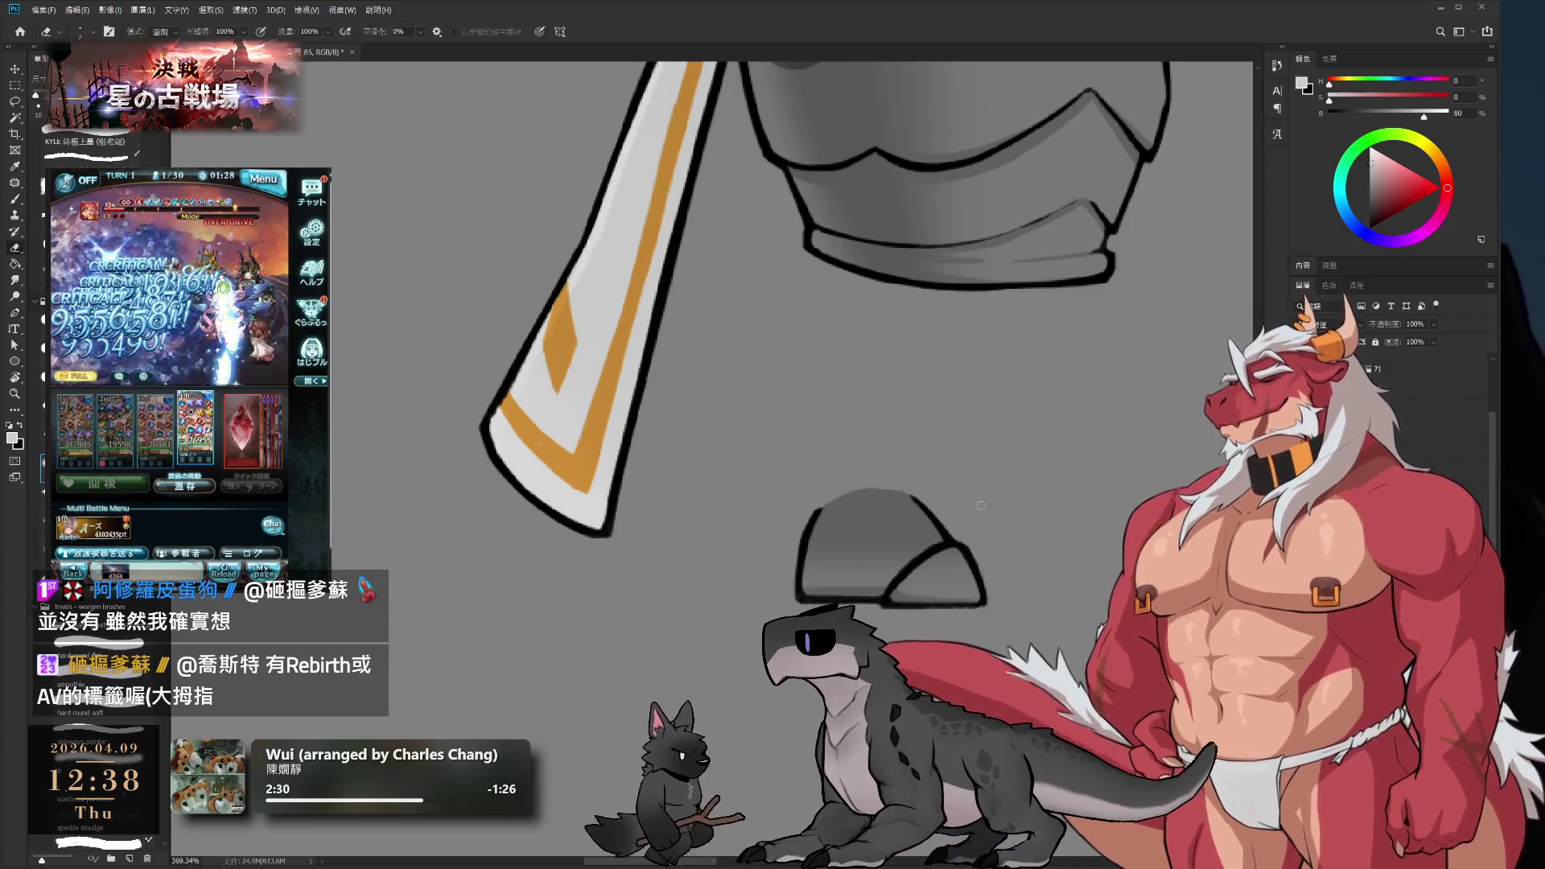
key("bracketright")
key("bracketright")
key("bracketright")
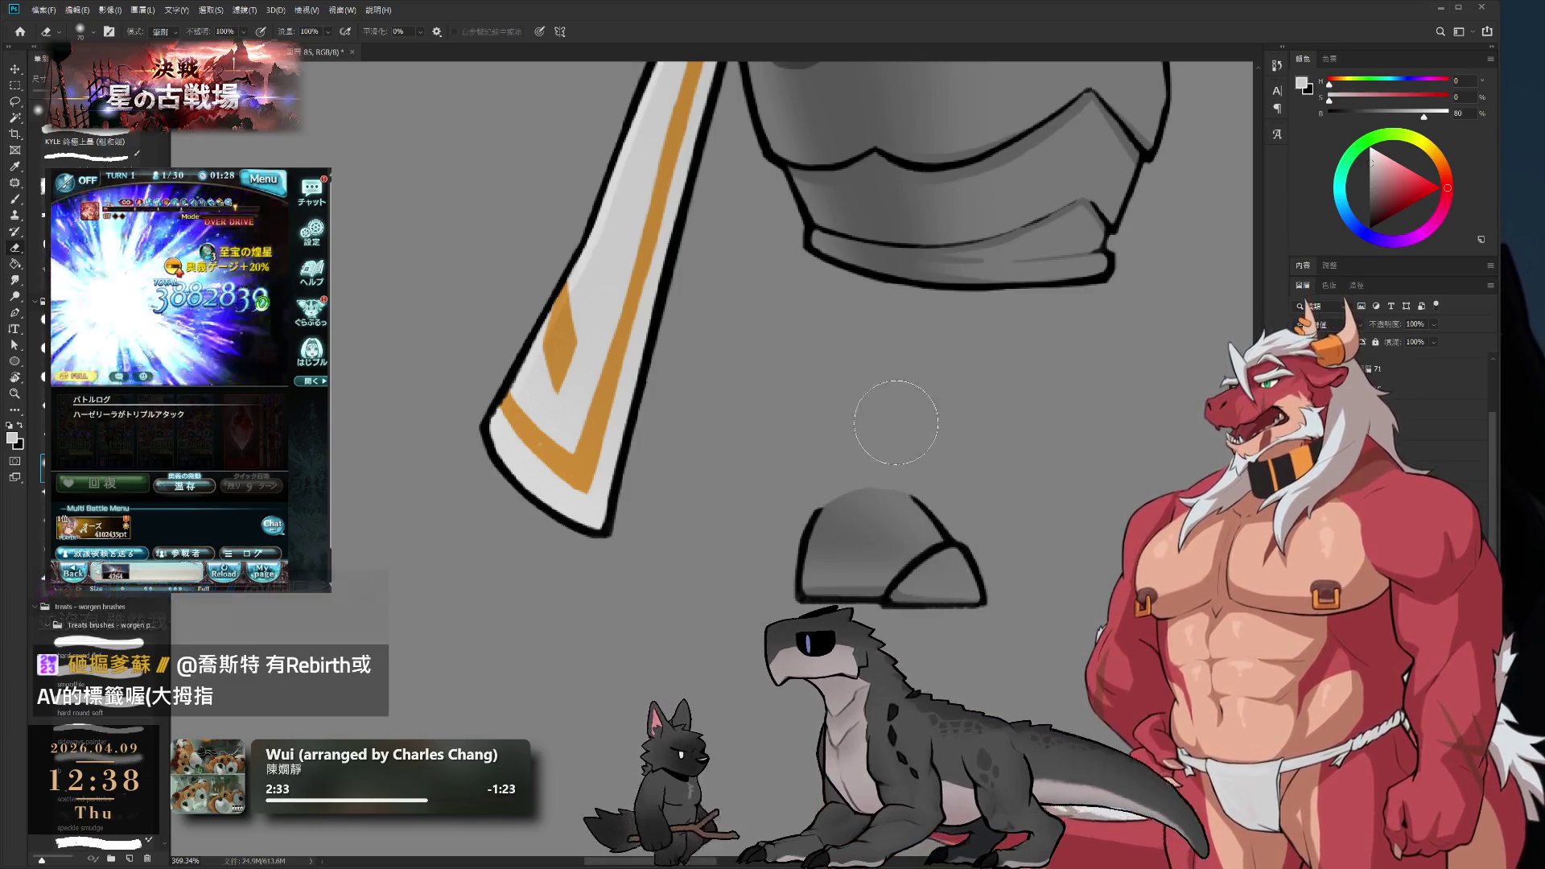
key("b")
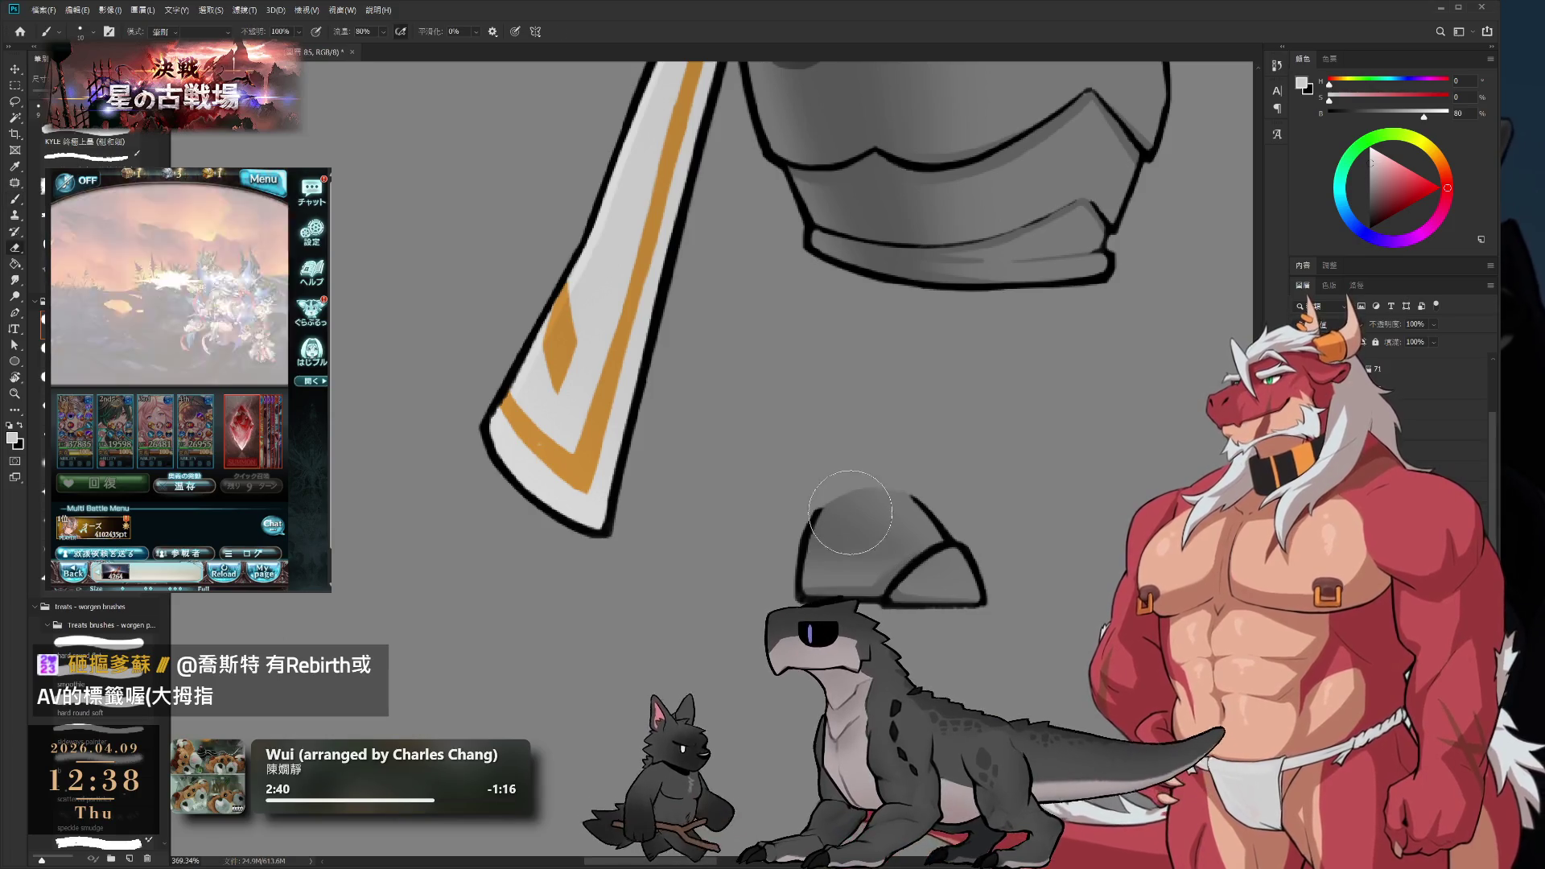
key("e")
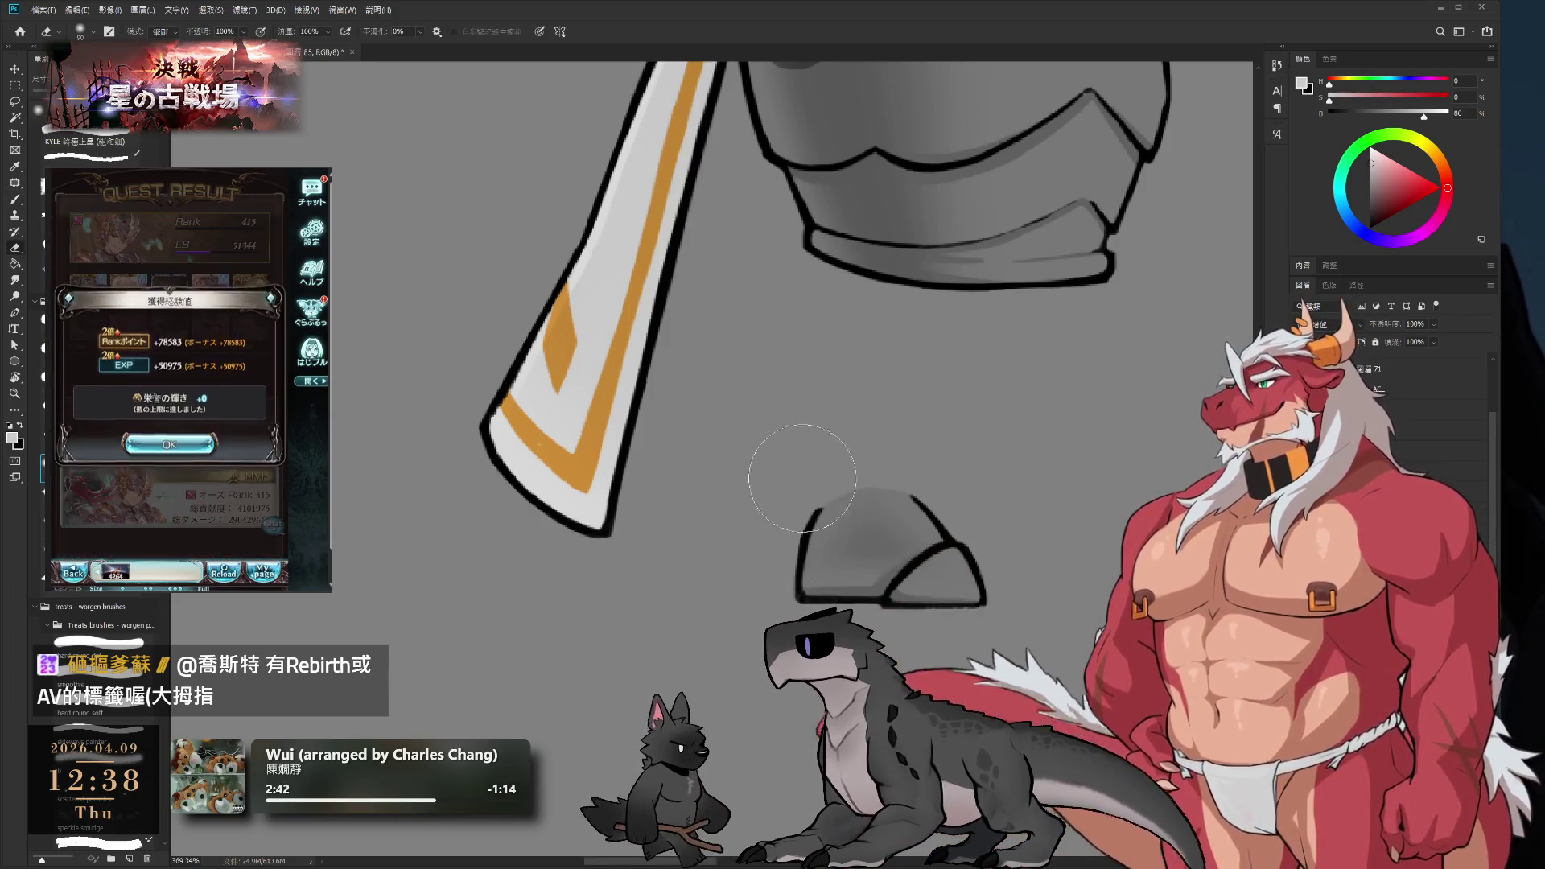
key("b")
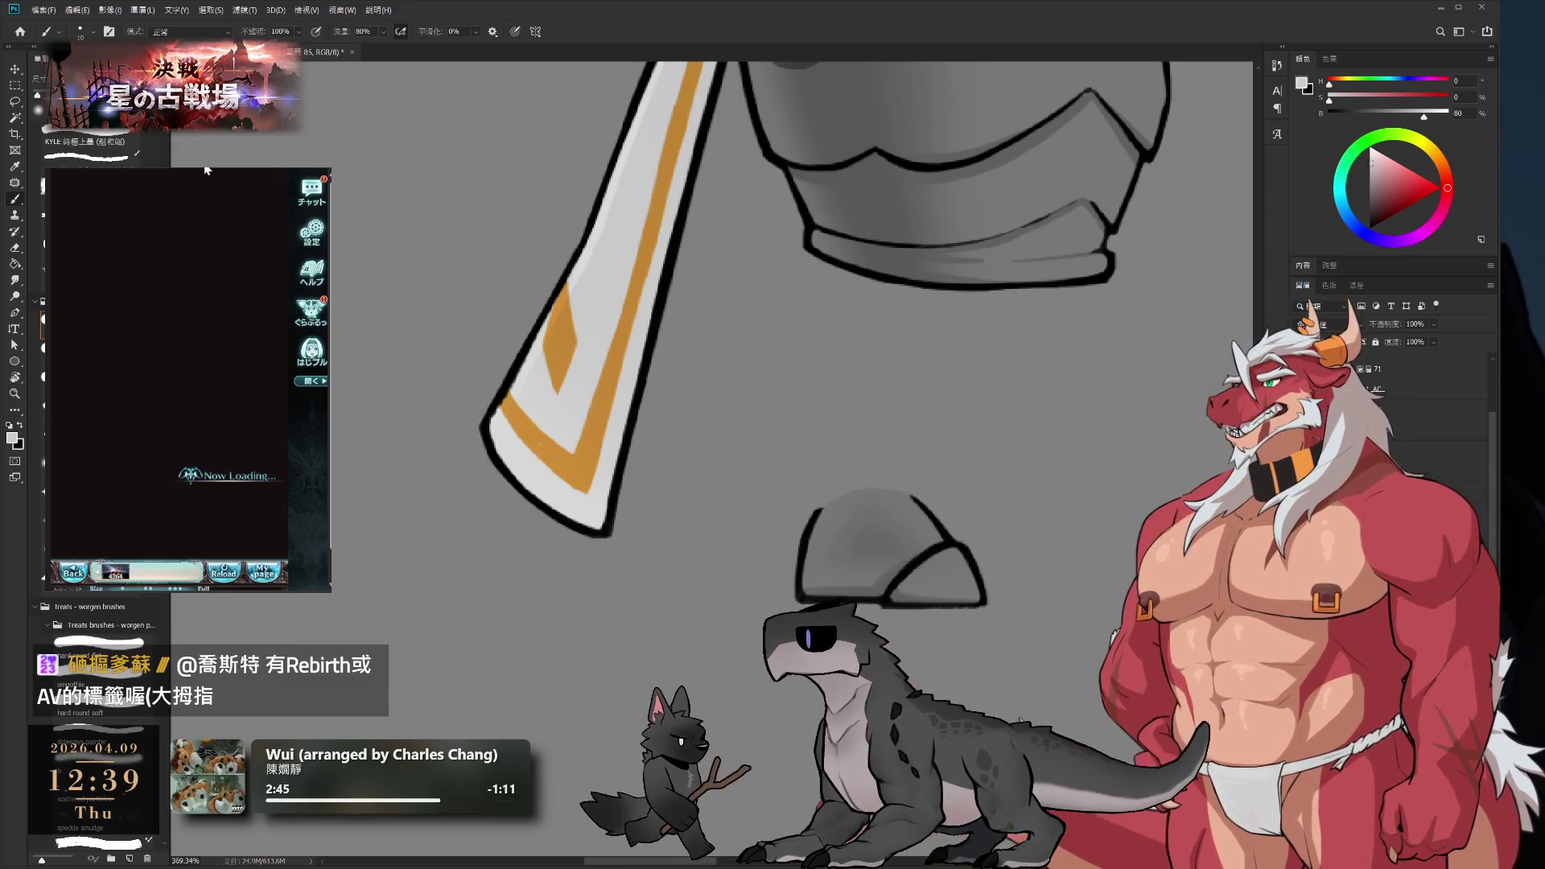
left_click(240, 542)
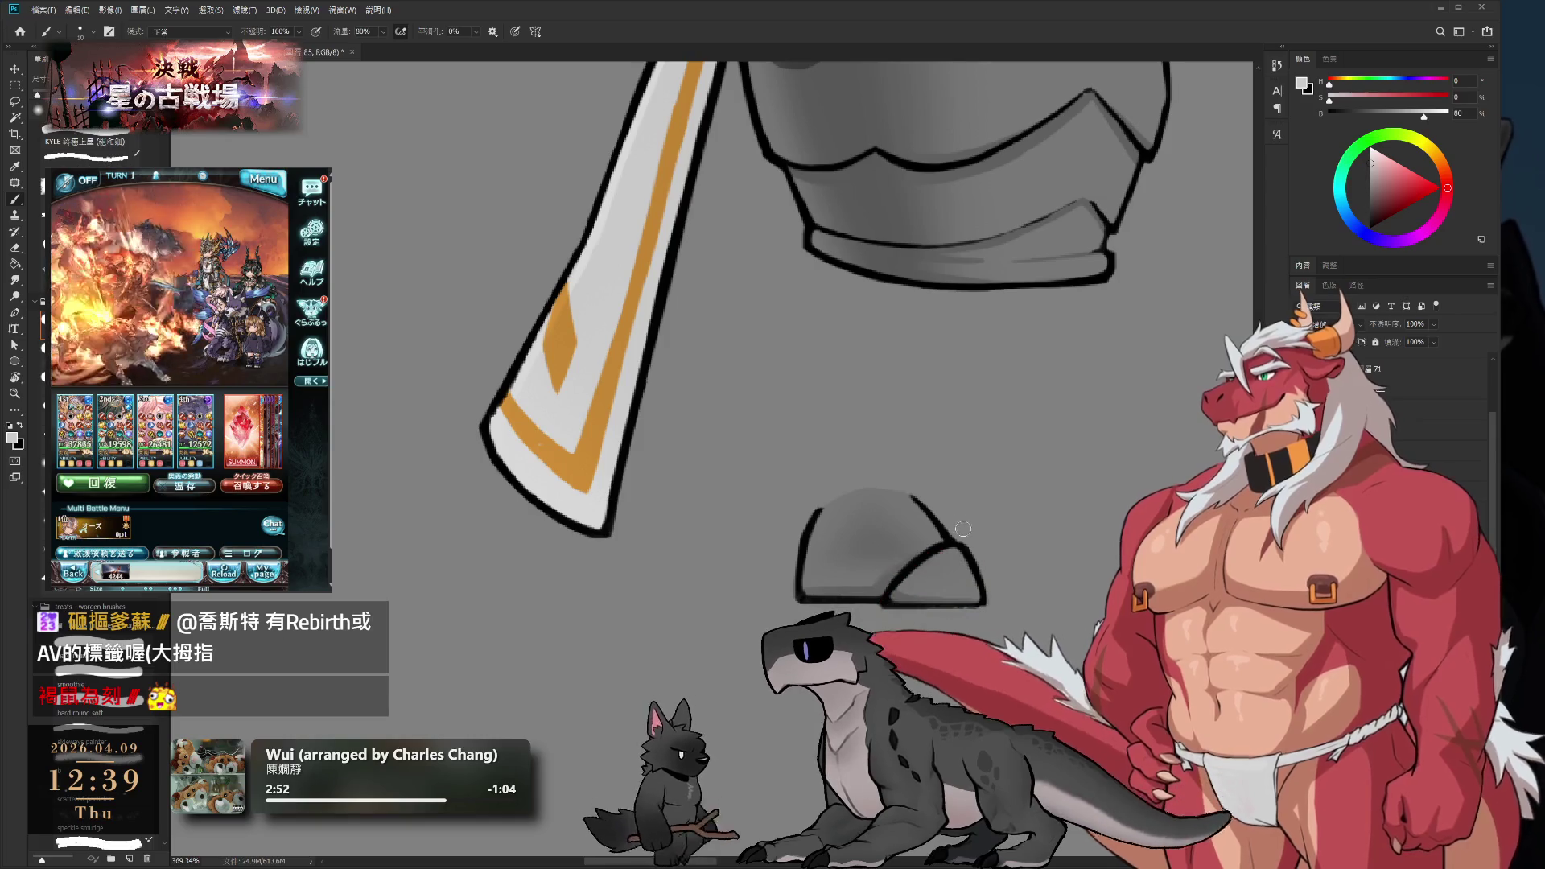
left_click_drag(963, 529, 903, 585)
- Blend the dome shading with a medium brush and eraser, darker on top fading to the base
key("e")
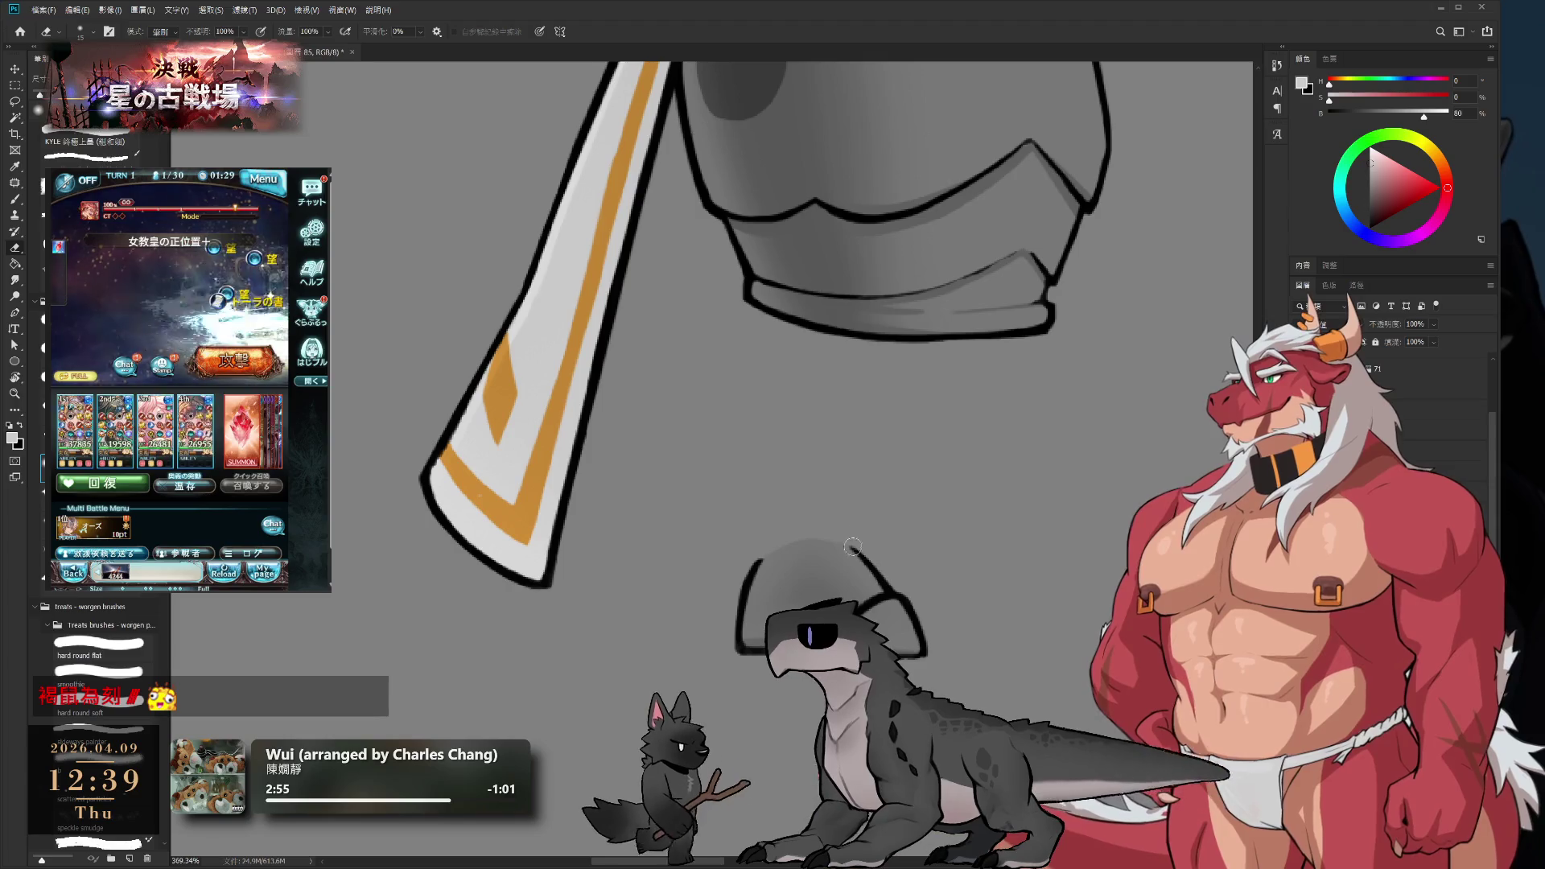
scroll(917, 562, "down", 3)
scroll(917, 562, "up", 1)
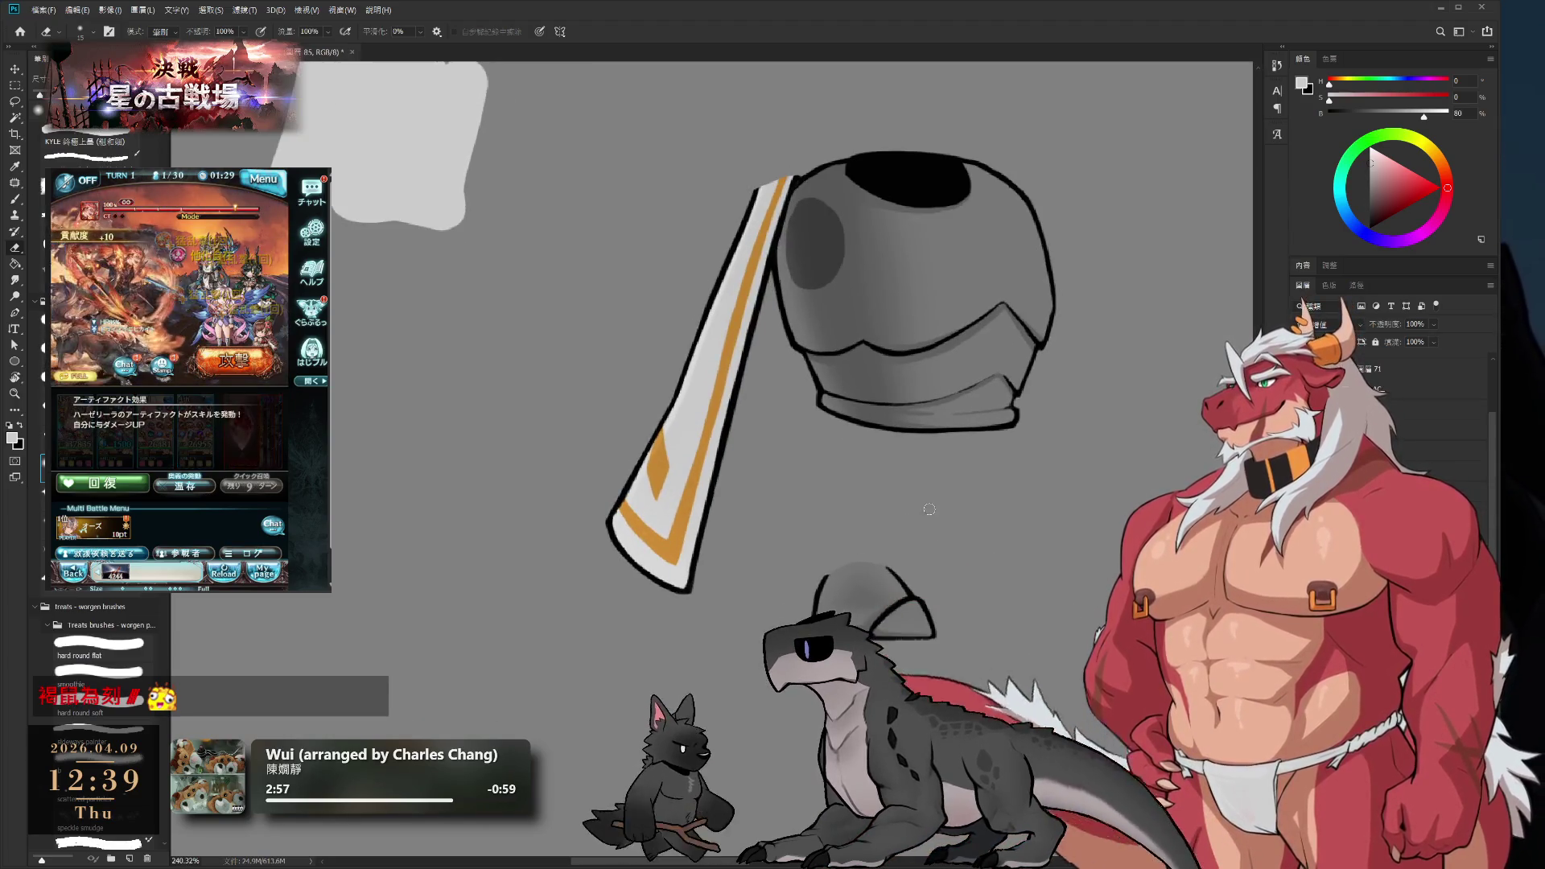
scroll(917, 611, "up", 3)
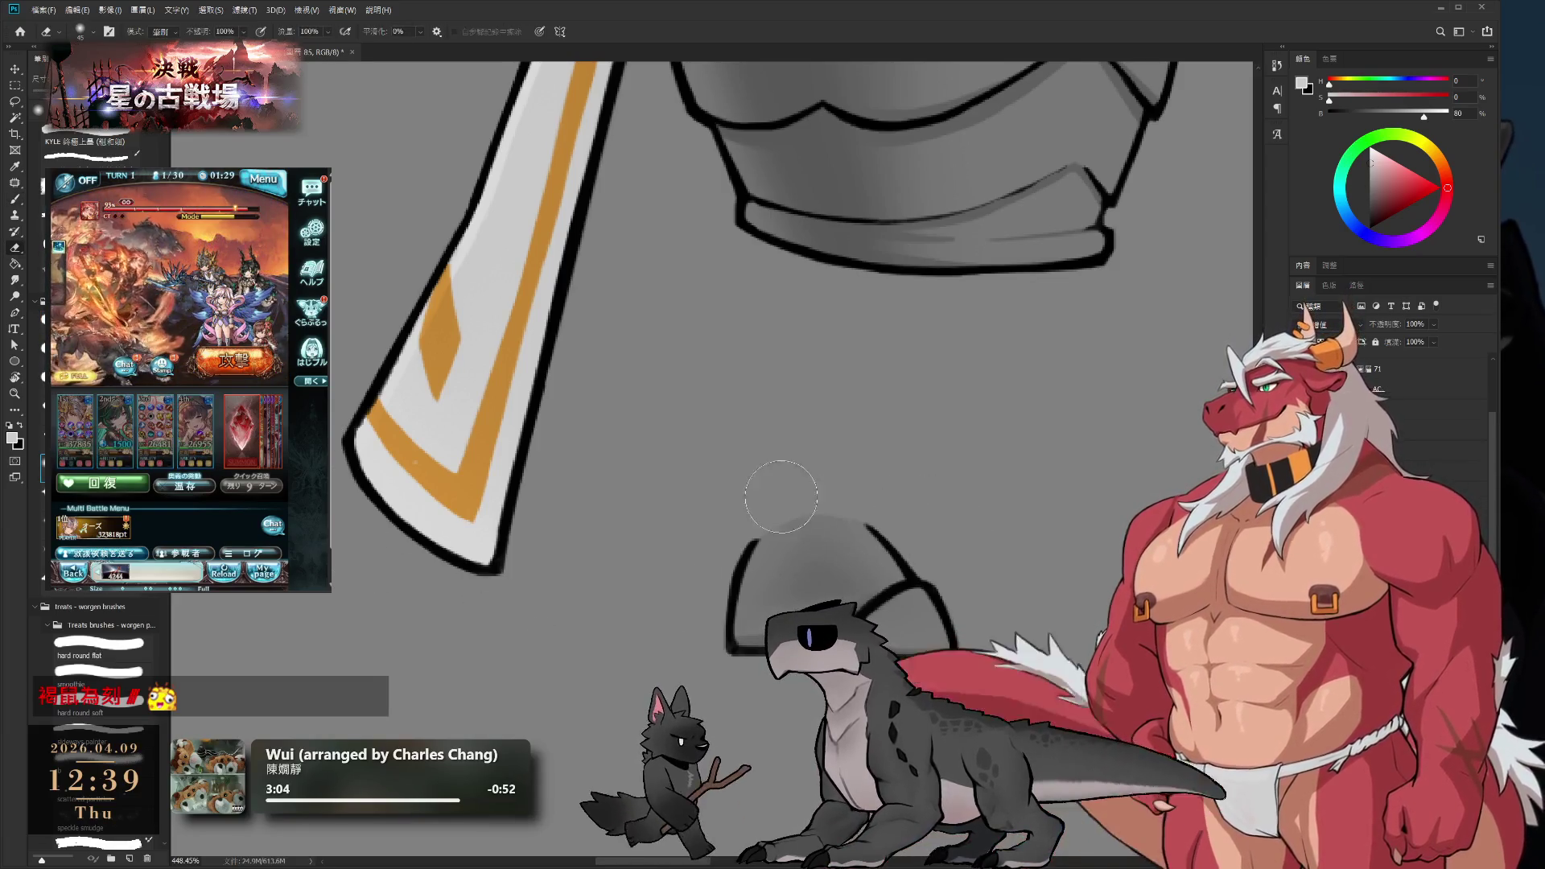
key("b")
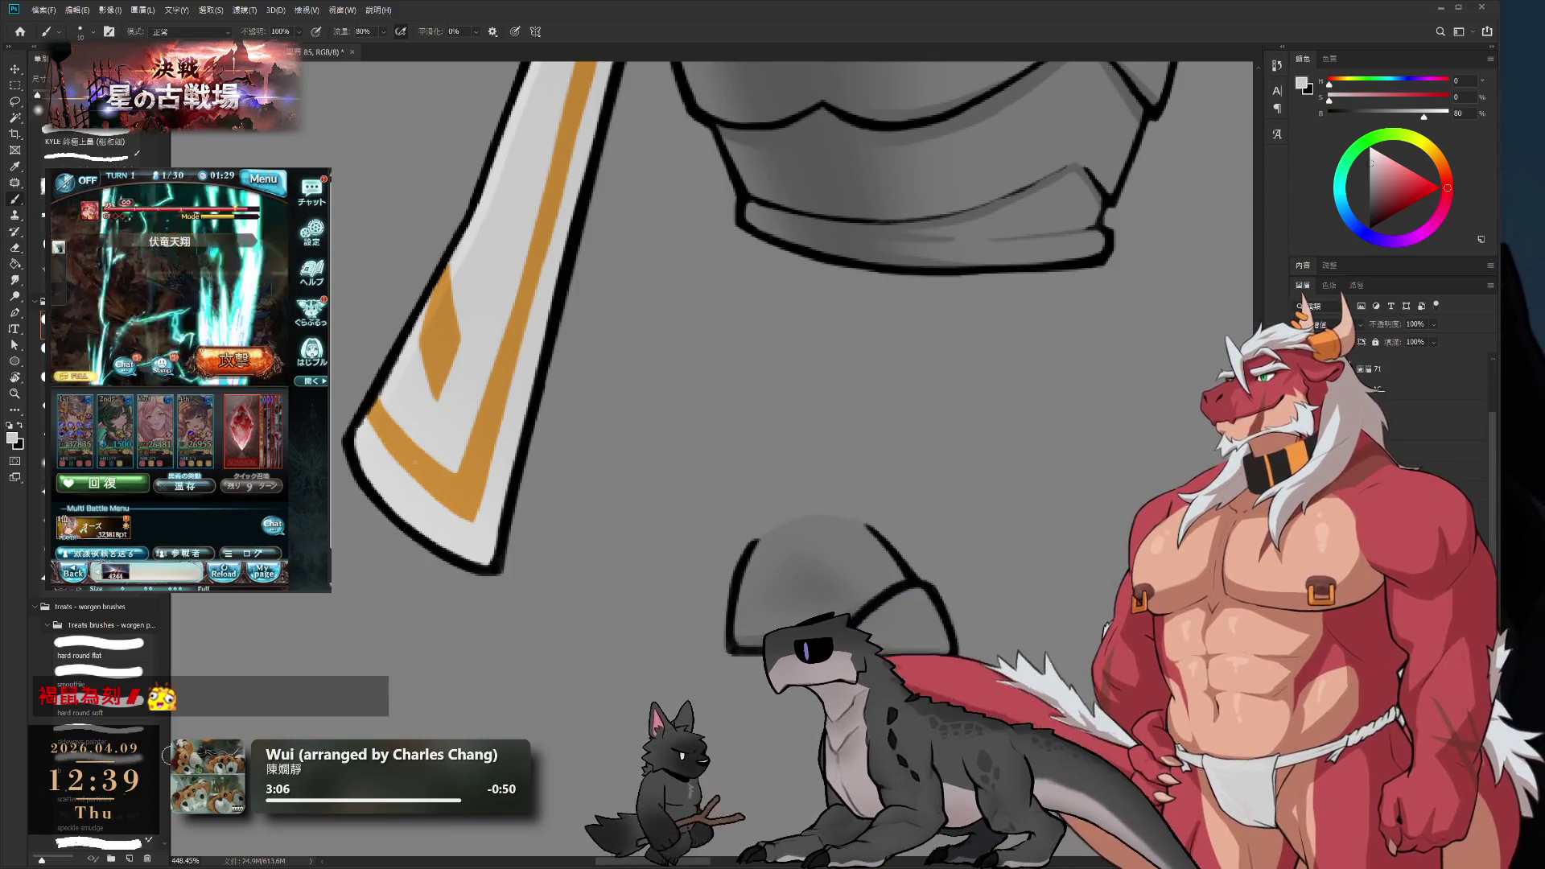
key("bracketright")
key("bracketright")
key("bracketright")
key("bracketleft")
key("bracketleft")
key("bracketleft")
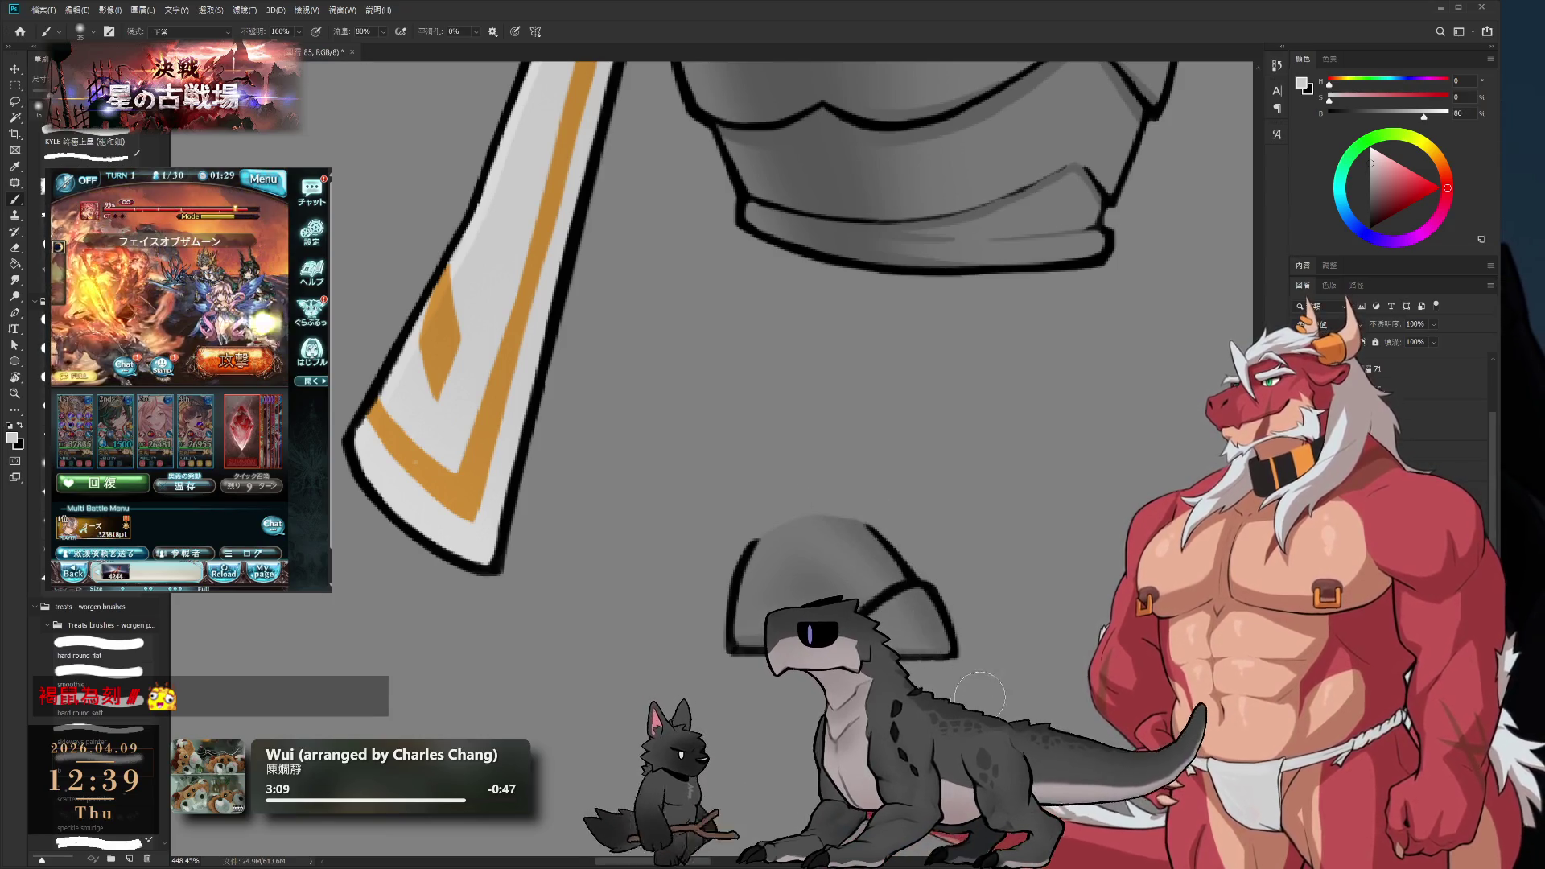
key("e")
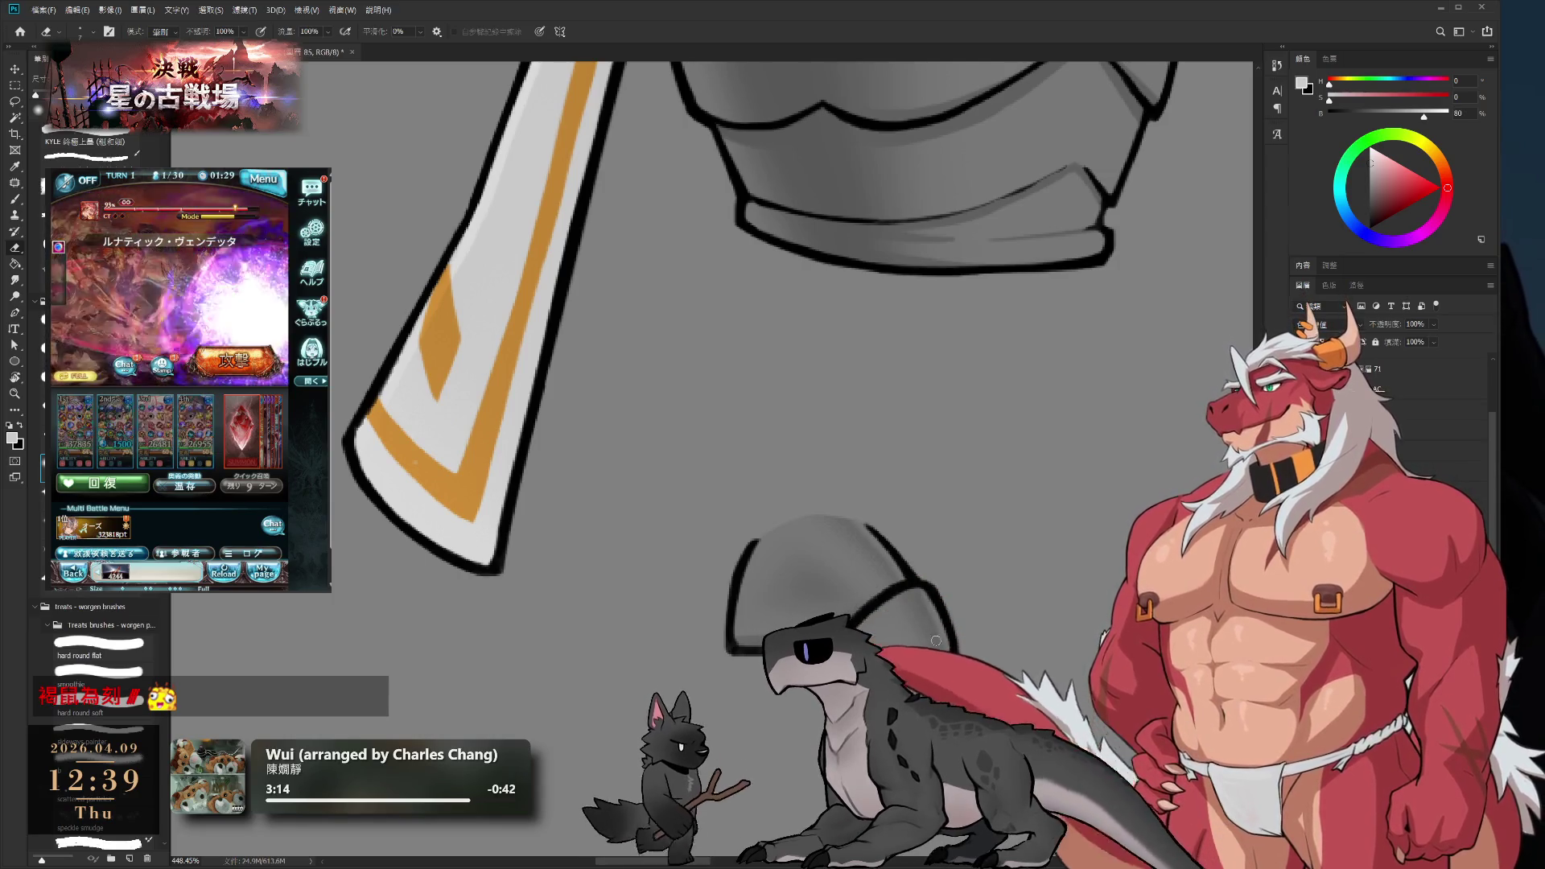
scroll(940, 622, "down", 3)
scroll(871, 612, "up", 1)
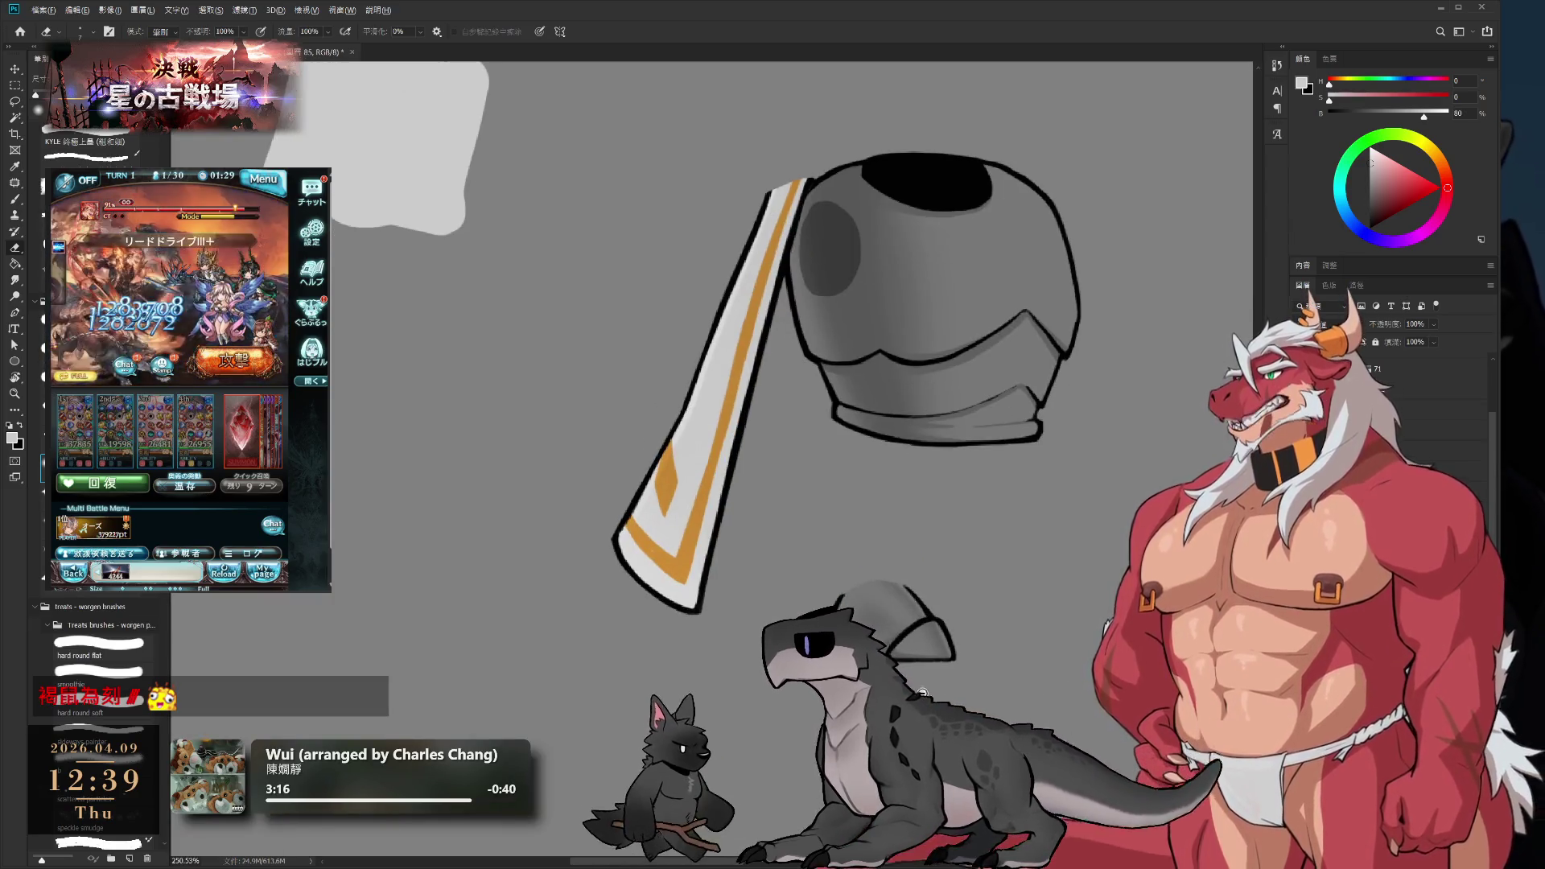
scroll(910, 610, "up", 1)
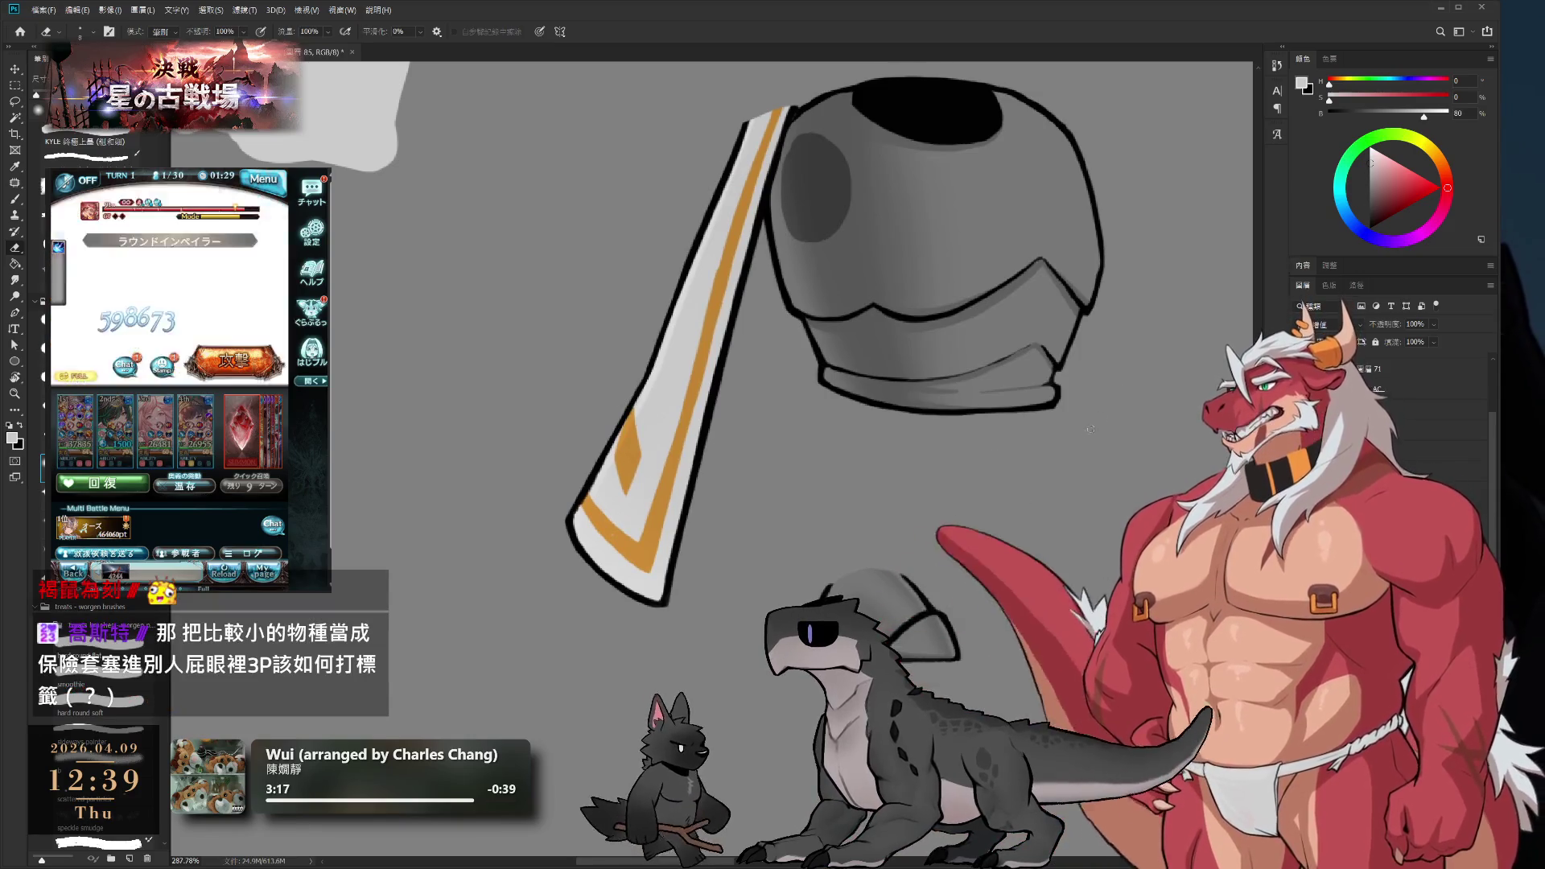
left_click_drag(1089, 350, 976, 507)
key("b")
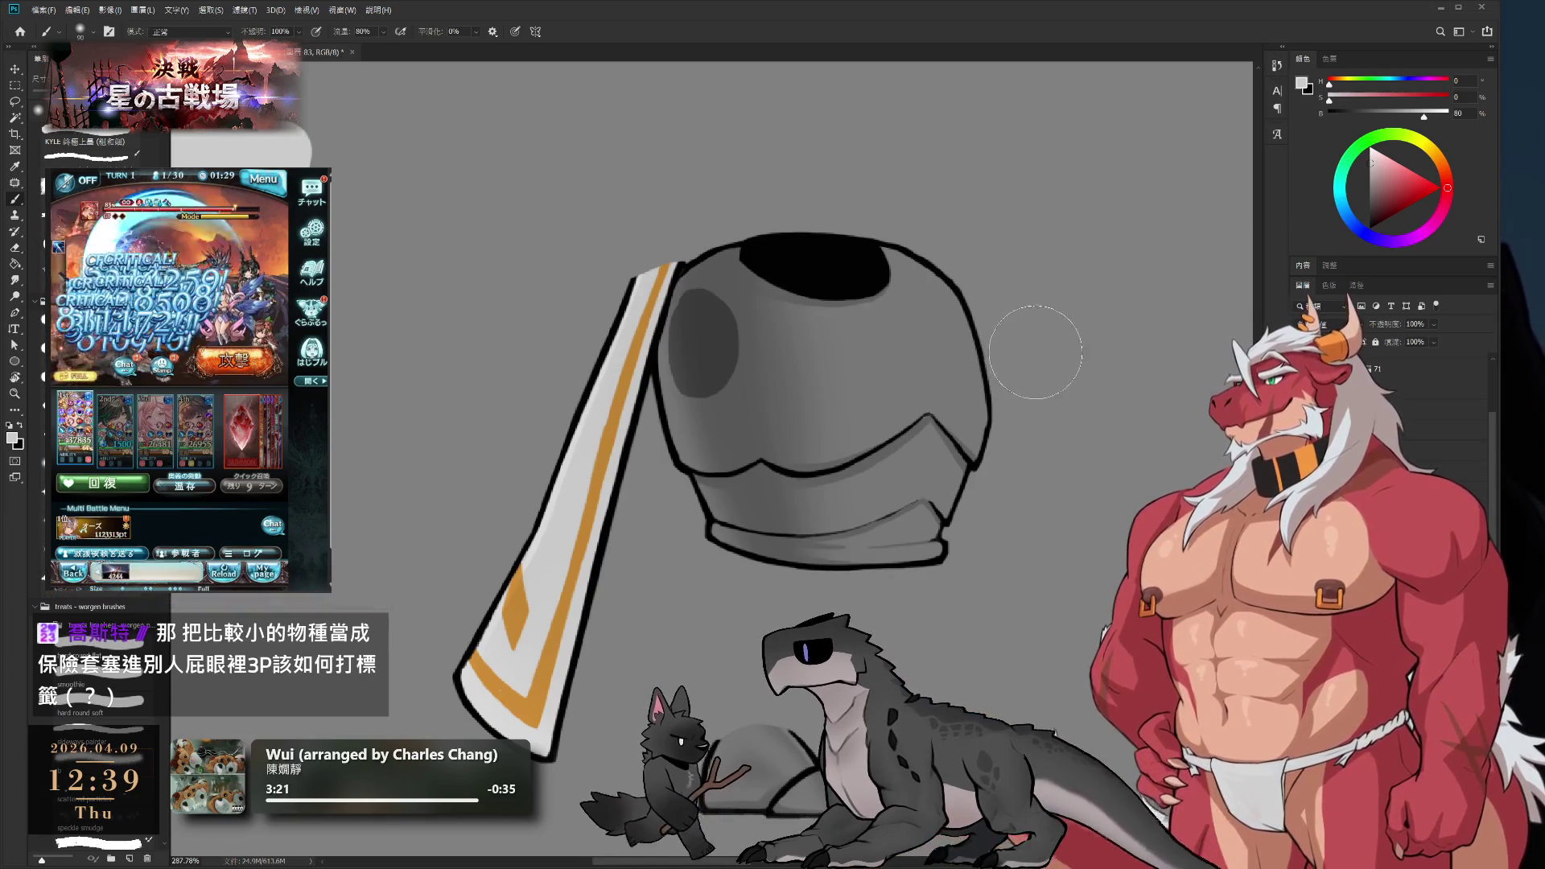
key("bracketright")
key("bracketright")
key("bracketright")
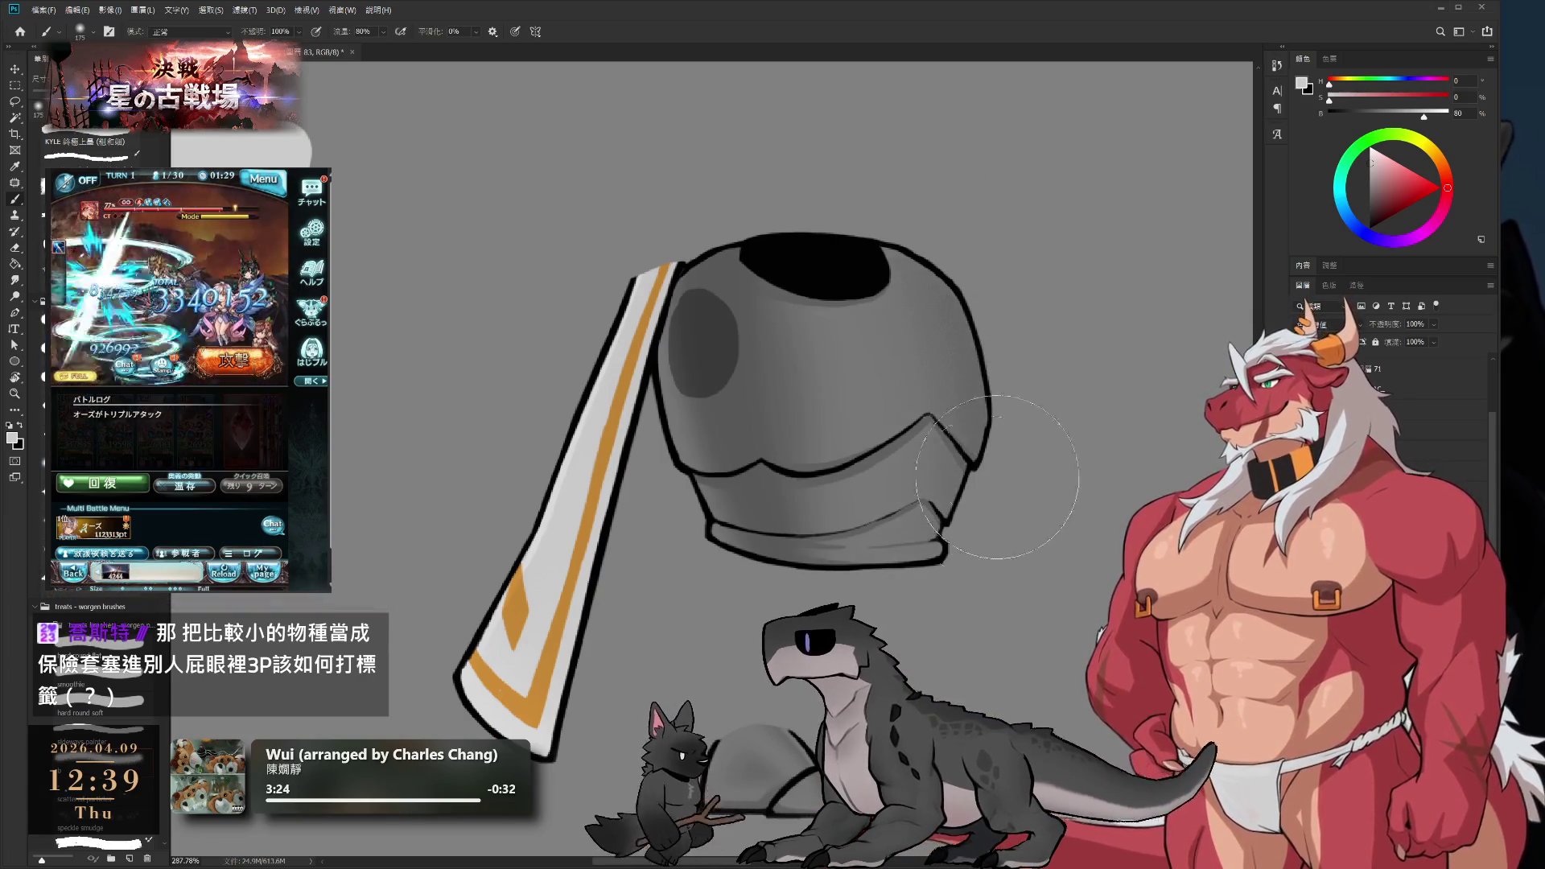
key("e")
scroll(1005, 271, "up", 3)
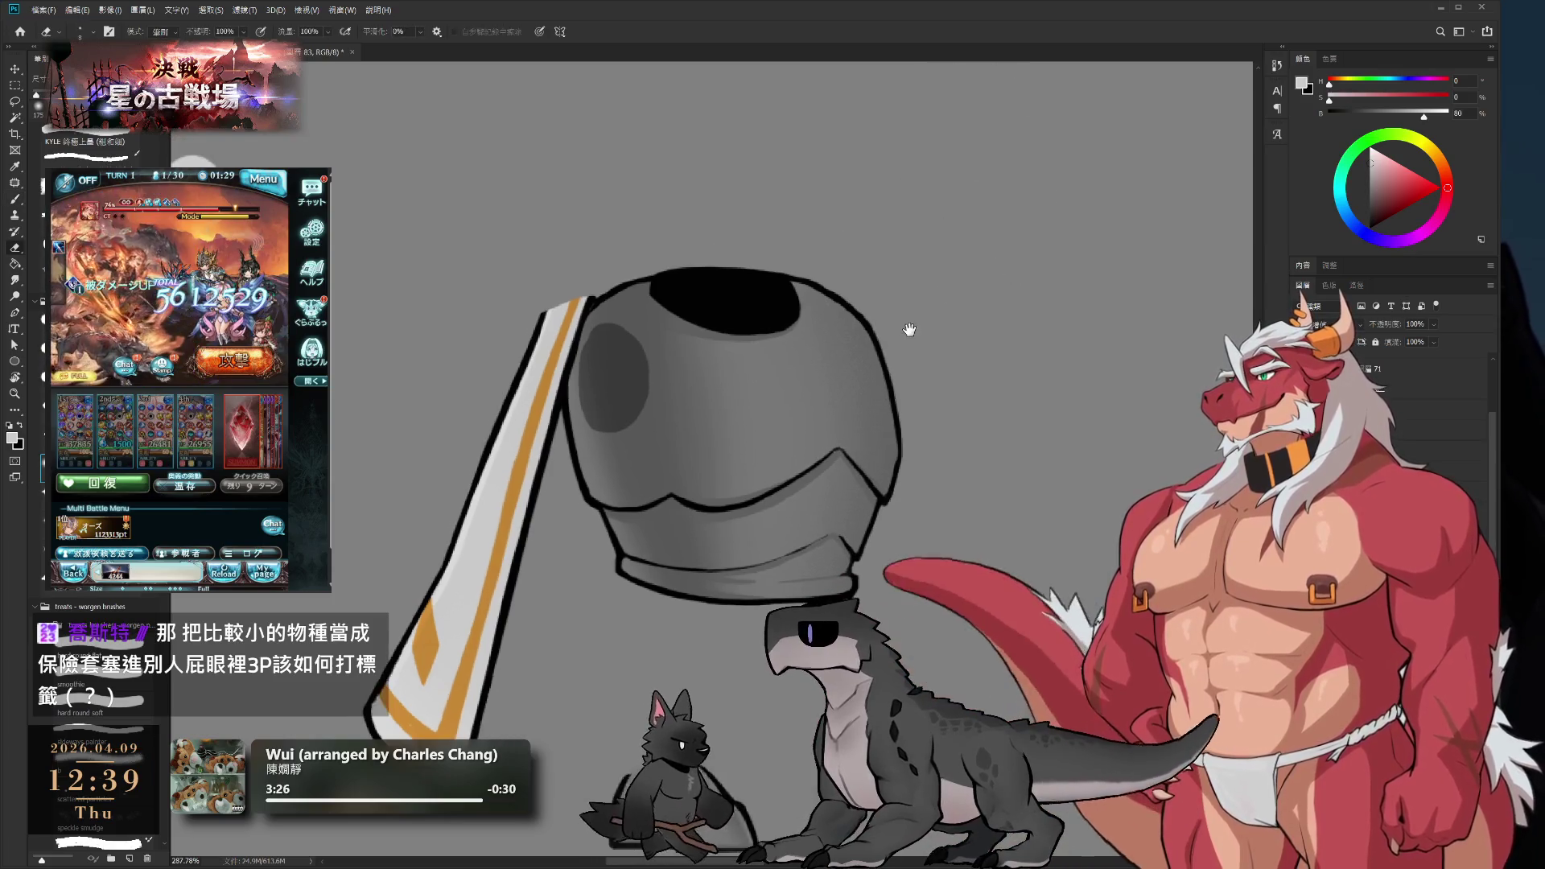
key("r")
left_click_drag(966, 362, 887, 363)
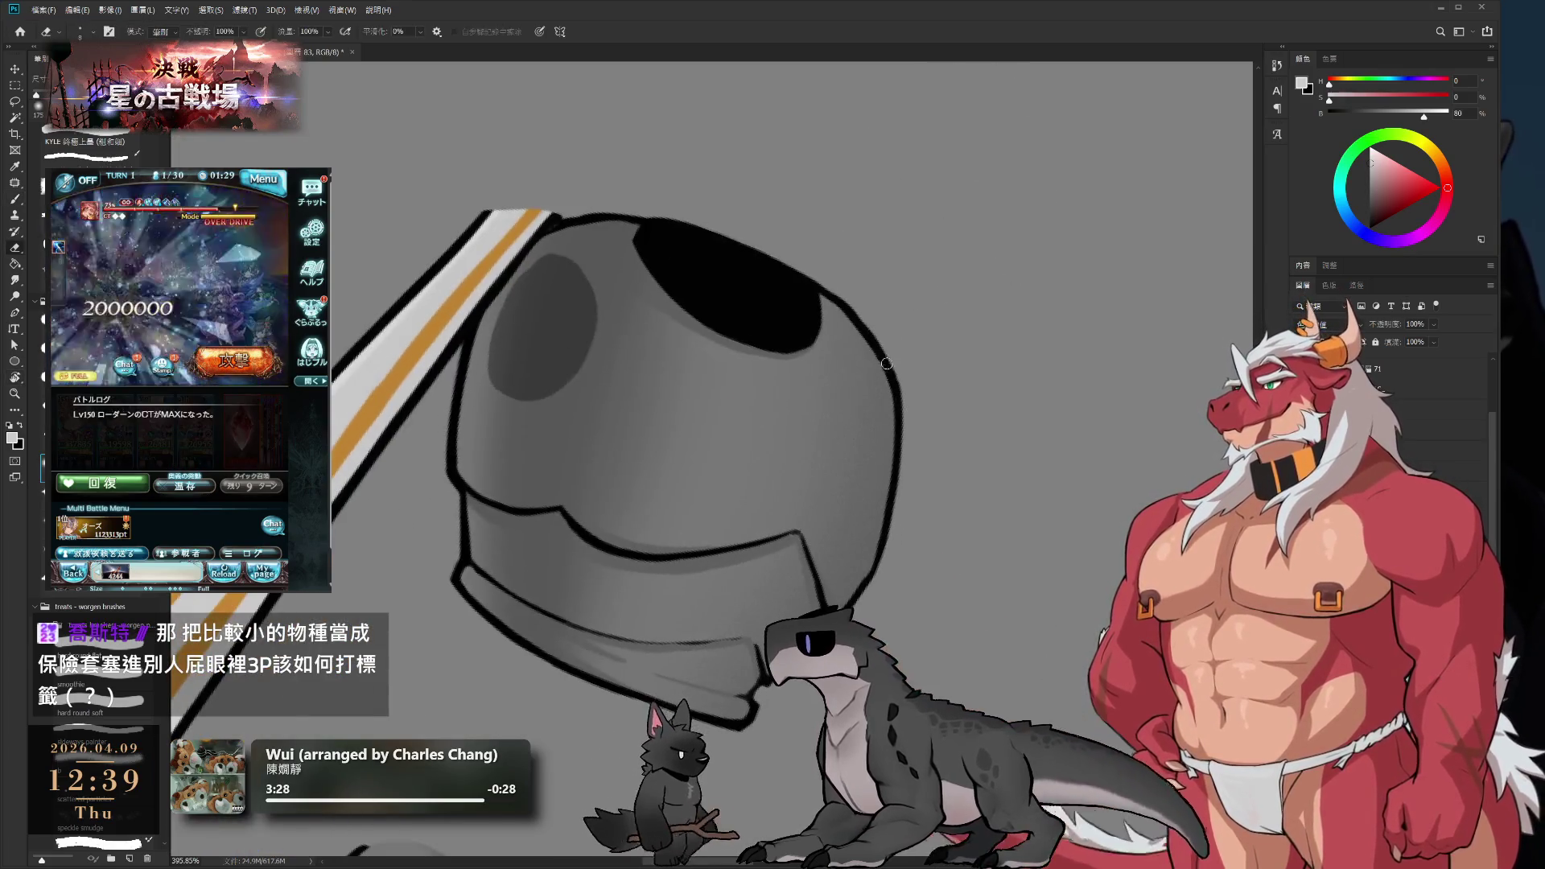
key("bracketright")
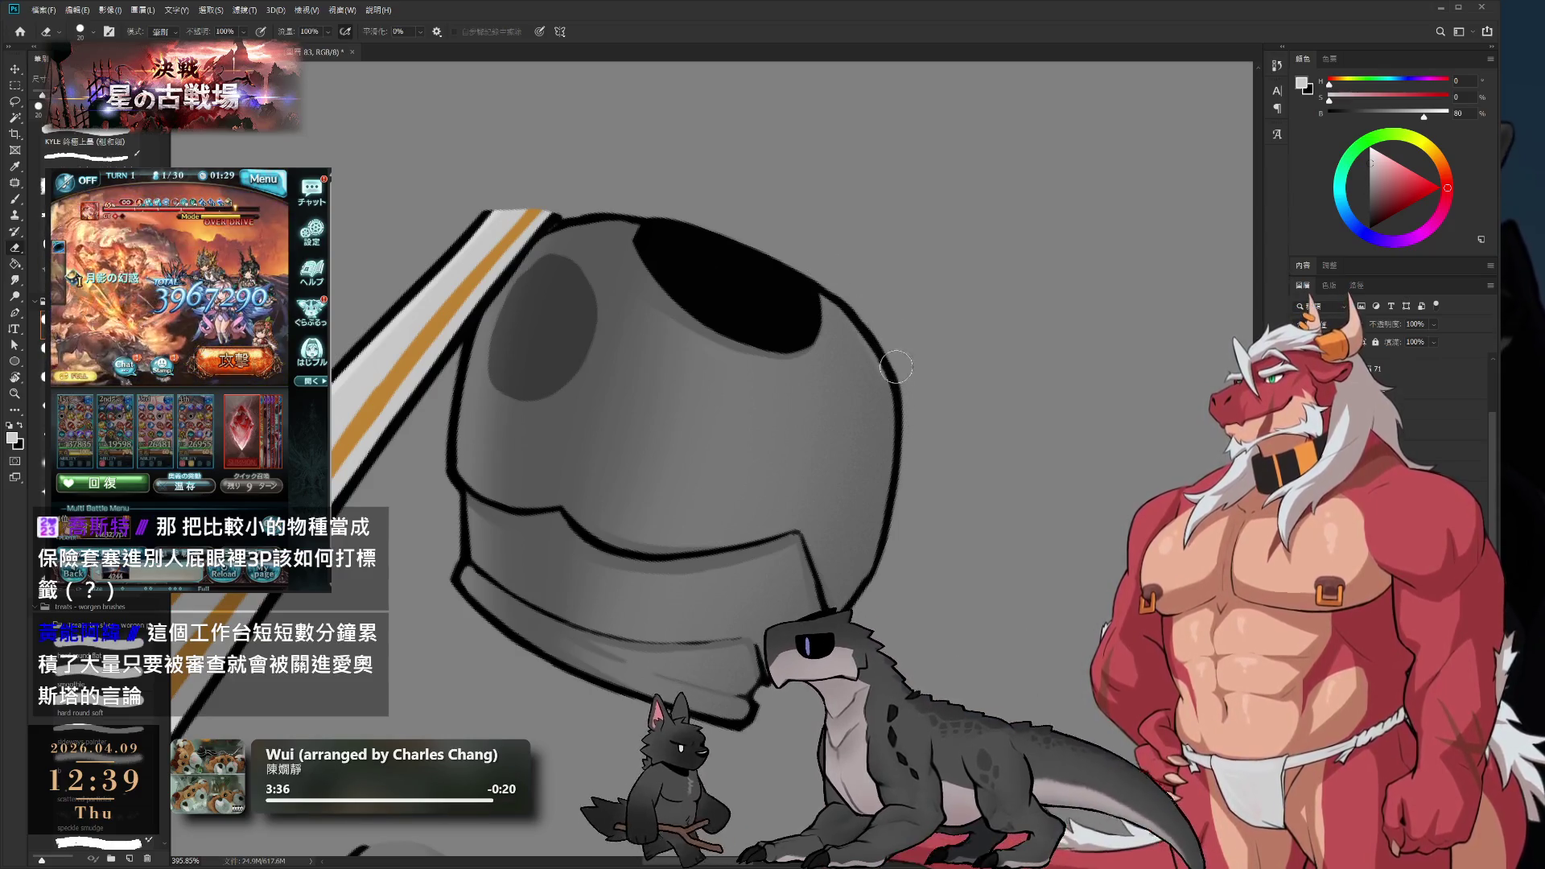
left_click_drag(910, 490, 875, 434)
key("bracketleft")
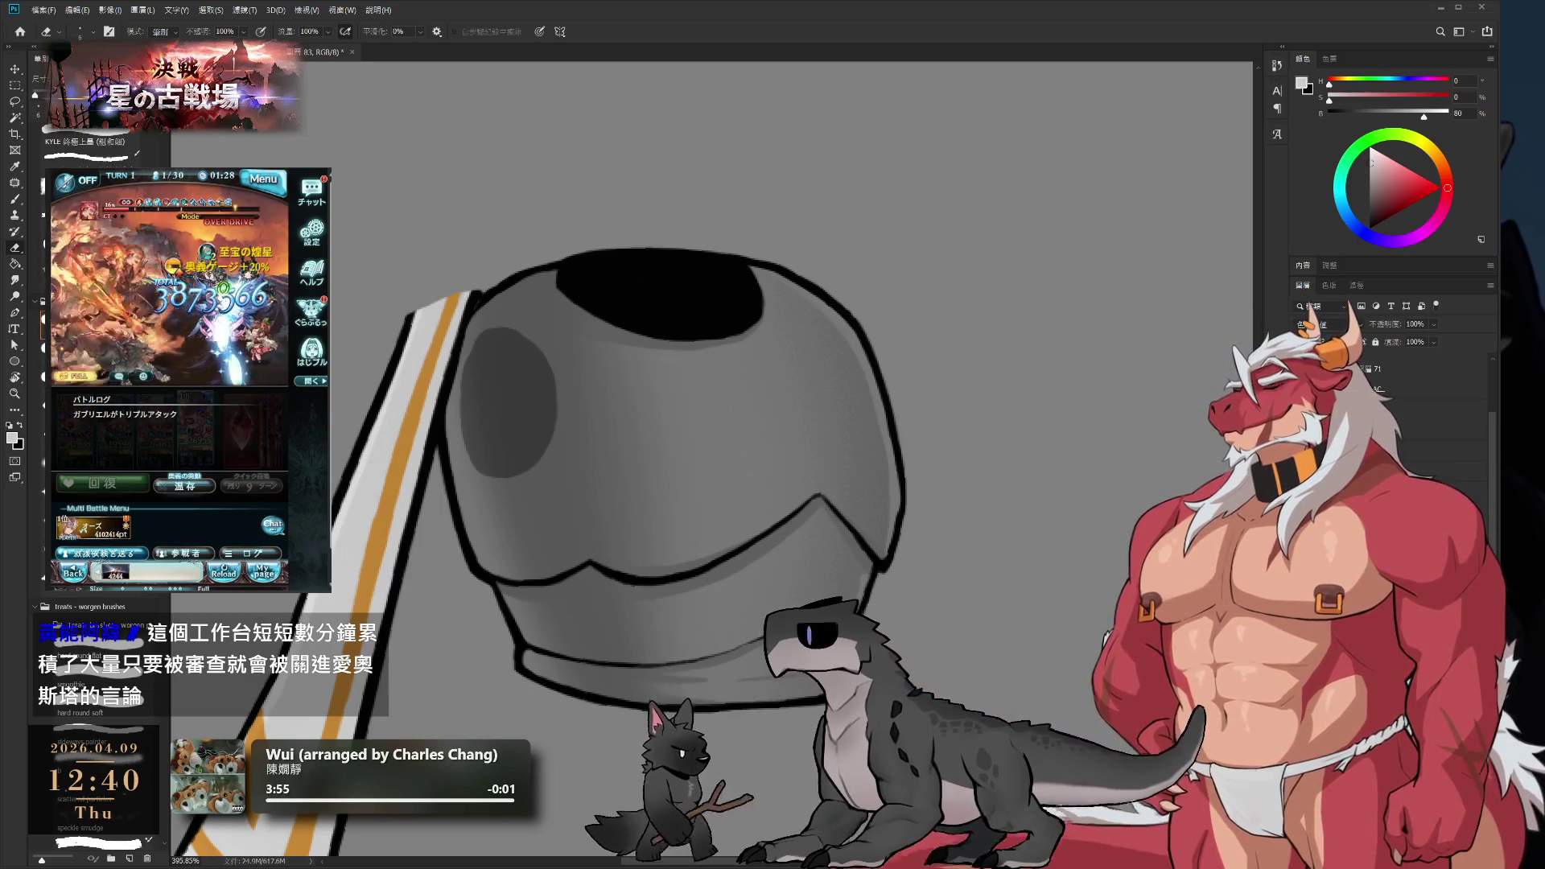
left_click_drag(859, 691, 879, 610)
key("b")
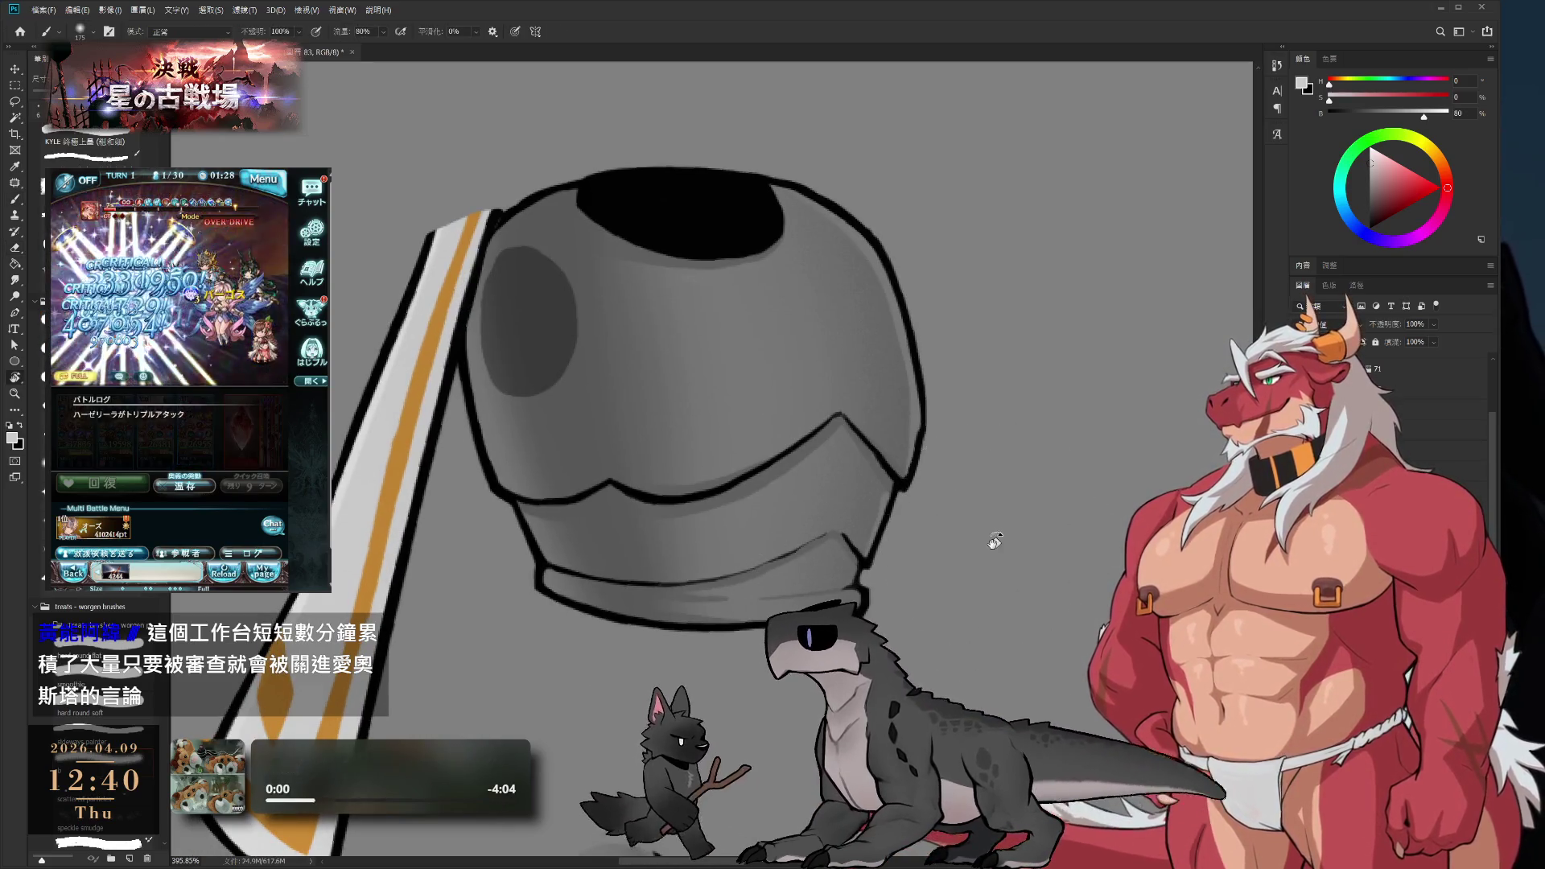
mouse_move(995, 541)
left_mouse_down()
mouse_move(818, 690)
mouse_move(684, 692)
left_mouse_up()
key("e")
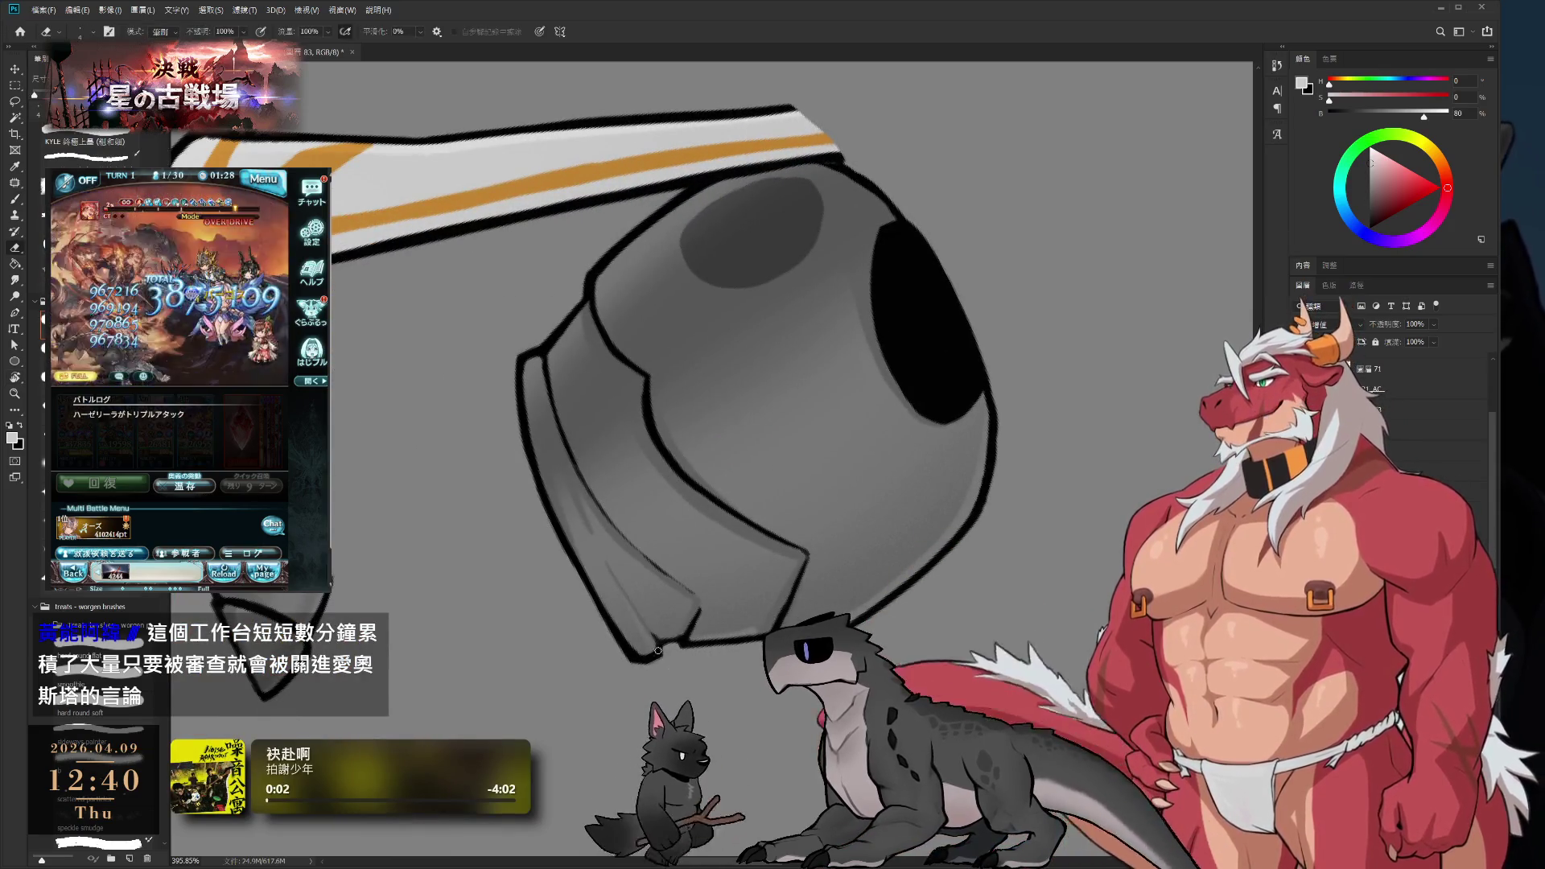
key("r")
mouse_move(1127, 596)
left_mouse_down()
mouse_move(1071, 185)
mouse_move(901, 165)
left_mouse_up()
key("b")
scroll(890, 428, "down", 5)
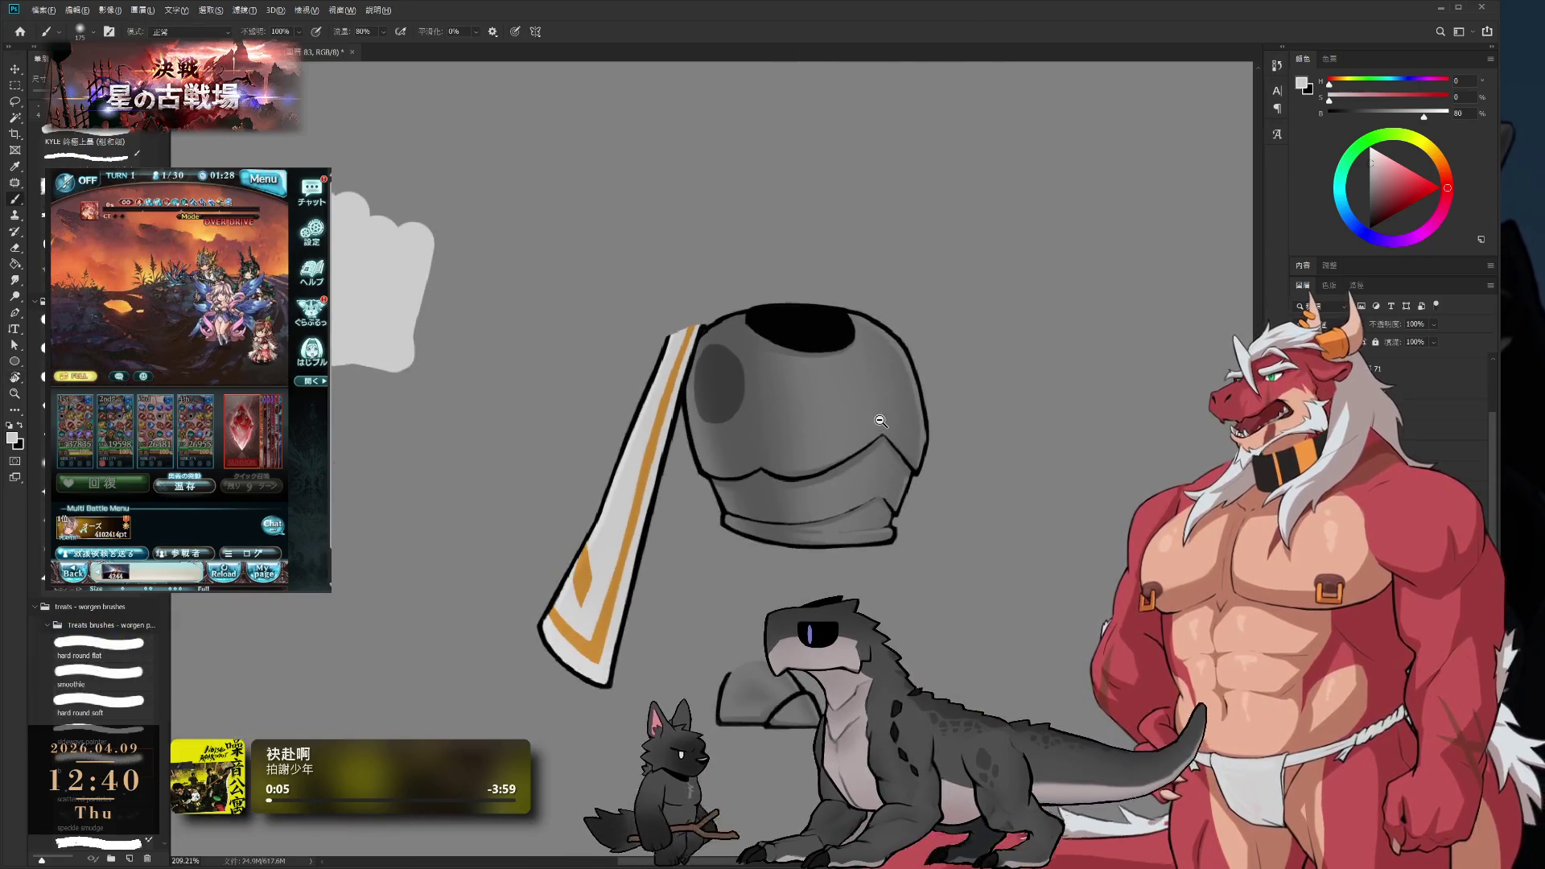
- Enclose the lower grey dome piece in a Free Transform box with Ctrl+T
scroll(889, 428, "up", 3)
scroll(890, 428, "down", 2)
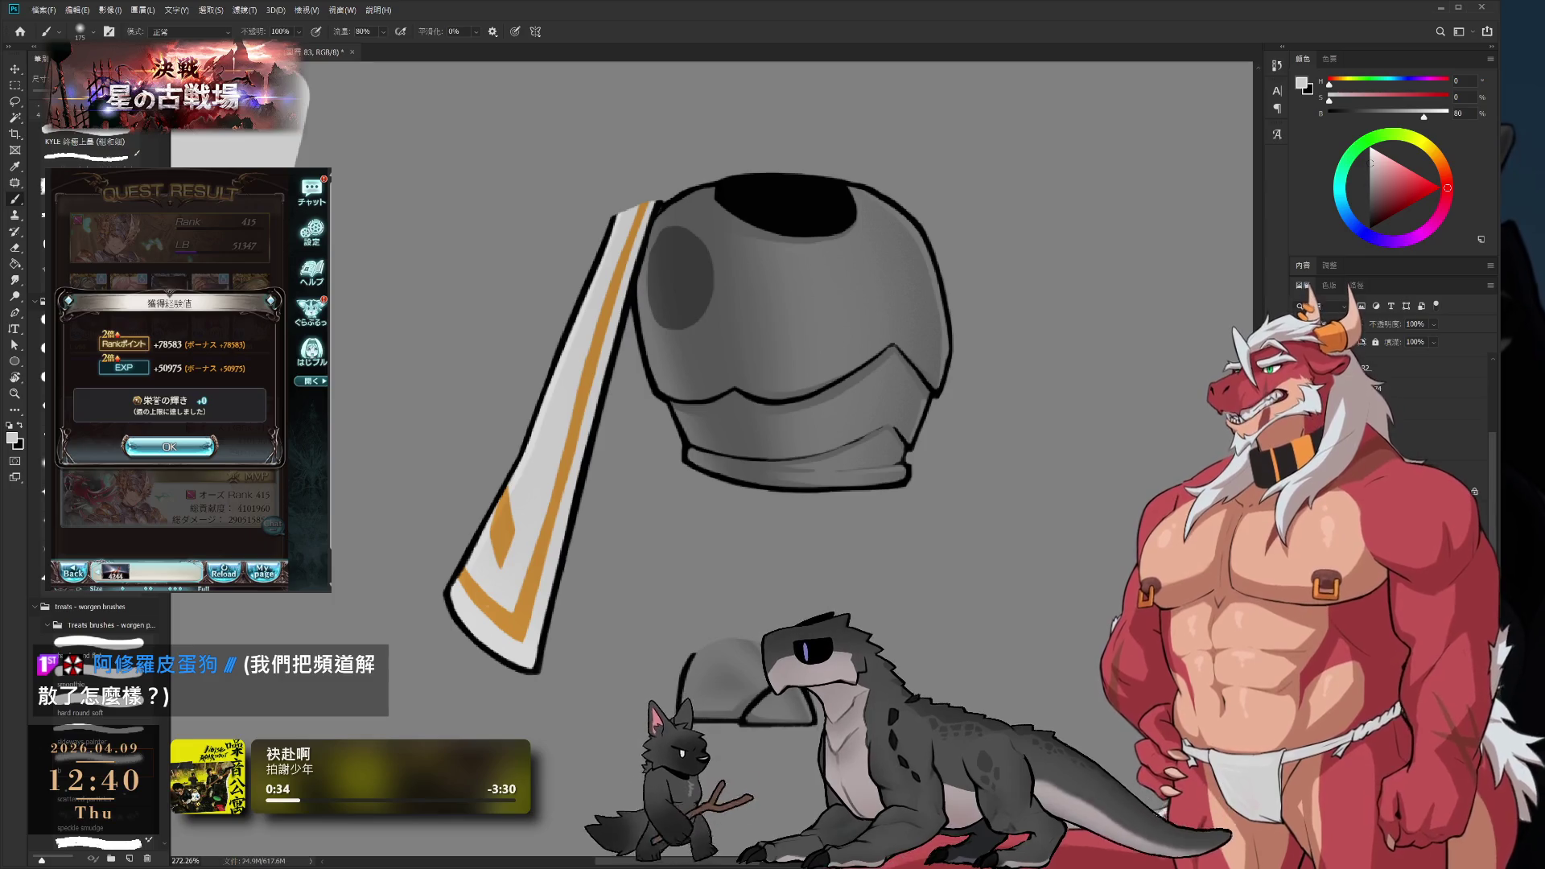
left_click(169, 446)
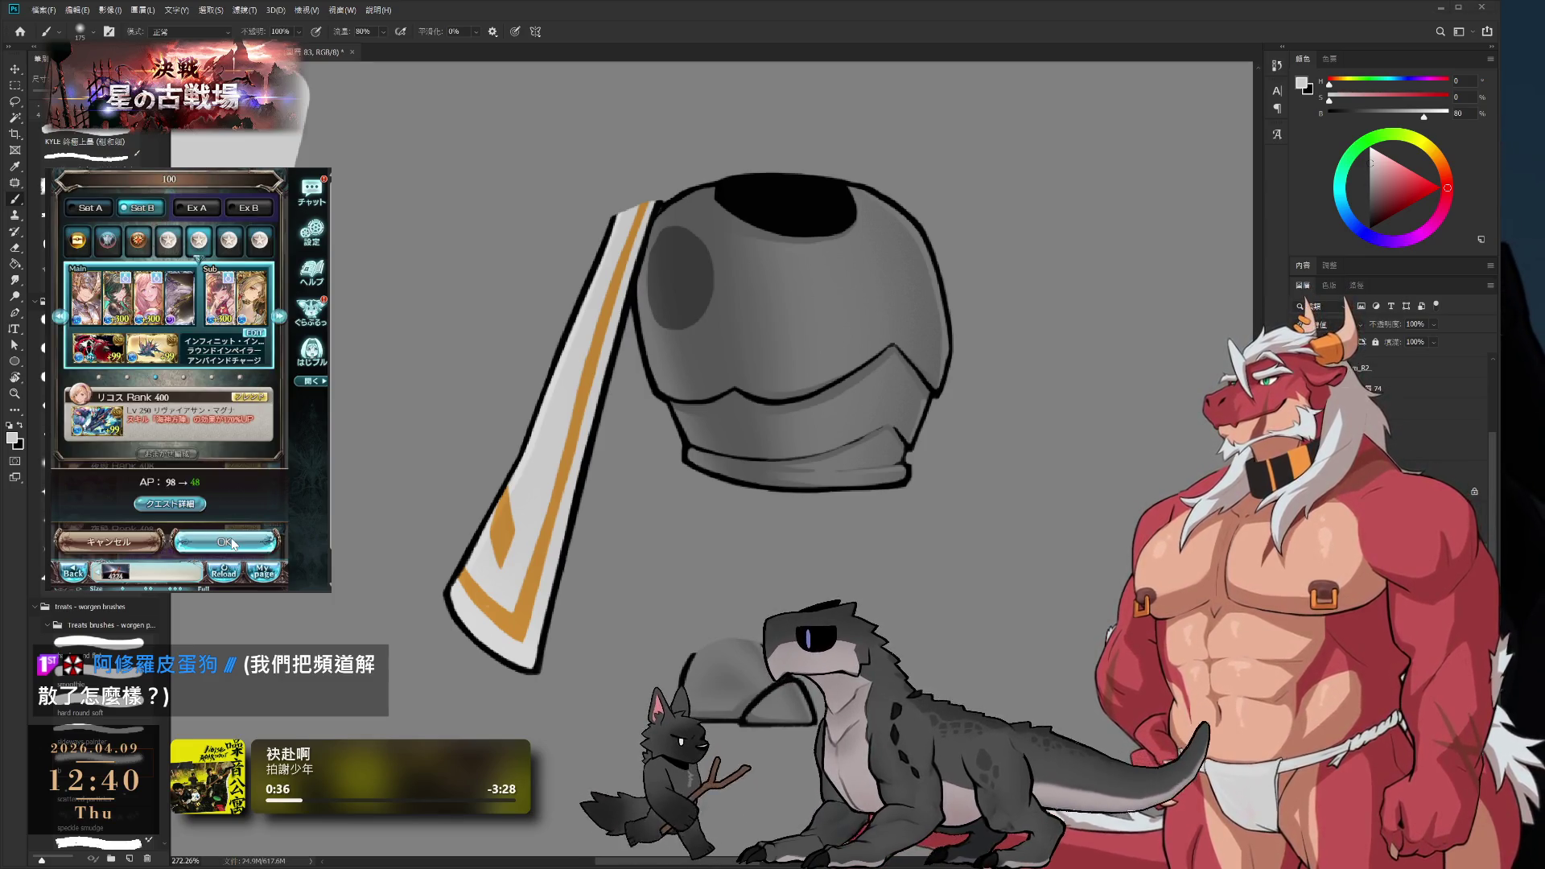
left_click(230, 542)
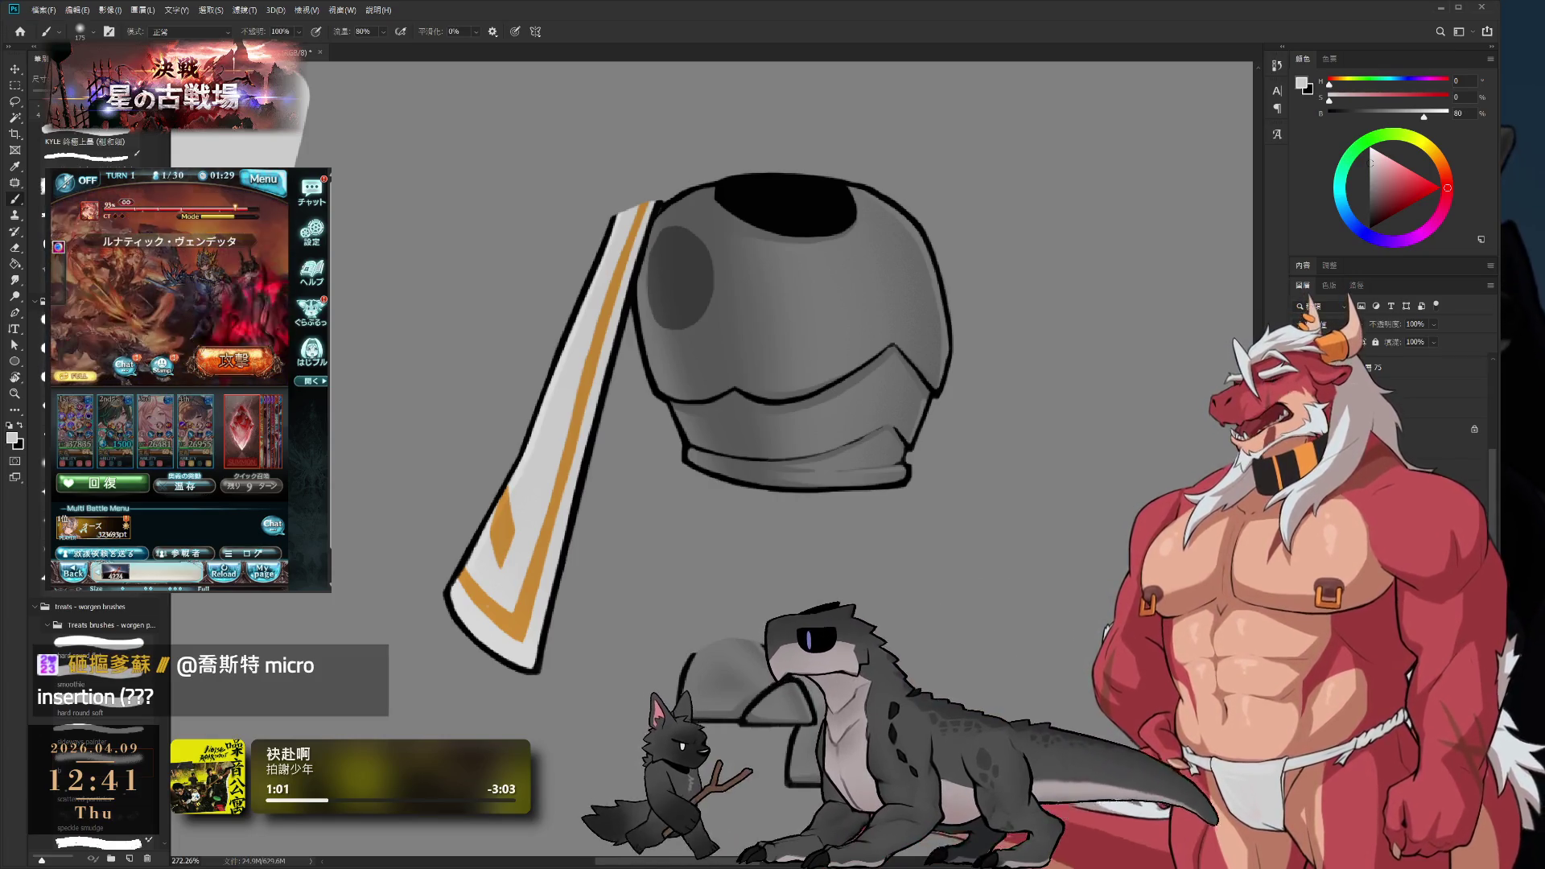
key("ctrl+t")
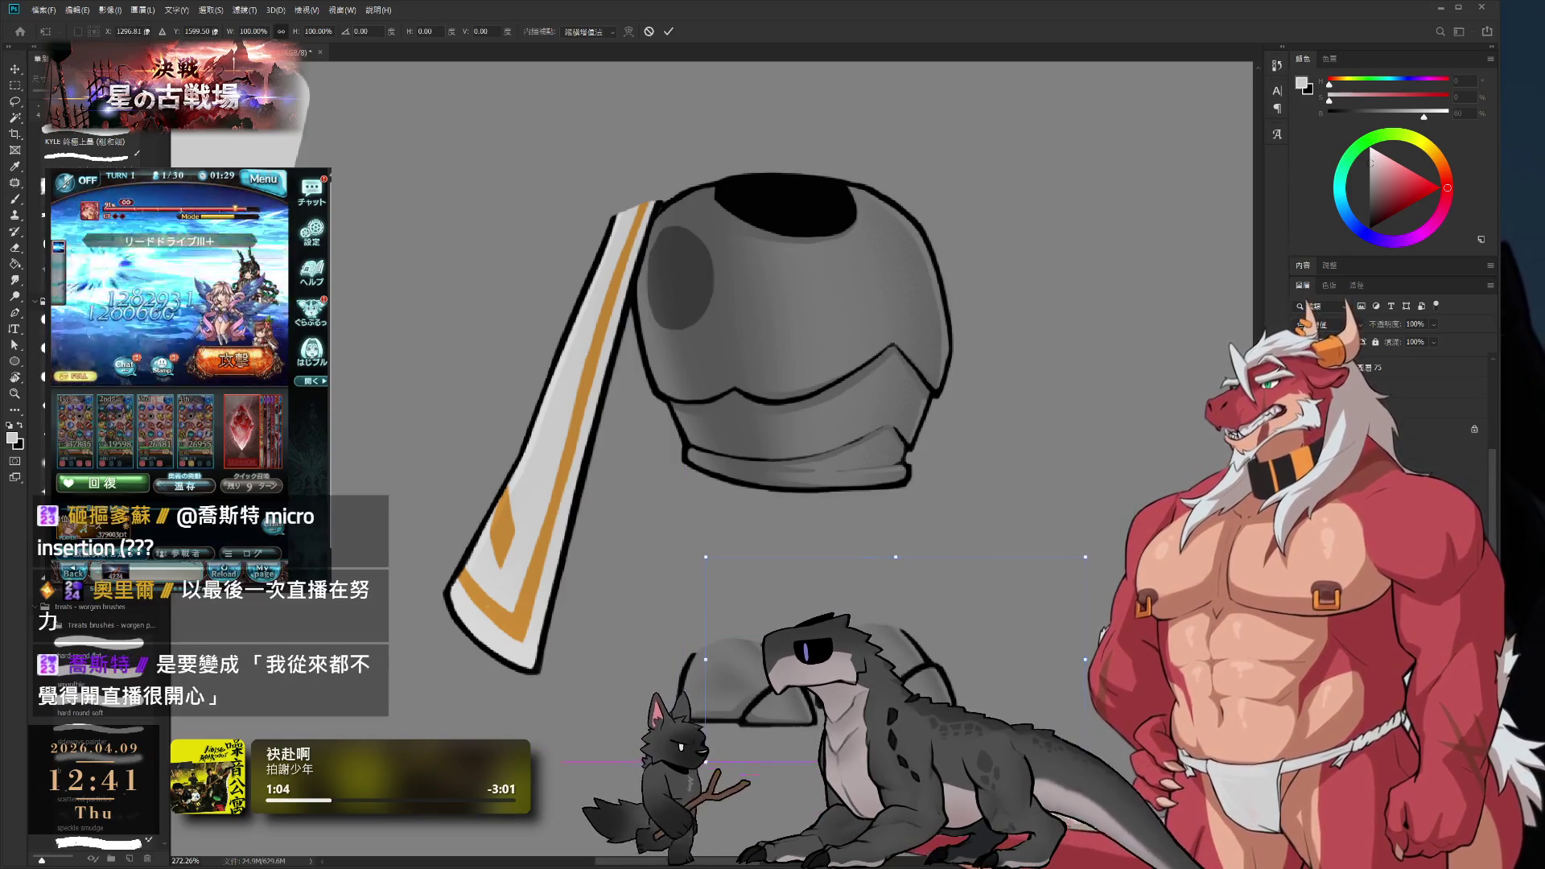
- Shift the lower grey piece 42 px left, then step through history until the tabard returns
left_click_drag(896, 636, 861, 638)
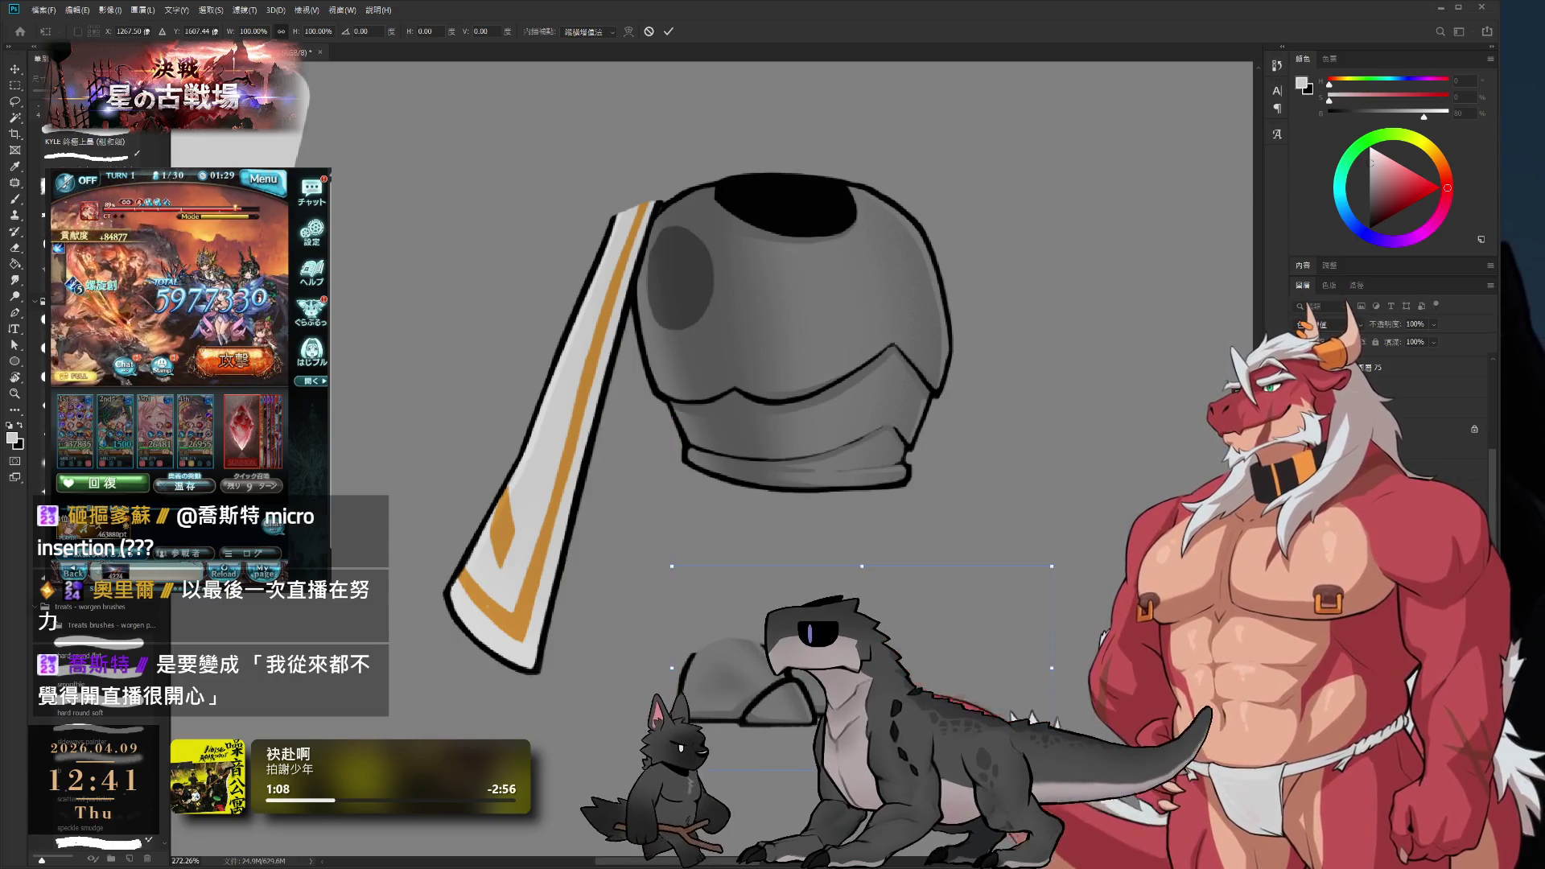
key("Return")
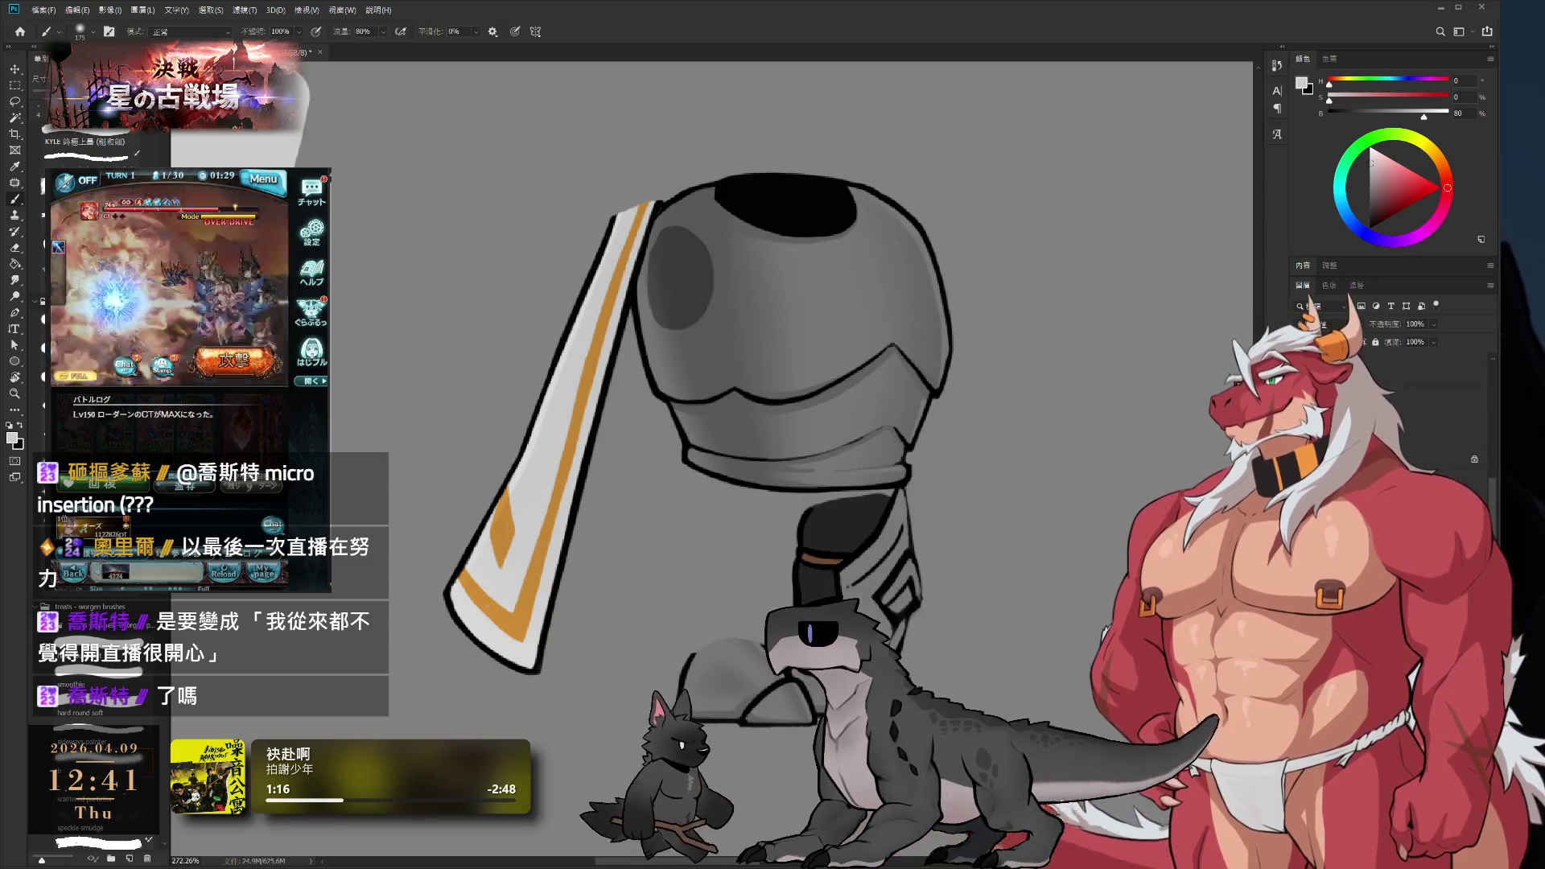
key("ctrl+z")
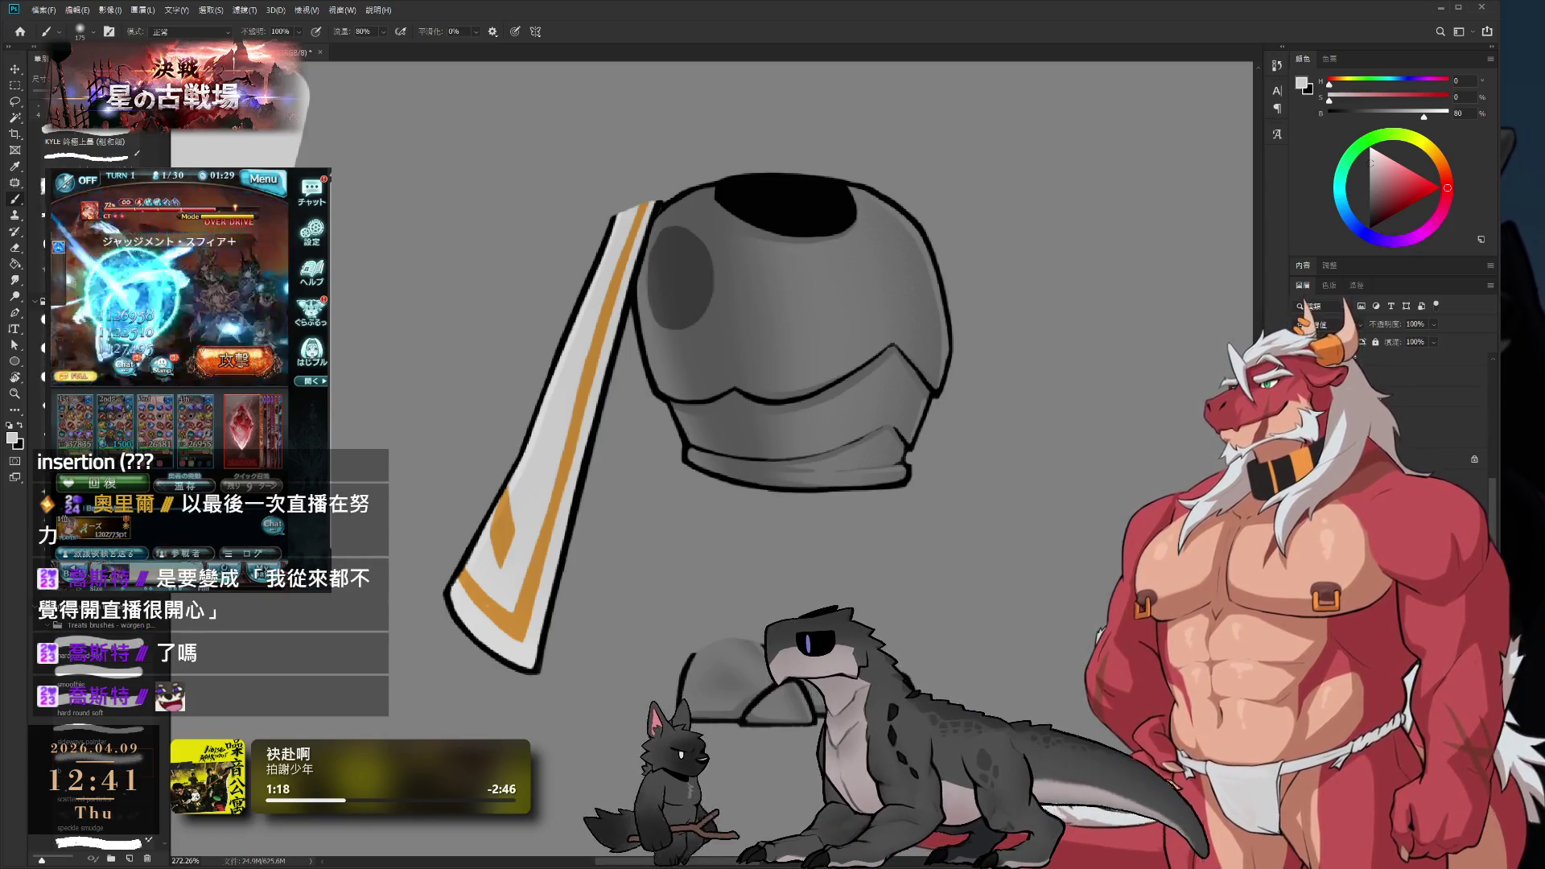
key("ctrl+shift+z")
key("ctrl+z")
key("ctrl+shift+z")
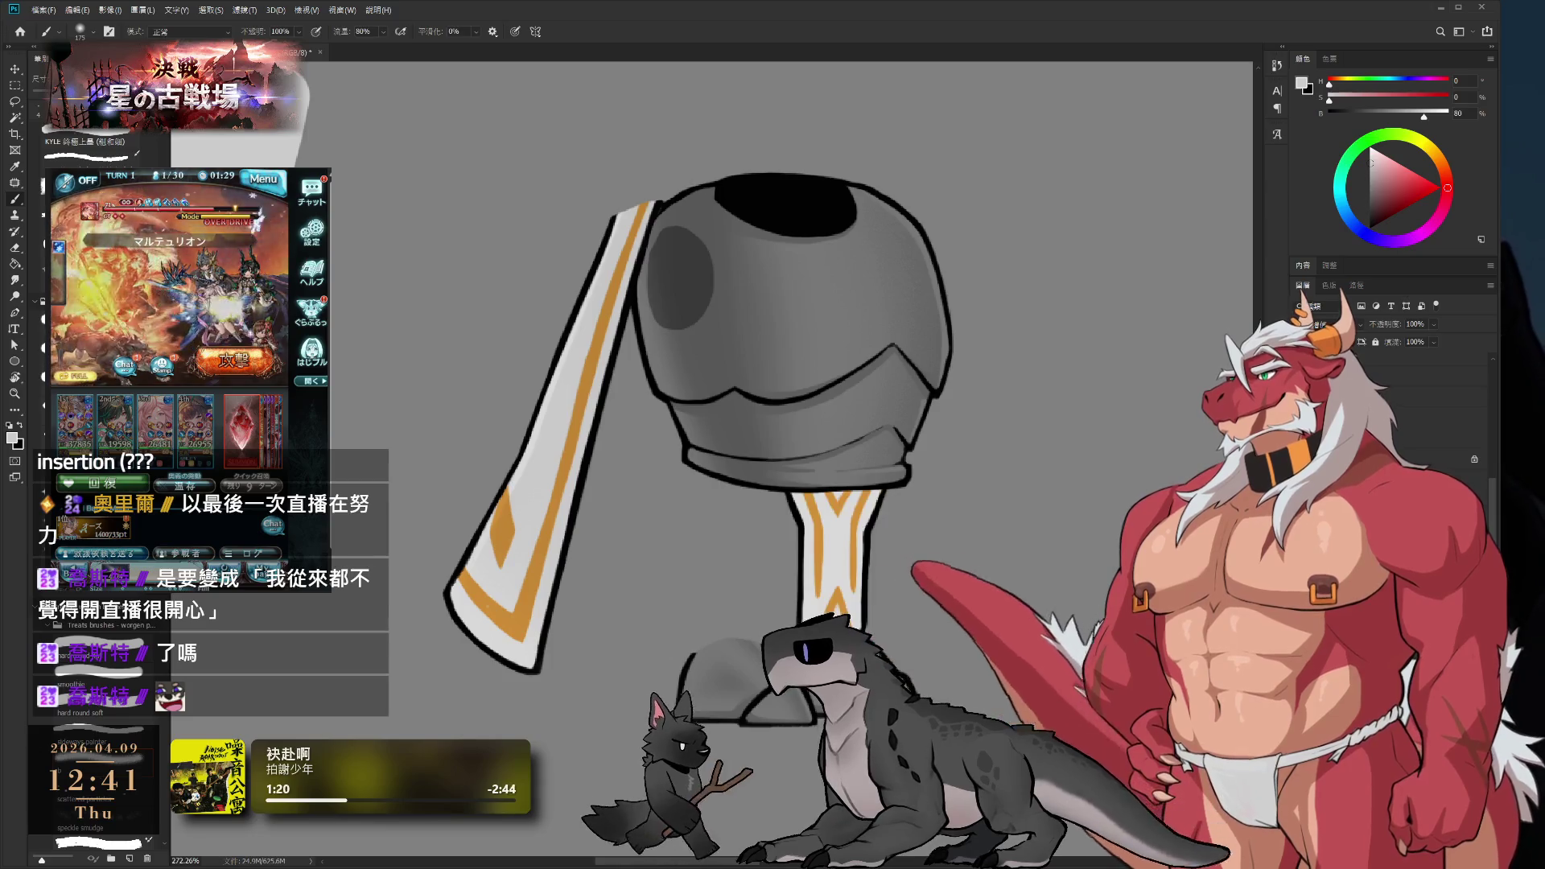
key("ctrl+shift+z")
key("ctrl+z")
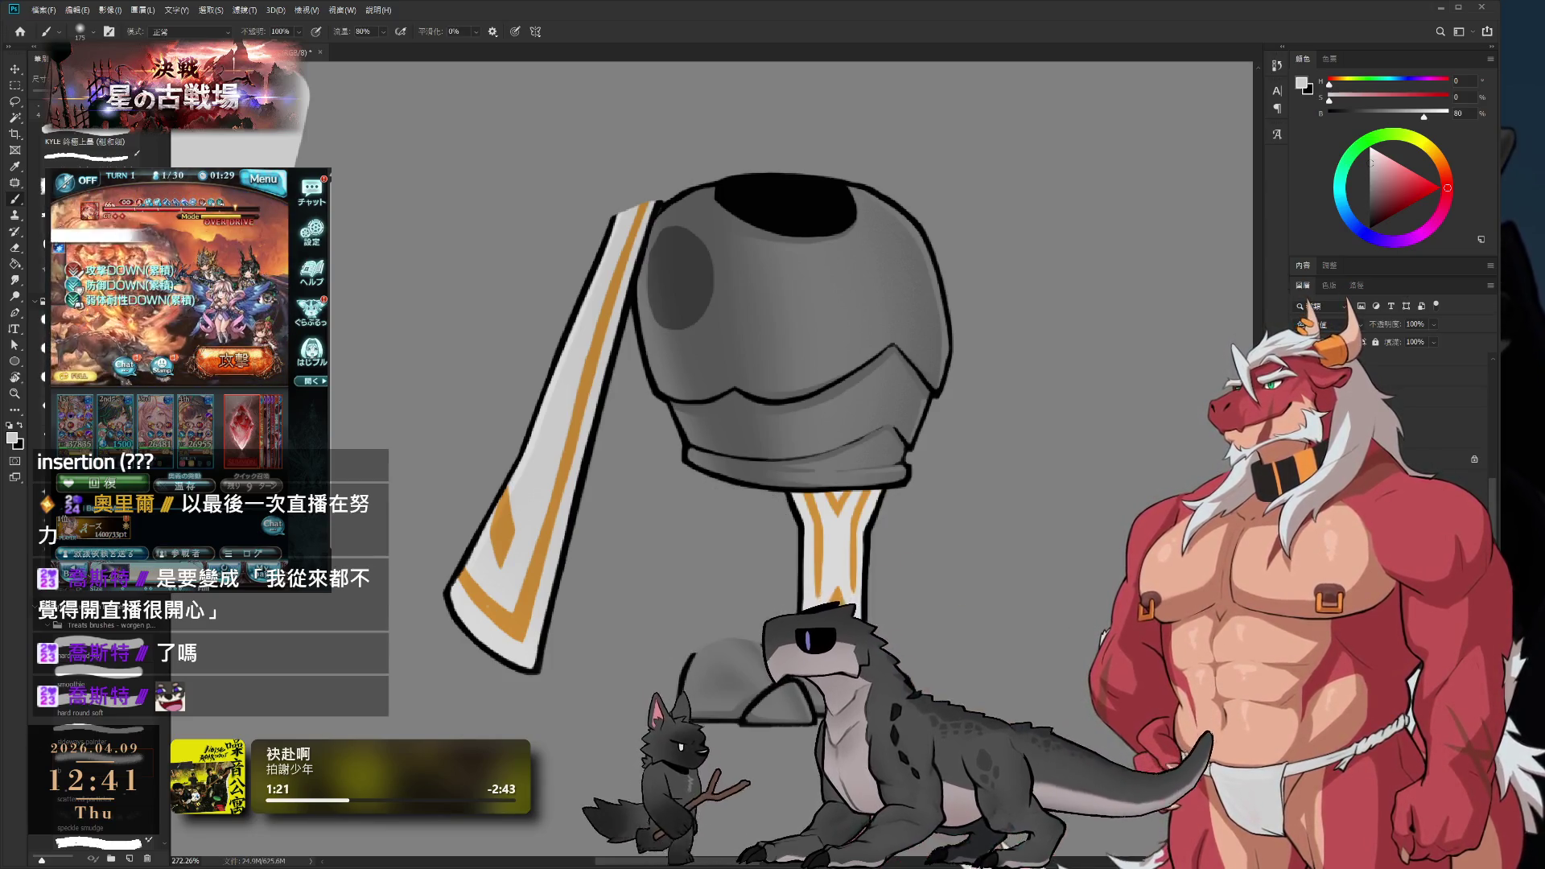
key("ctrl+z")
key("ctrl+z")
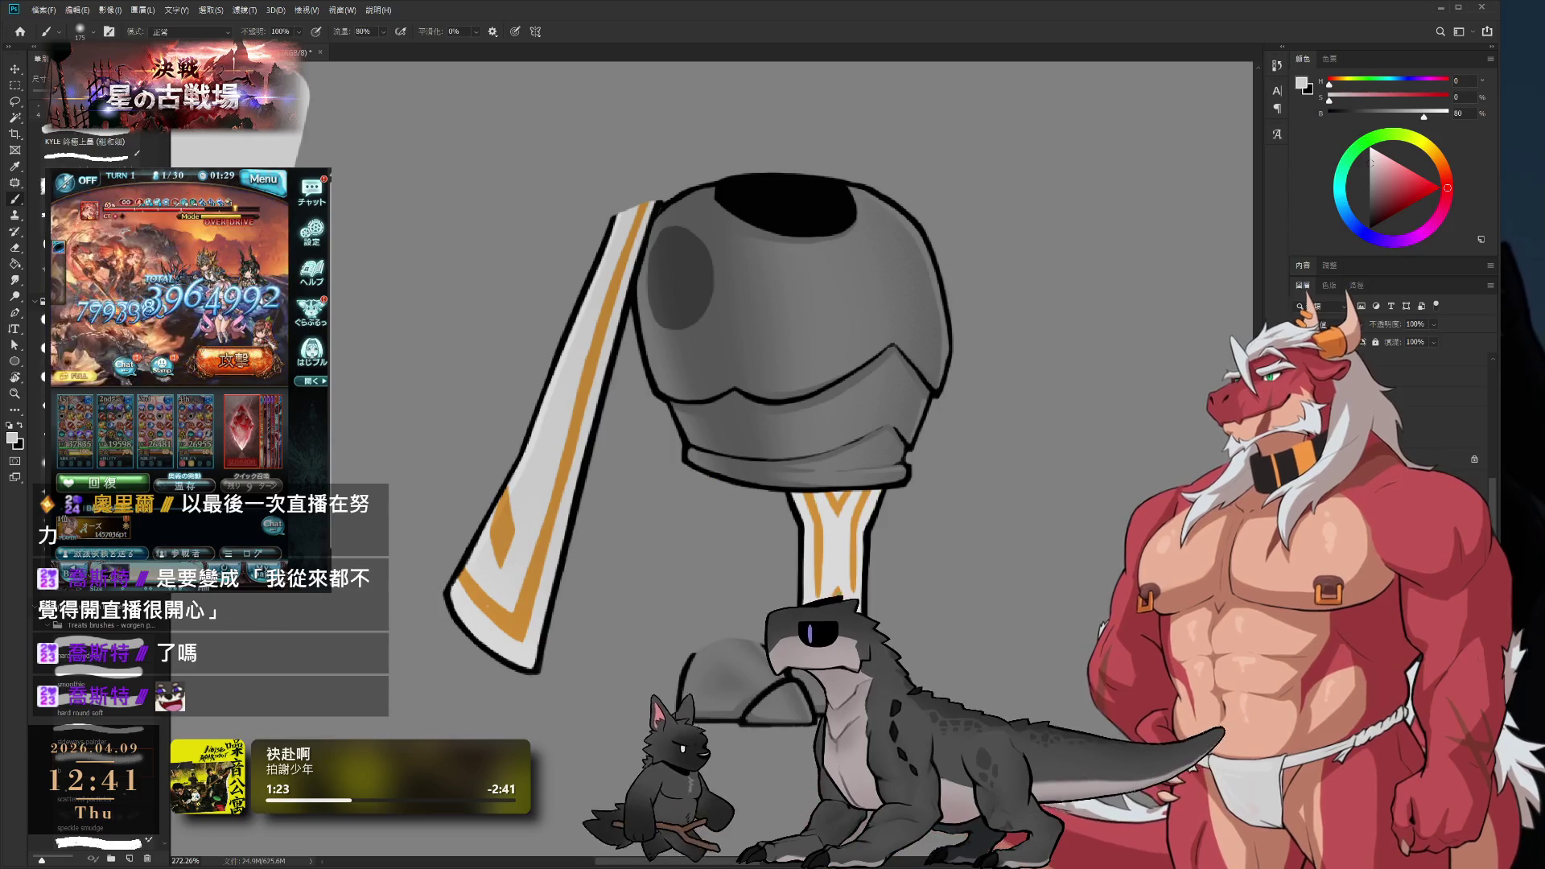
key("ctrl+z")
key("ctrl+shift+z")
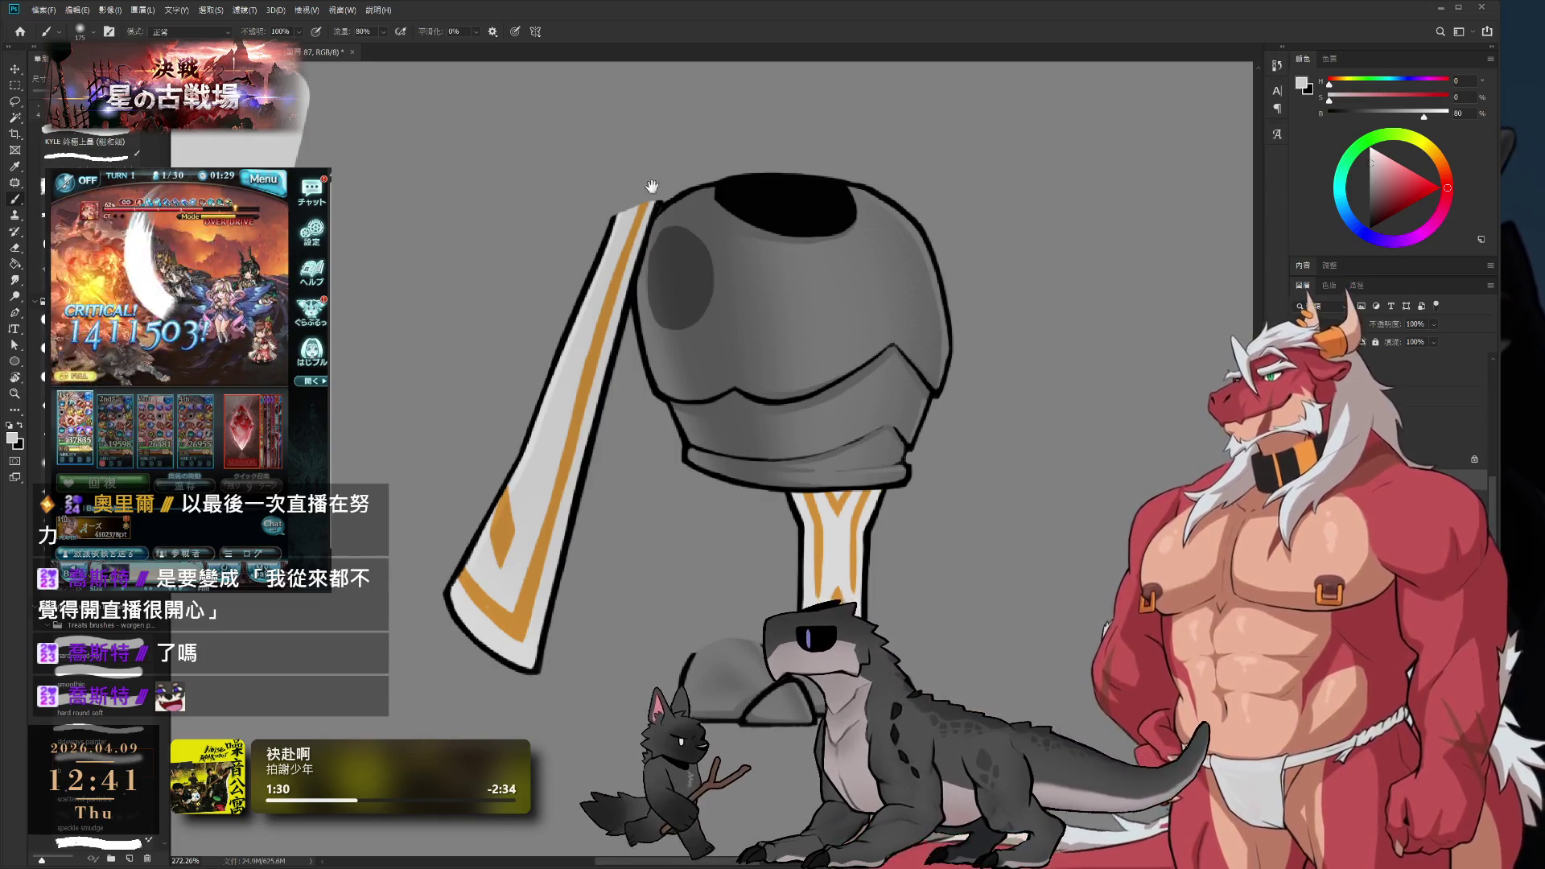
- Zoom in on the torso armor, with the brush at size 175 and the eraser at 30
scroll(684, 533, "down", 3)
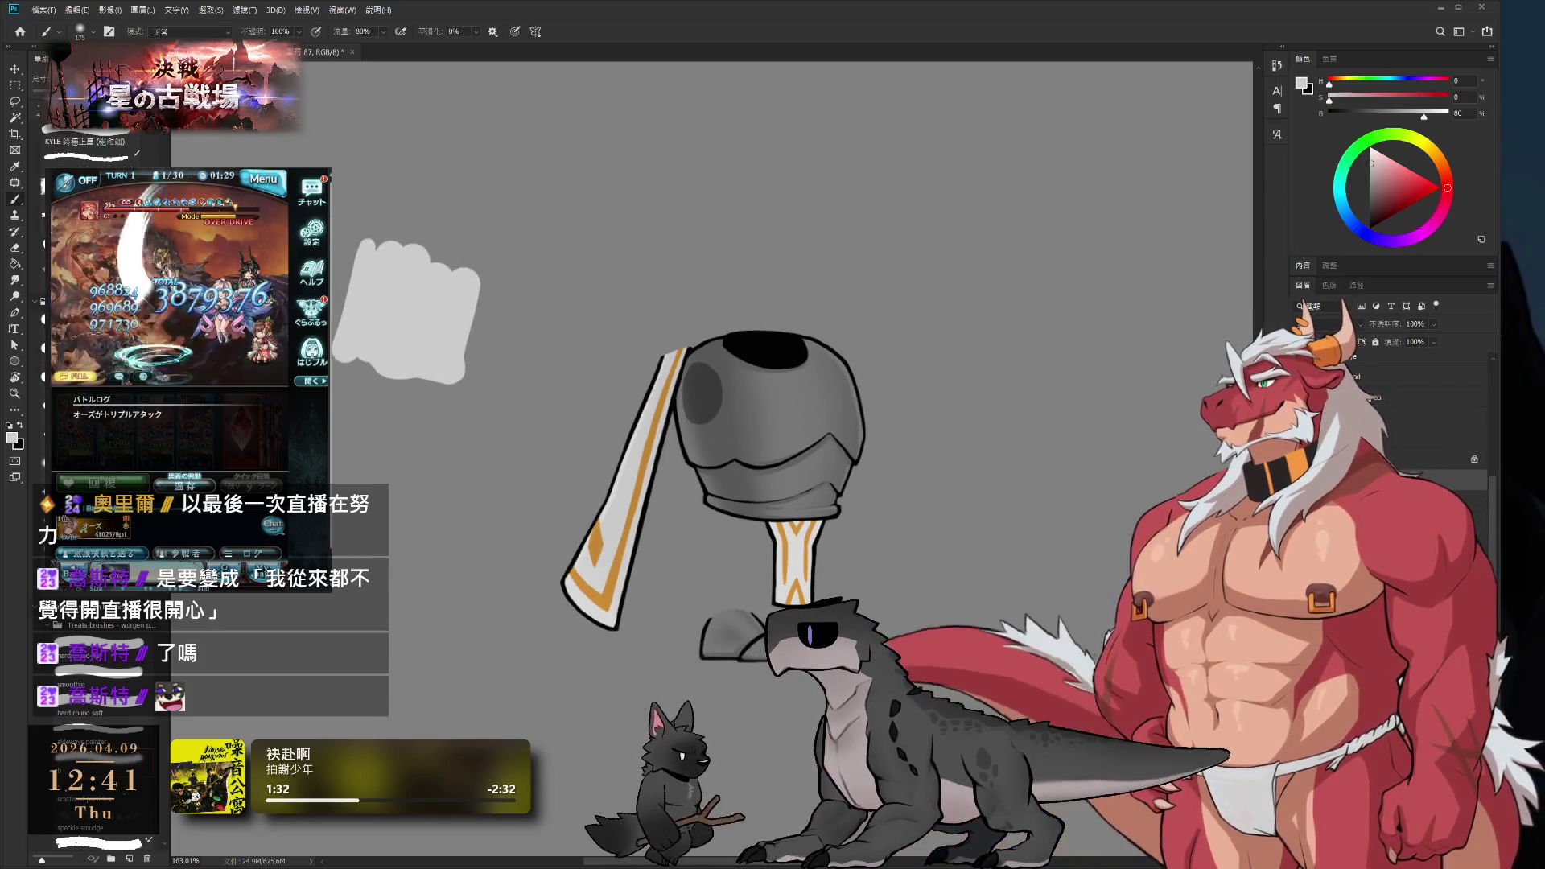
key("bracketright")
key("bracketright")
key("bracketright")
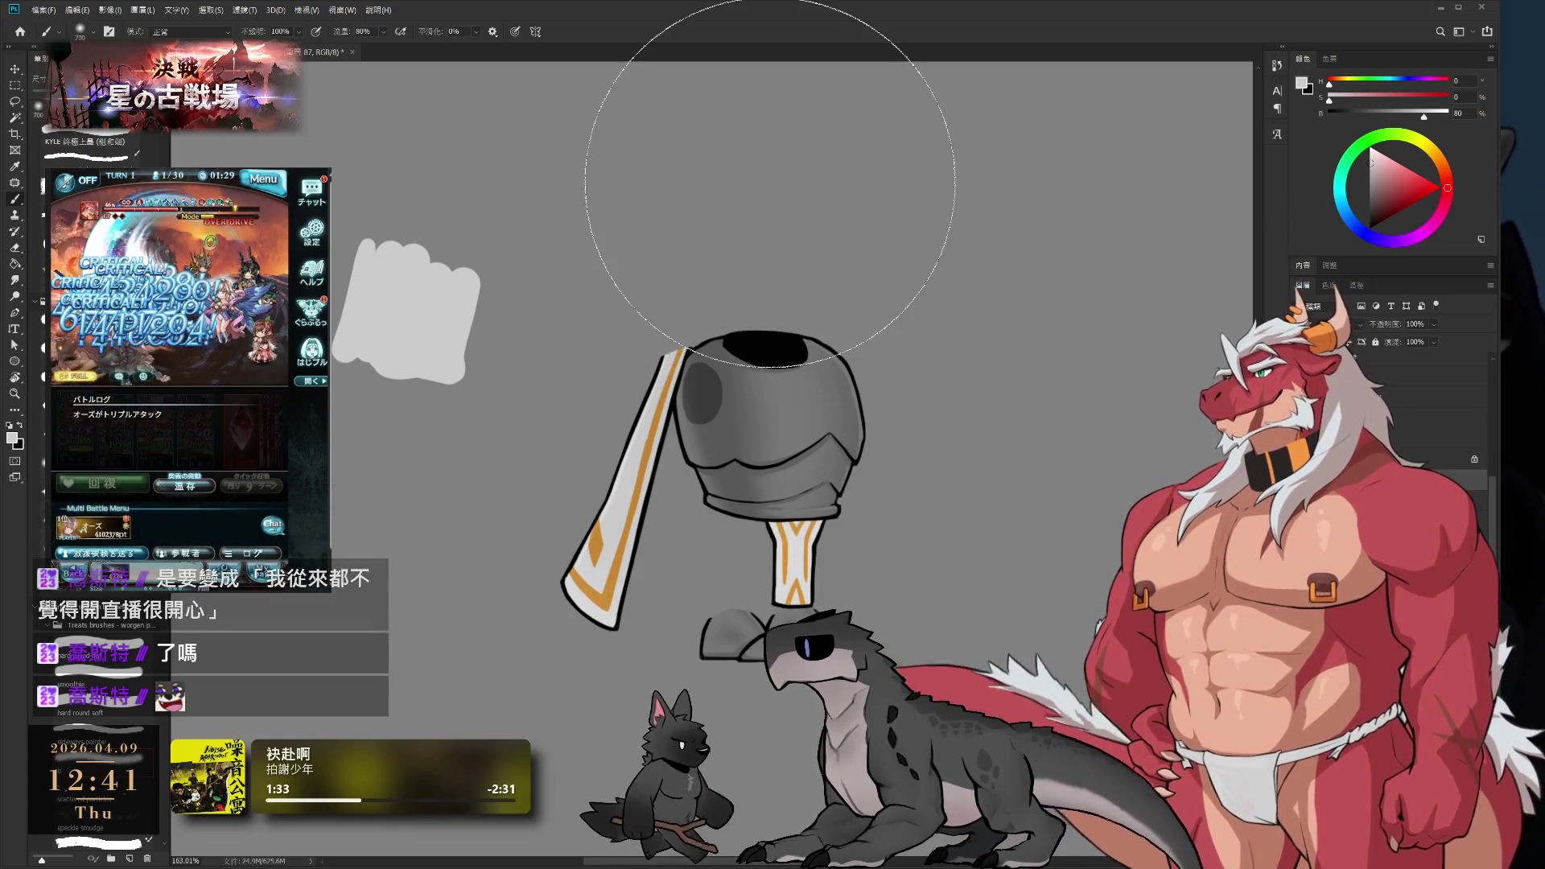
key("bracketleft")
key("bracketleft")
key("bracketleft")
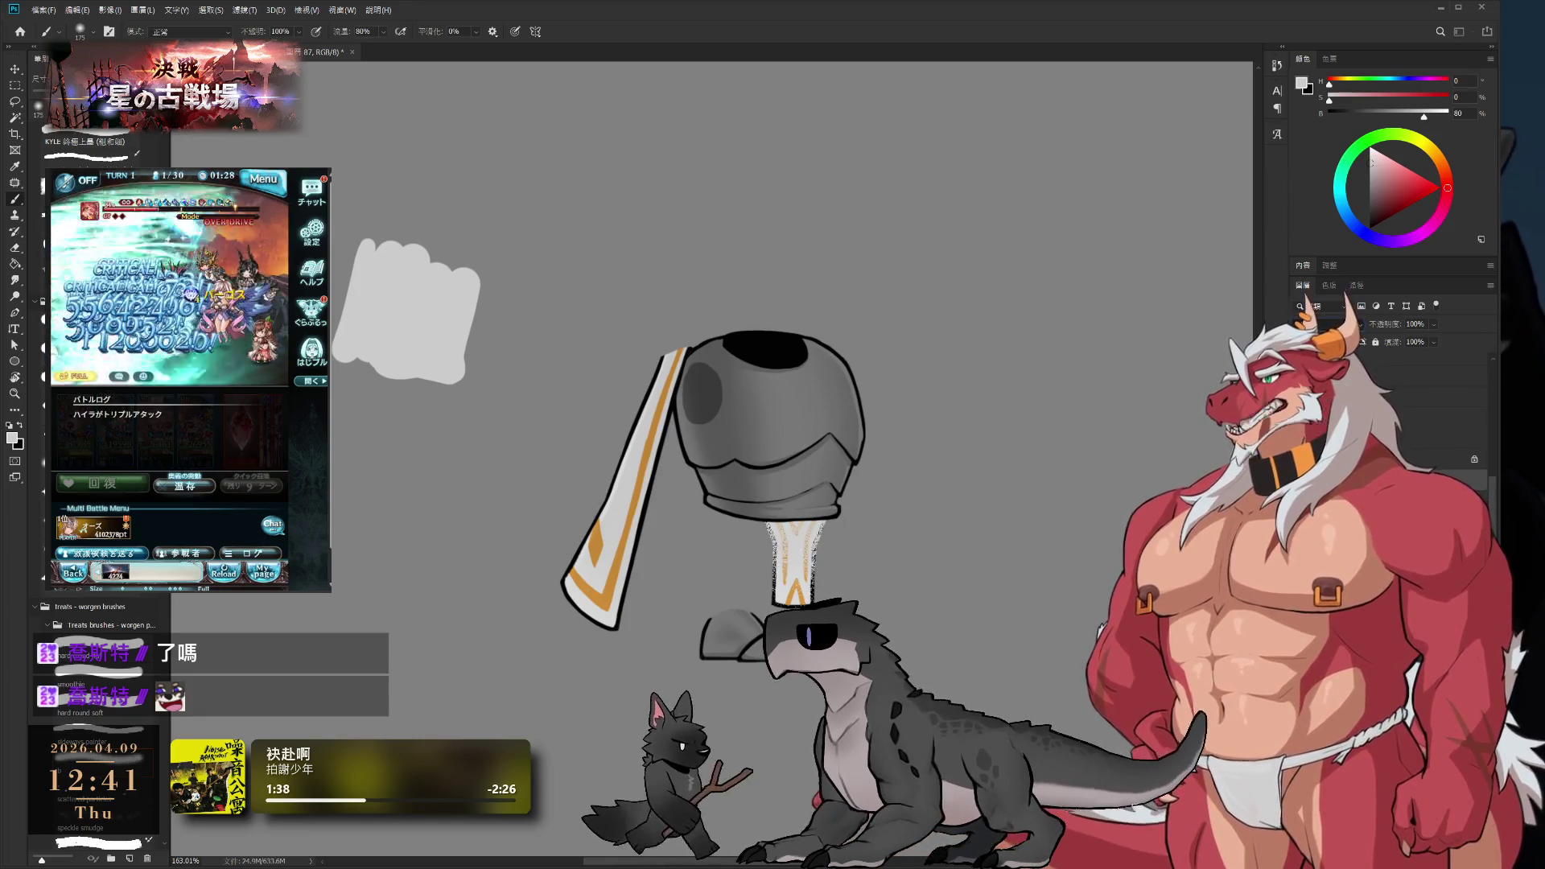
left_click_drag(725, 624, 943, 406)
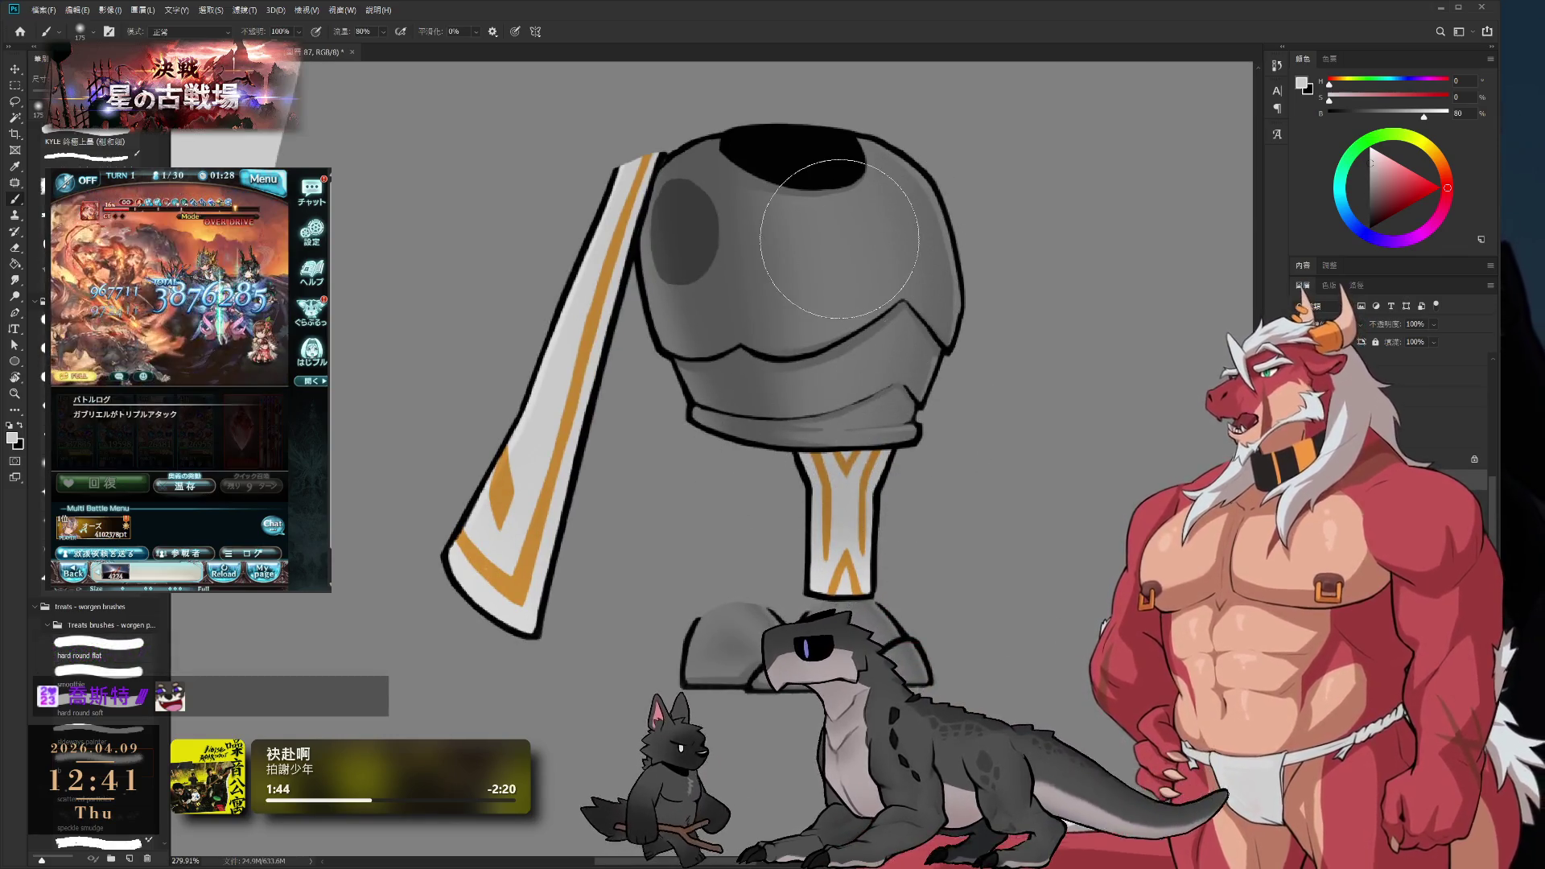
key("e")
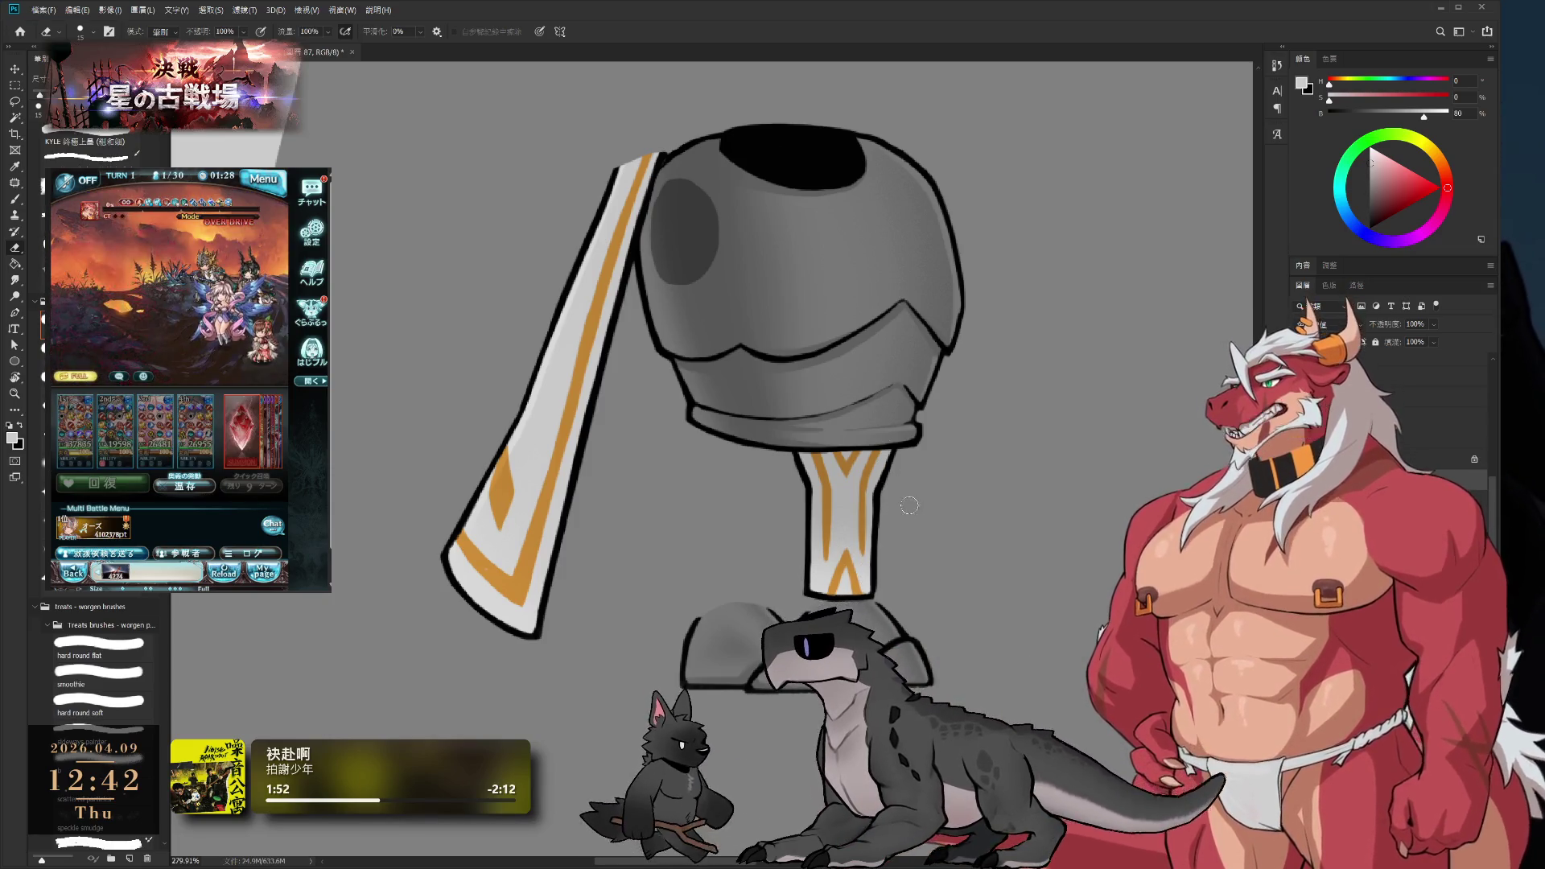
key("bracketright")
key("bracketright")
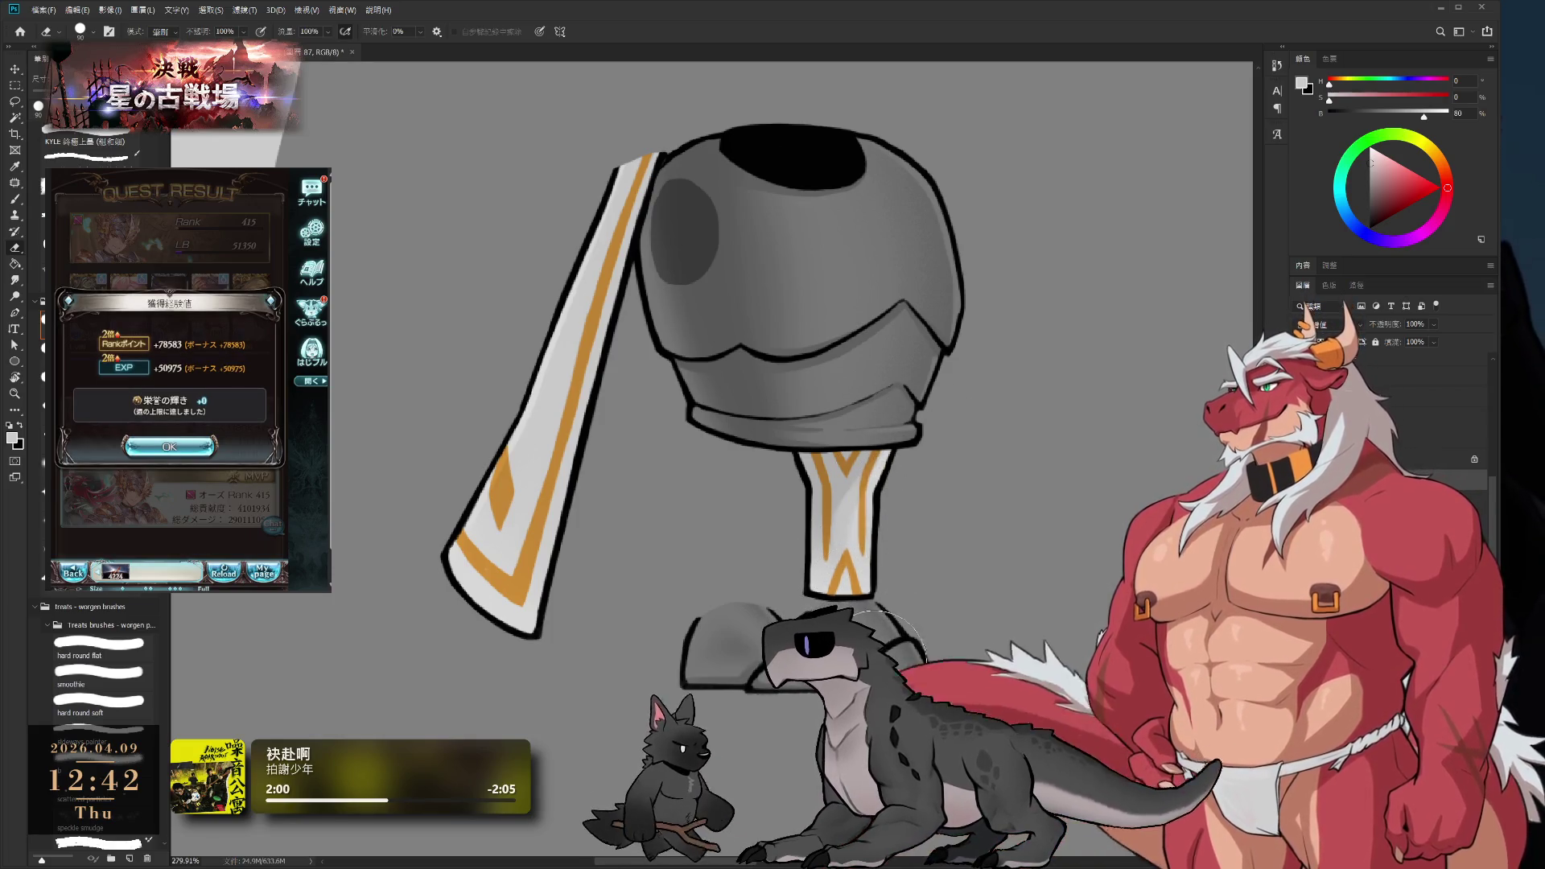
key("b")
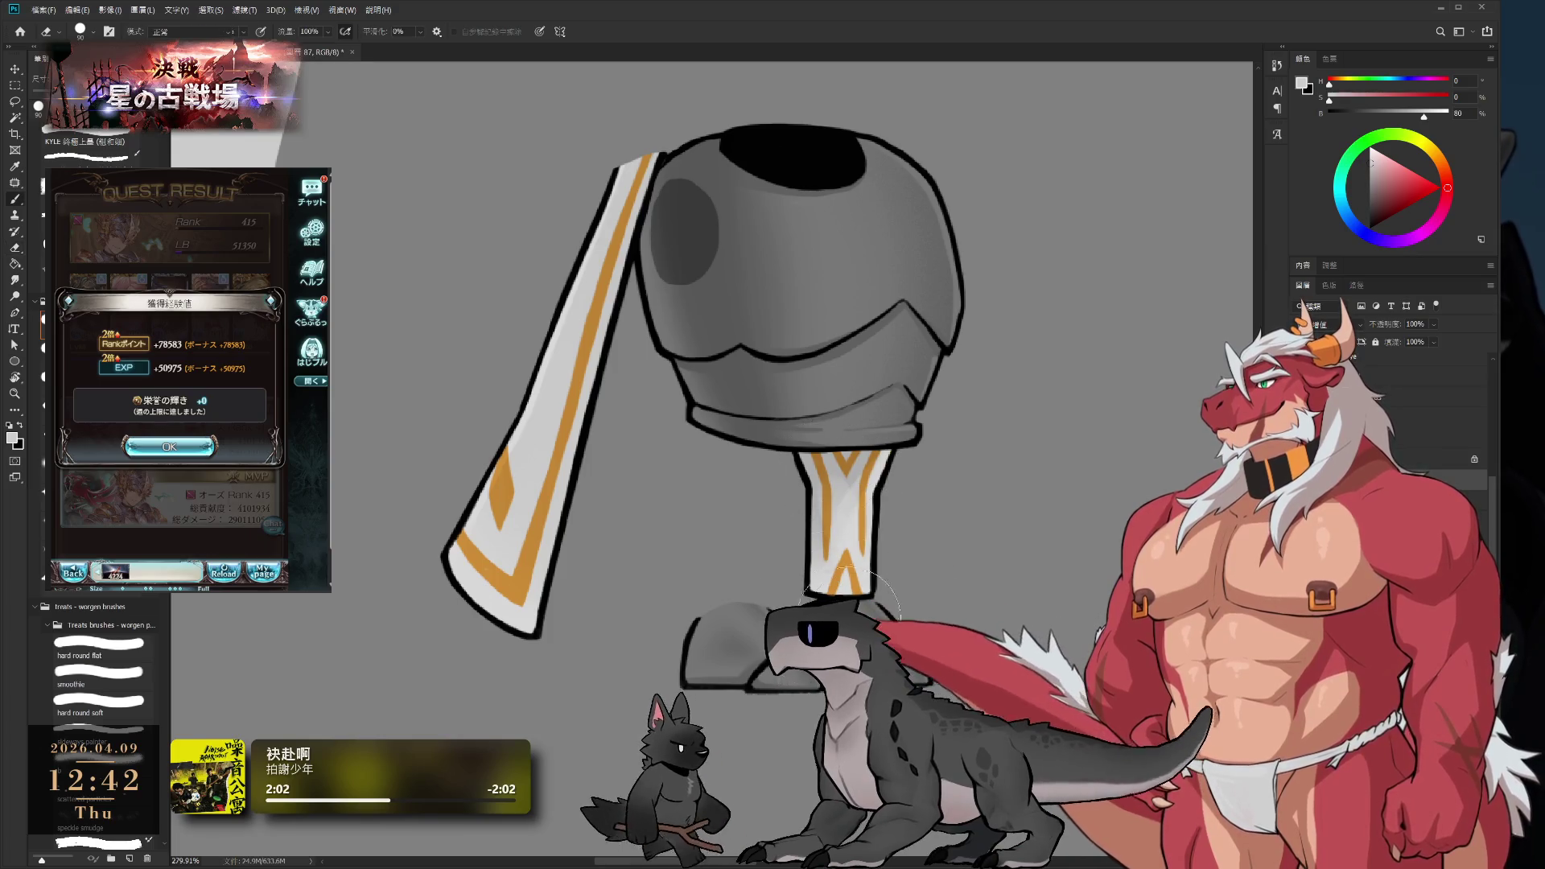
key("e")
scroll(834, 553, "down", 5)
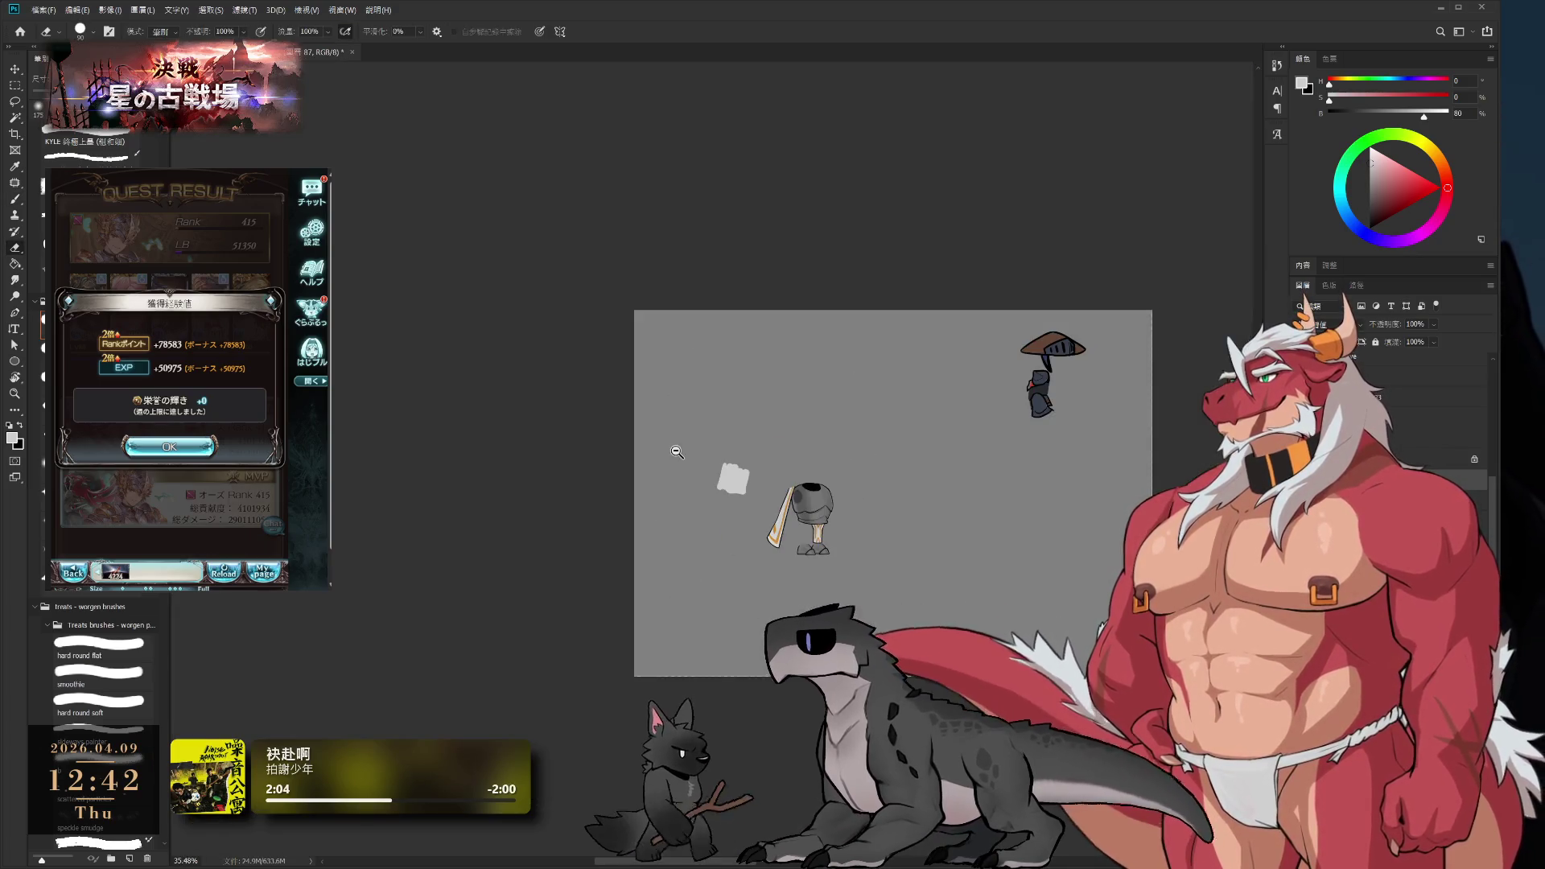
- Return to the Brush tool at size 30
scroll(869, 474, "up", 5)
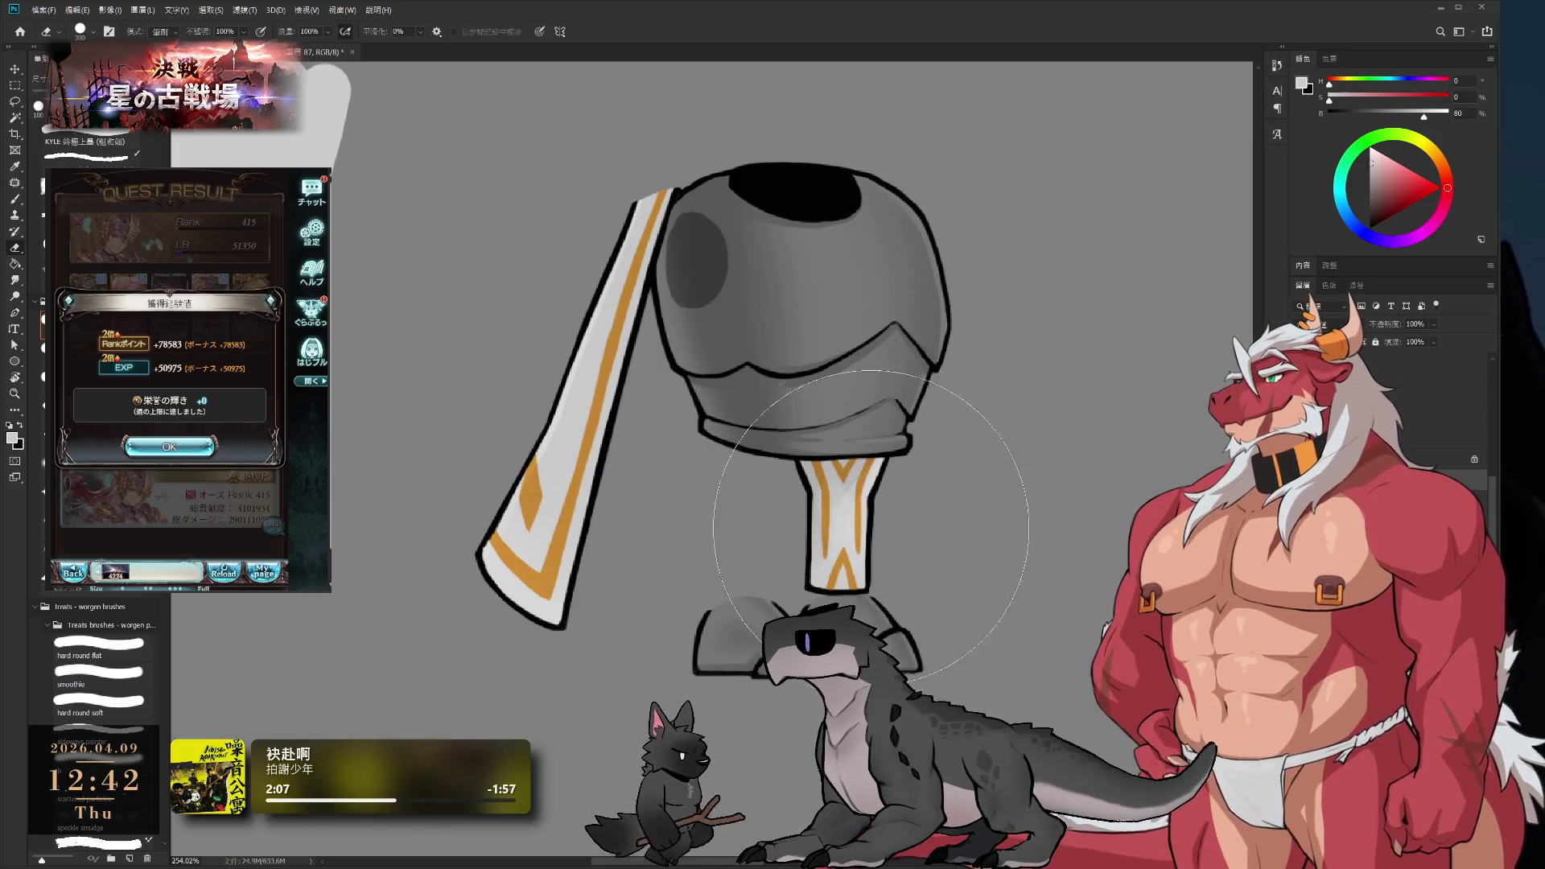
key("b")
key("bracketleft")
key("bracketleft")
key("bracketleft")
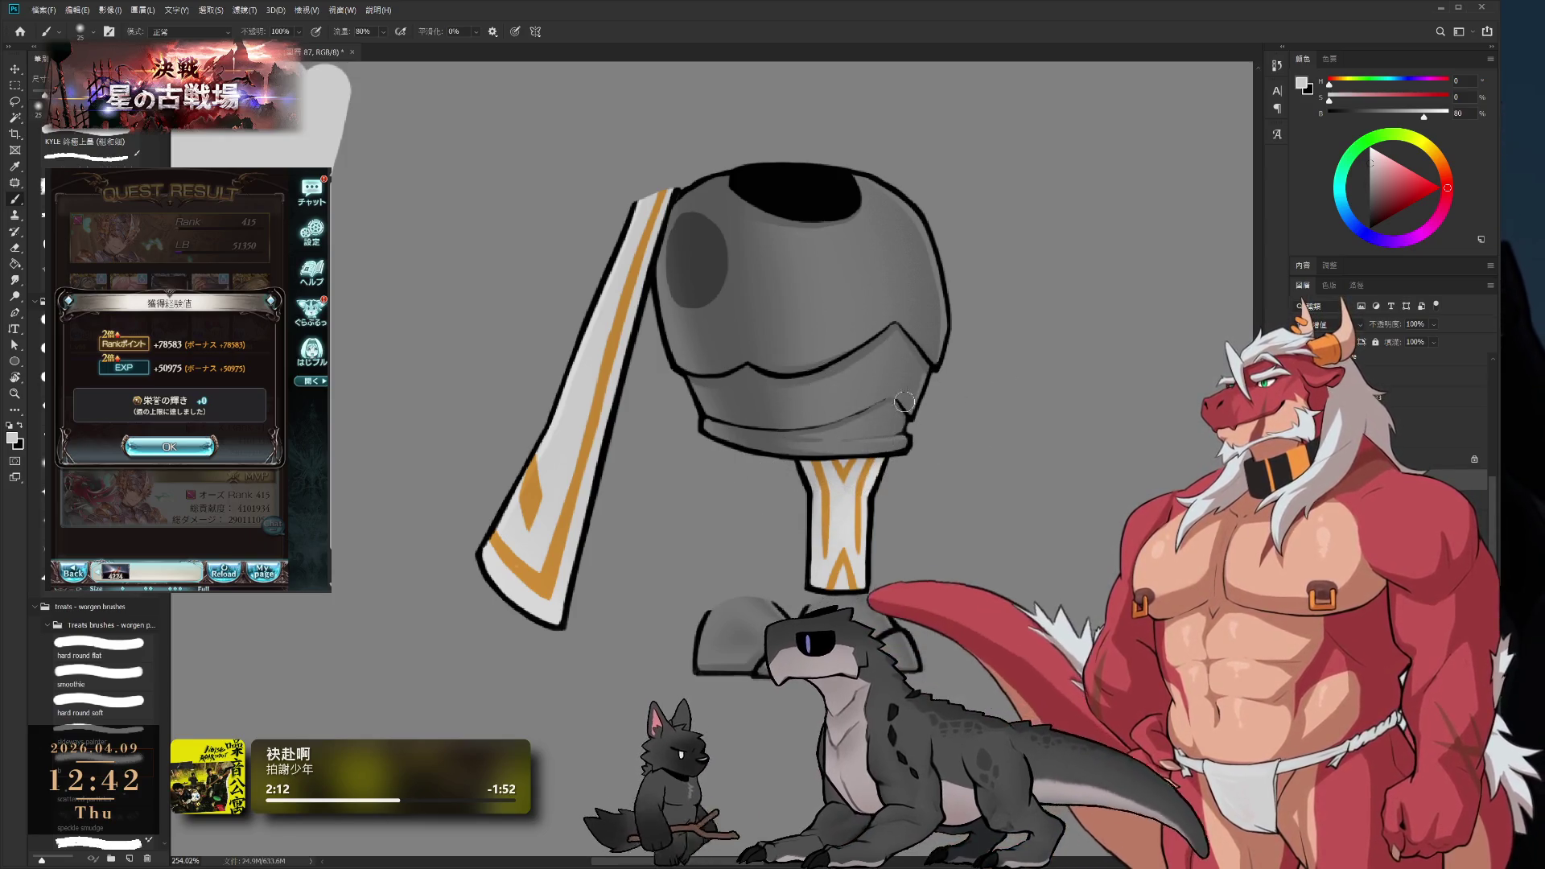
left_click(169, 447)
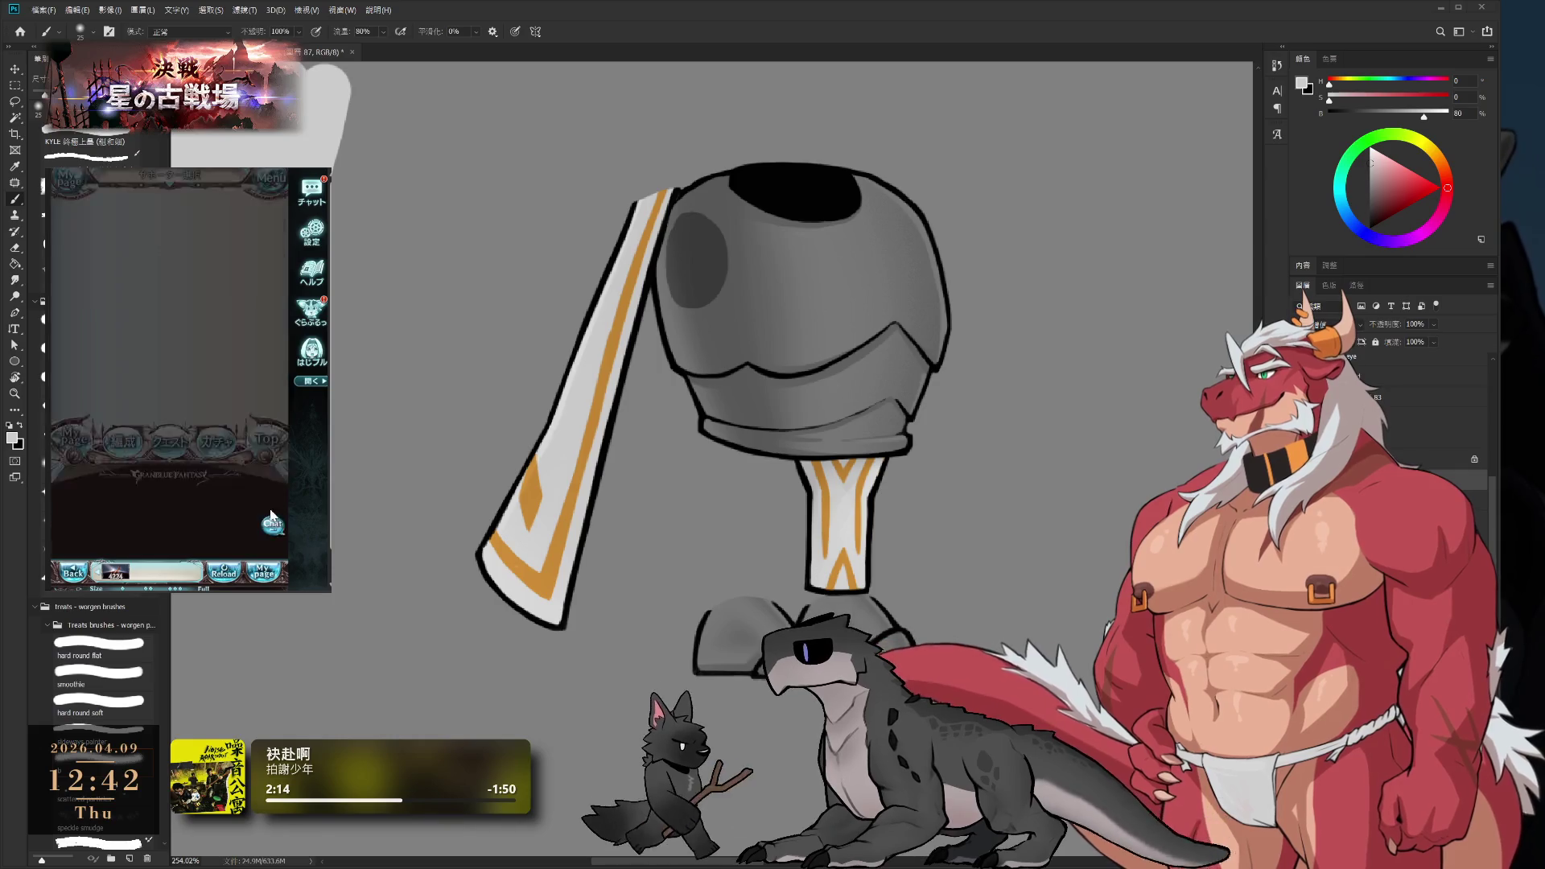
left_click(208, 464)
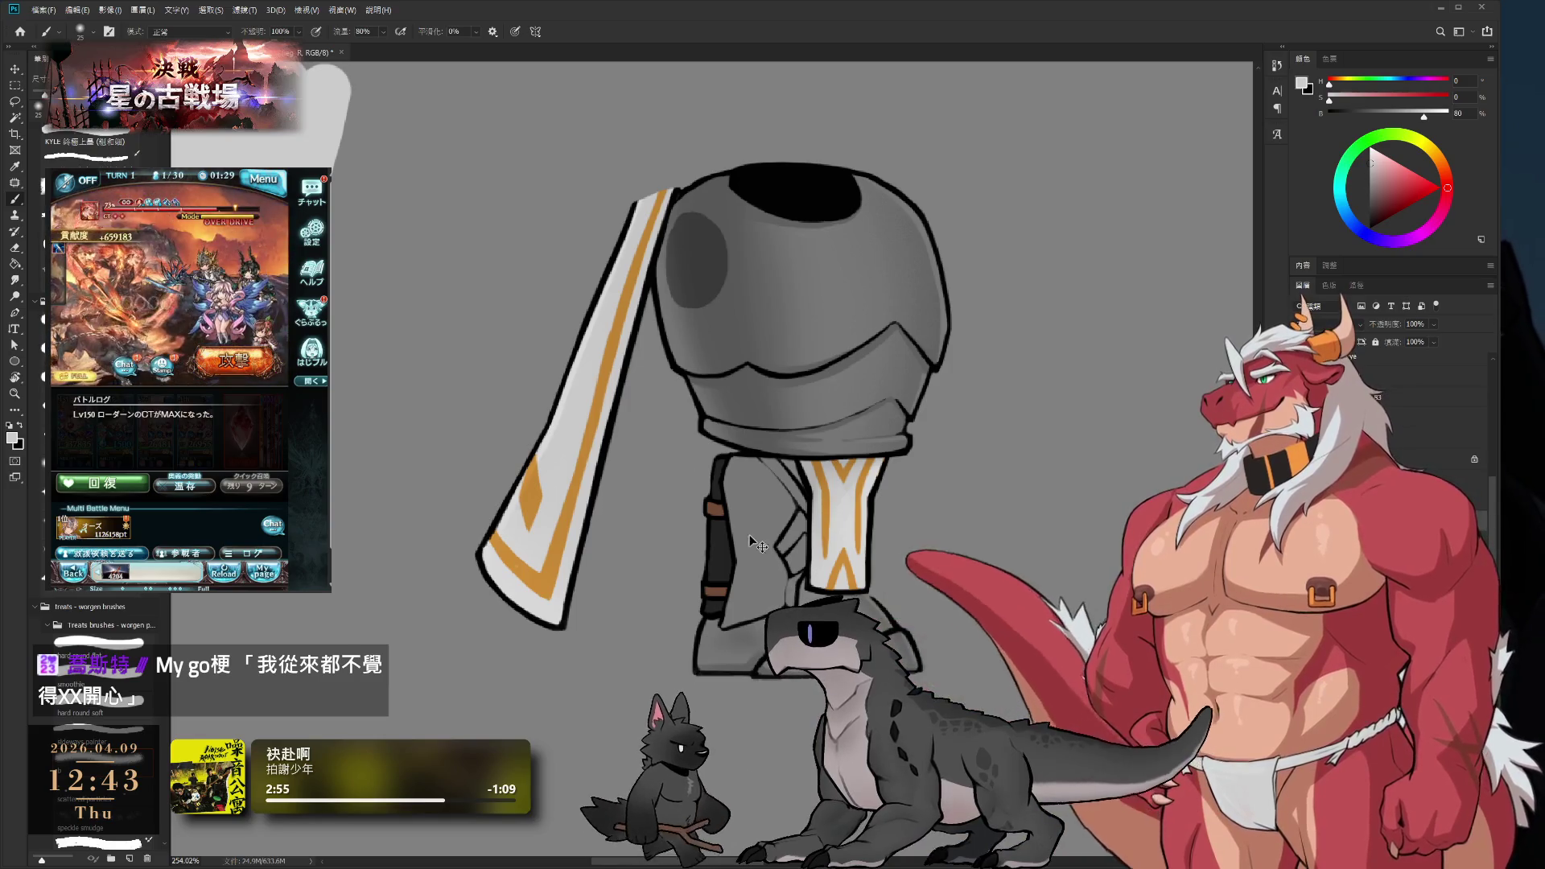
- Place the leg piece under the torso, hide the tabard, and trial-move the right leg
left_click_drag(762, 545, 654, 547)
scroll(768, 532, "up", 3)
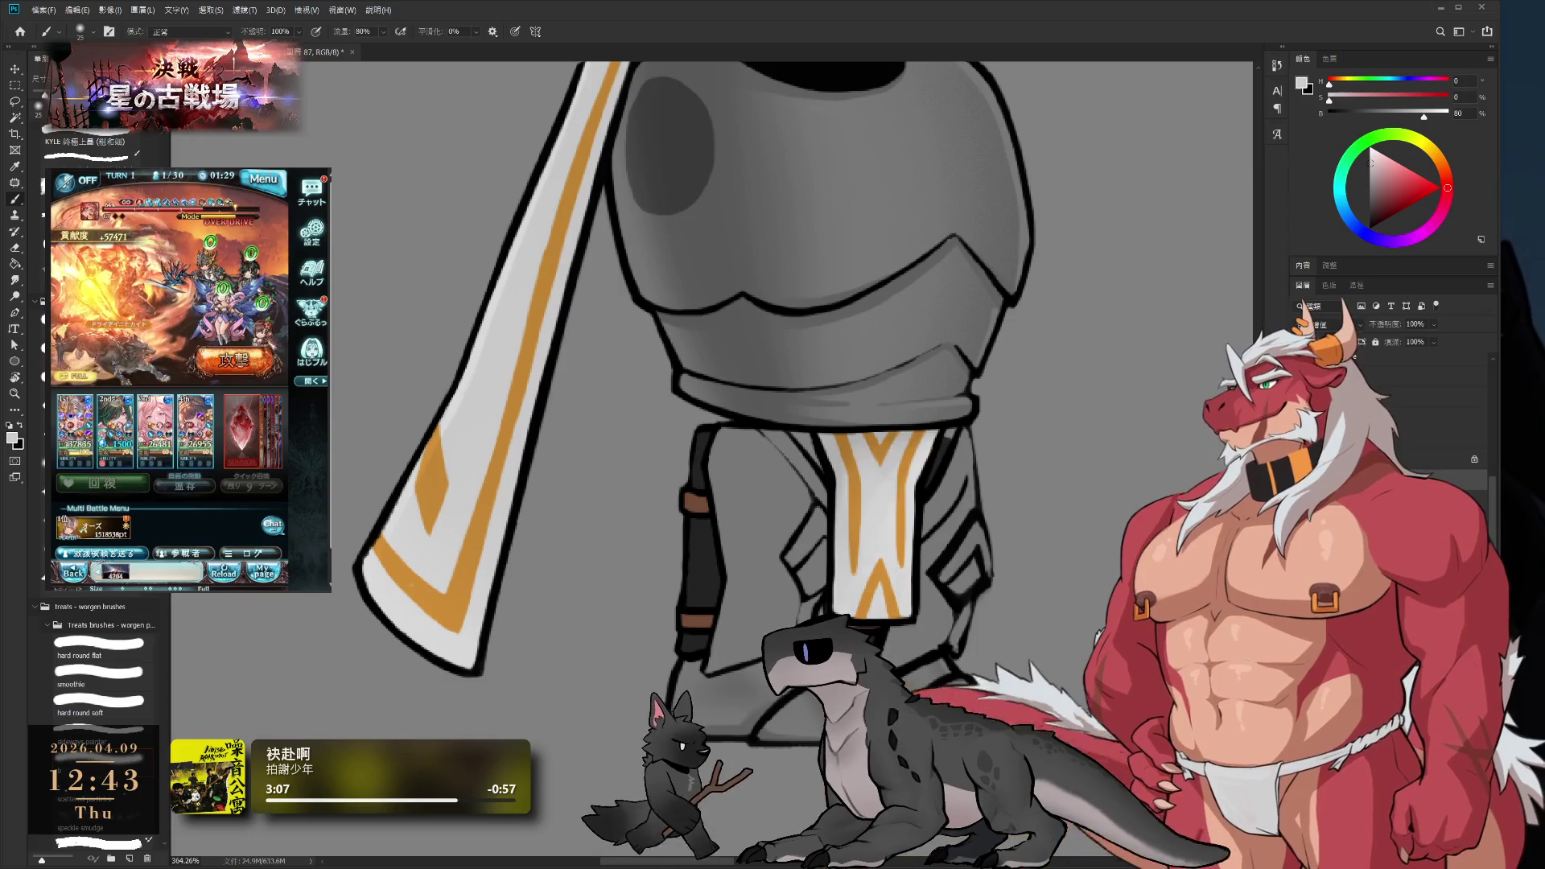
key("ctrl+comma")
left_click_drag(895, 557, 981, 517)
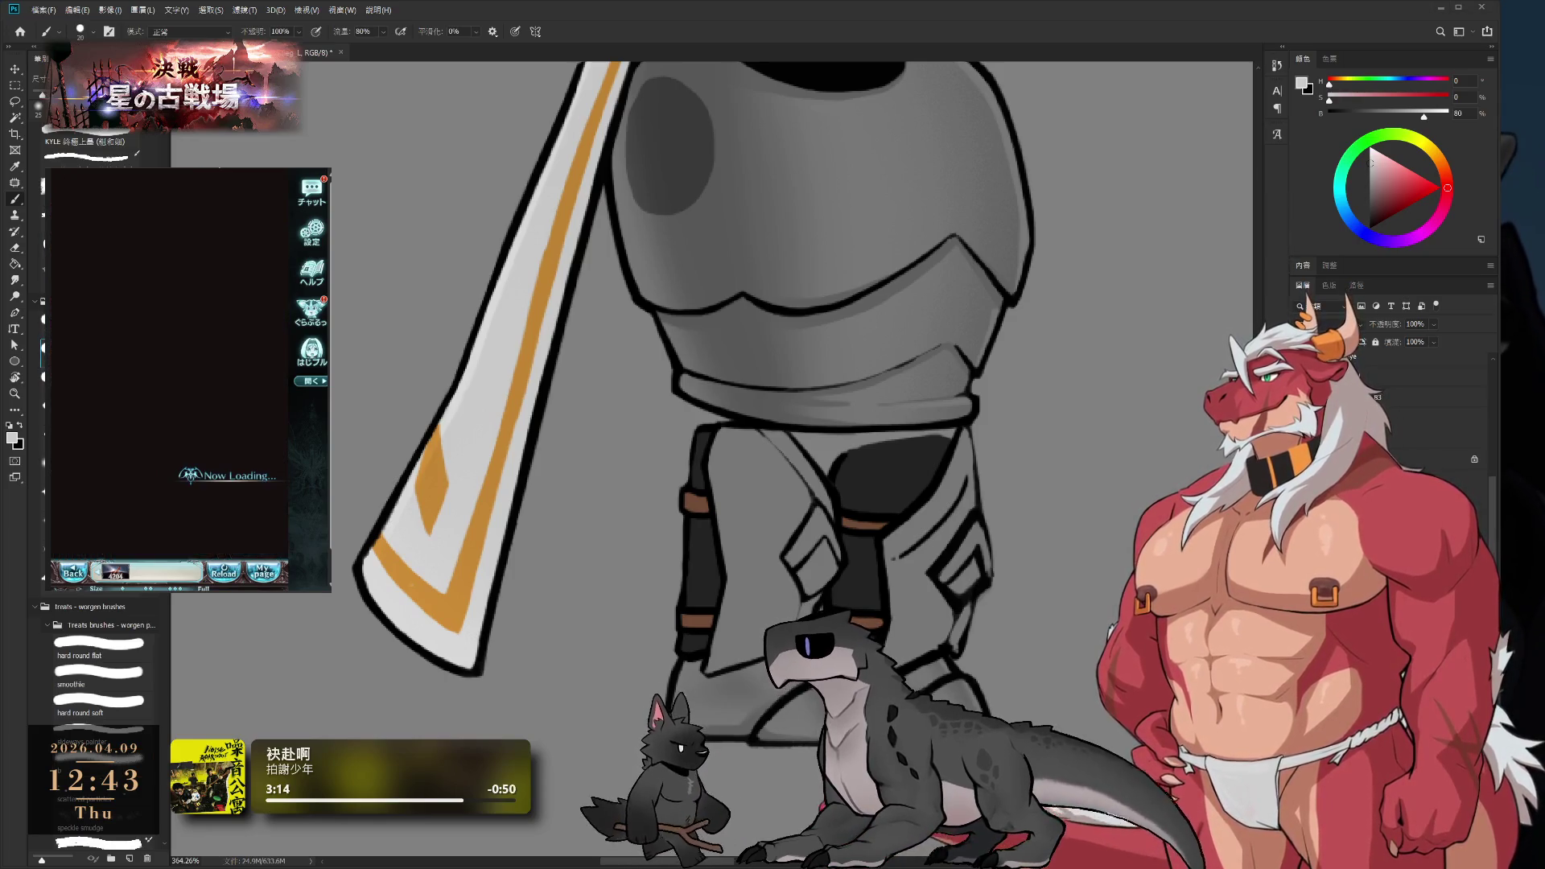
left_click(227, 527)
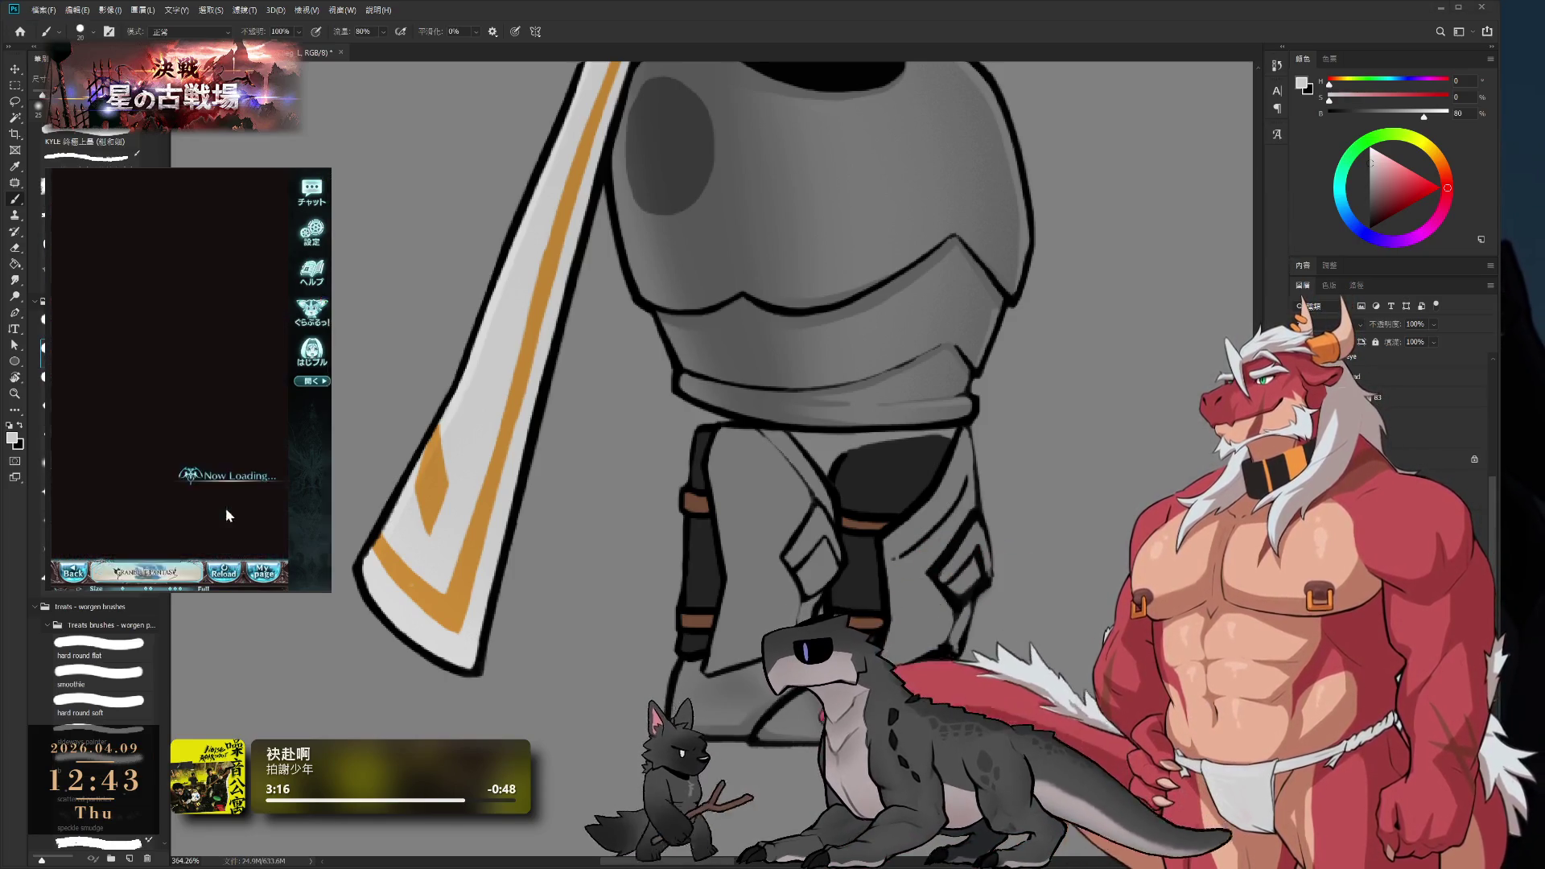
scroll(987, 309, "up", 3)
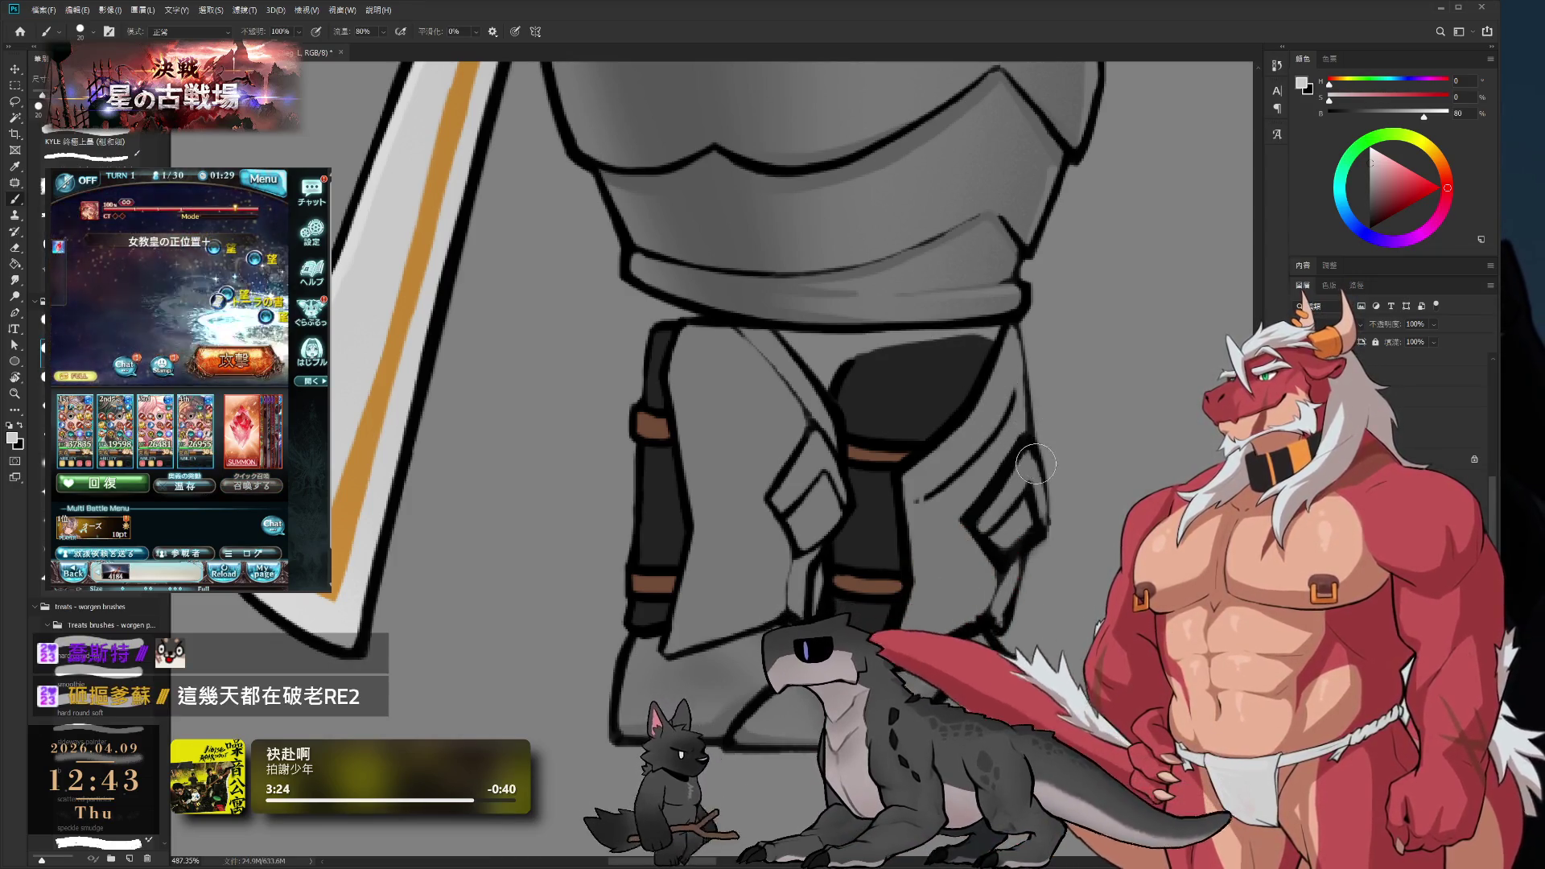
left_click_drag(966, 474, 1070, 437, "ctrl")
key("ctrl+z")
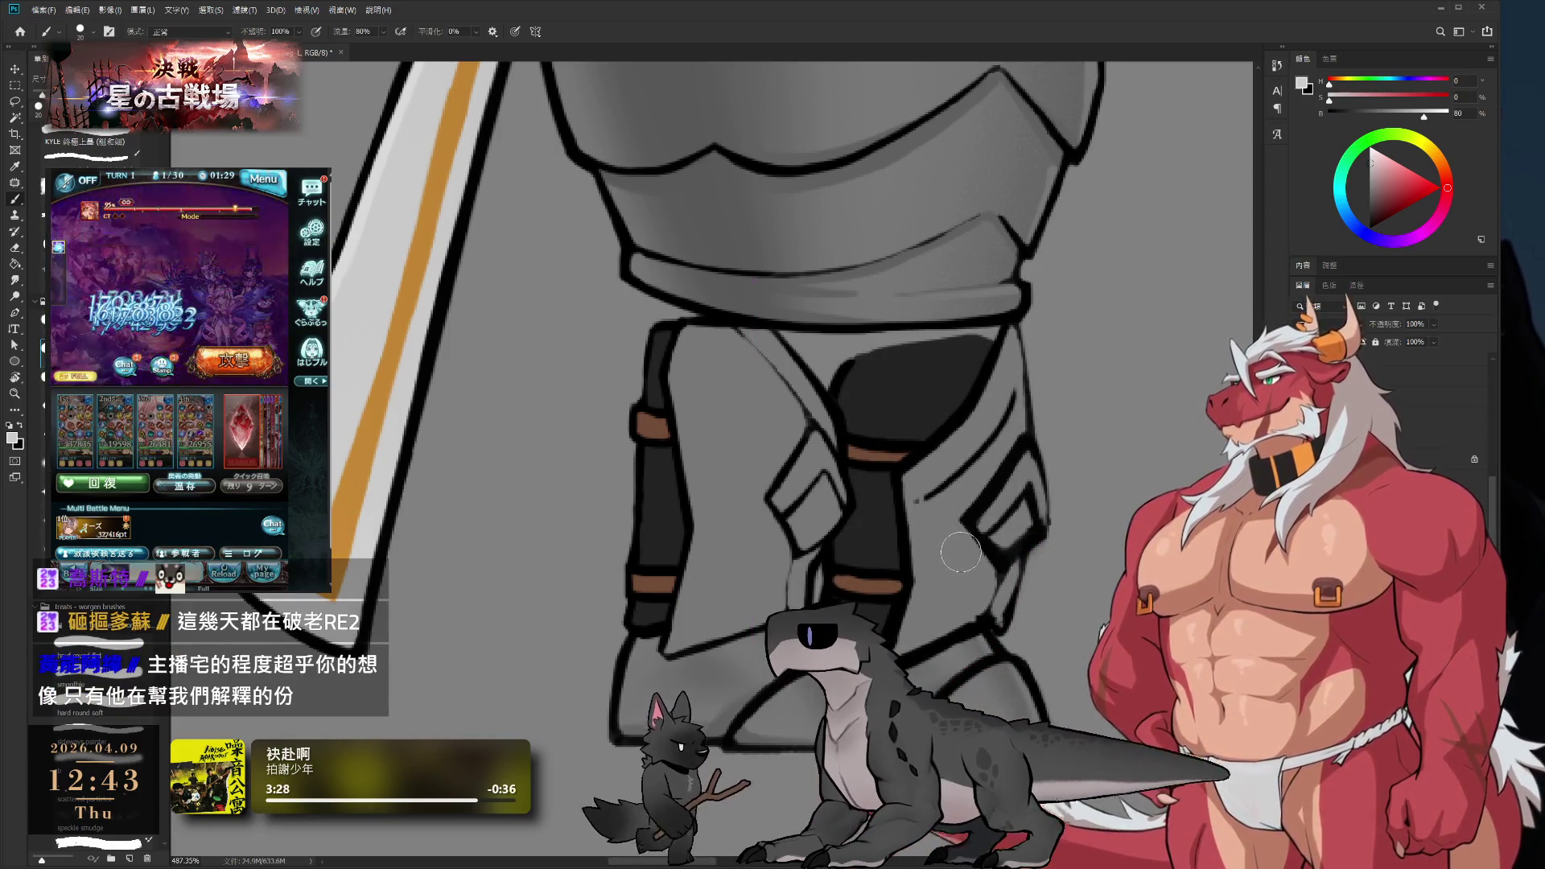
key("ctrl+shift+z")
key("ctrl+z")
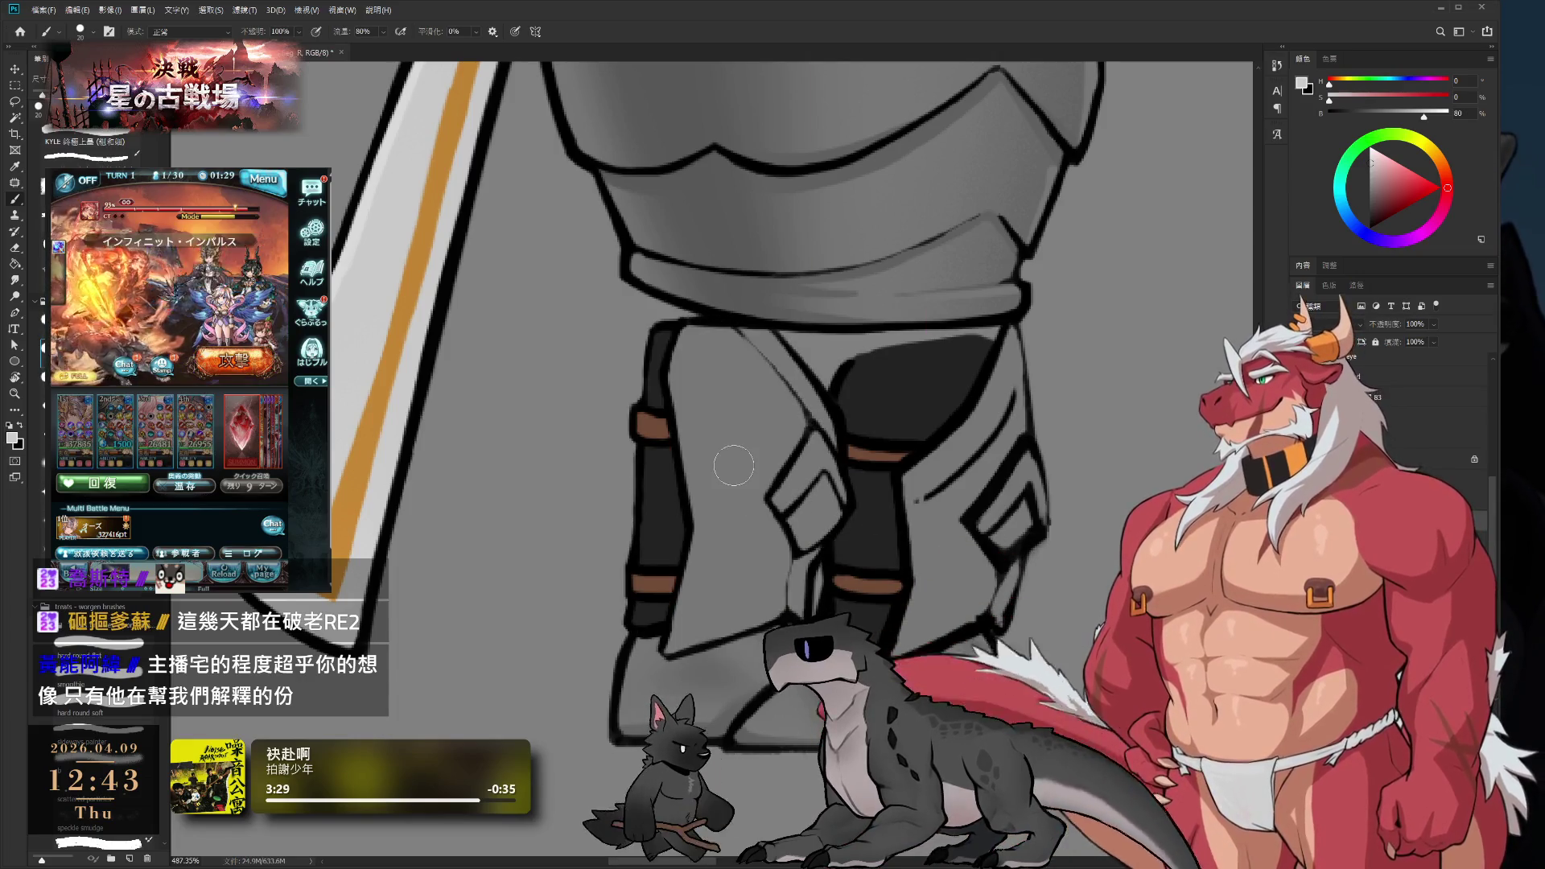
- Pick black at brush size 5 and shift the right leg's dark section to the right
key("e")
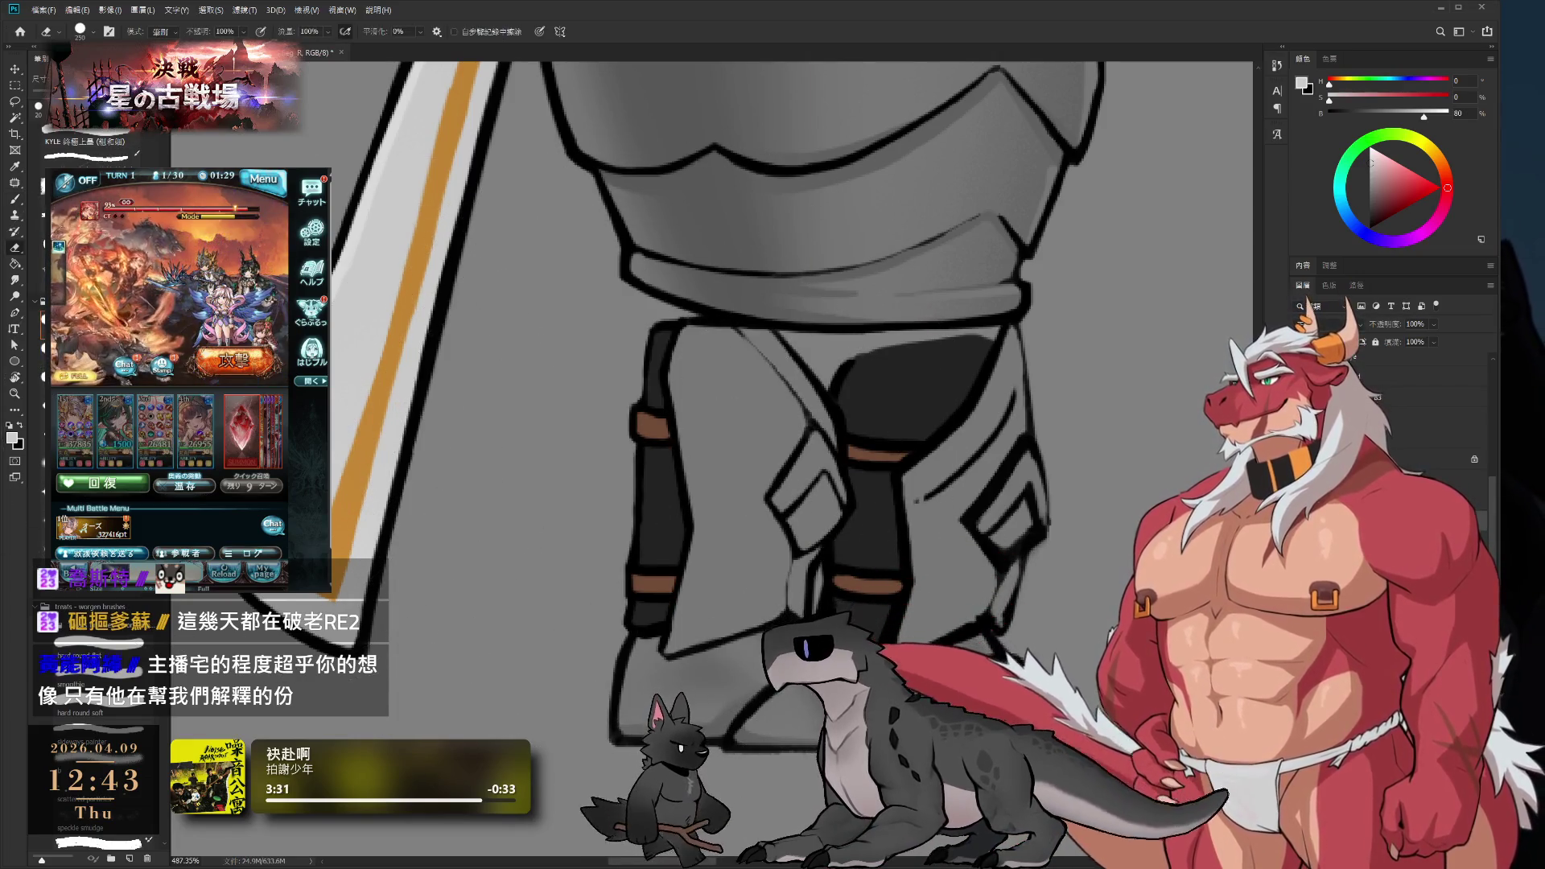
key("b")
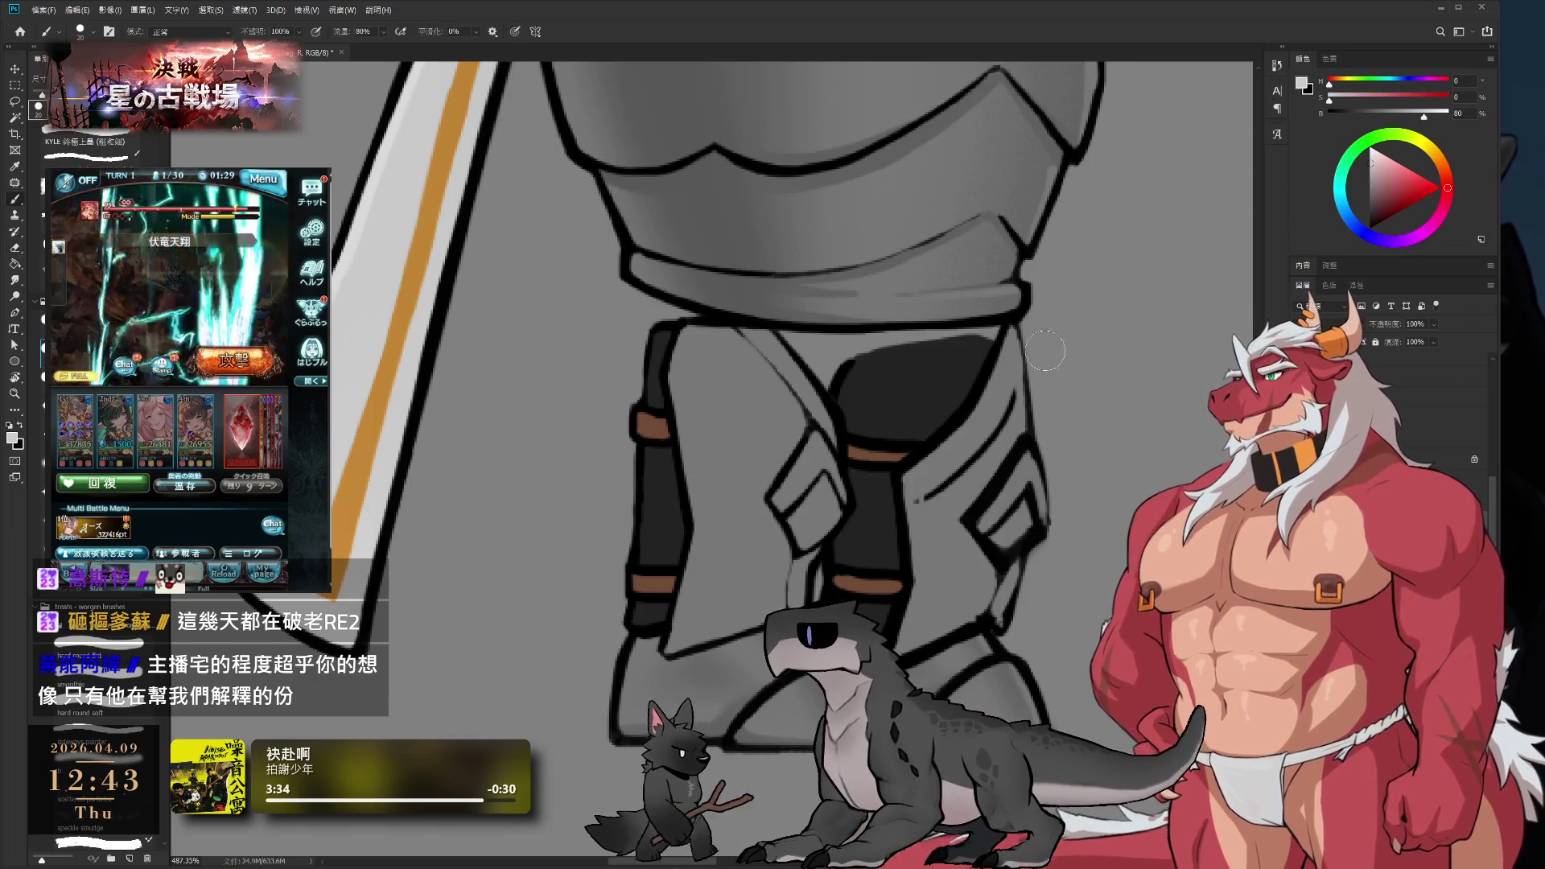
left_click(720, 330, "alt")
key("bracketleft")
key("bracketleft")
key("bracketleft")
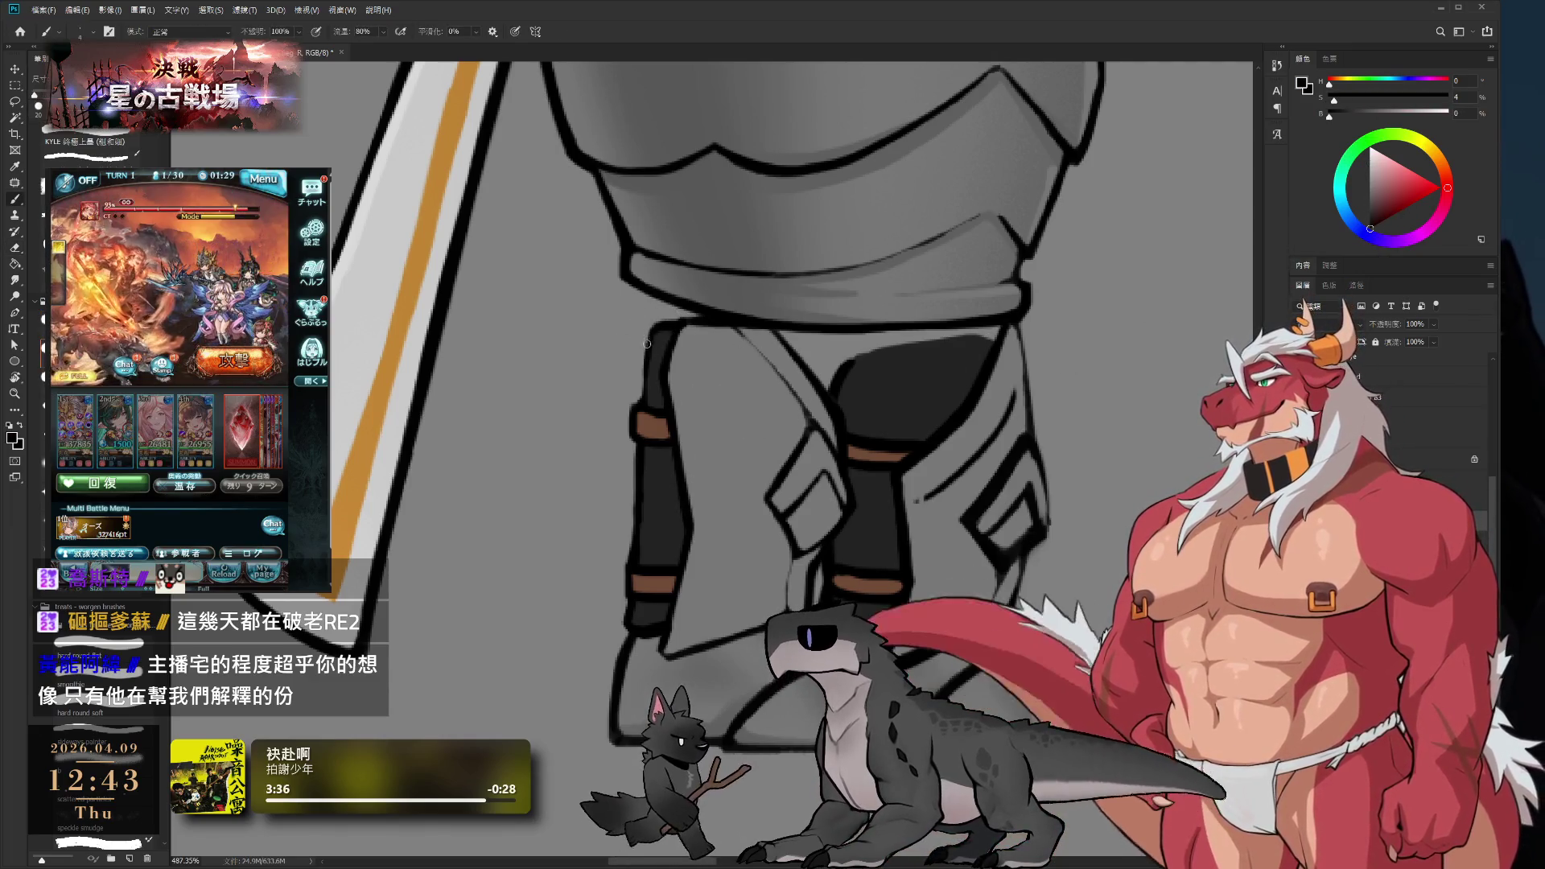
key("bracketright")
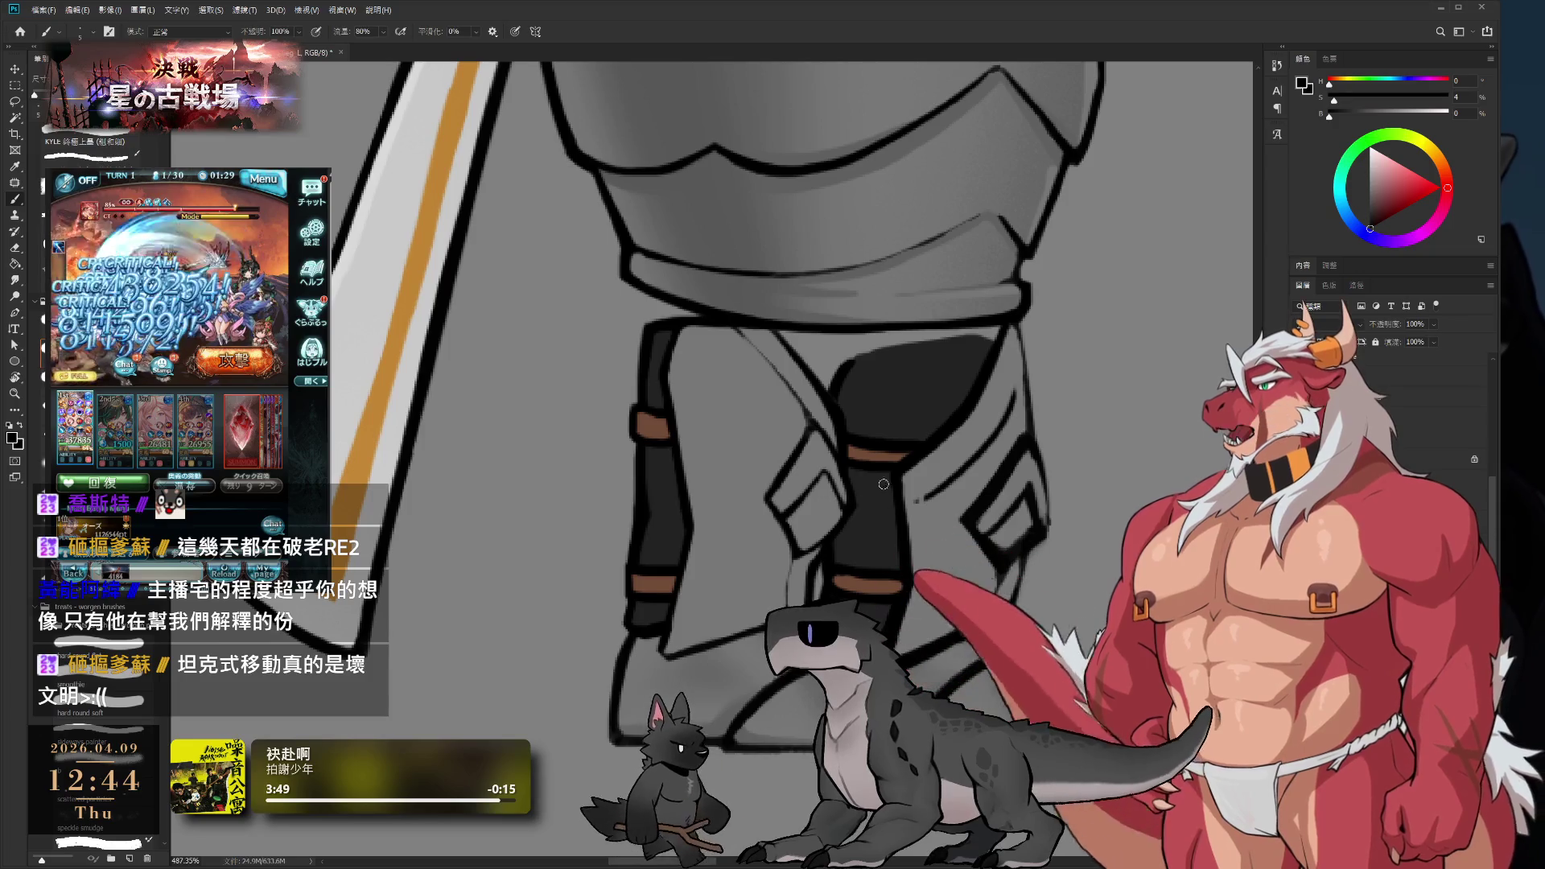
mouse_move(978, 456)
left_mouse_down()
mouse_move(1059, 465)
mouse_move(998, 452)
mouse_move(1037, 463)
left_mouse_up()
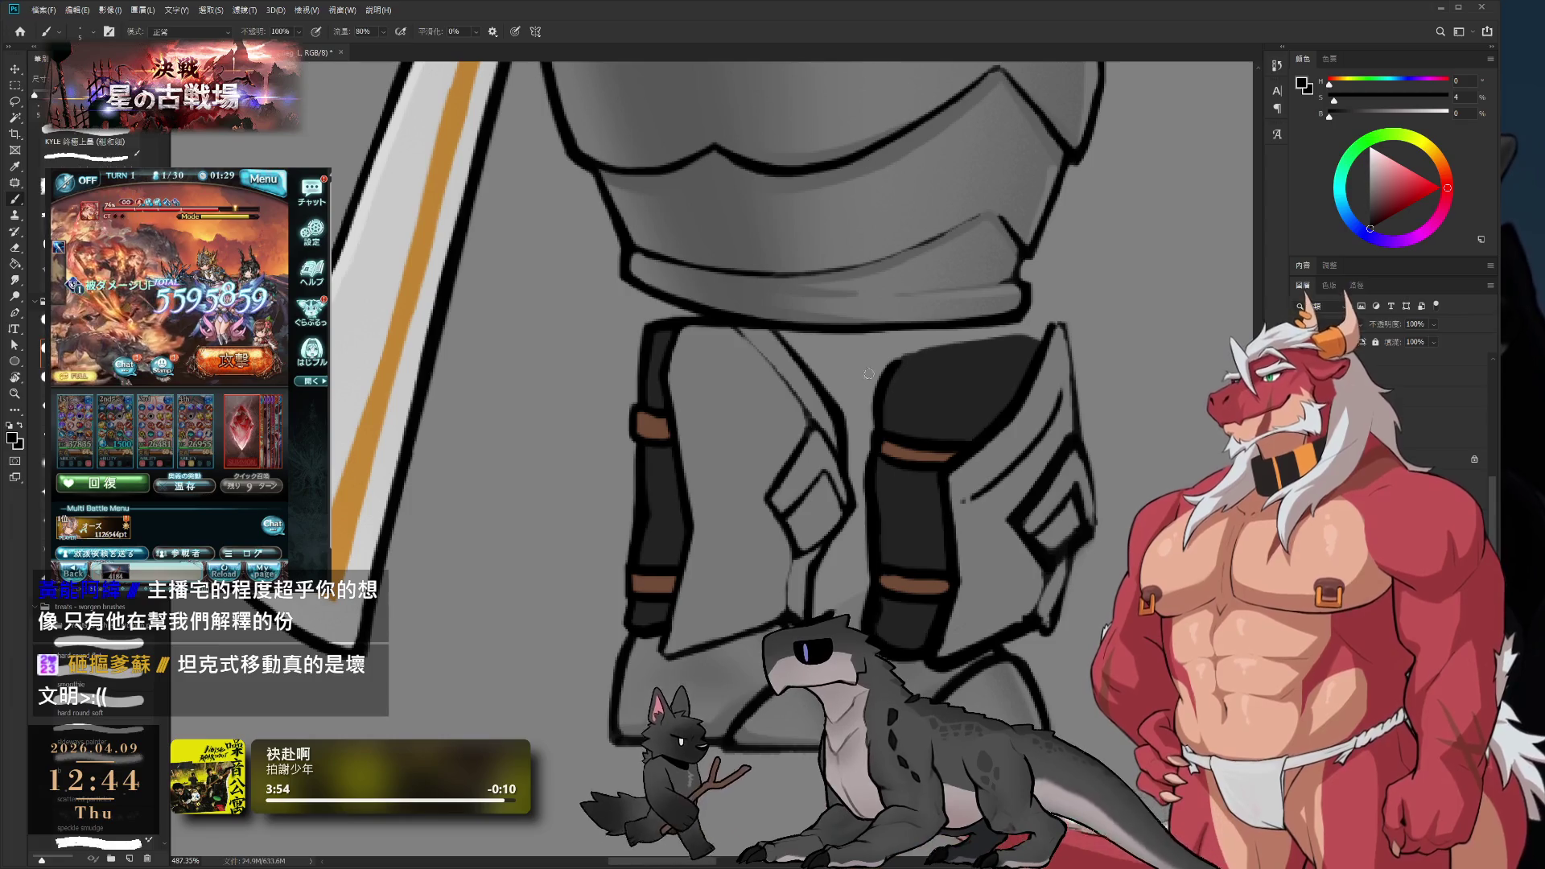
key("e")
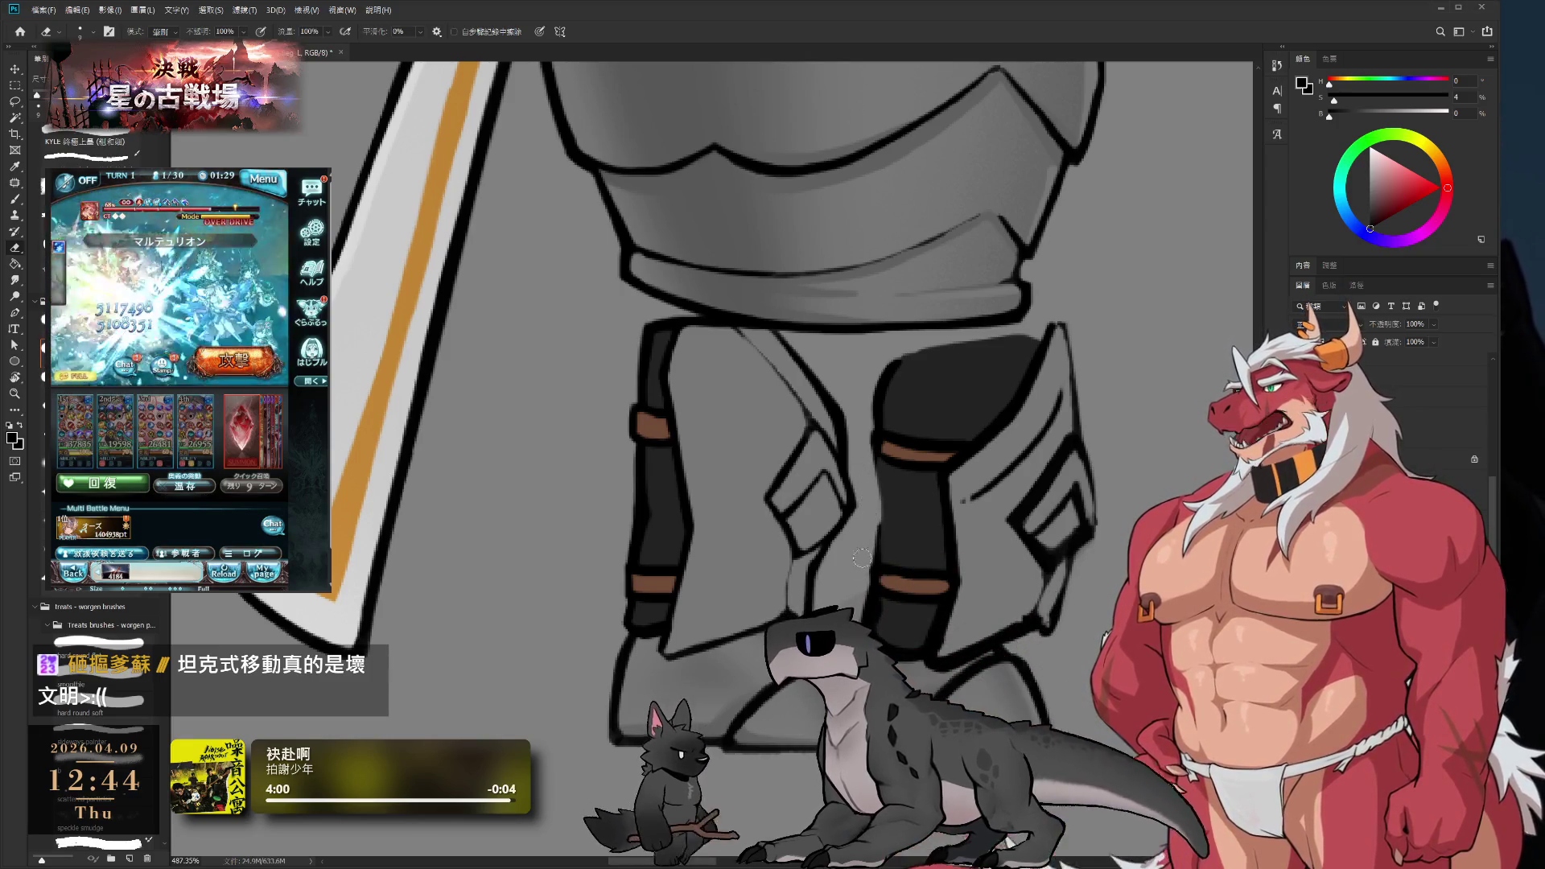
key("b")
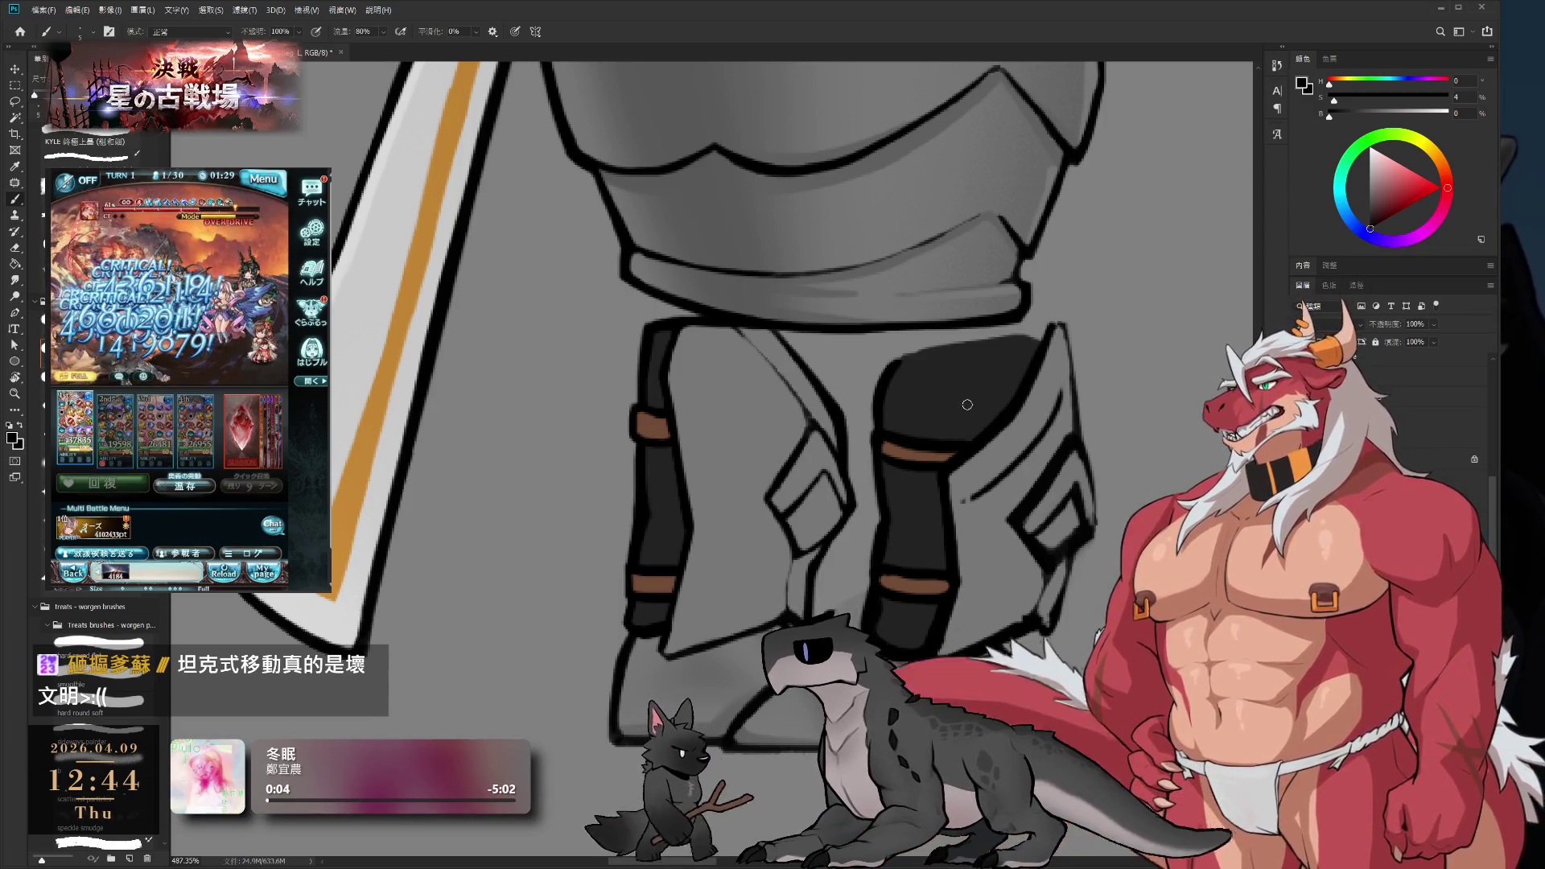
- Rotate the canvas view about 90° and sample the brown strap colour
key("r")
mouse_move(1020, 406)
left_mouse_down()
mouse_move(949, 523)
mouse_move(904, 446)
left_mouse_up()
scroll(904, 446, "up", 3)
key("b")
left_click(876, 477, "alt")
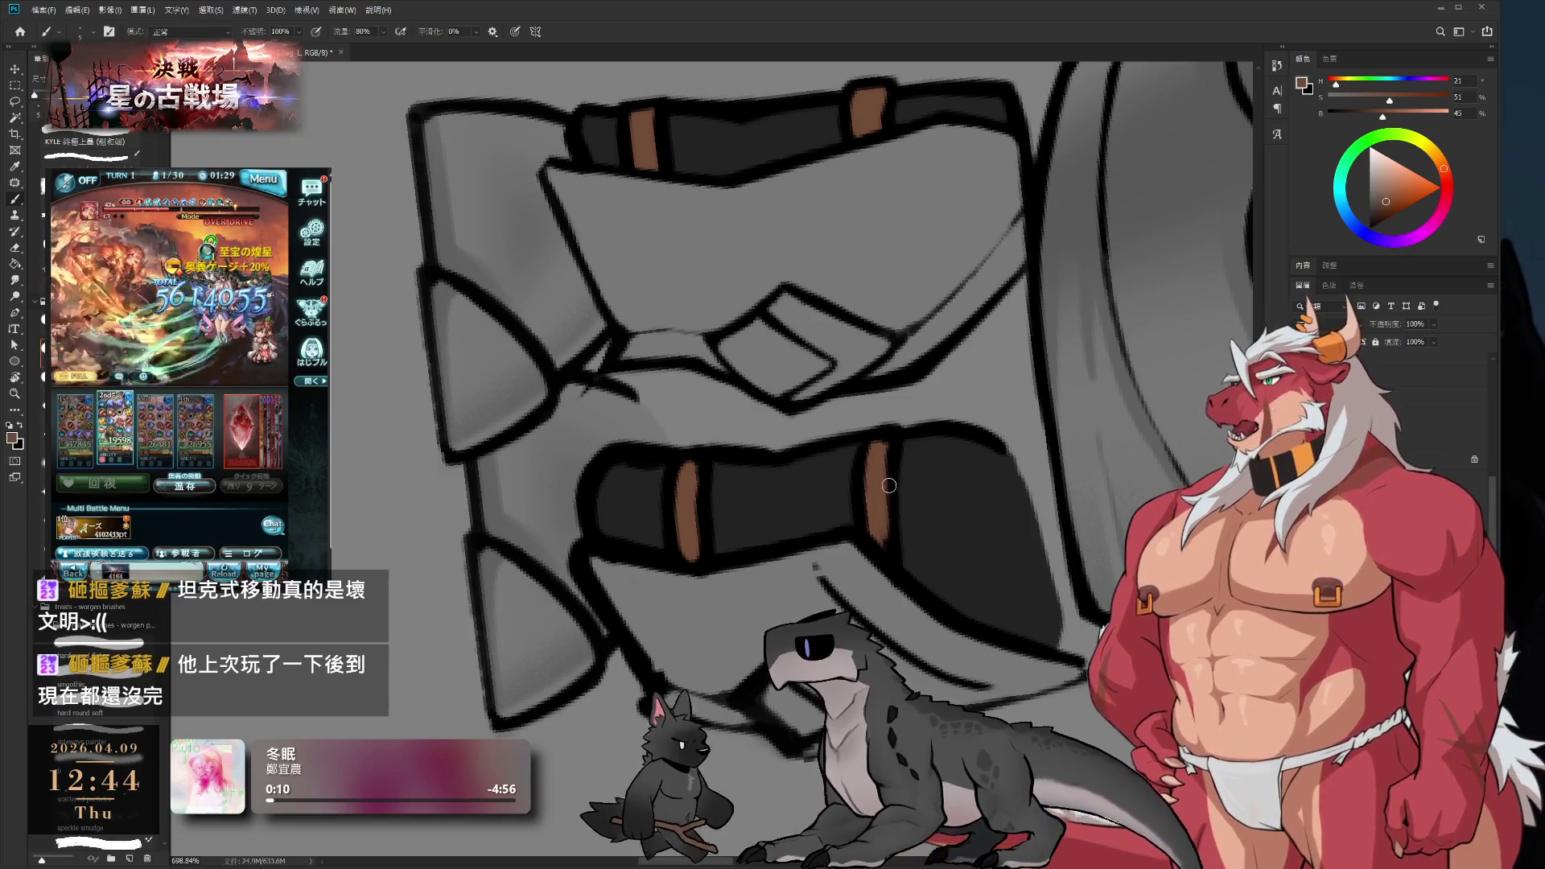
- Repaint the brown strap and darken its left and right edges with black
left_click_drag(884, 536, 898, 556)
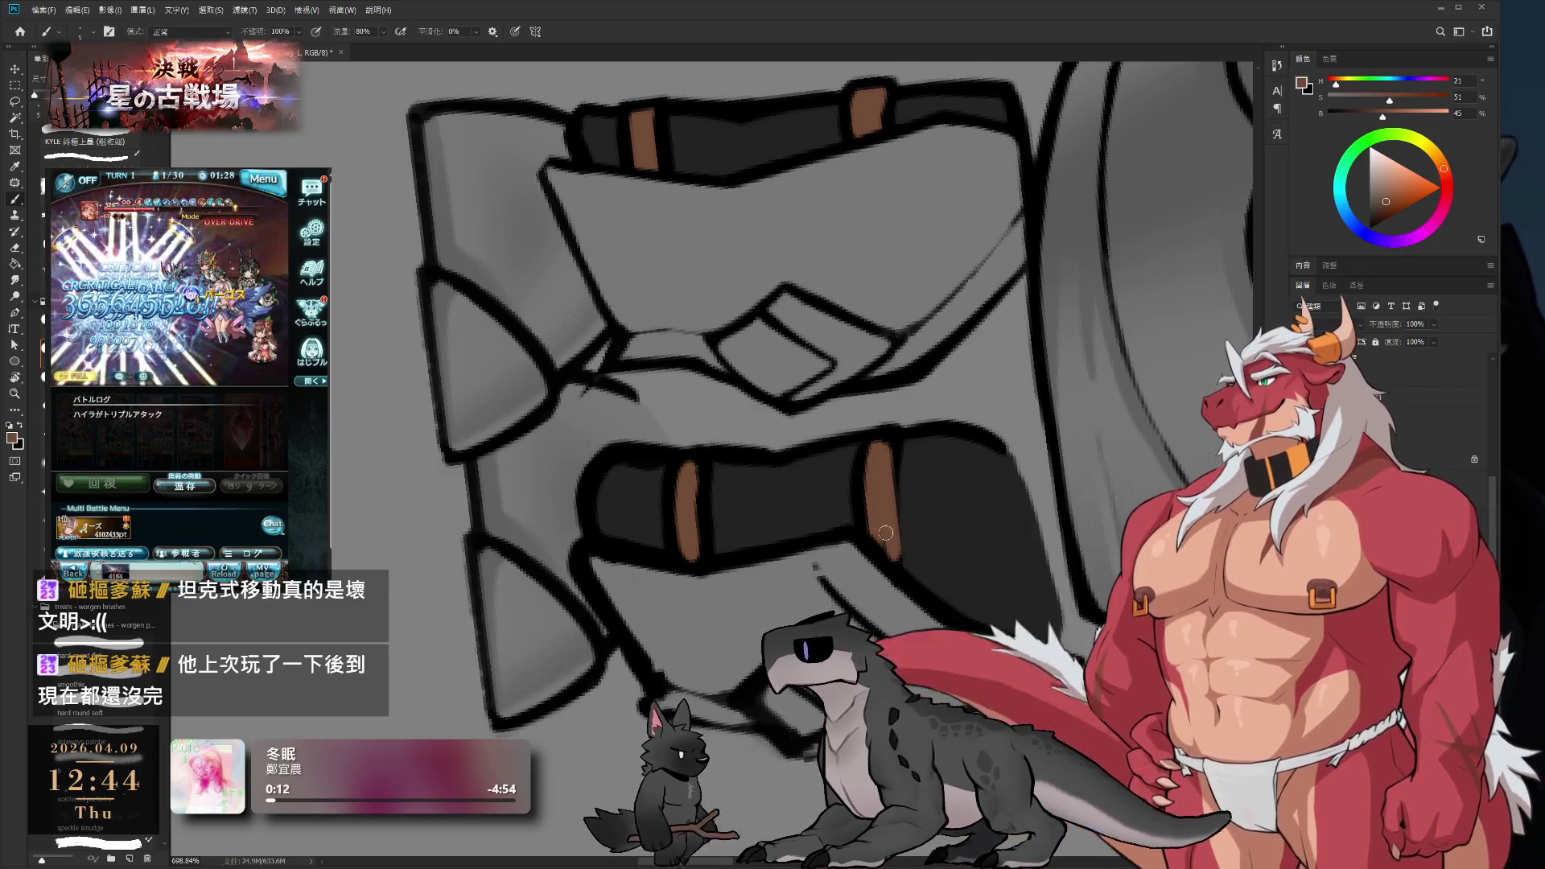
left_click(849, 464, "alt")
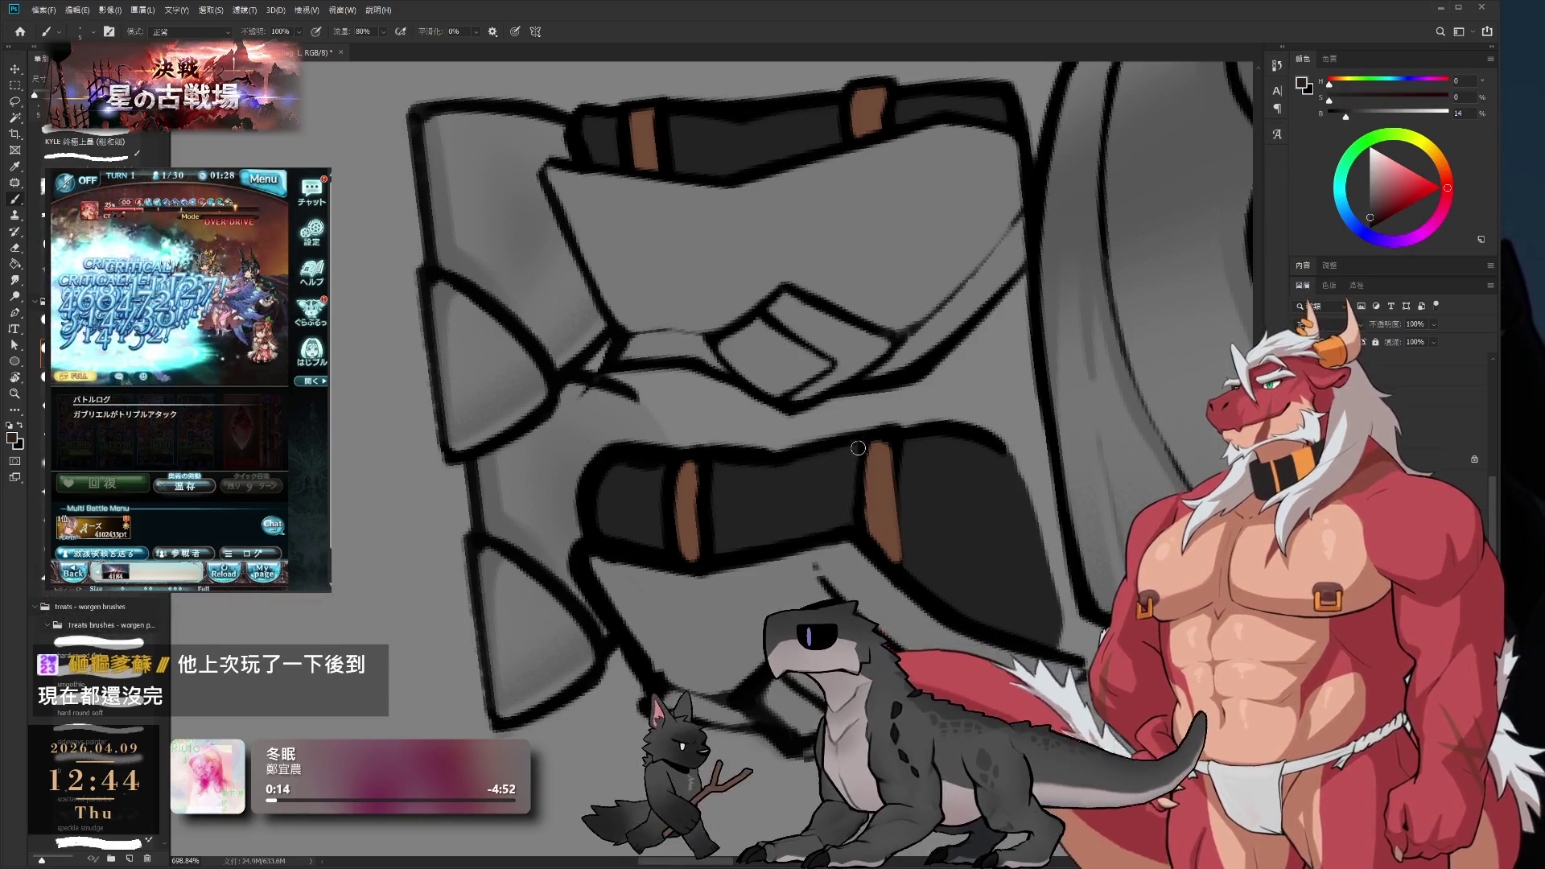
left_click(901, 431, "alt")
left_click_drag(872, 439, 876, 510)
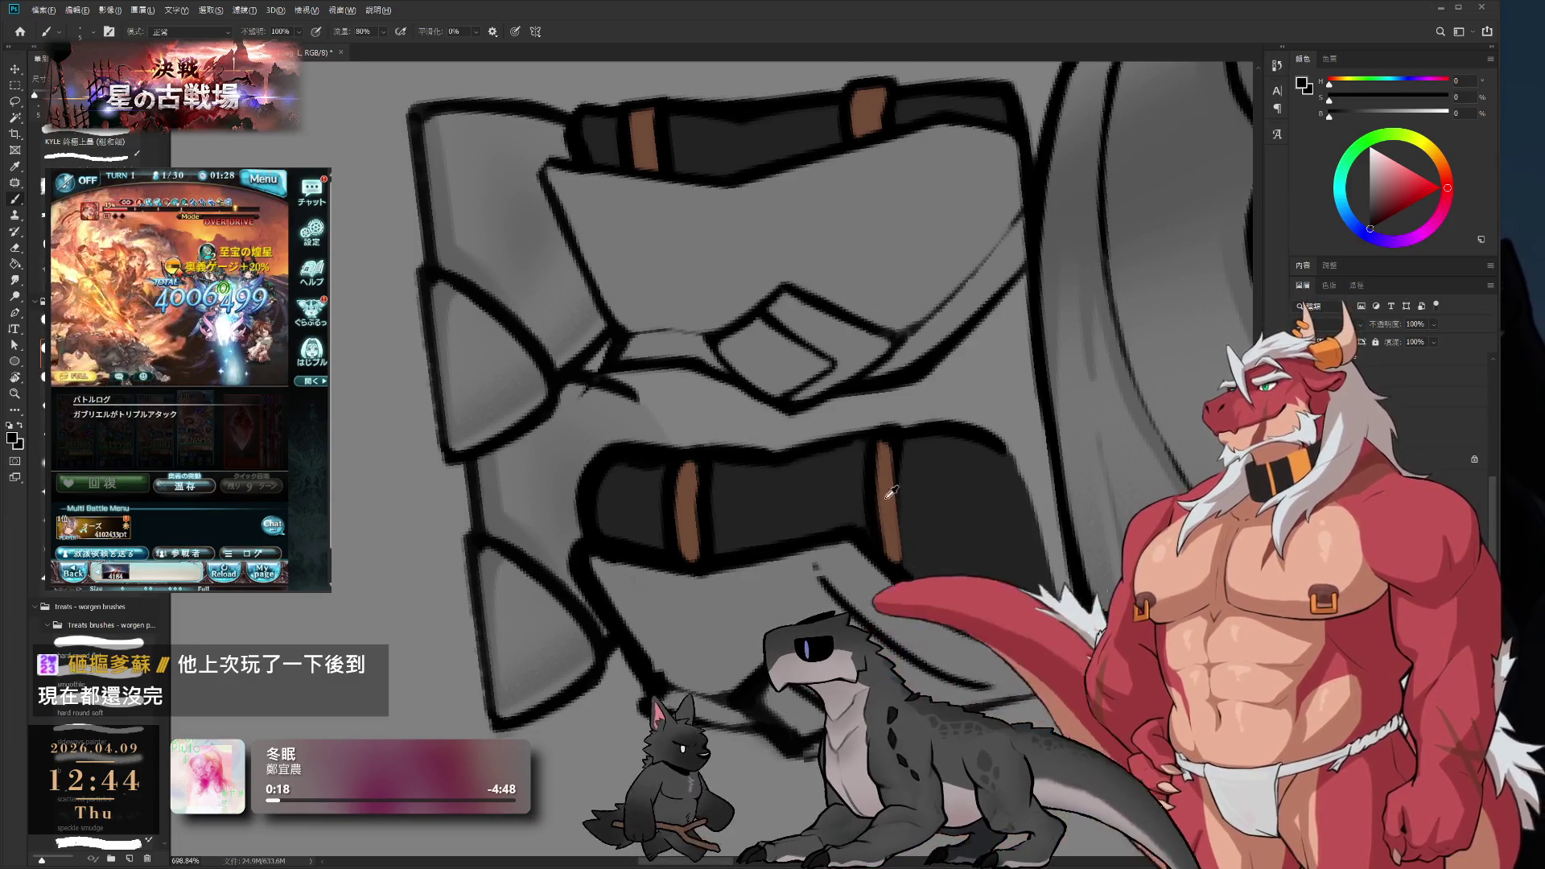
left_click(885, 450, "alt")
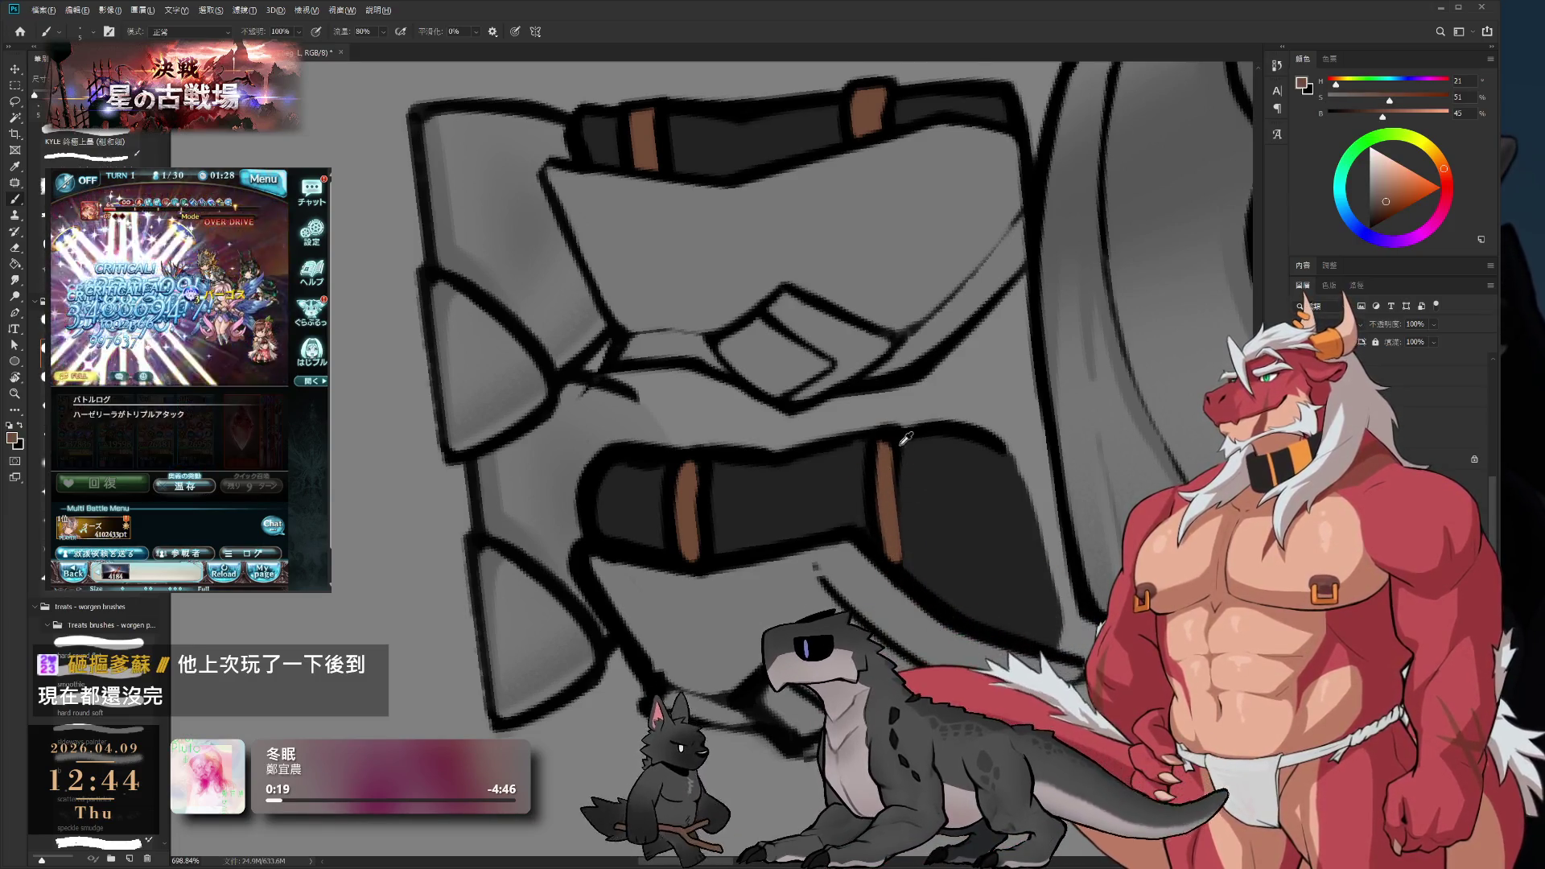
left_click(904, 435, "alt")
left_click_drag(902, 455, 903, 518)
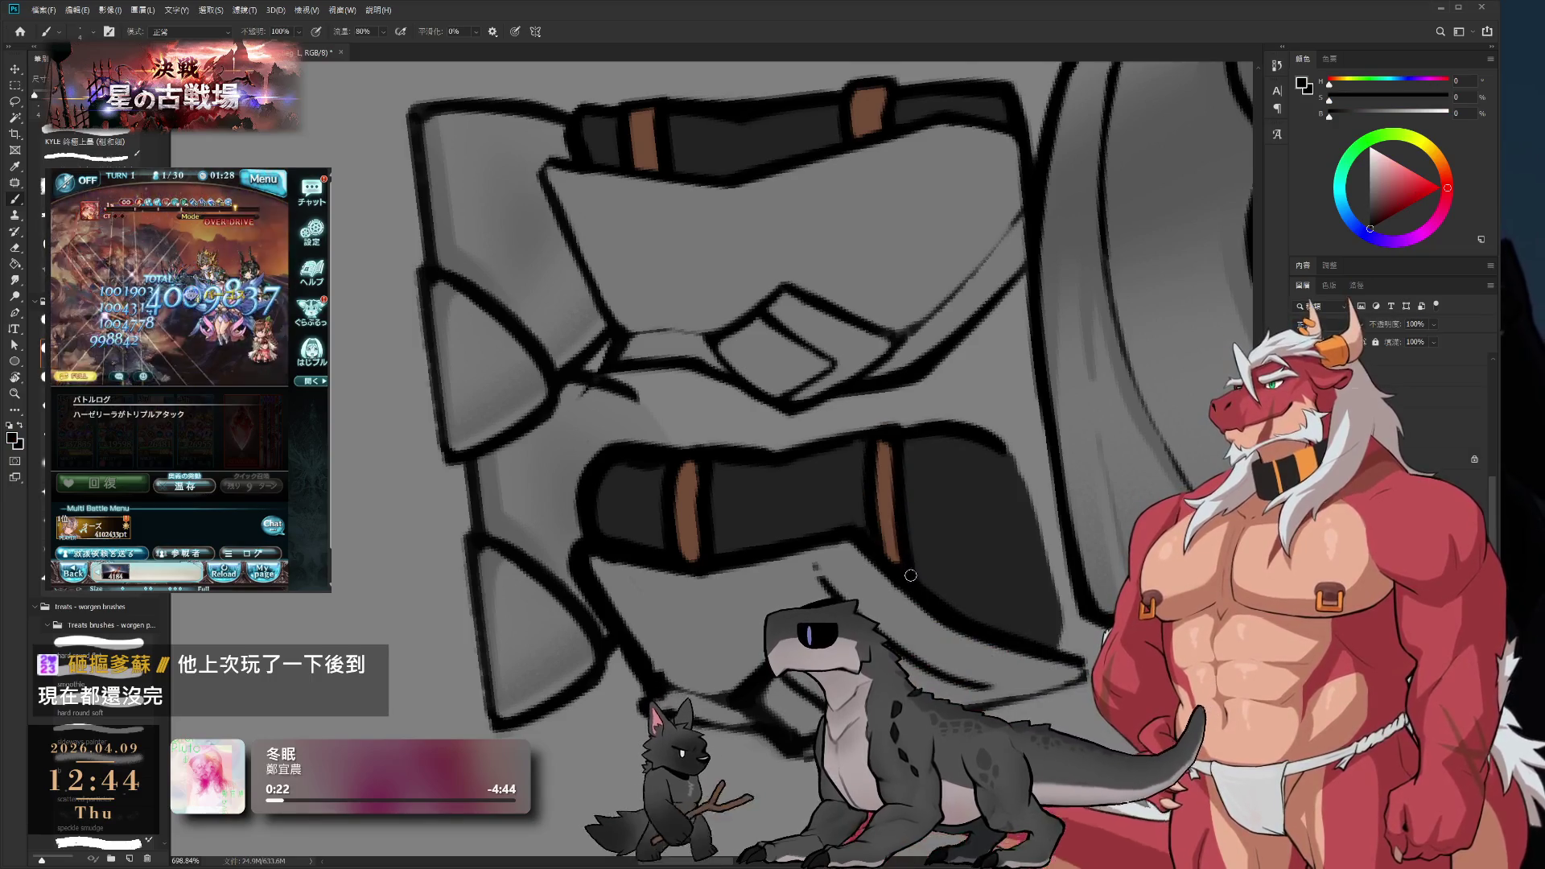
left_click(893, 478, "alt")
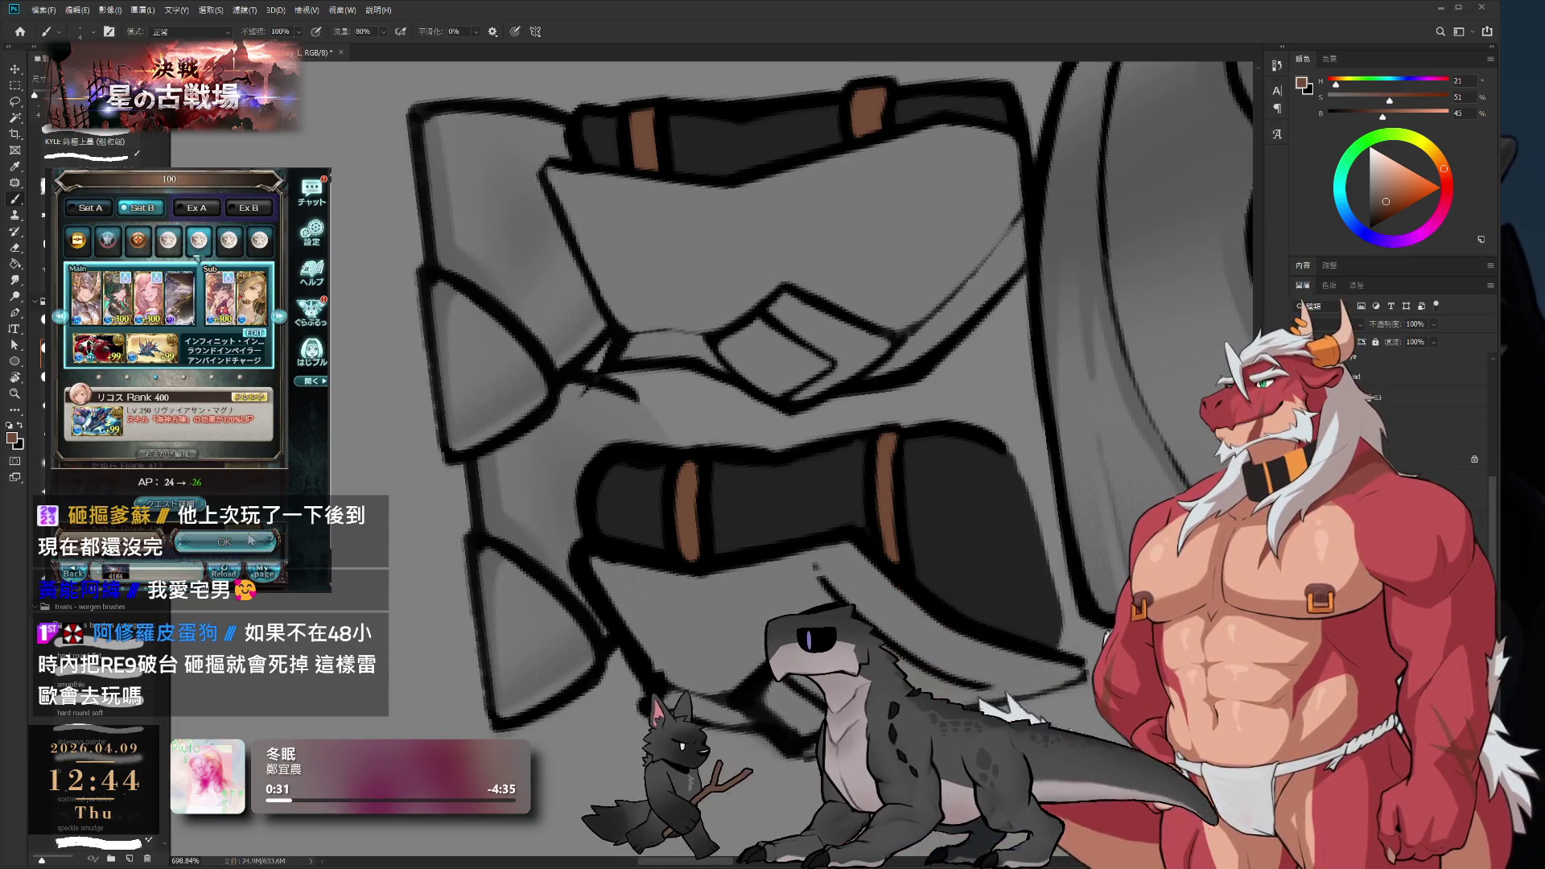
- Nudge the lower dark band slightly down and rotate the view back upright
left_click(250, 539)
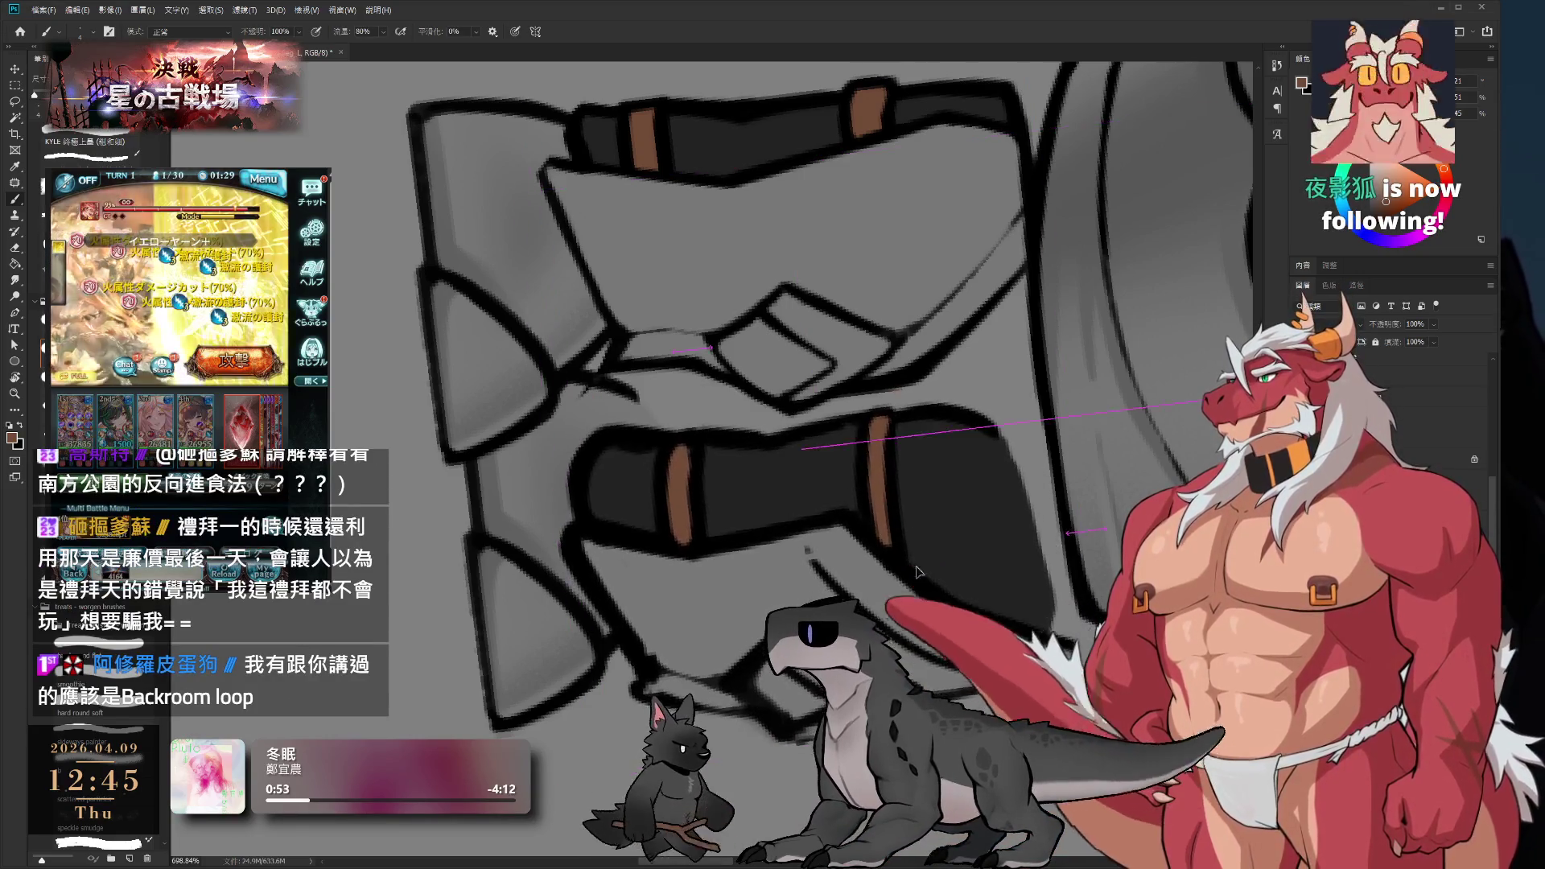
left_click_drag(915, 571, 916, 587)
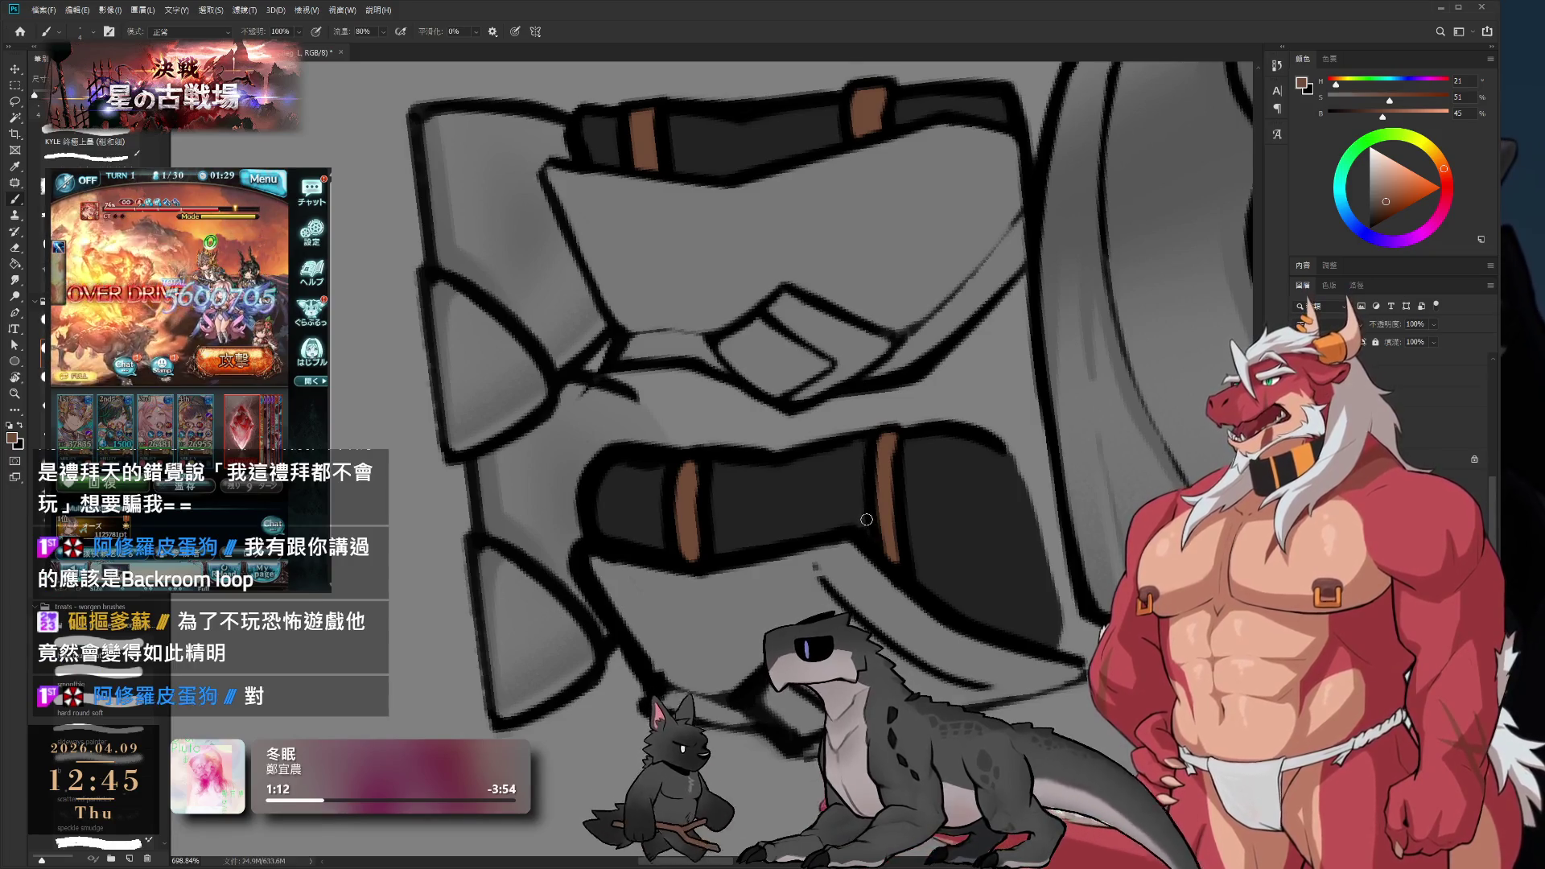
key("r")
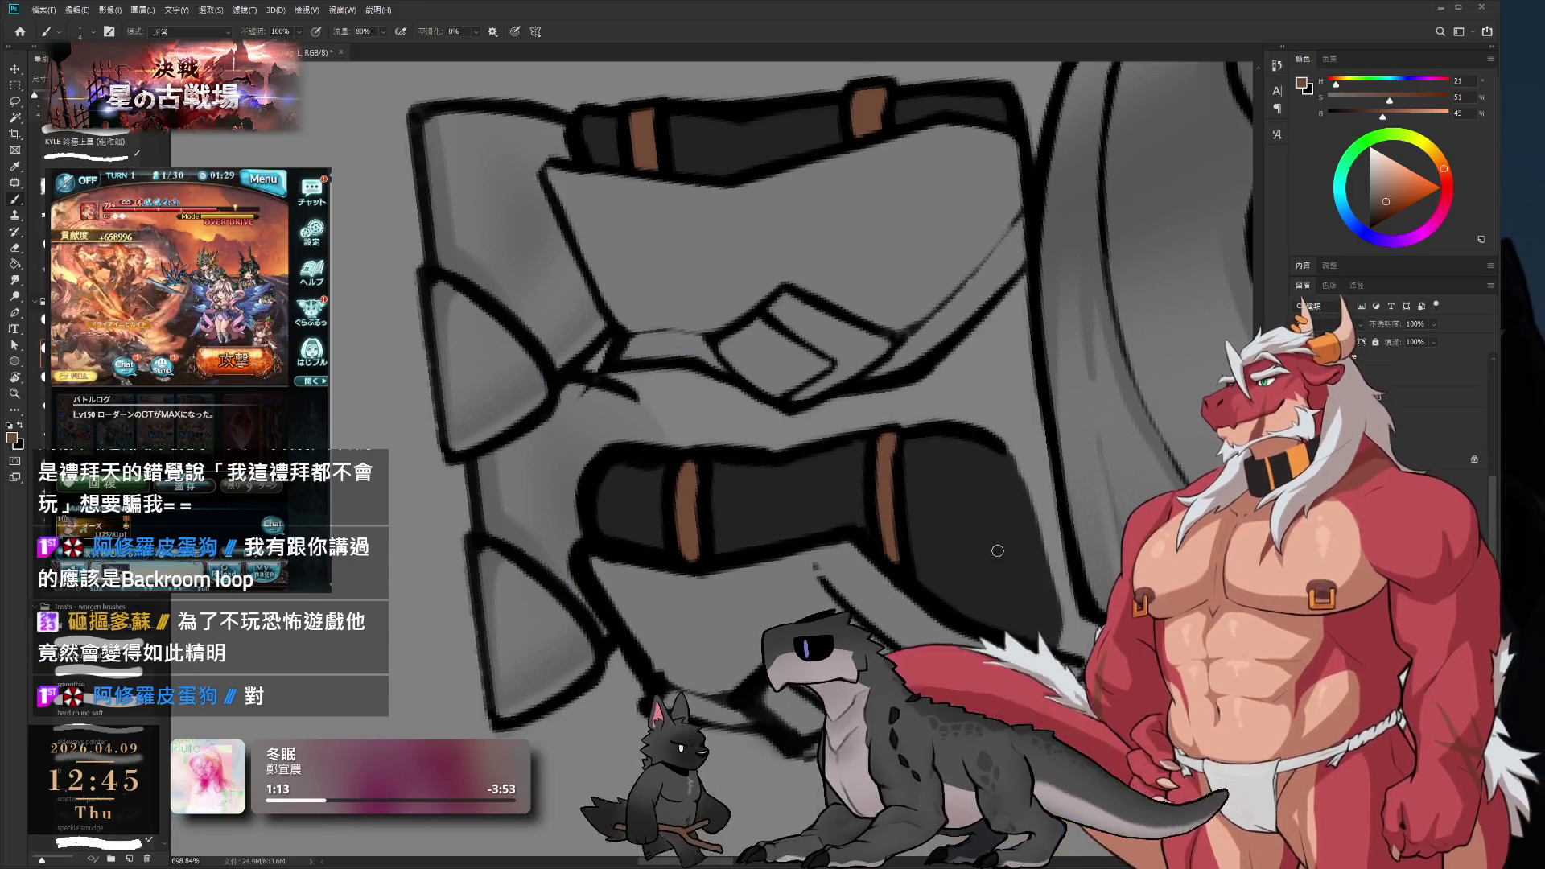
left_click_drag(837, 370, 770, 275)
left_click_drag(968, 375, 925, 441)
key("b")
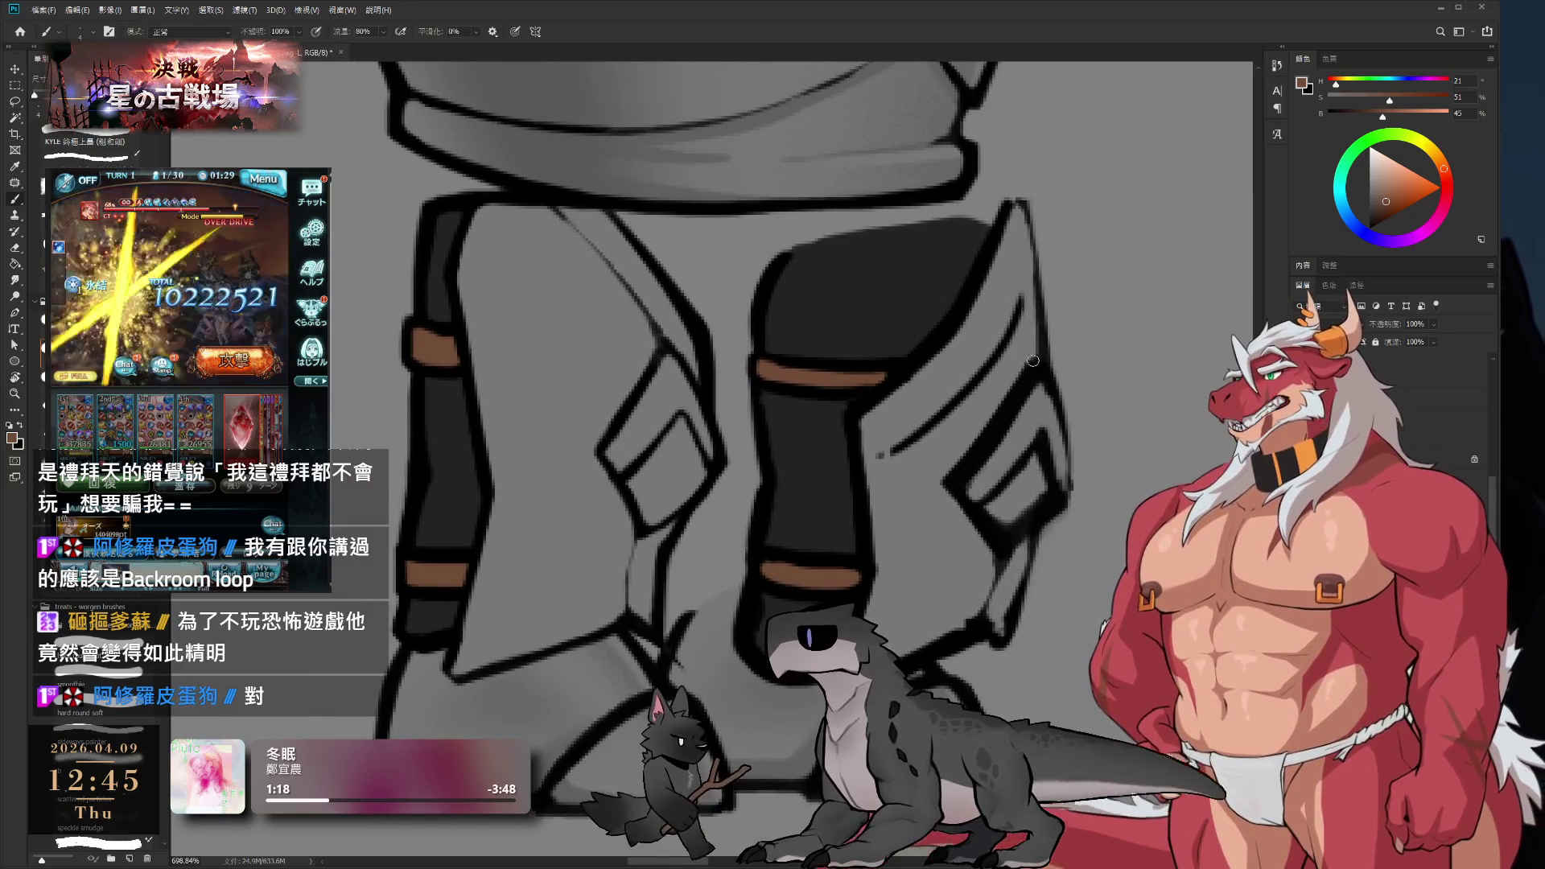
- Paint mid grey over the right leg's black diagonal stroke and outline lines
left_click(978, 425, "alt")
left_click_drag(950, 483, 1018, 358)
left_click_drag(969, 494, 993, 551)
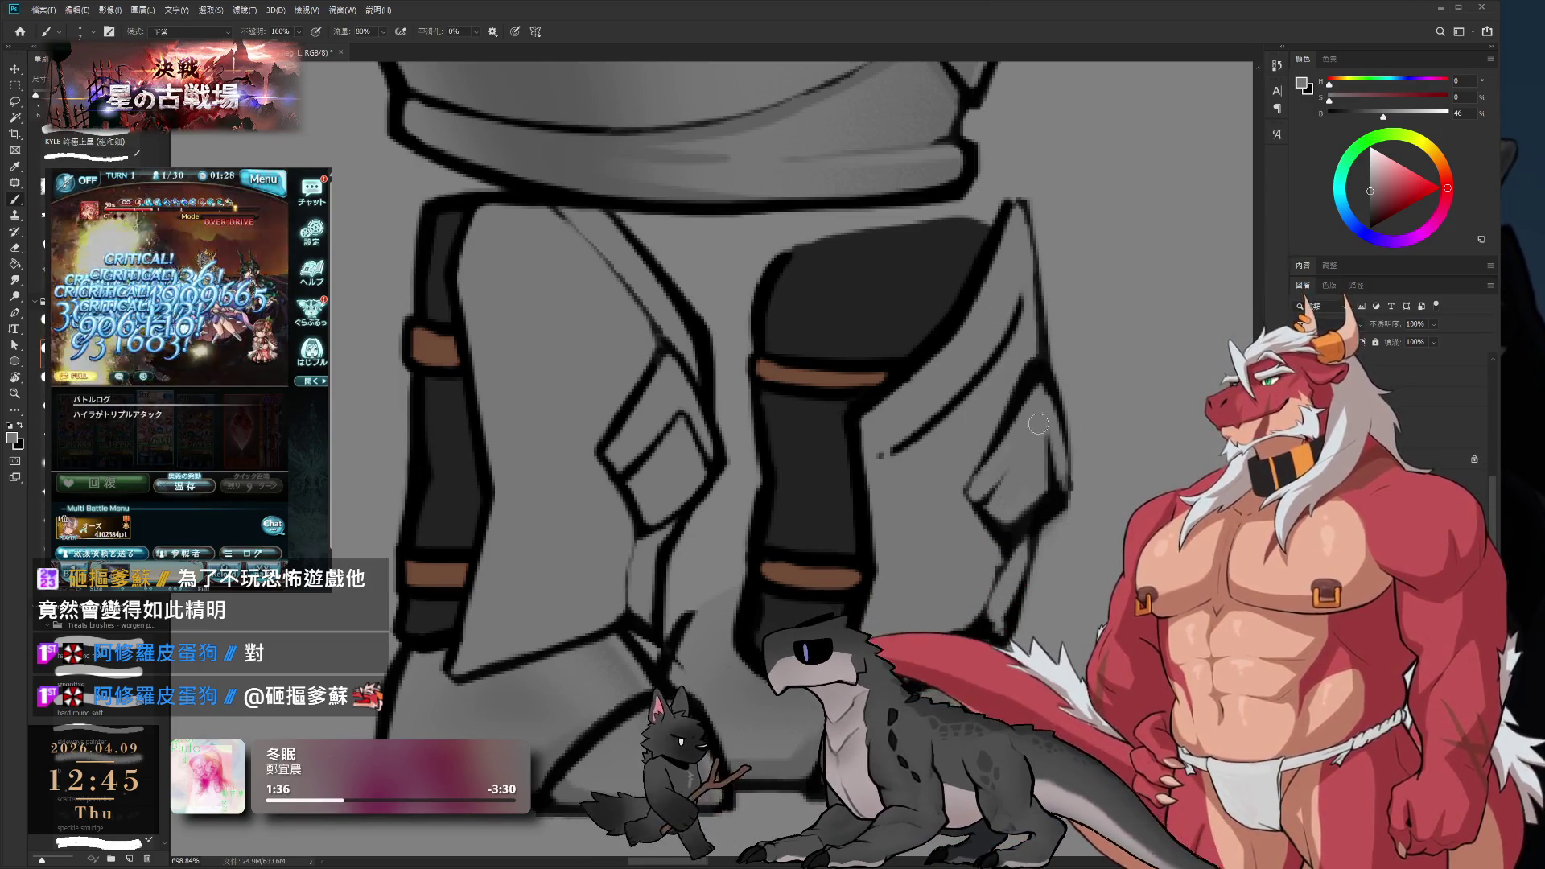
mouse_move(1046, 427)
left_mouse_down()
mouse_move(952, 391)
mouse_move(989, 435)
mouse_move(955, 493)
left_mouse_up()
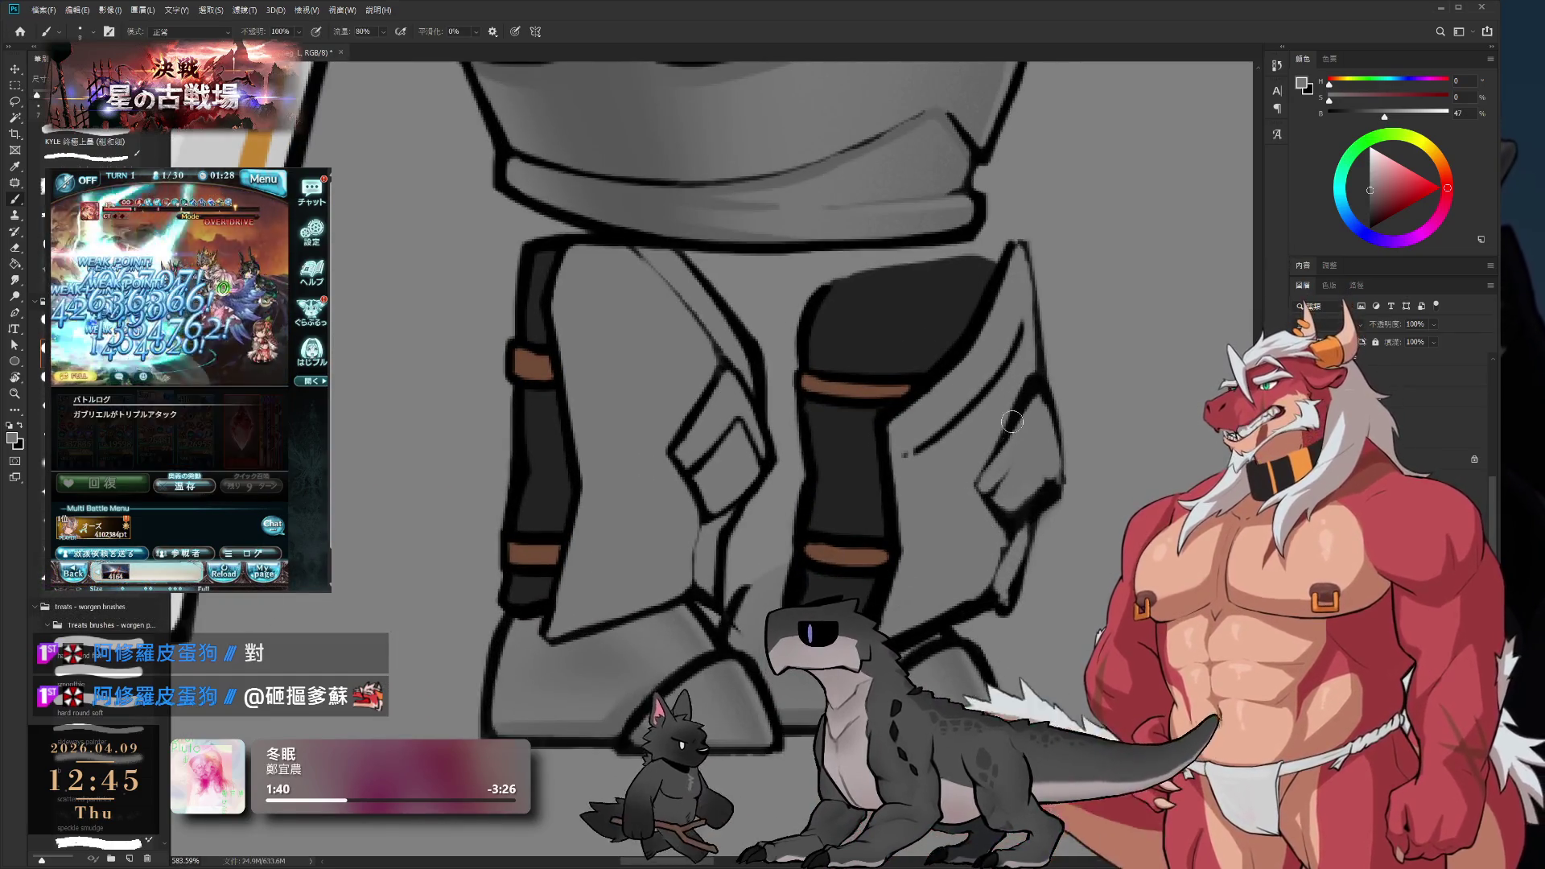
left_click_drag(986, 495, 1018, 386)
mouse_move(994, 463)
left_mouse_down()
mouse_move(1002, 539)
mouse_move(1025, 486)
left_mouse_up()
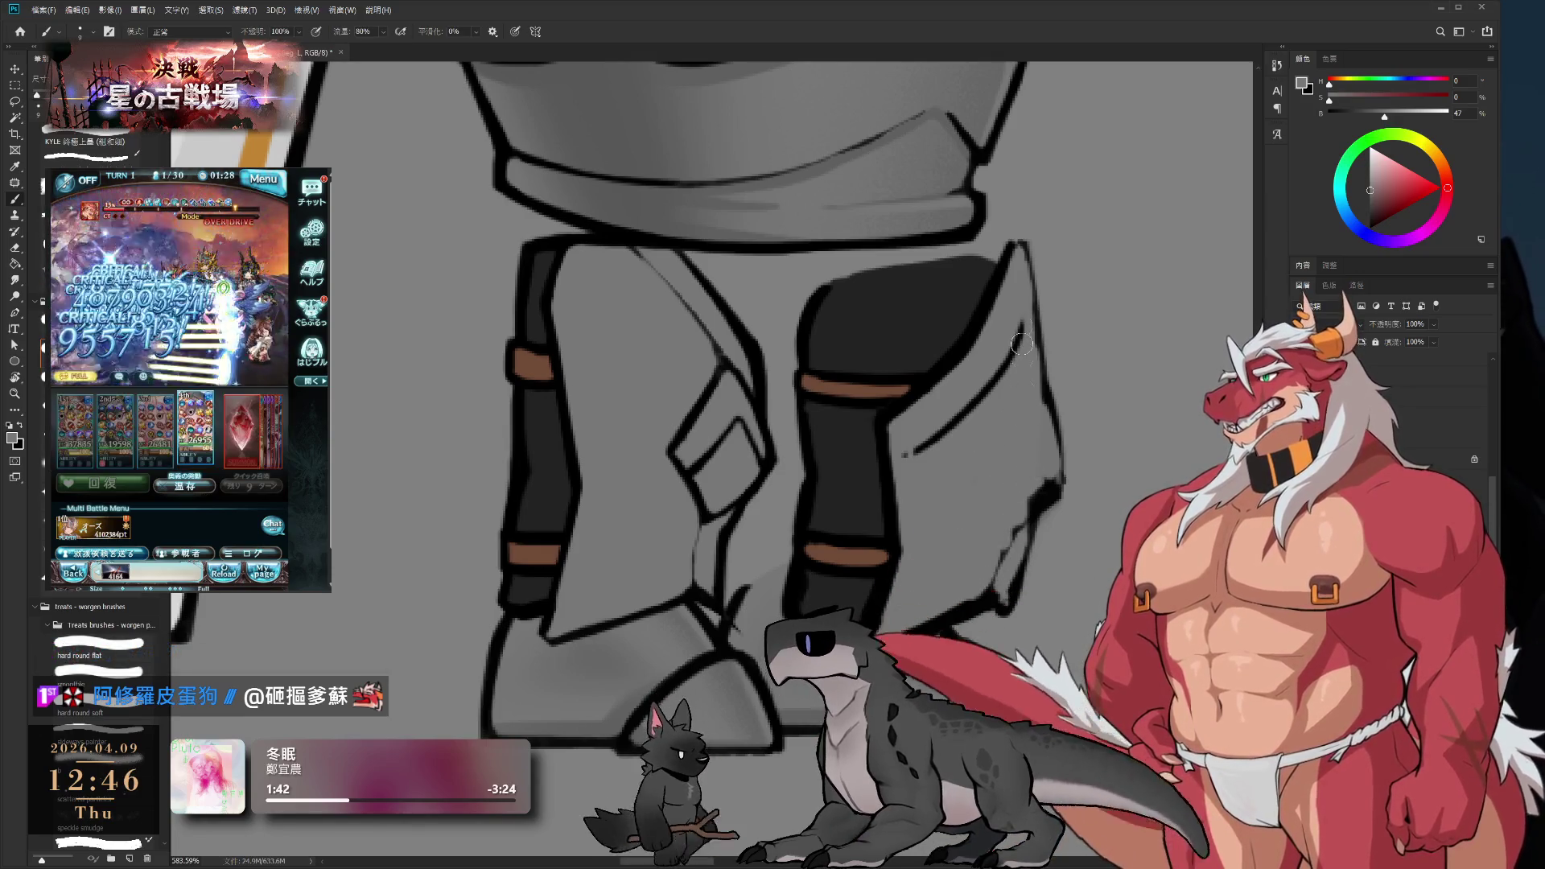
left_click_drag(1026, 398, 1015, 326)
left_click_drag(1030, 491, 1002, 571)
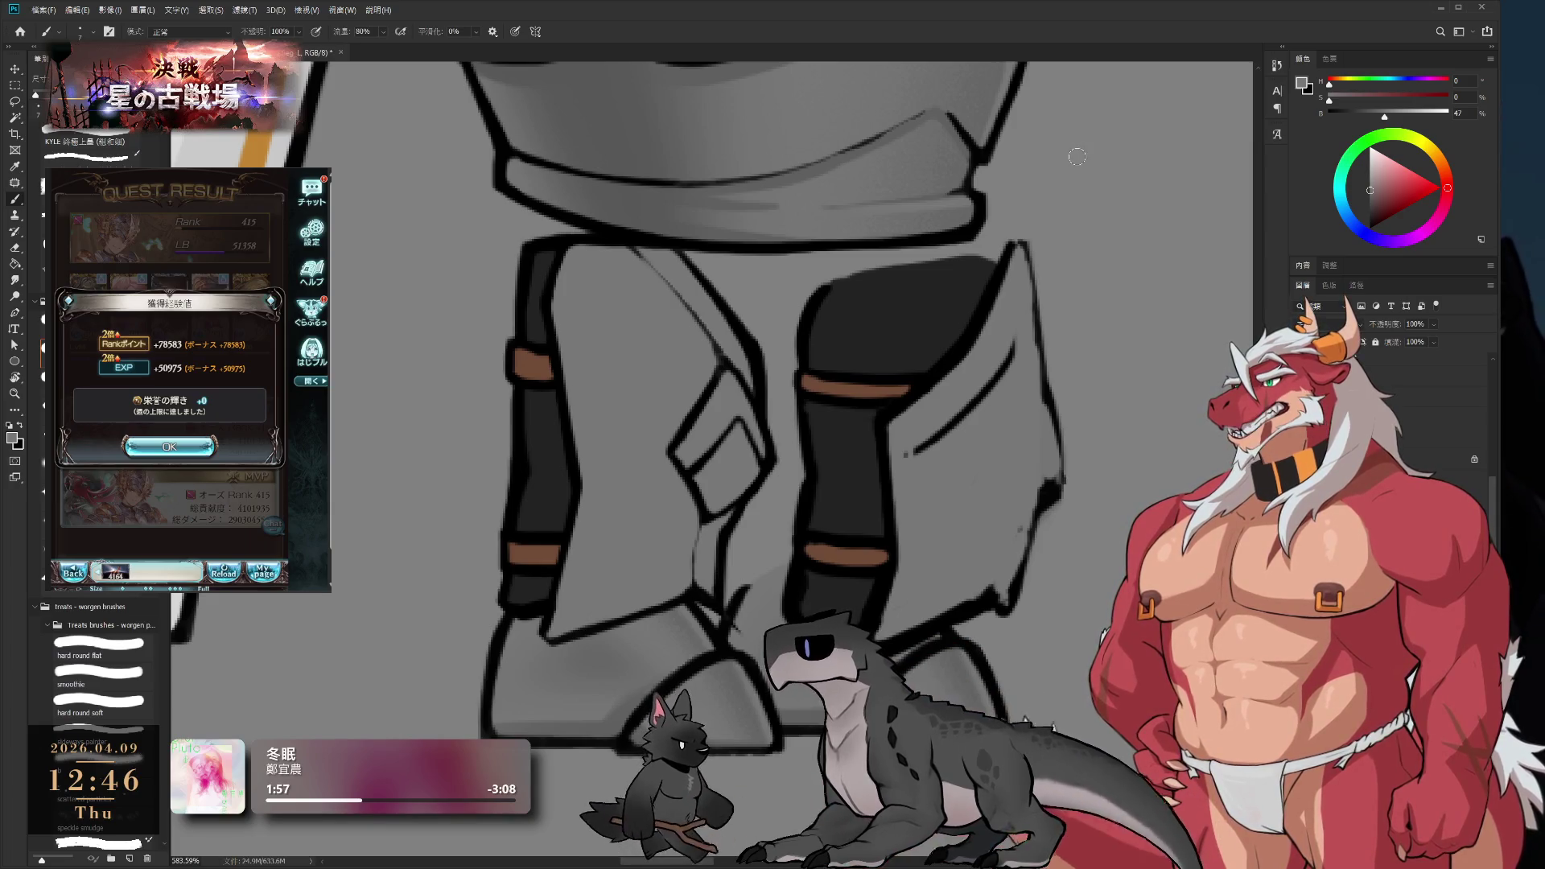
- Sample a darker grey from the right leg and turn the view 90° clockwise
left_click_drag(907, 448, 925, 427)
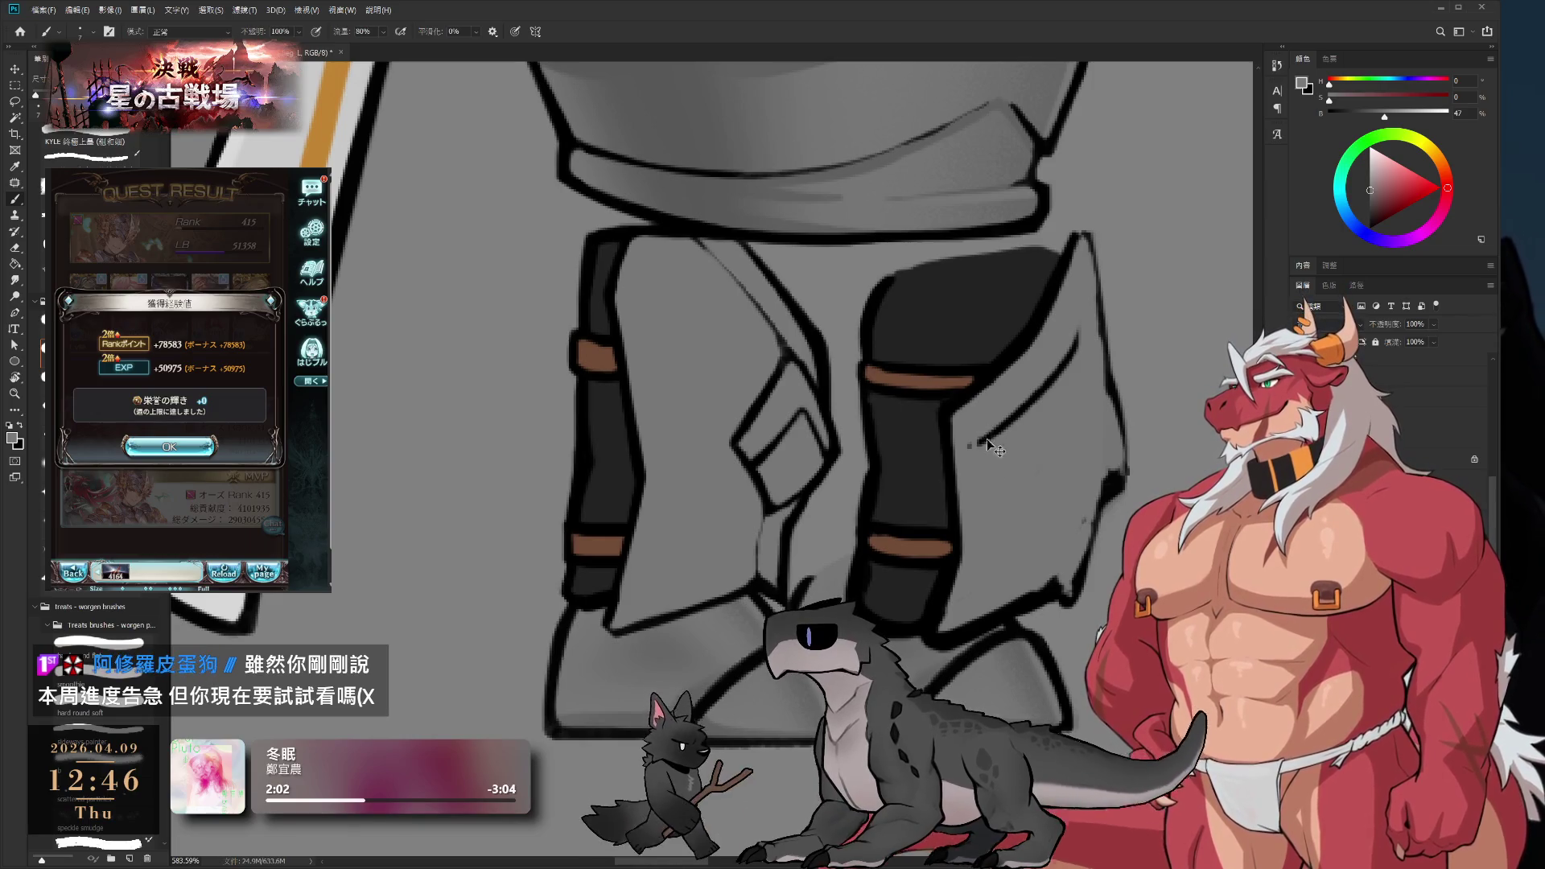
left_click(925, 418, "alt")
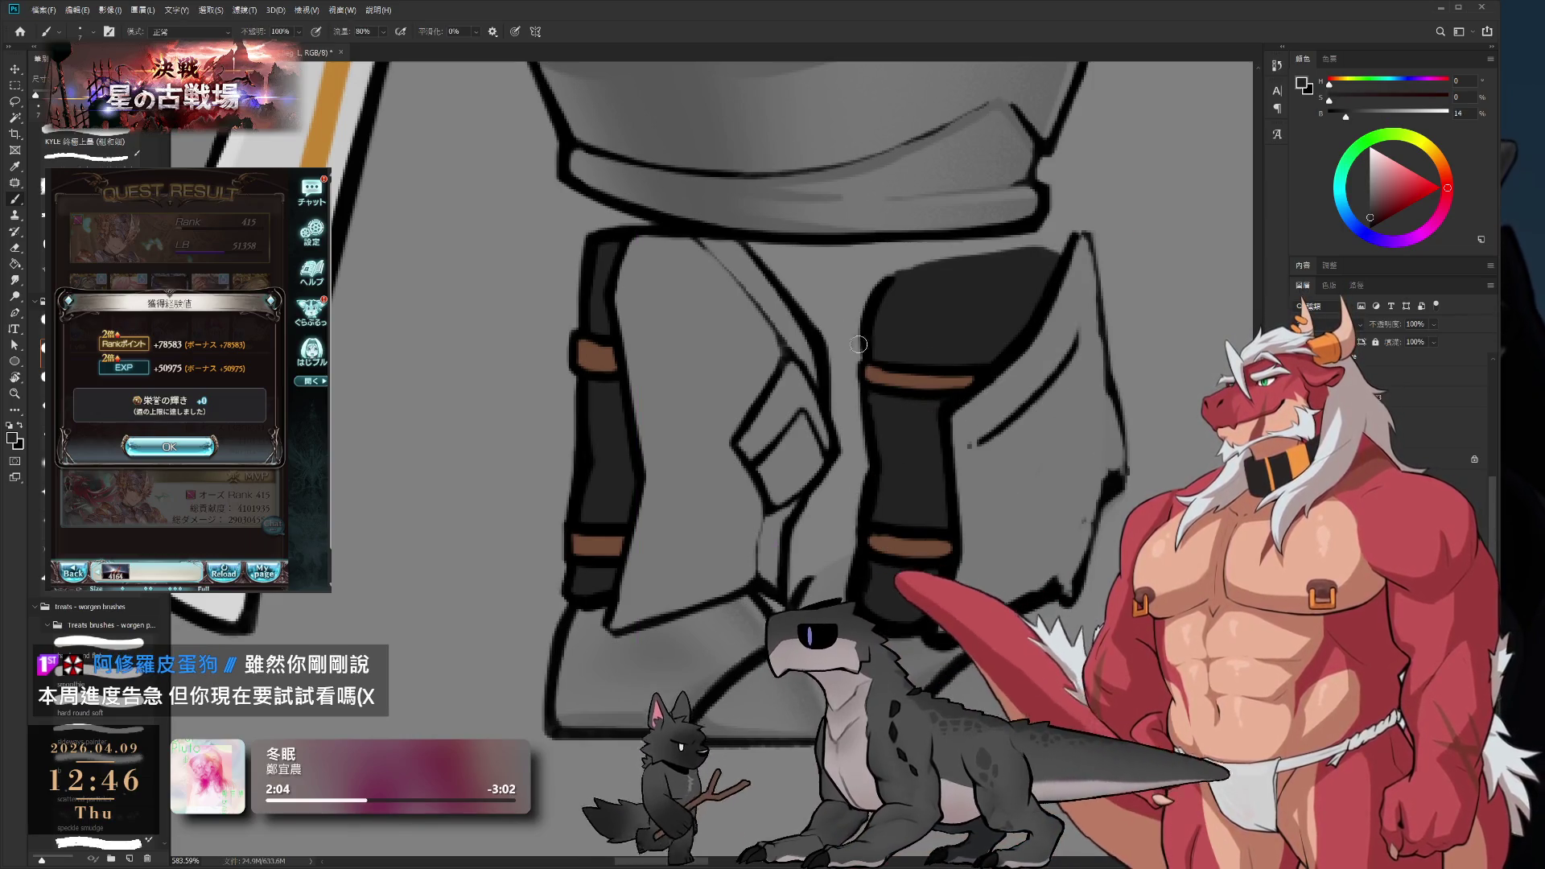
key("e")
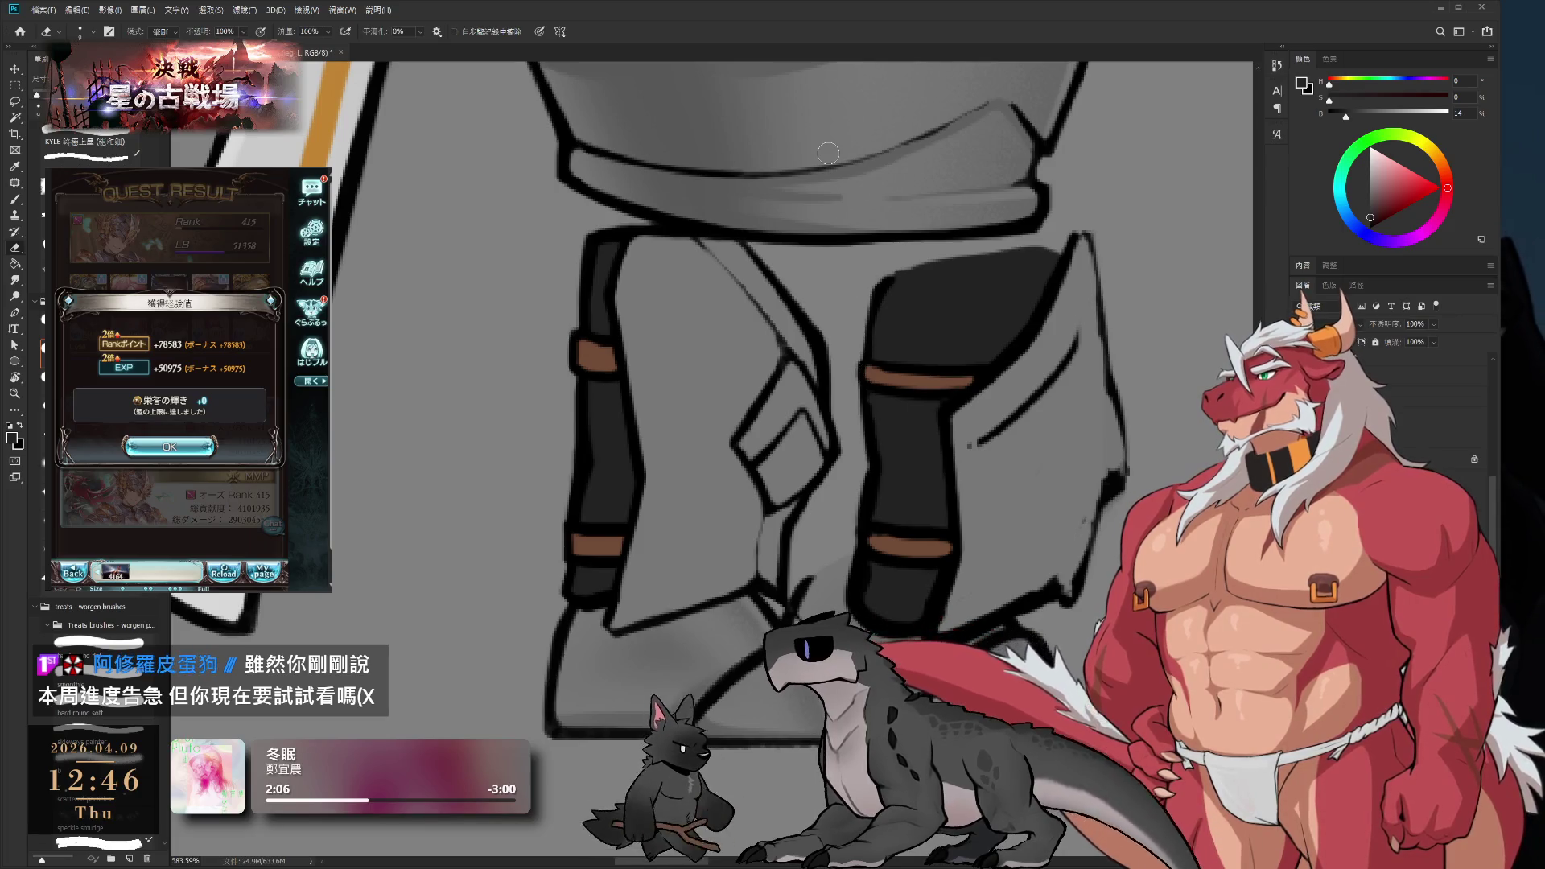
key("r")
mouse_move(828, 153)
left_mouse_down()
mouse_move(957, 265)
mouse_move(983, 454)
left_mouse_up()
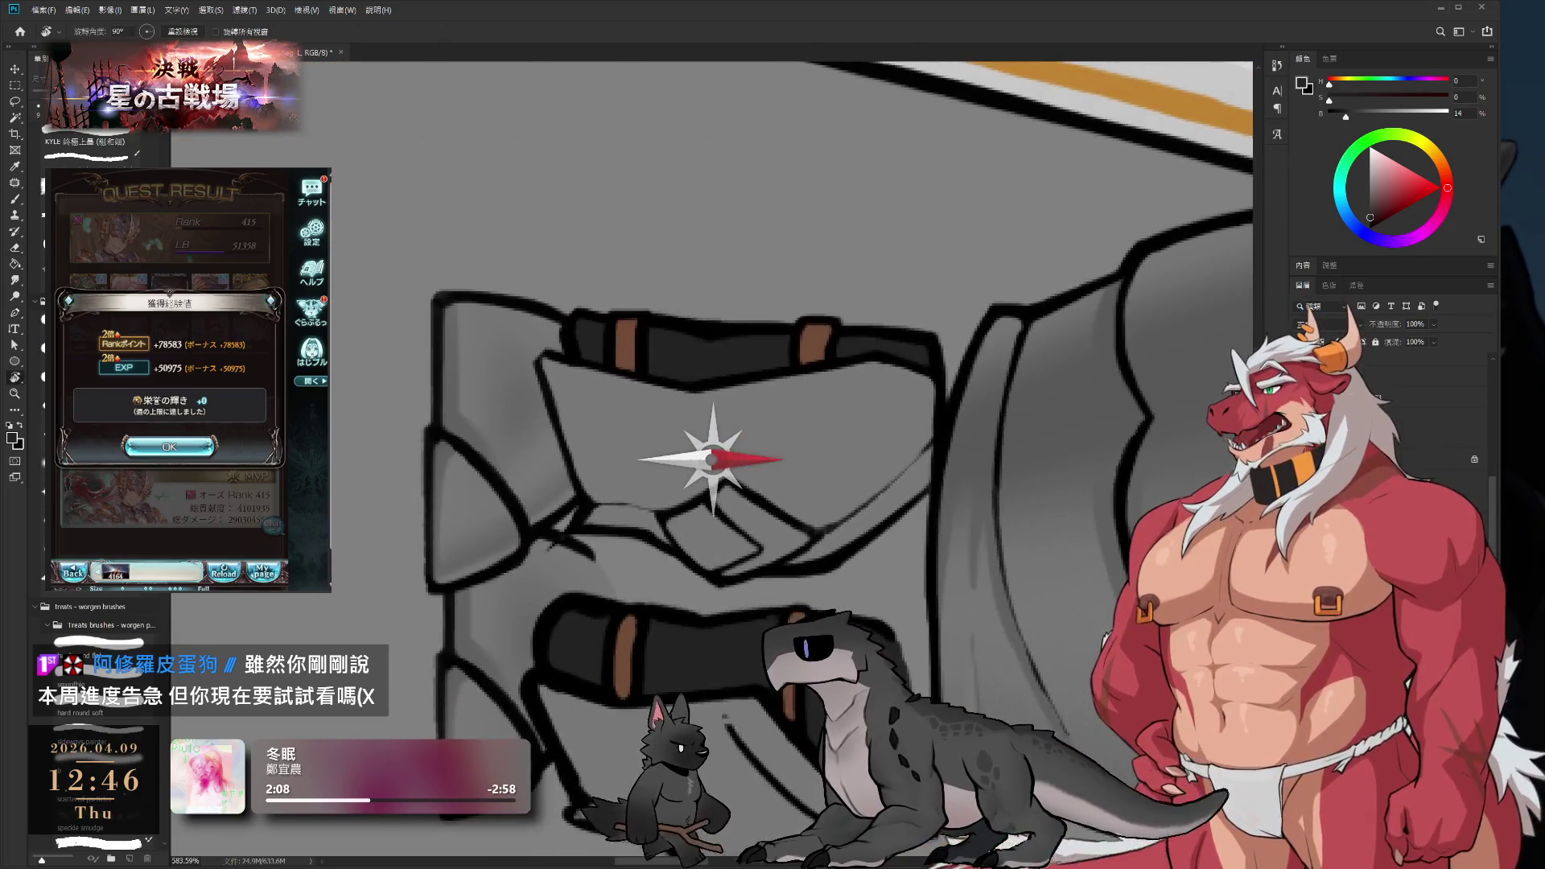
- Resample the strap brown and repaint the lower strap wider
scroll(922, 459, "up", 2)
key("b")
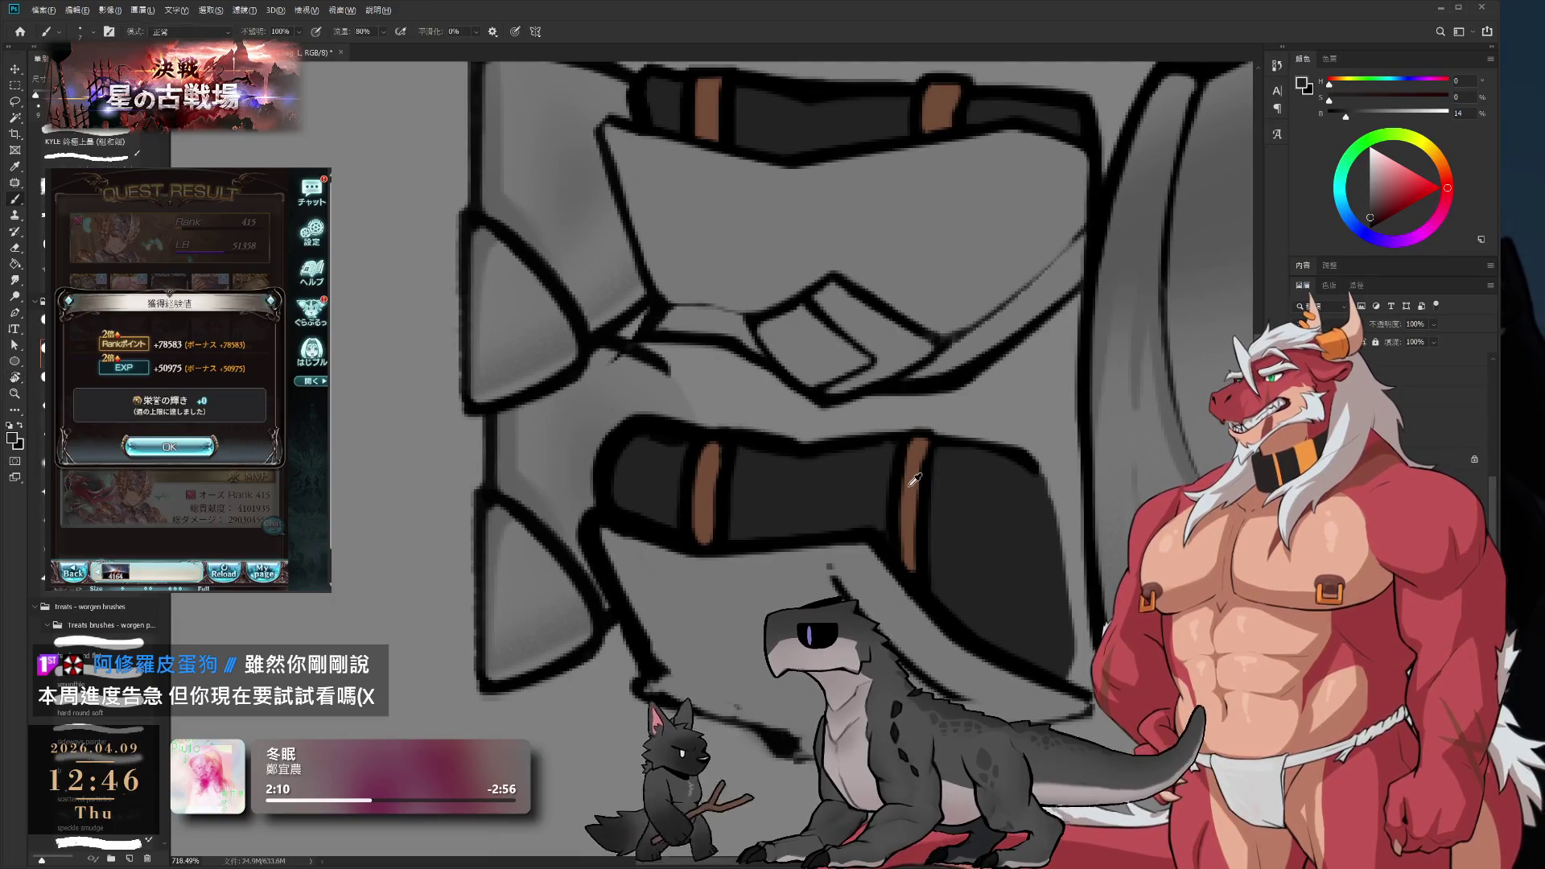
left_click(917, 457, "alt")
left_click_drag(914, 439, 915, 536)
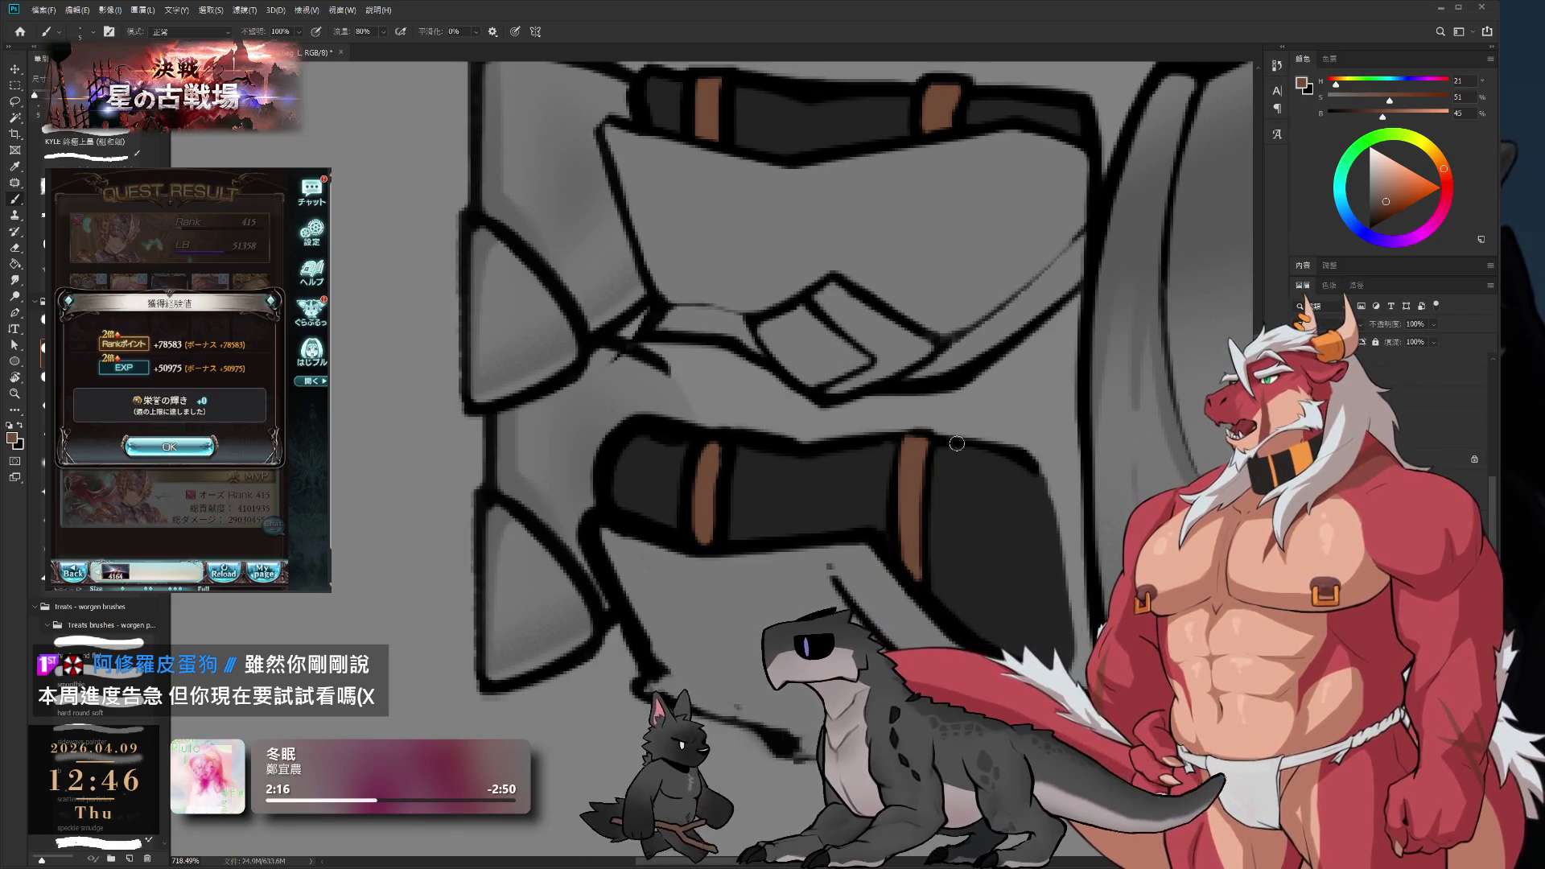
left_click(1121, 358, "alt")
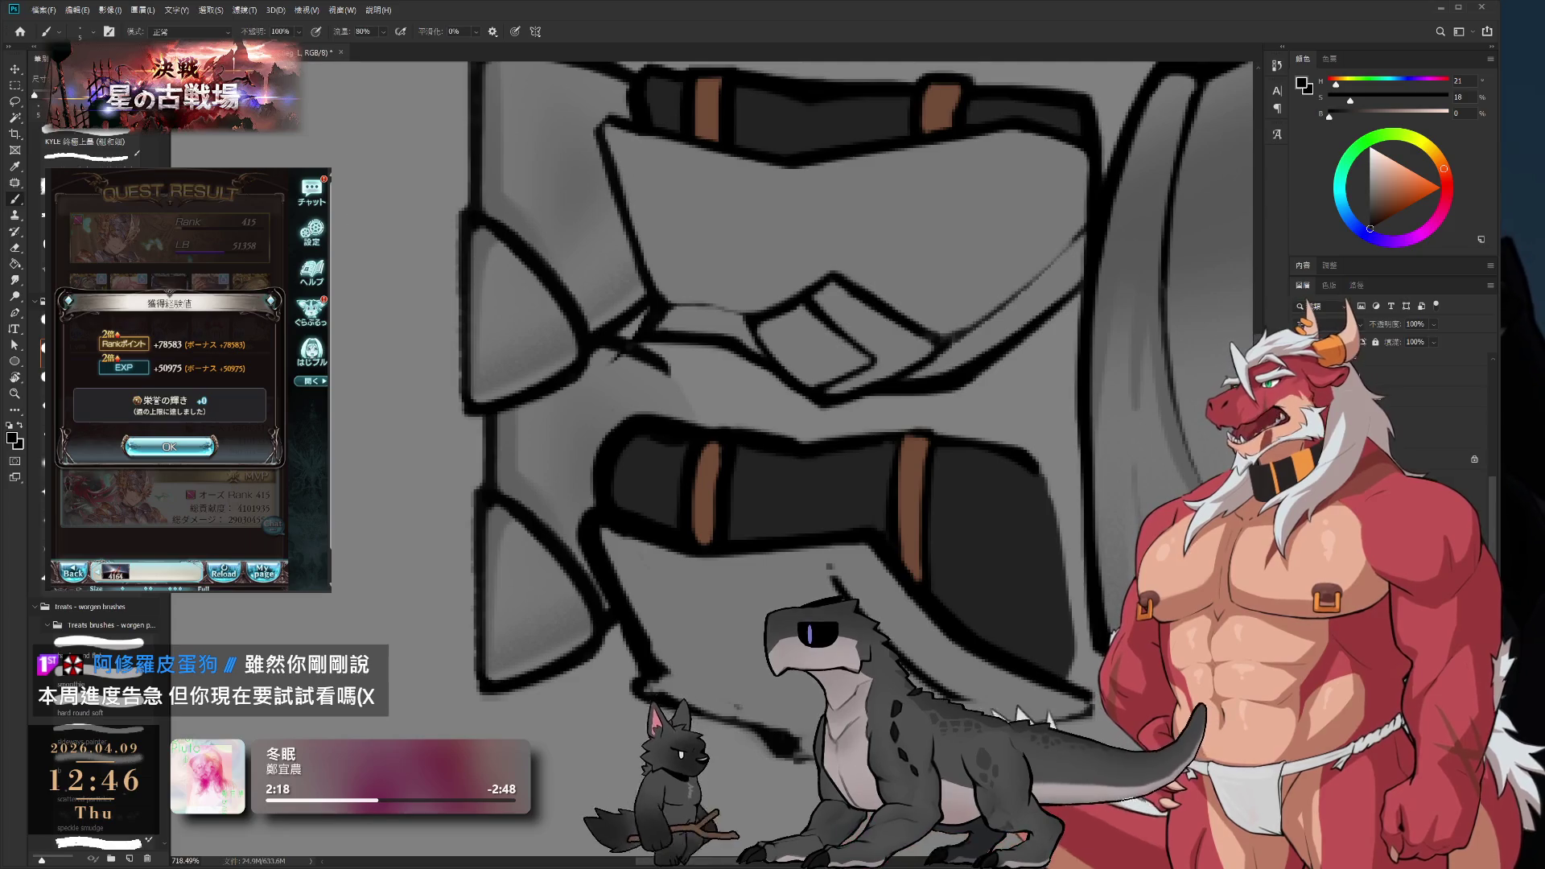
left_click(209, 443)
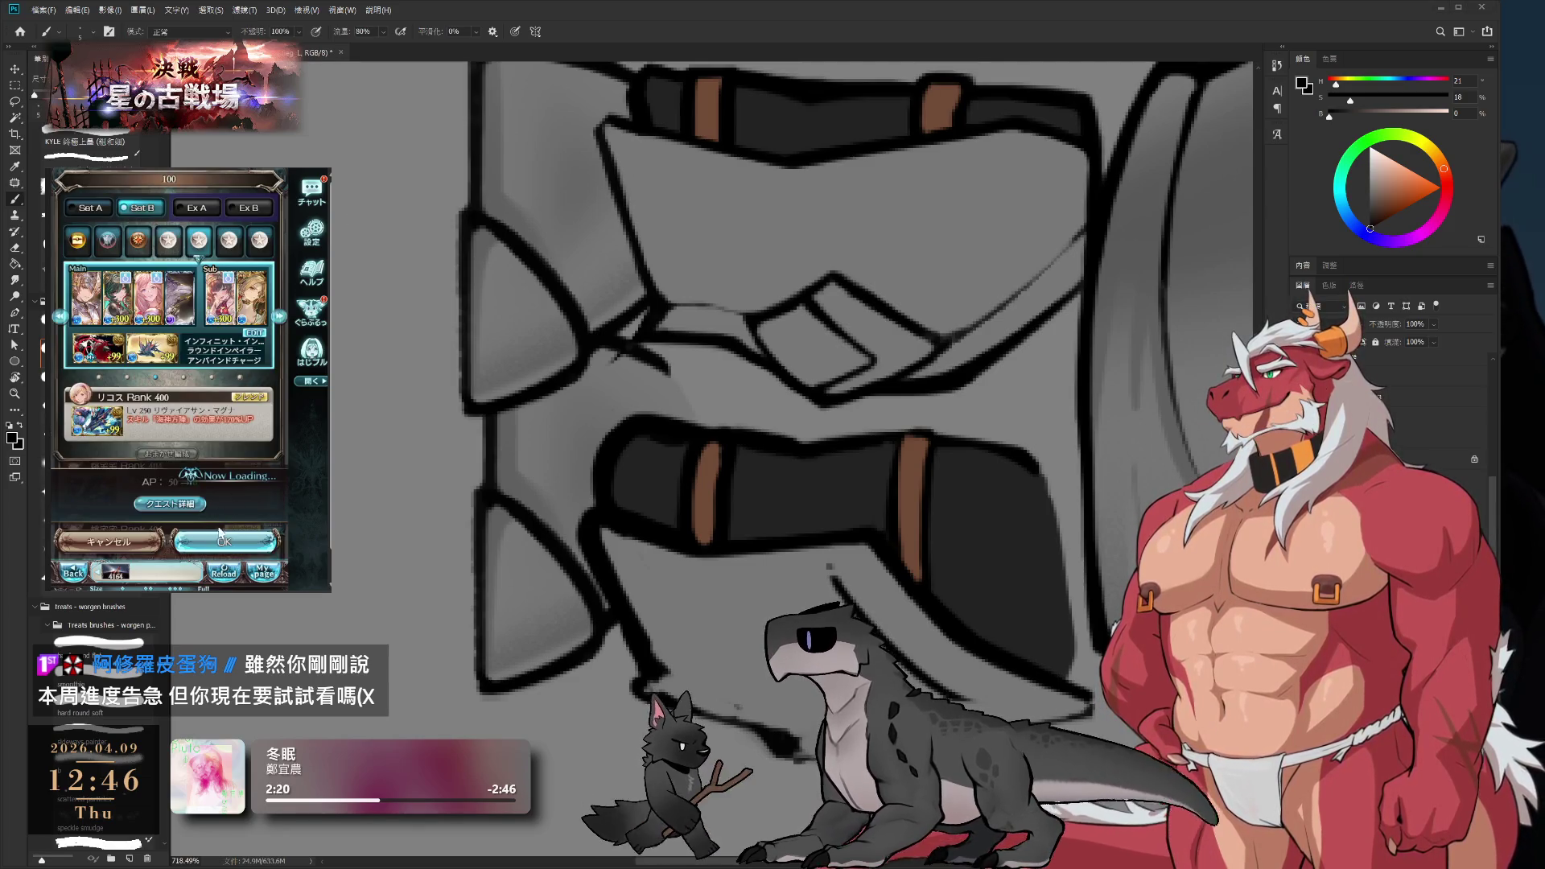
left_click(209, 444)
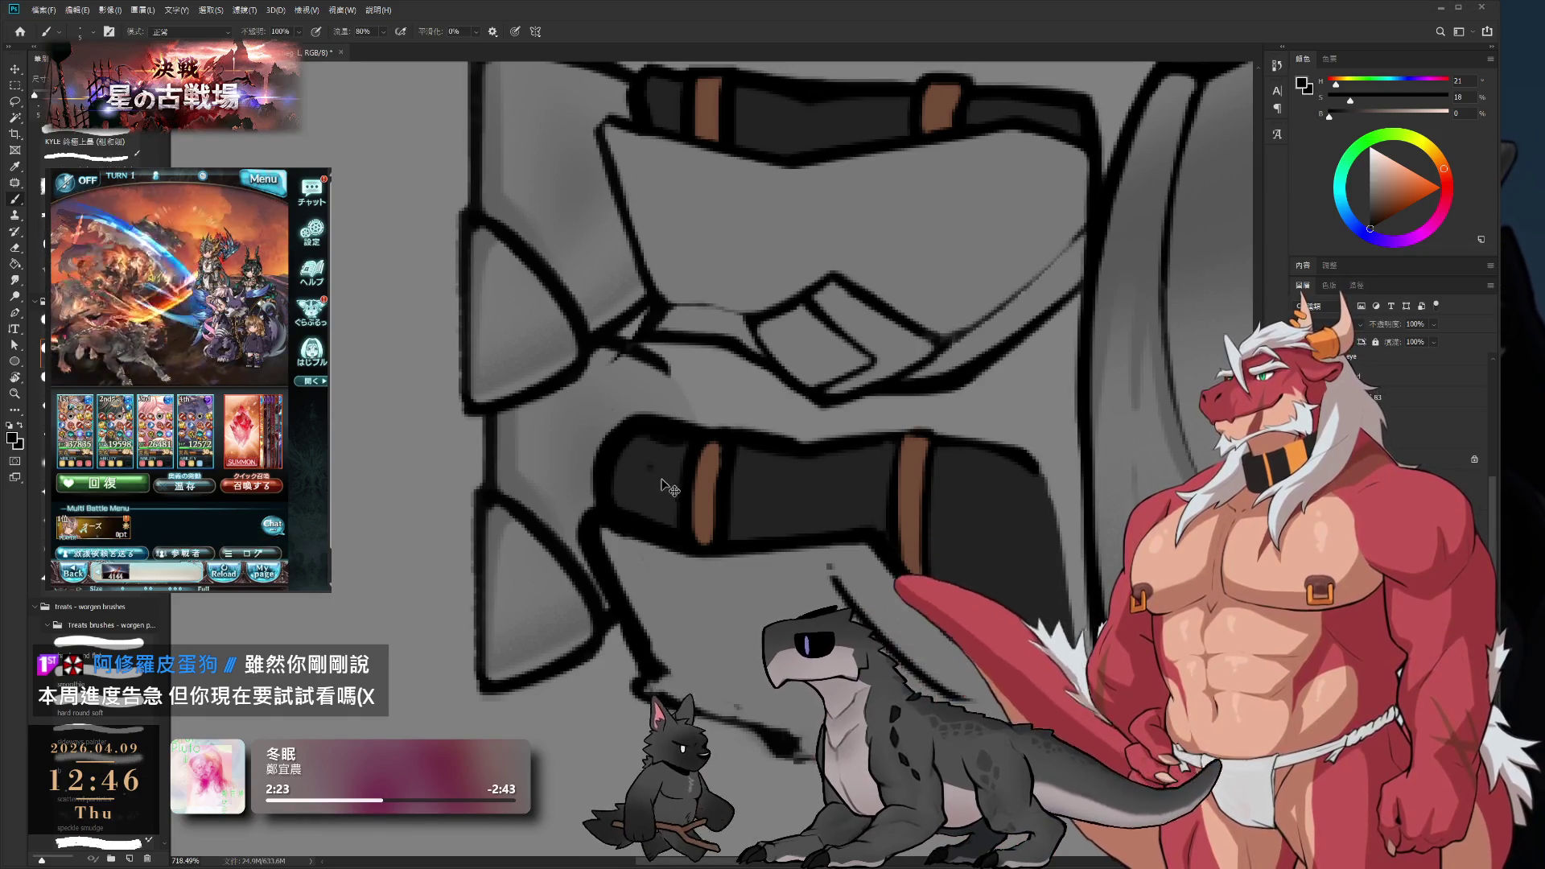
- Touch up and widen the other brown strap, then tilt the view about 31° clockwise
left_click(631, 453, "alt")
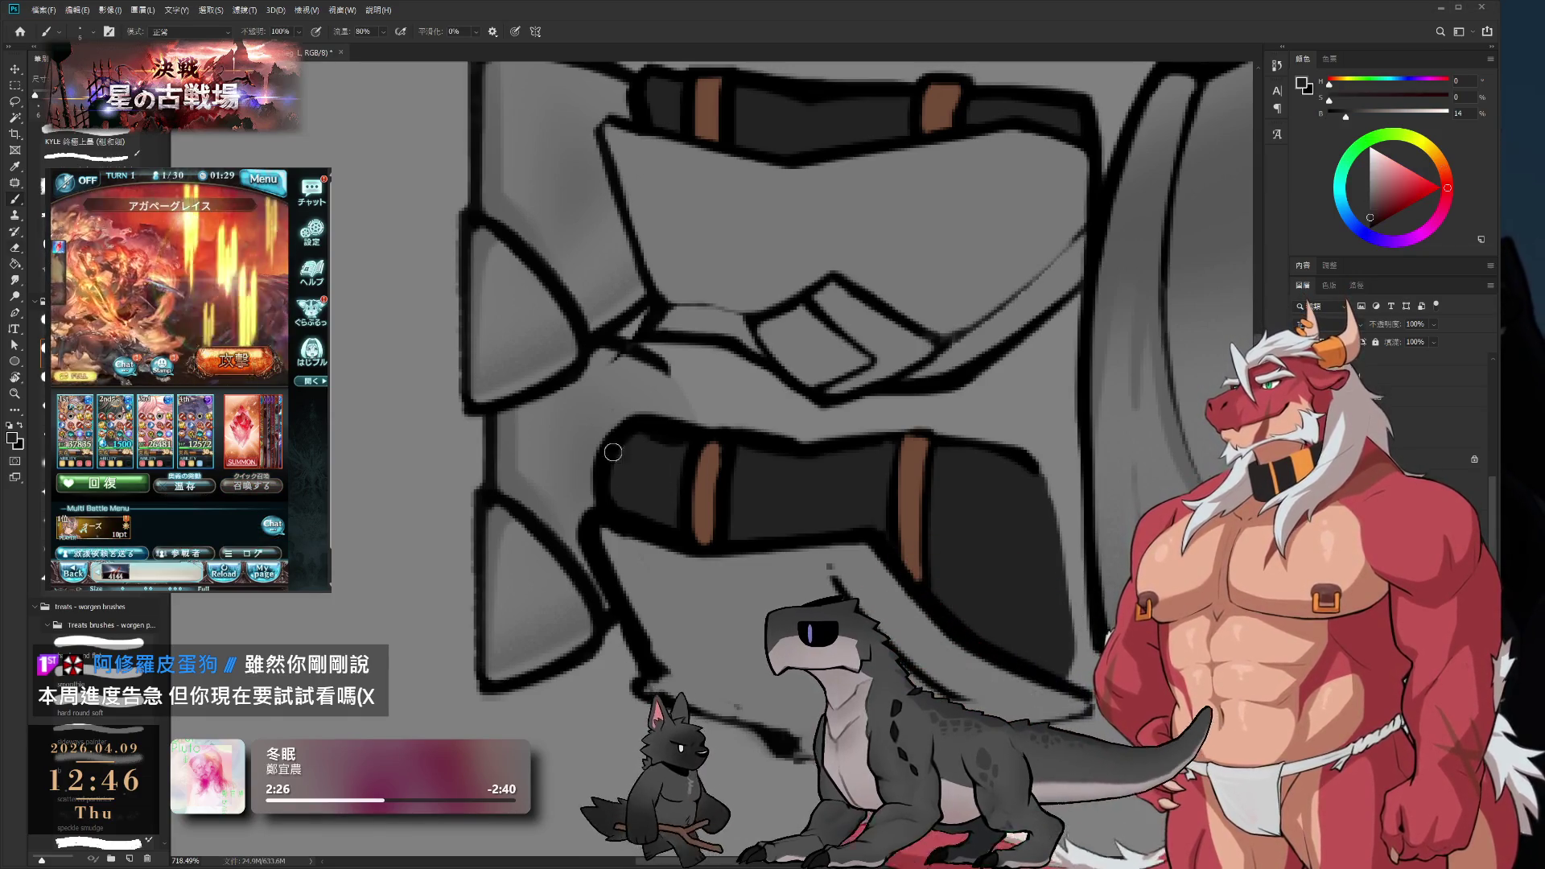
key("e")
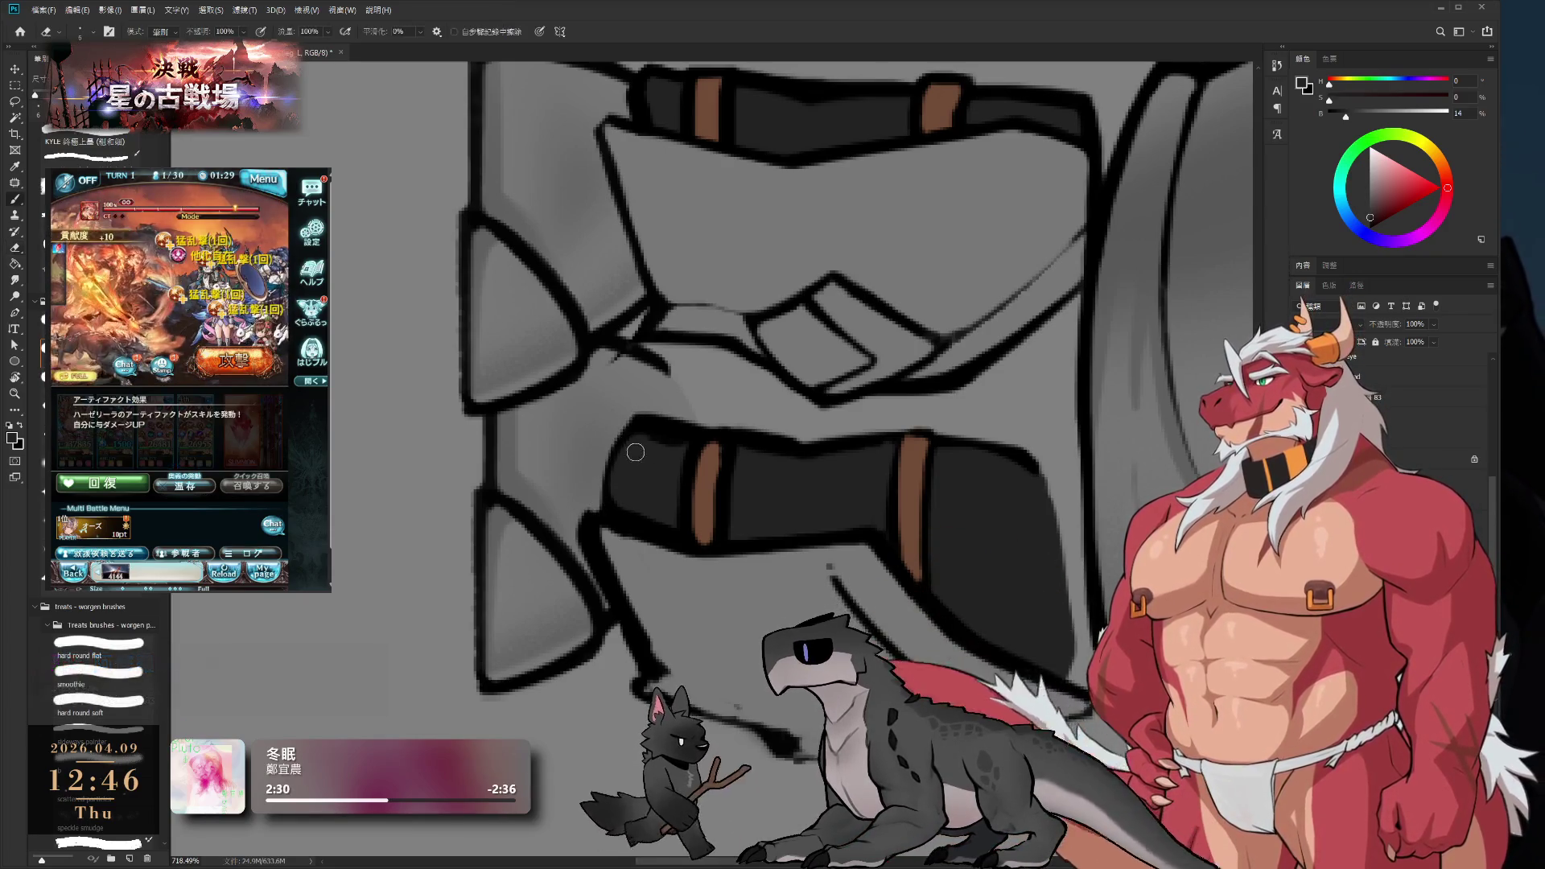
key("b")
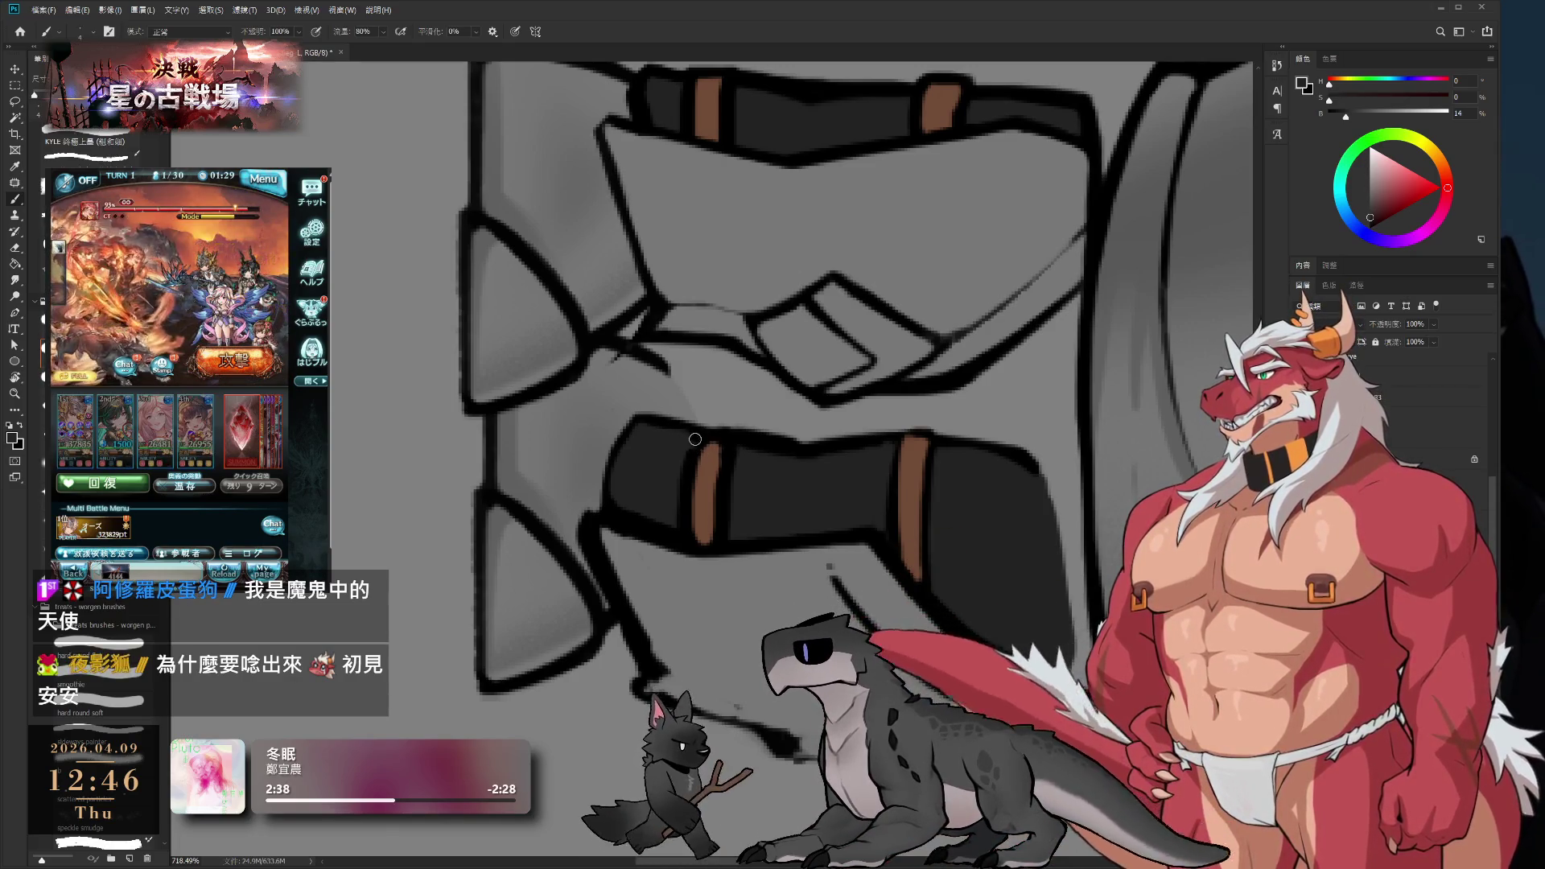
left_click(713, 459, "alt")
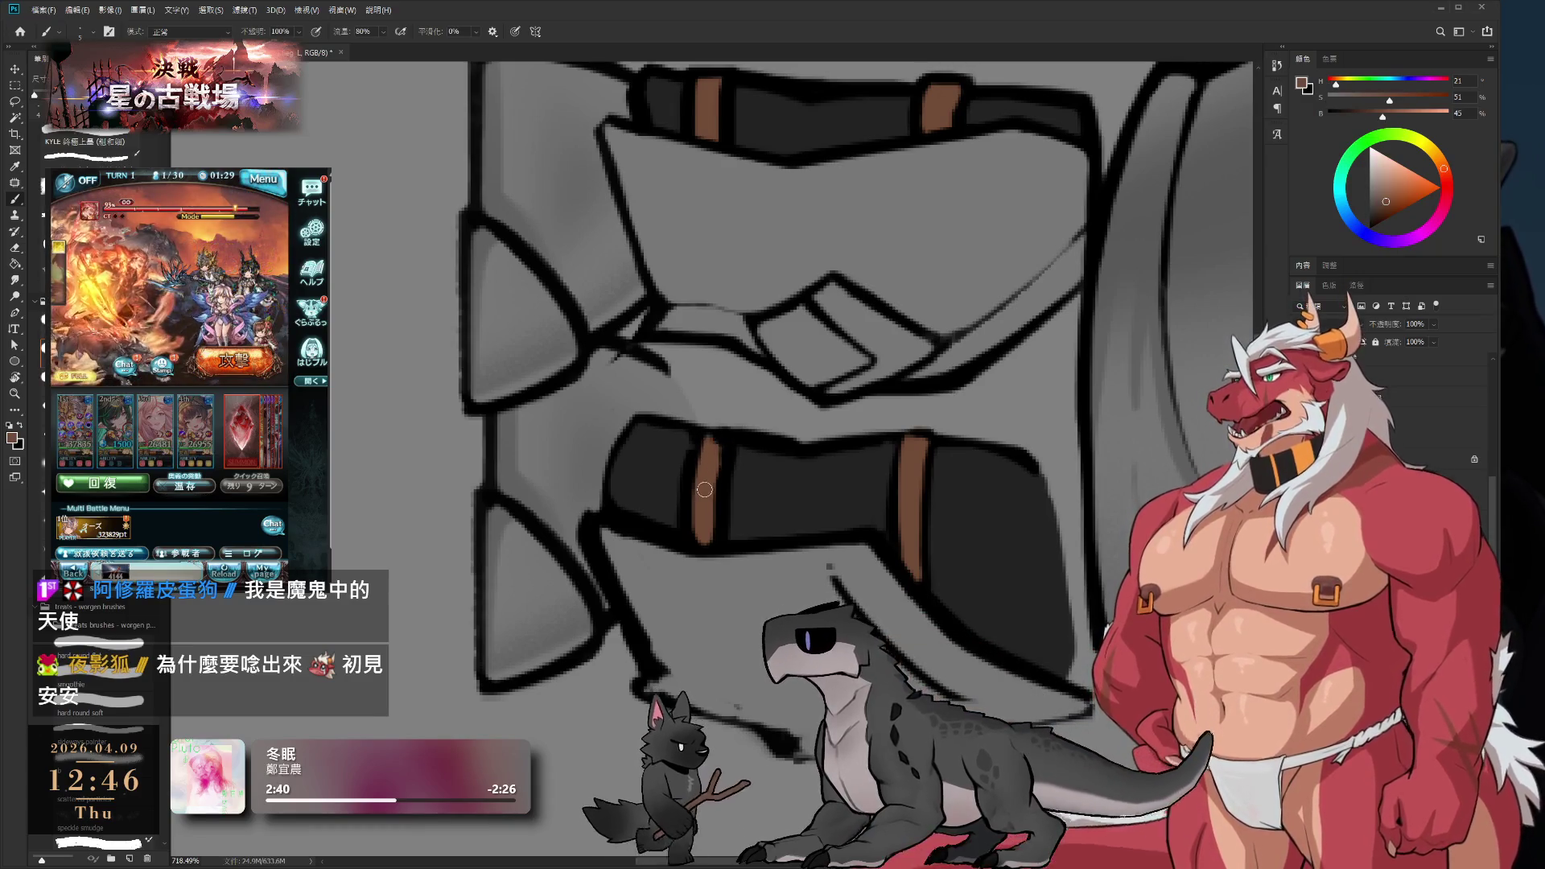
left_click_drag(718, 438, 714, 539)
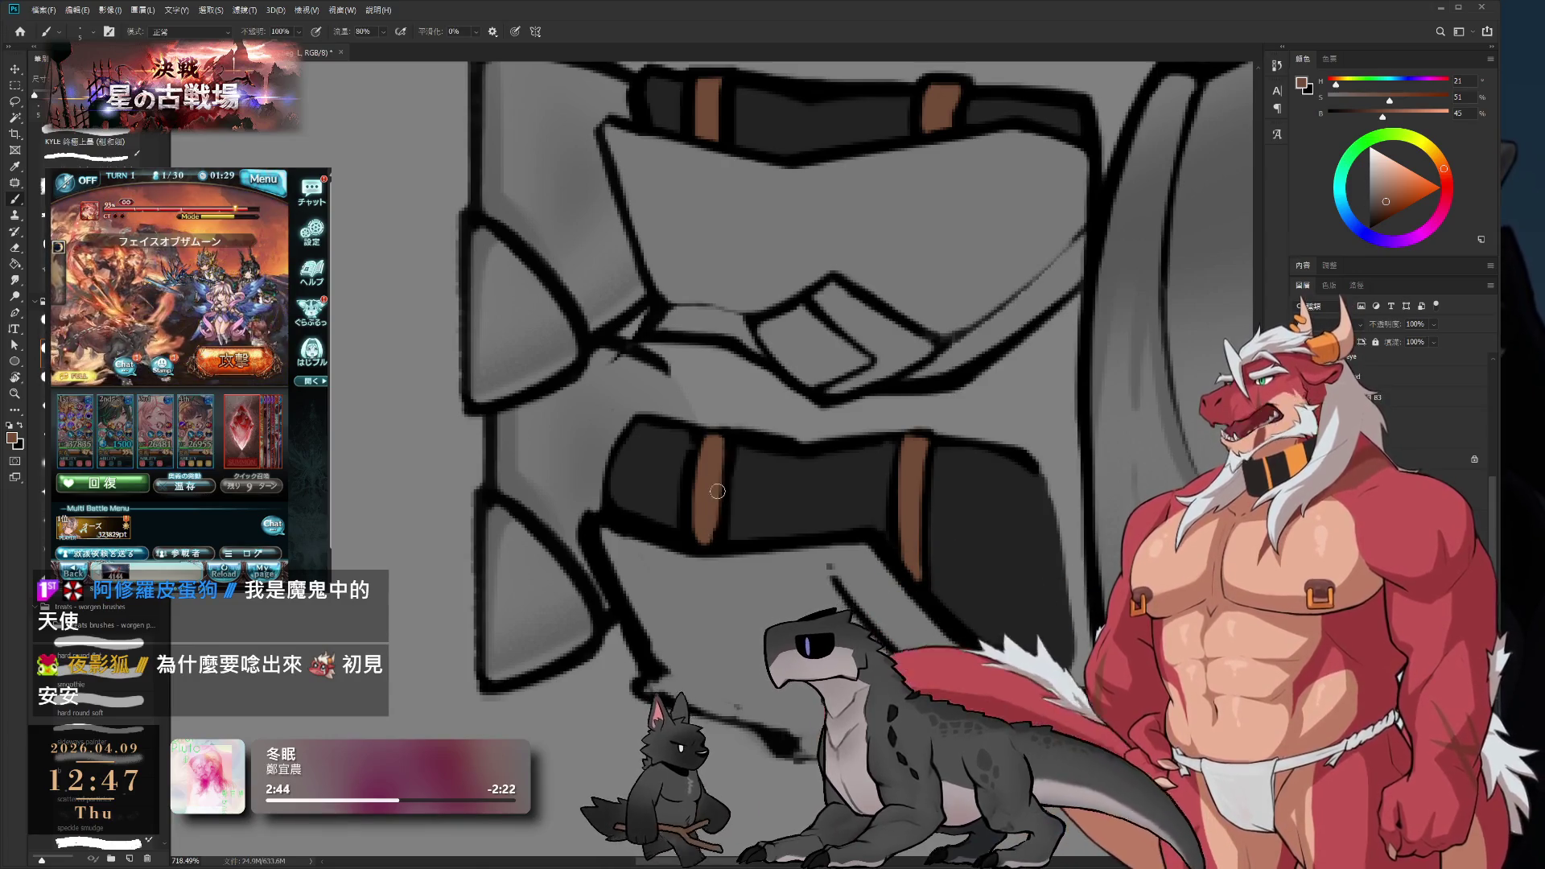
left_click(738, 475, "alt")
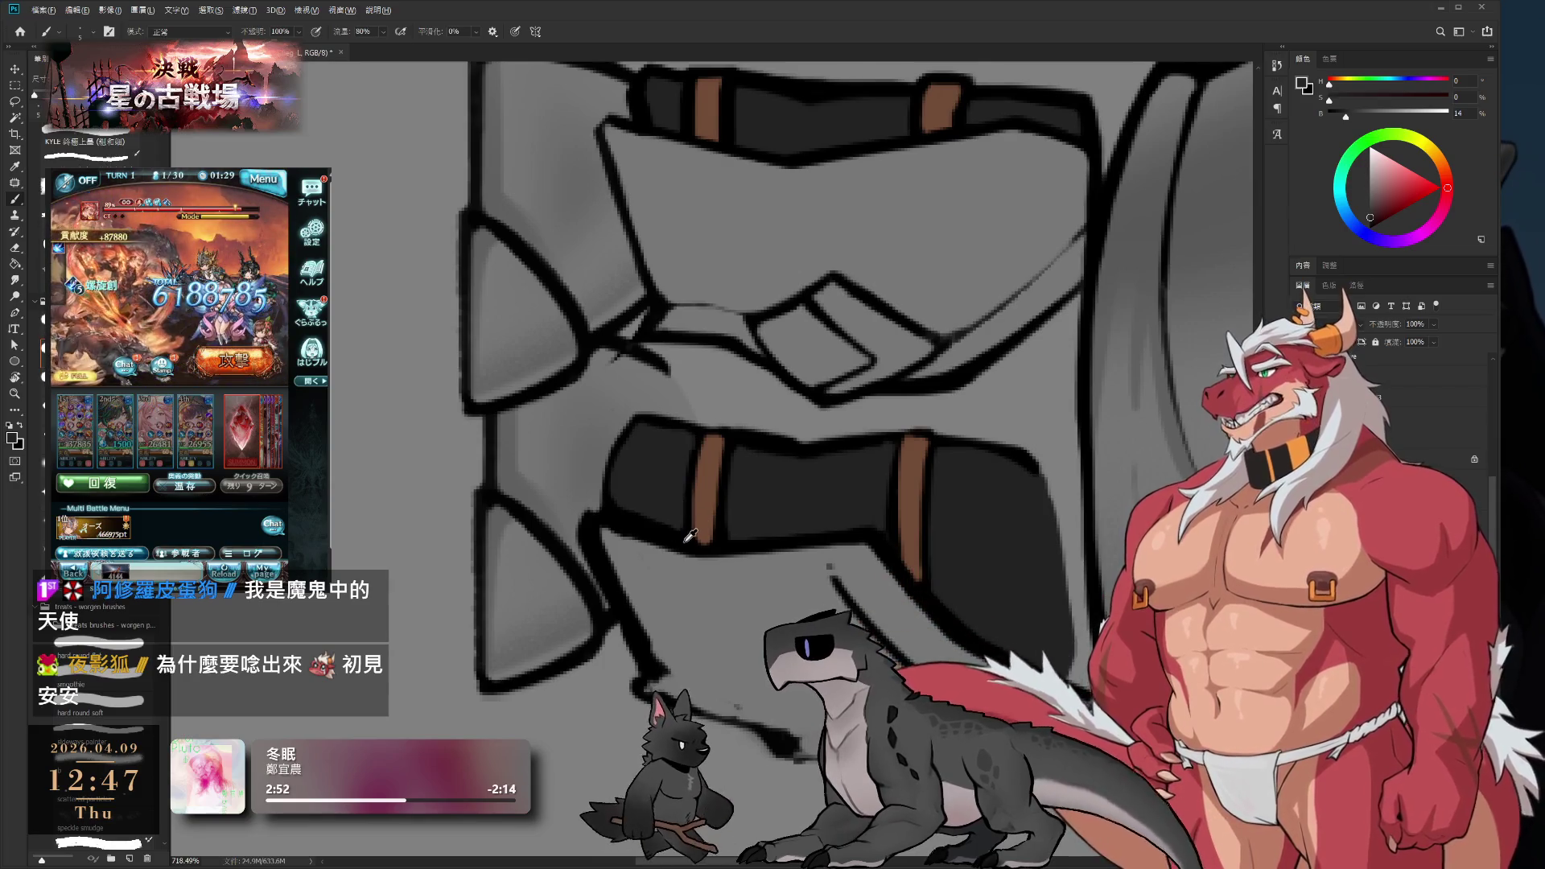
left_click(699, 446, "alt")
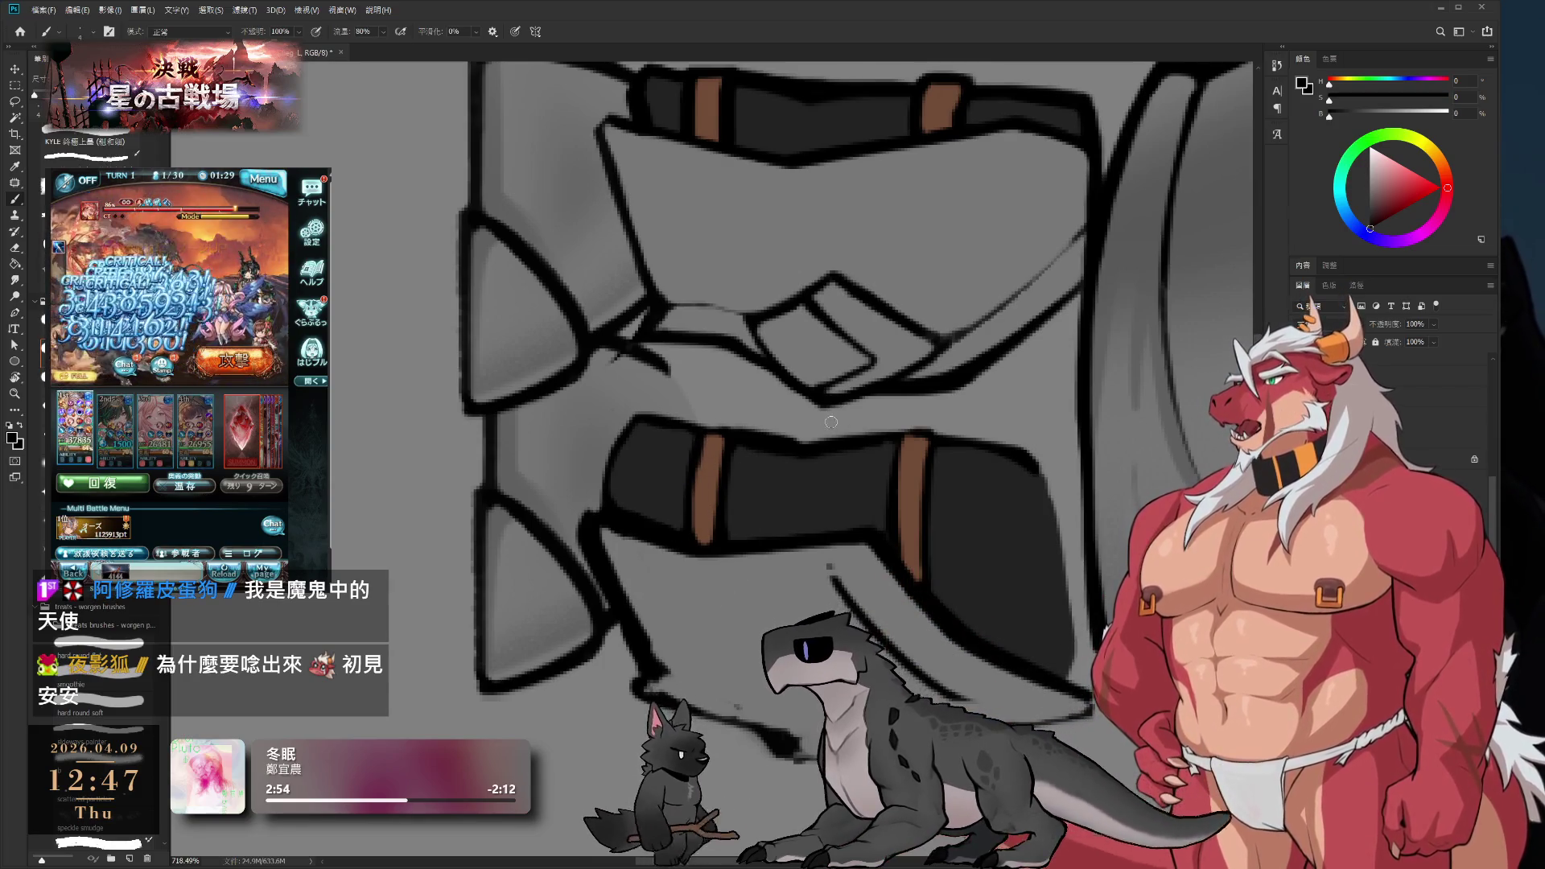
key("r")
mouse_move(864, 442)
left_mouse_down()
mouse_move(895, 234)
mouse_move(712, 309)
mouse_move(741, 459)
left_mouse_up()
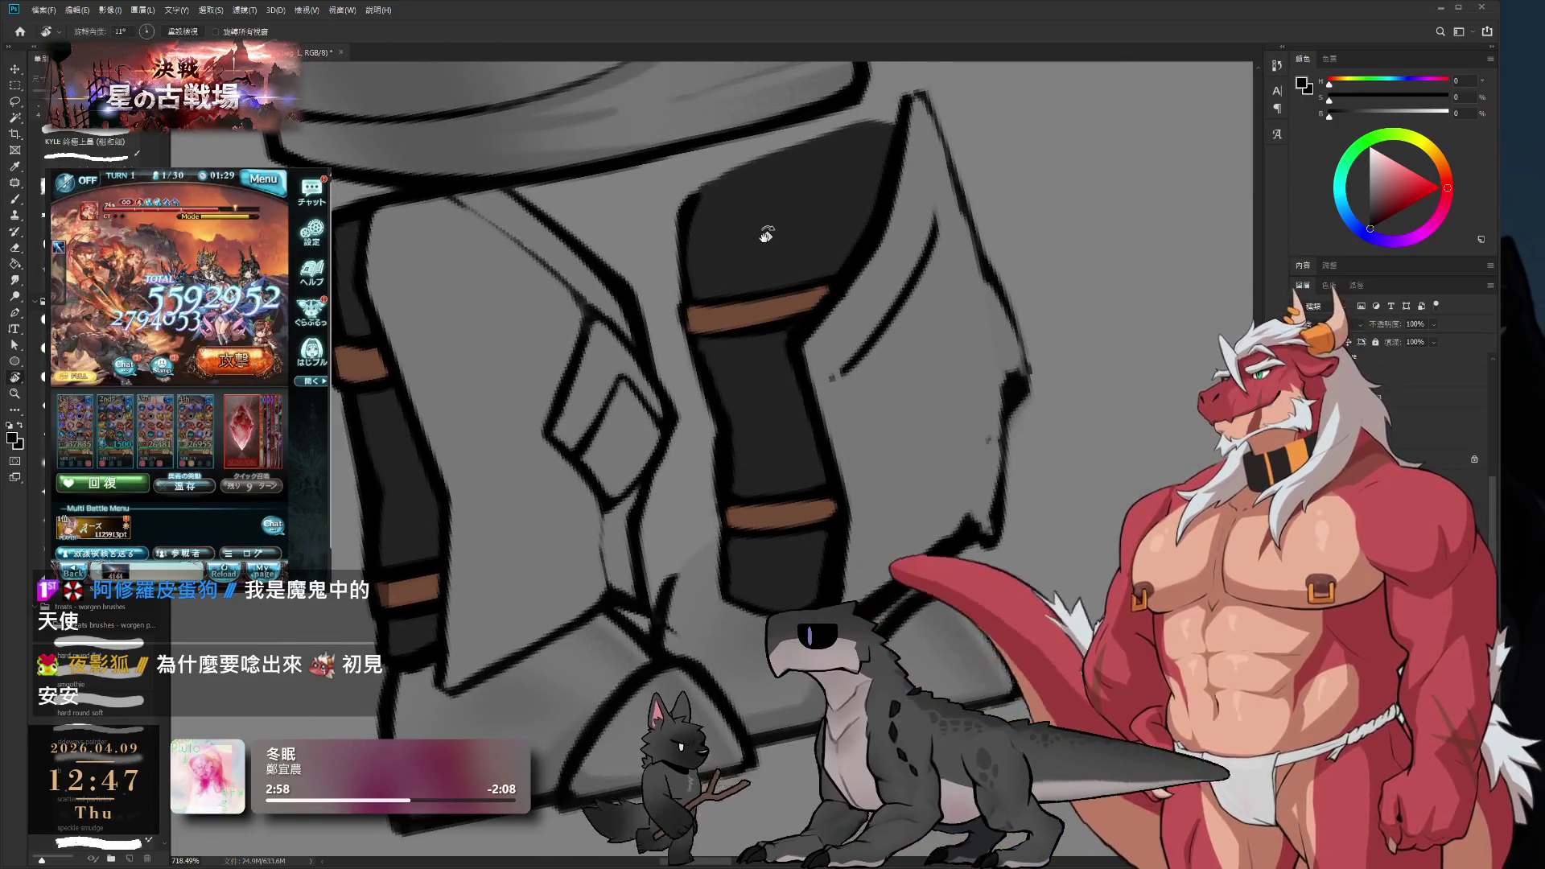
- Reset the canvas rotation upright and pan across the legs, sampling the leg's dark grey
key("Escape")
key("e")
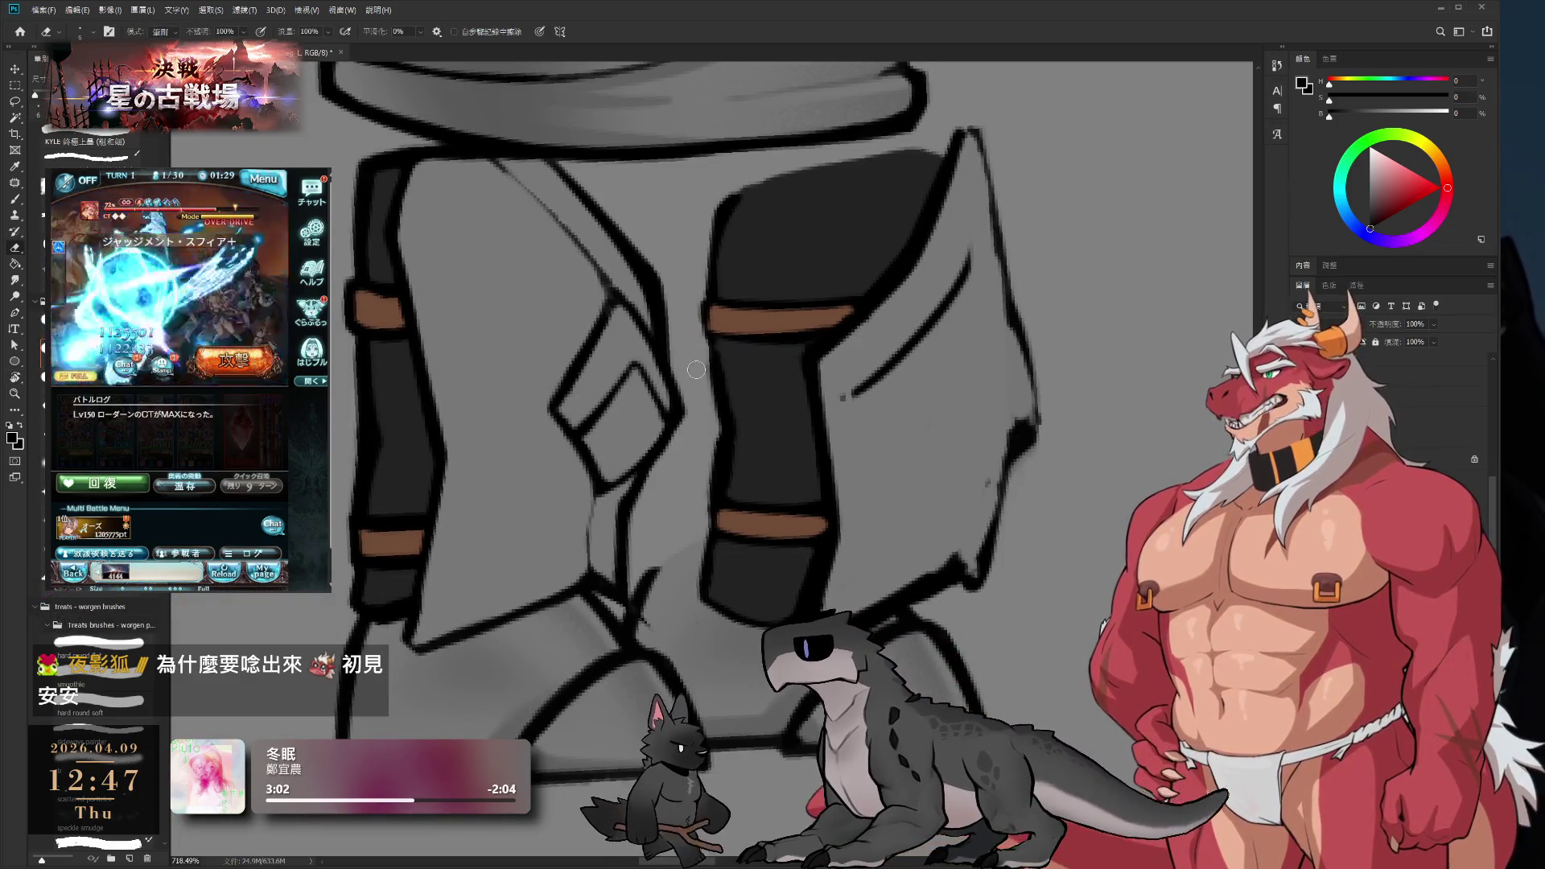
key("b")
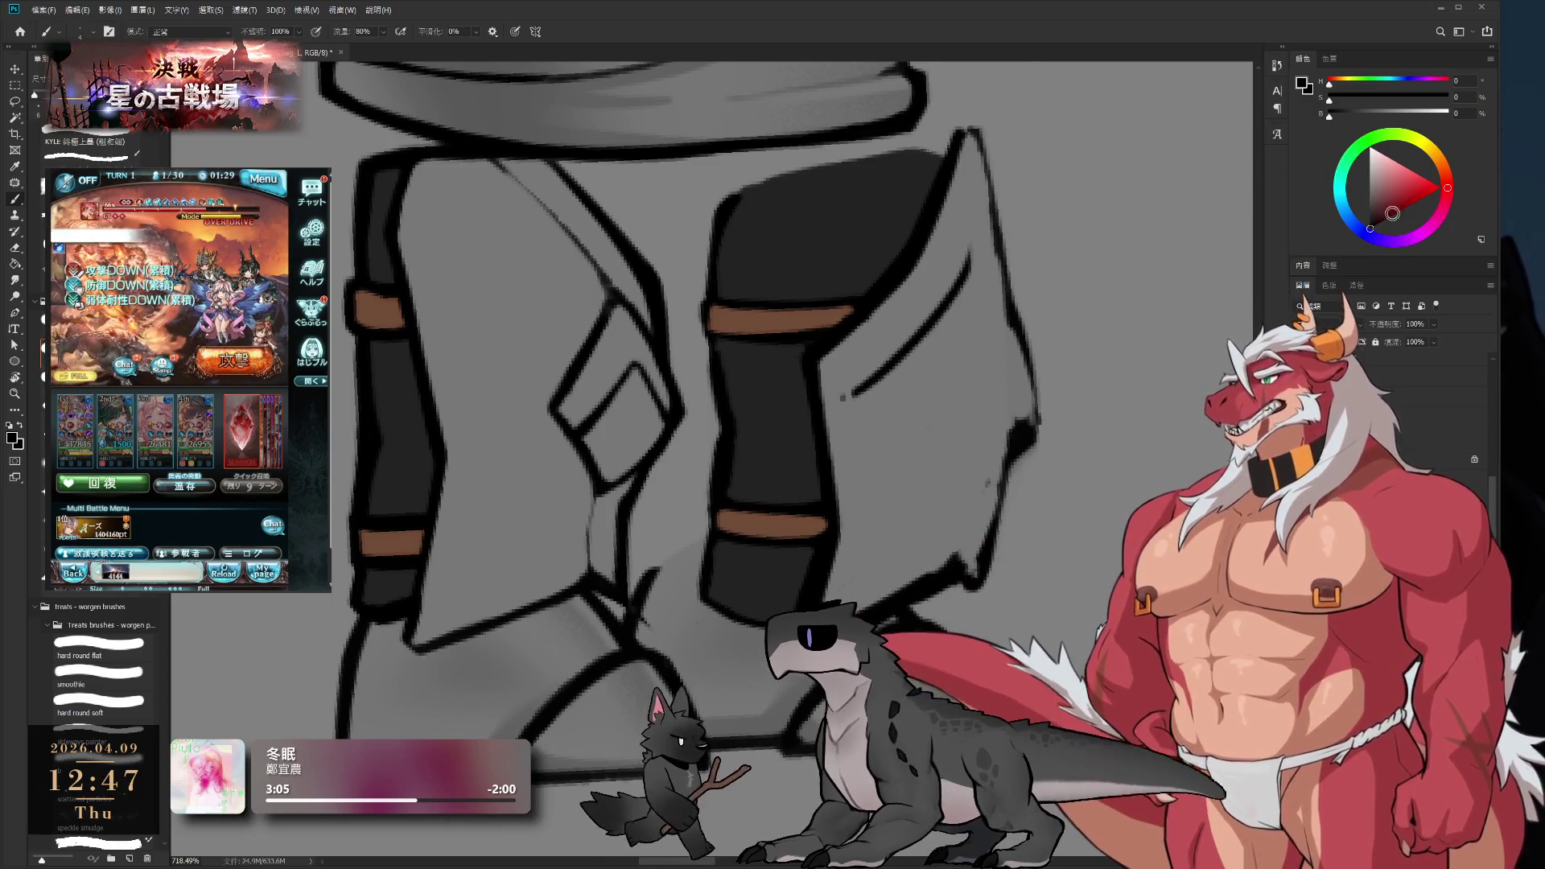
left_click(729, 366, "alt")
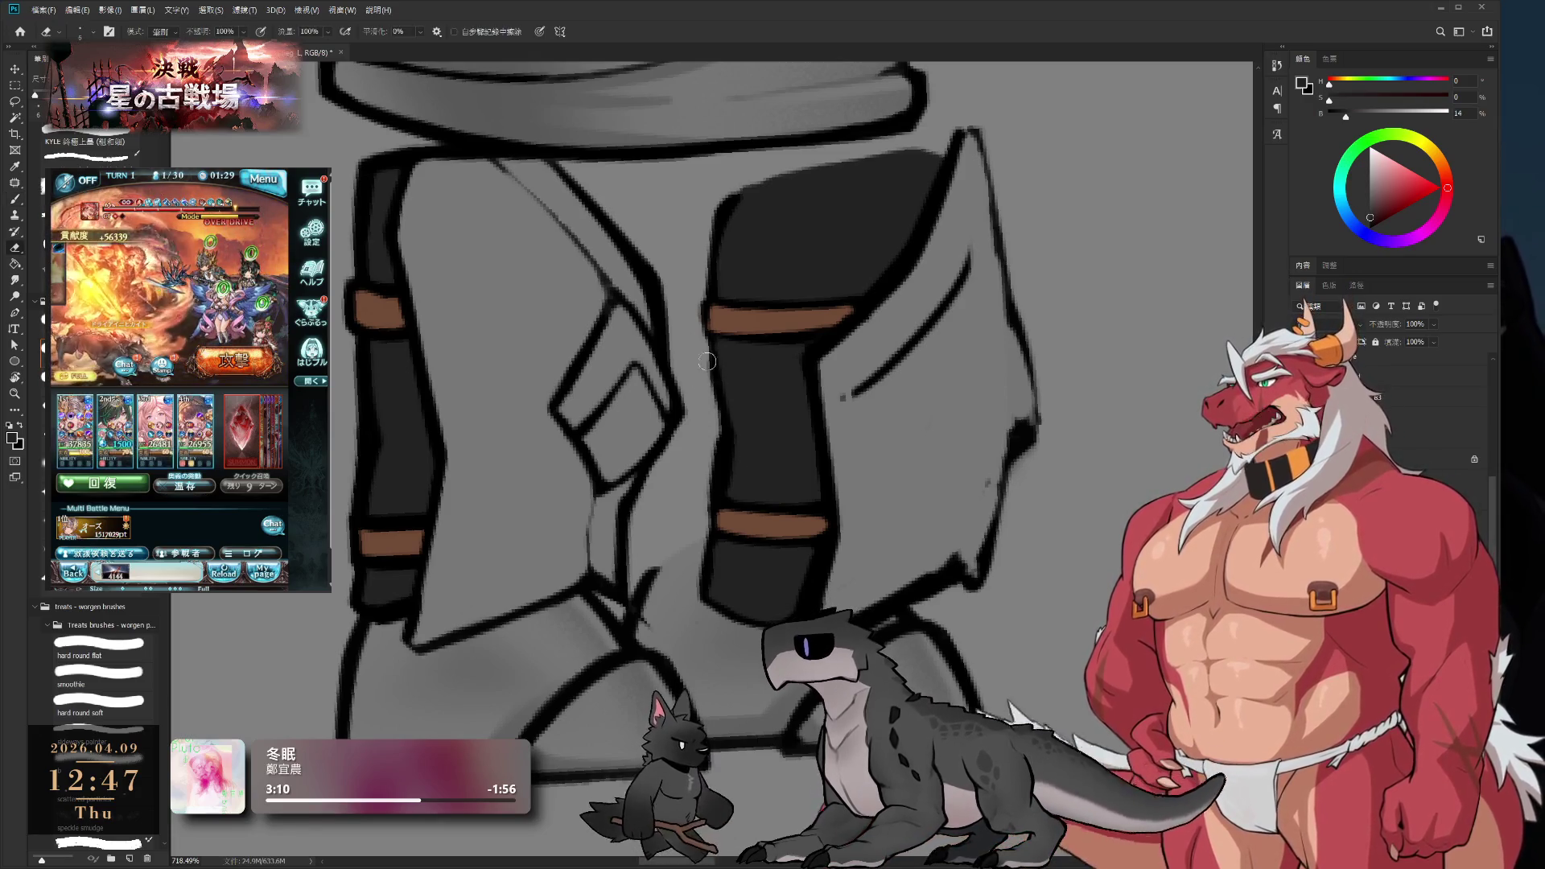
key("e")
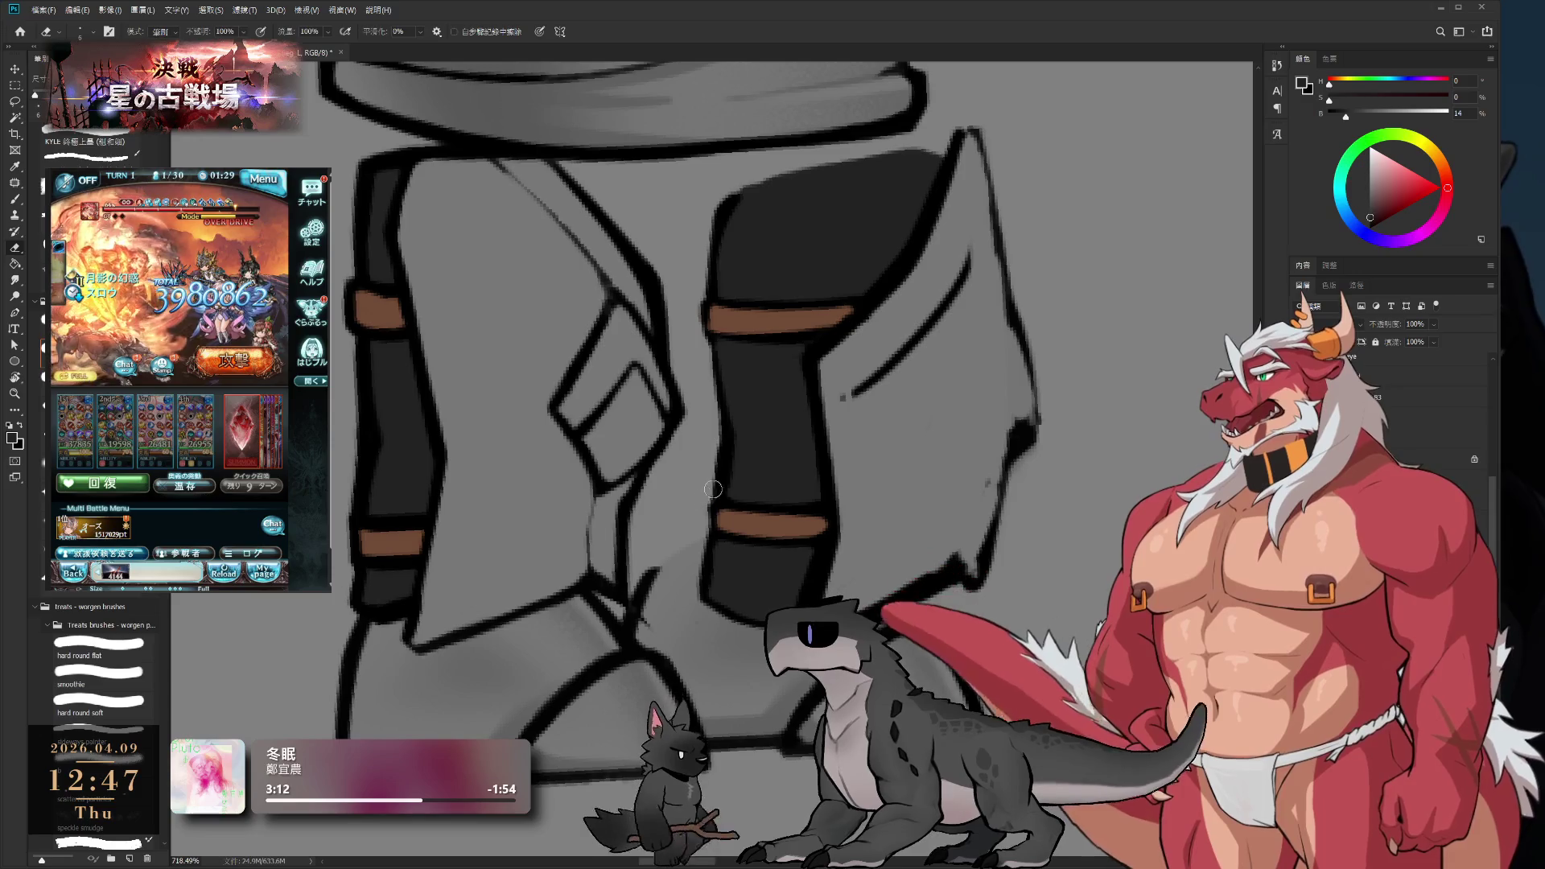
key("b")
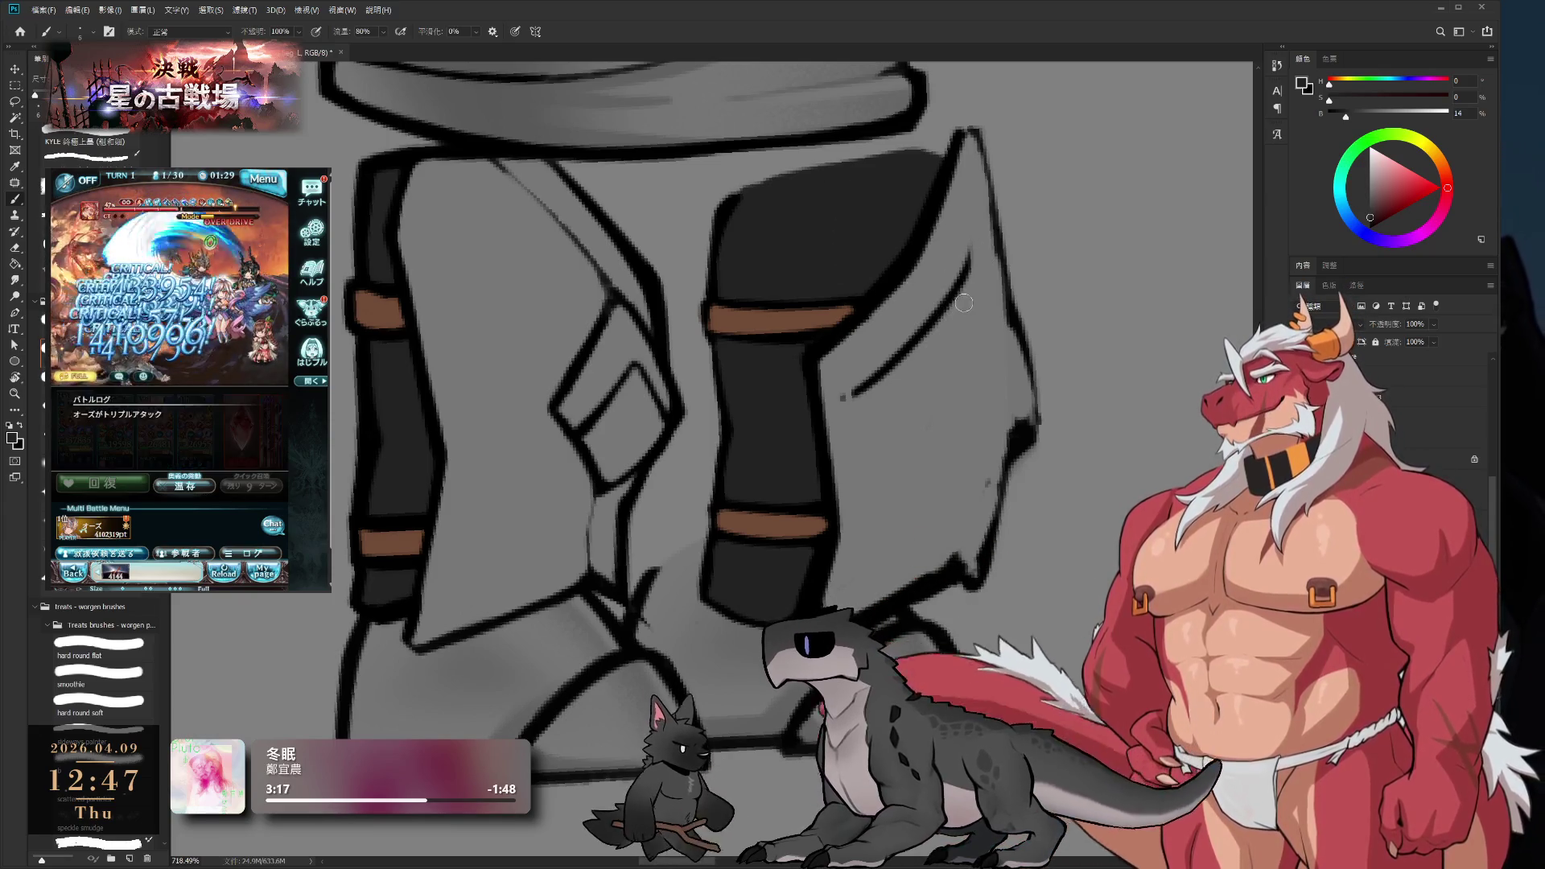
mouse_move(889, 324)
left_mouse_down()
mouse_move(844, 392)
mouse_move(850, 330)
left_mouse_up()
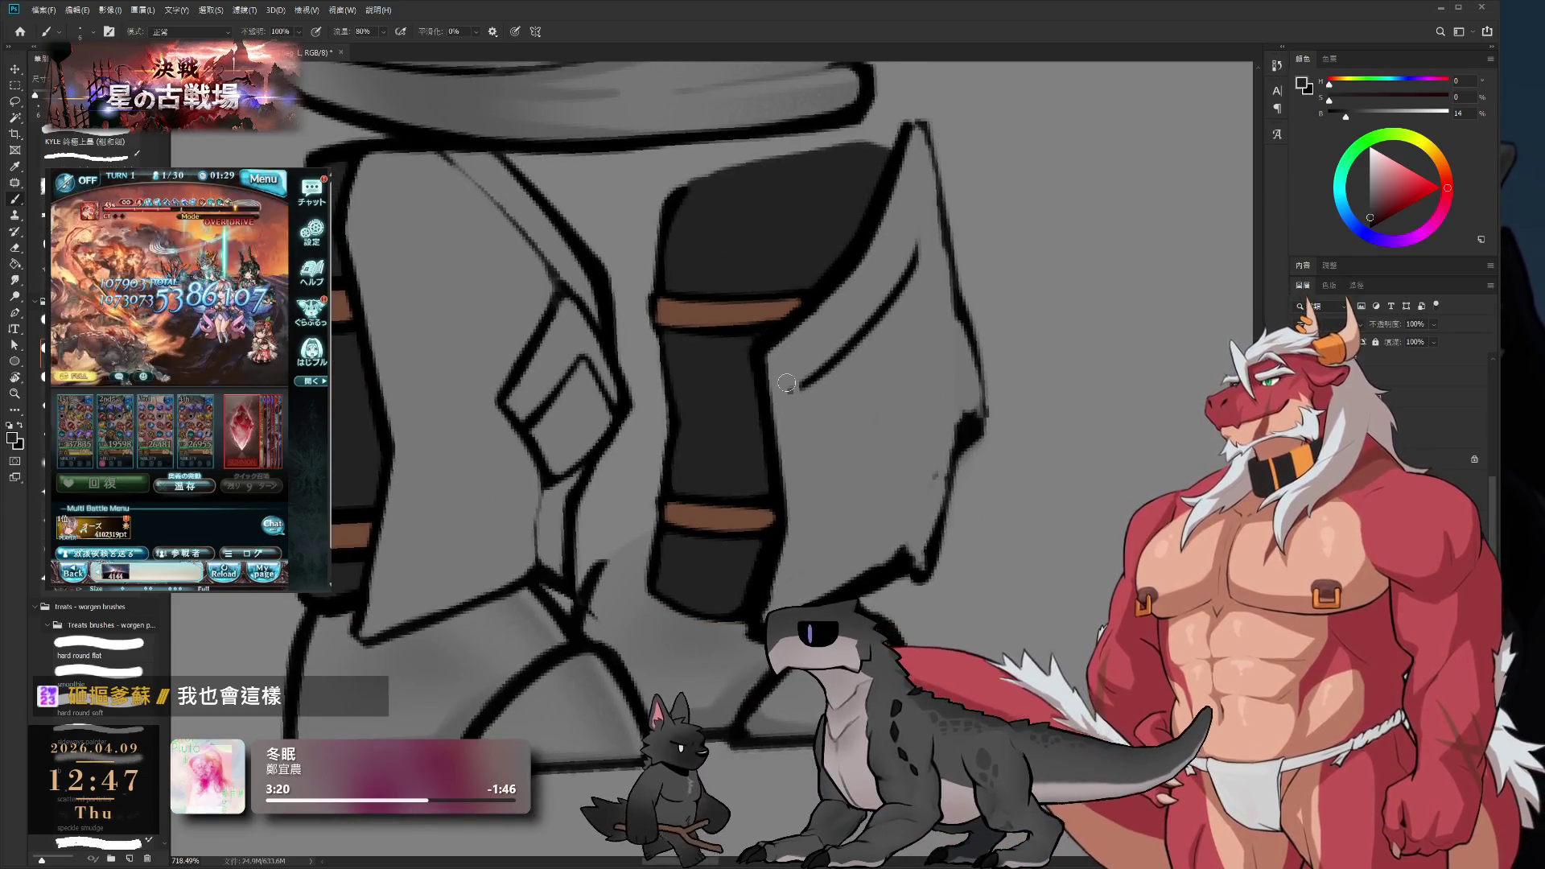
scroll(809, 387, "left", 2)
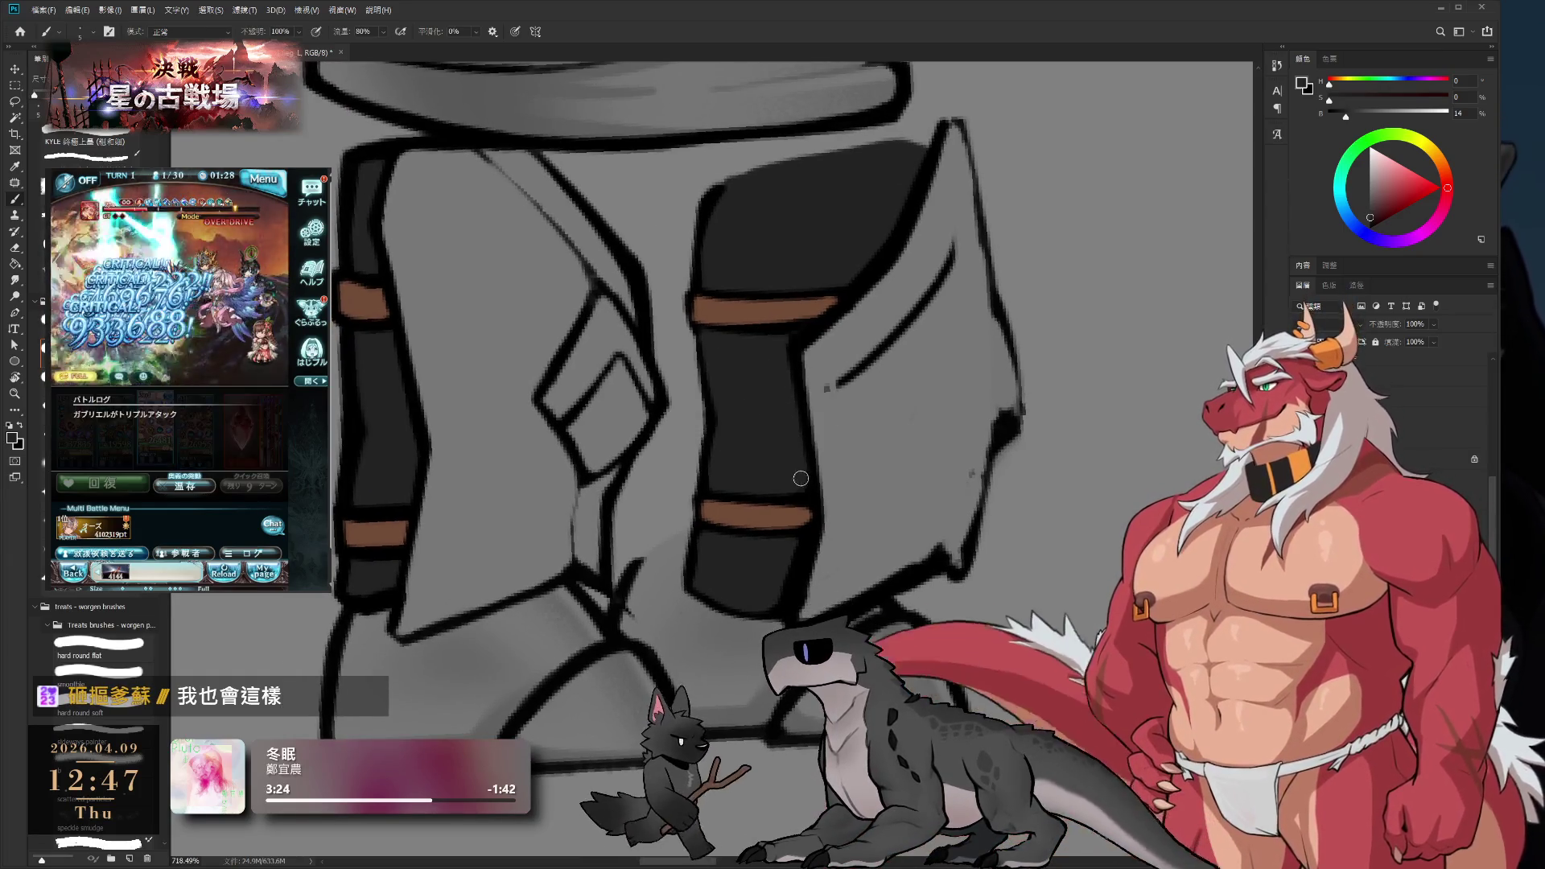
scroll(792, 451, "down", 2)
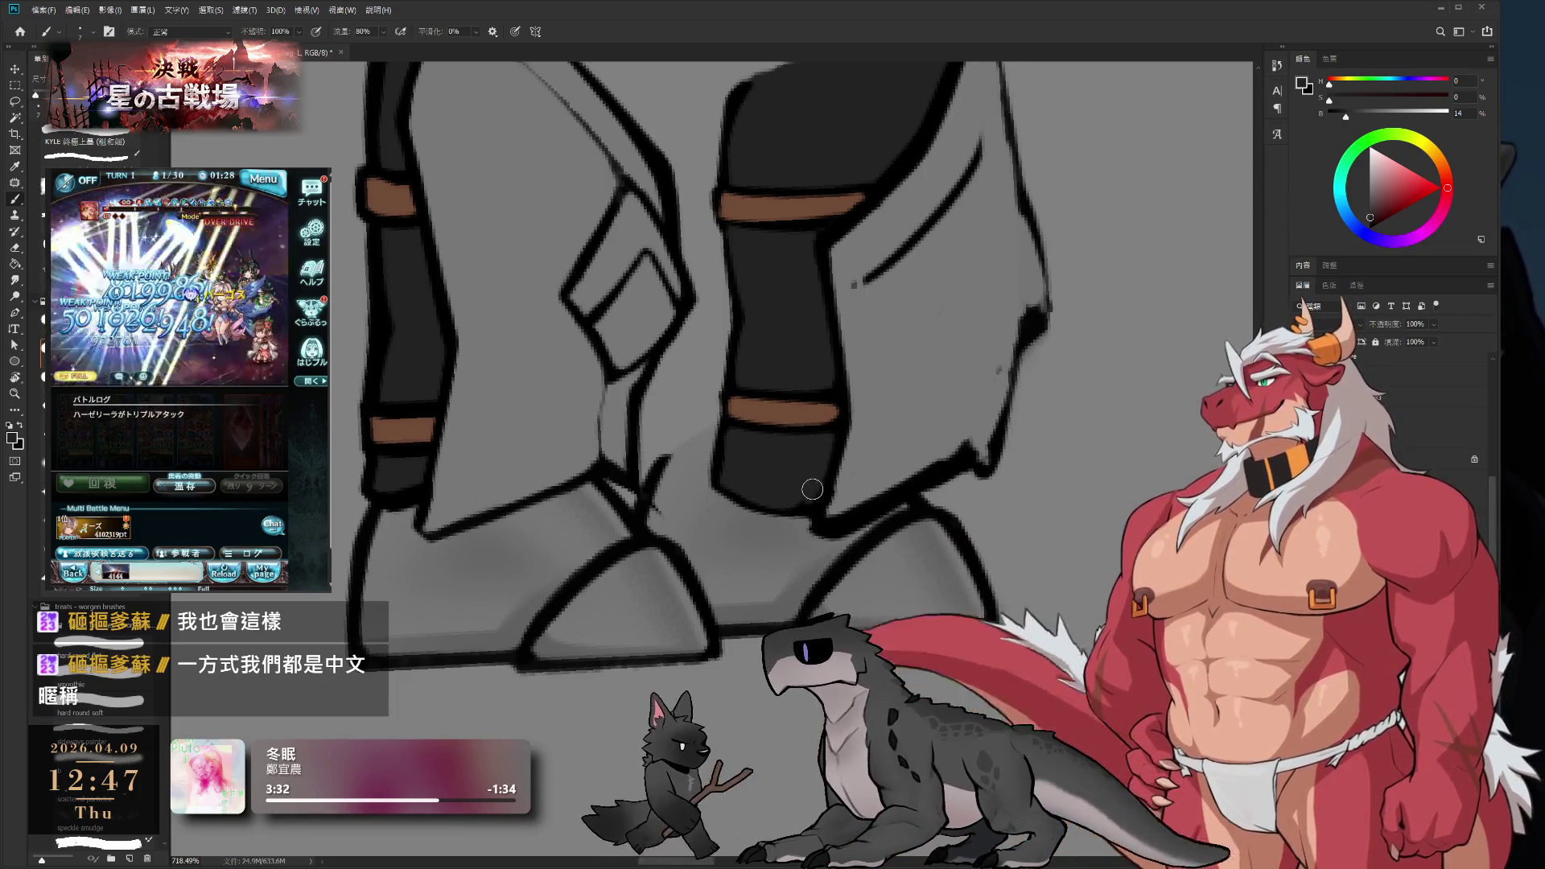
- Ink a black outline along the right grey flap's pointed upper edge
left_click(936, 426, "alt")
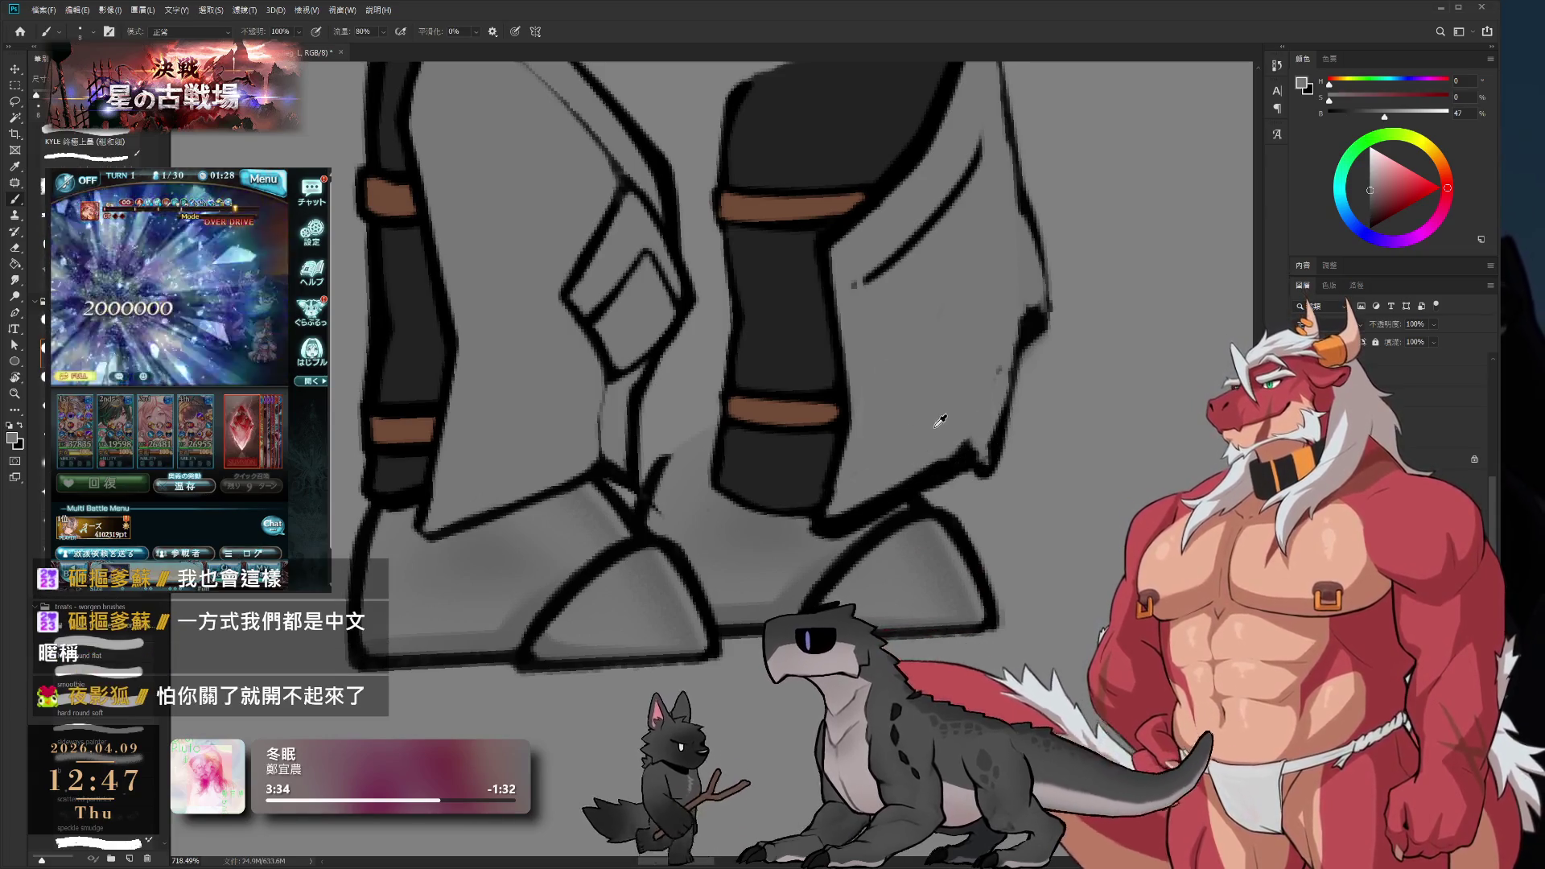
mouse_move(870, 330)
left_mouse_down()
mouse_move(821, 415)
mouse_move(837, 466)
mouse_move(821, 258)
left_mouse_up()
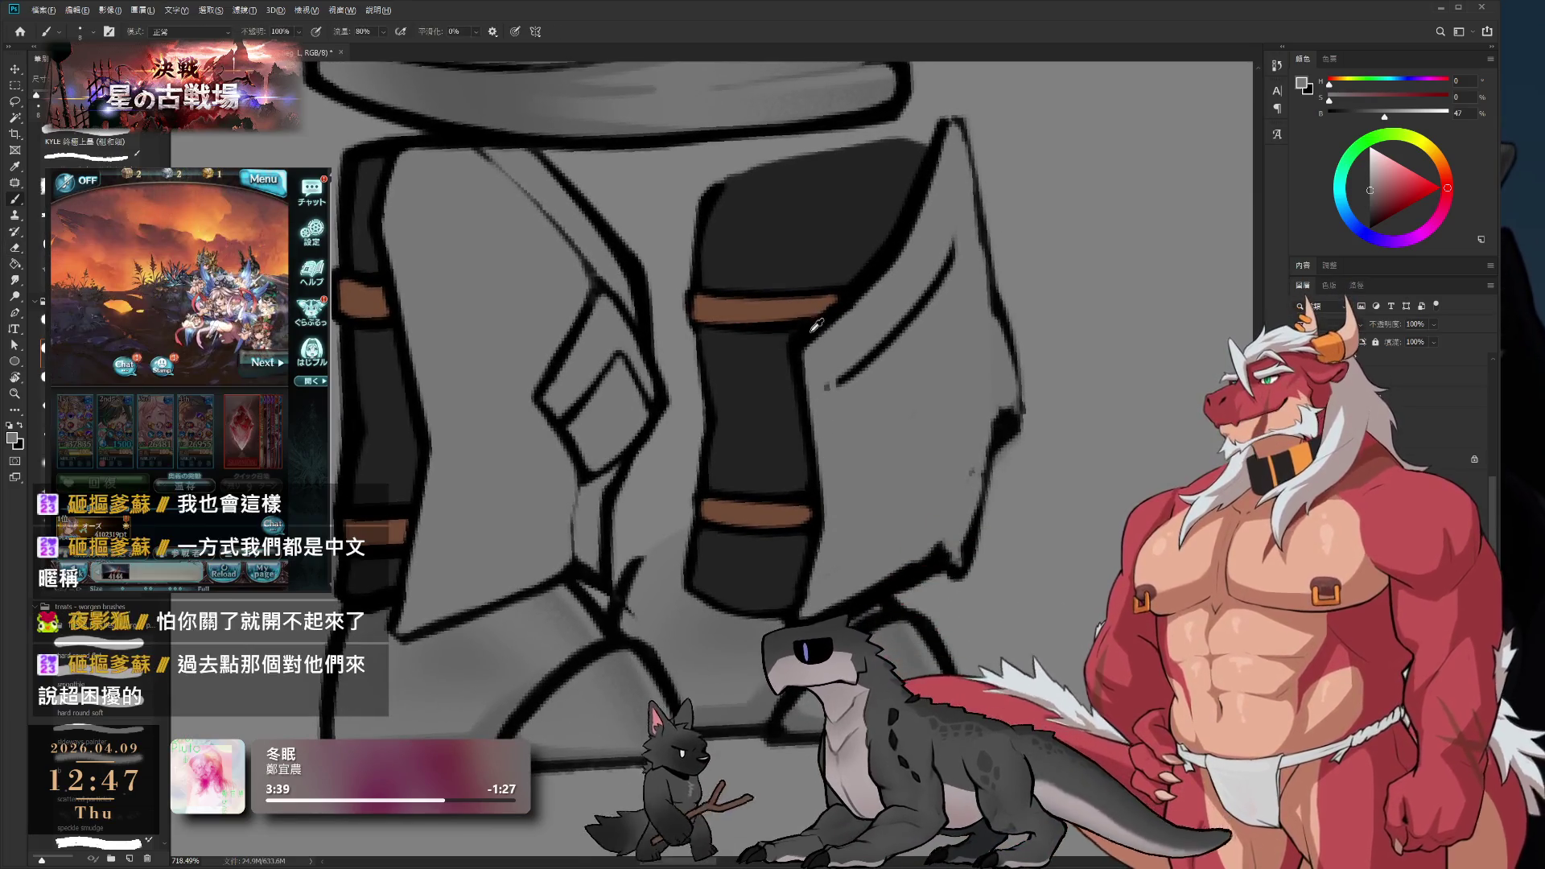
left_click(830, 310, "alt")
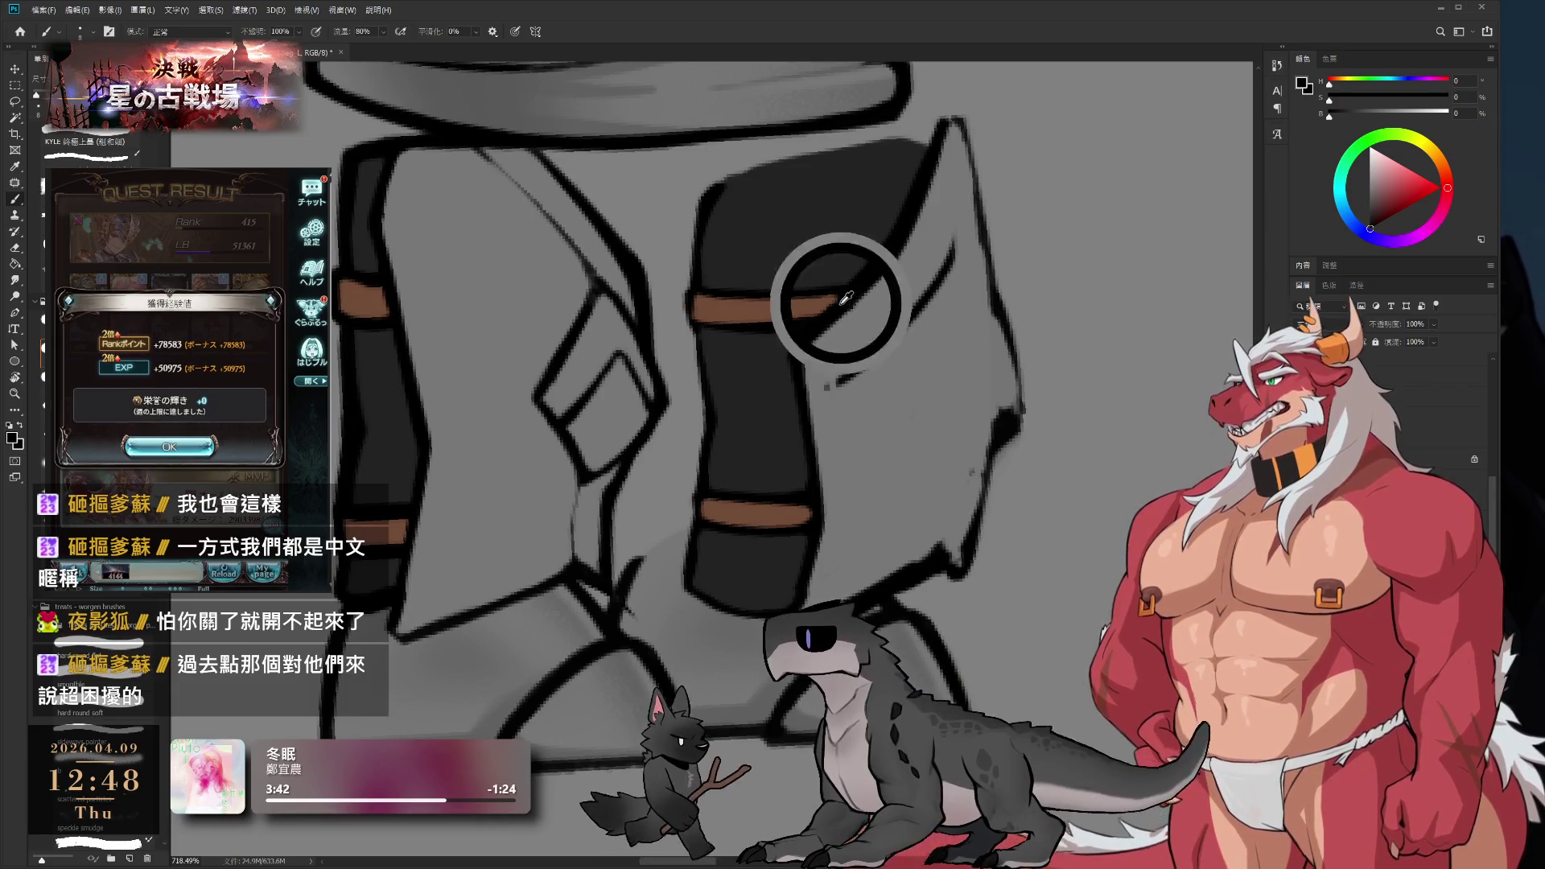
left_click(847, 323, "alt")
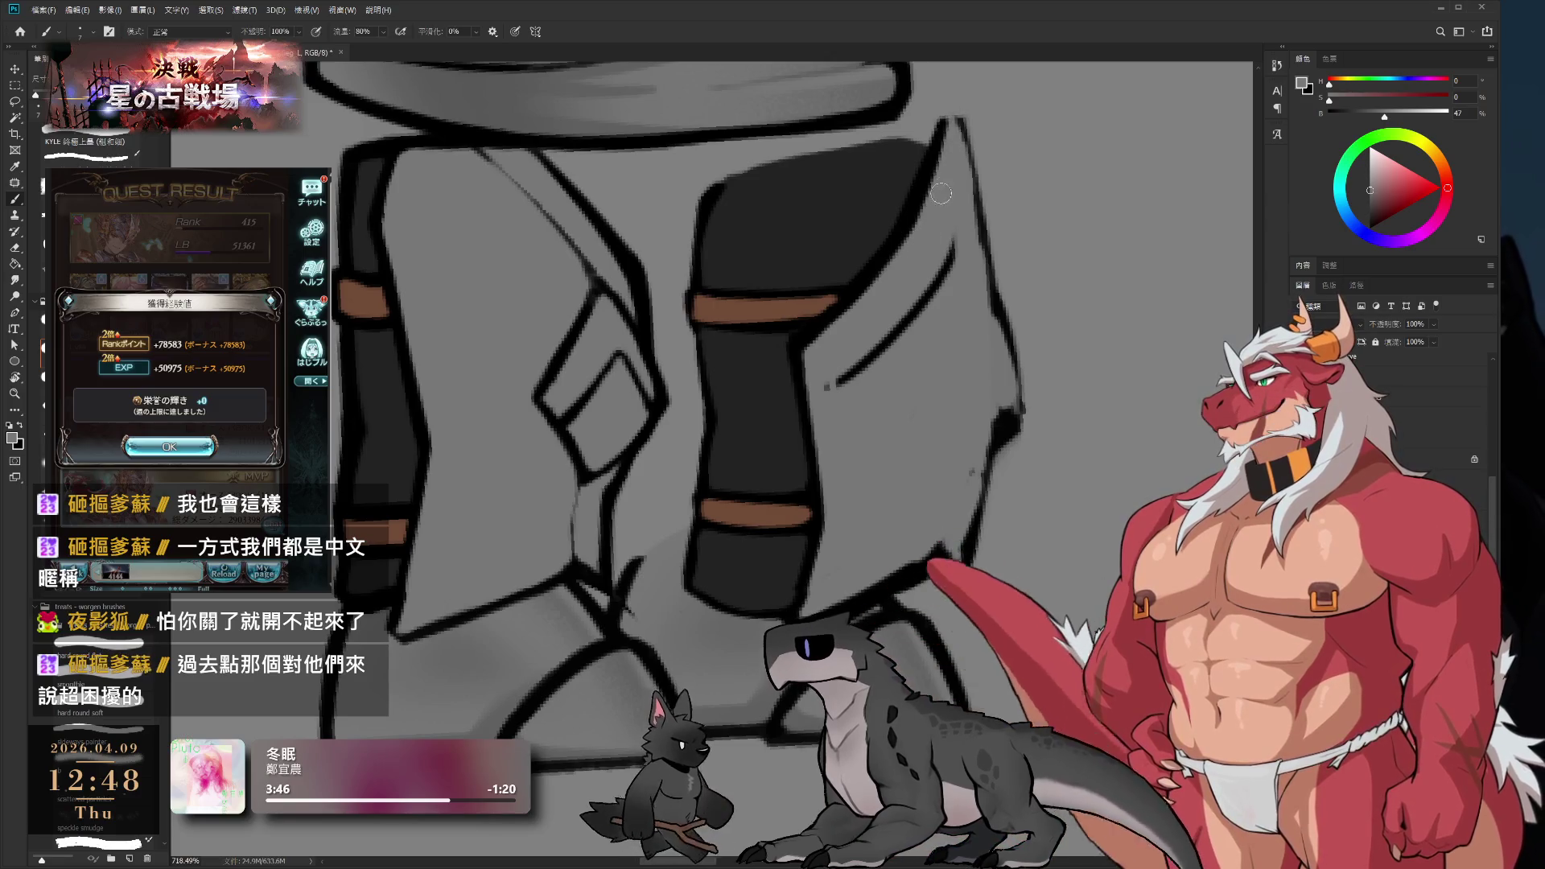
left_click_drag(938, 151, 900, 279)
left_click(900, 279, "alt")
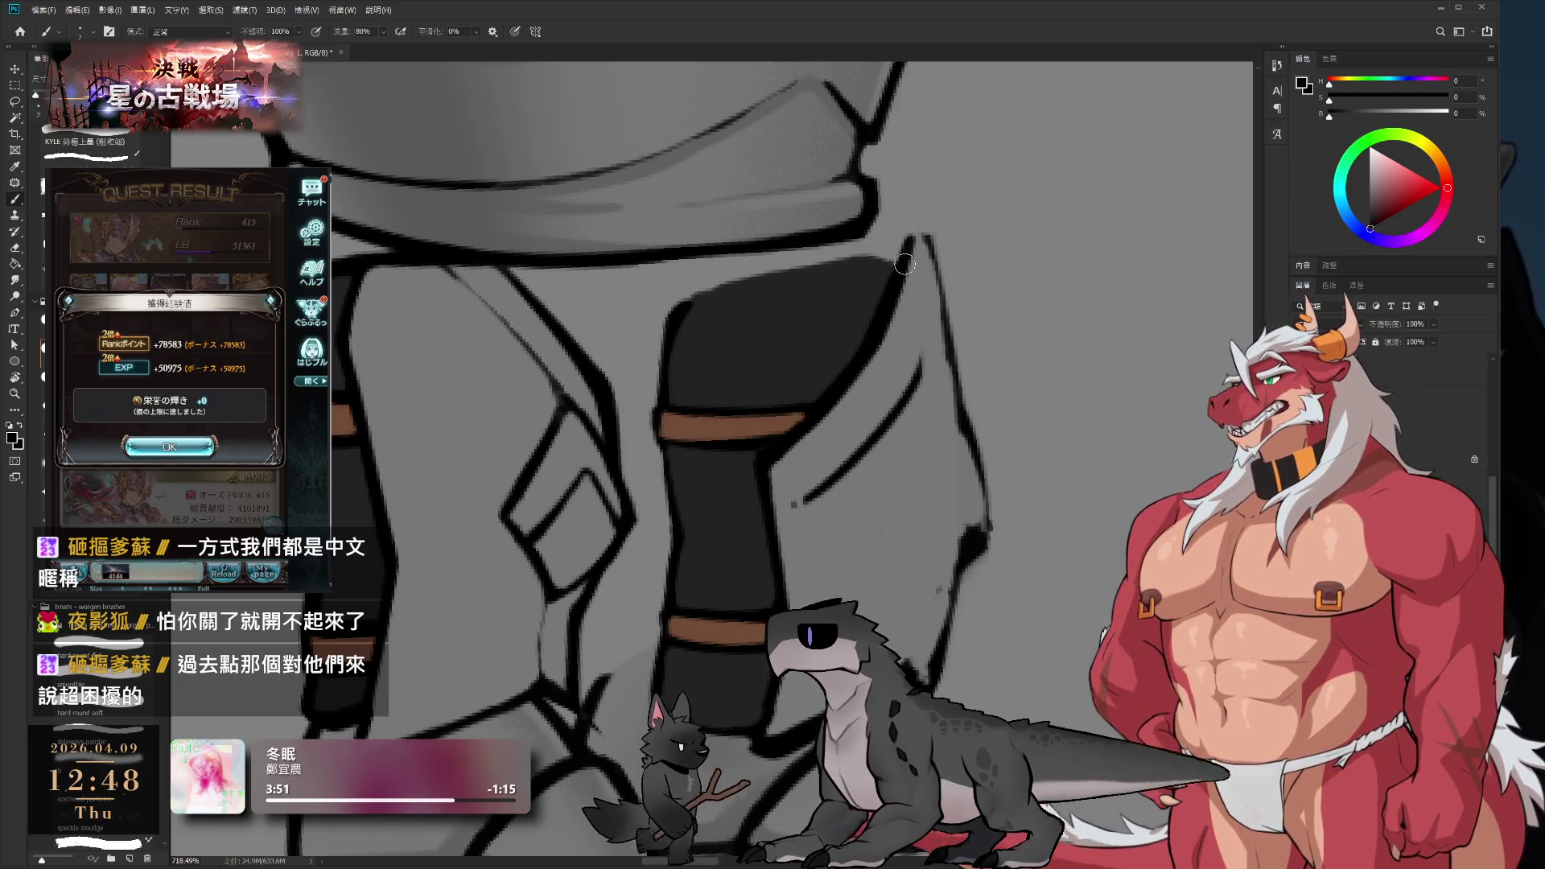
mouse_move(905, 264)
left_mouse_down()
mouse_move(919, 225)
mouse_move(958, 441)
mouse_move(943, 337)
left_mouse_up()
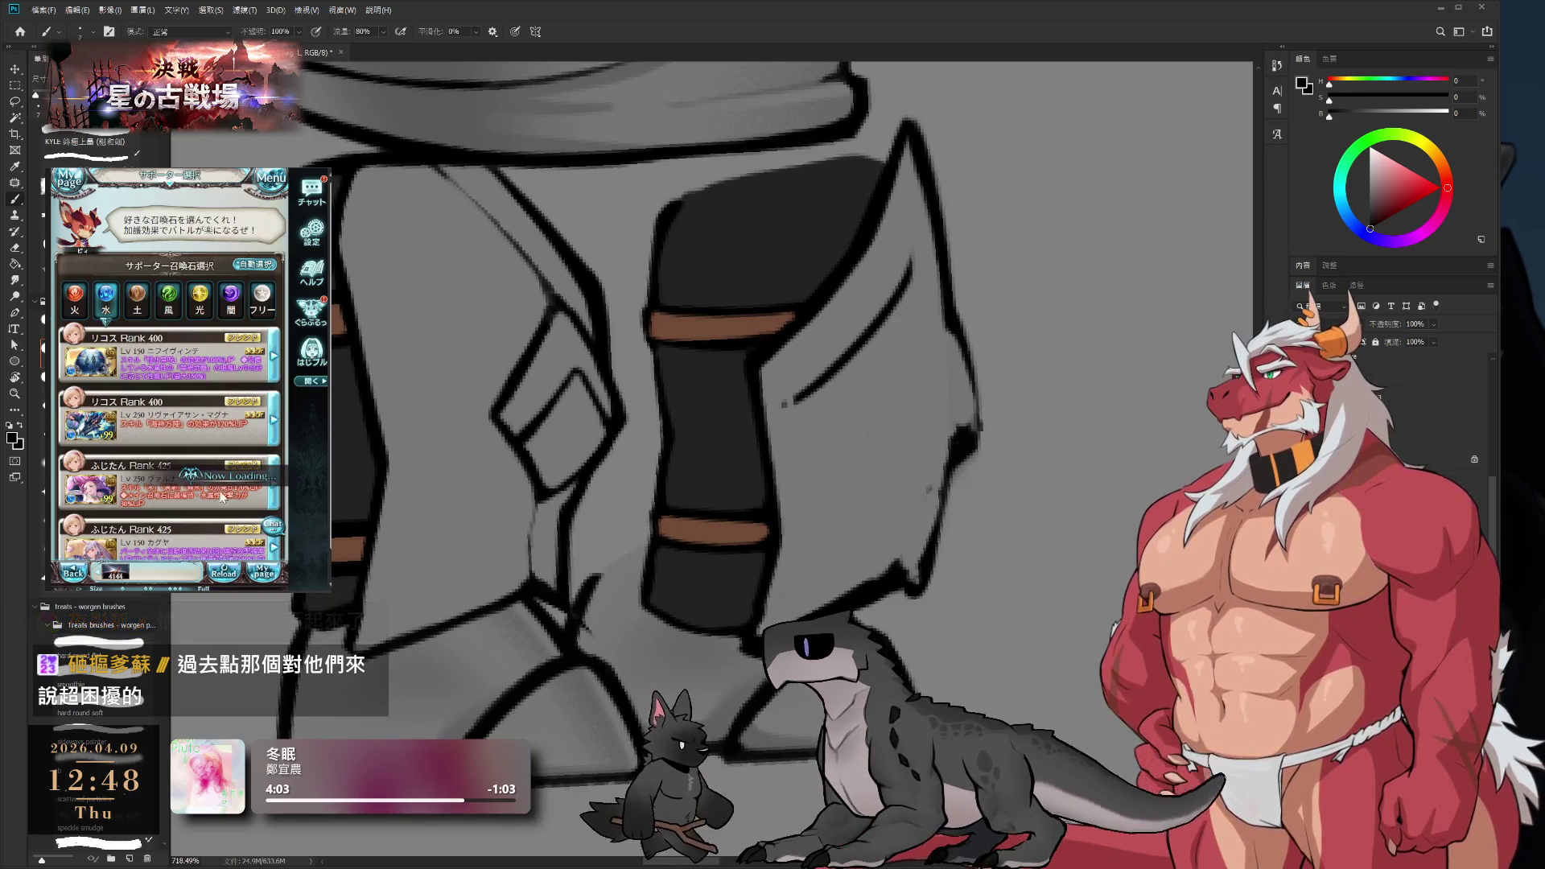
left_click(252, 412)
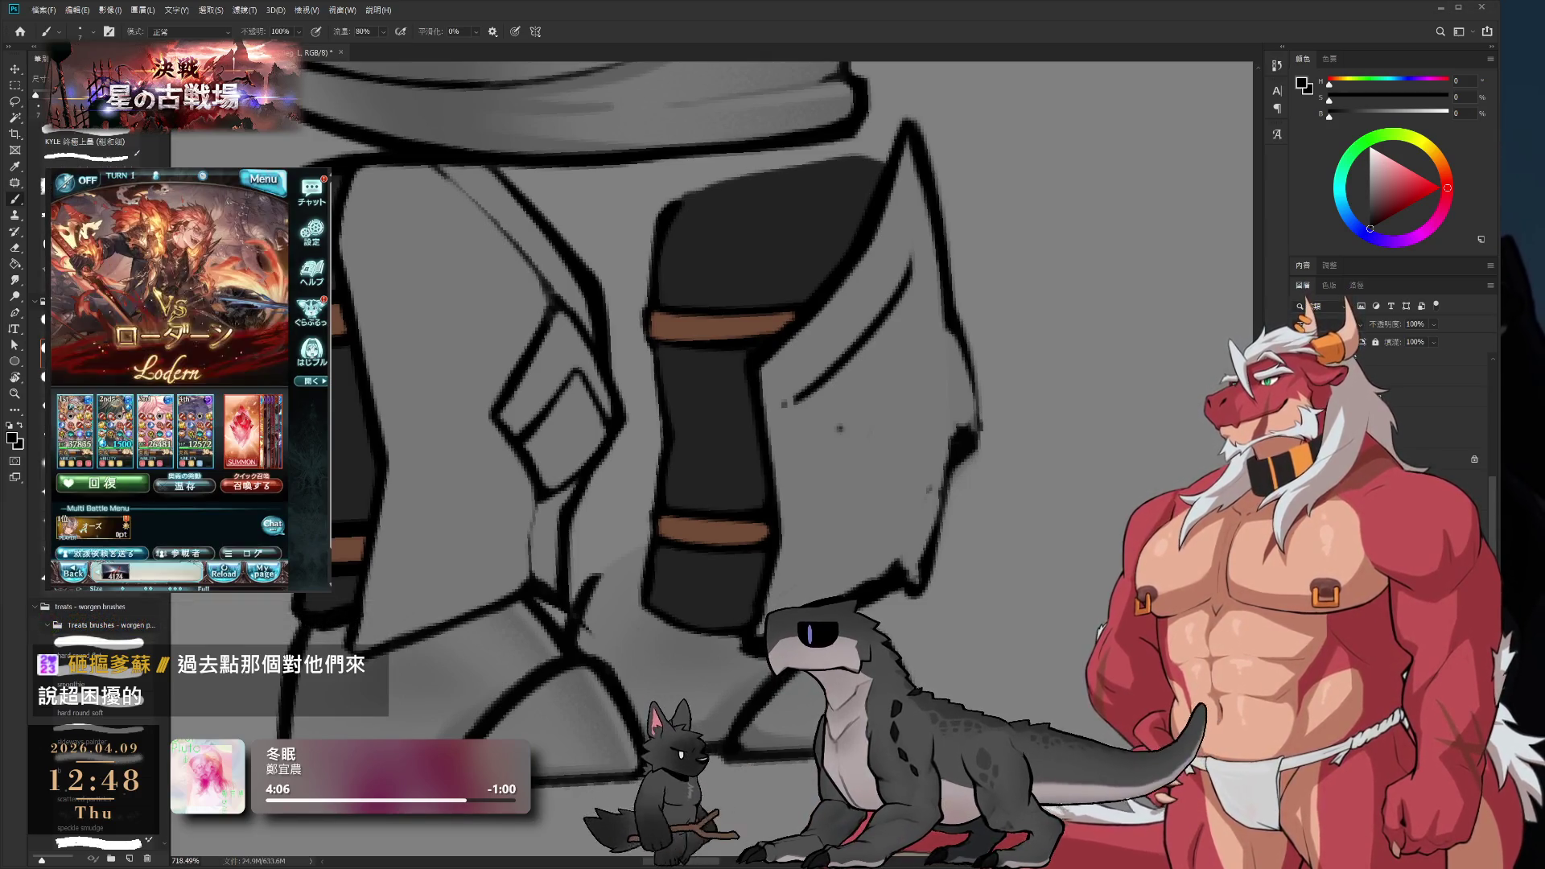
scroll(885, 242, "down", 3)
scroll(923, 366, "up", 3)
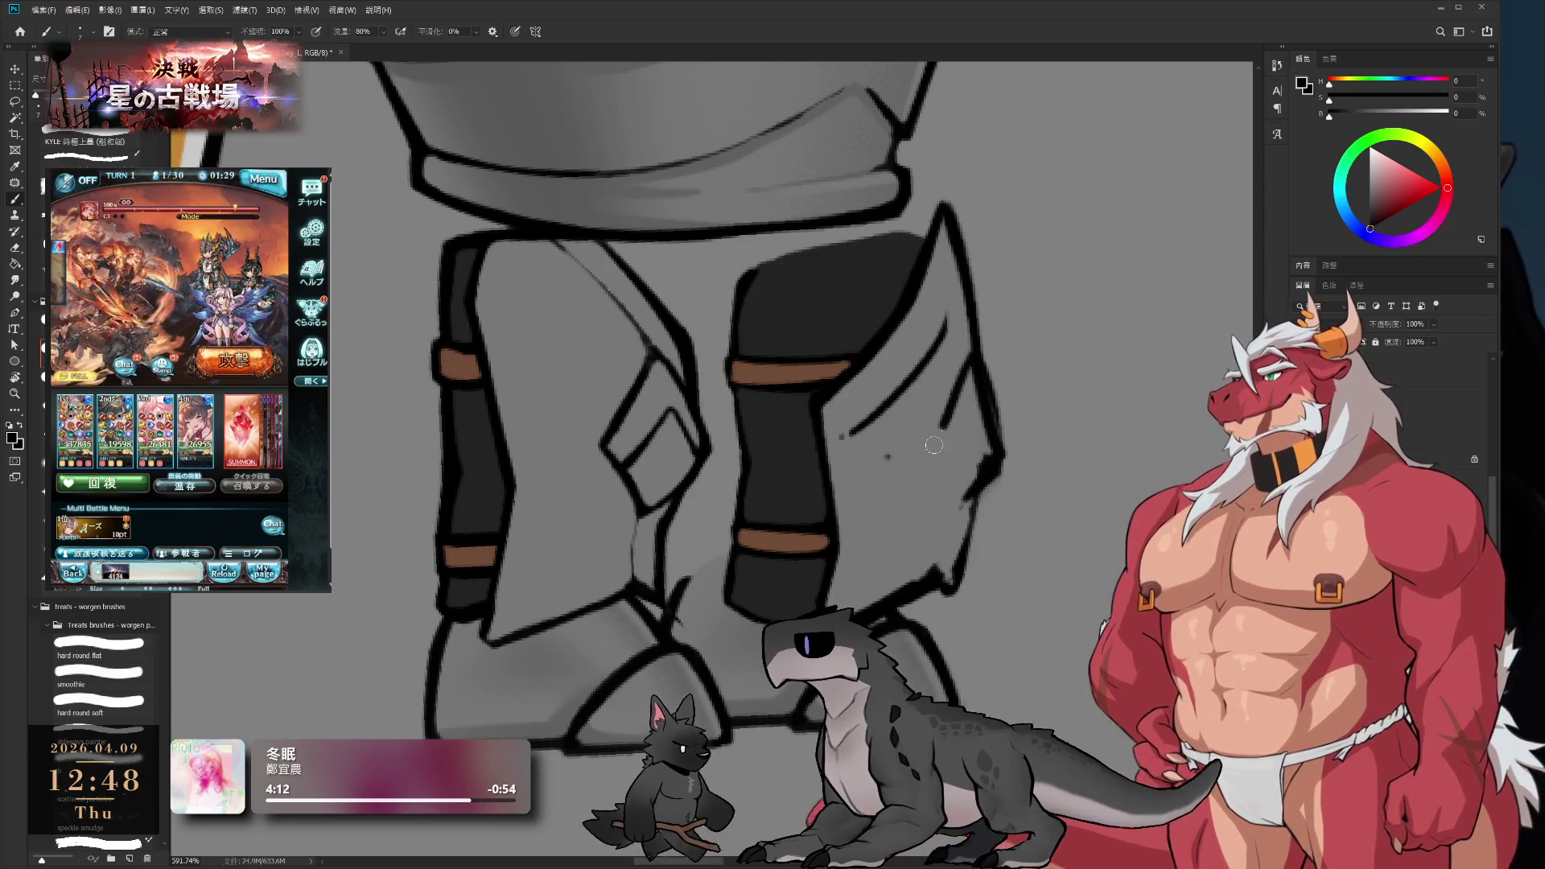
- Ink a dark curved line on the cloth flap and try lighter grey over the leg edge
left_click_drag(948, 415, 968, 495)
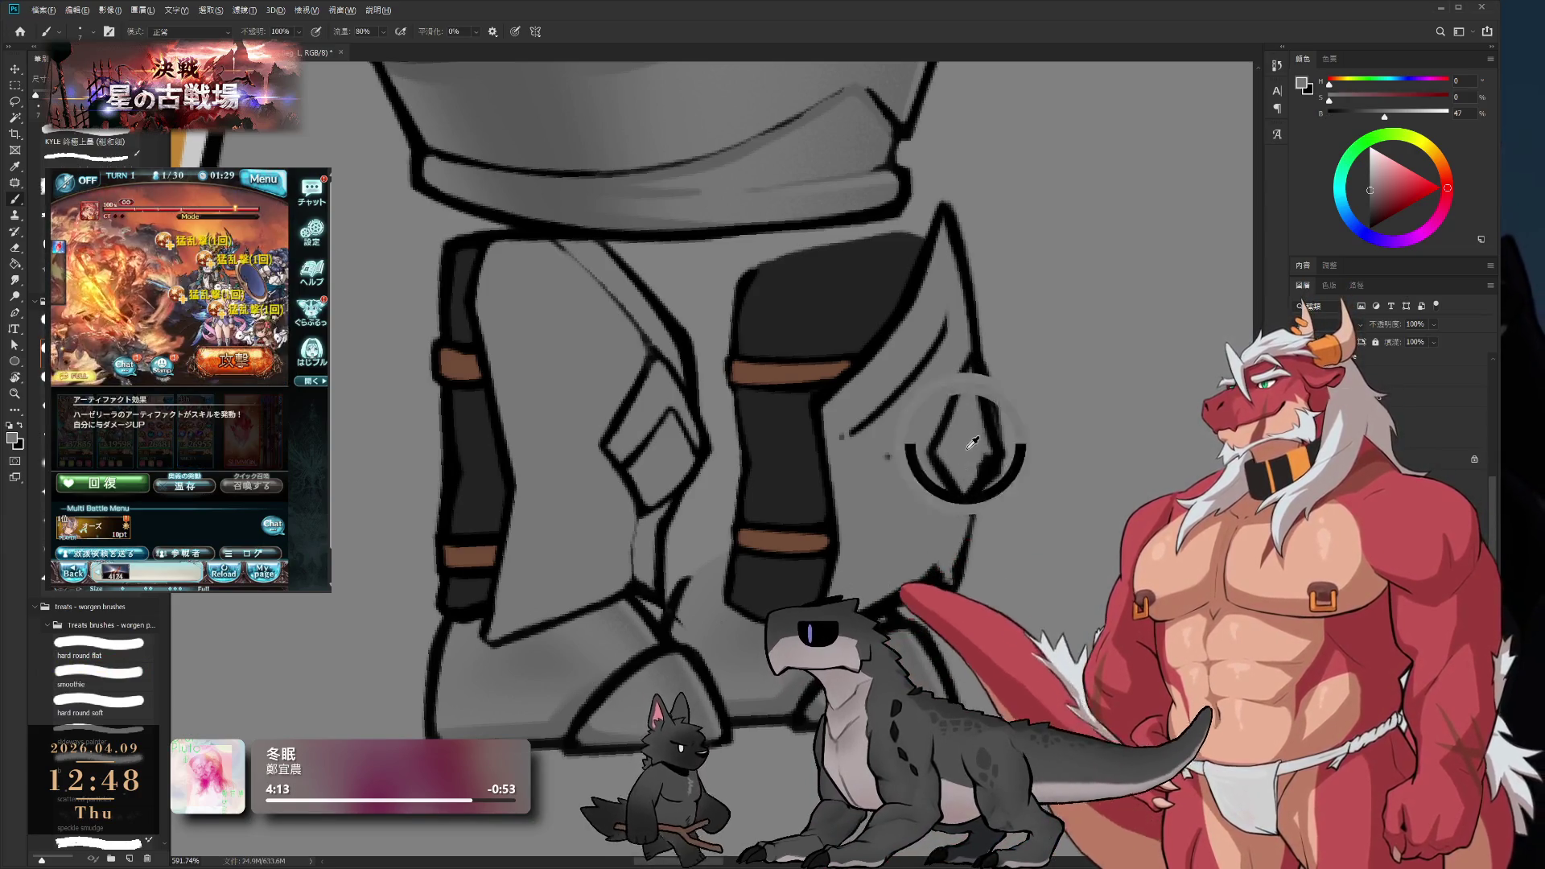
left_click(981, 479, "alt")
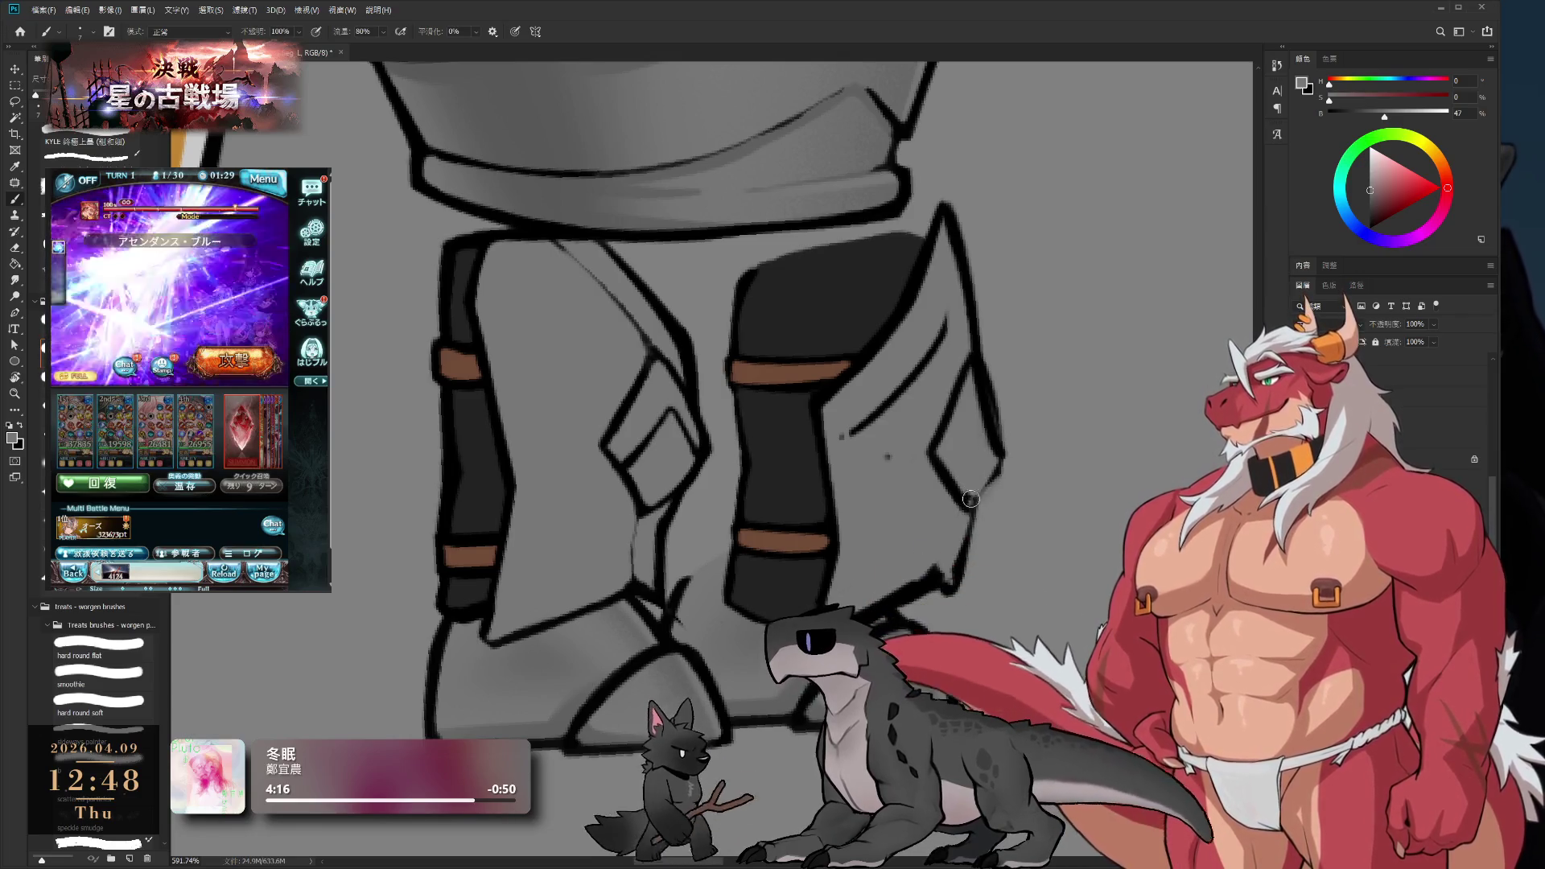
mouse_move(938, 465)
left_mouse_down()
mouse_move(954, 495)
mouse_move(929, 457)
mouse_move(974, 379)
mouse_move(992, 453)
mouse_move(943, 234)
mouse_move(925, 298)
left_mouse_up()
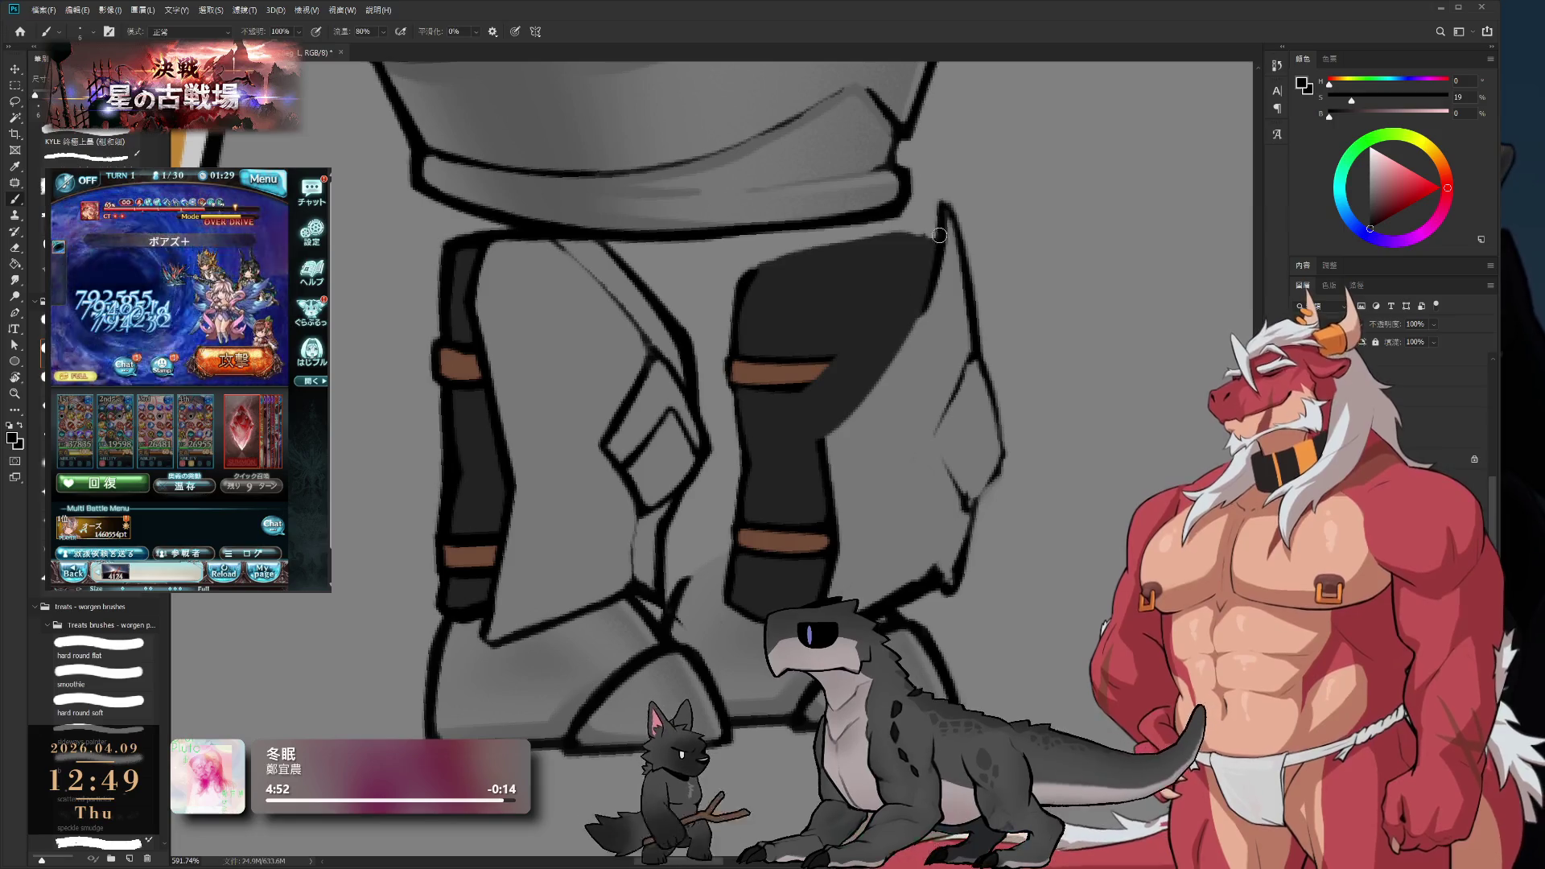
key("ctrl+z")
- Redraw the dark ink line down the right leg armor's edge over several attempts
left_click_drag(943, 205, 898, 356)
key("ctrl+z")
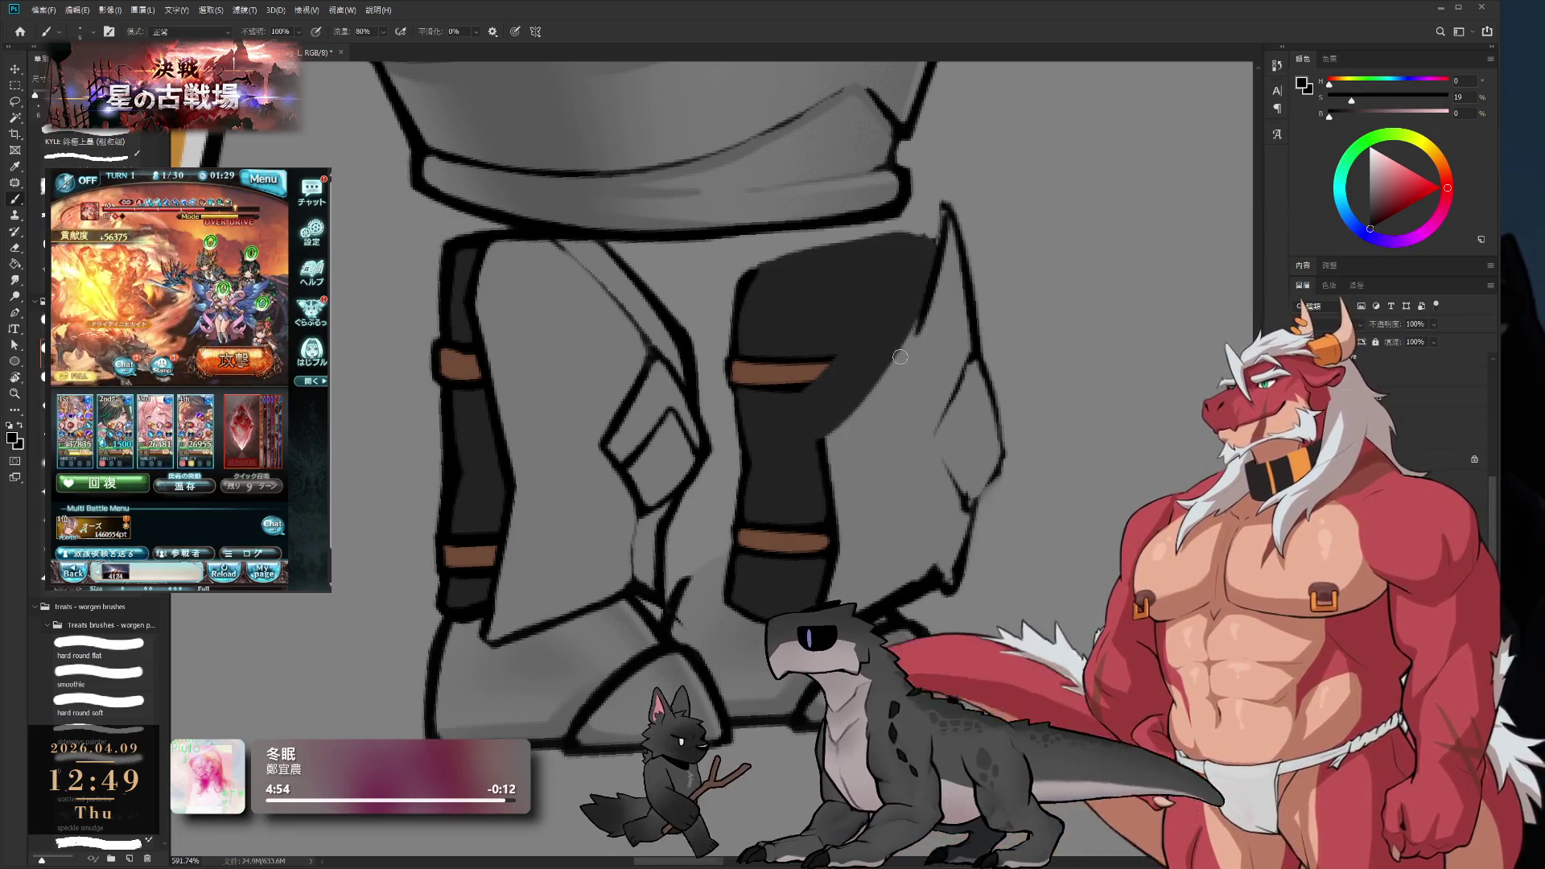
key("ctrl+z")
left_click_drag(942, 209, 897, 358)
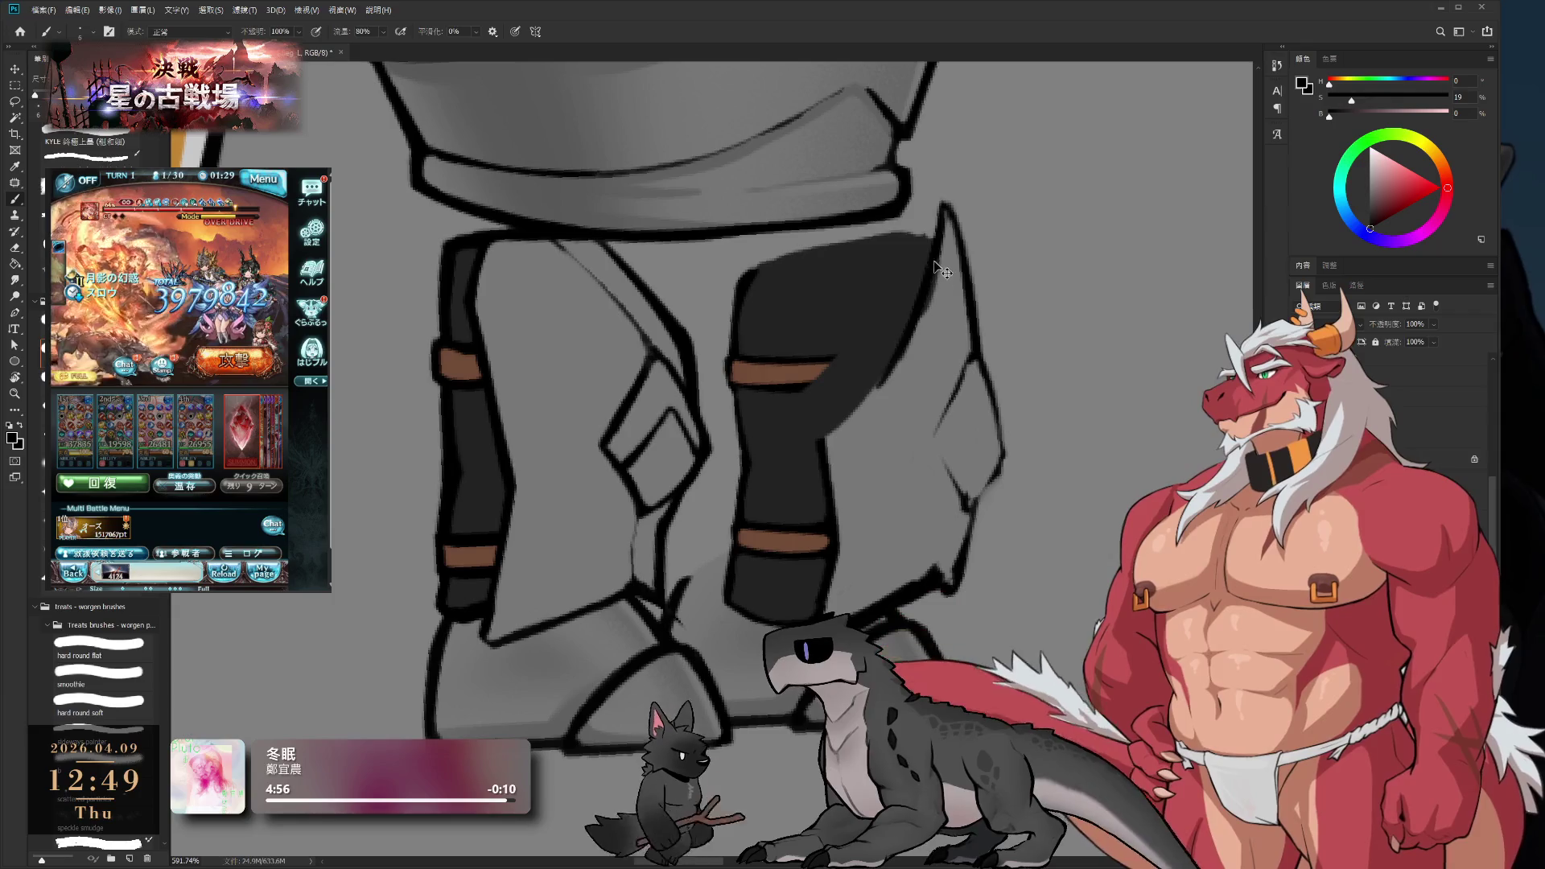
key("ctrl+z")
left_click_drag(940, 212, 911, 319)
key("ctrl+z")
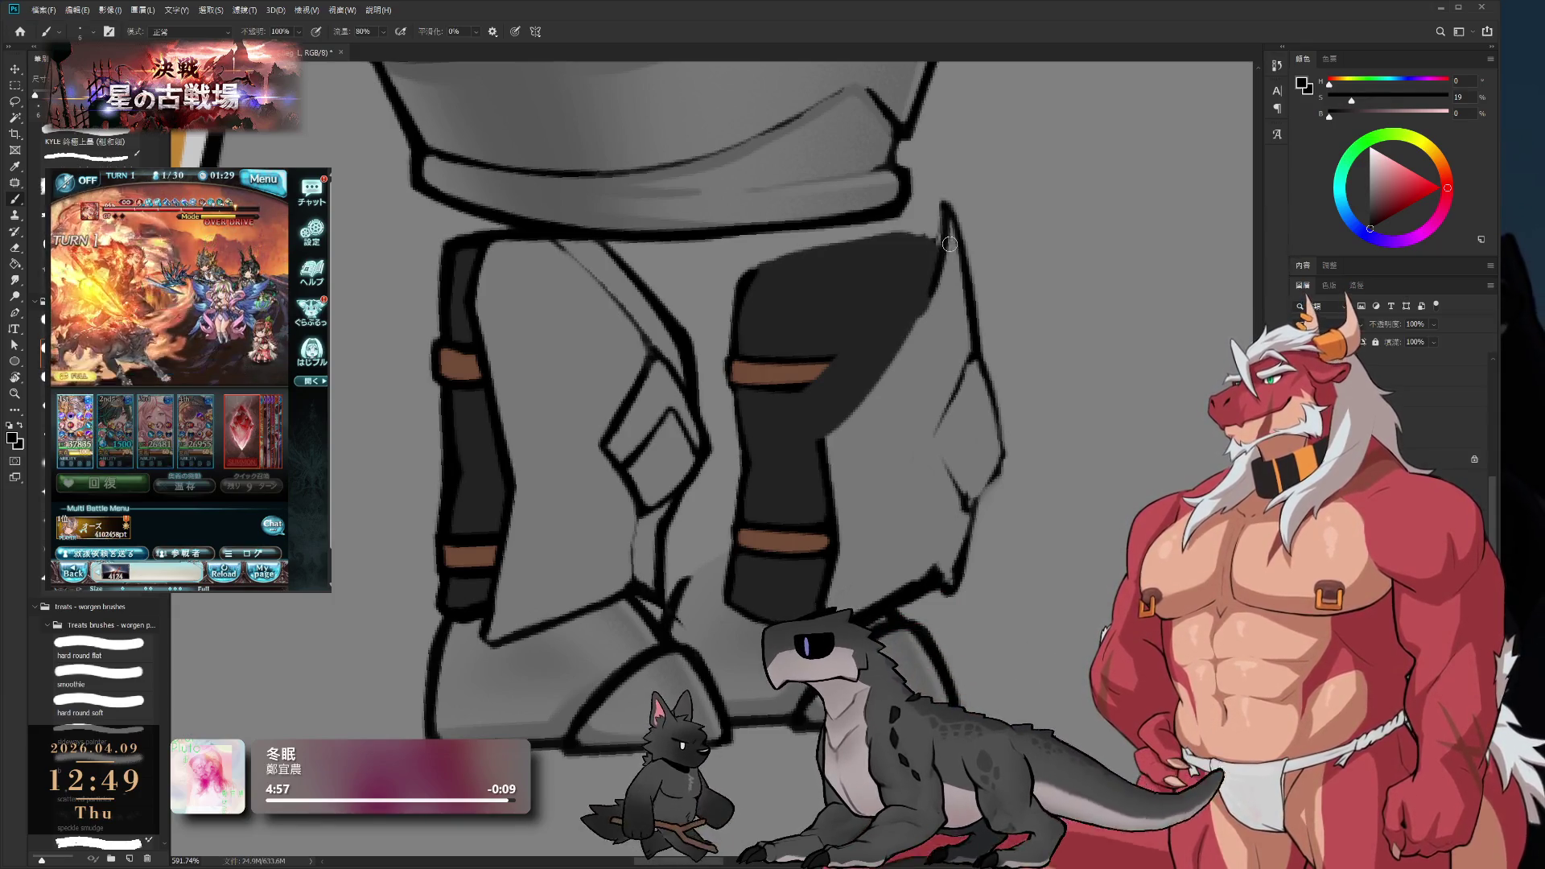
left_click_drag(946, 222, 898, 362)
key("ctrl+z")
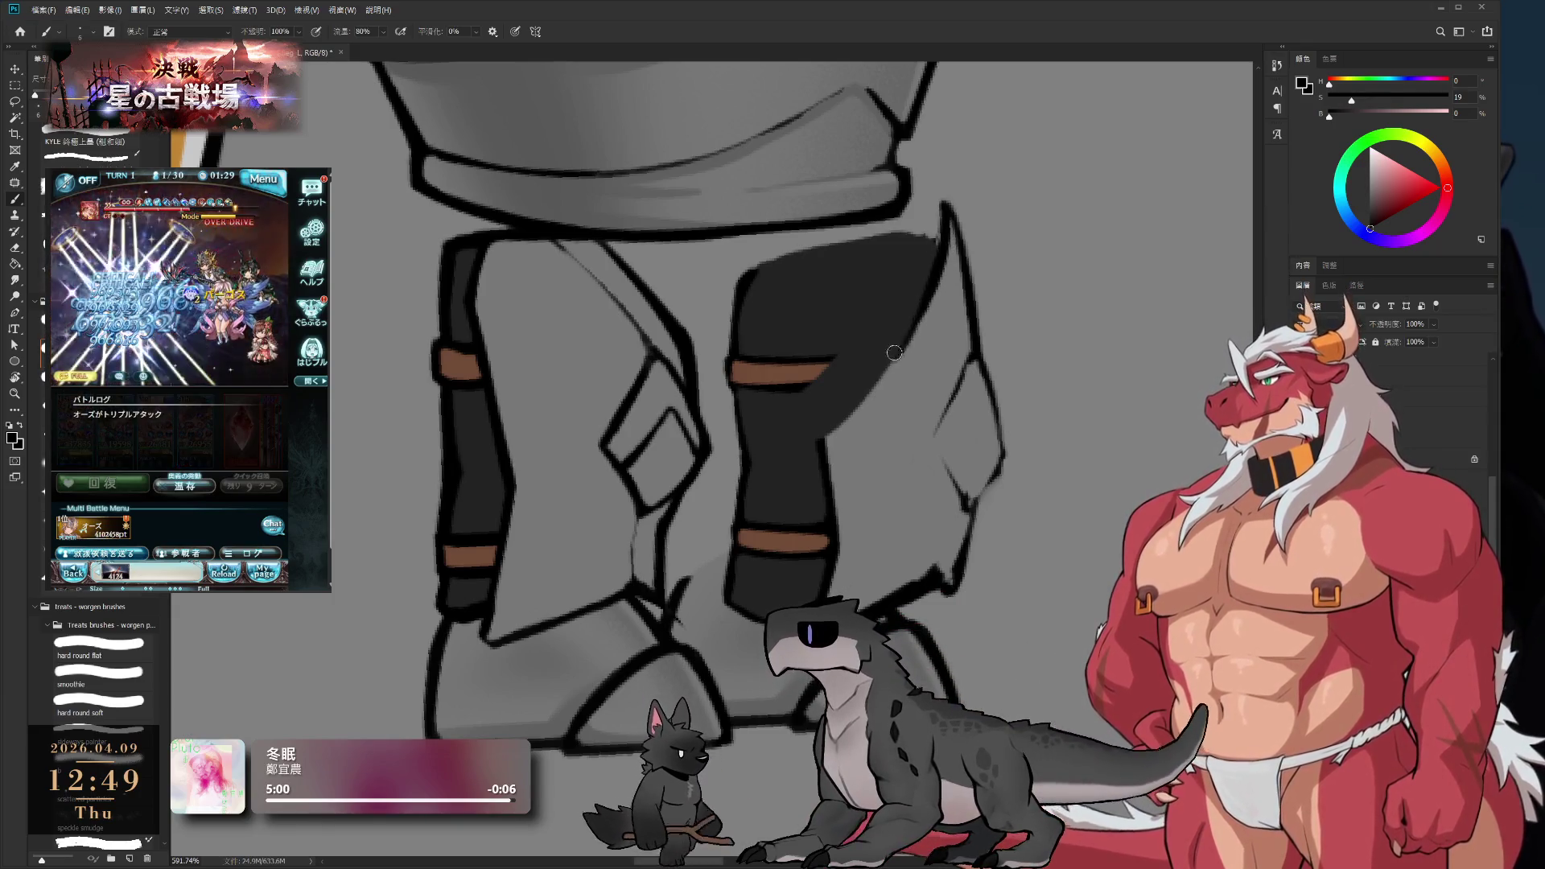
left_click_drag(945, 227, 909, 361)
key("ctrl+z")
left_click_drag(943, 226, 925, 338)
- Darken the armor fill along its right and lower edges with sampled dark grey
left_click(919, 323, "alt")
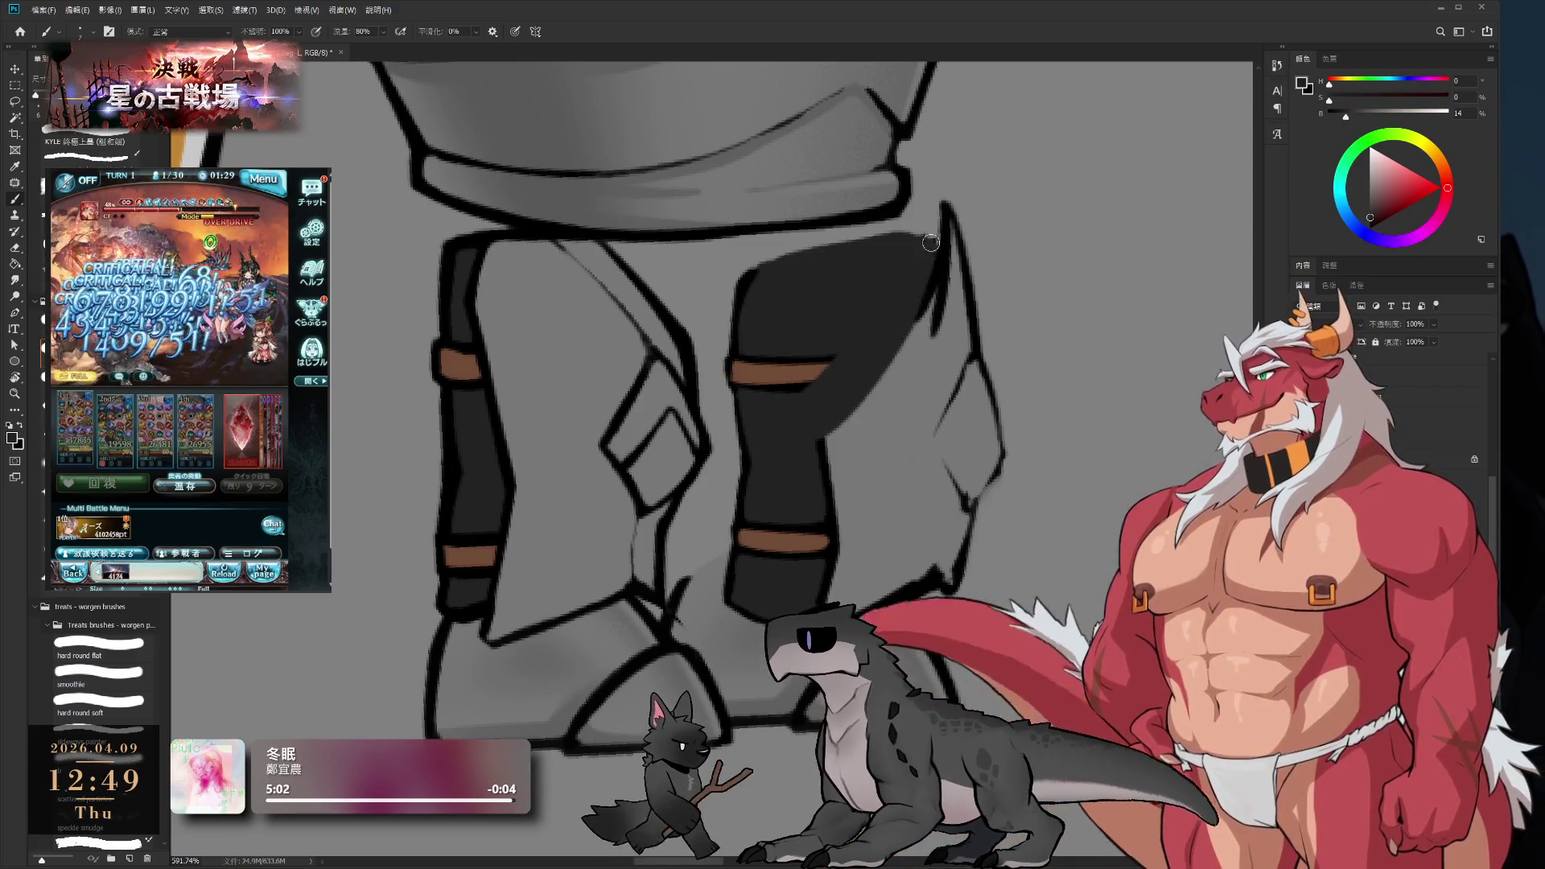
mouse_move(939, 241)
left_mouse_down()
mouse_move(922, 321)
mouse_move(899, 345)
left_mouse_up()
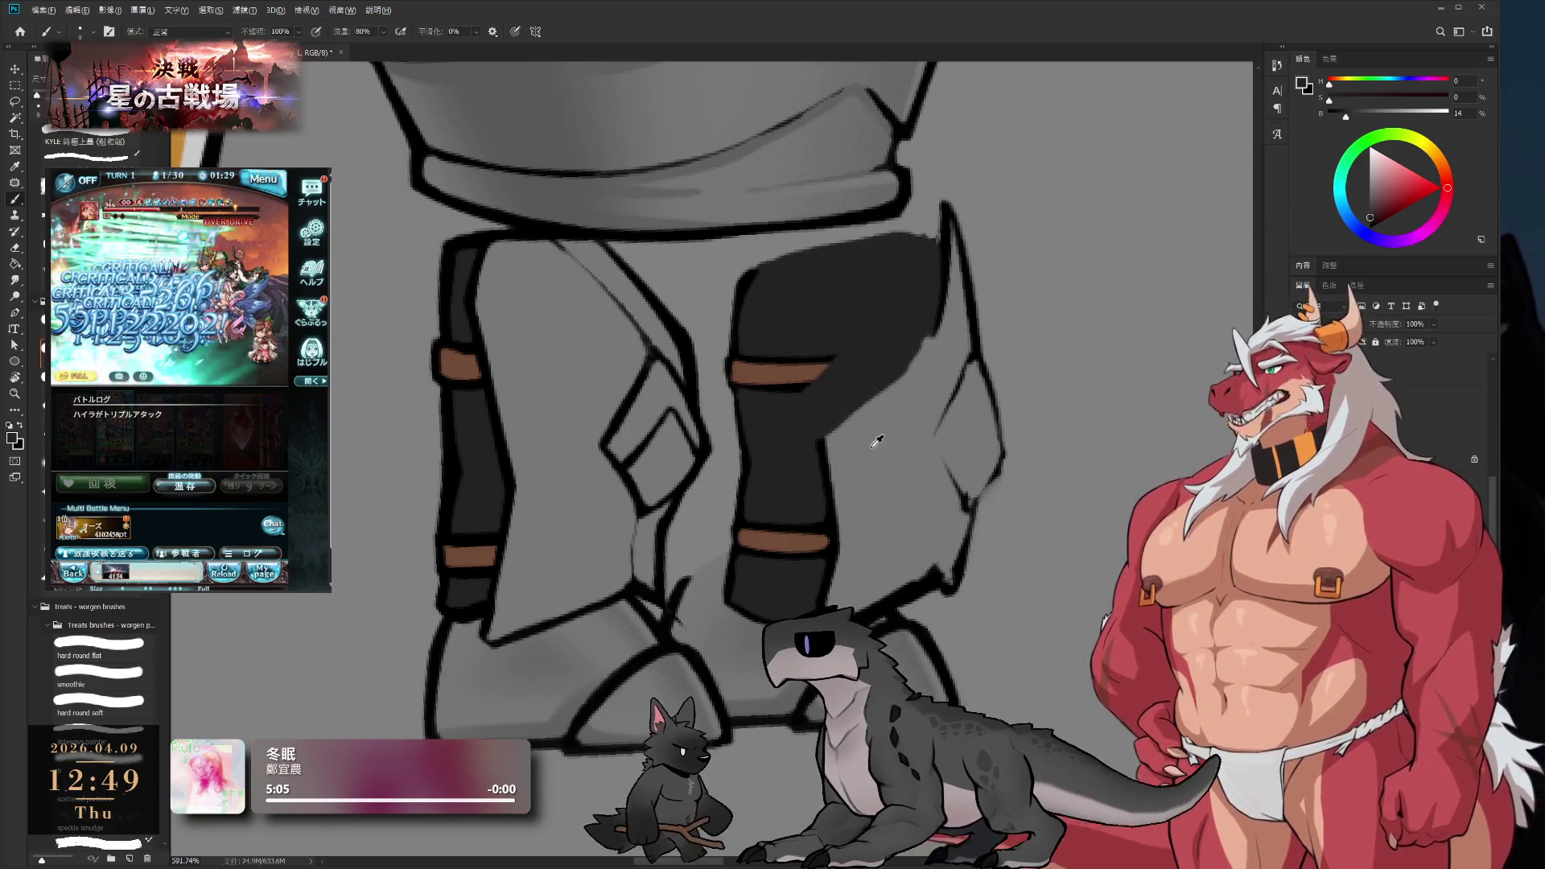
left_click(831, 422, "alt")
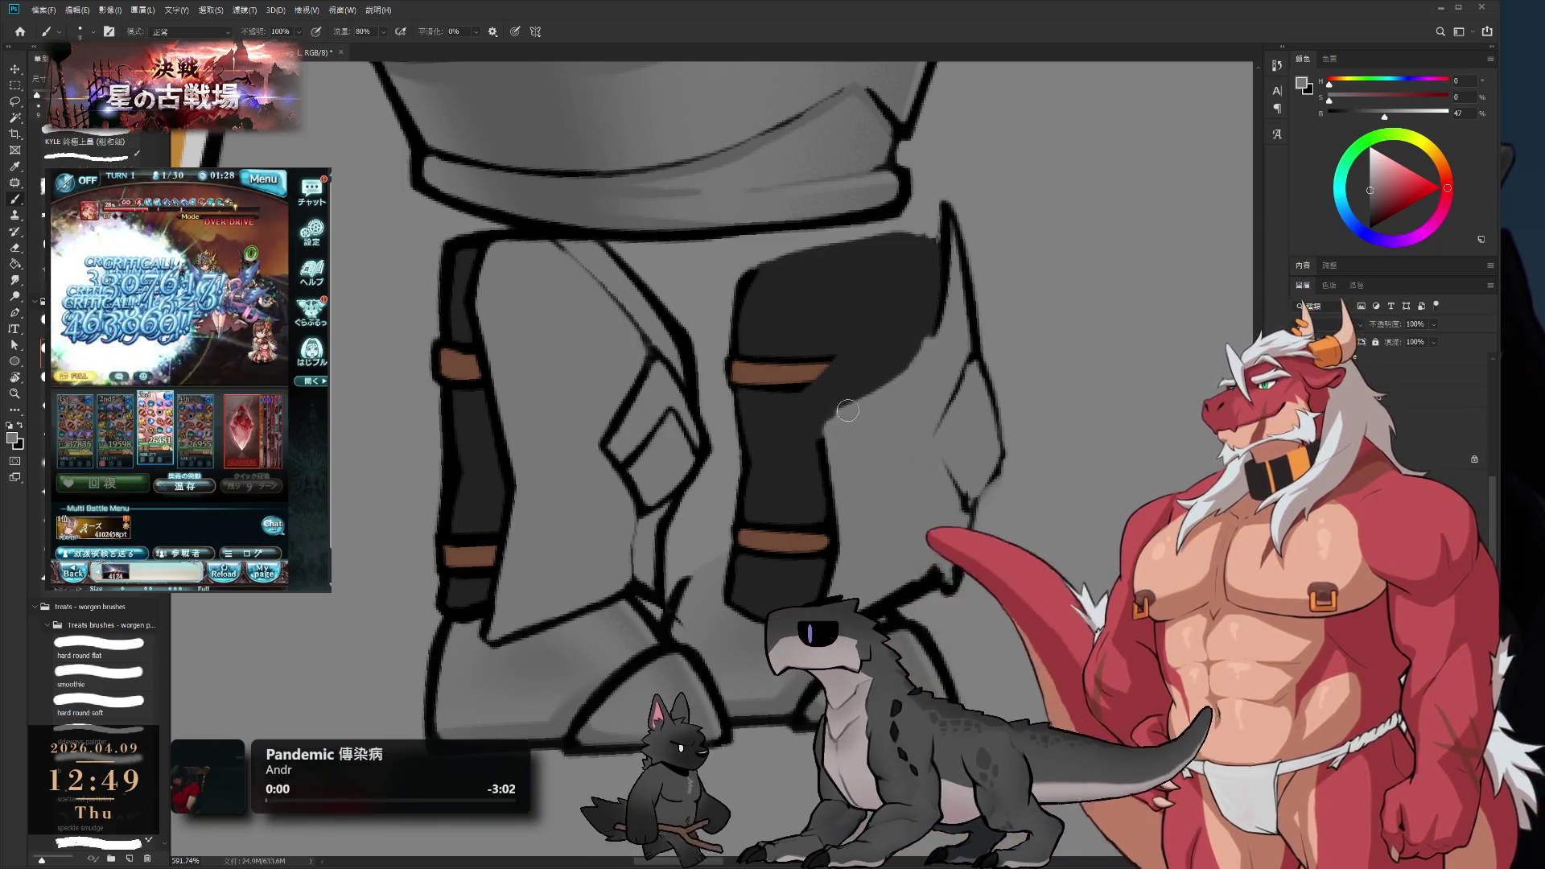
left_click(925, 290, "alt")
left_click_drag(925, 289, 912, 358)
left_click_drag(831, 400, 805, 428)
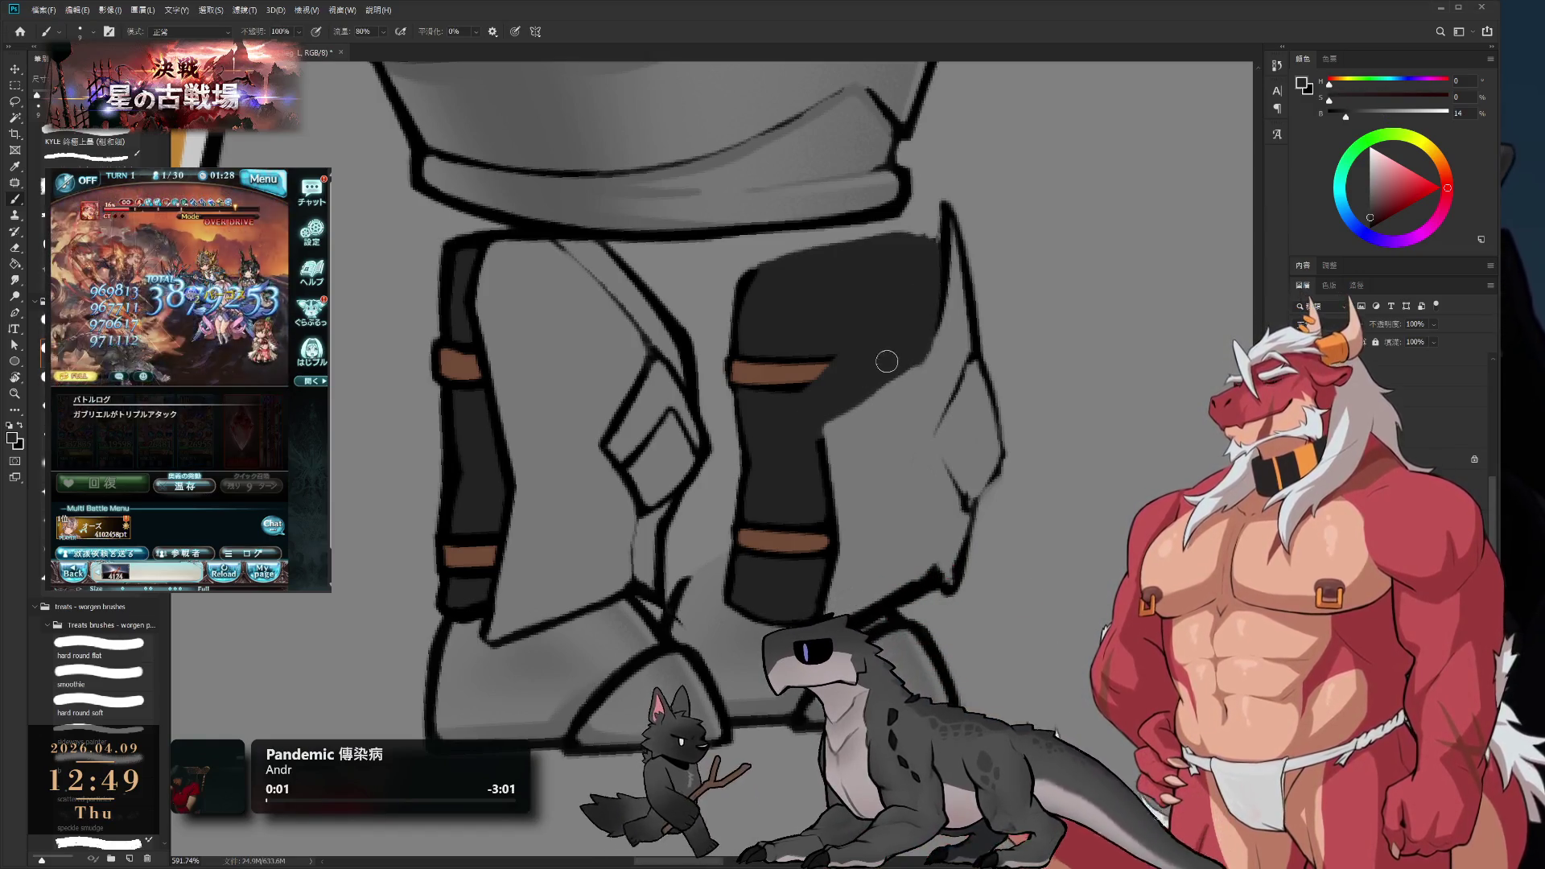
- Paint lighter along the dark fill's right edge, rotate the view, and pick up the strap brown
left_click(925, 396, "alt")
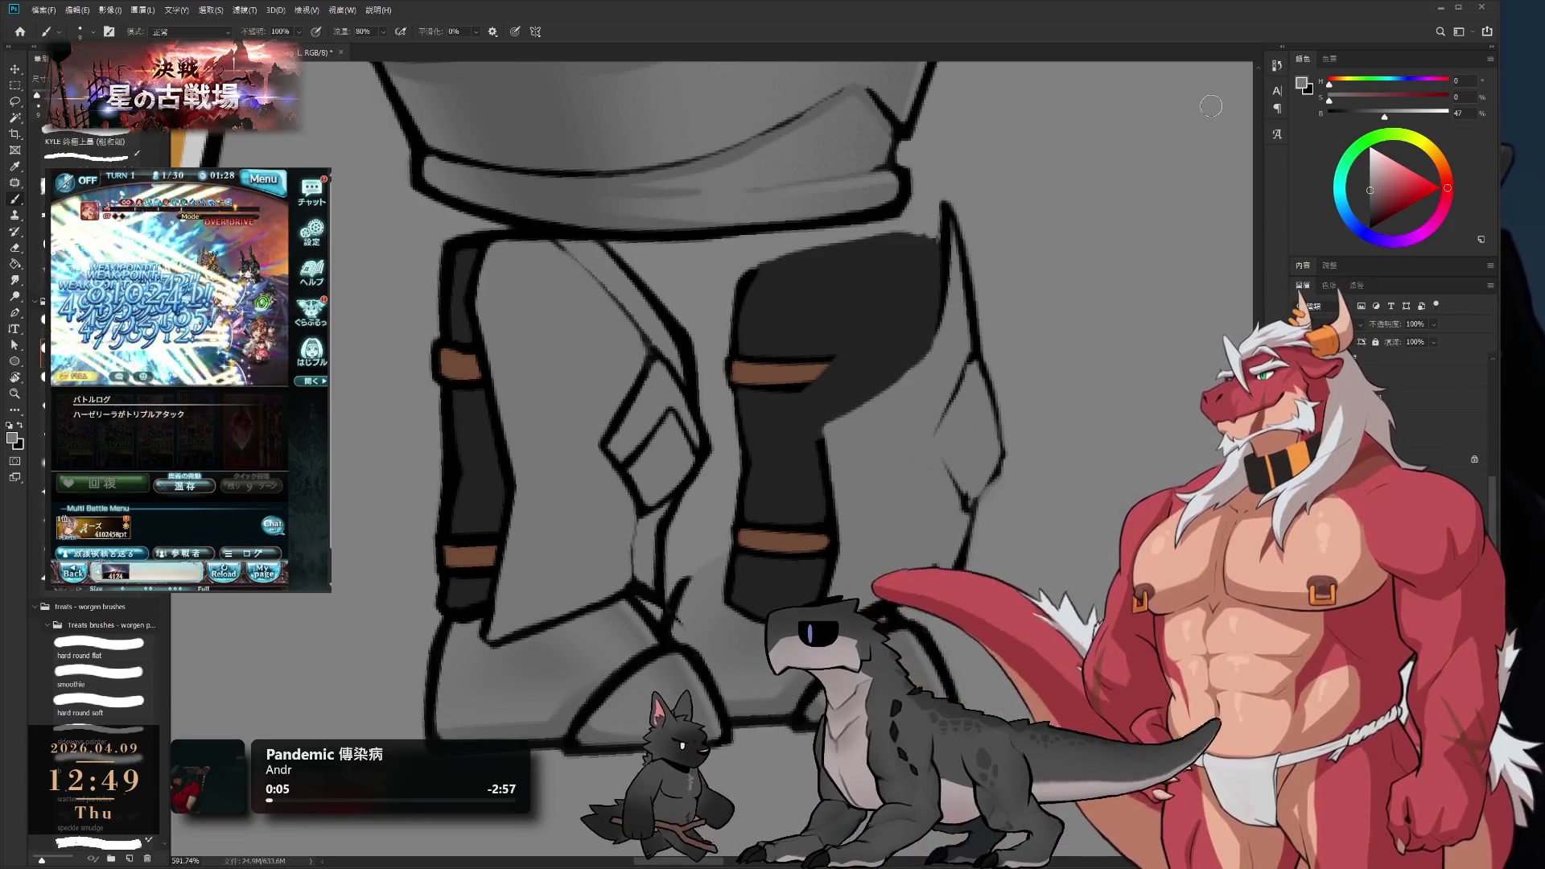
left_click_drag(1374, 187, 1370, 229)
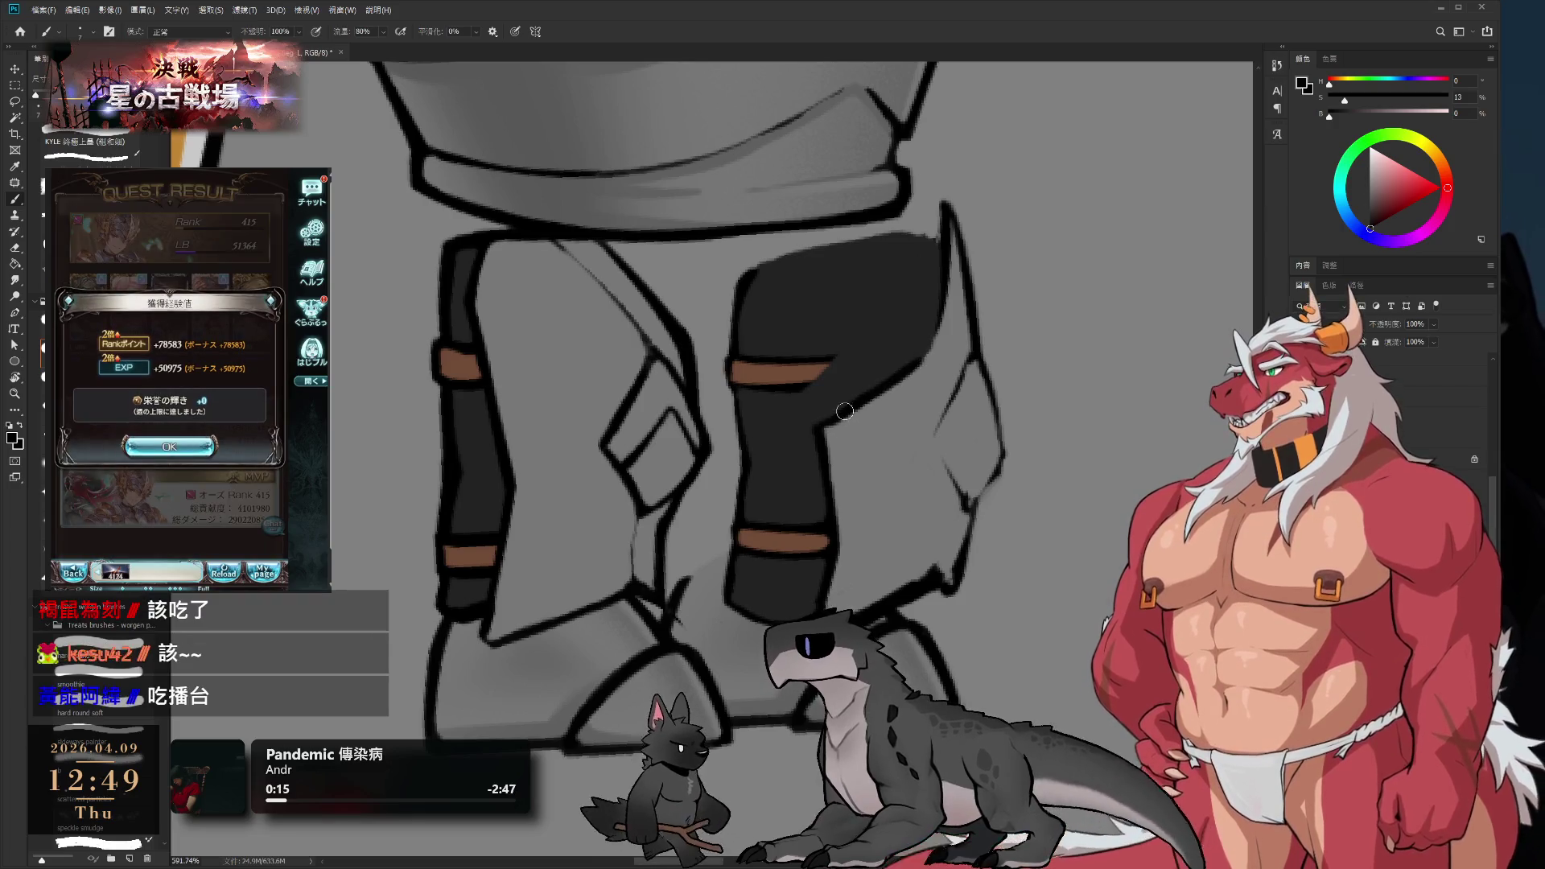
left_click_drag(947, 285, 924, 350)
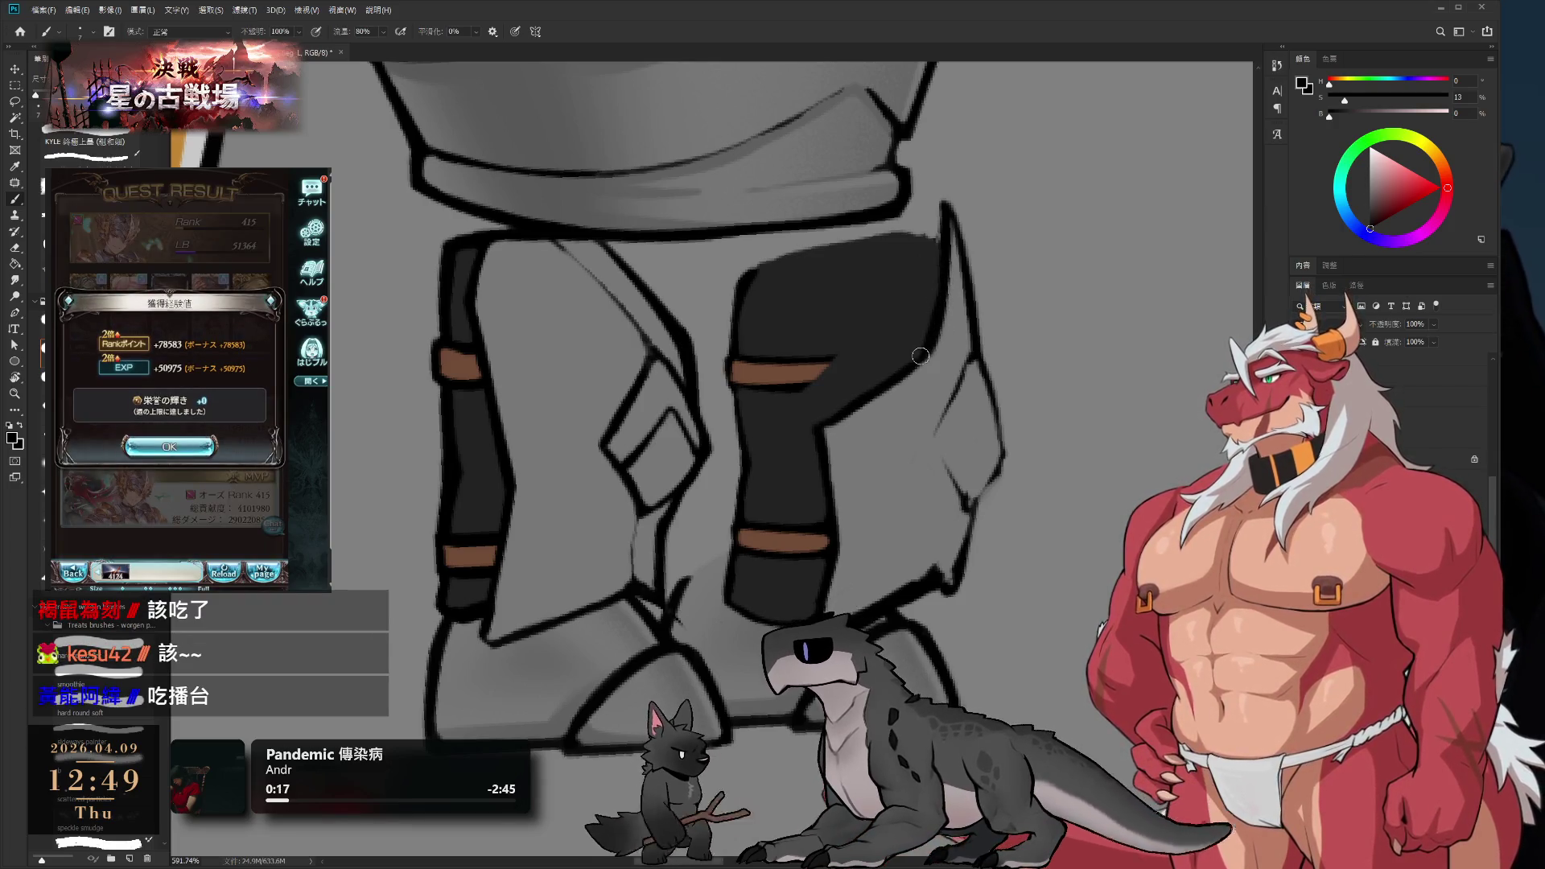
left_click_drag(1058, 229, 1021, 708)
left_click(809, 515, "alt")
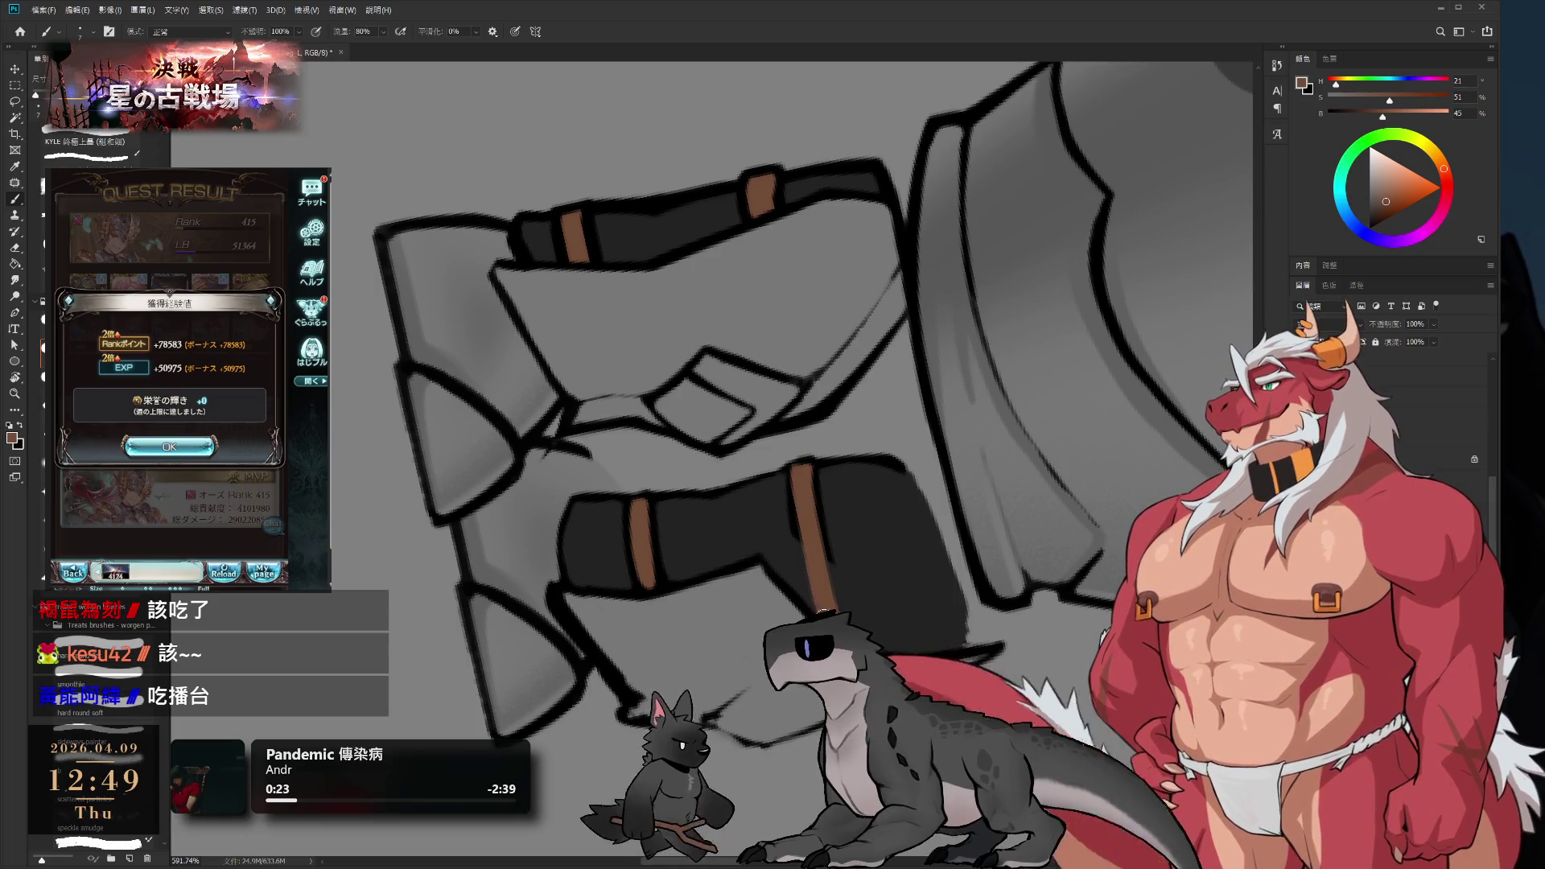
- Sample dark grey from the strap and rotate the canvas back upright with the Brush active
left_click(791, 513, "alt")
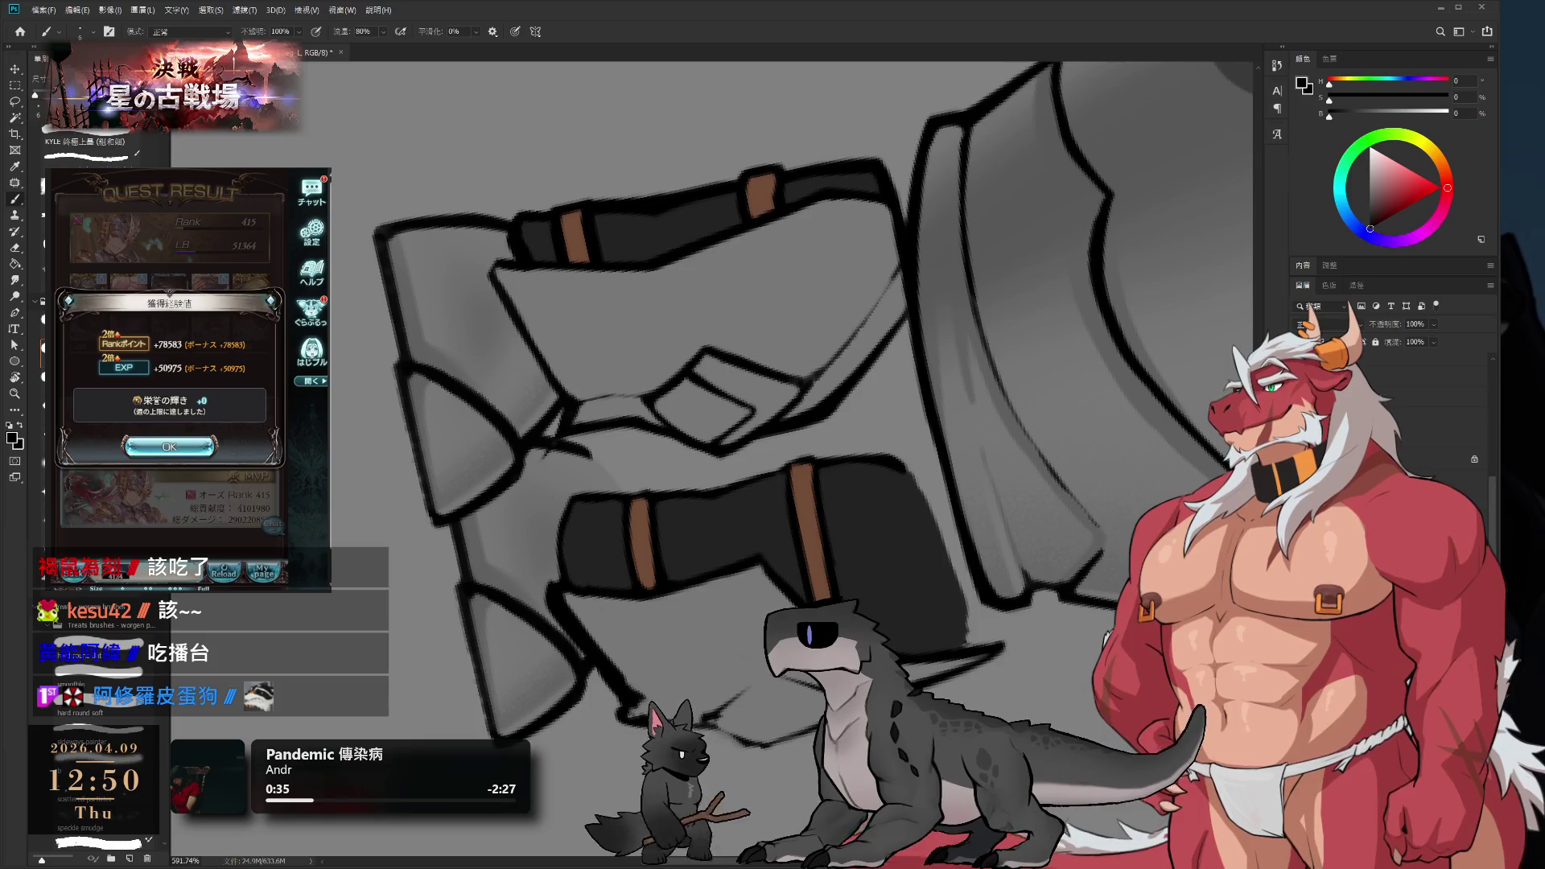
key("r")
mouse_move(941, 643)
left_mouse_down()
mouse_move(1026, 421)
mouse_move(976, 310)
mouse_move(984, 378)
left_mouse_up()
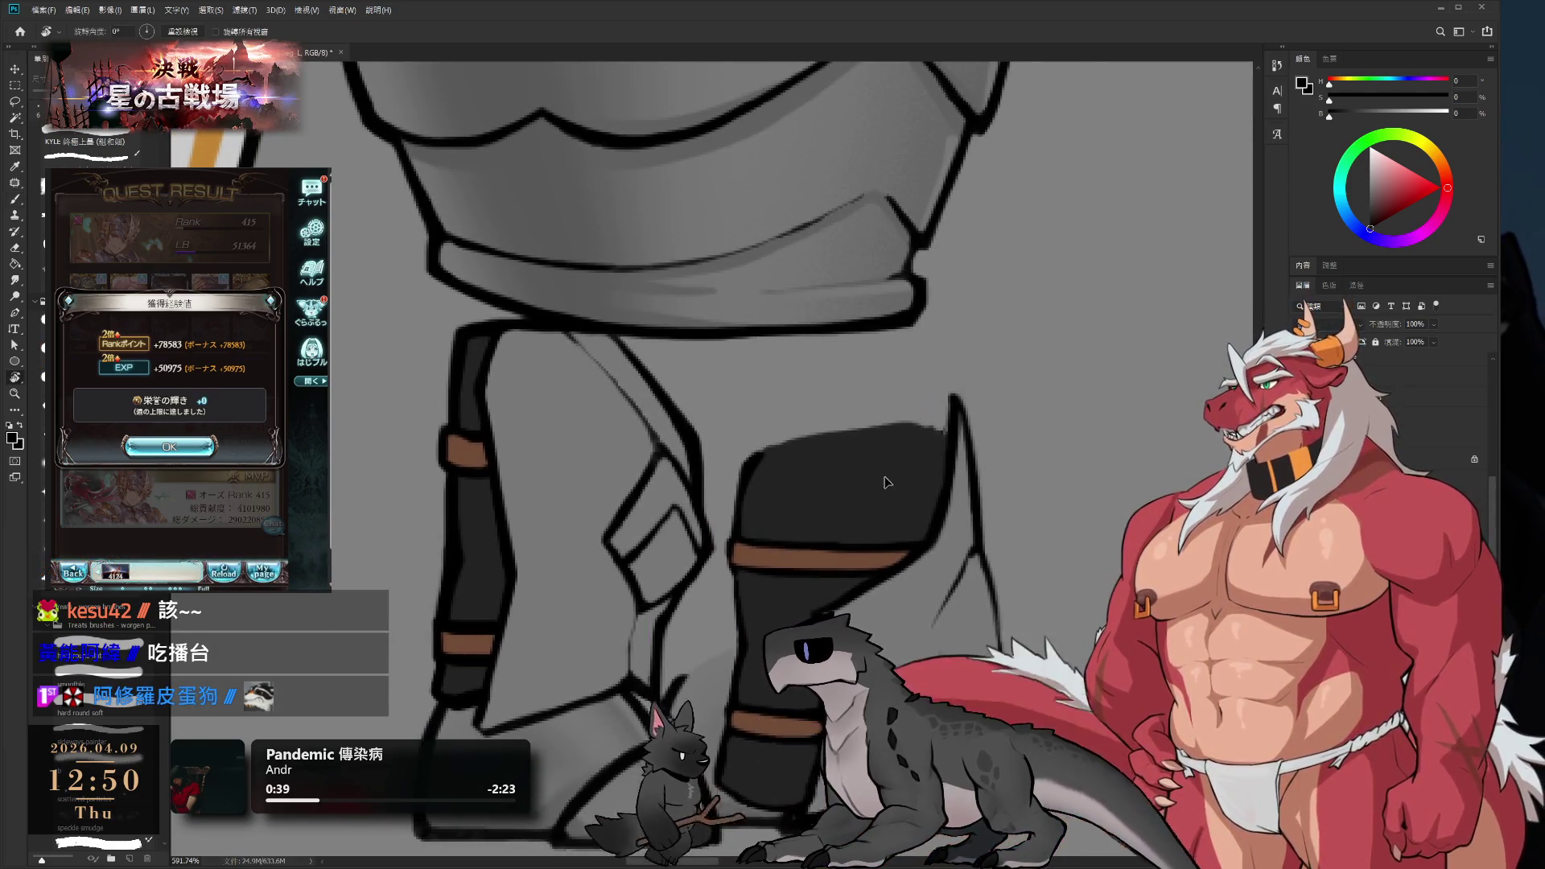
key("e")
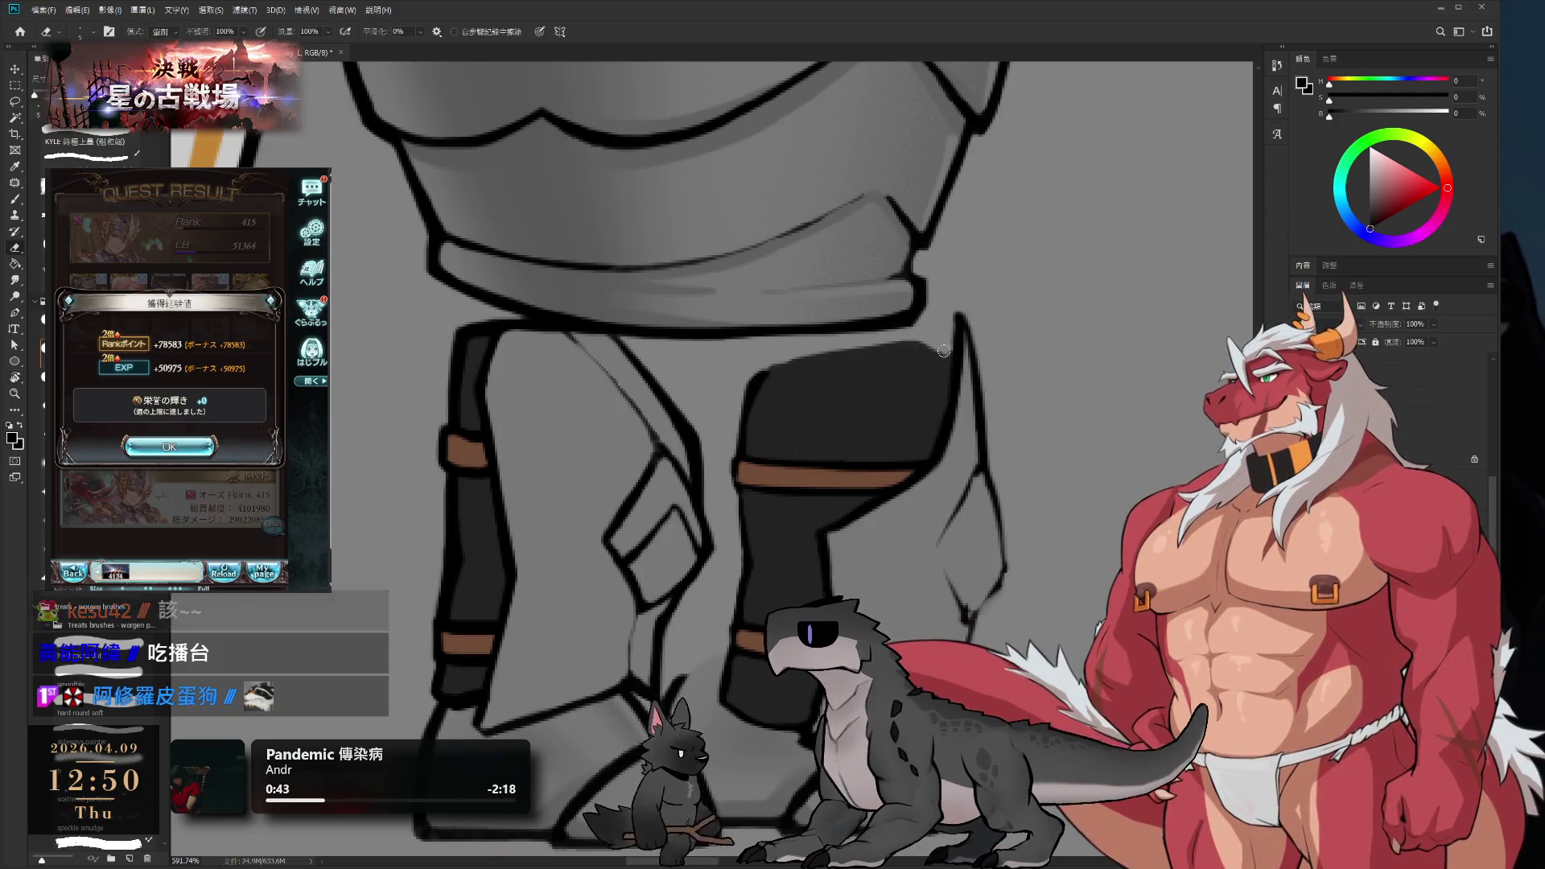
key("b")
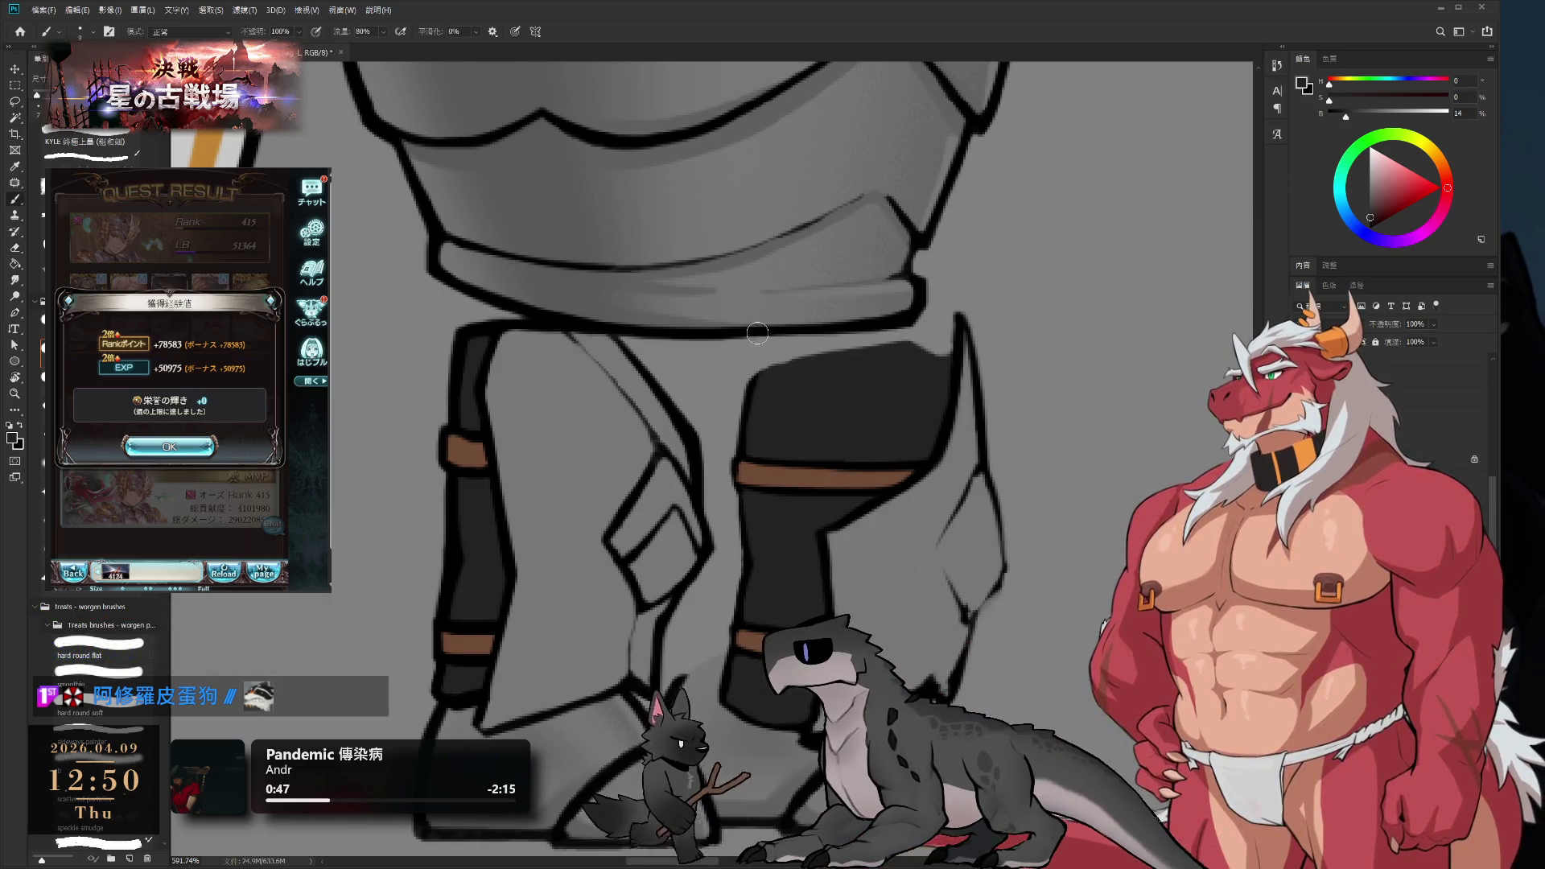
- Dismiss a game's quest result screen, start the next battle, then pan and zoom out over the figure
left_click(169, 446)
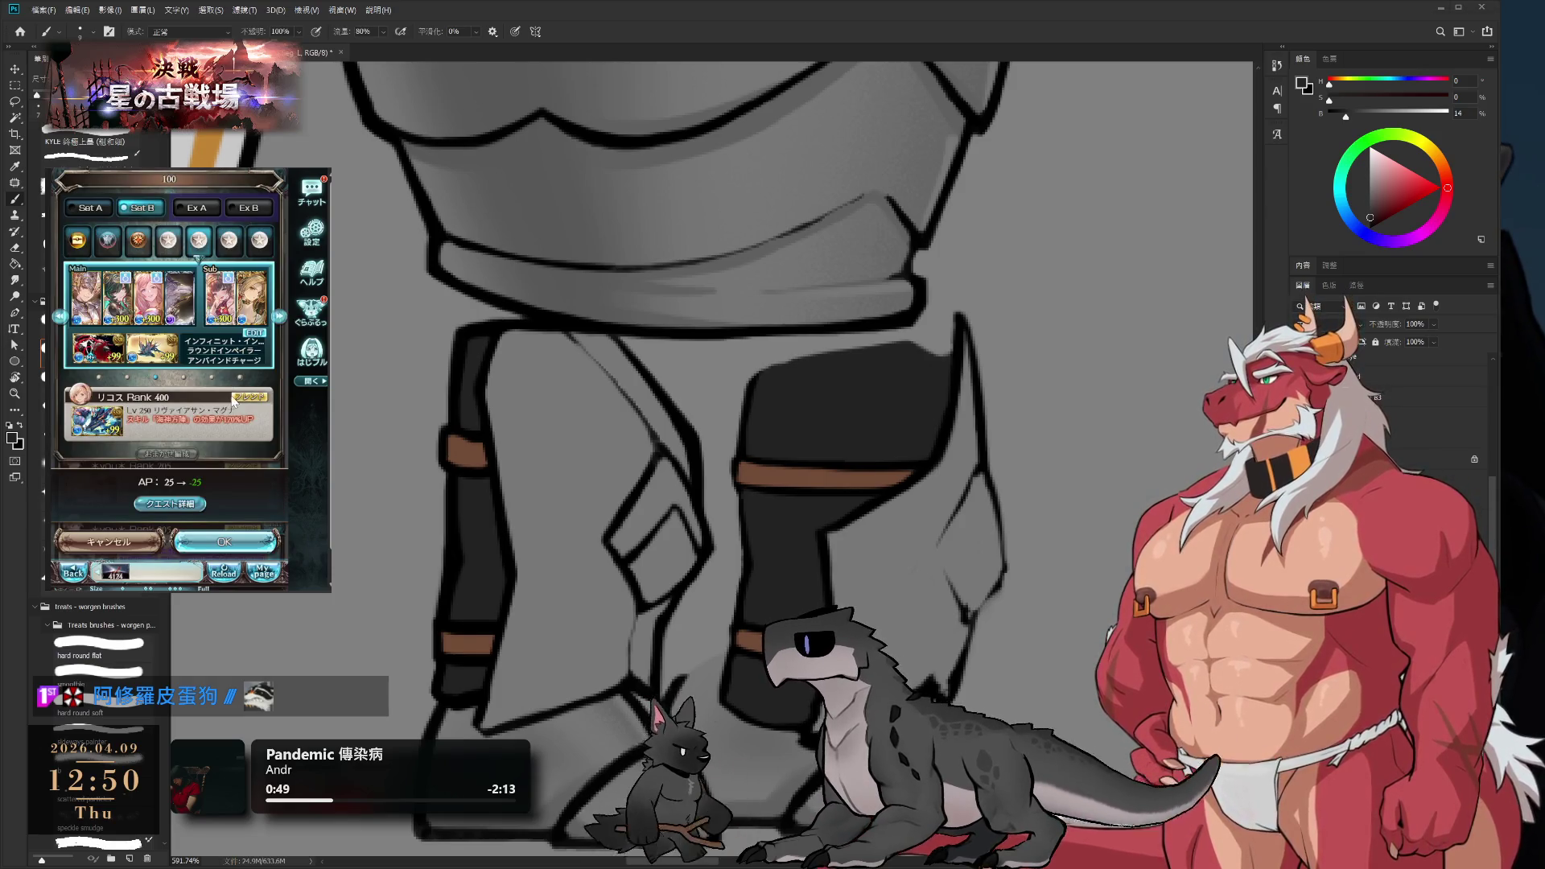
left_click(224, 541)
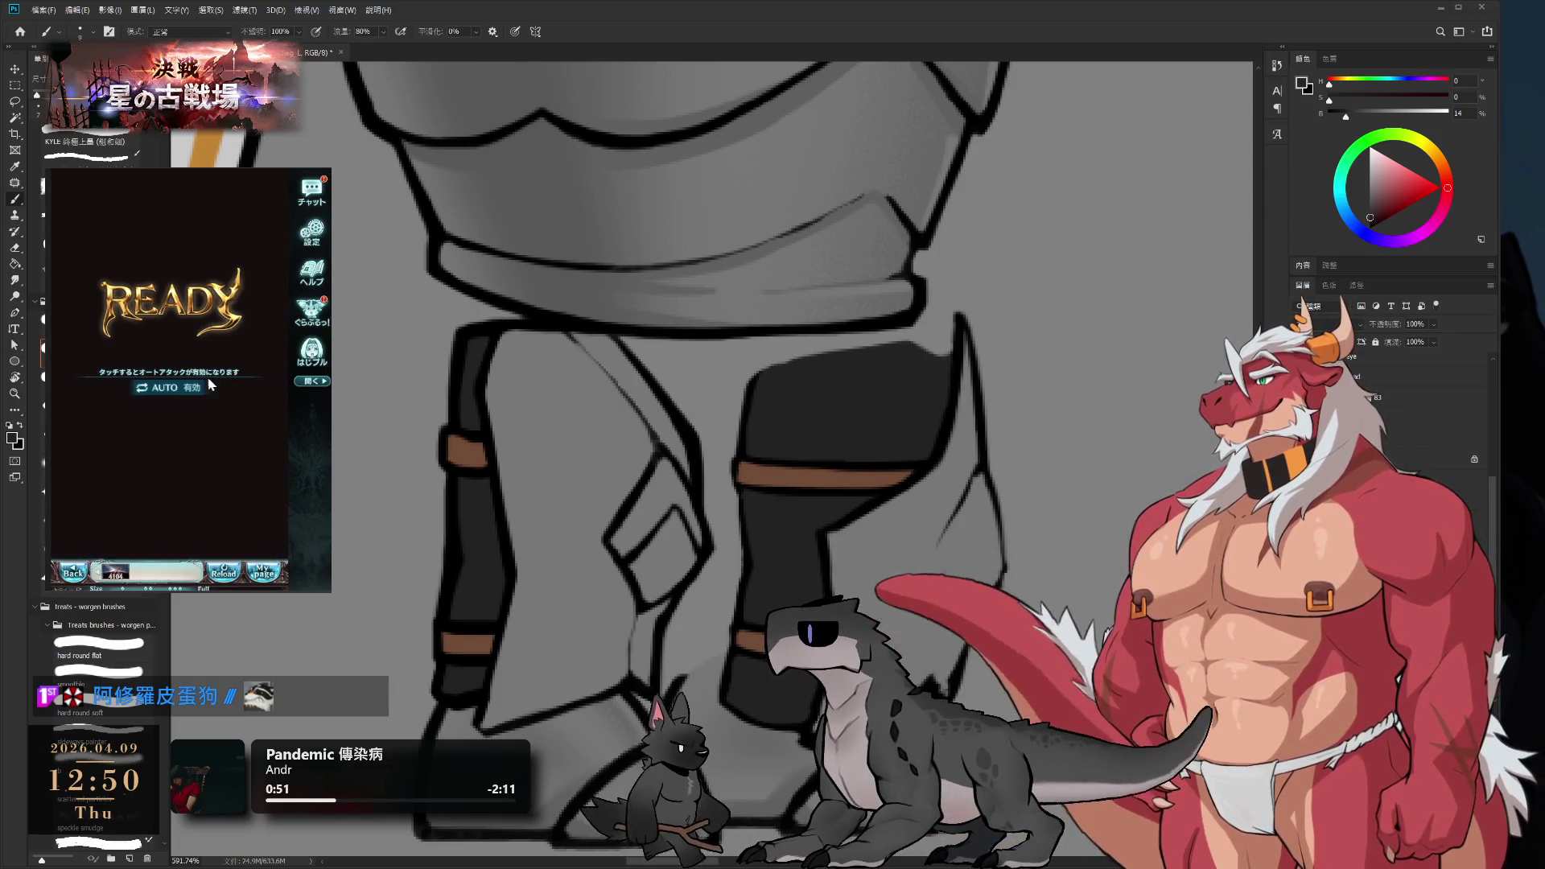
left_click_drag(831, 234, 815, 154)
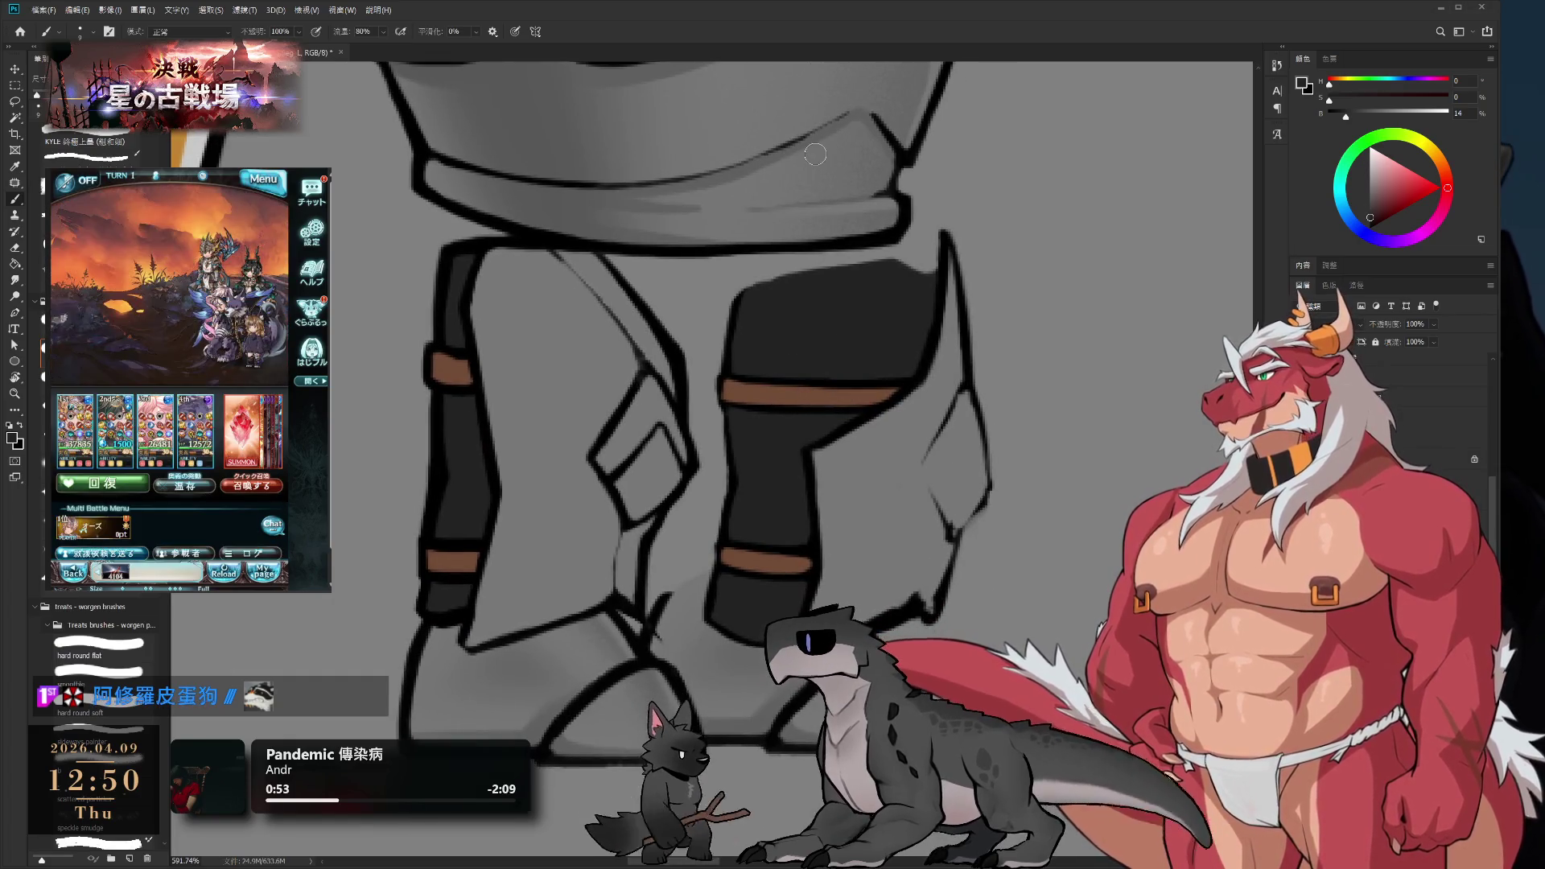
scroll(846, 363, "down", 5)
- Zoom in on the legs, clean the right leg armor edge in black with brush and eraser, then sample mid grey
key("r")
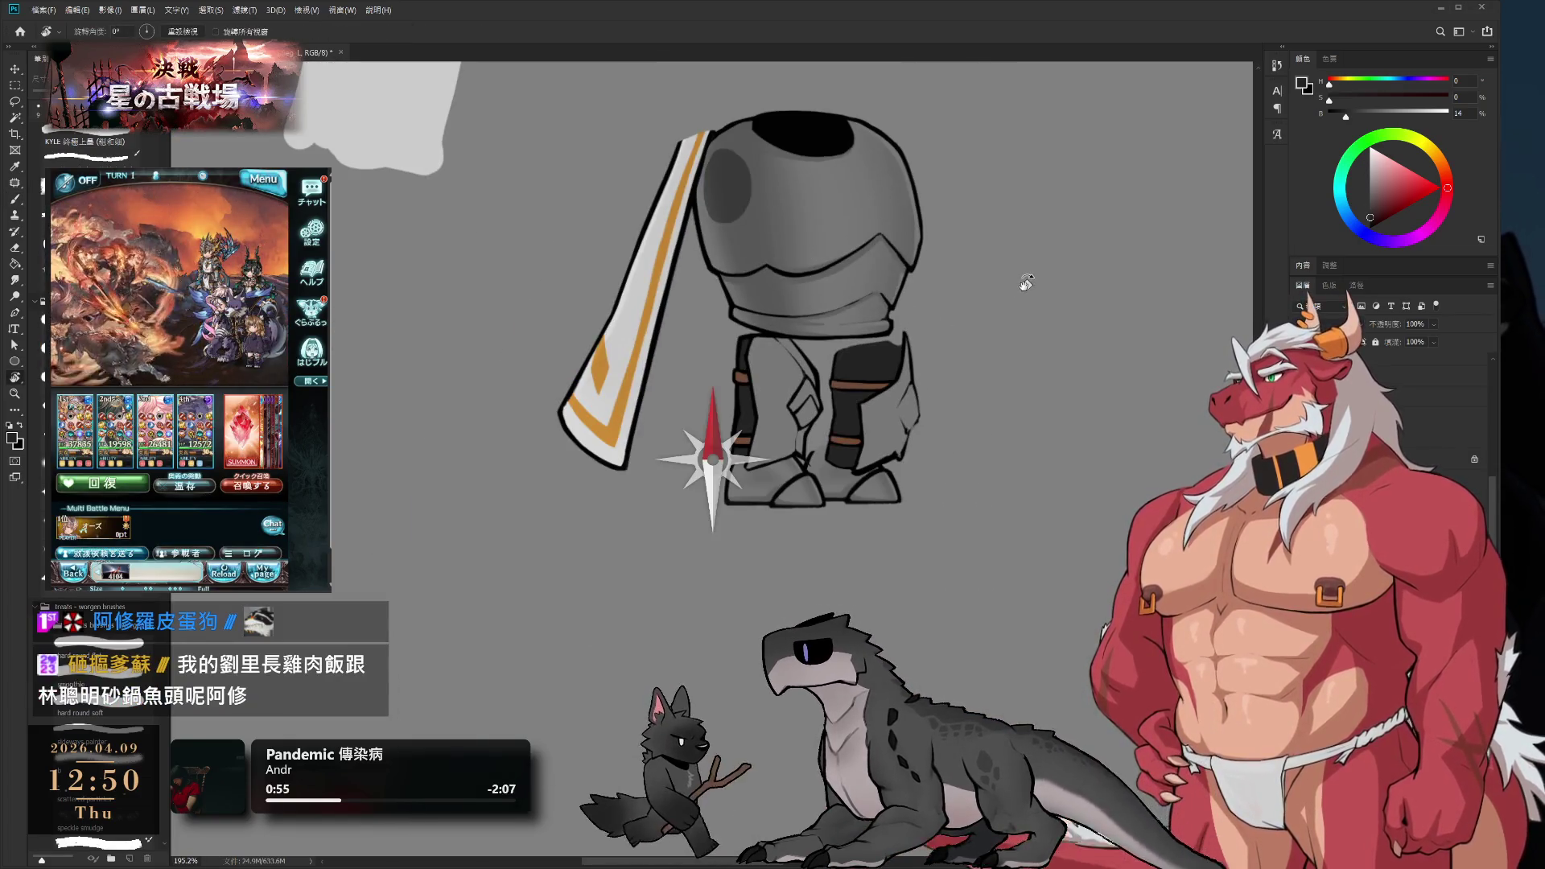
scroll(905, 348, "up", 6)
key("b")
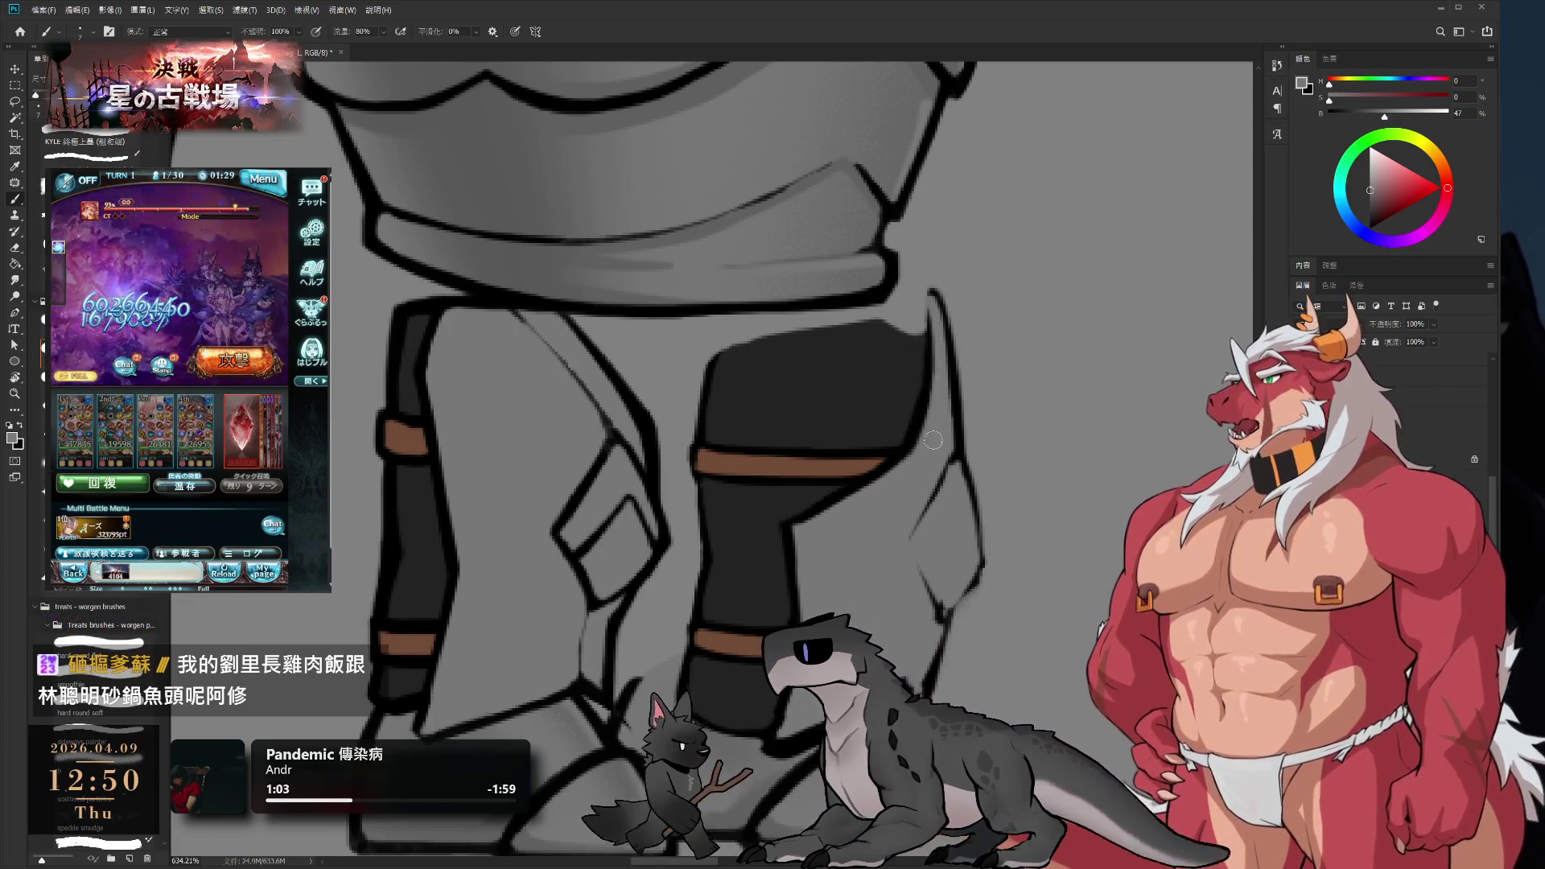
key("d")
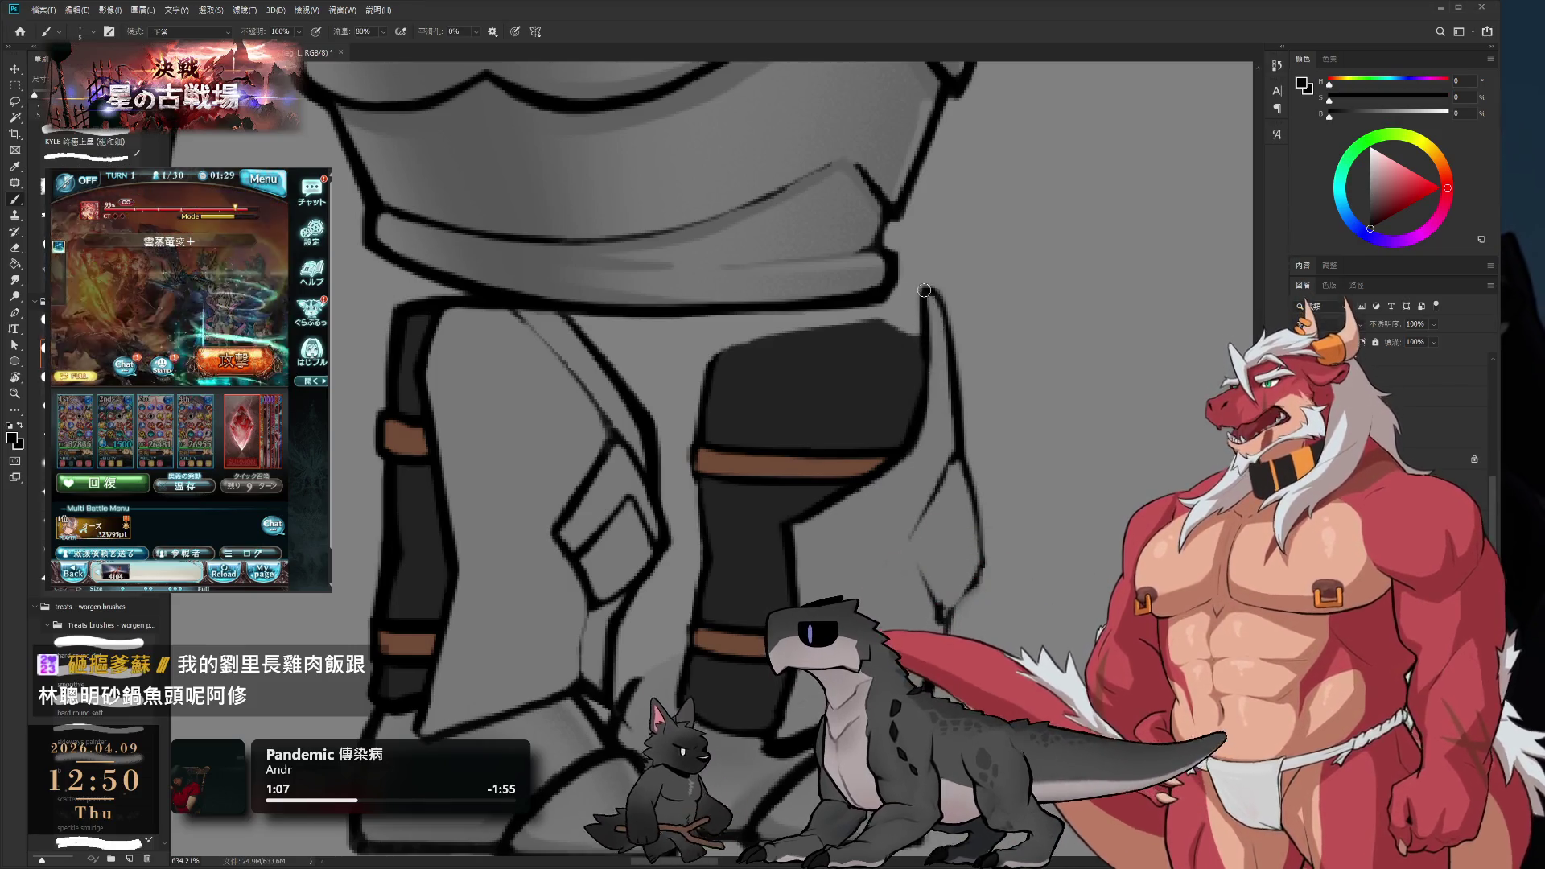
key("e")
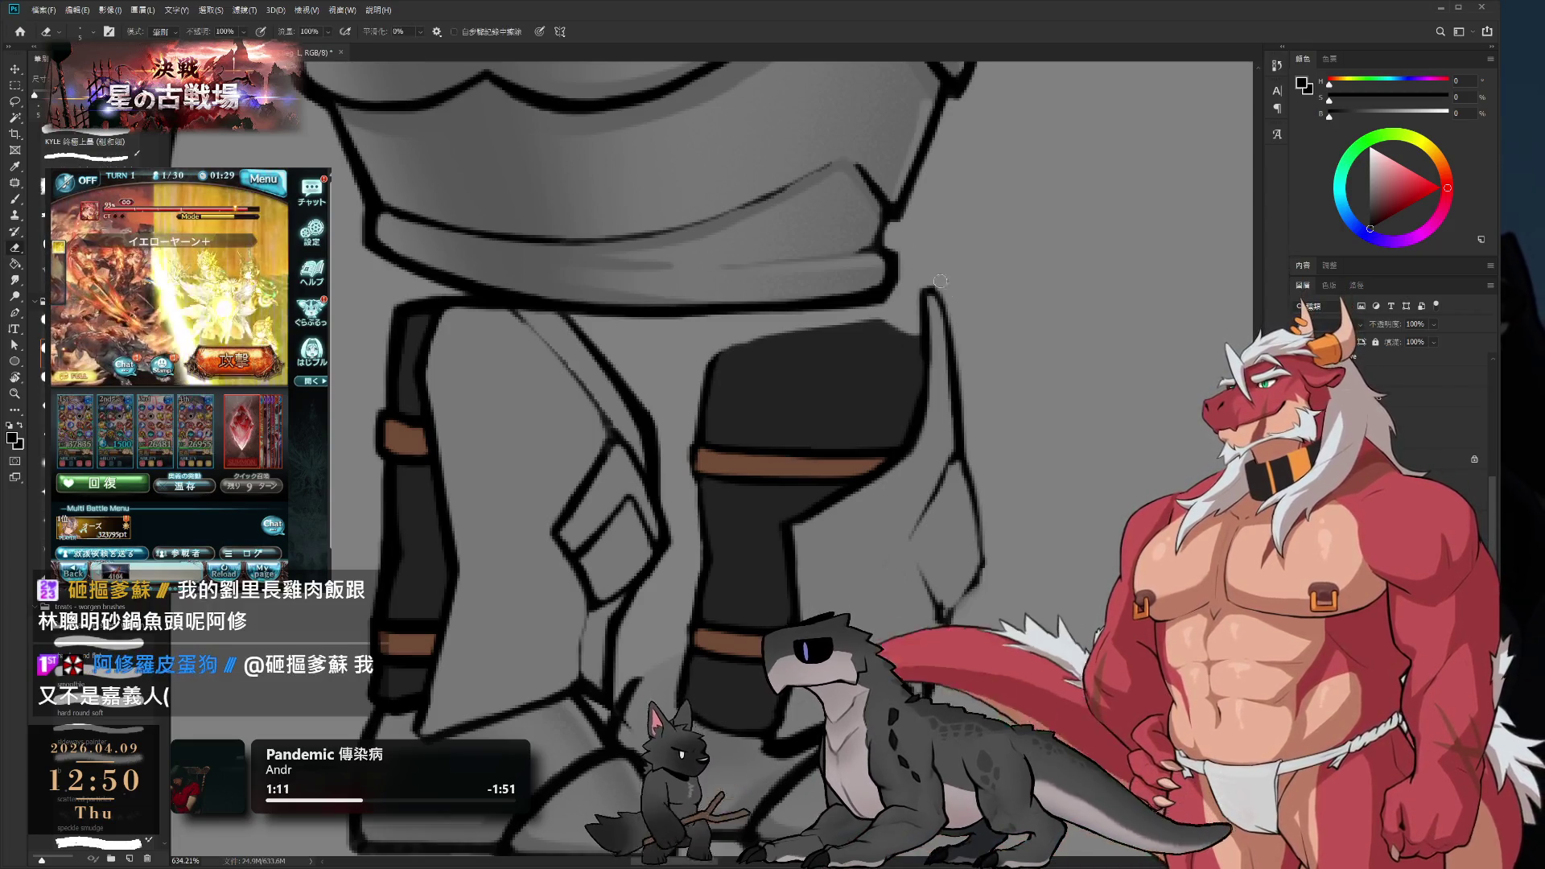
key("b")
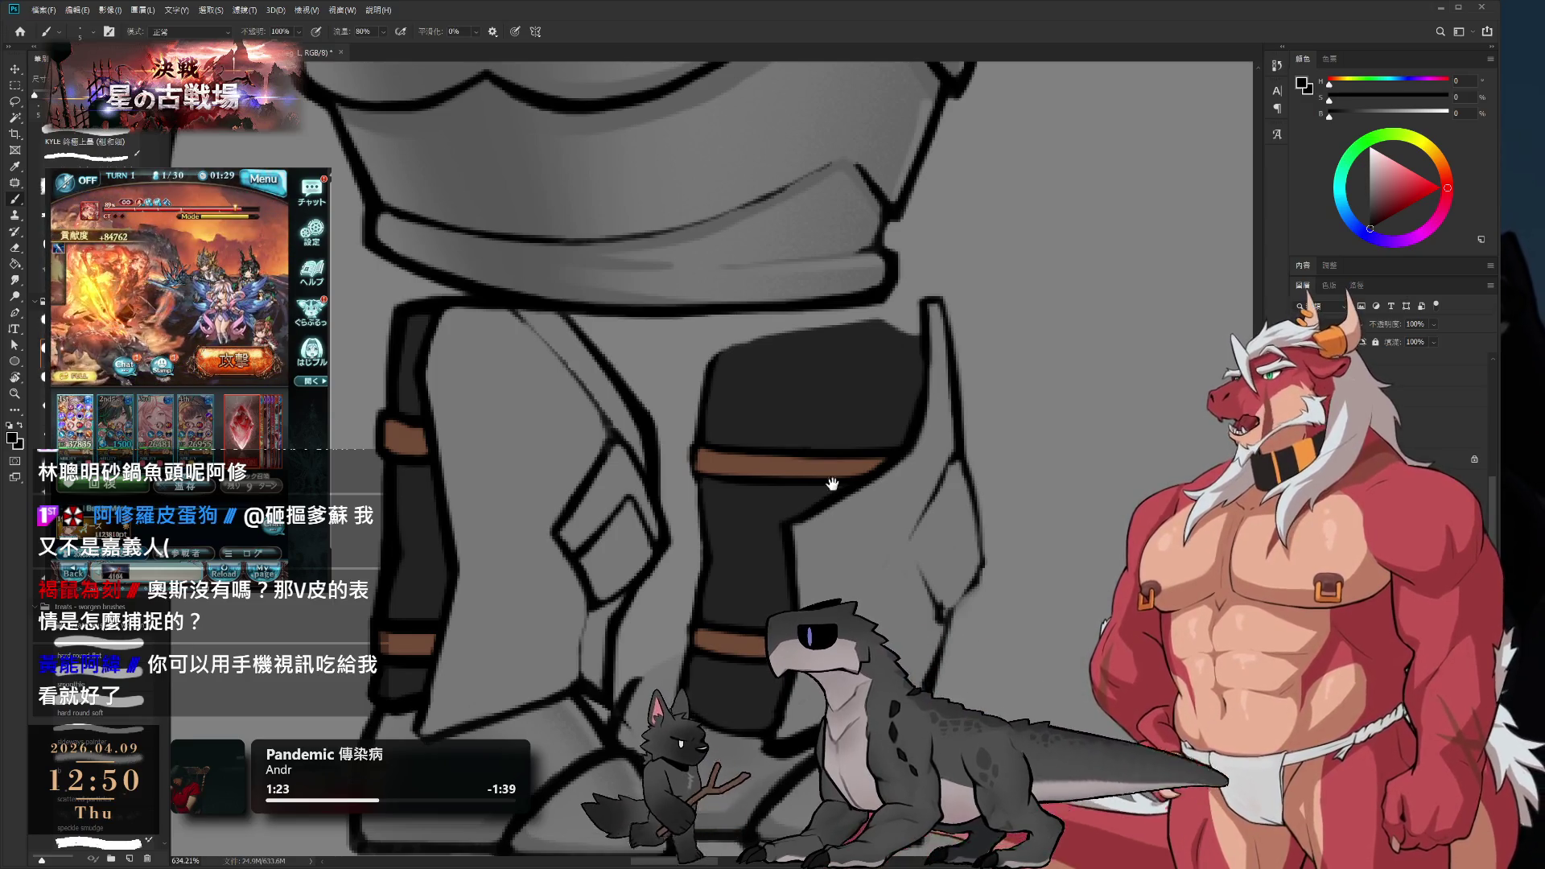
scroll(793, 474, "down", 5)
scroll(793, 475, "up", 5)
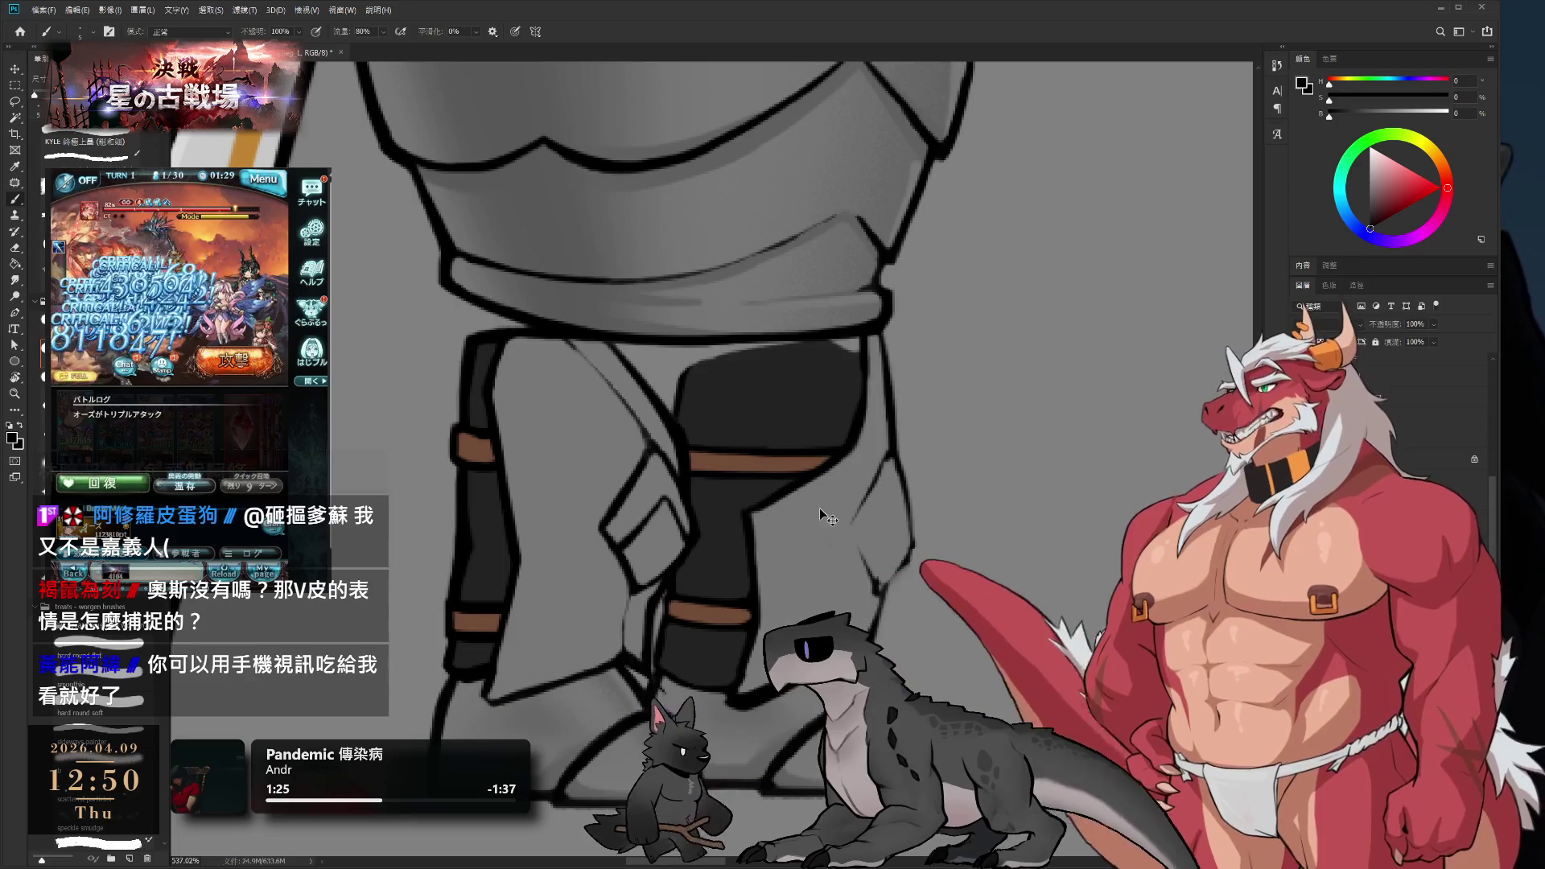
scroll(914, 503, "up", 2)
left_click(914, 503, "alt")
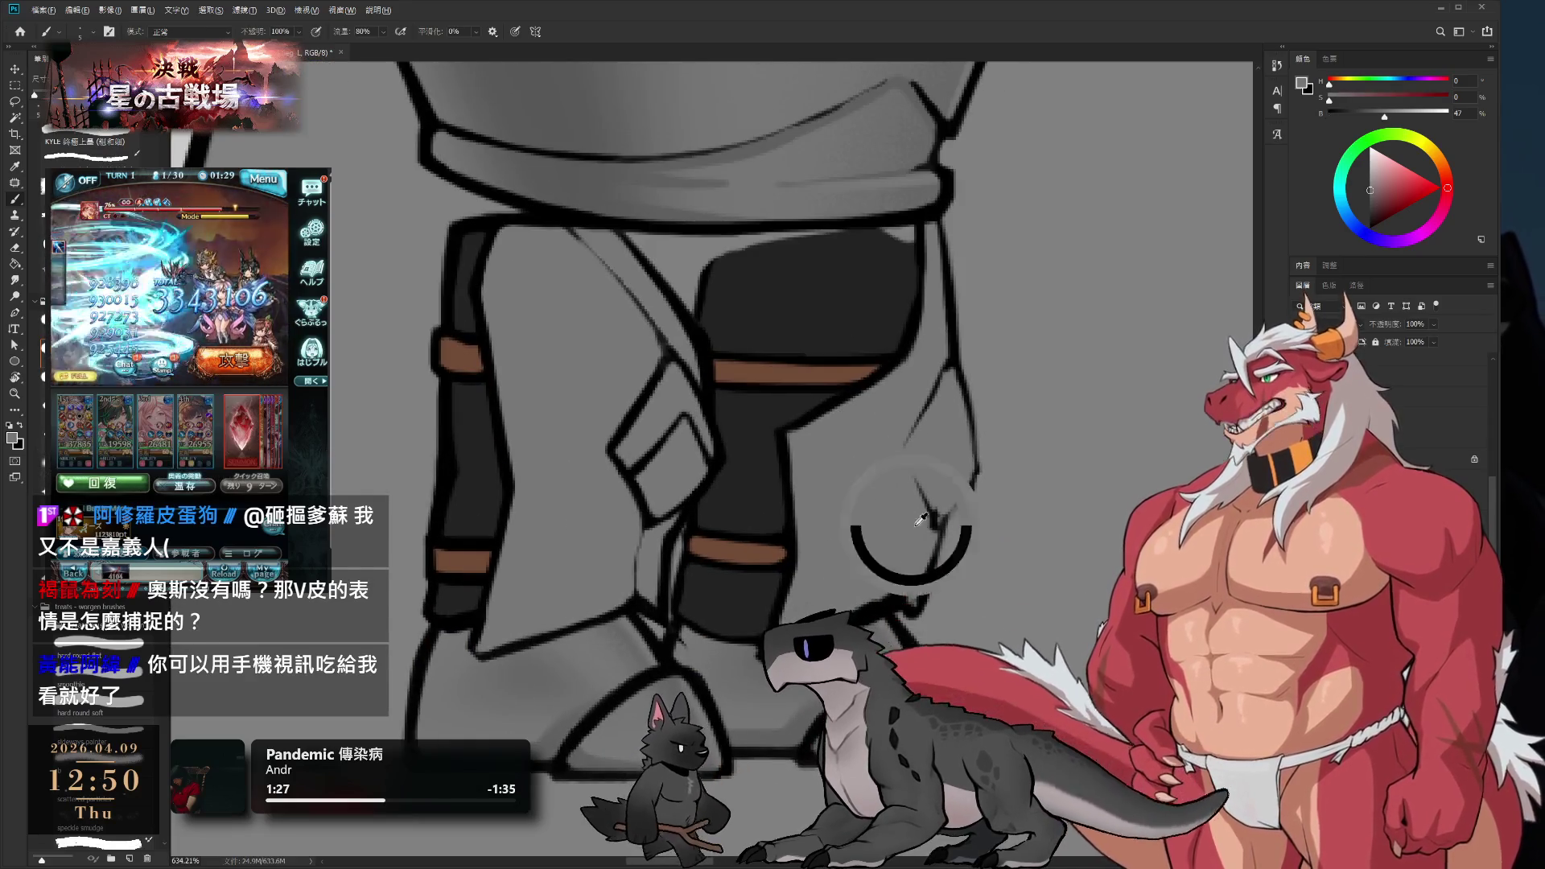
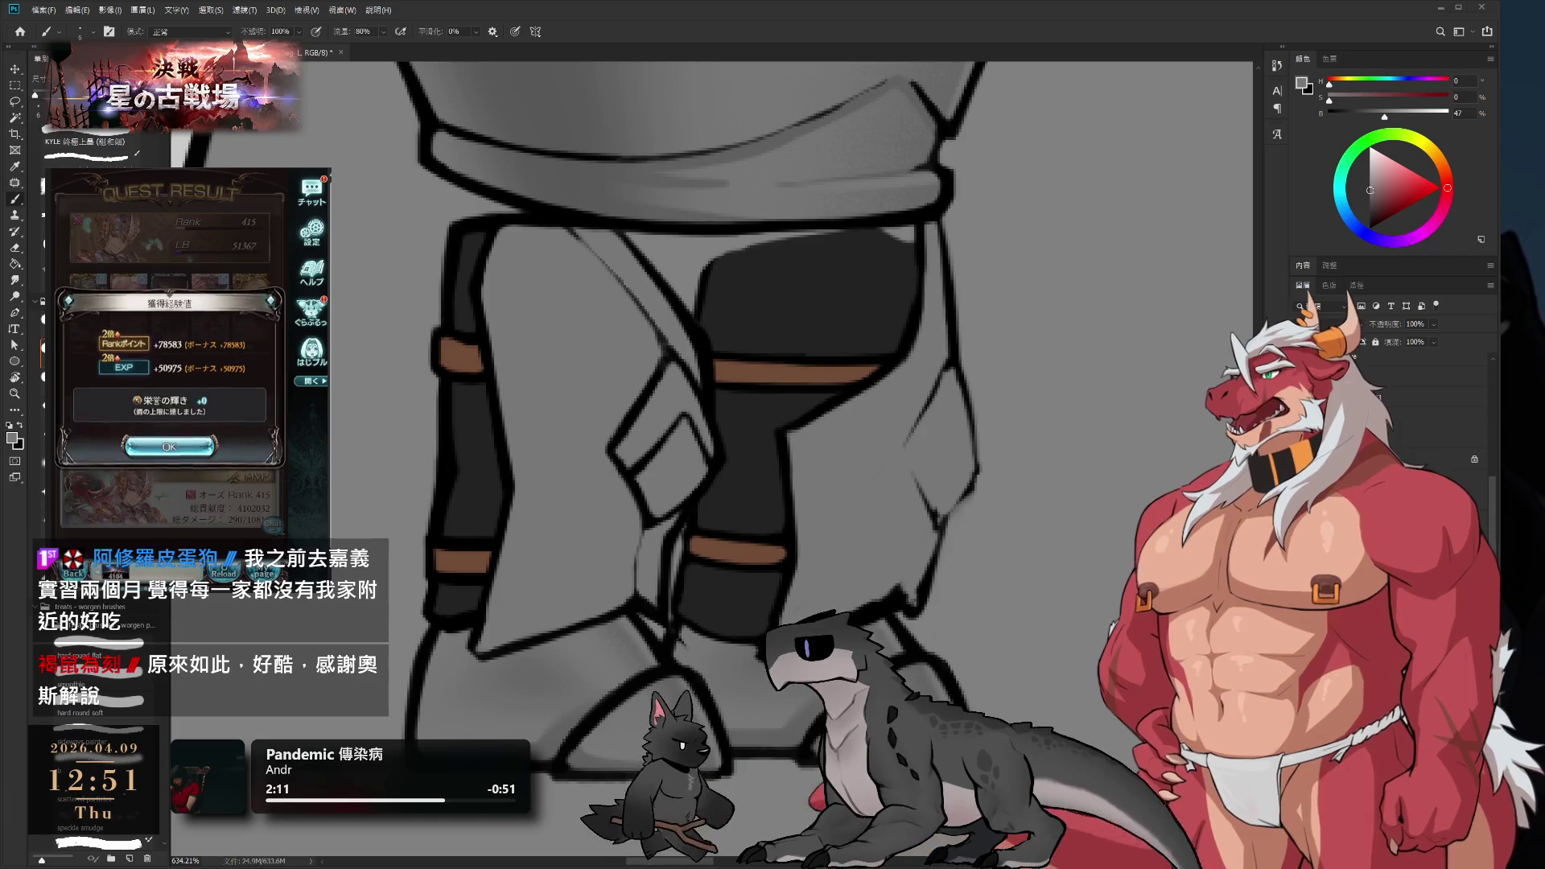
- Dismiss the game's quest result and bring the lower trouser legs into view
left_click(169, 447)
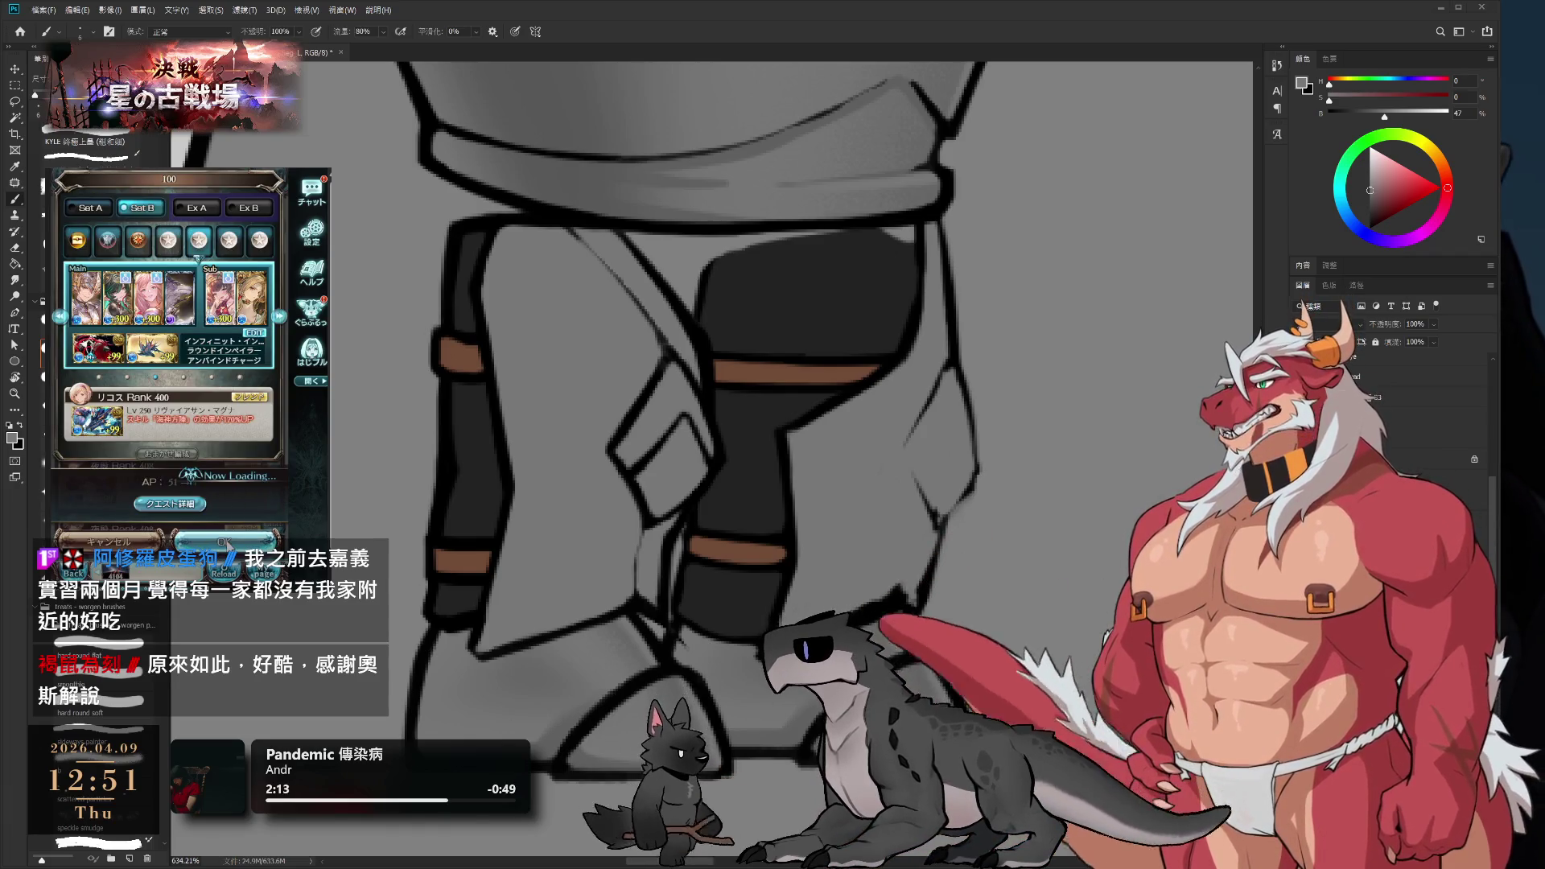
left_click(226, 483)
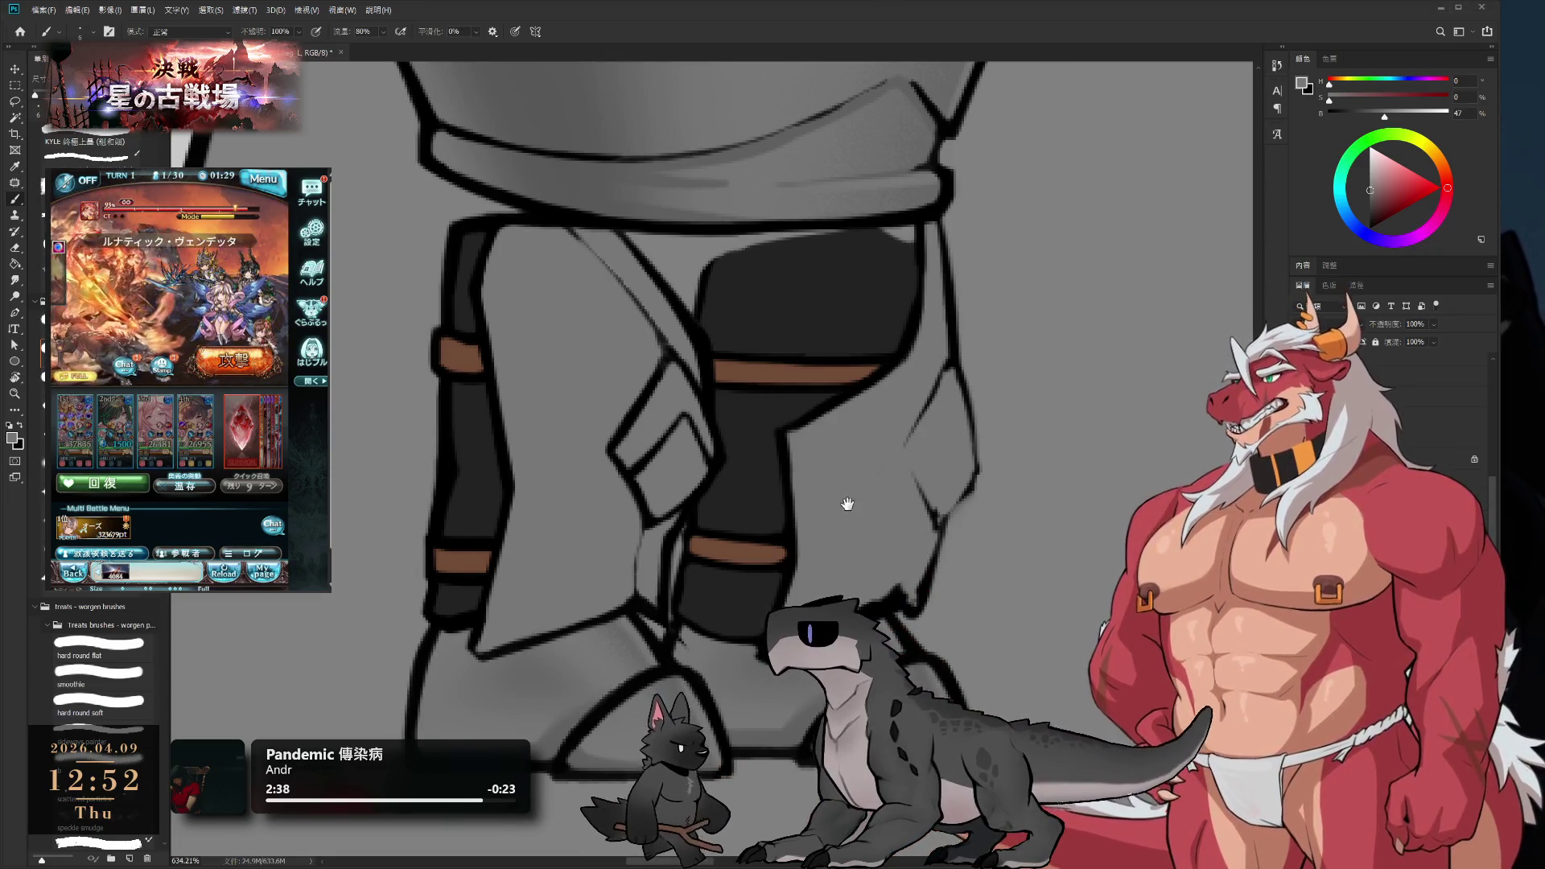
left_click_drag(827, 362, 875, 394)
left_click_drag(850, 448, 860, 388)
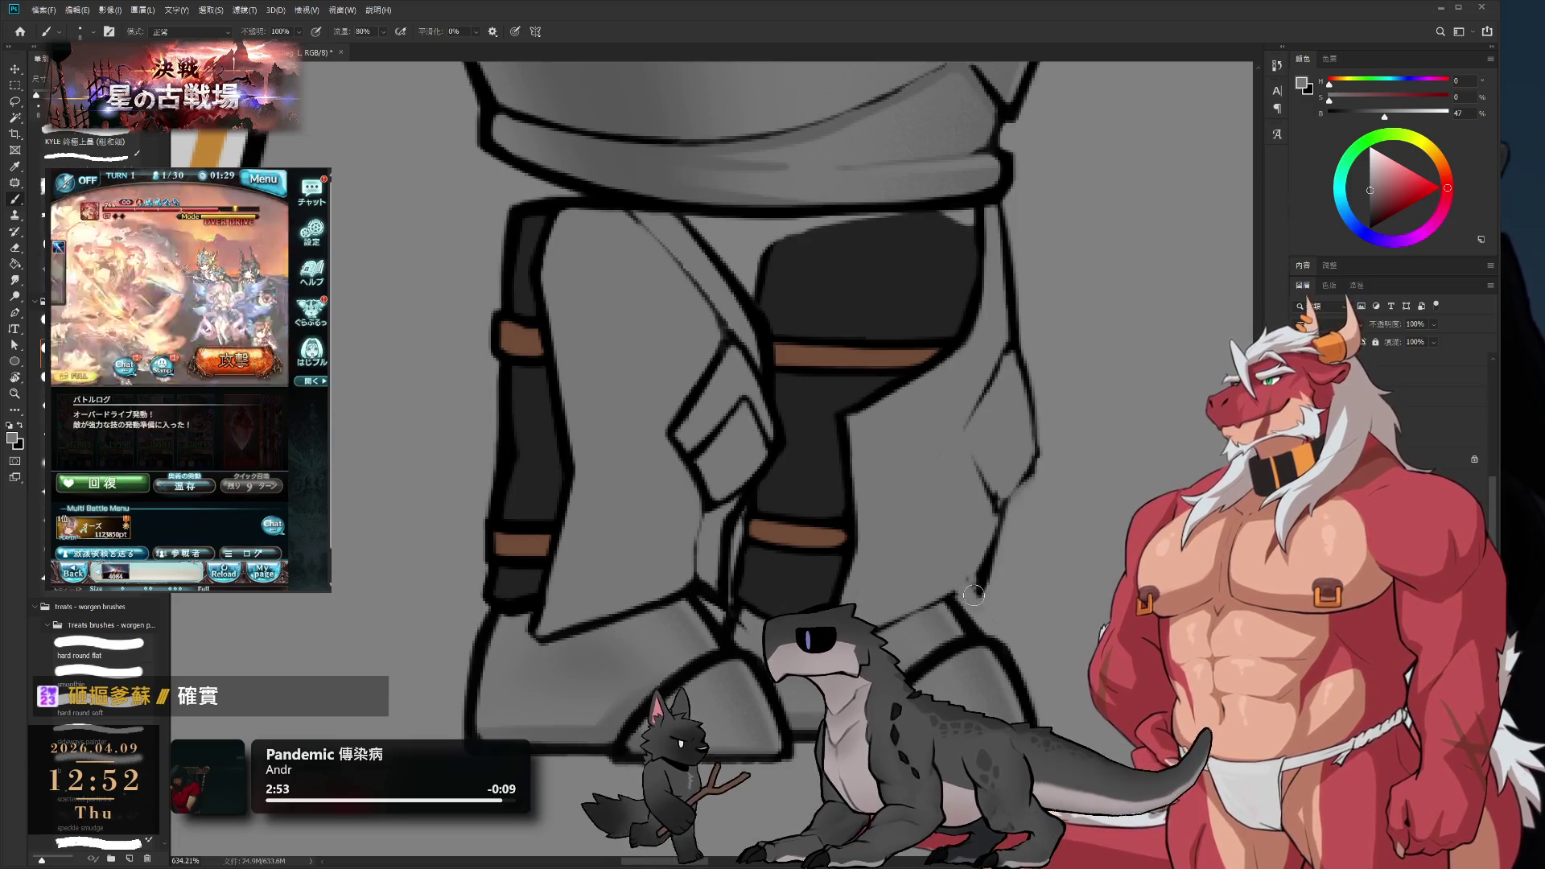
- Ink a black outline down the right edge of the trouser's lower flap
left_click(994, 528, "alt")
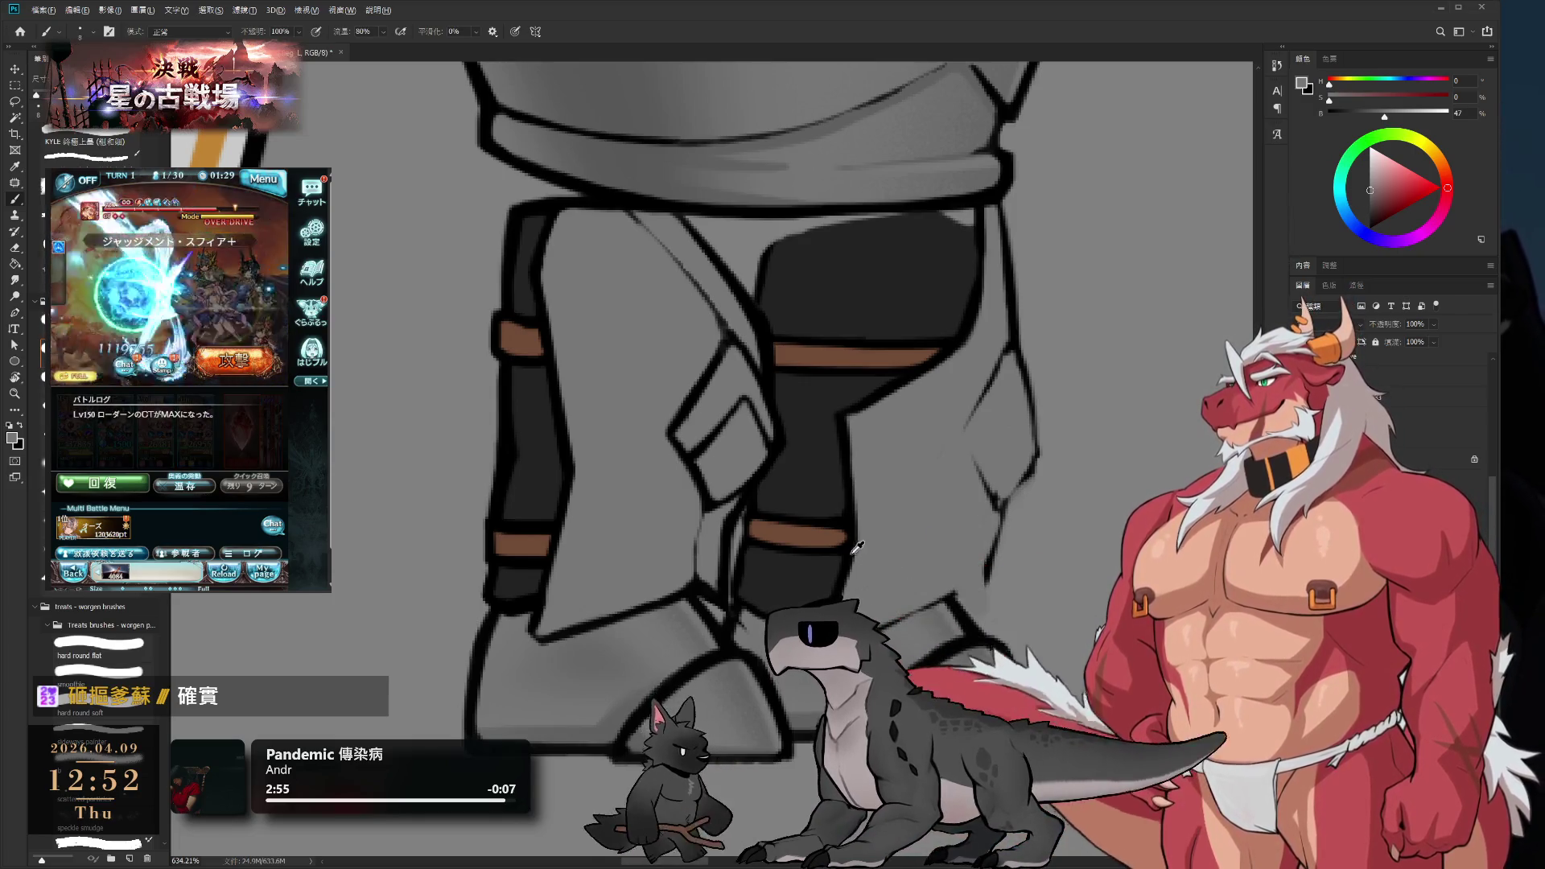
left_click_drag(1006, 499, 979, 590)
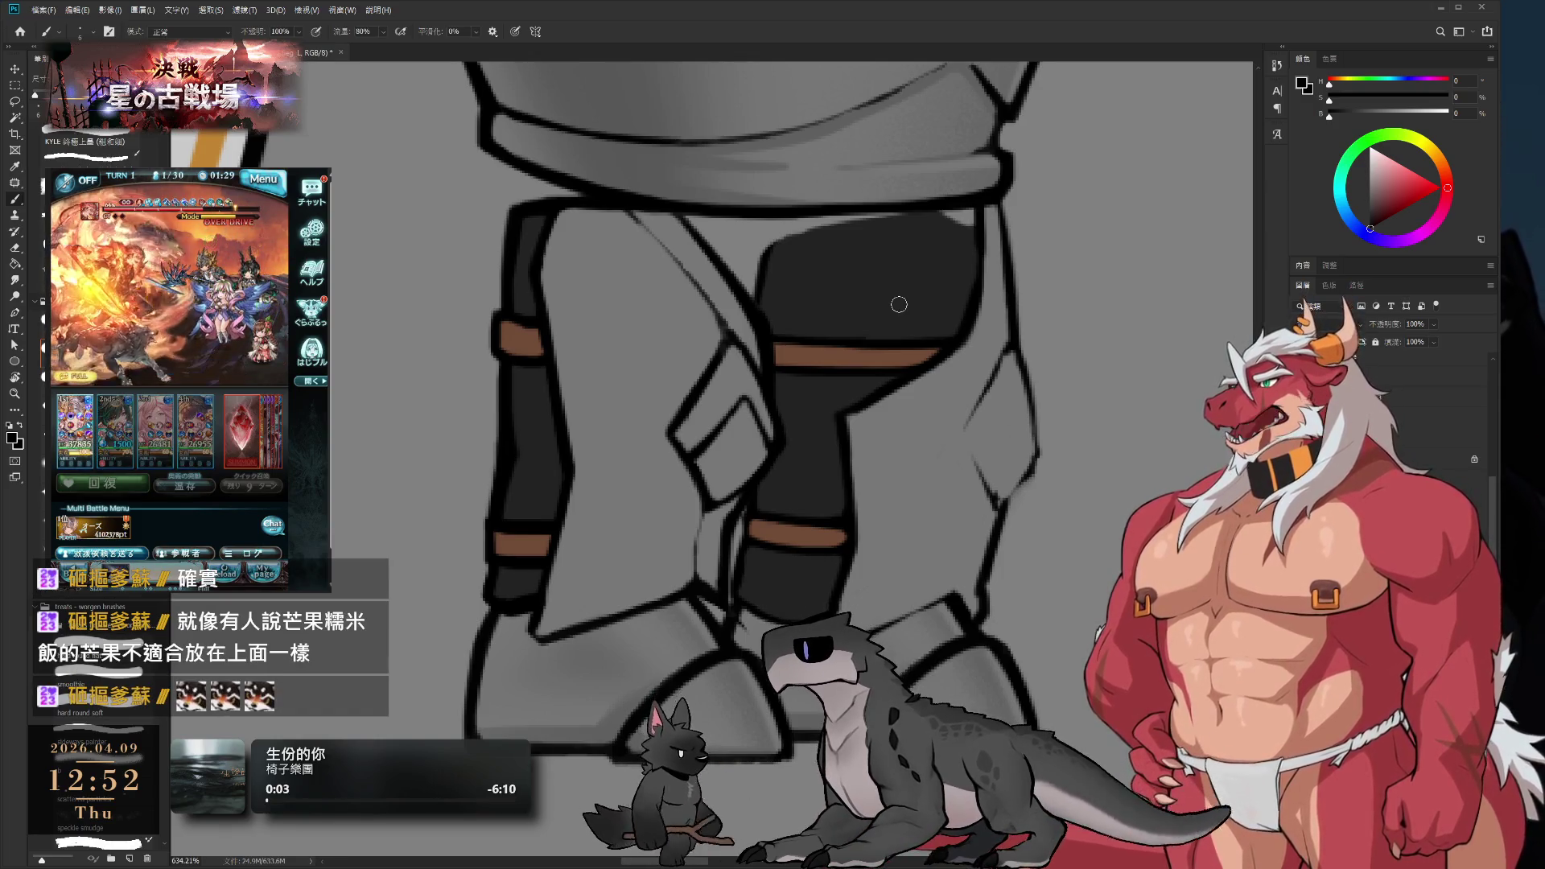
key("e")
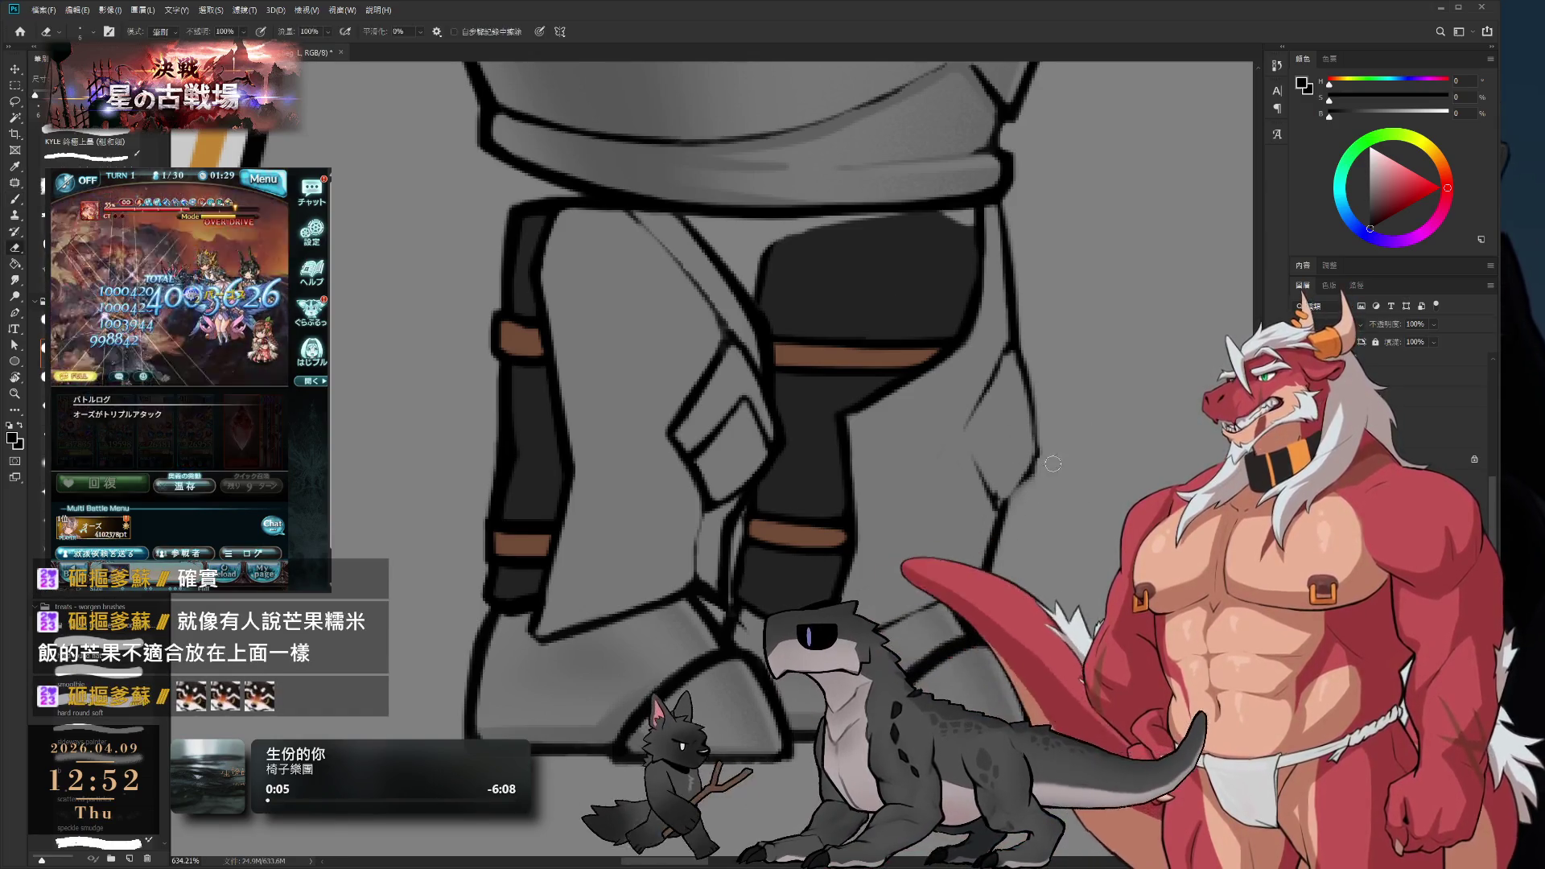
key("b")
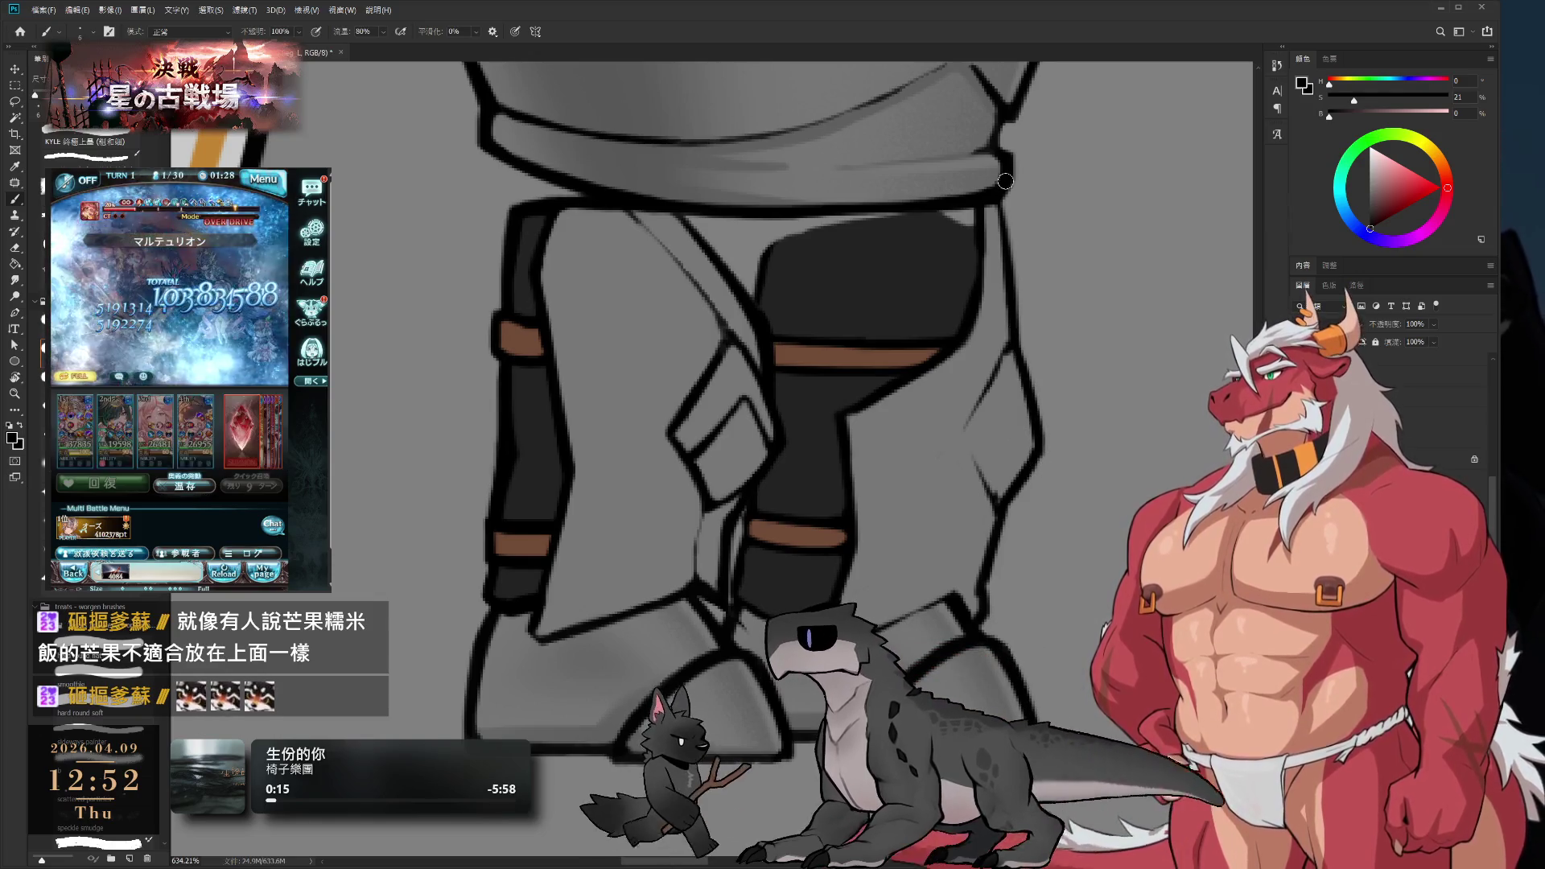
- Extend the flap's black outline a little further down past the leg
left_click(997, 476, "alt")
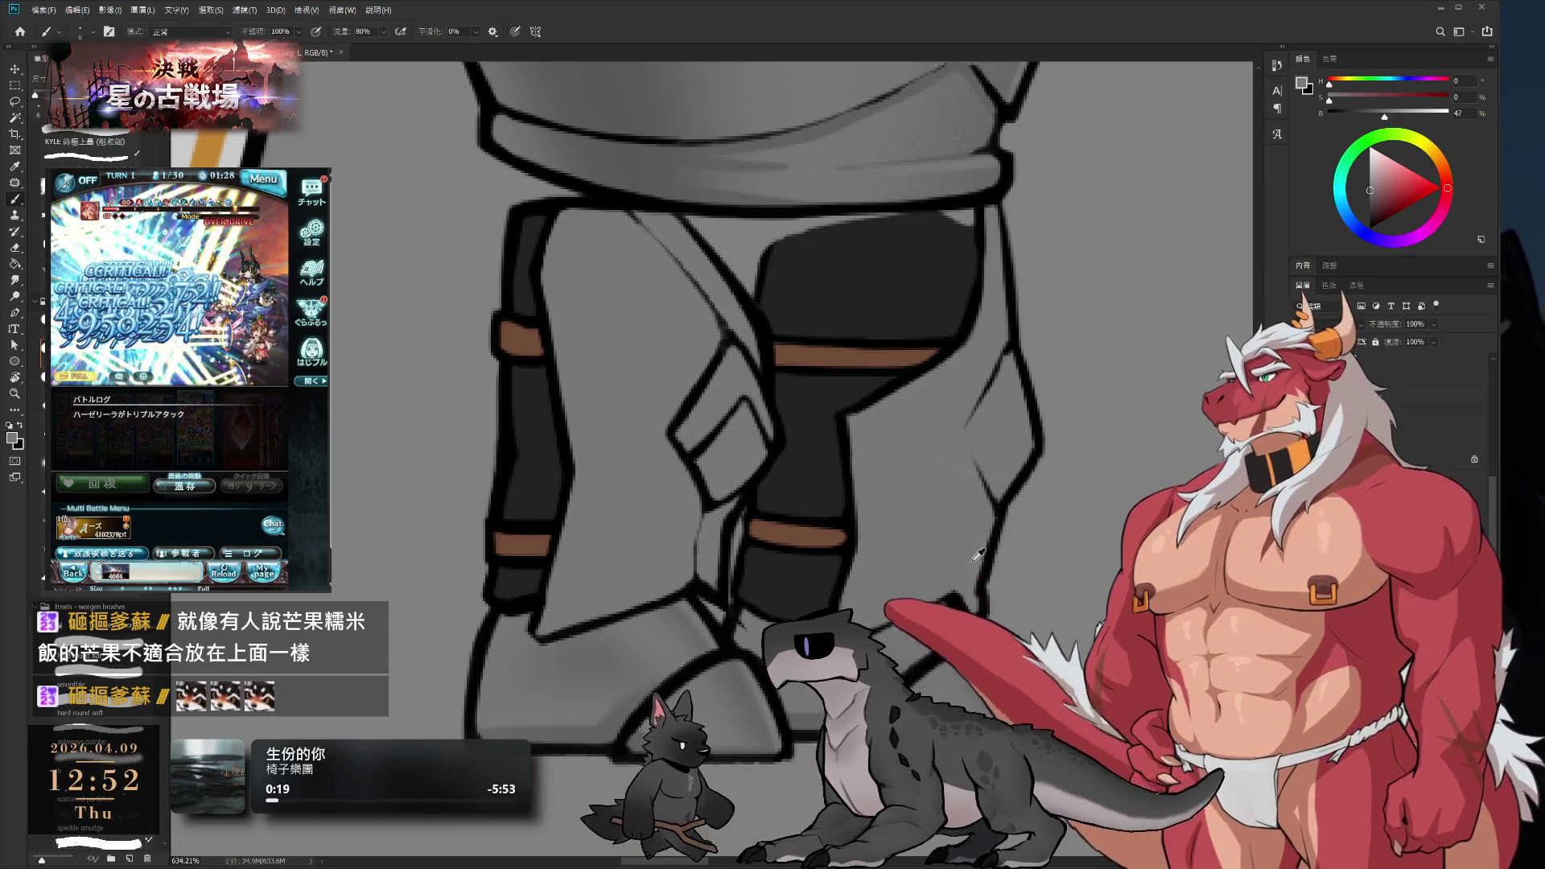
key("e")
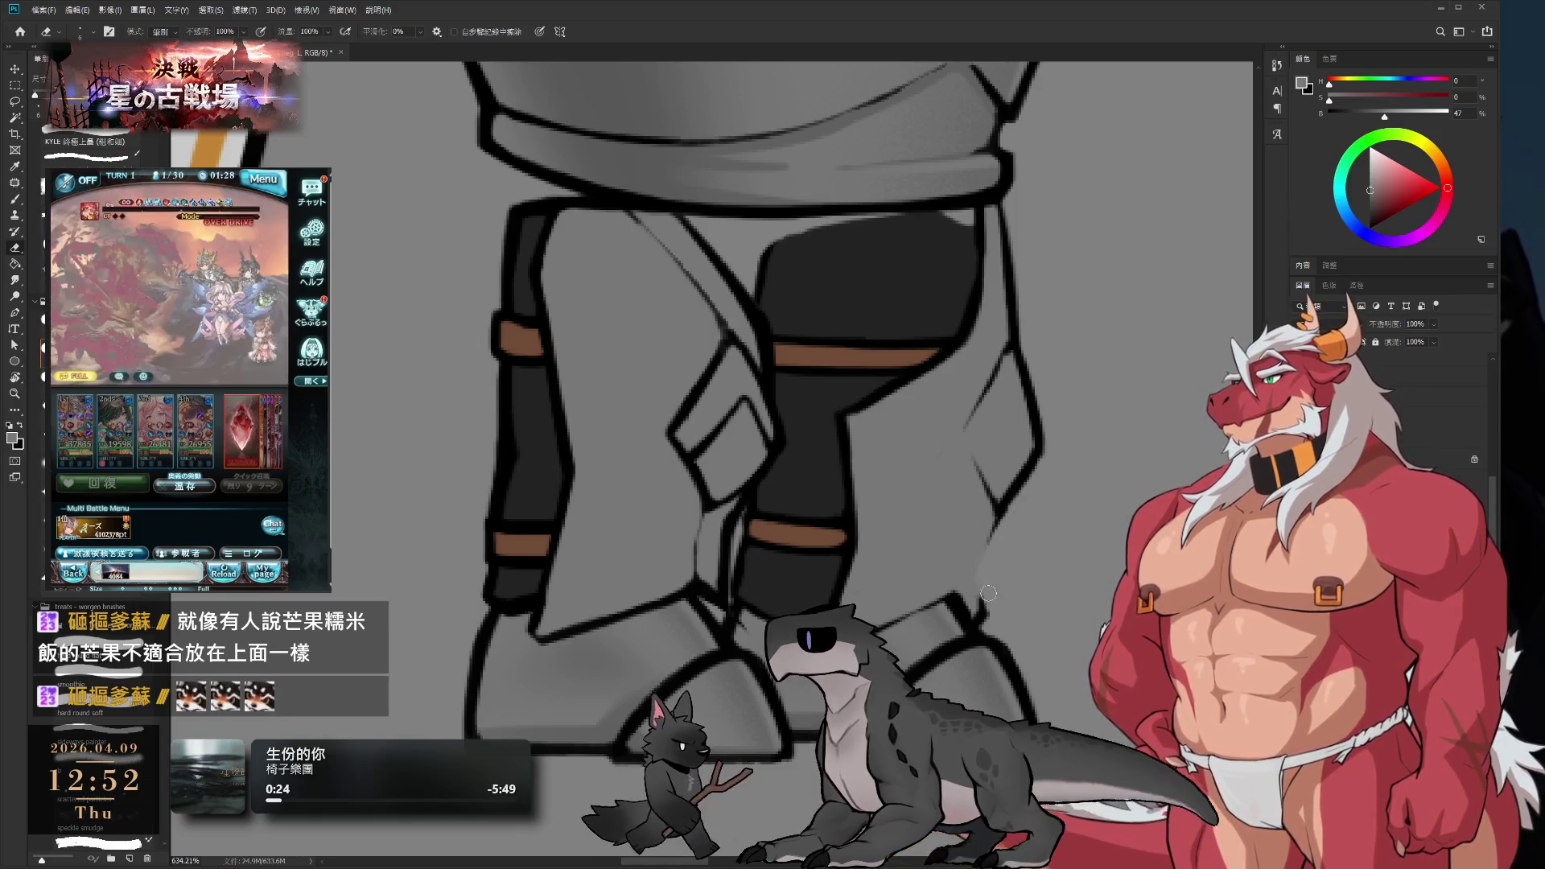
key("b")
key("d")
left_click_drag(1002, 511, 957, 575)
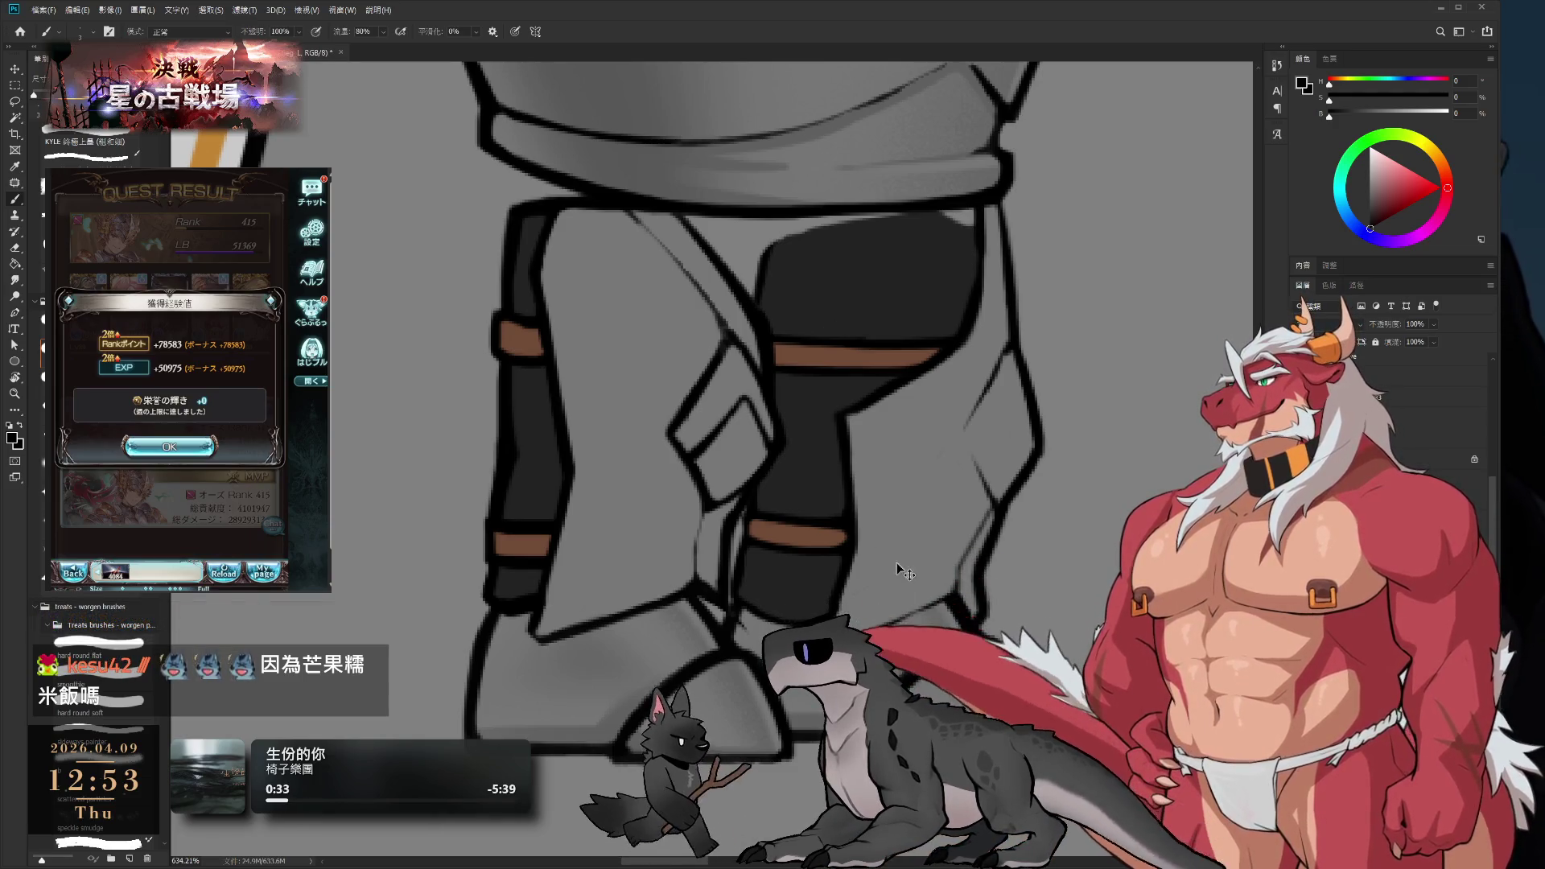
scroll(804, 553, "left", 3)
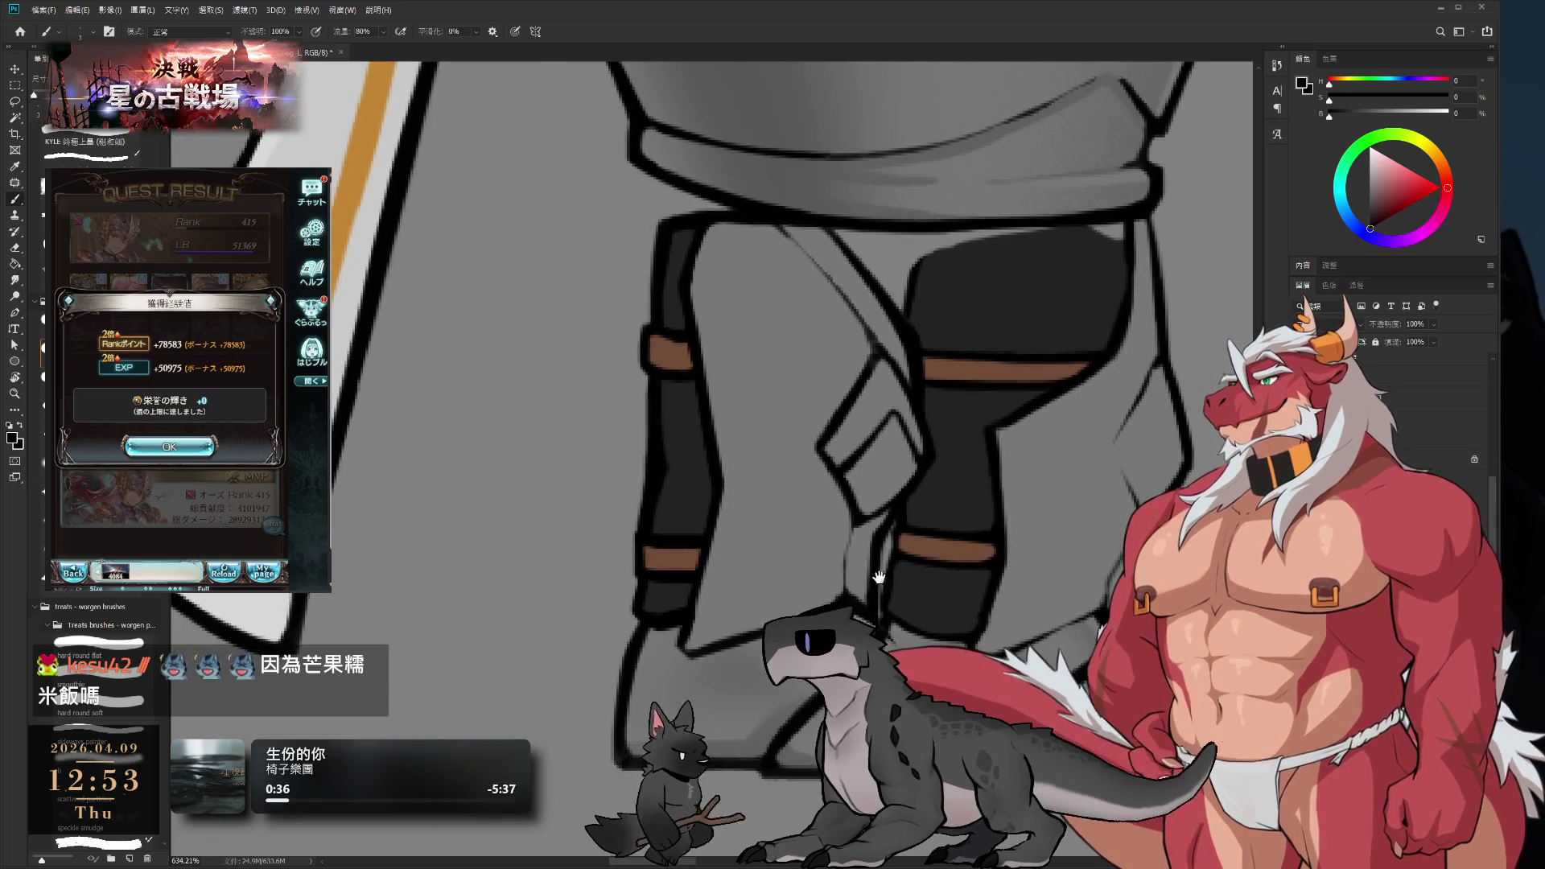
- Cover the left leg's old brown band with sampled dark grey
left_click(665, 526, "alt")
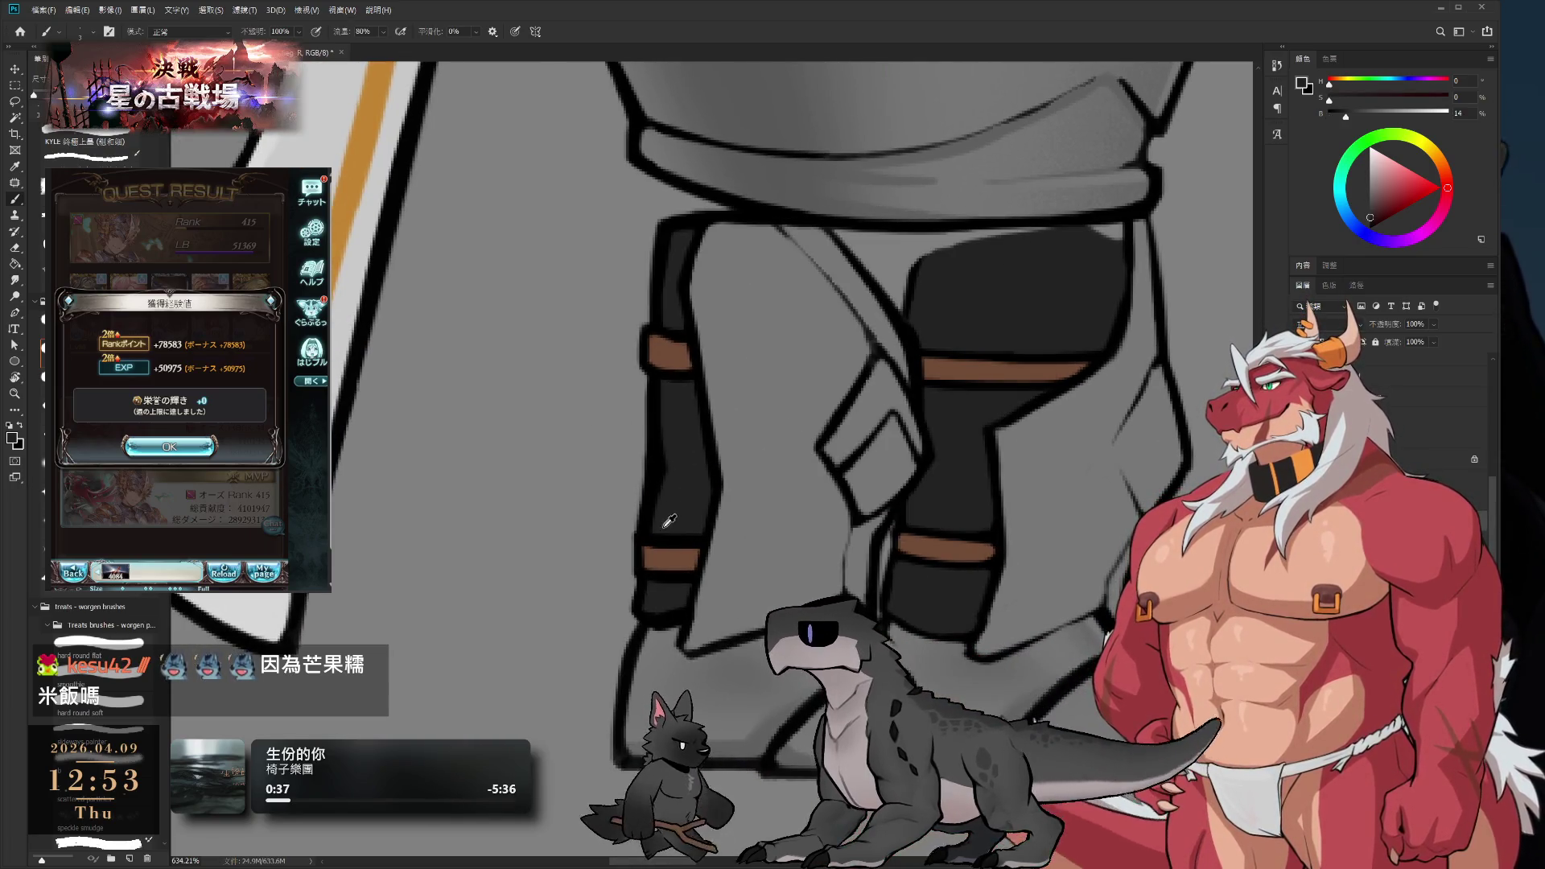
mouse_move(663, 547)
left_mouse_down()
mouse_move(660, 584)
mouse_move(688, 544)
left_mouse_up()
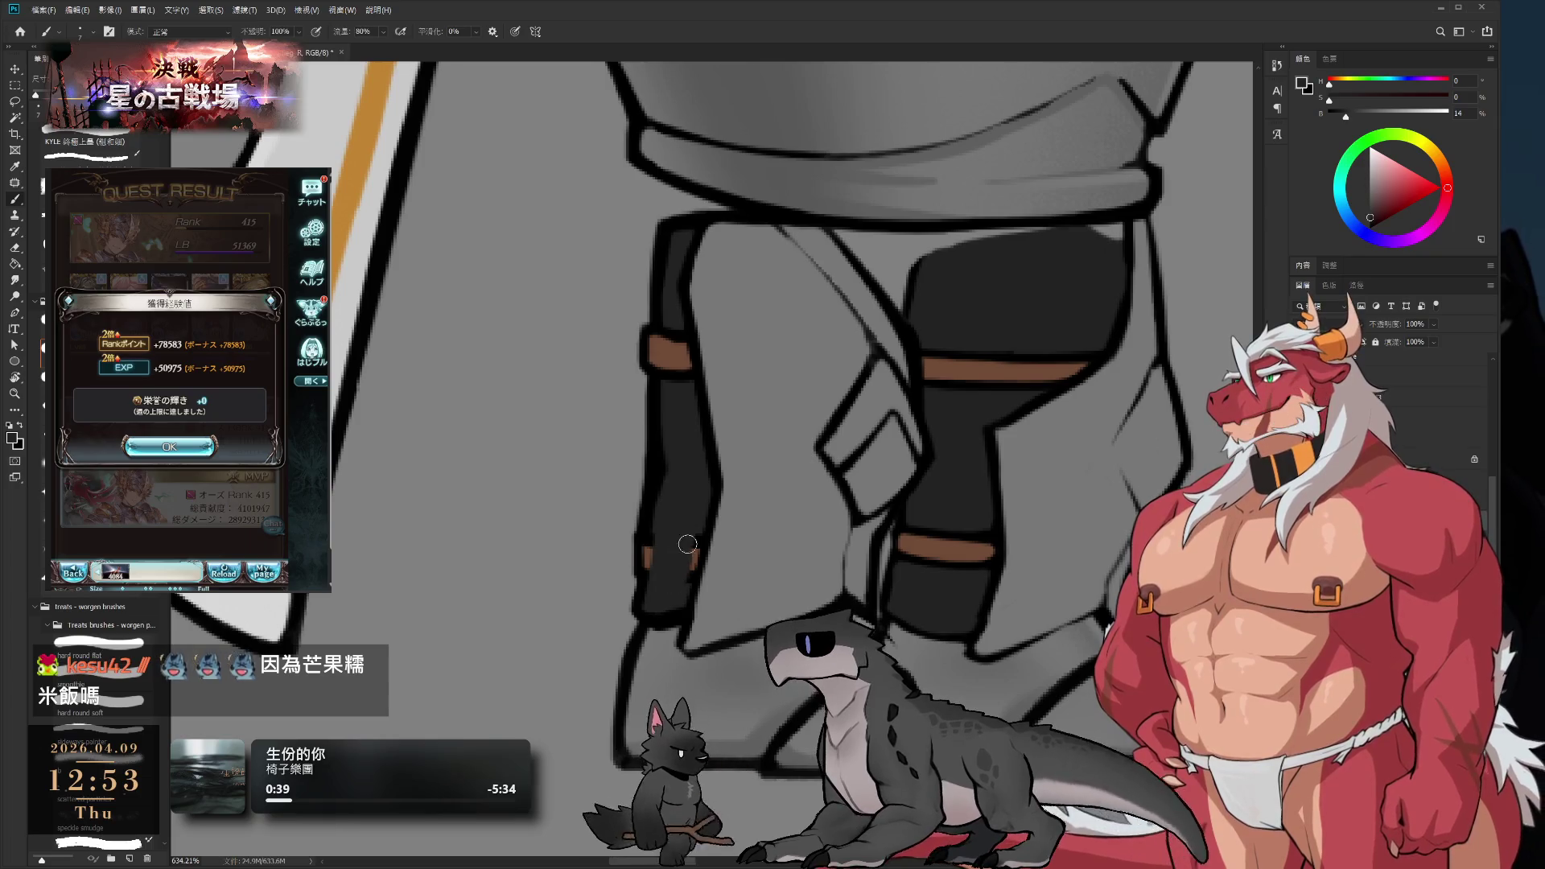
key("e")
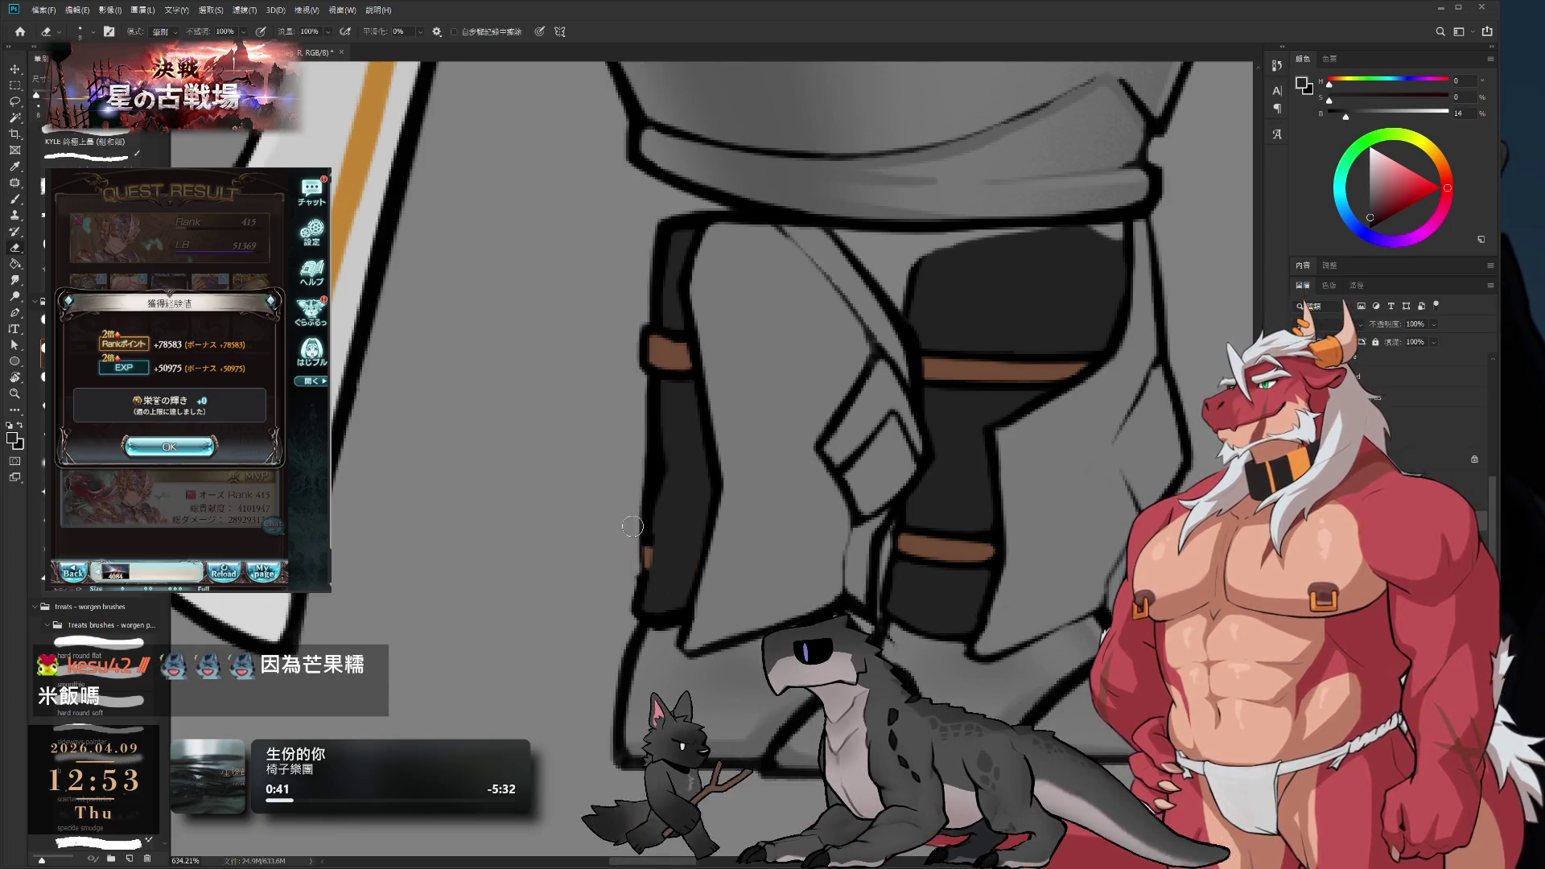
key("b")
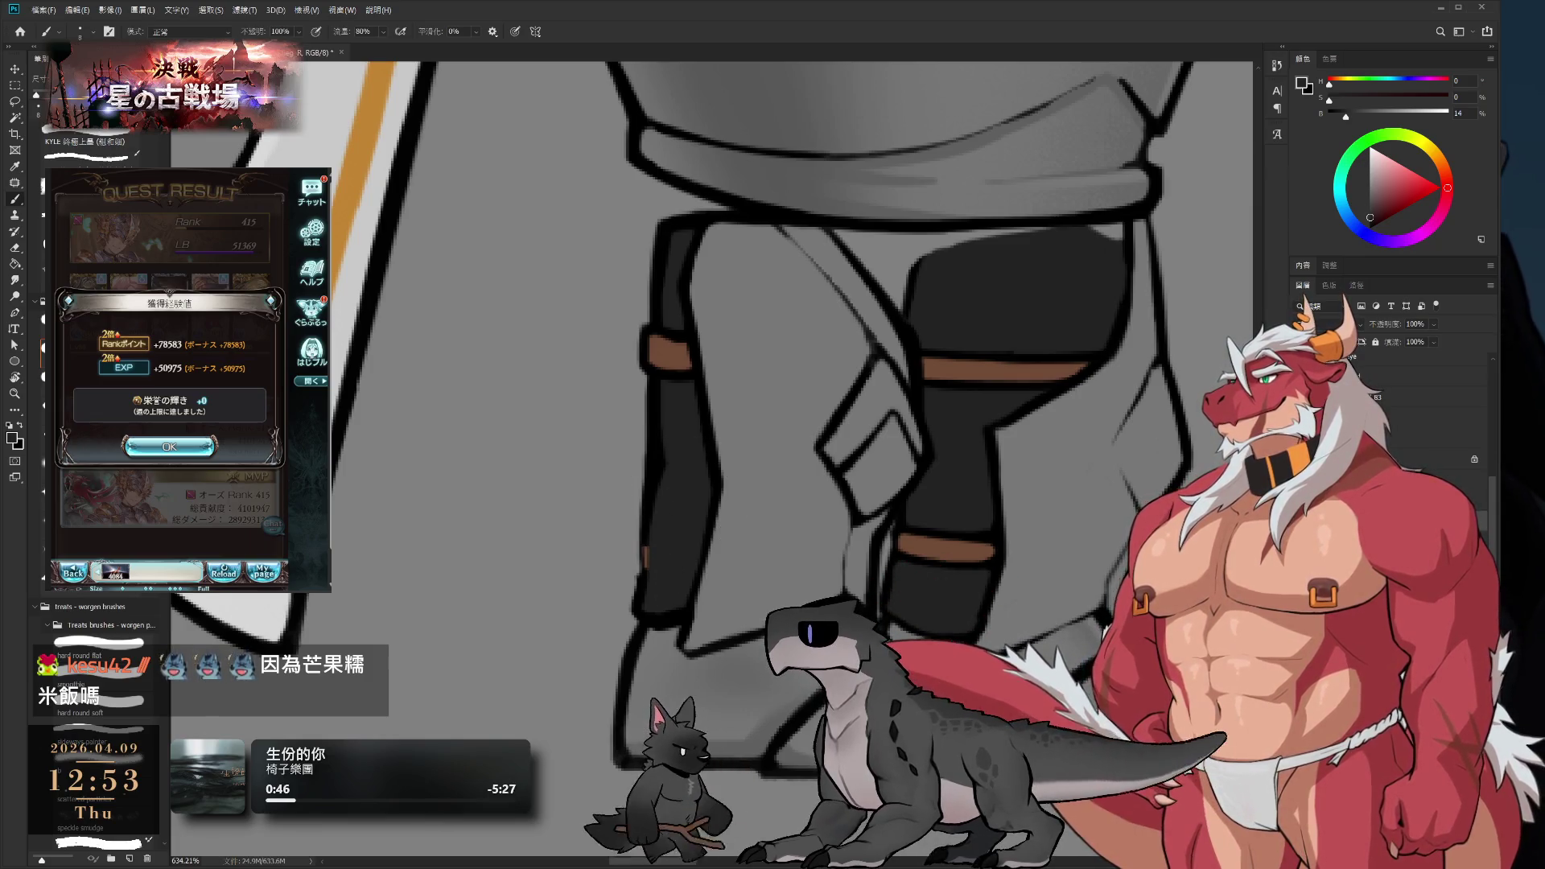
left_click(169, 447)
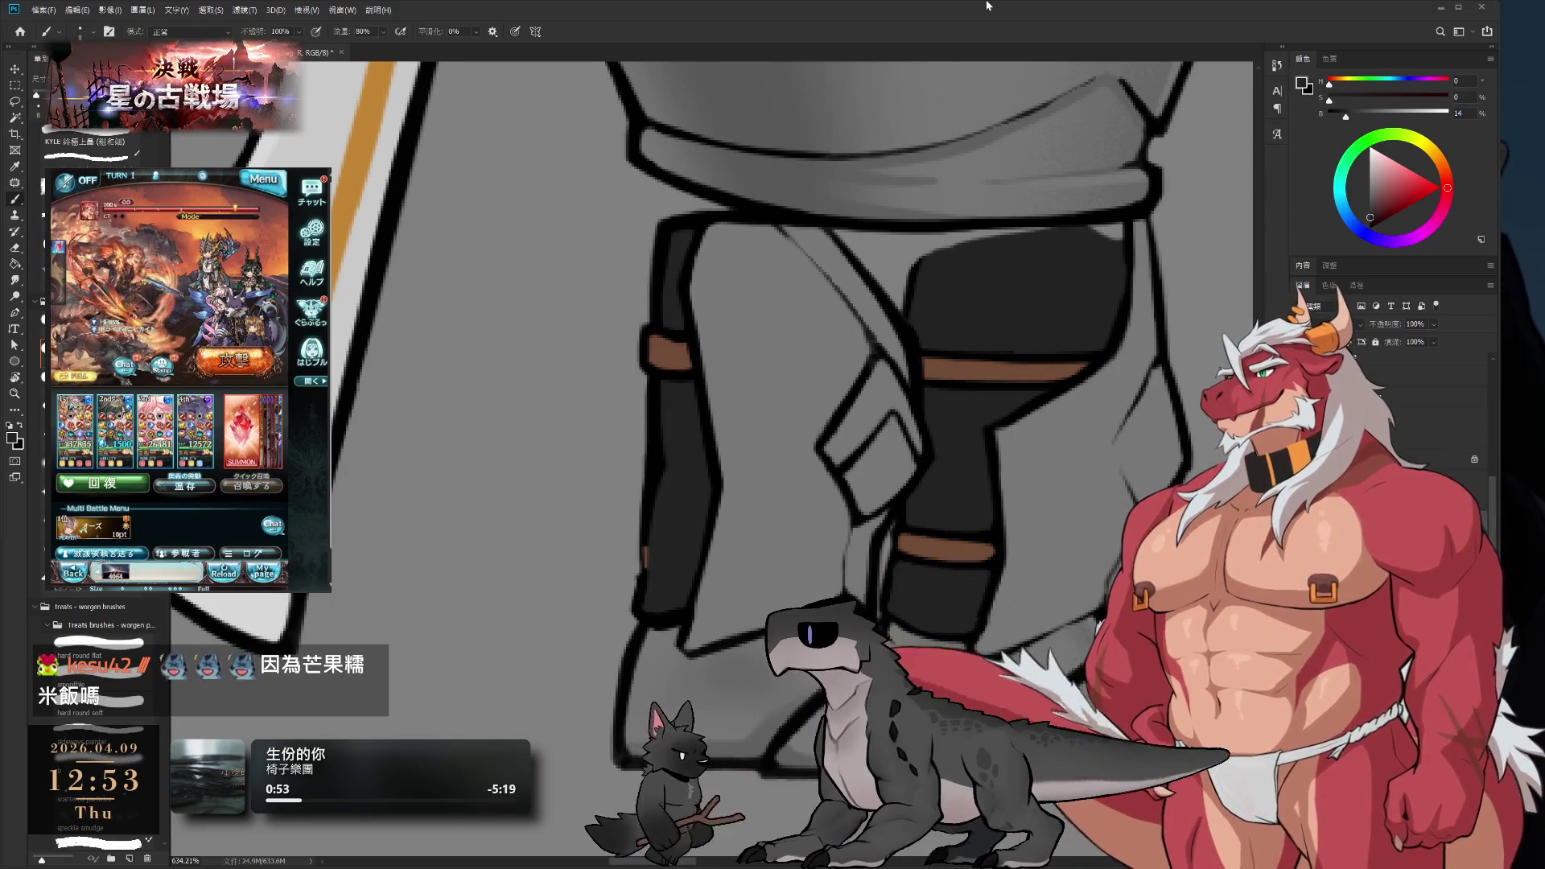
- Ink the left leg's outline in black over the leftover brown mark
left_click_drag(651, 463, 700, 443)
key("e")
key("b")
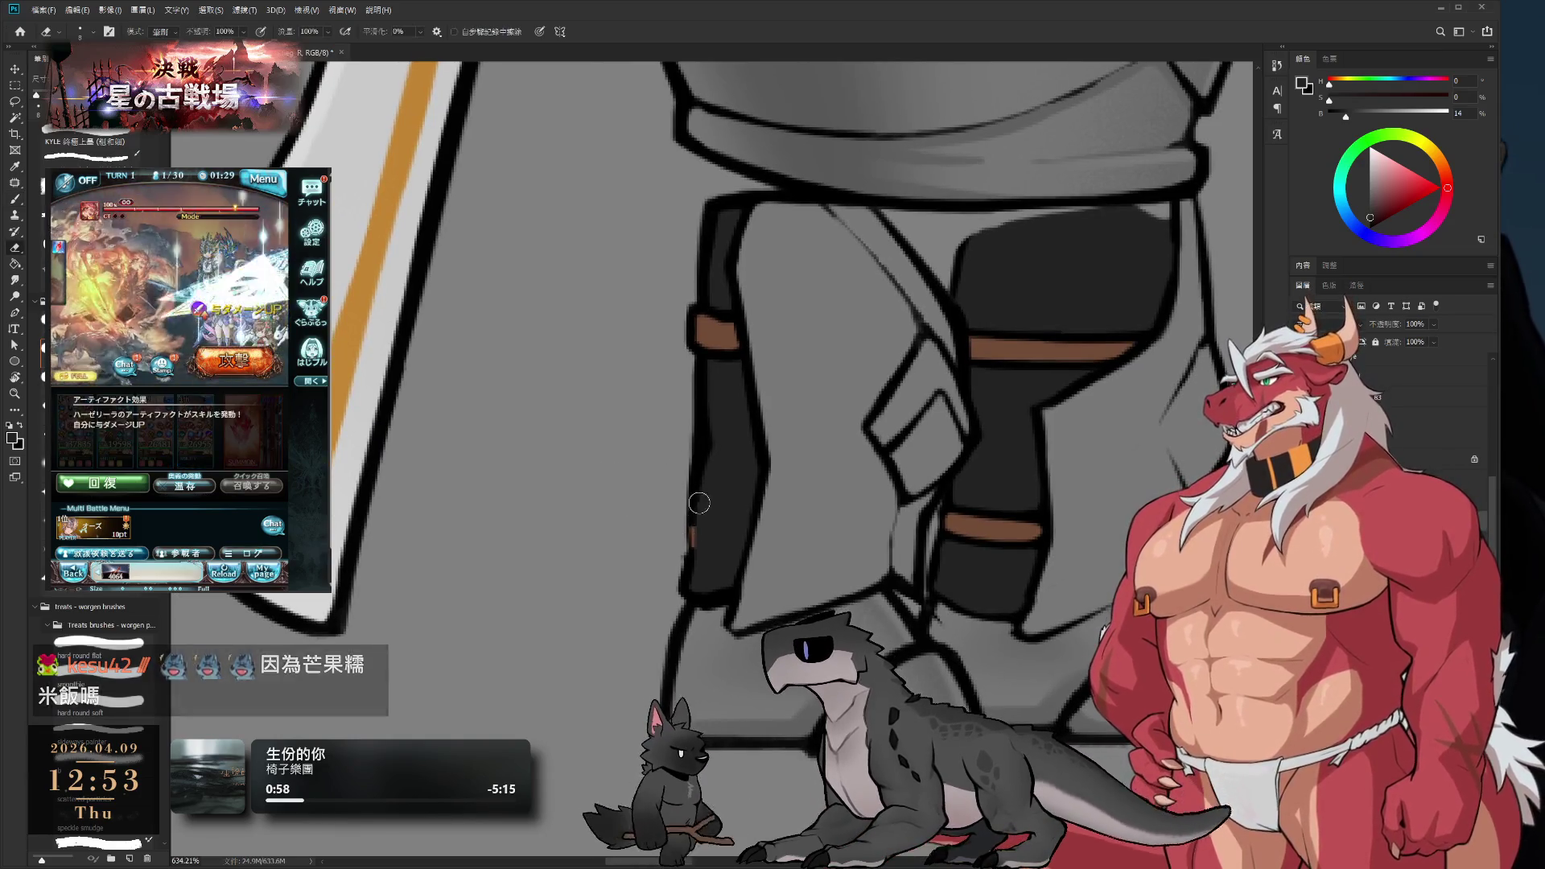
key("d")
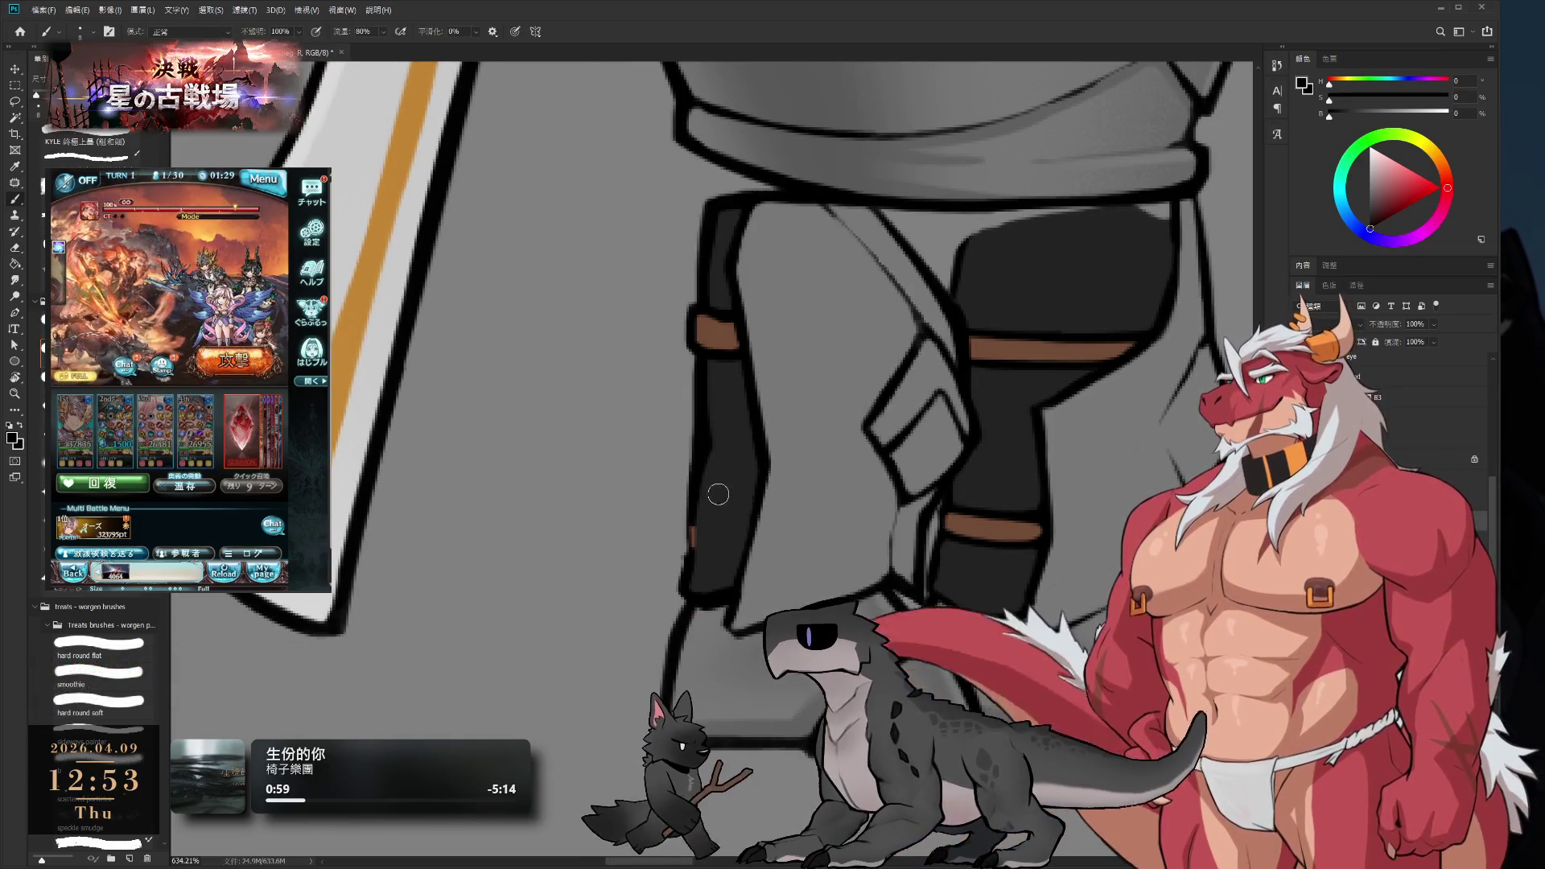
left_click_drag(696, 443, 690, 556)
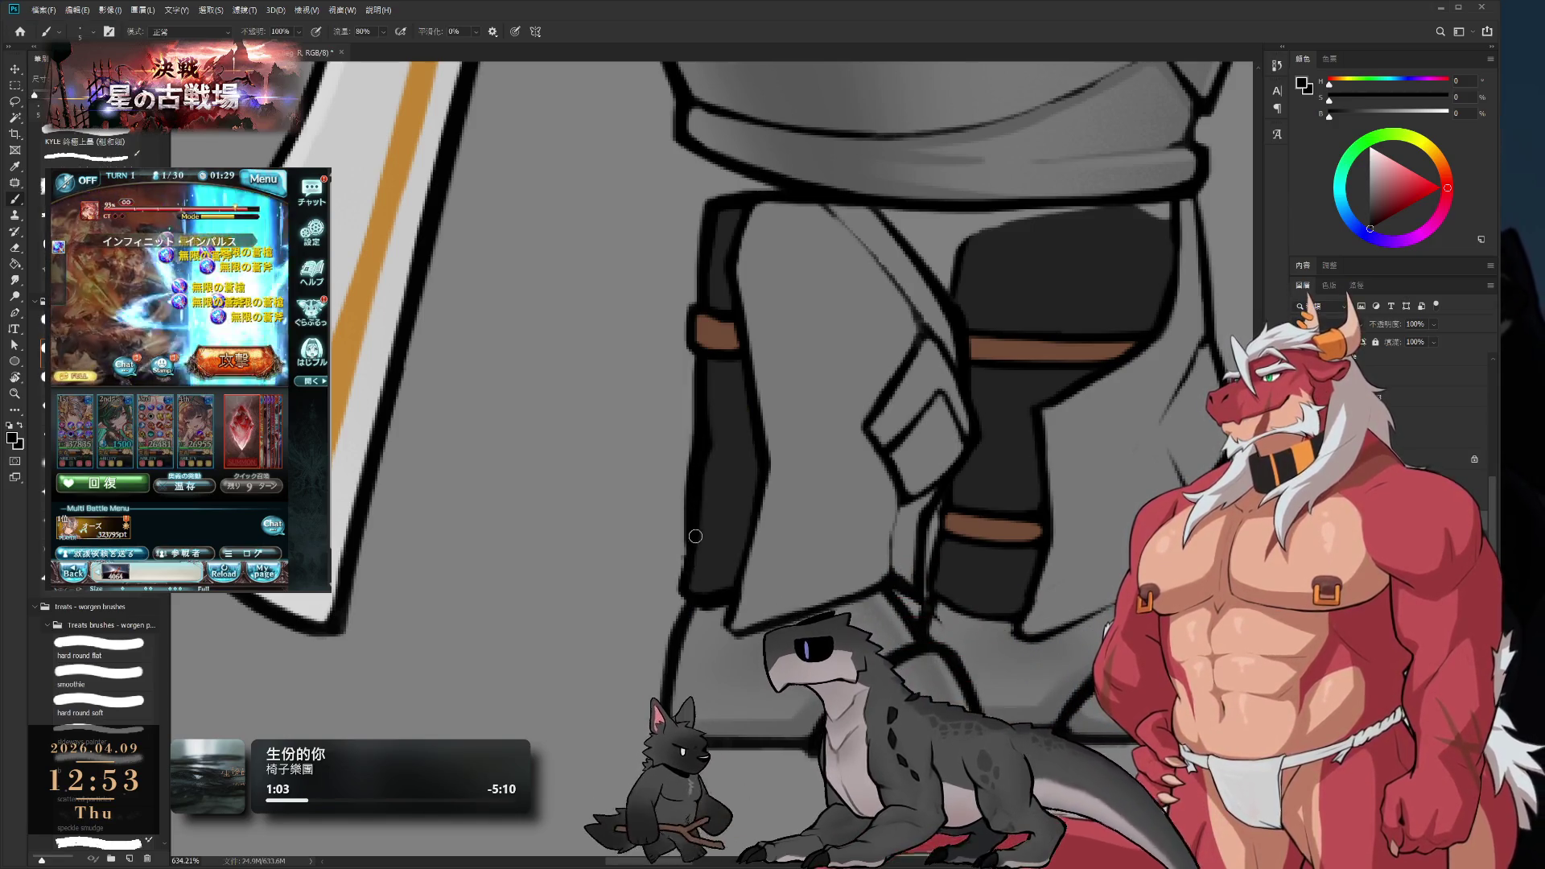
- Paint a new brown strap across the left leg
key("e")
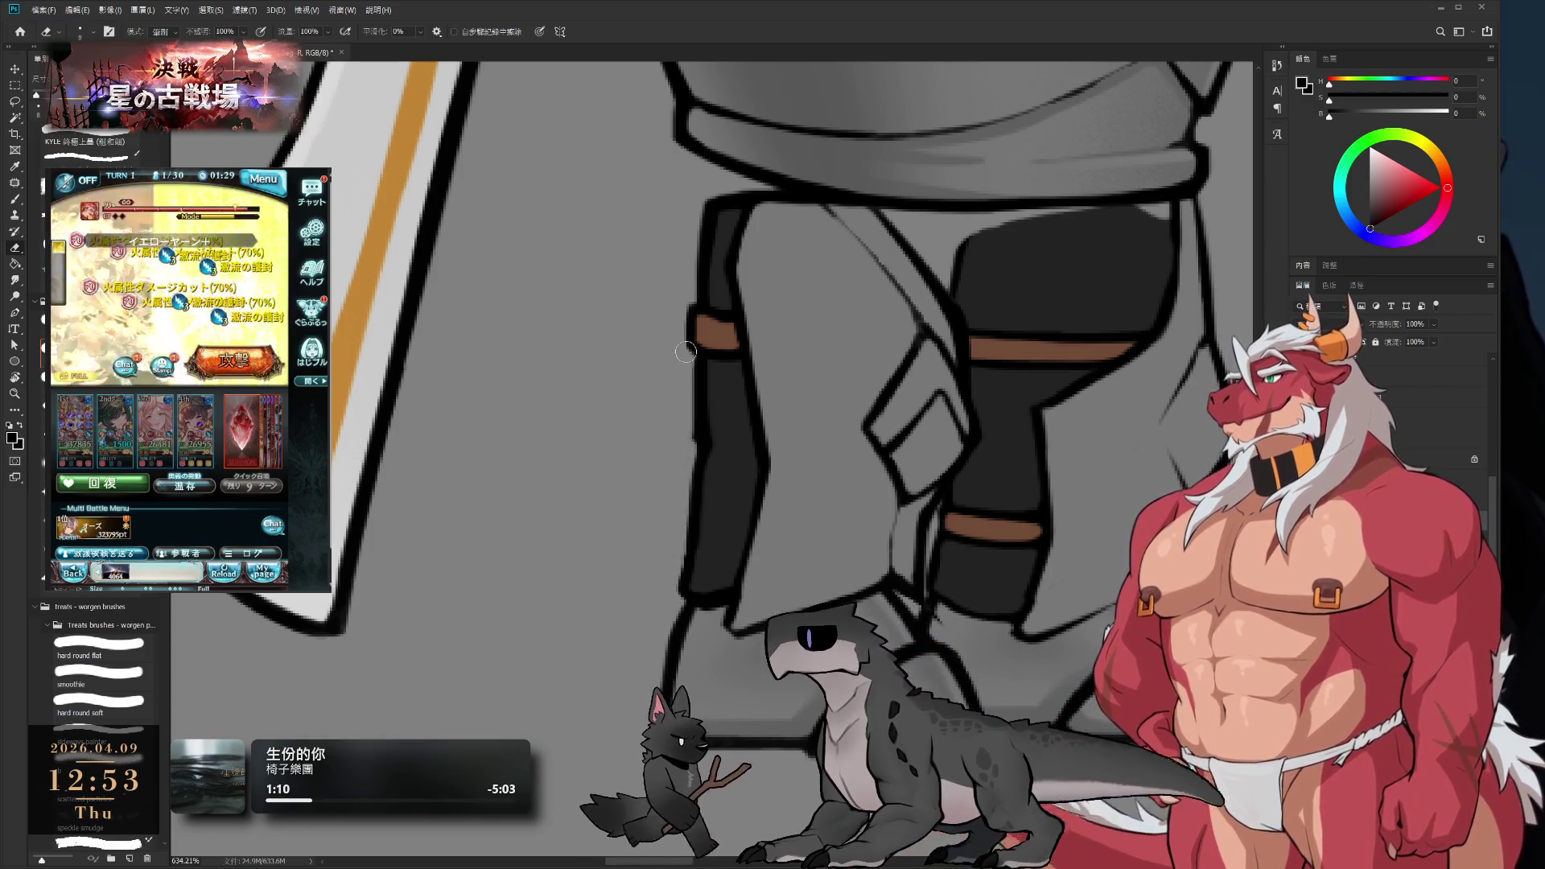
key("b")
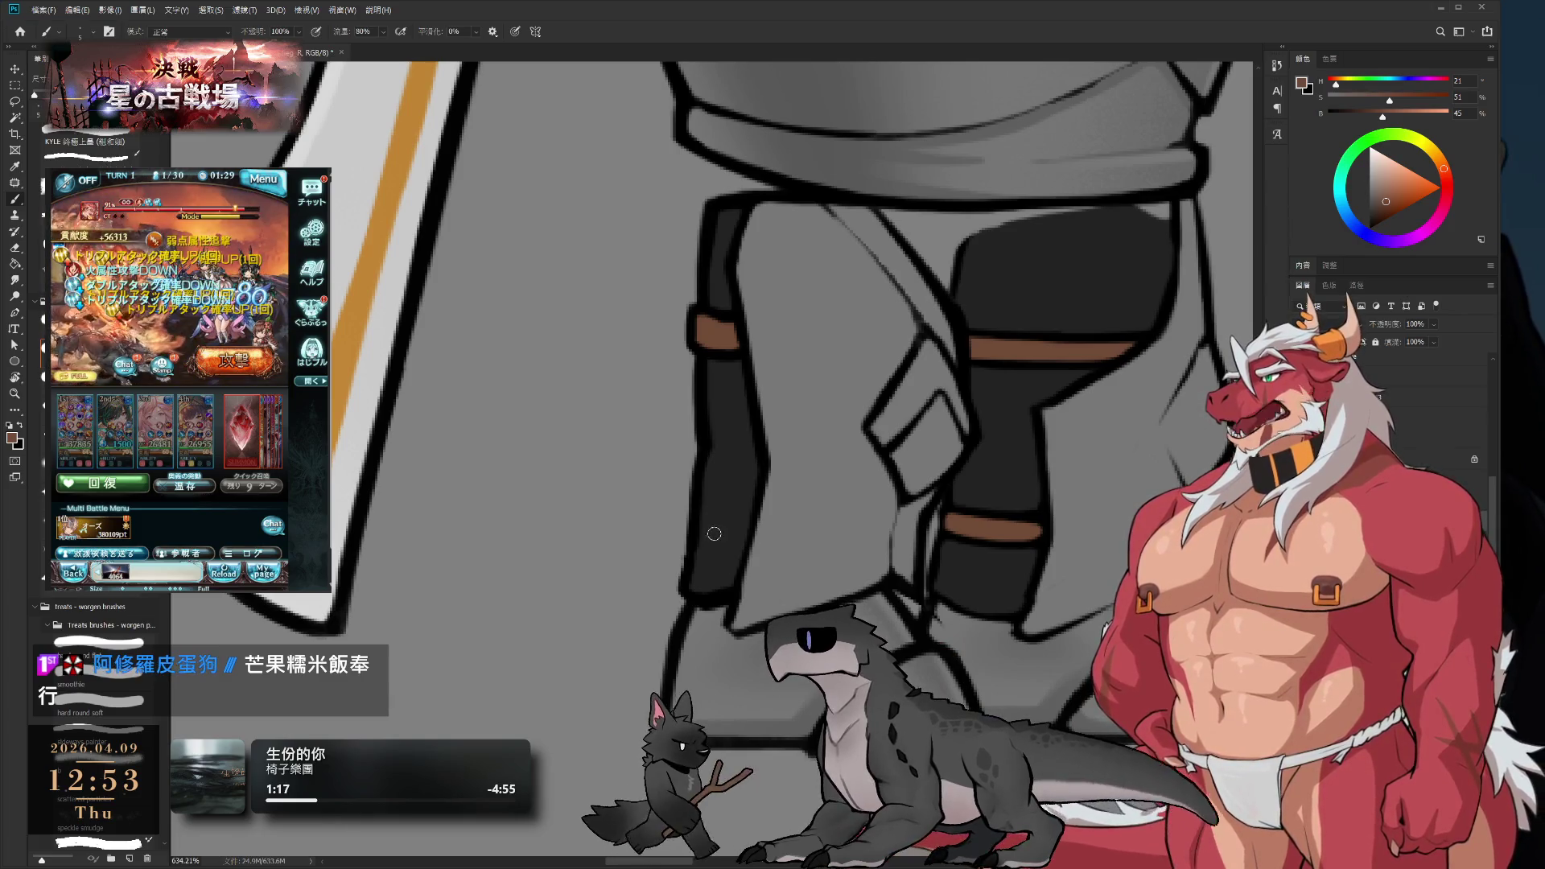
left_click_drag(697, 512, 751, 523)
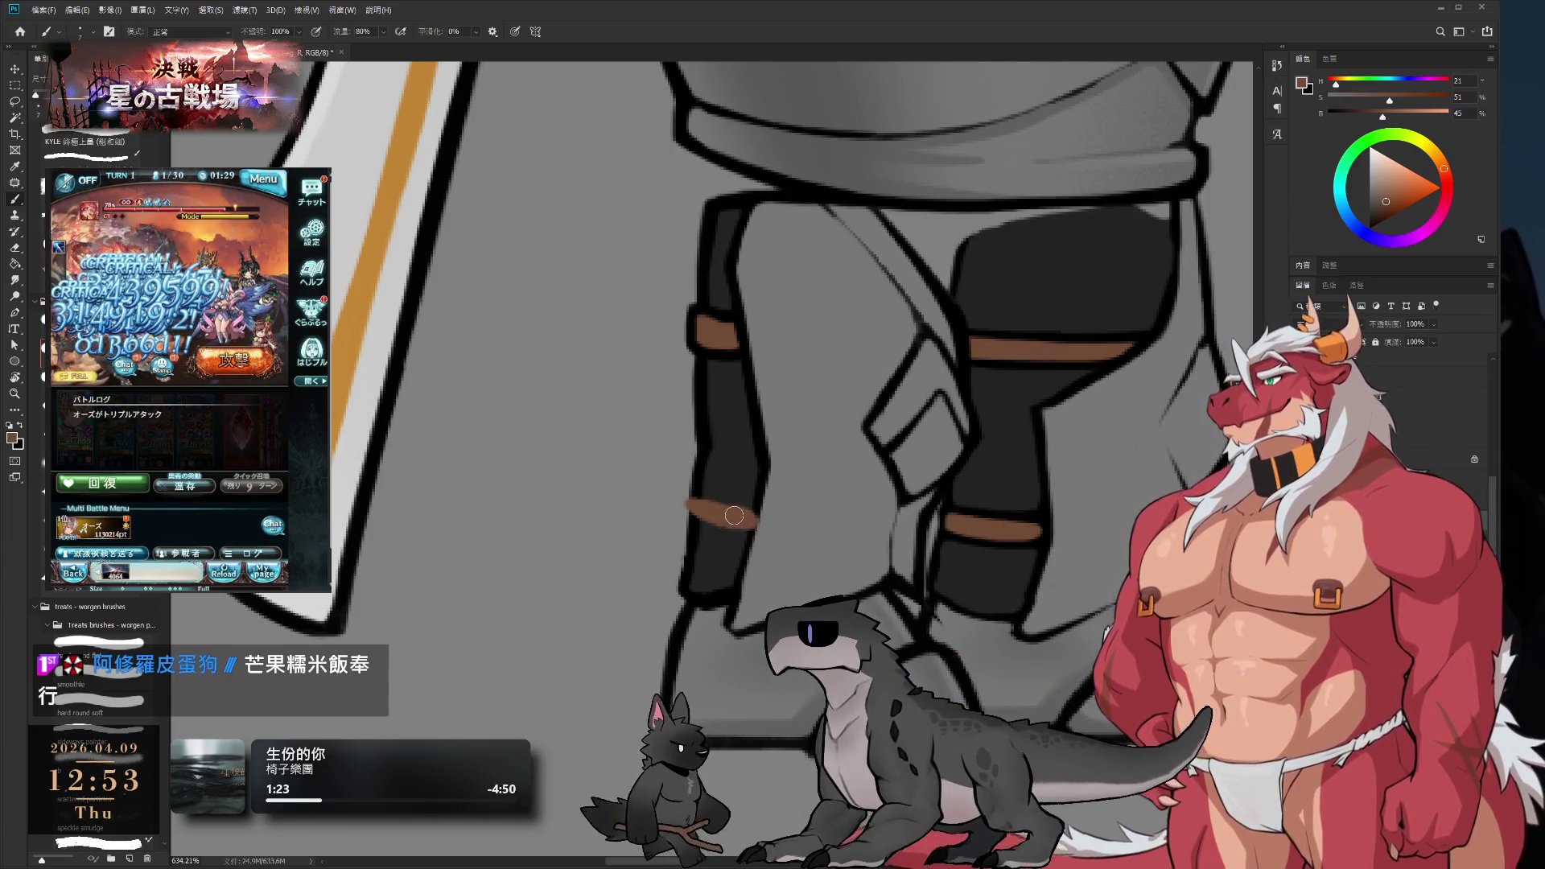
- Sample black and darken and thicken the left leg's right outline
left_click(774, 497, "alt")
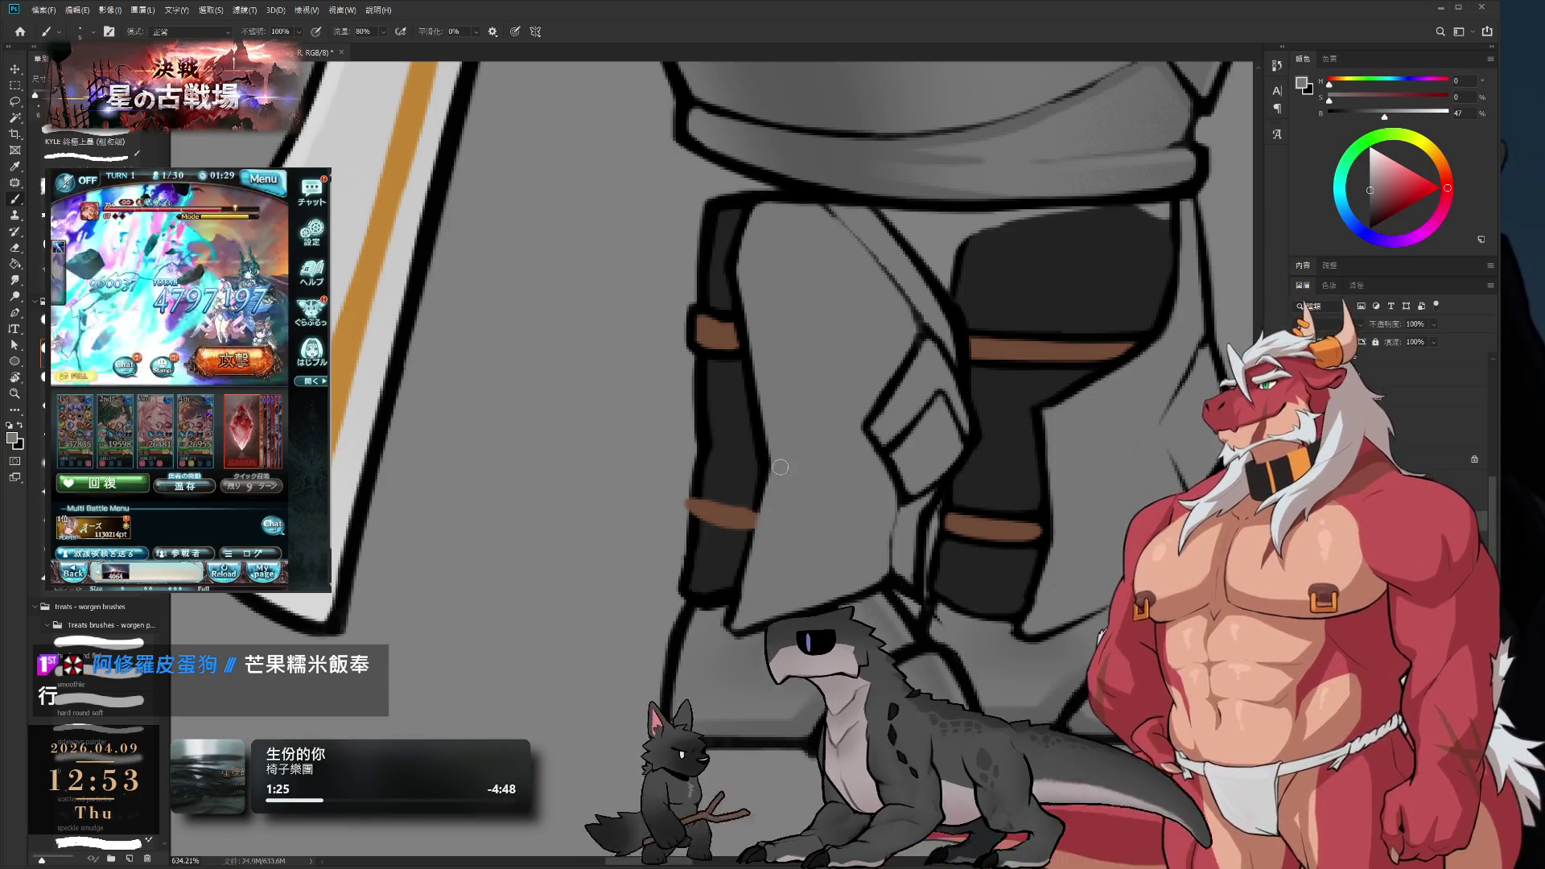
left_click(761, 467, "alt")
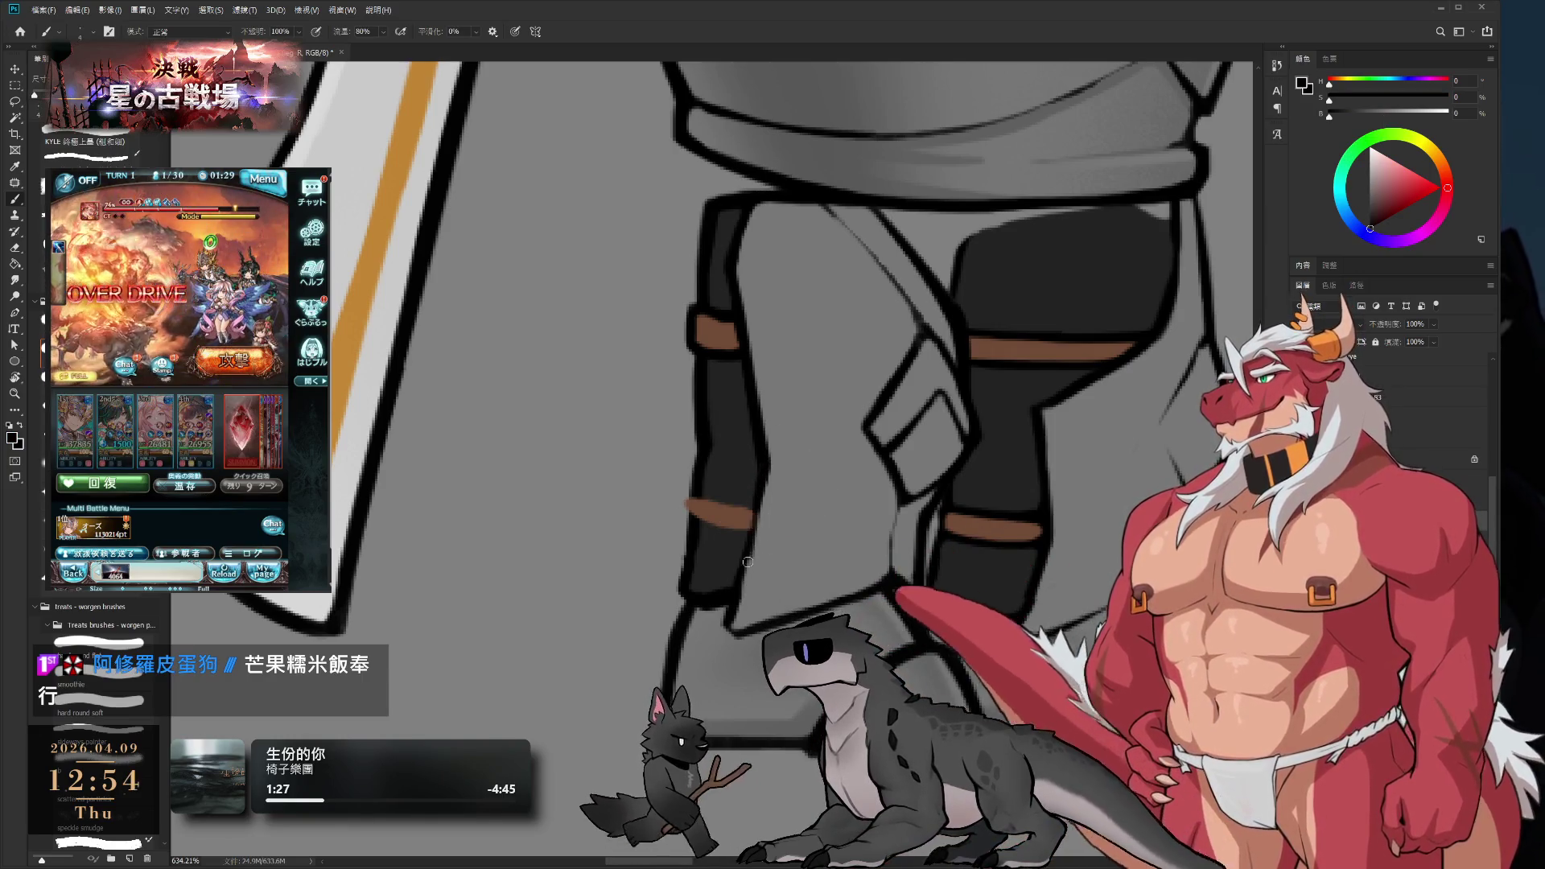
left_click_drag(748, 562, 769, 461)
mouse_move(748, 561)
left_mouse_down()
mouse_move(764, 463)
mouse_move(759, 476)
left_mouse_up()
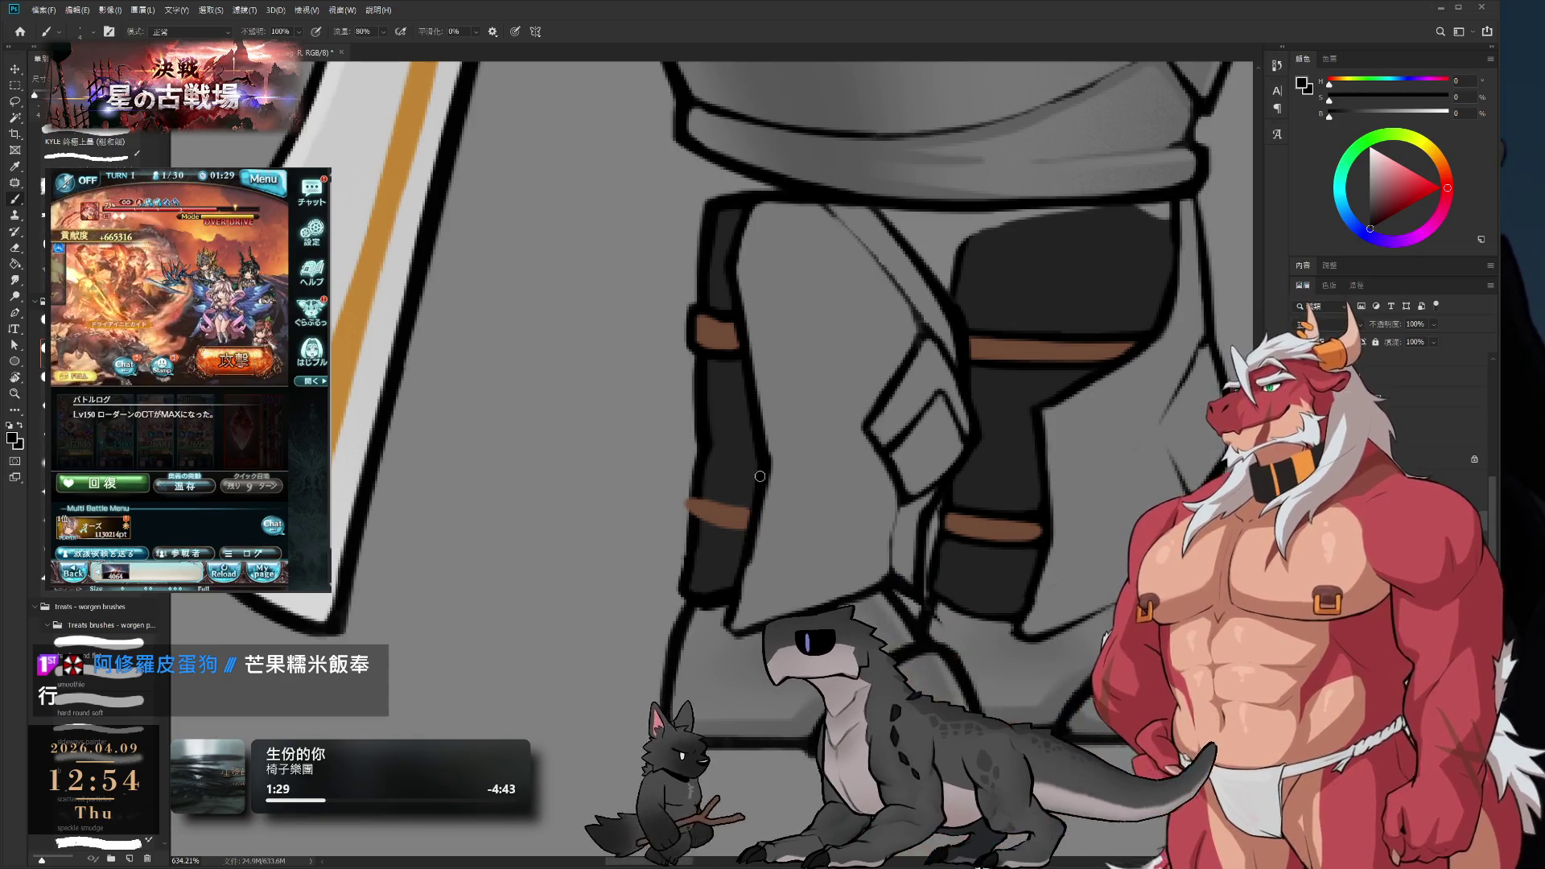
left_click(777, 483, "alt")
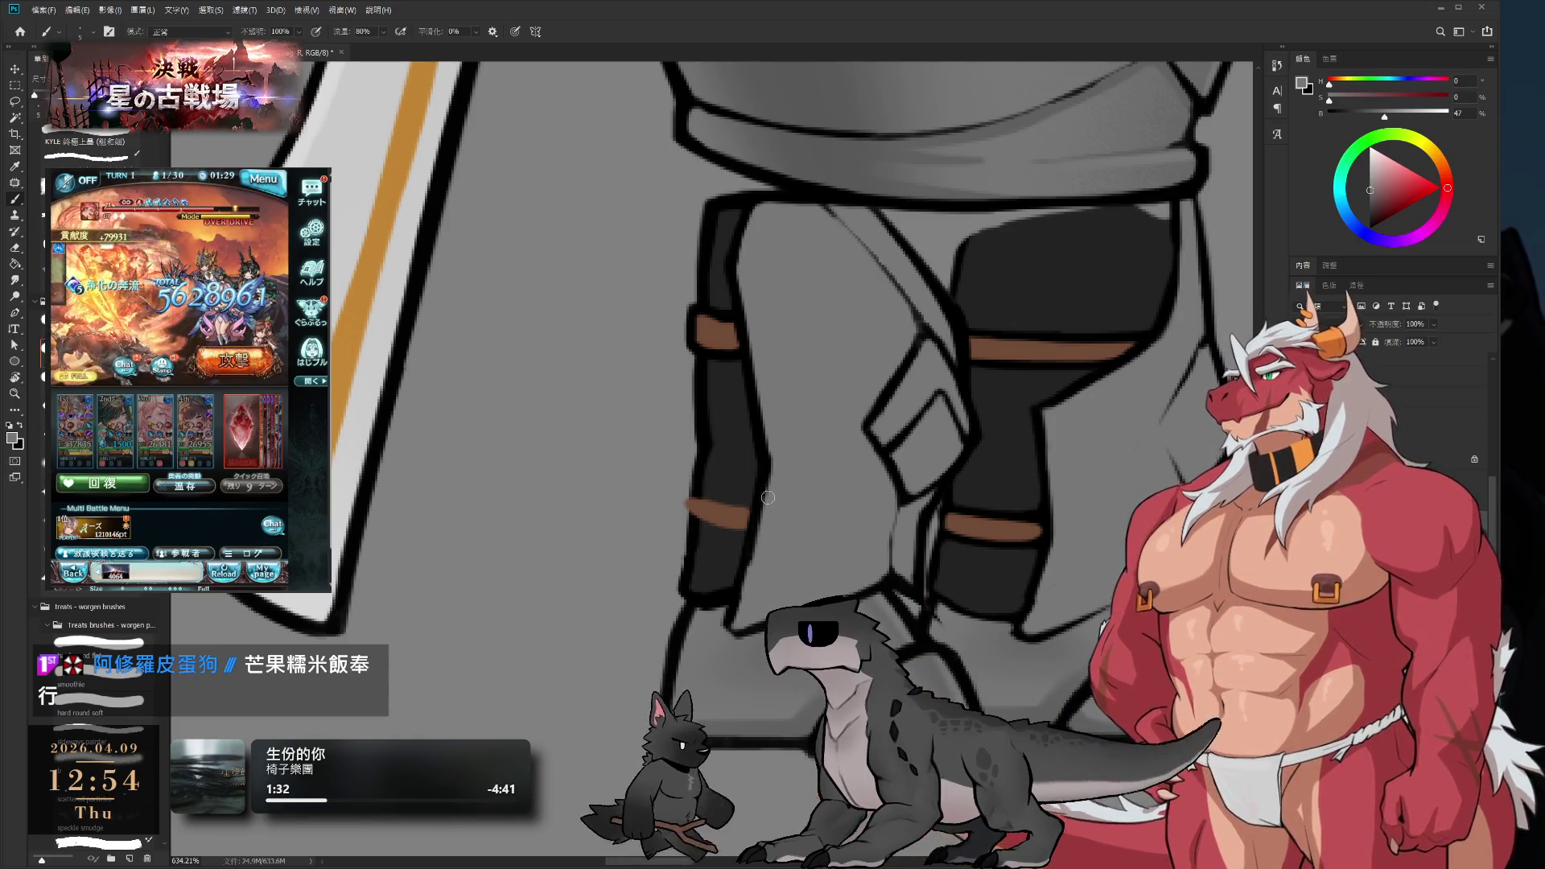
- Rotate the canvas view to reach the strap more comfortably
key("r")
mouse_move(1000, 355)
left_mouse_down()
mouse_move(802, 286)
mouse_move(721, 442)
mouse_move(815, 486)
mouse_move(789, 491)
left_mouse_up()
left_click(805, 473, "alt")
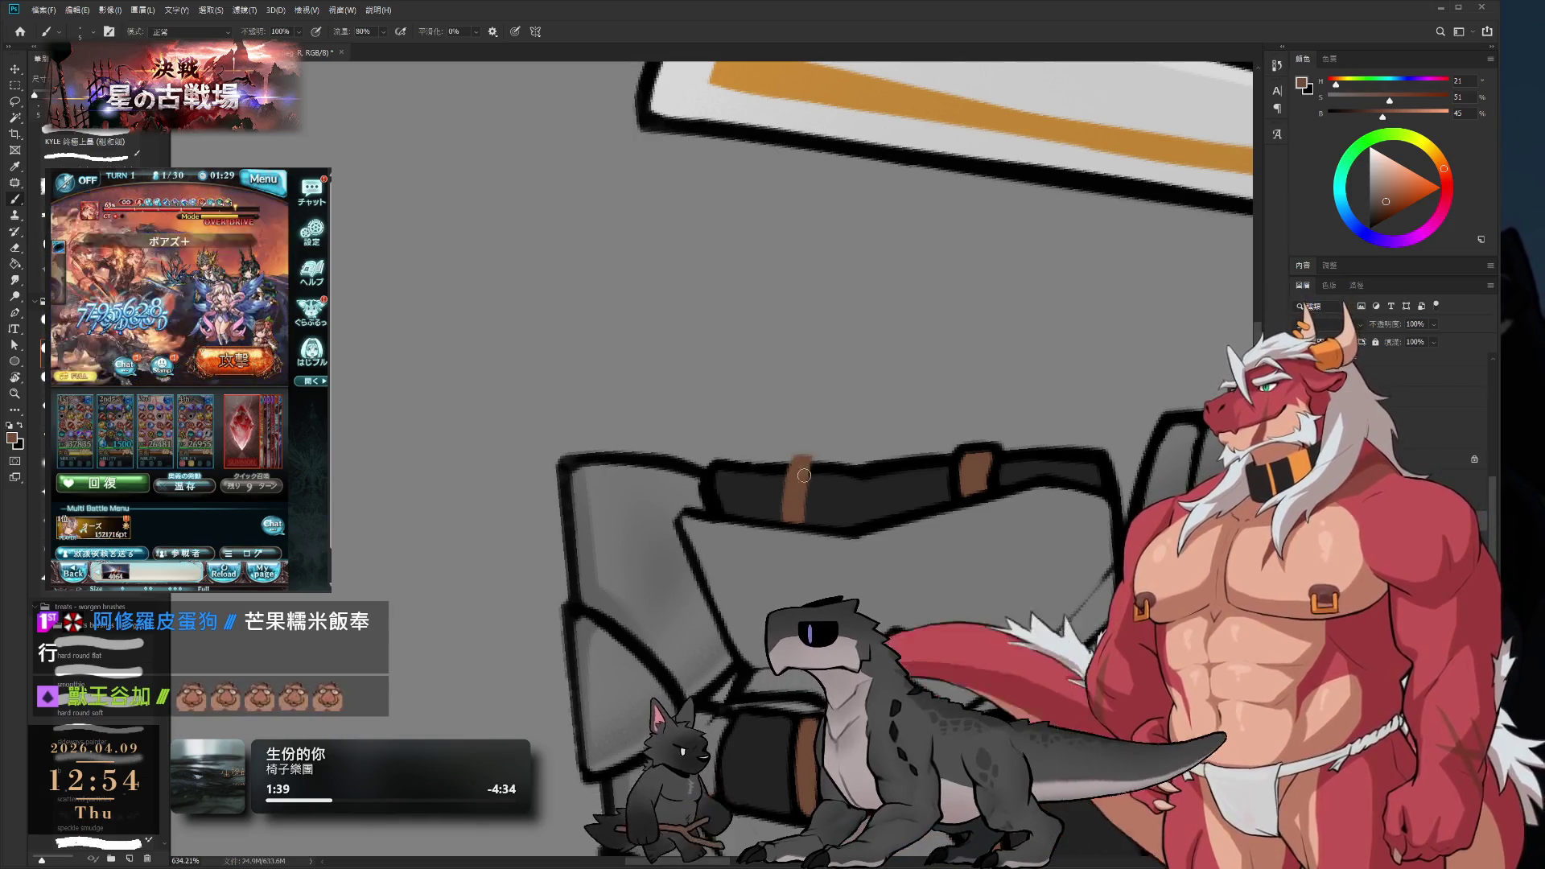
- Rotate the canvas back to 0° and zoom out so both legs and trousers show
left_click(824, 463, "alt")
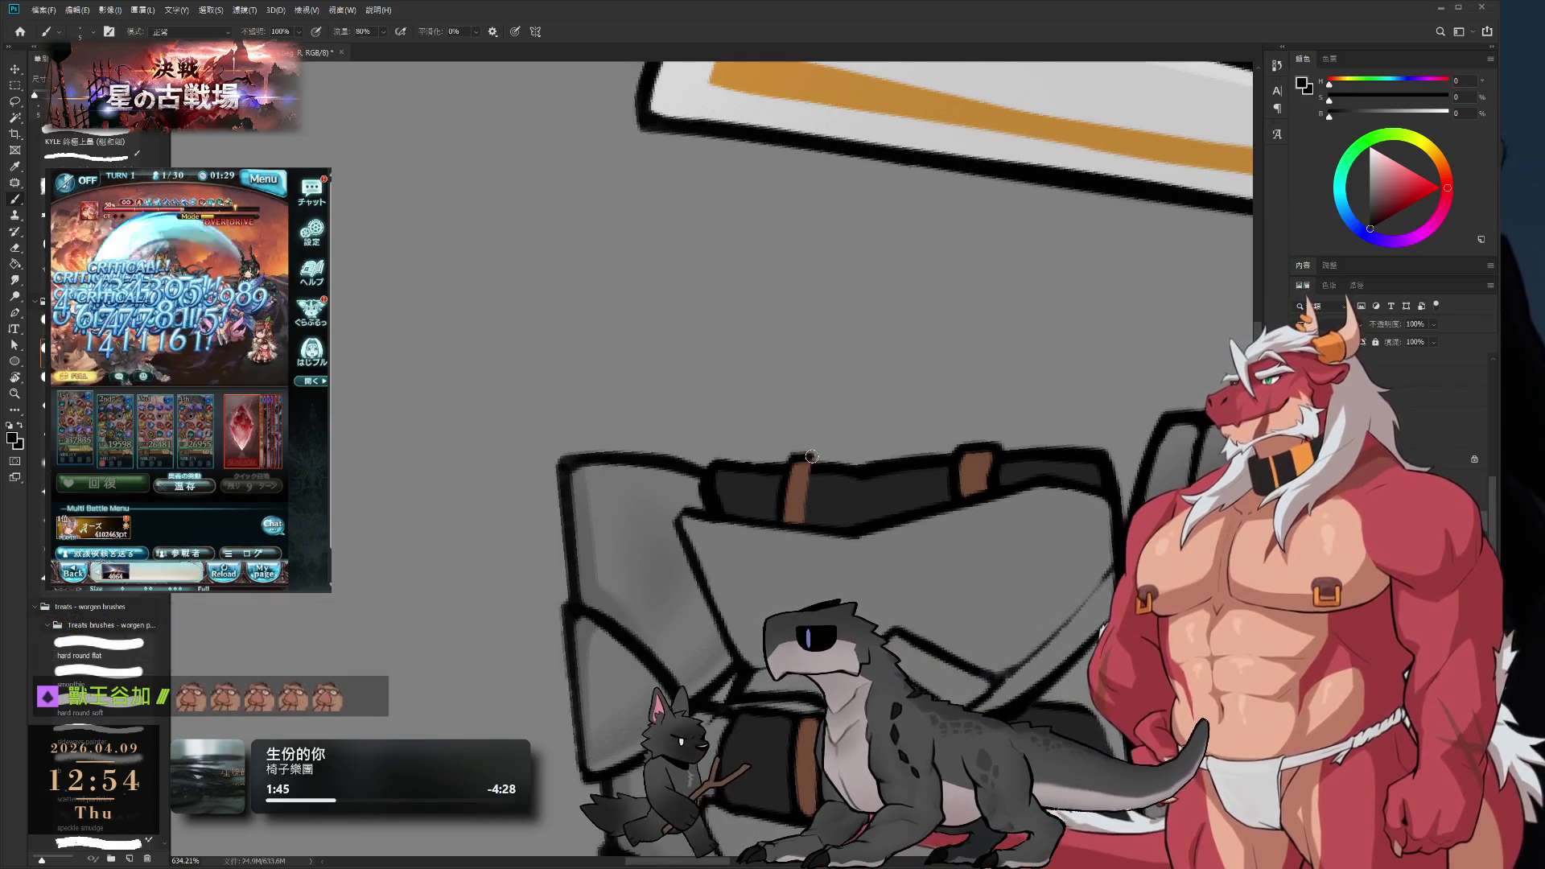
left_click_drag(809, 457, 807, 515)
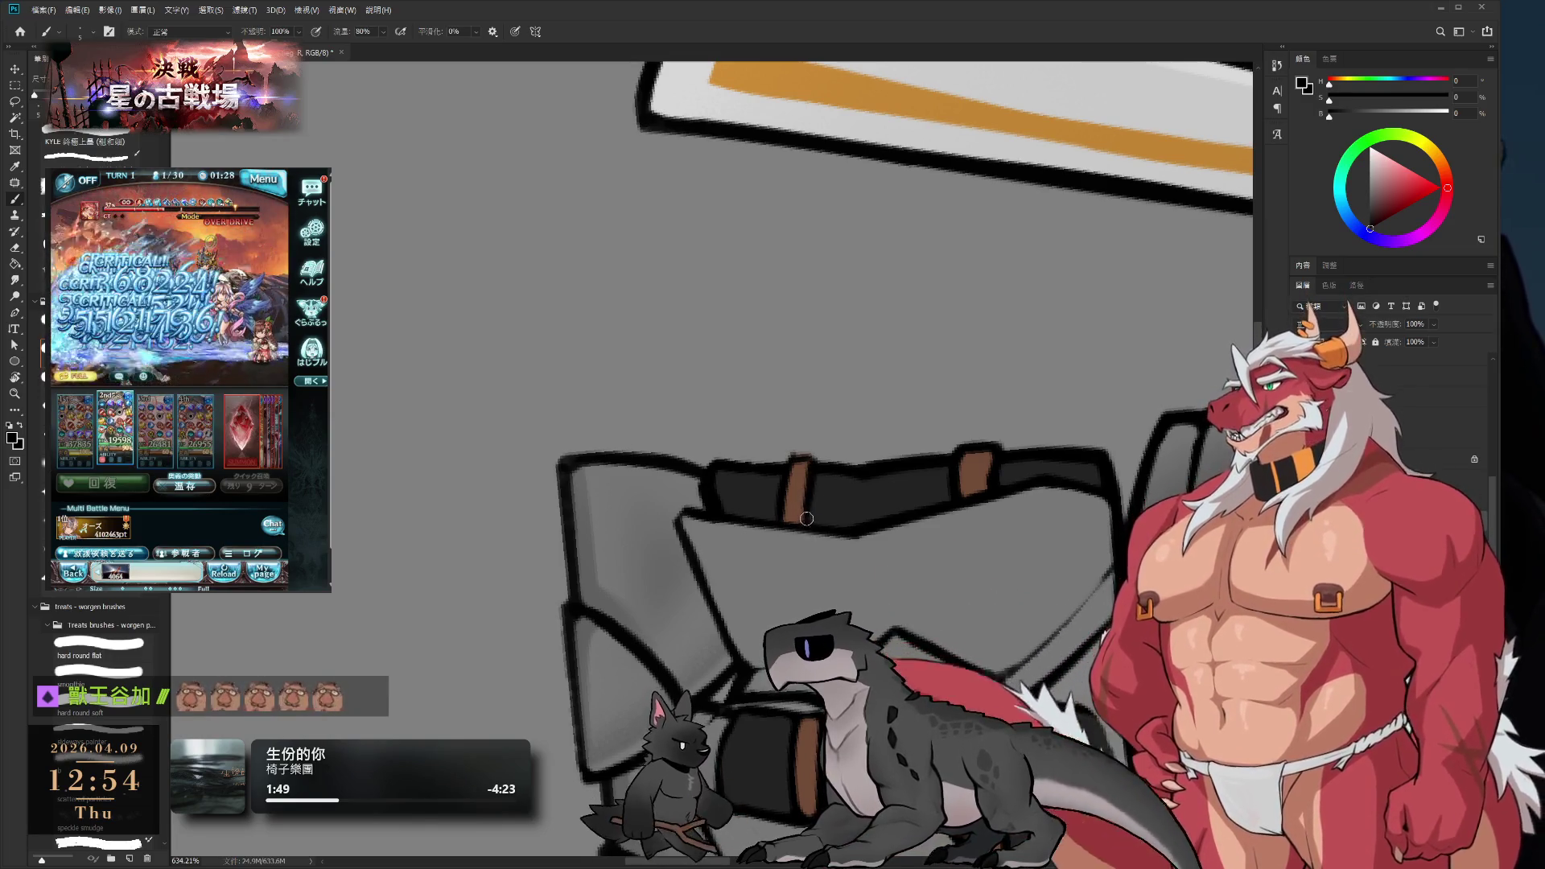
key("r")
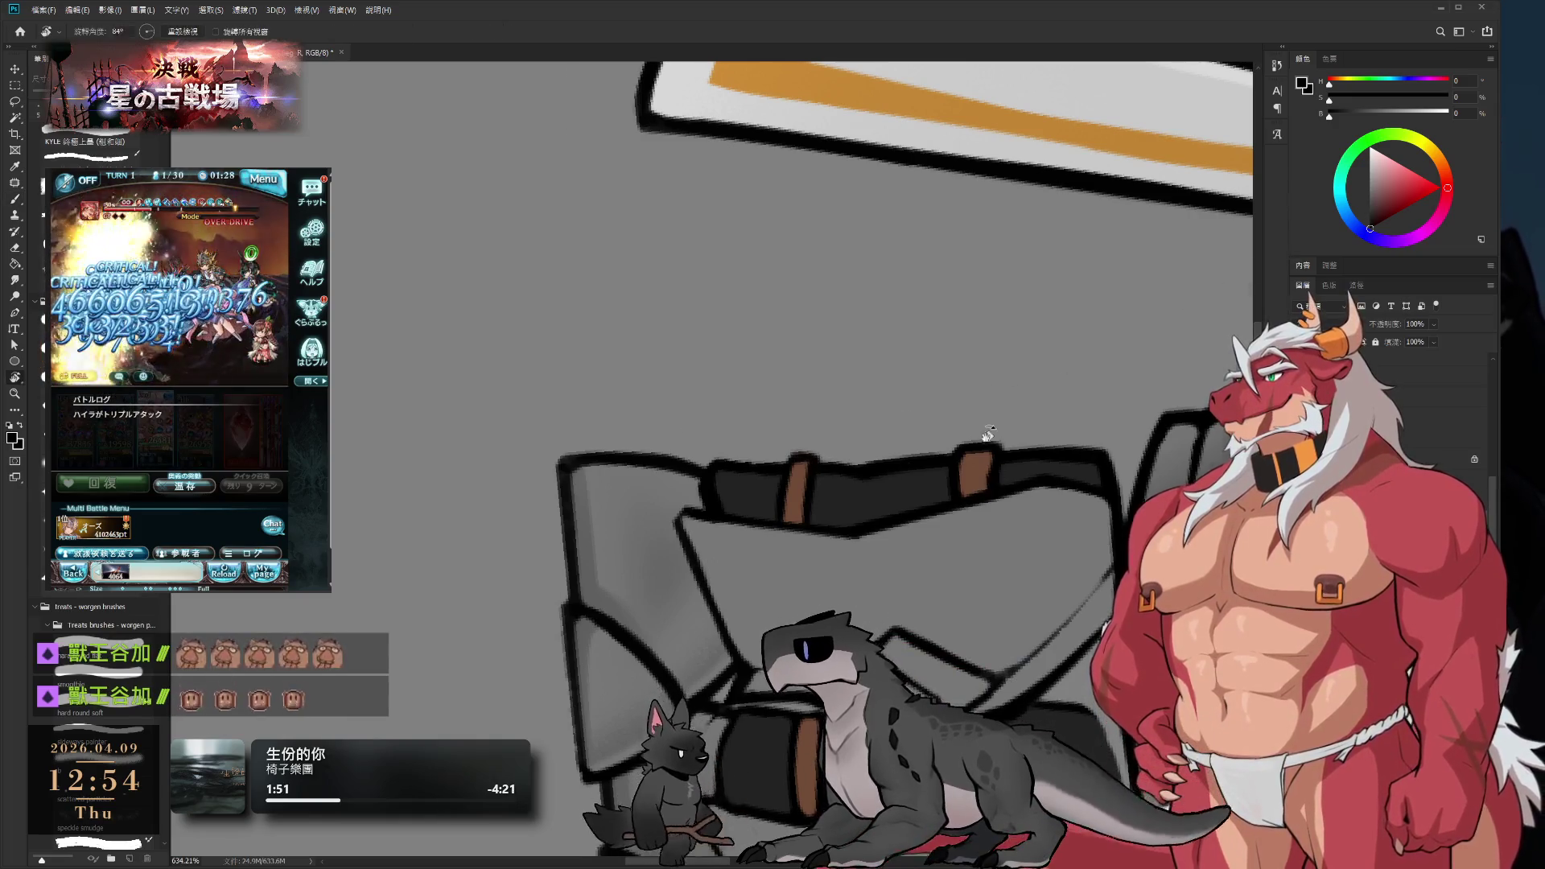
left_click_drag(988, 434, 1006, 362)
scroll(1014, 322, "down", 5)
mouse_move(1022, 282)
left_mouse_down()
mouse_move(1034, 261)
mouse_move(993, 228)
left_mouse_up()
scroll(978, 362, "up", 4)
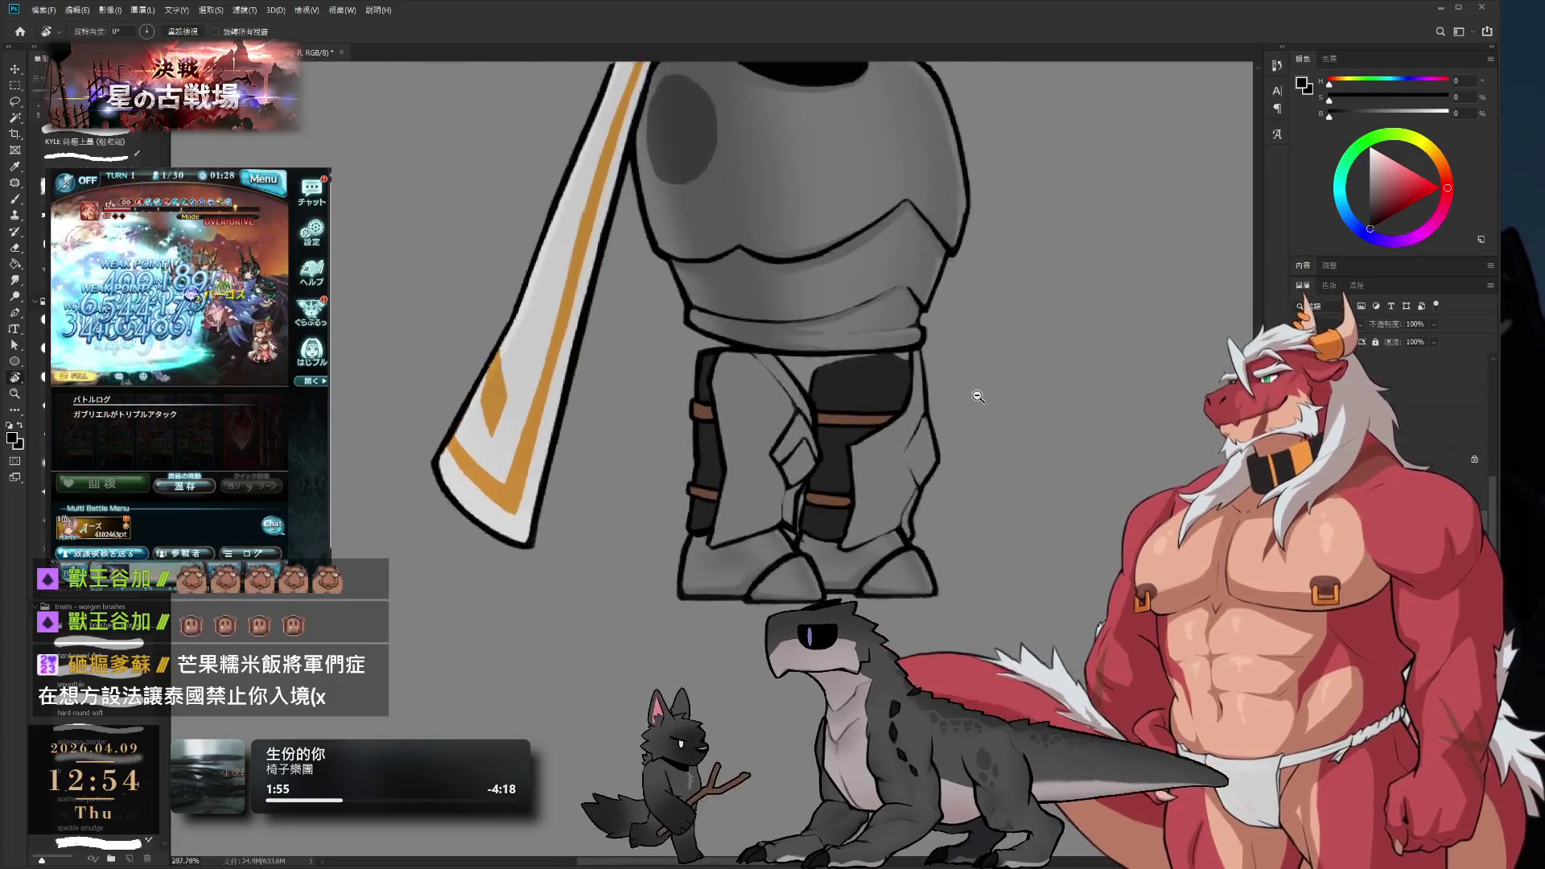
- Zoom in and try darkening the trouser fold line, then undo that stroke
scroll(978, 396, "up", 2)
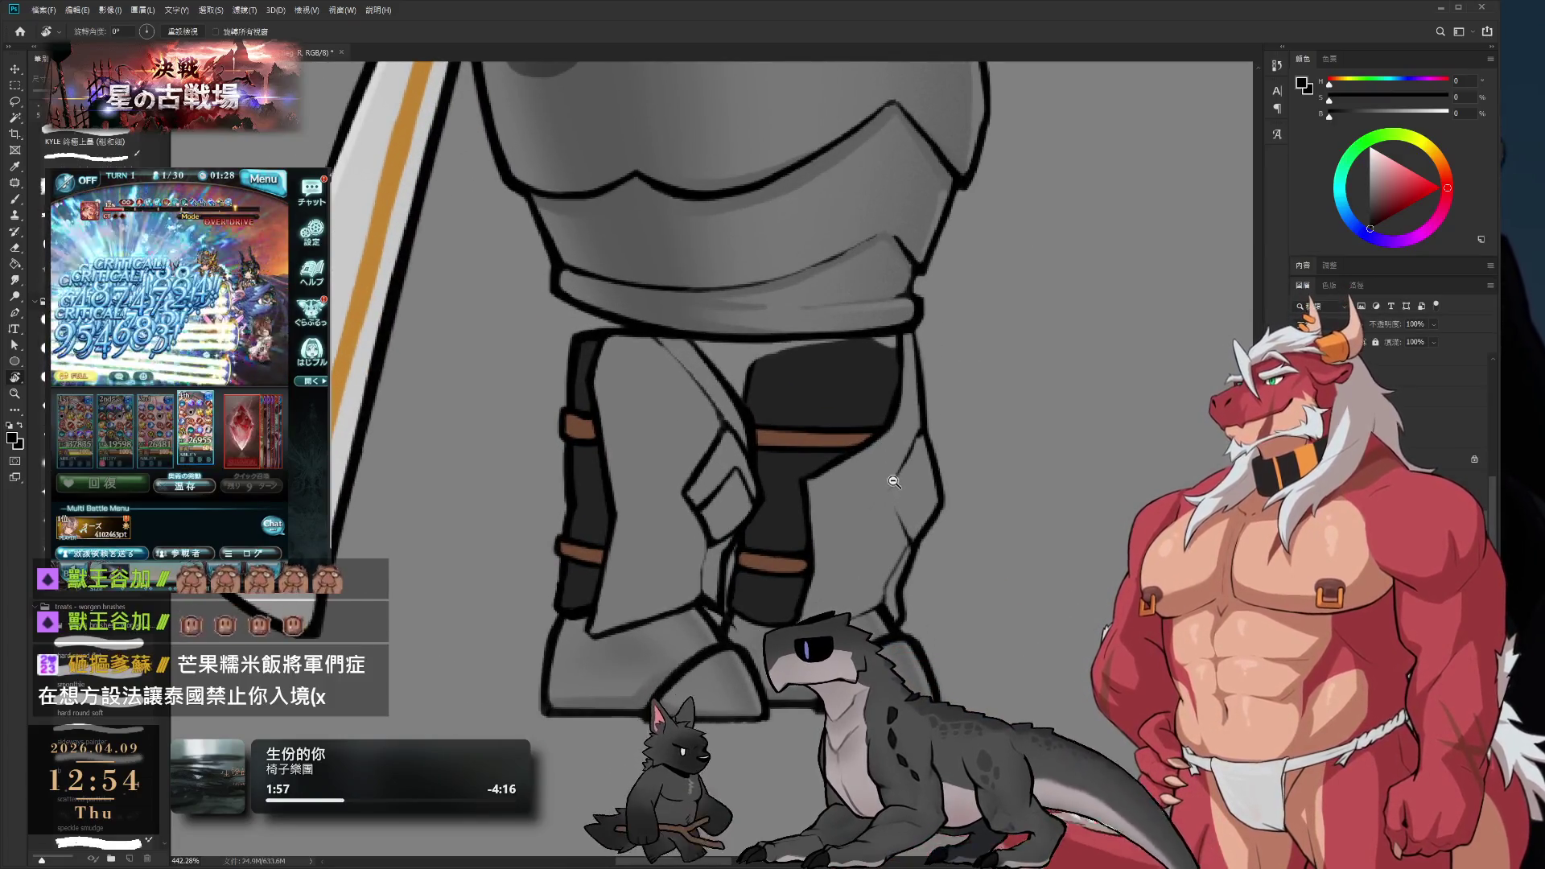
scroll(869, 539, "up", 1)
key("b")
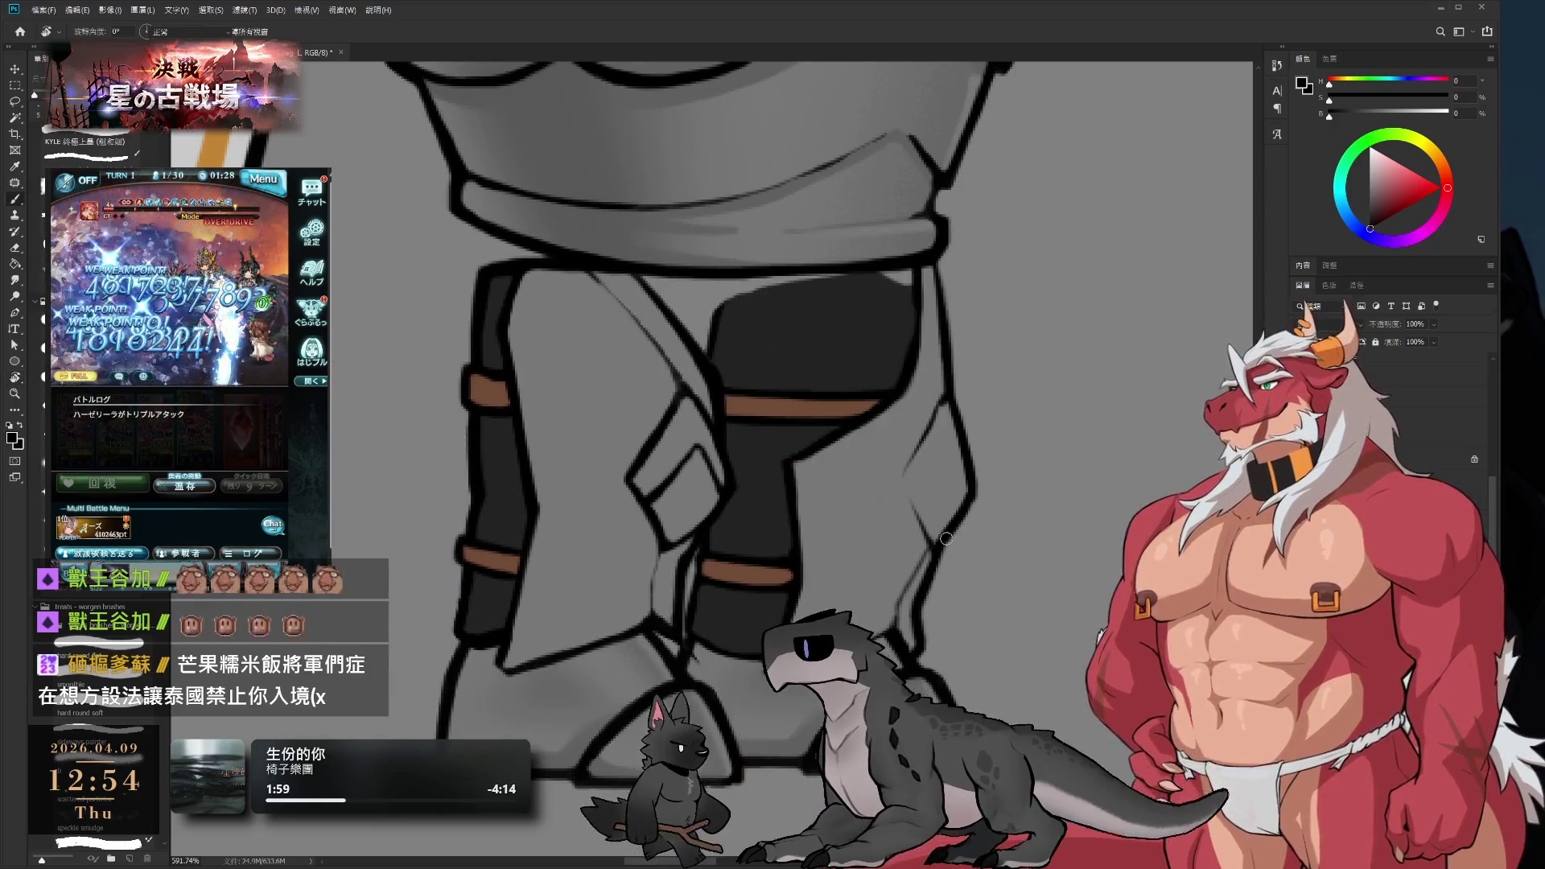
key("b")
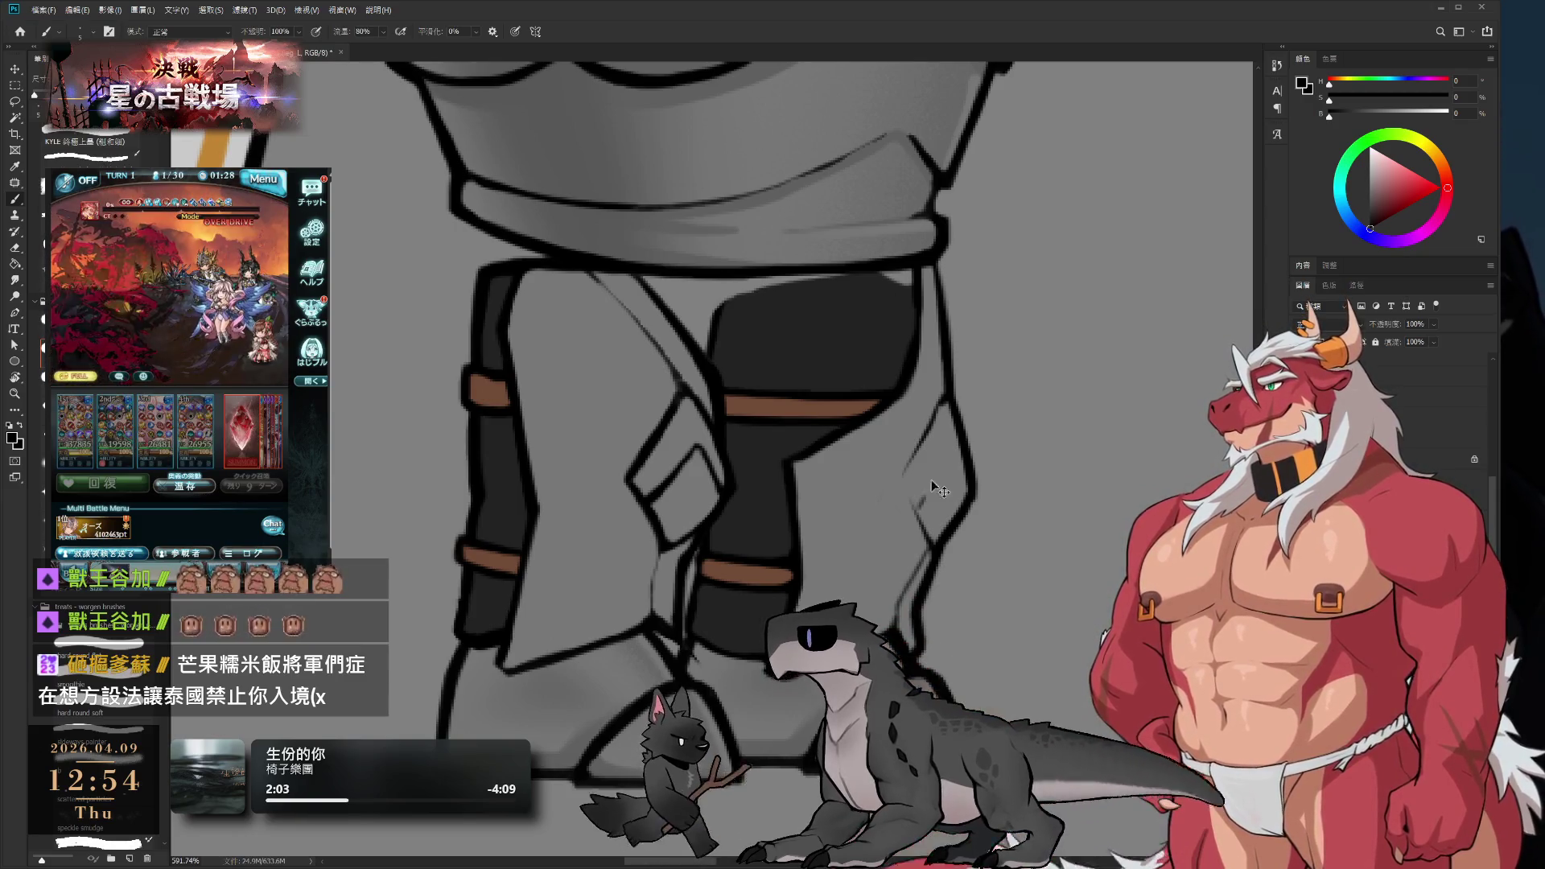
left_click_drag(914, 515, 952, 454)
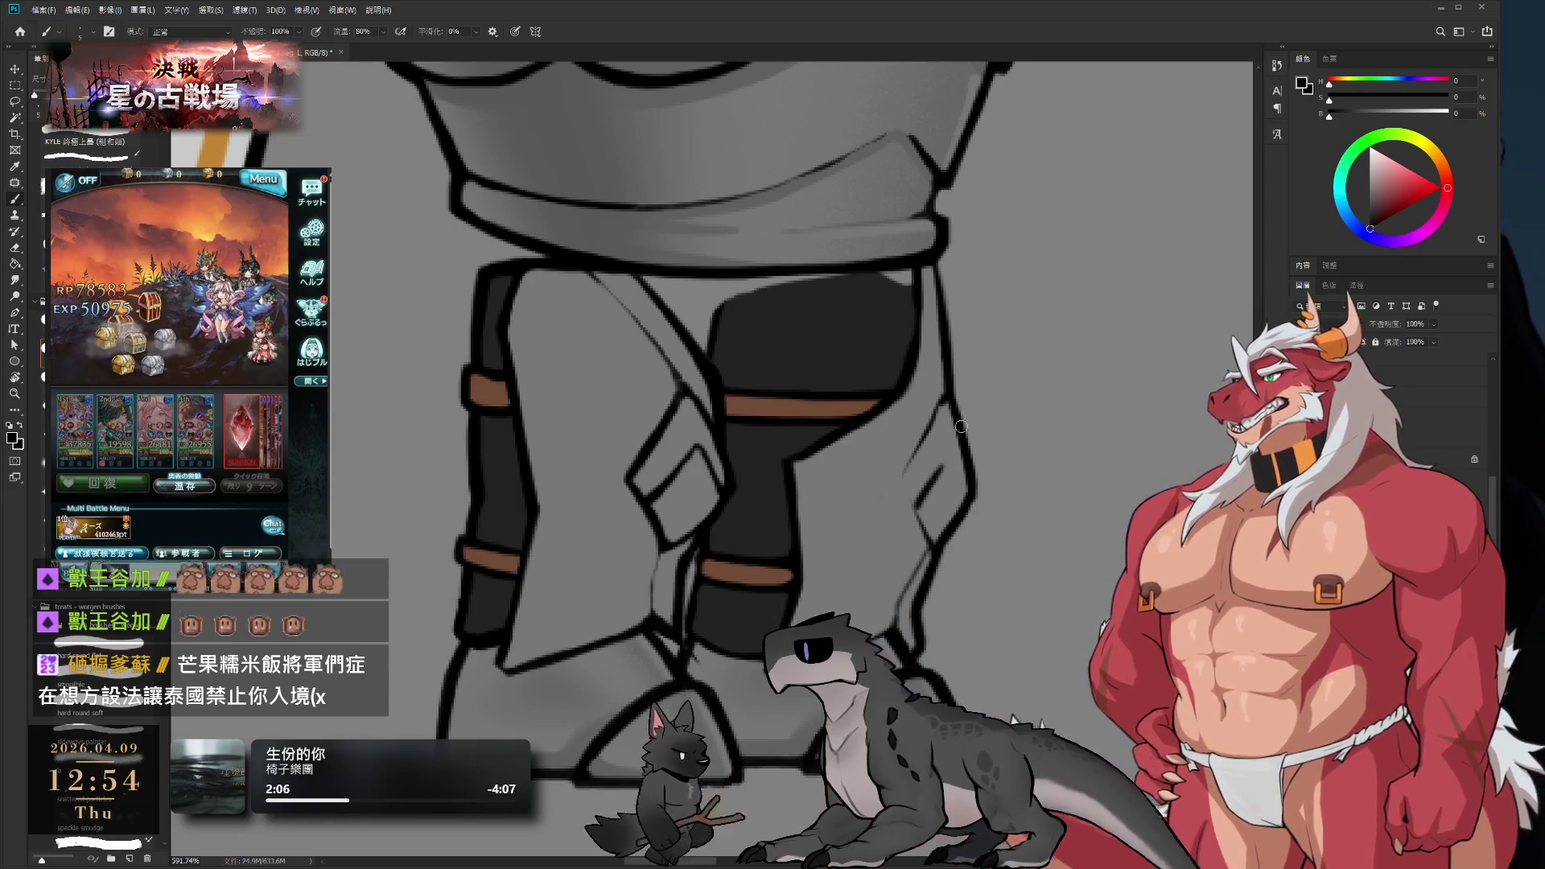
key("ctrl+z")
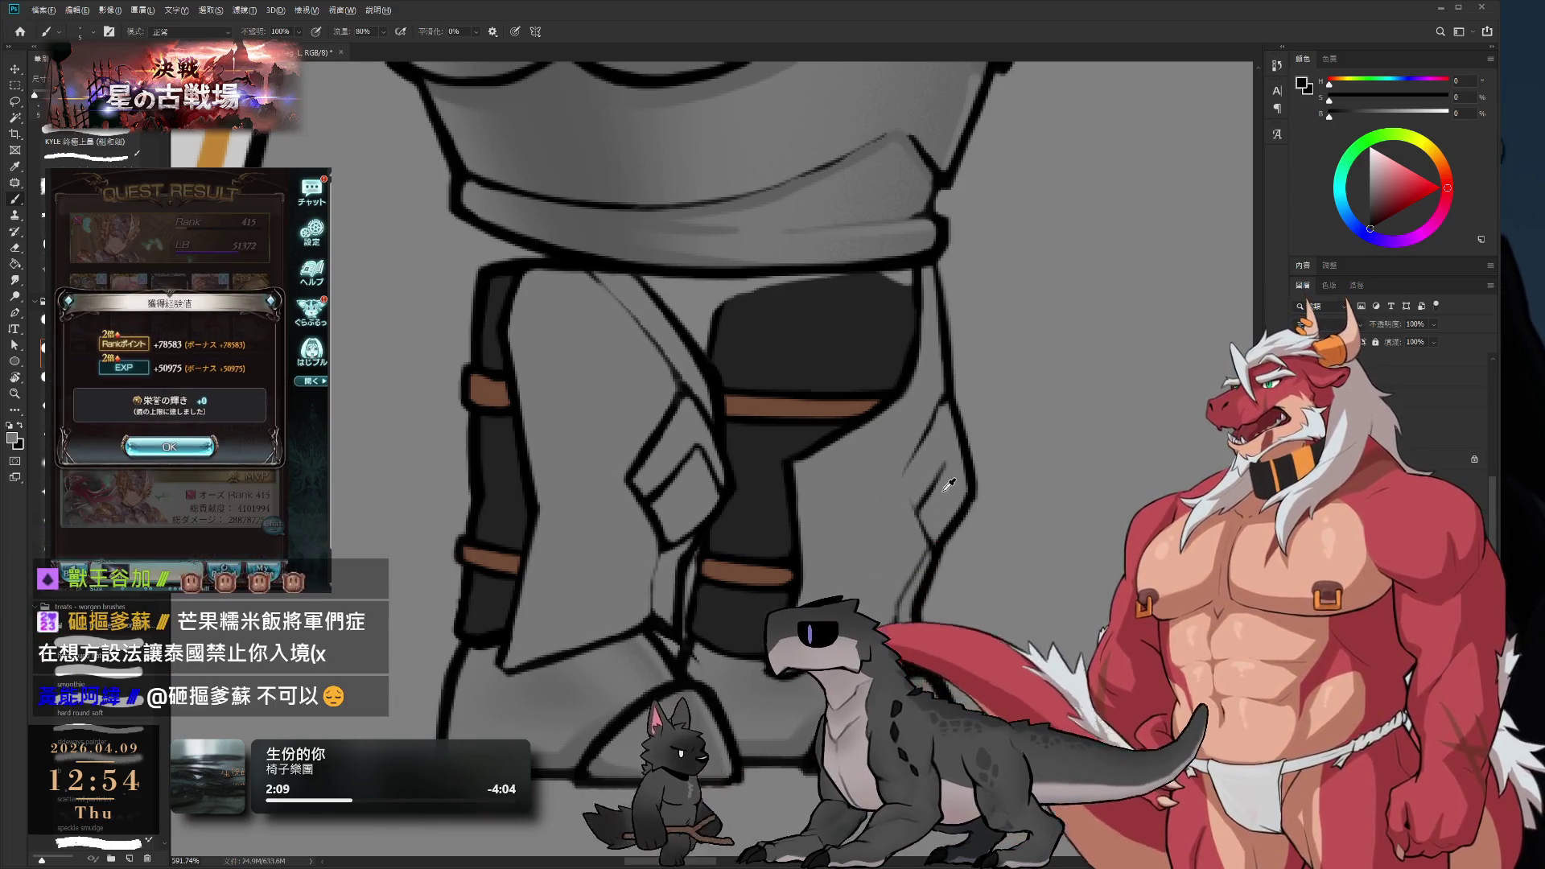
- Sample the trousers' grey and undo an accidental move of the front leg's trouser piece
left_click(930, 505, "alt")
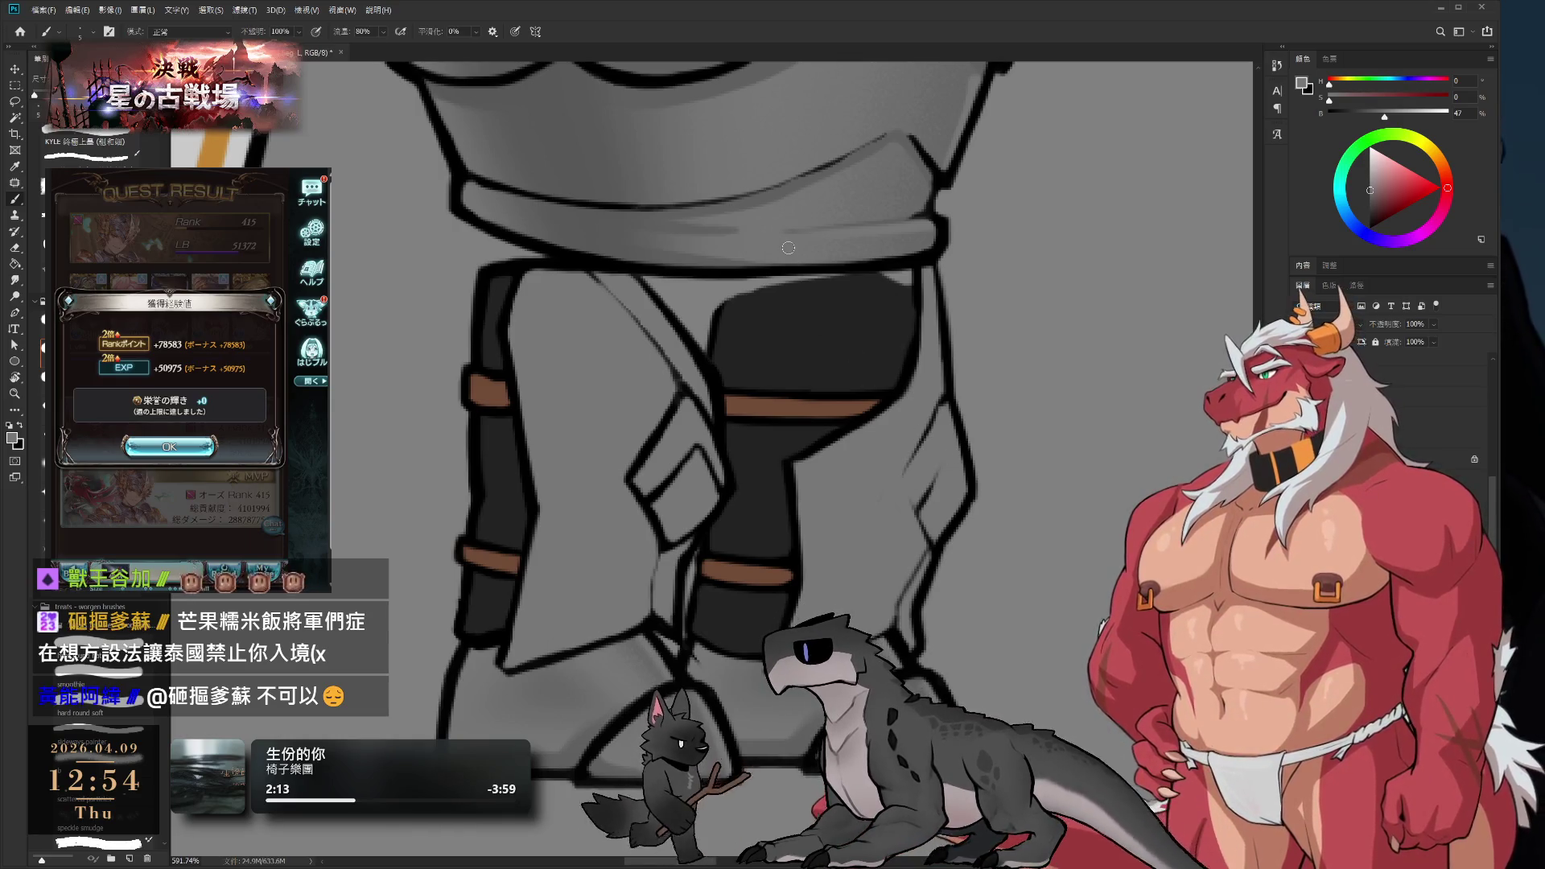
left_click_drag(683, 475, 679, 597)
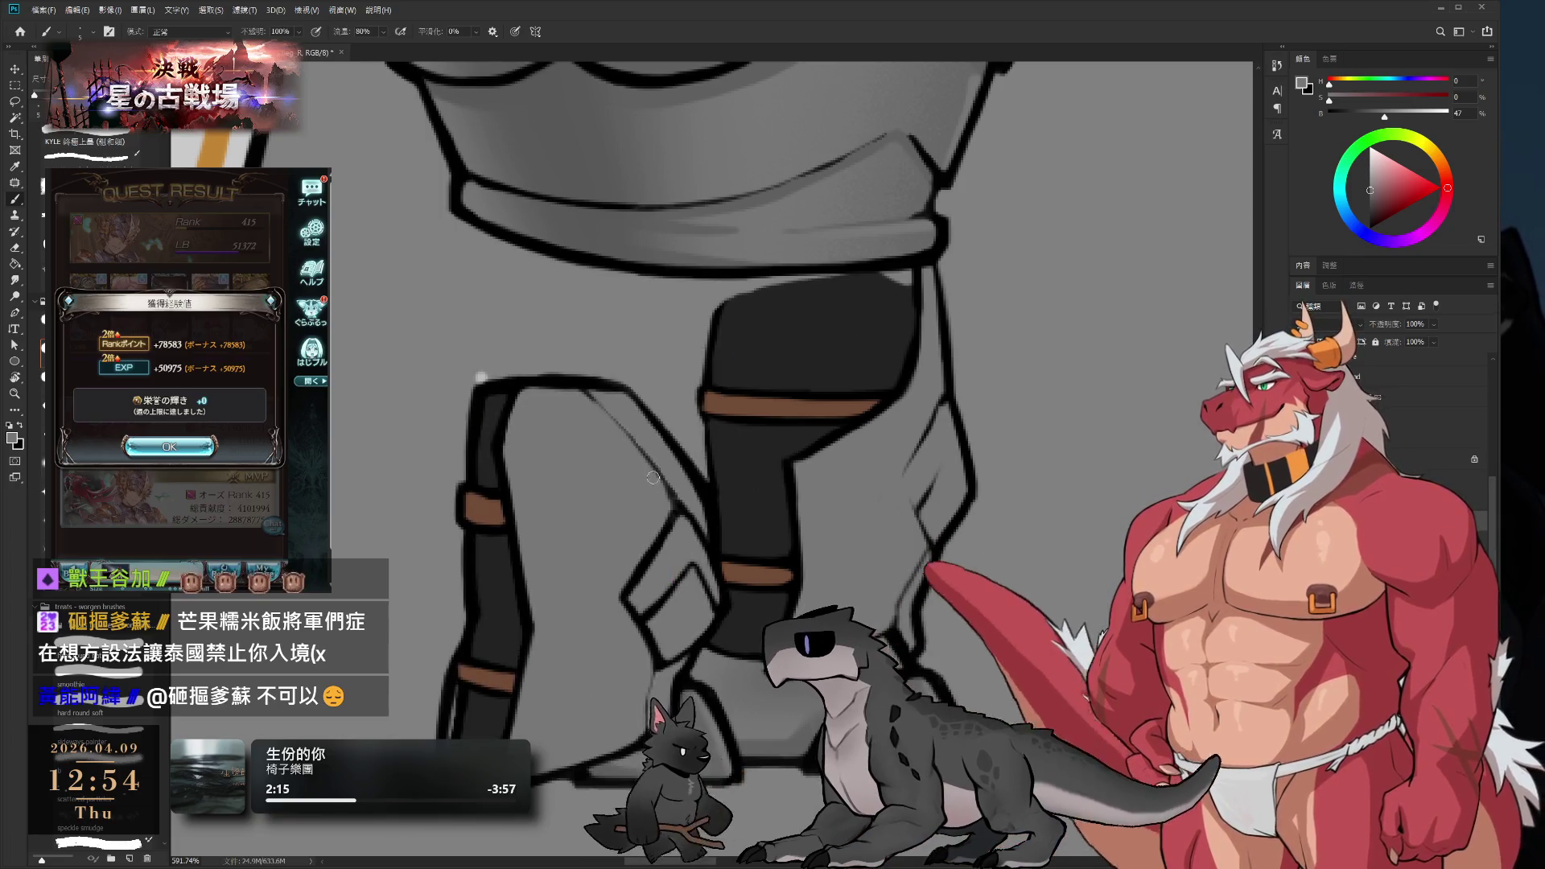
key("ctrl+z")
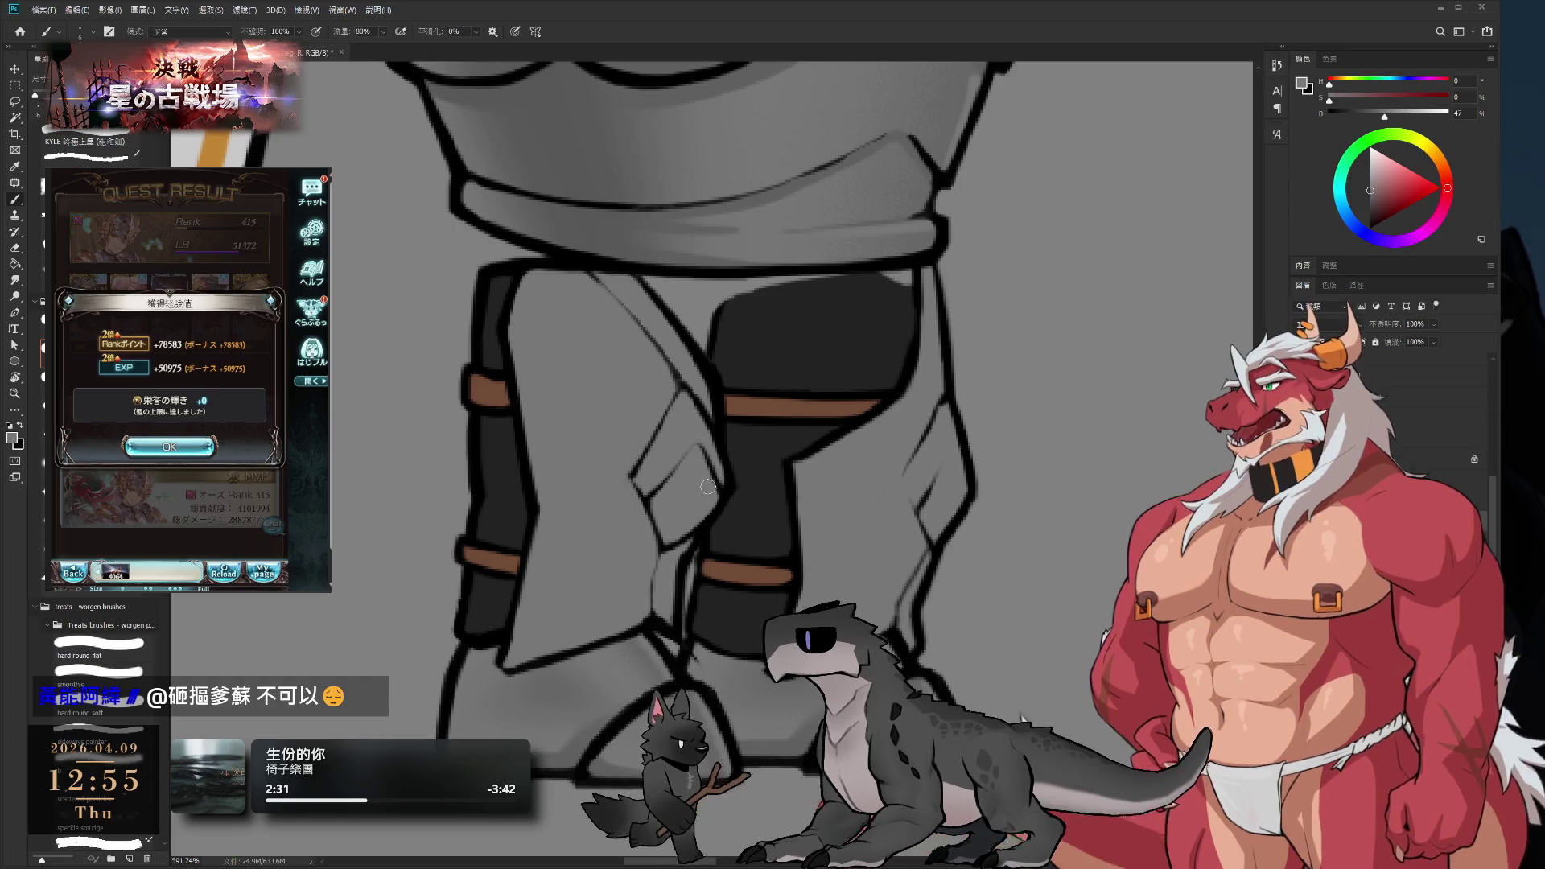
- Undo the displaced leg plate and strap
scroll(704, 460, "down", 8)
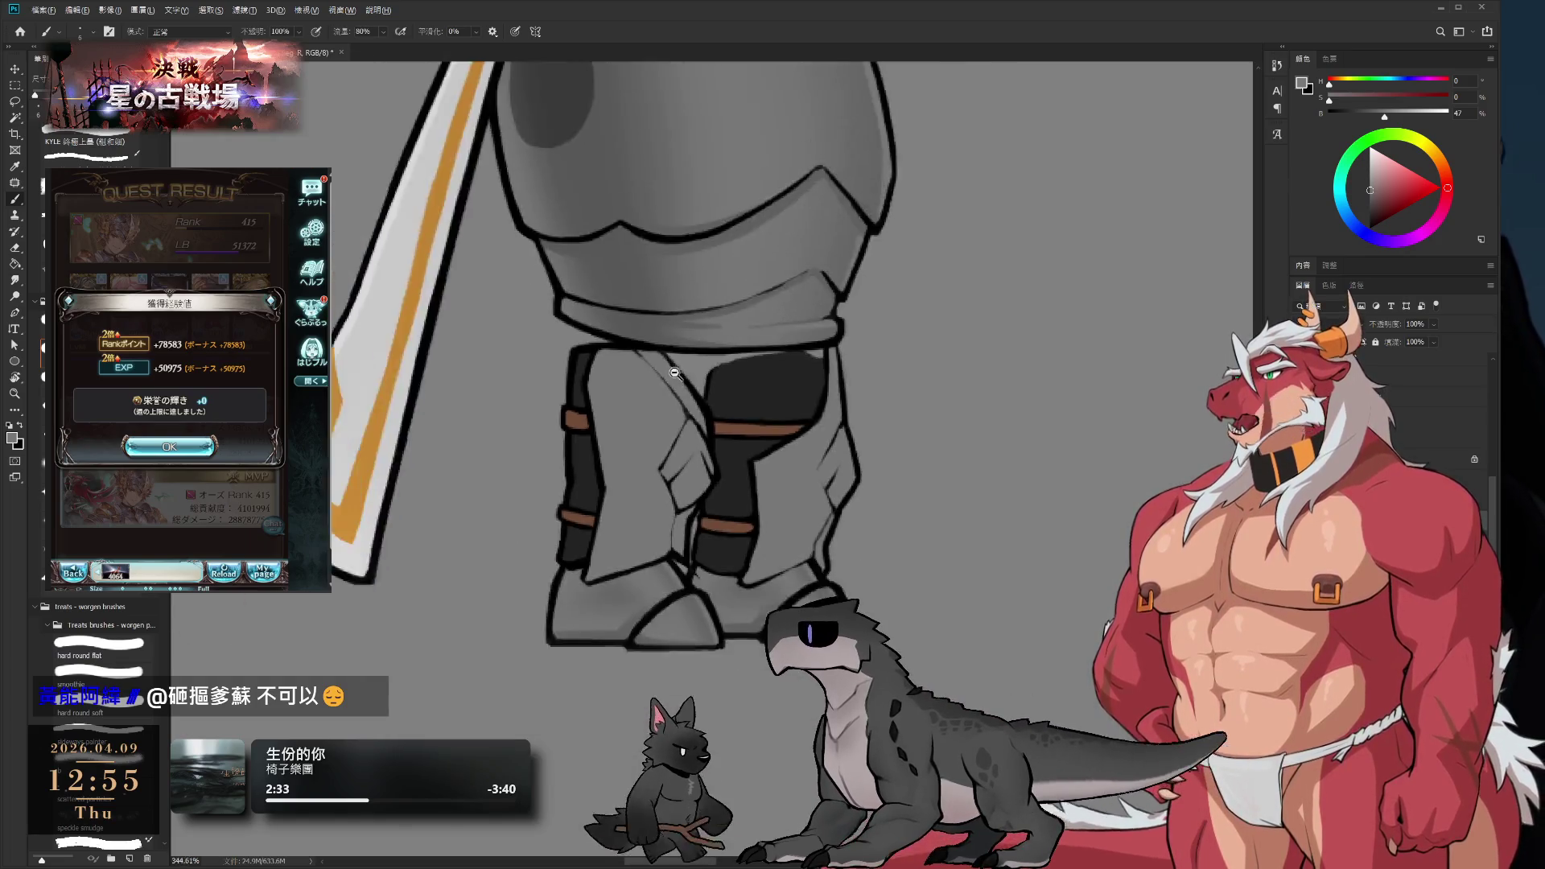
scroll(697, 482, "up", 9)
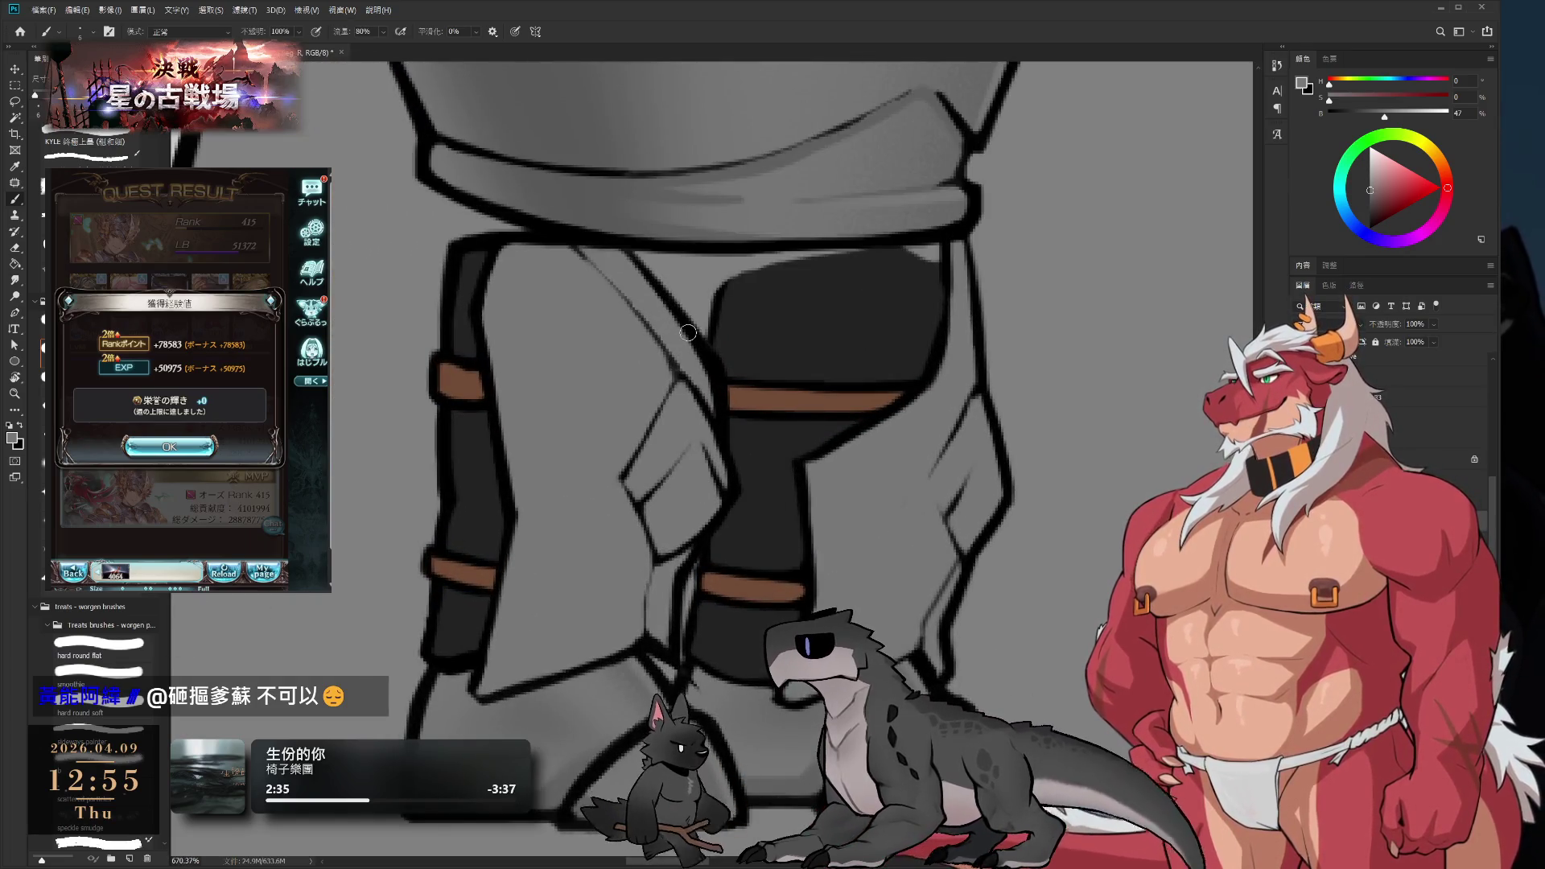
scroll(729, 479, "down", 4)
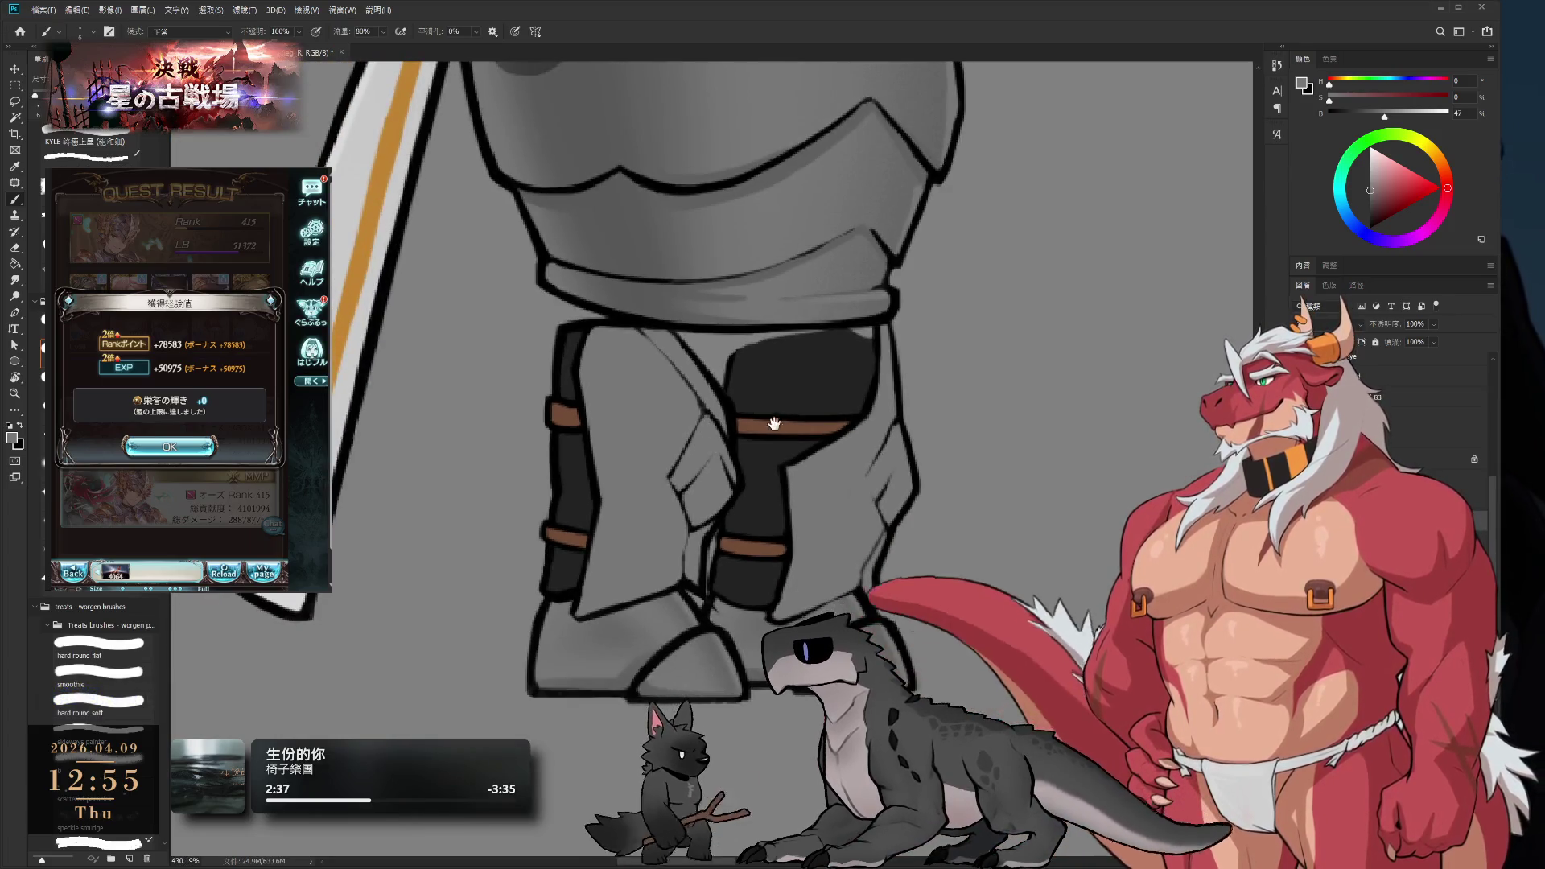
scroll(844, 598, "down", 4)
scroll(631, 416, "up", 5)
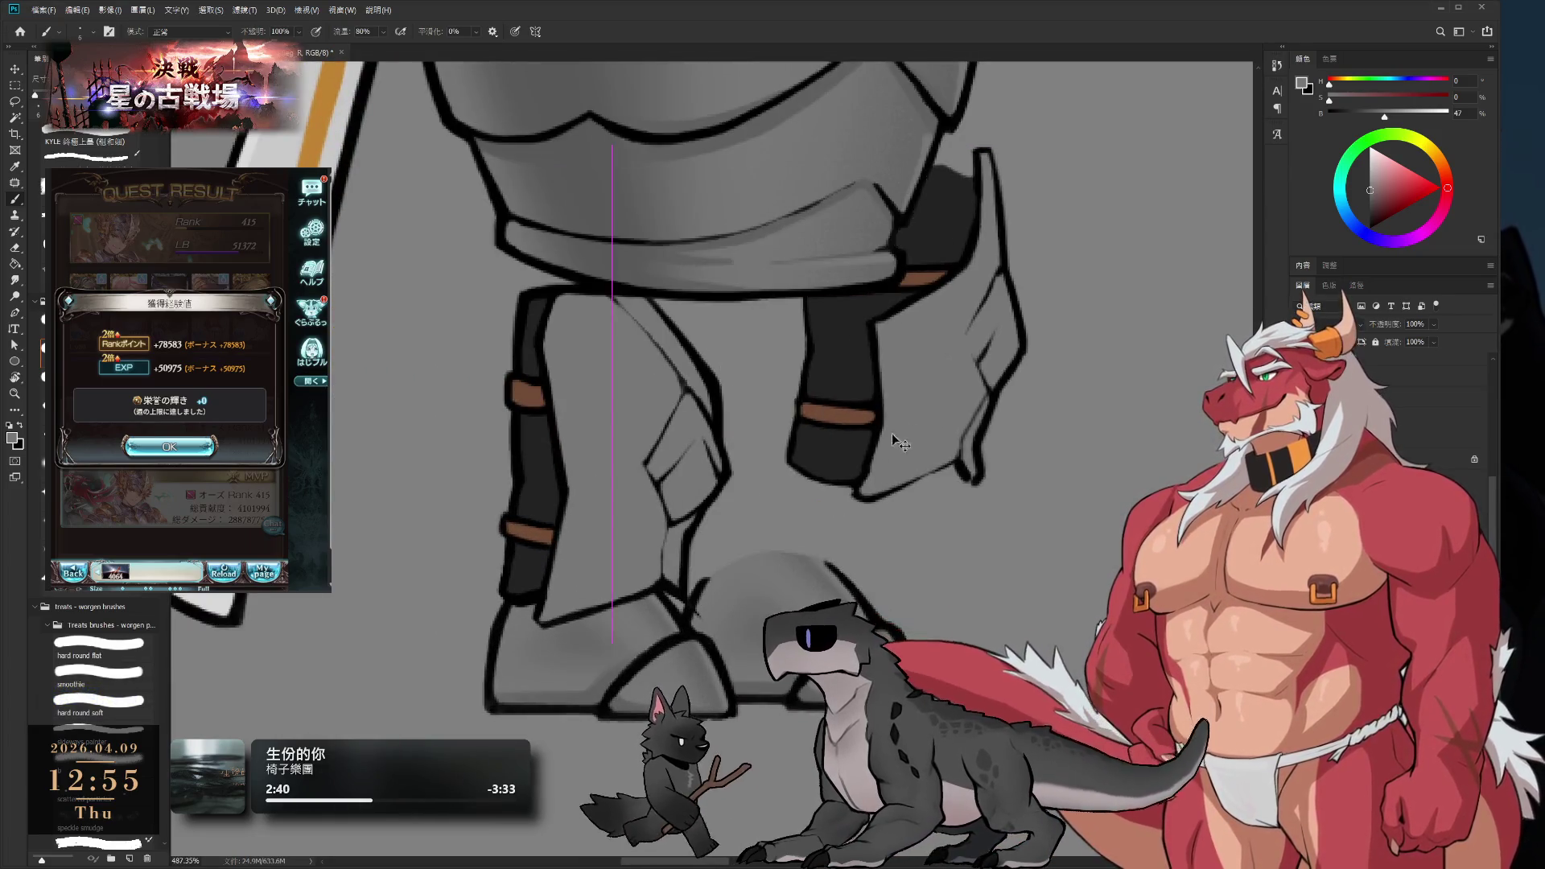
key("ctrl+z")
key("ctrl+z")
- Thicken the near-black outline at the trouser fold, then sample grey to soften it
key("e")
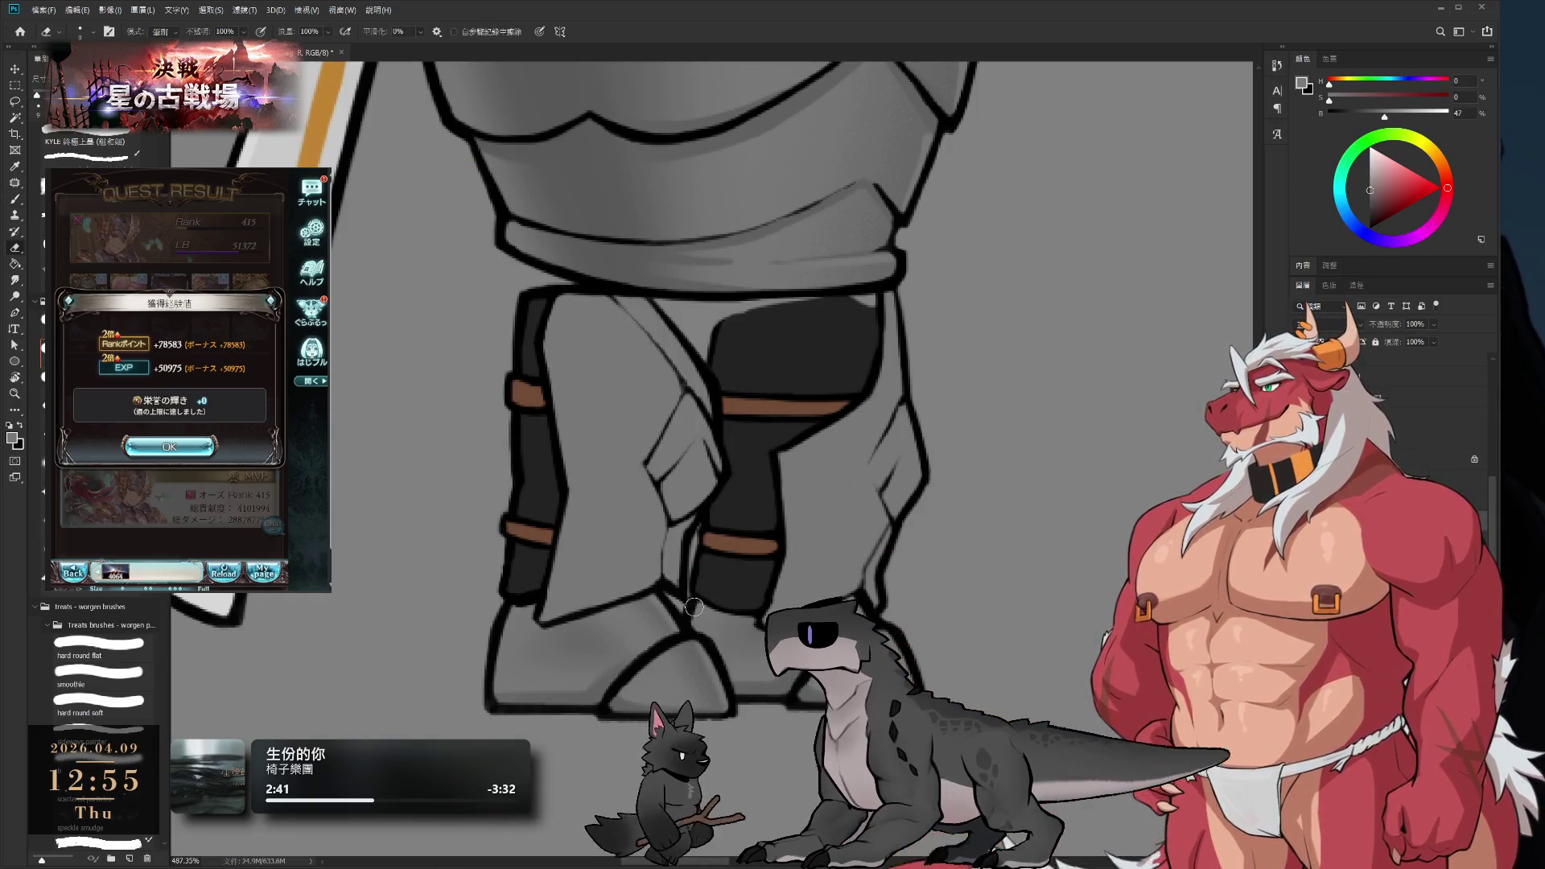
scroll(691, 616, "up", 4)
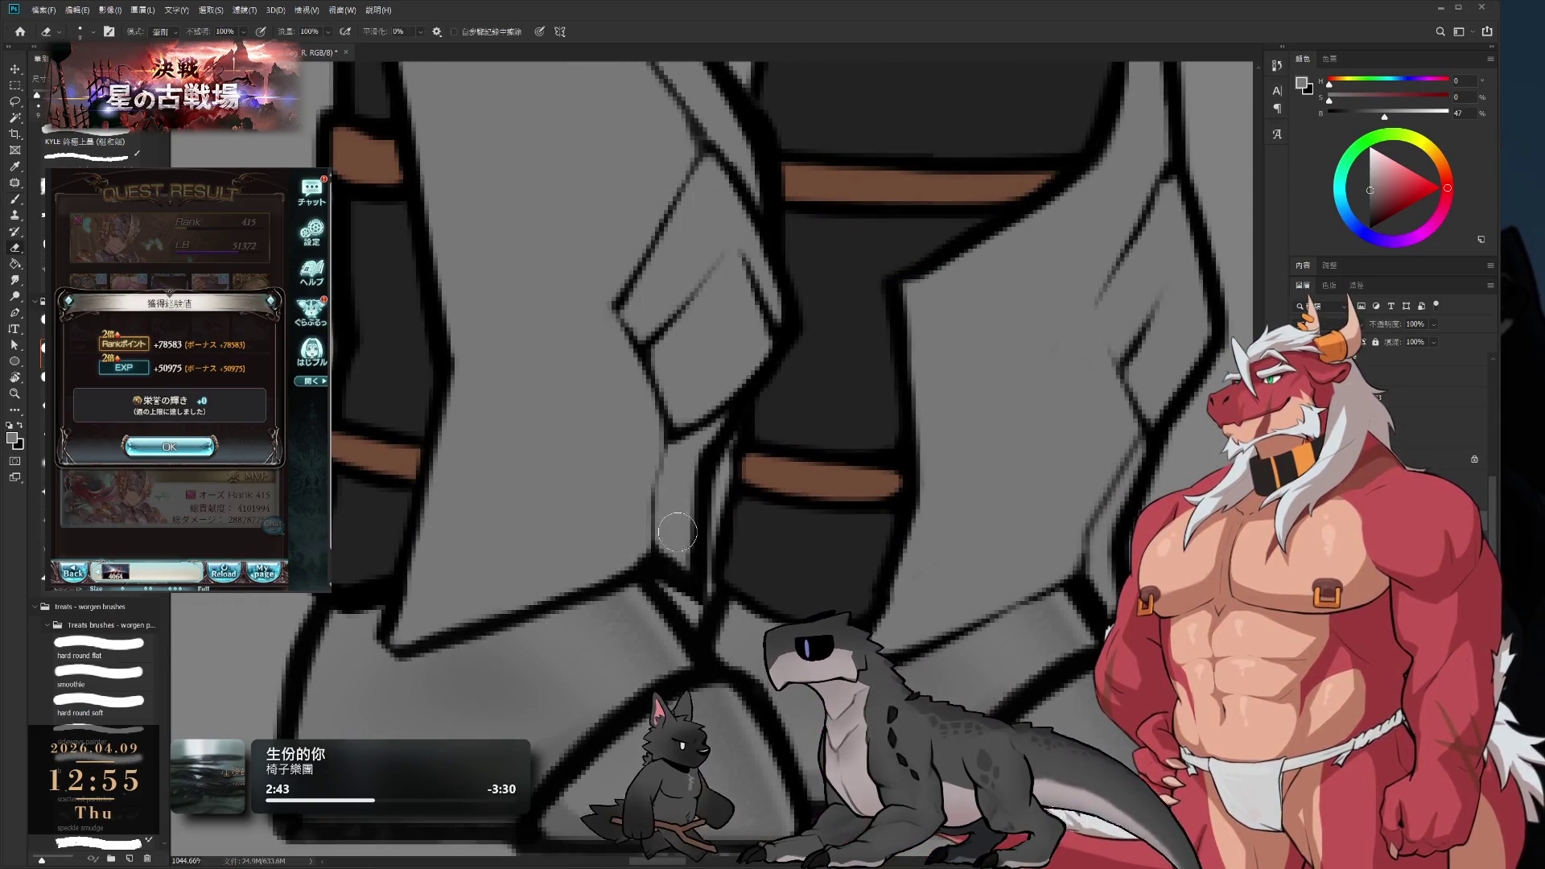
key("b")
left_click(669, 569, "alt")
mouse_move(669, 569)
left_mouse_down()
mouse_move(684, 604)
mouse_move(676, 580)
left_mouse_up()
left_click(675, 590, "alt")
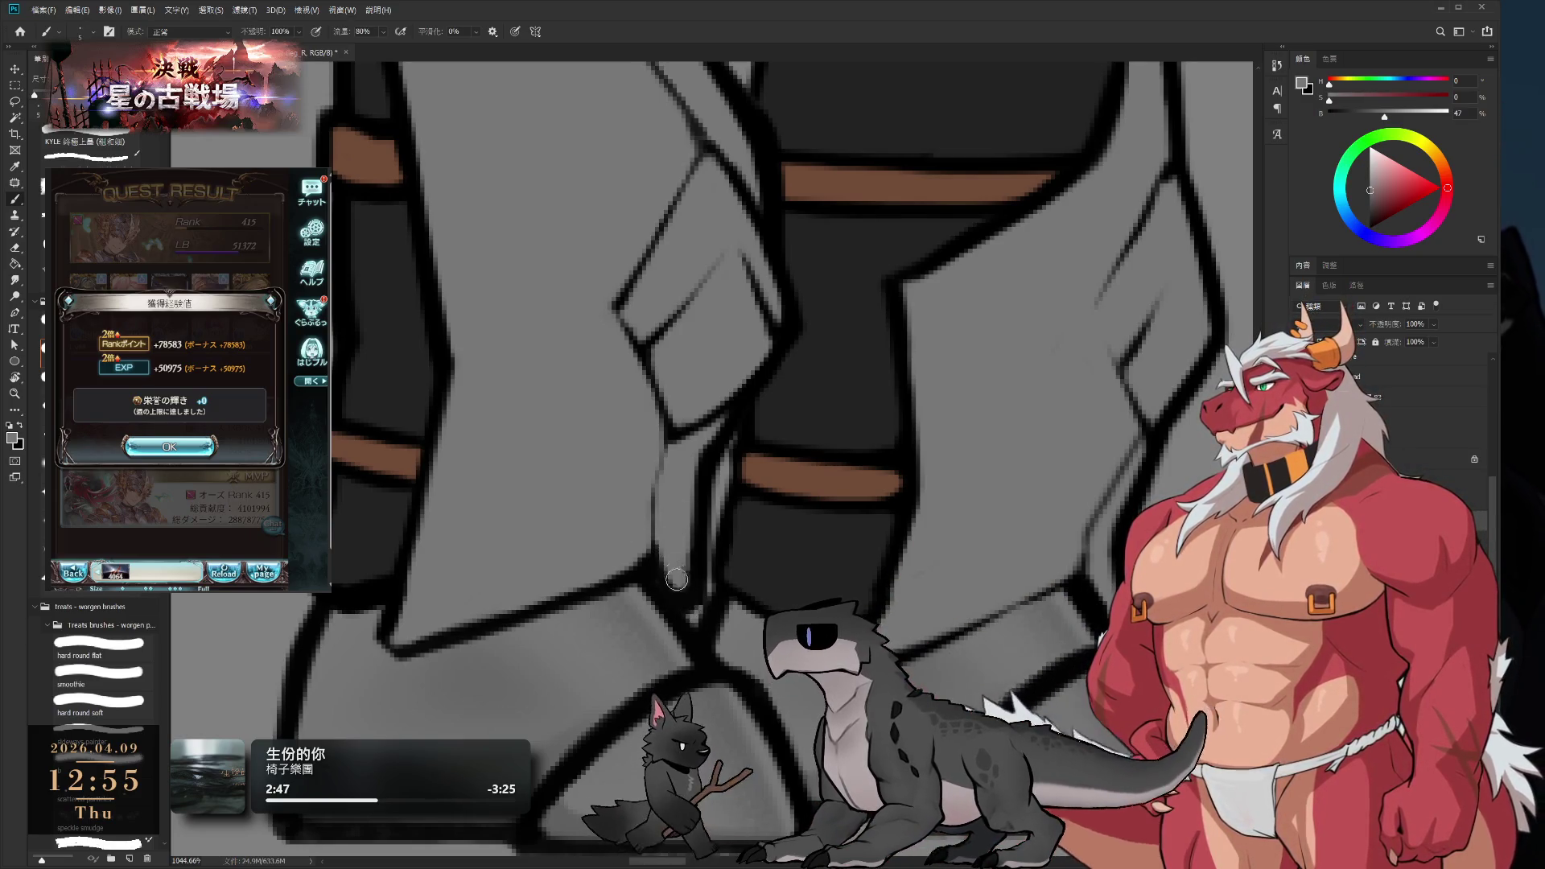
scroll(681, 561, "down", 5)
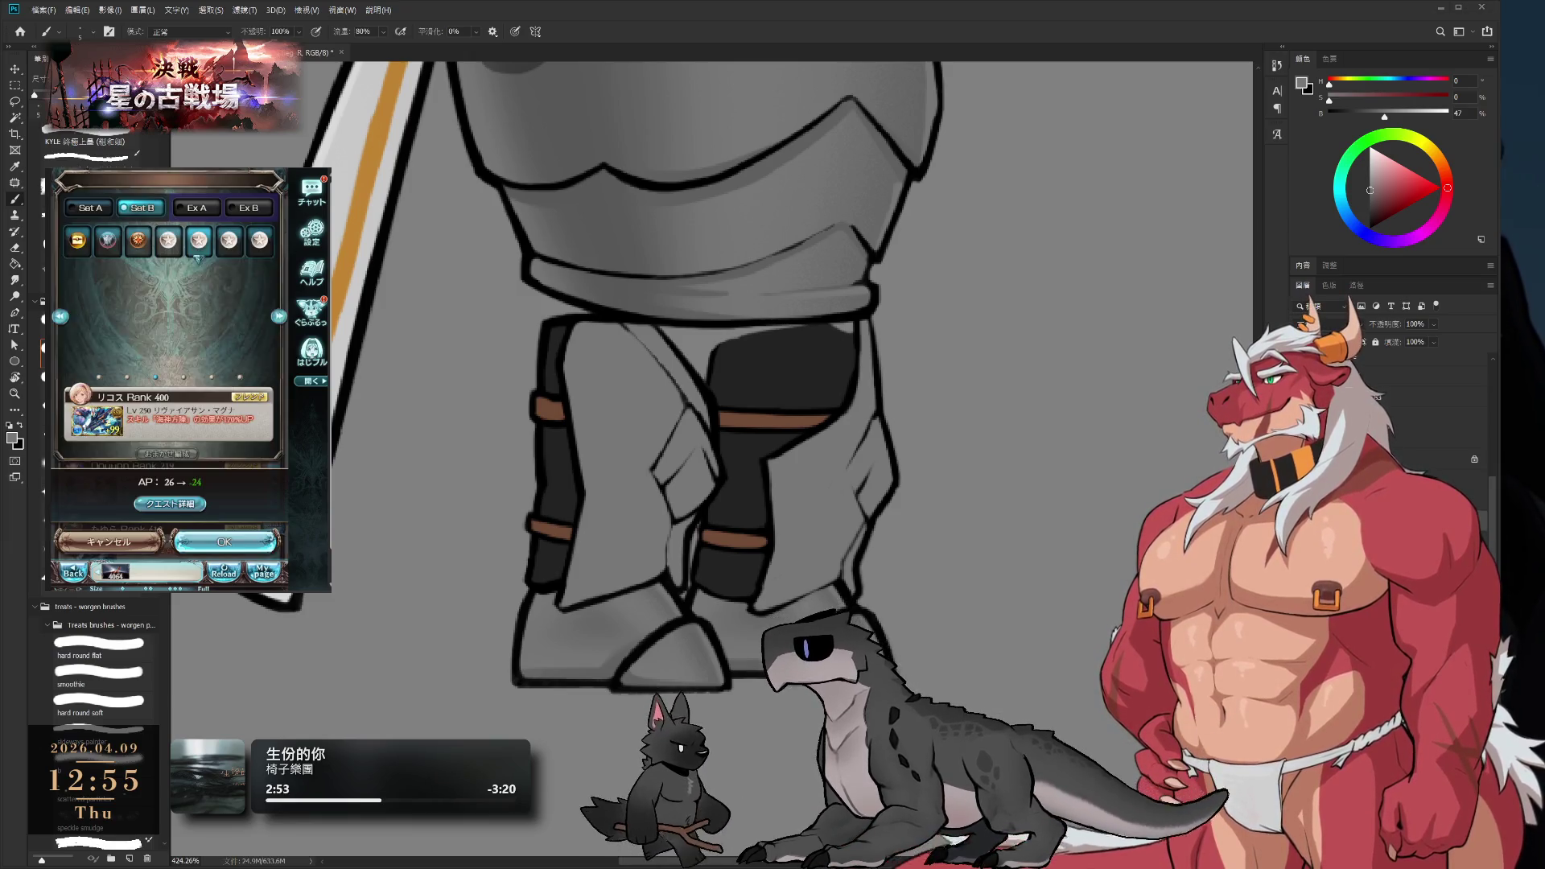
- Open the 星の古戦場 event page and collect the available event rewards
left_click(265, 573)
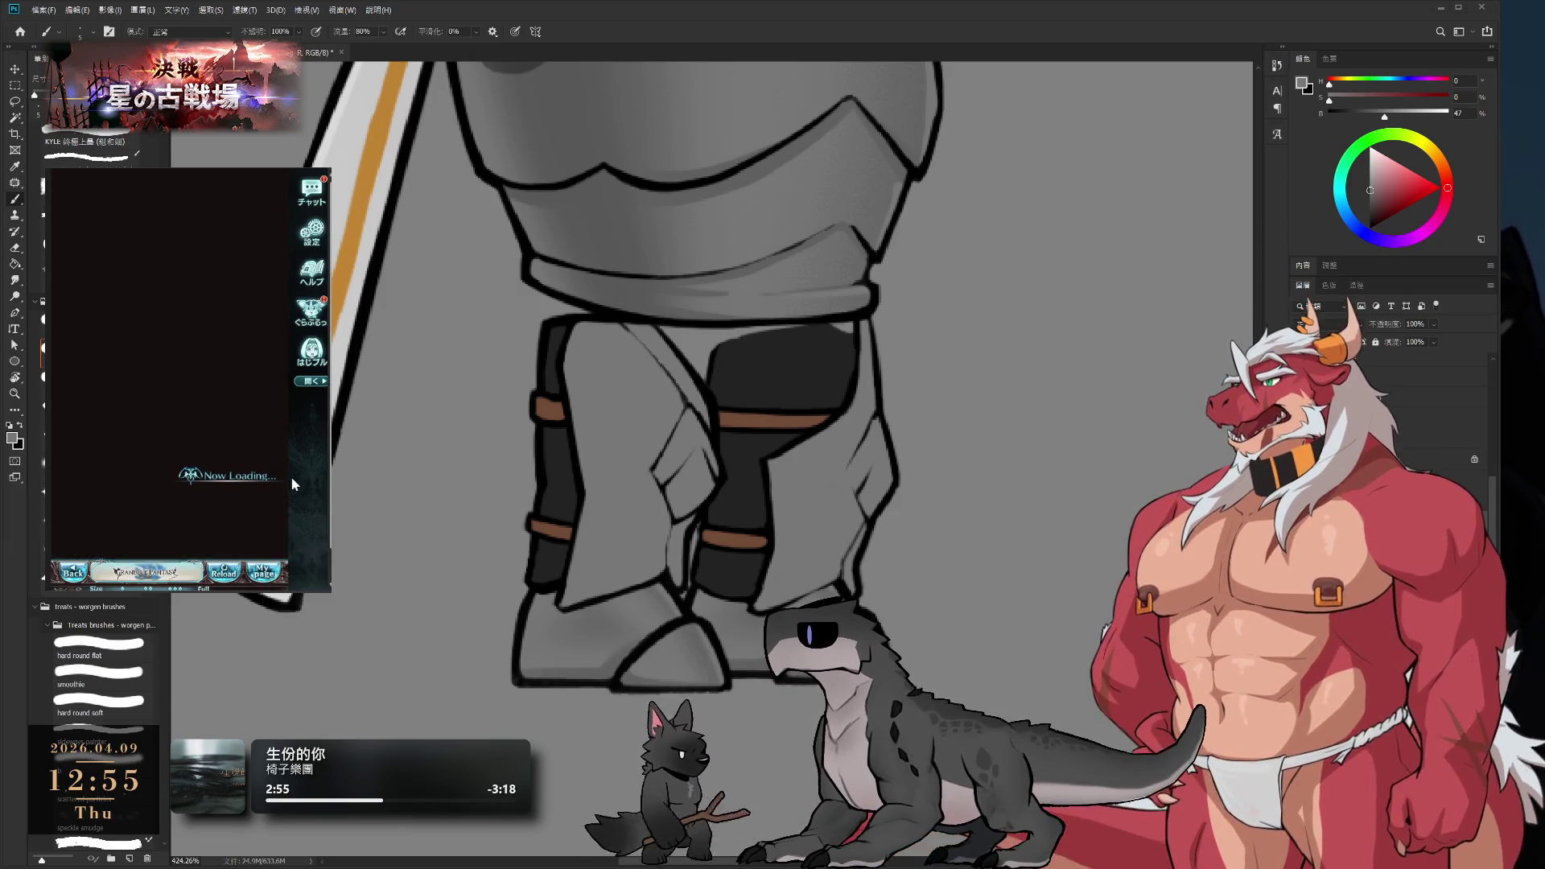
left_click(269, 201)
left_click(170, 531)
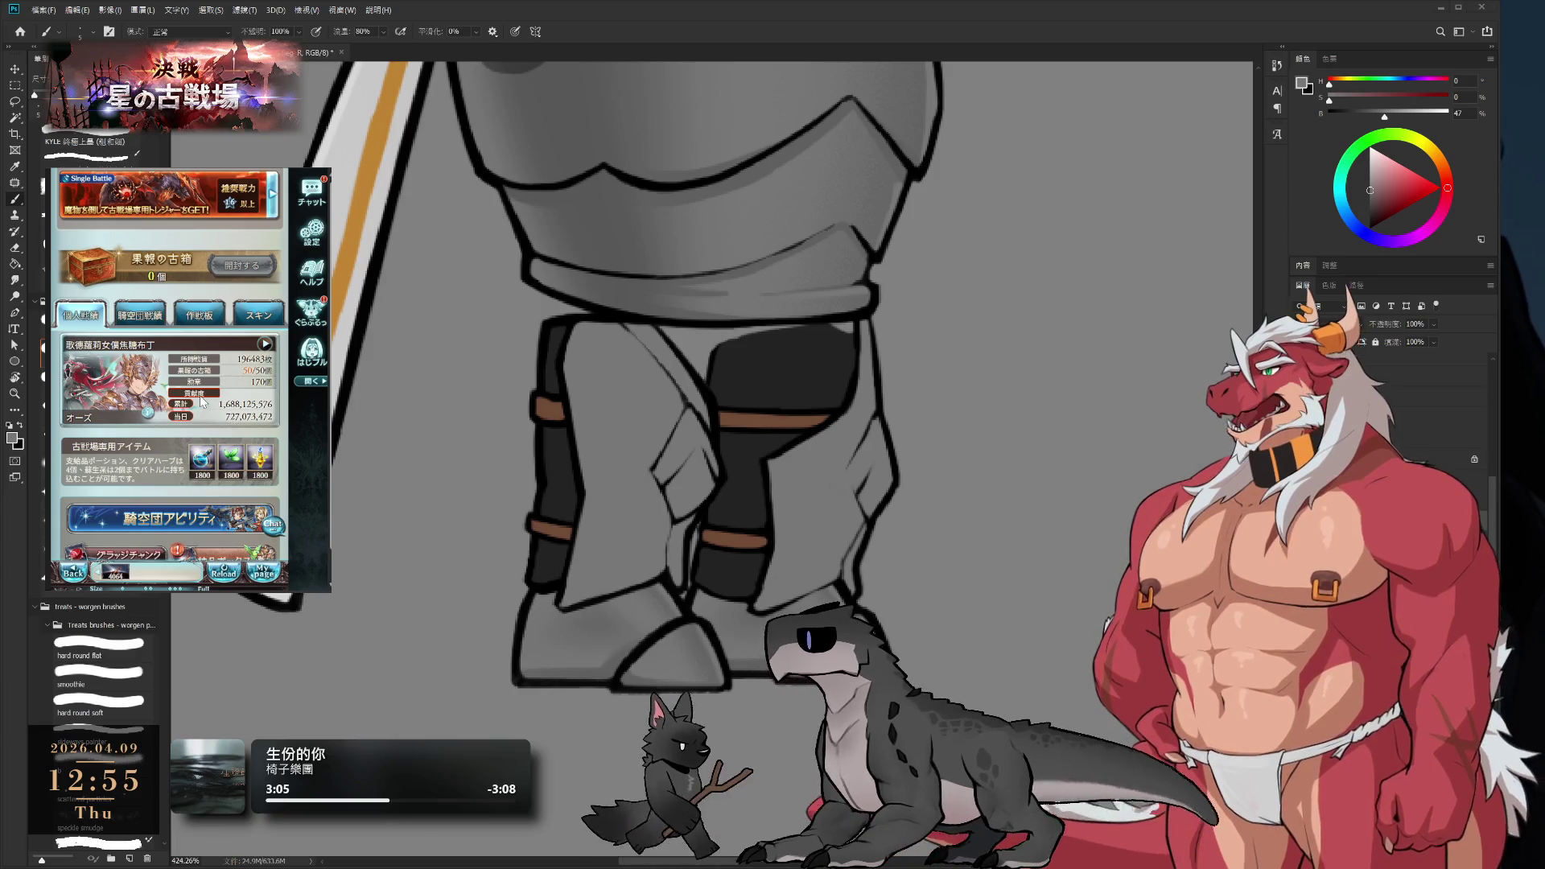
left_click(214, 415)
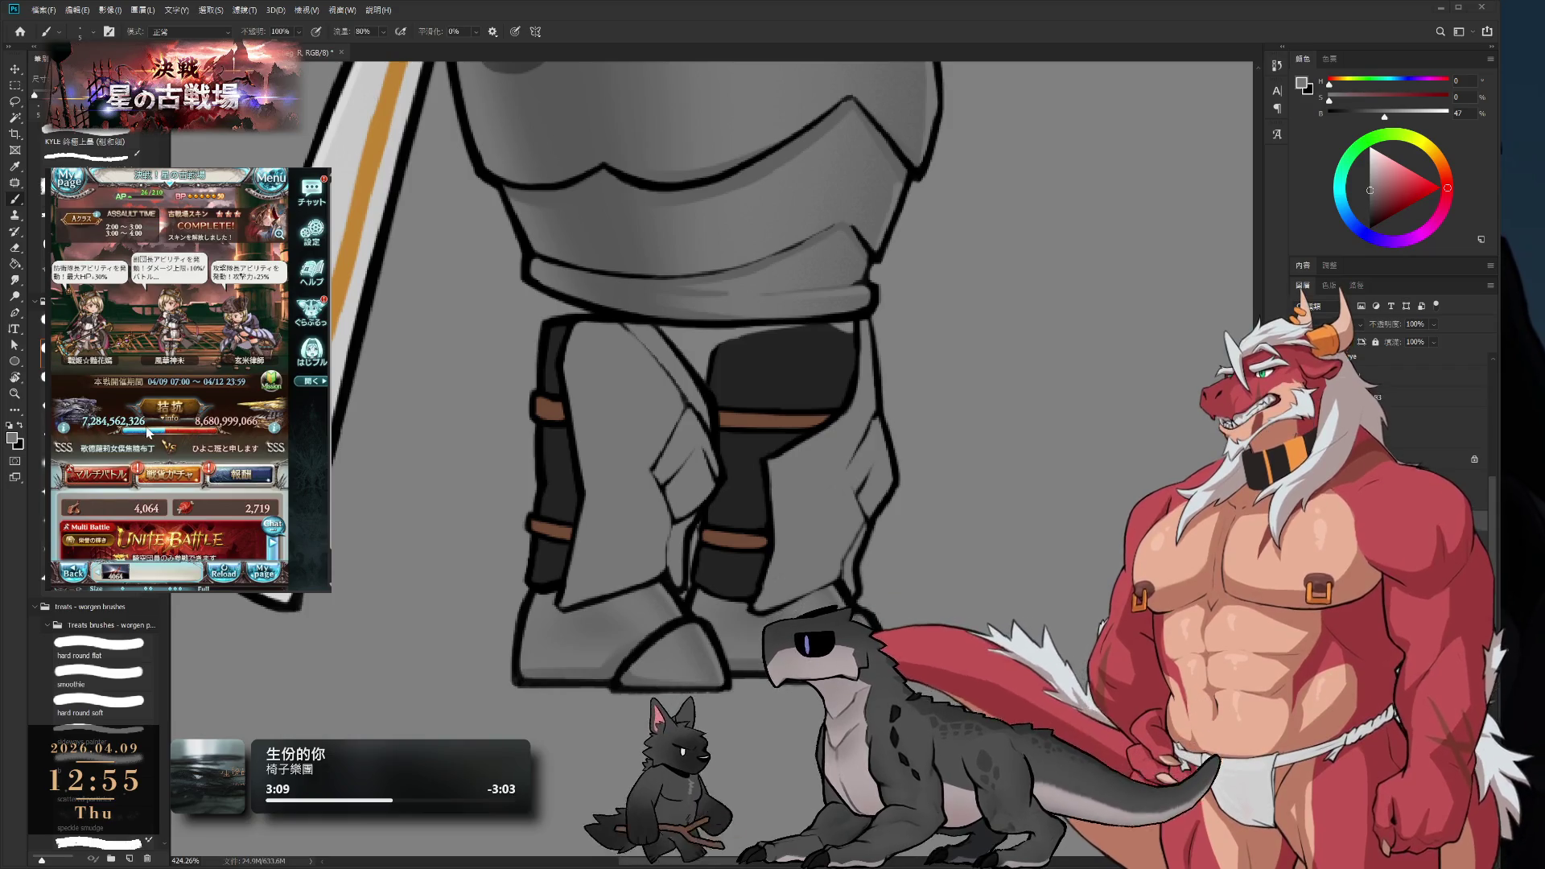
left_click(242, 474)
left_click(202, 348)
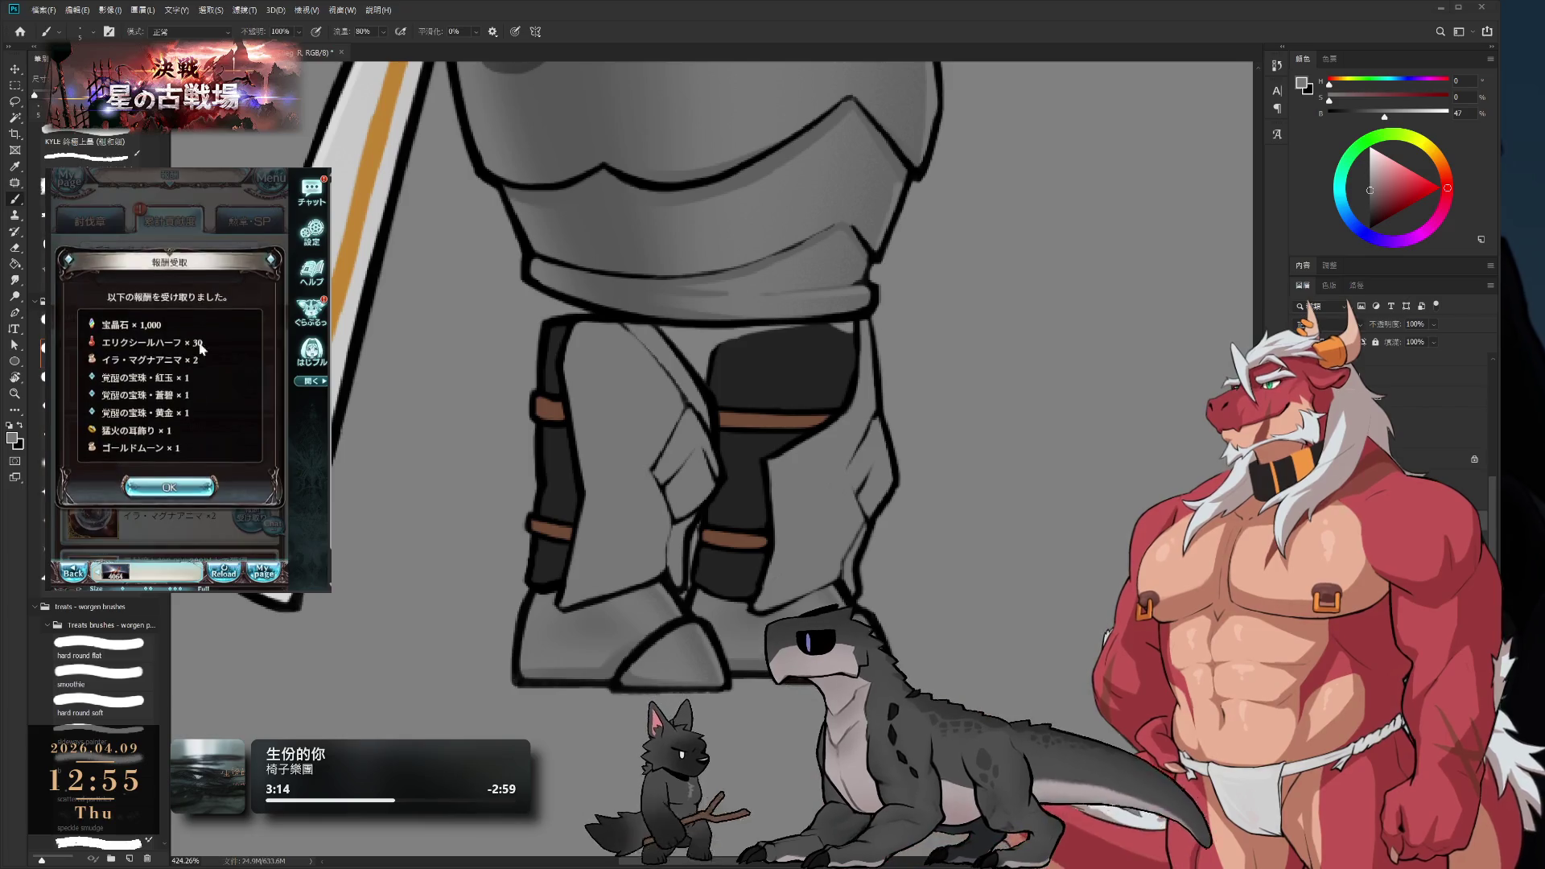
- View the 勲章・SP, スペシャルバトル and individual ranking reward lists
left_click(260, 222)
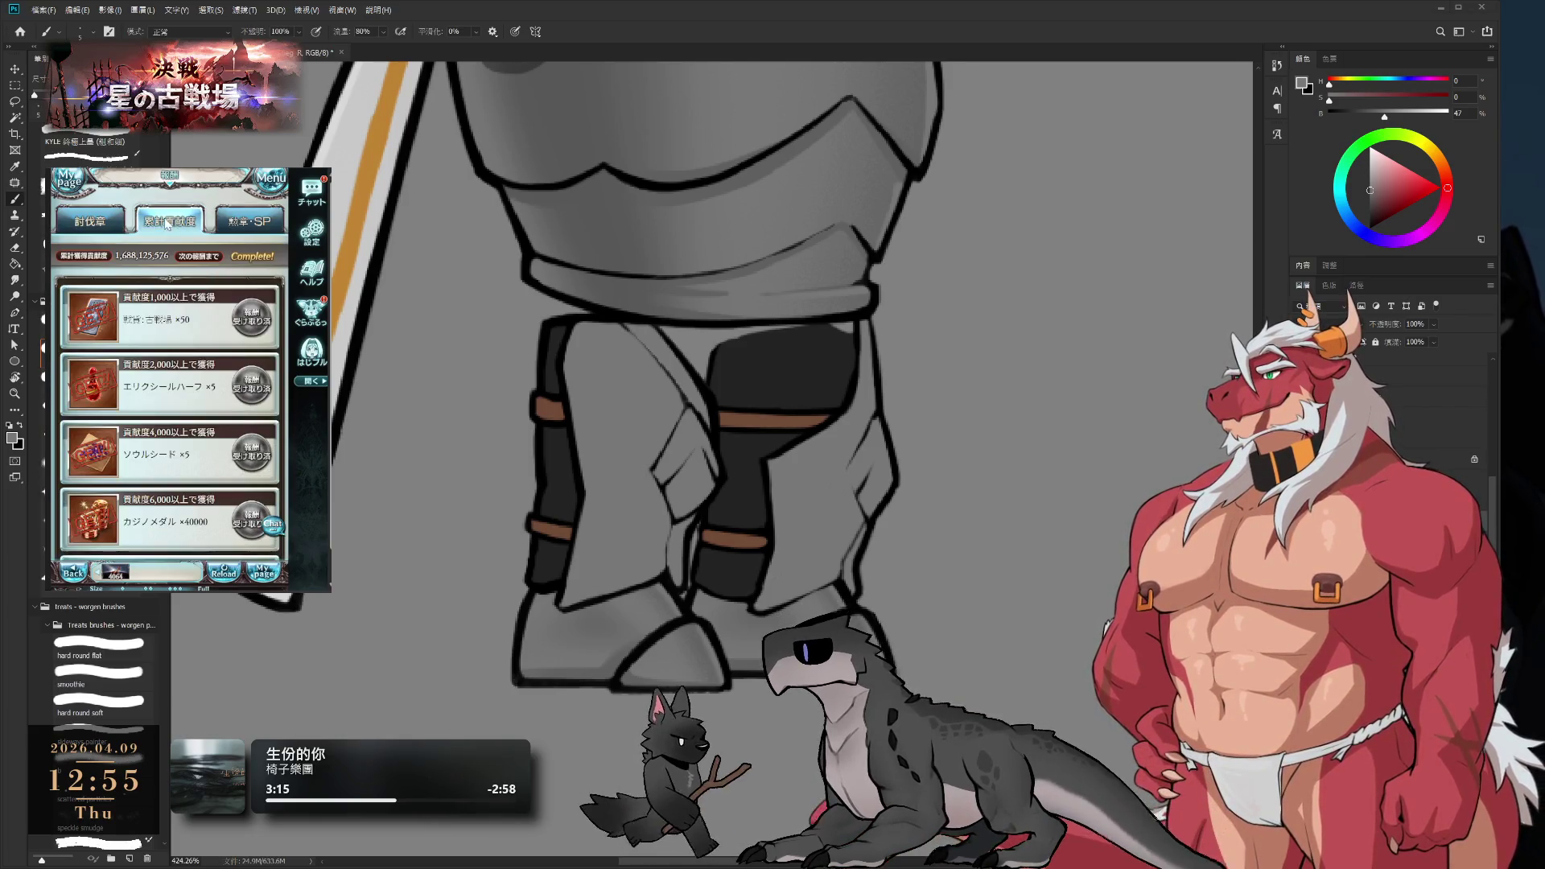
left_click(215, 256)
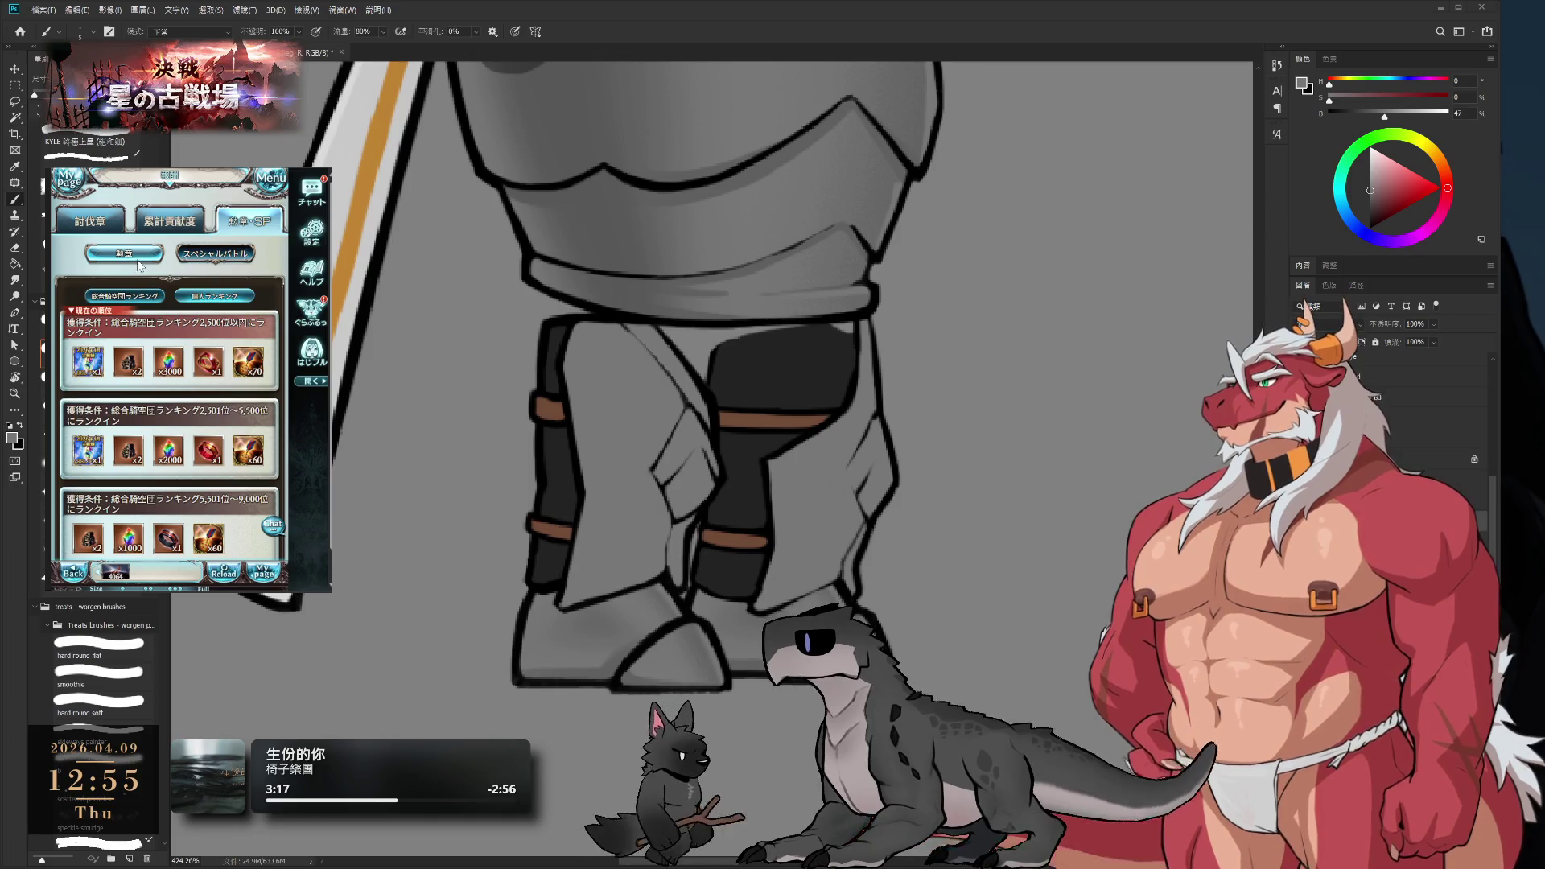
left_click(214, 297)
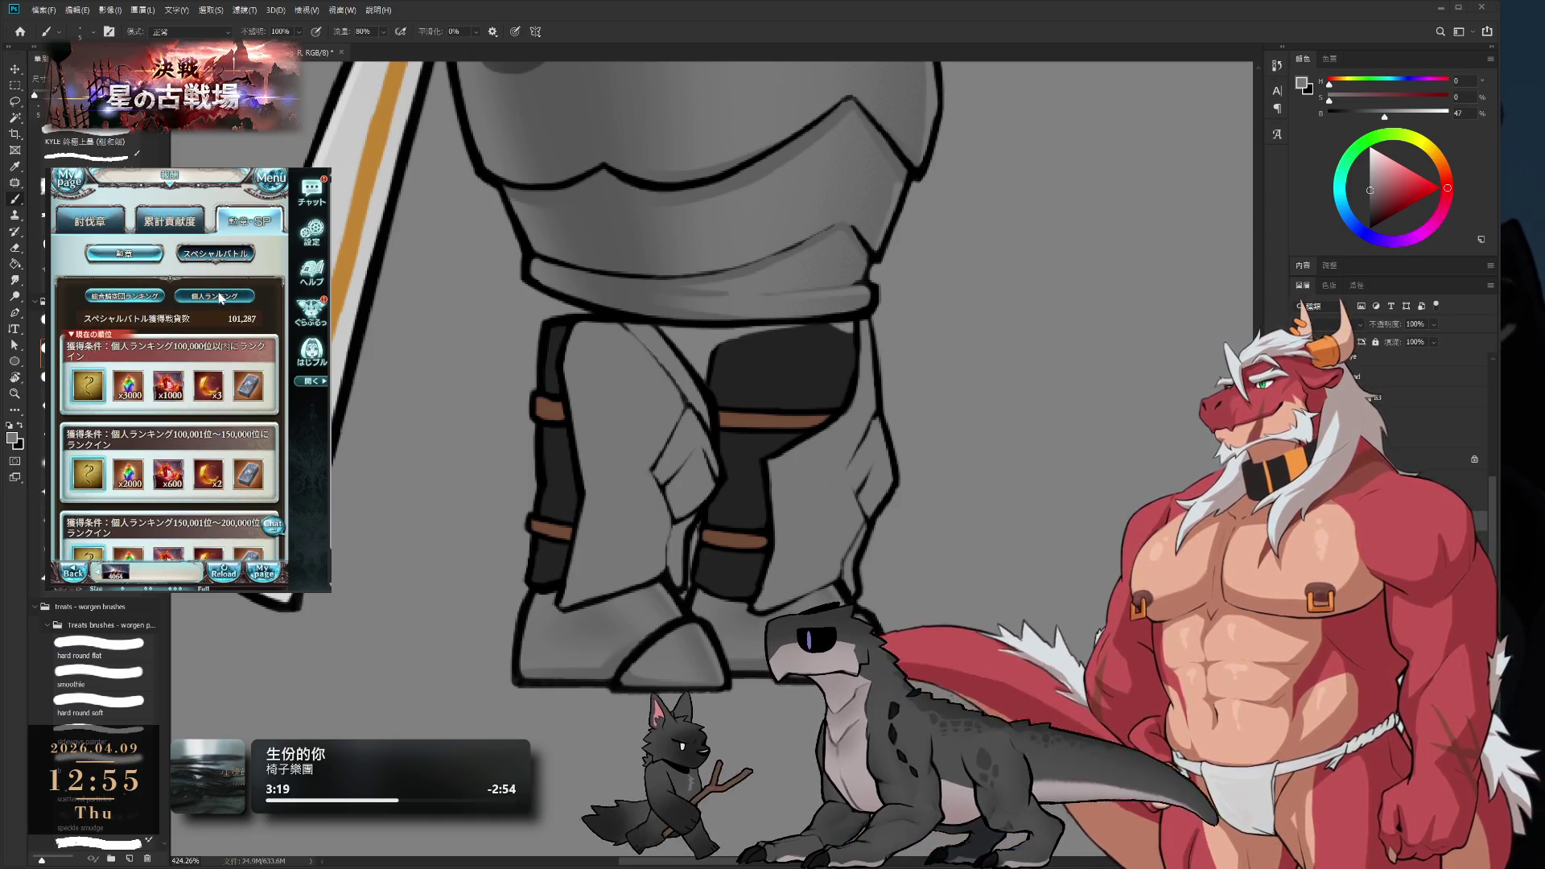
- Browse the event's jukebox and member contribution ranking, then return to the battle list
left_click(265, 187)
left_click(169, 527)
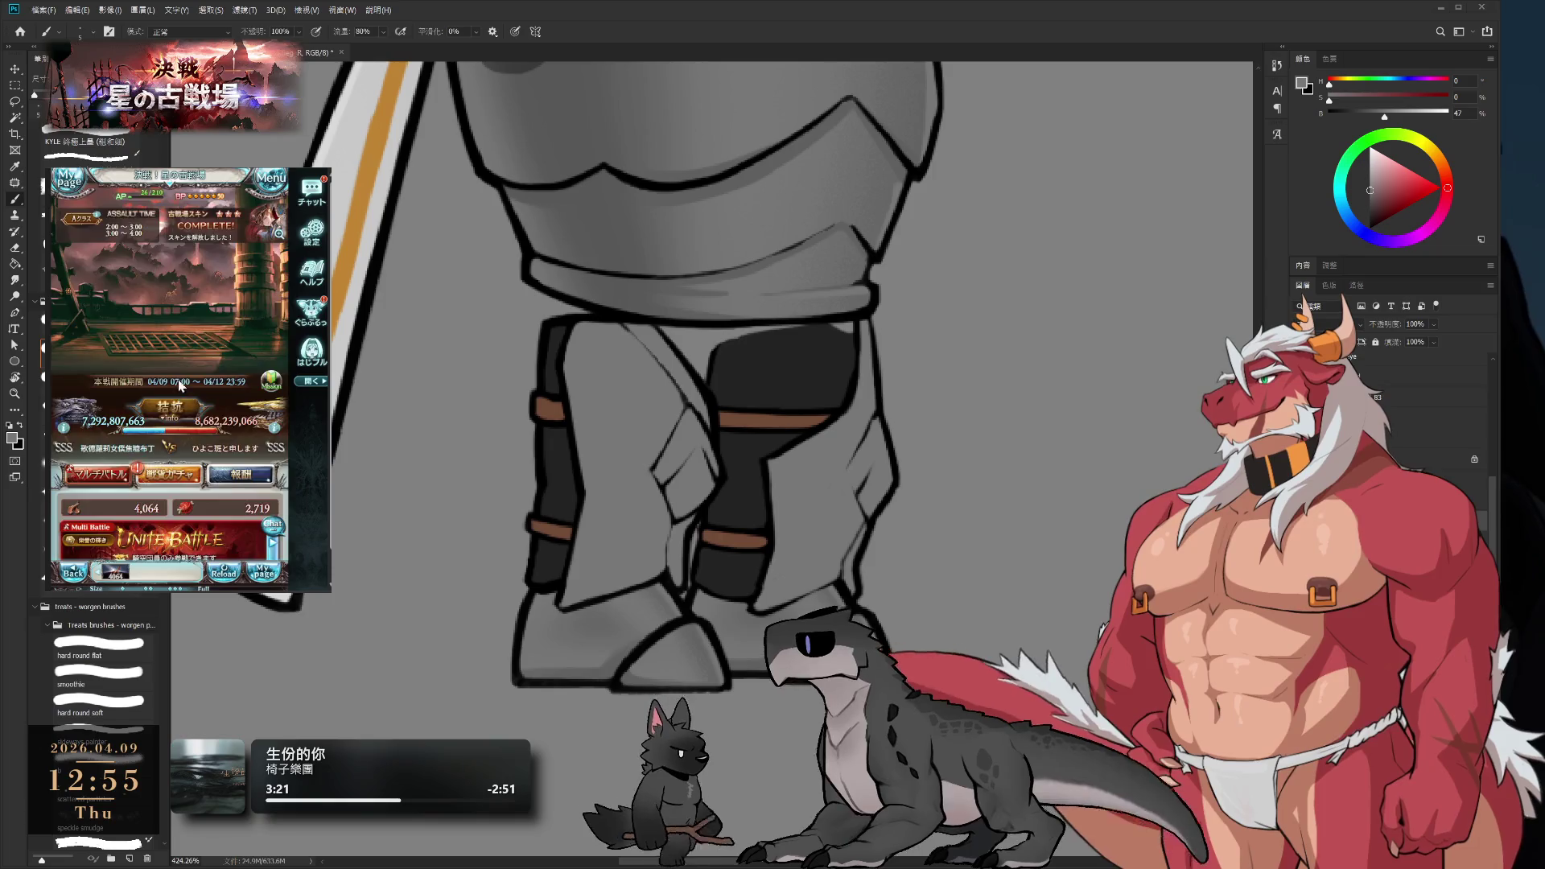
left_click(102, 515)
left_click(73, 572)
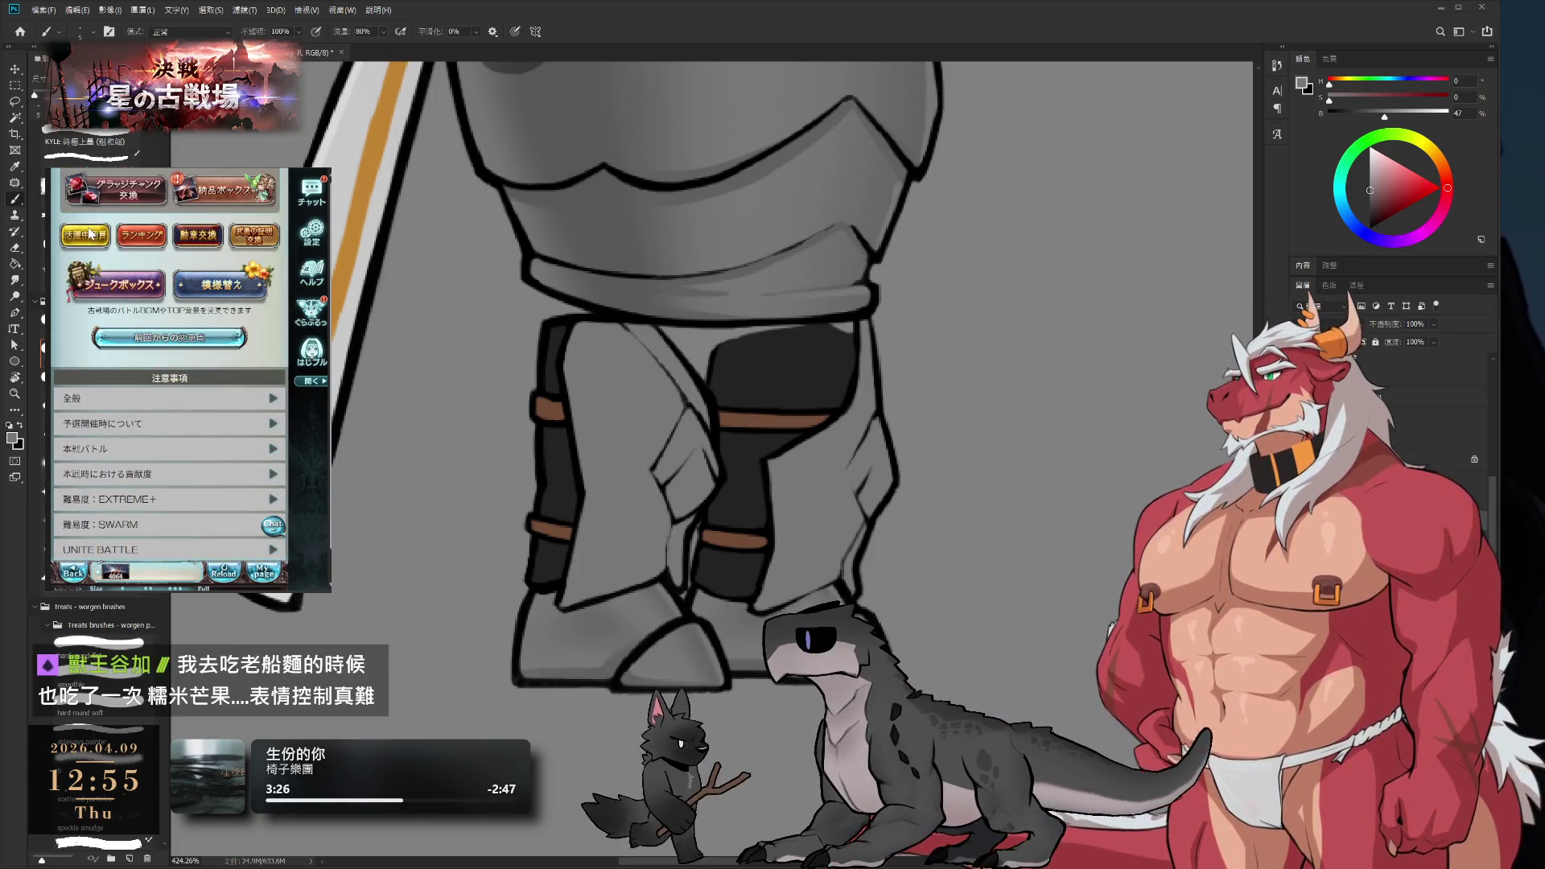
left_click(91, 234)
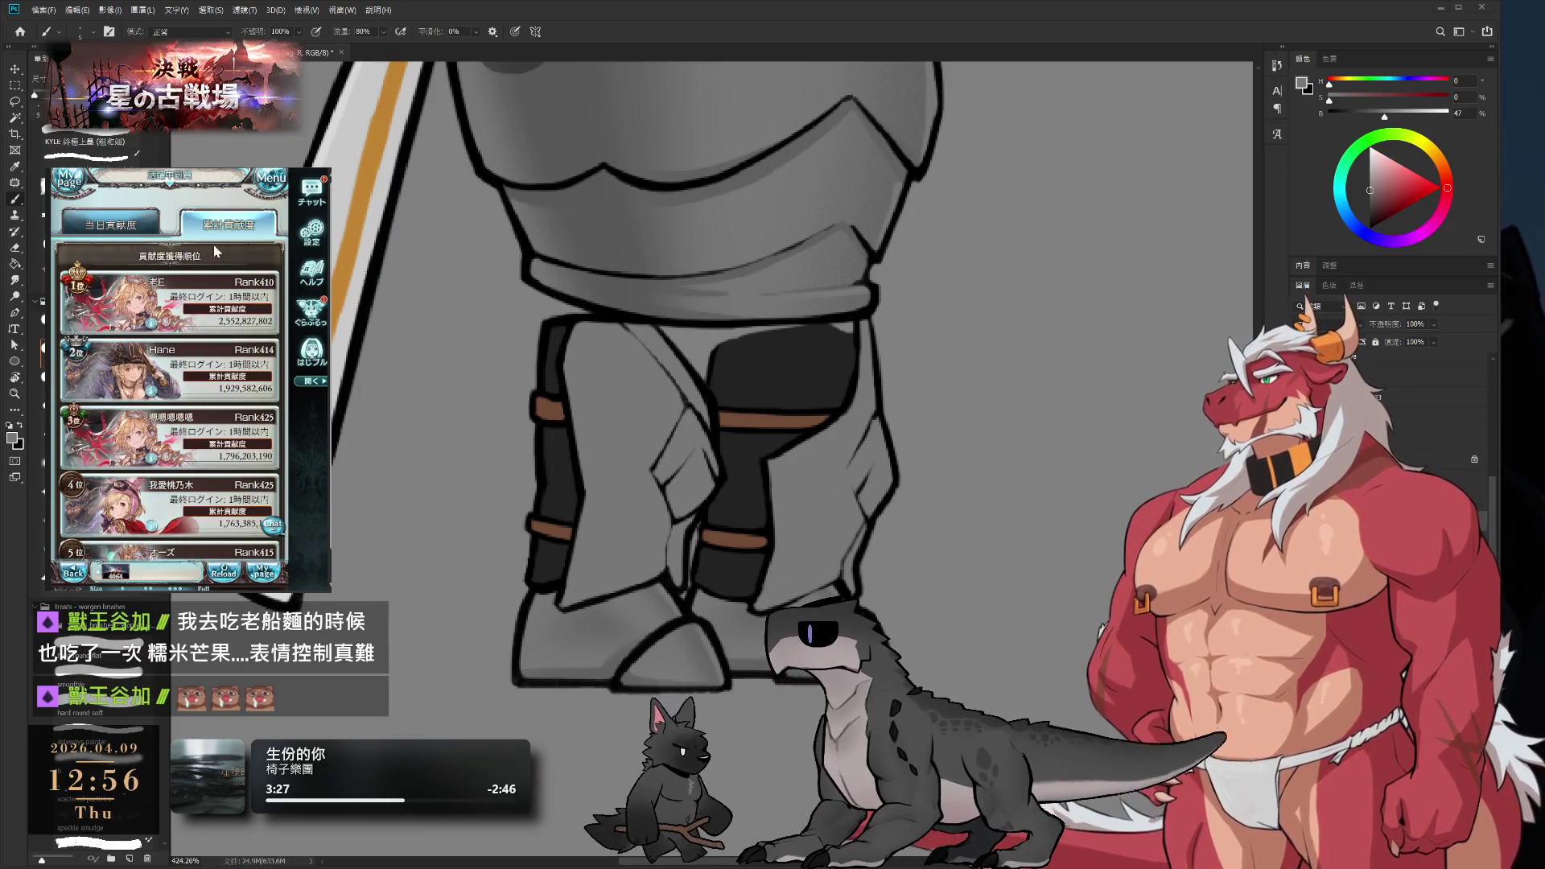
left_click(73, 572)
left_click(114, 471)
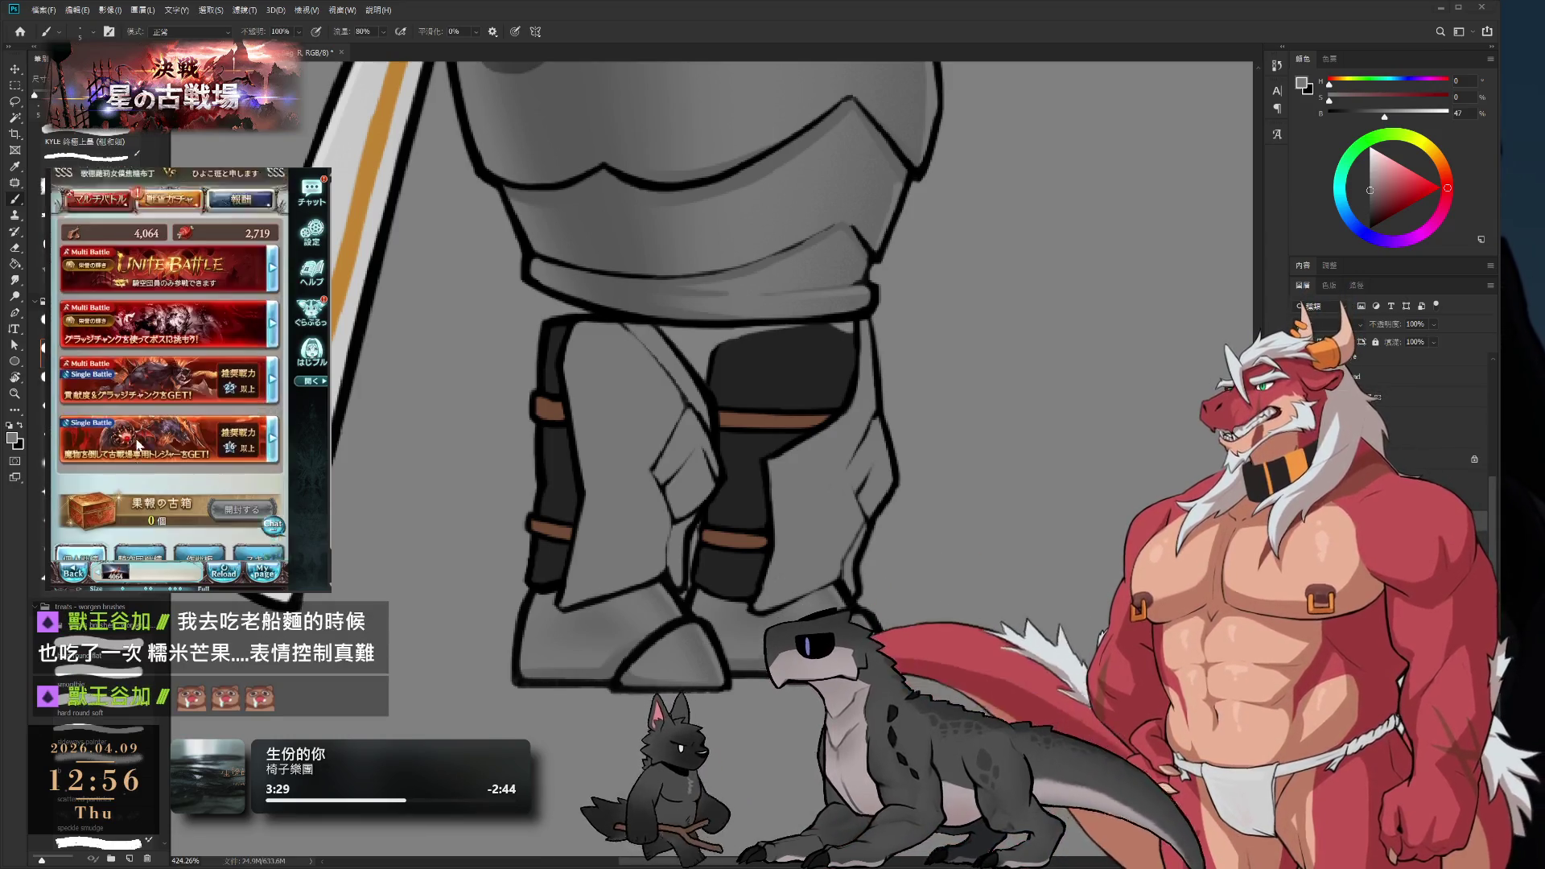
- Check the qualifying period results in the individual ranking
left_click(158, 487)
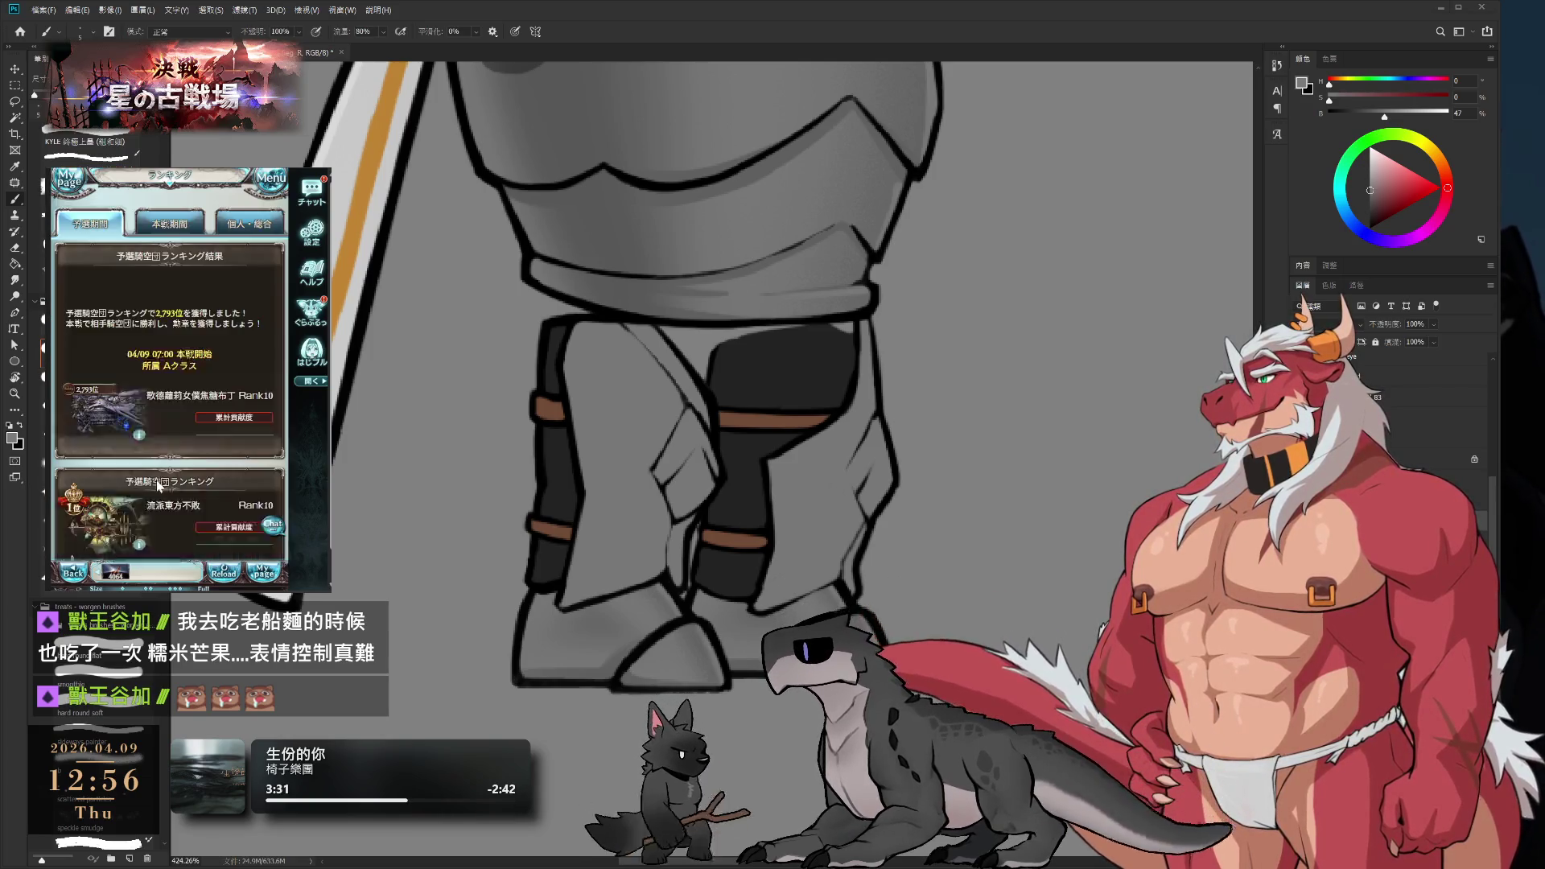
left_click(247, 217)
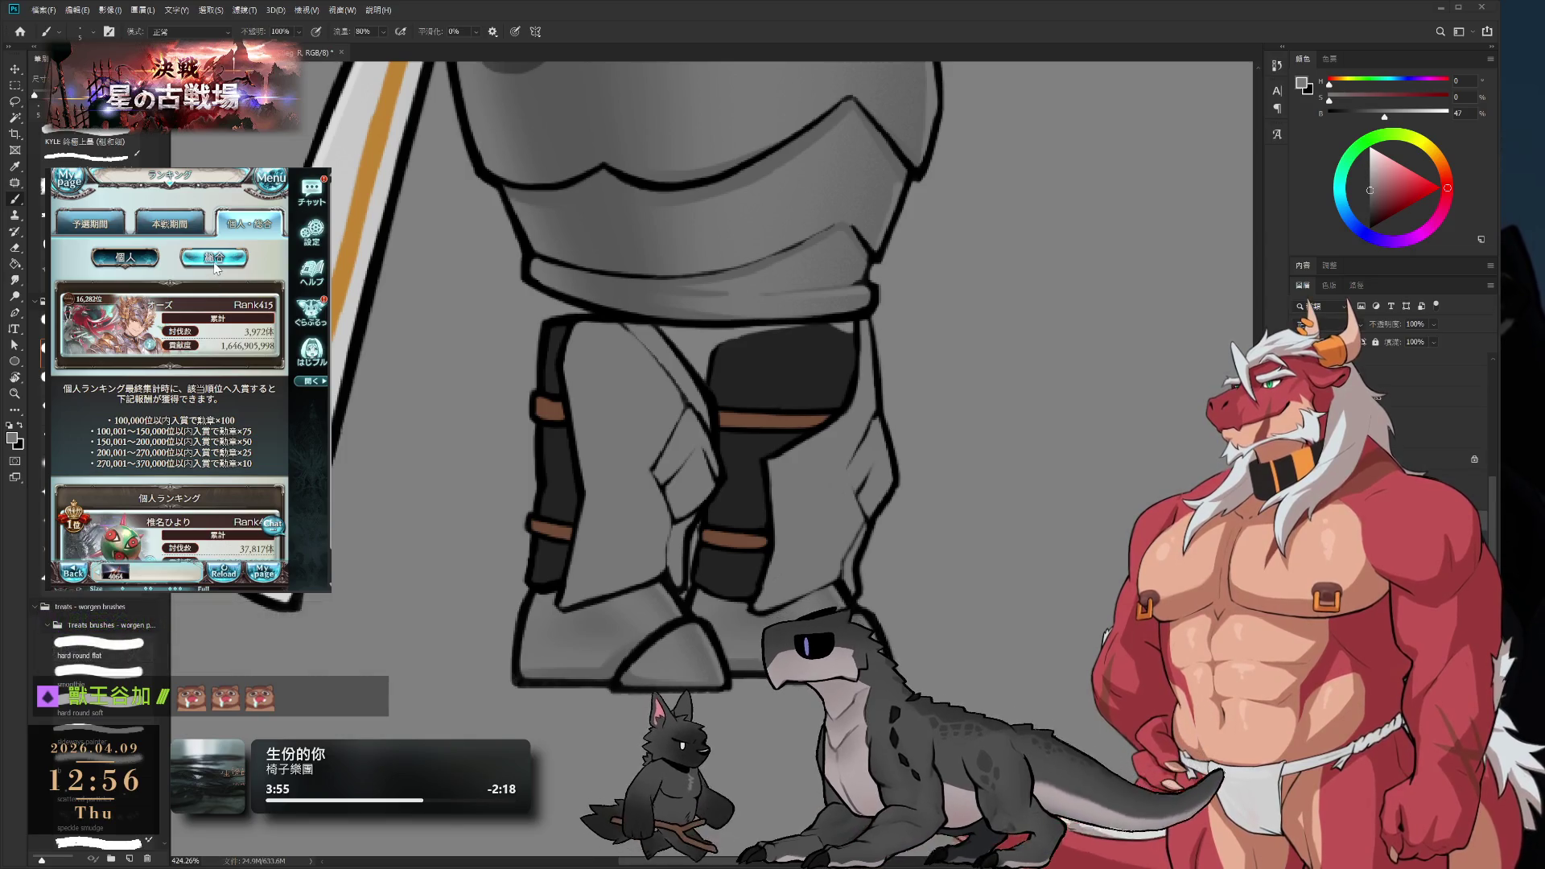
left_click(130, 267)
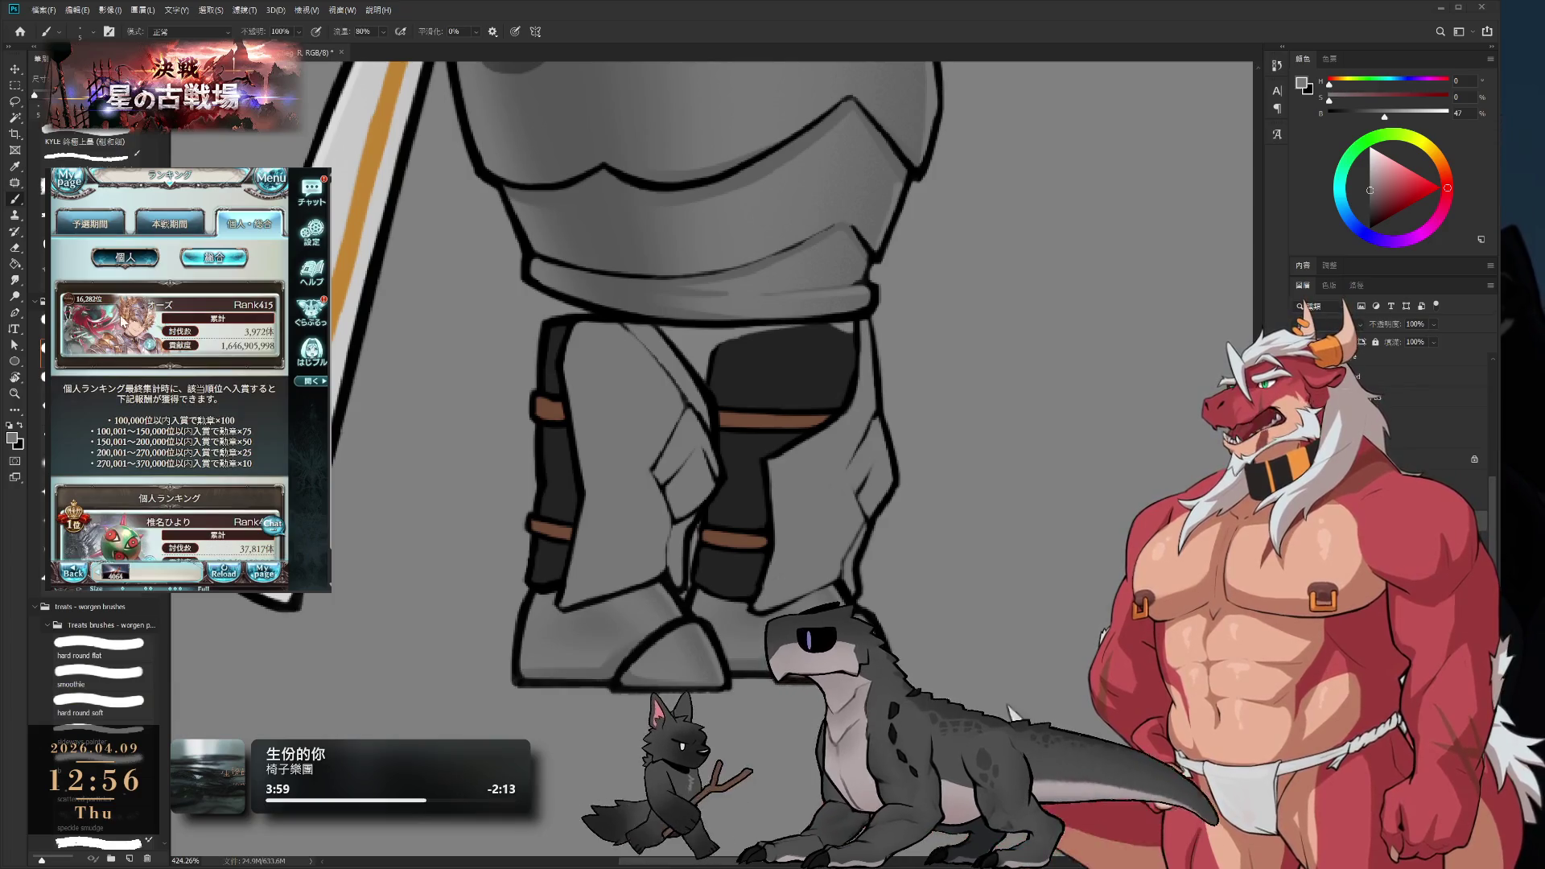
scroll(123, 377, "down", 5)
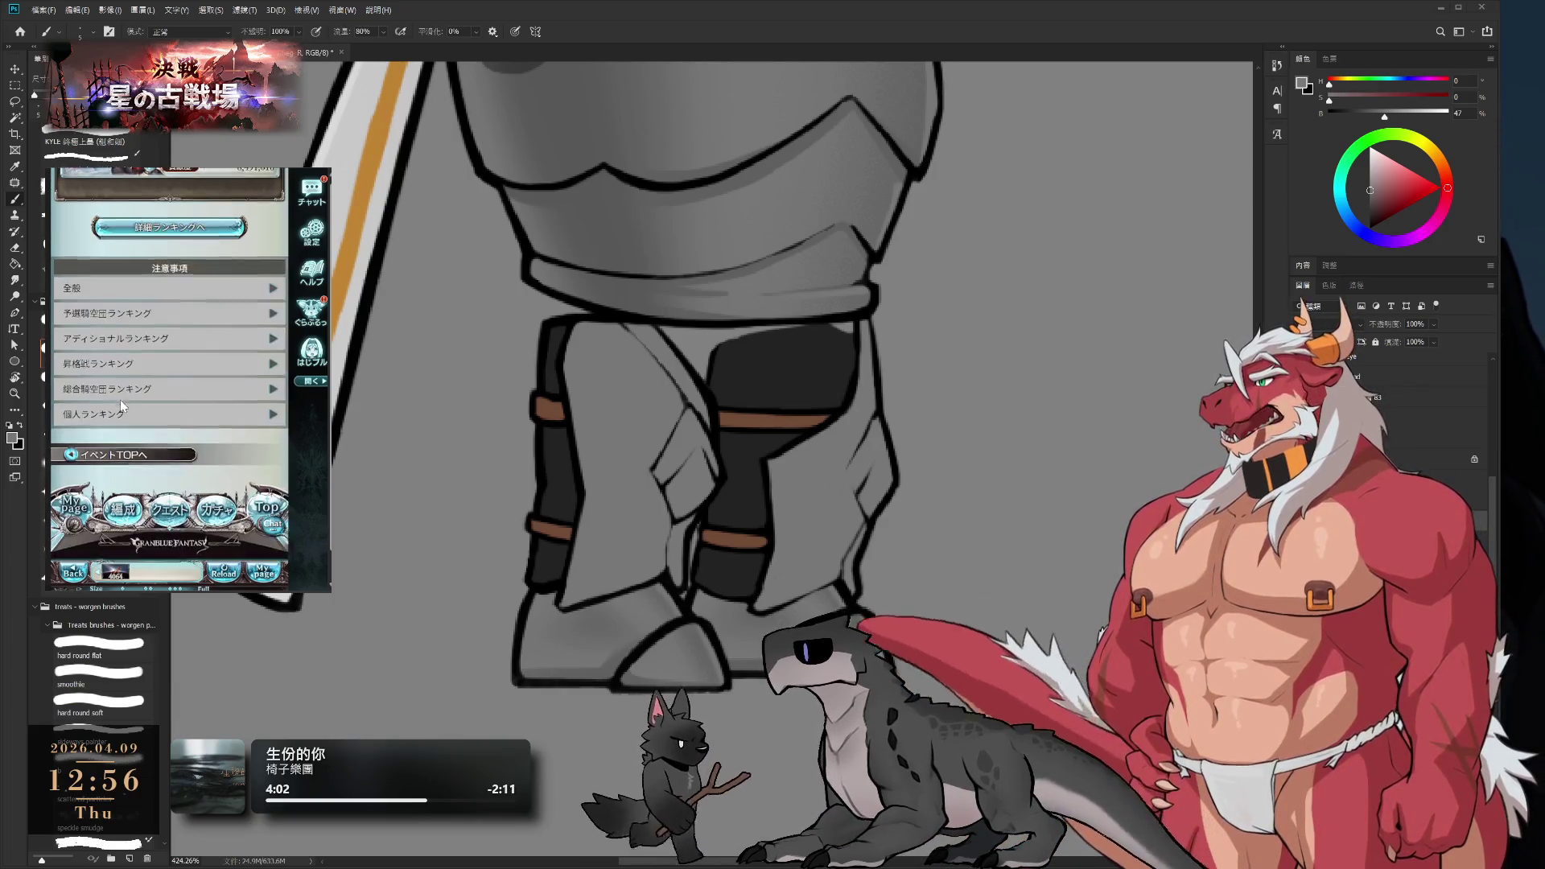
- Pick a Multi Battle, choose a support character and confirm the party
left_click(121, 455)
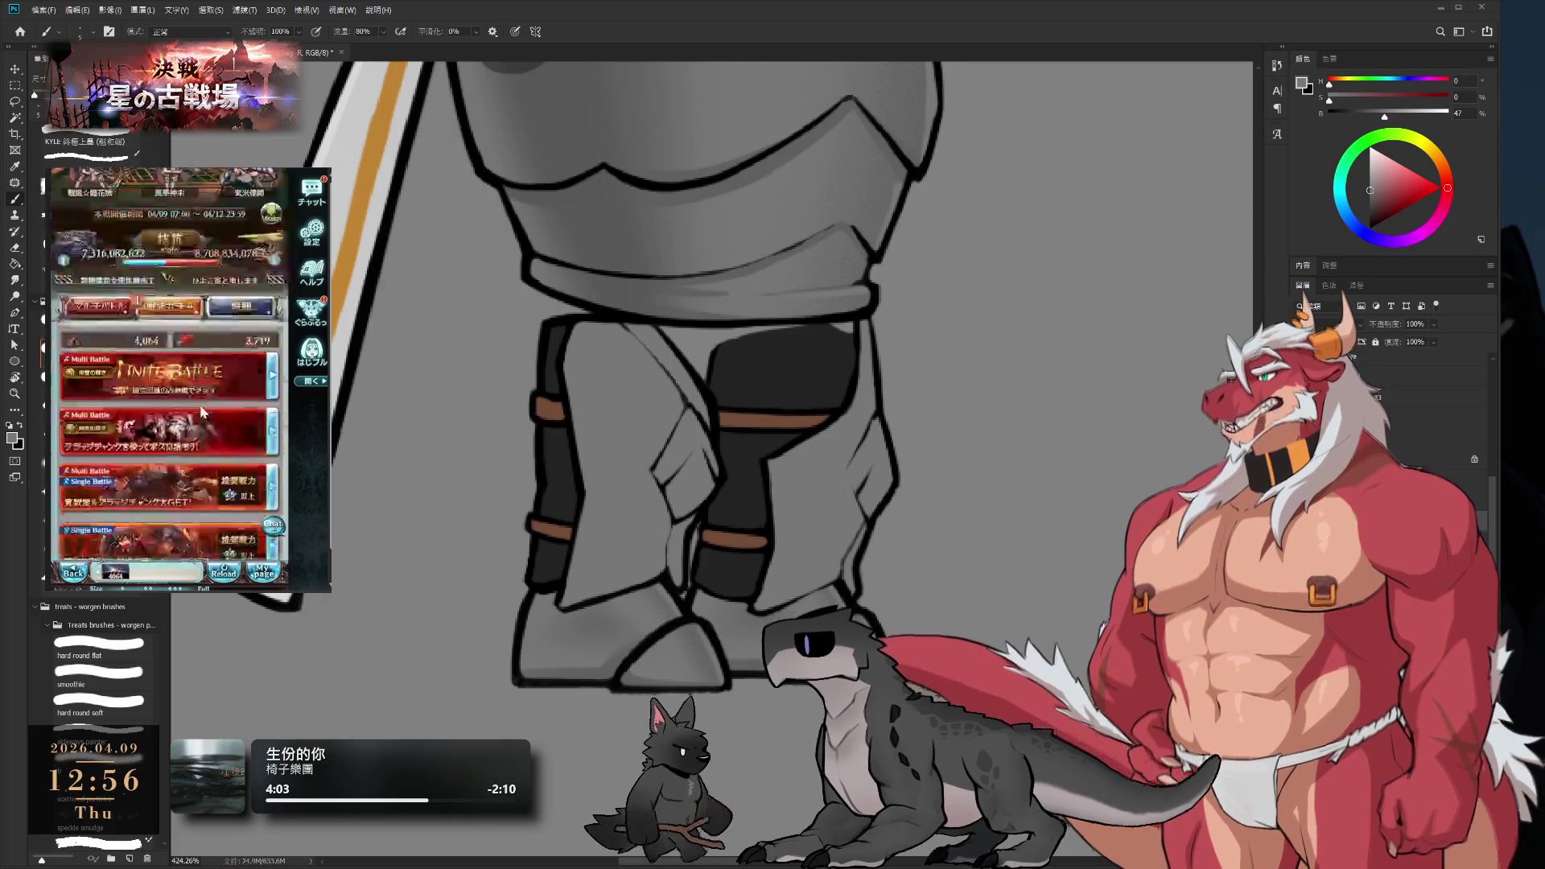
scroll(203, 412, "down", 5)
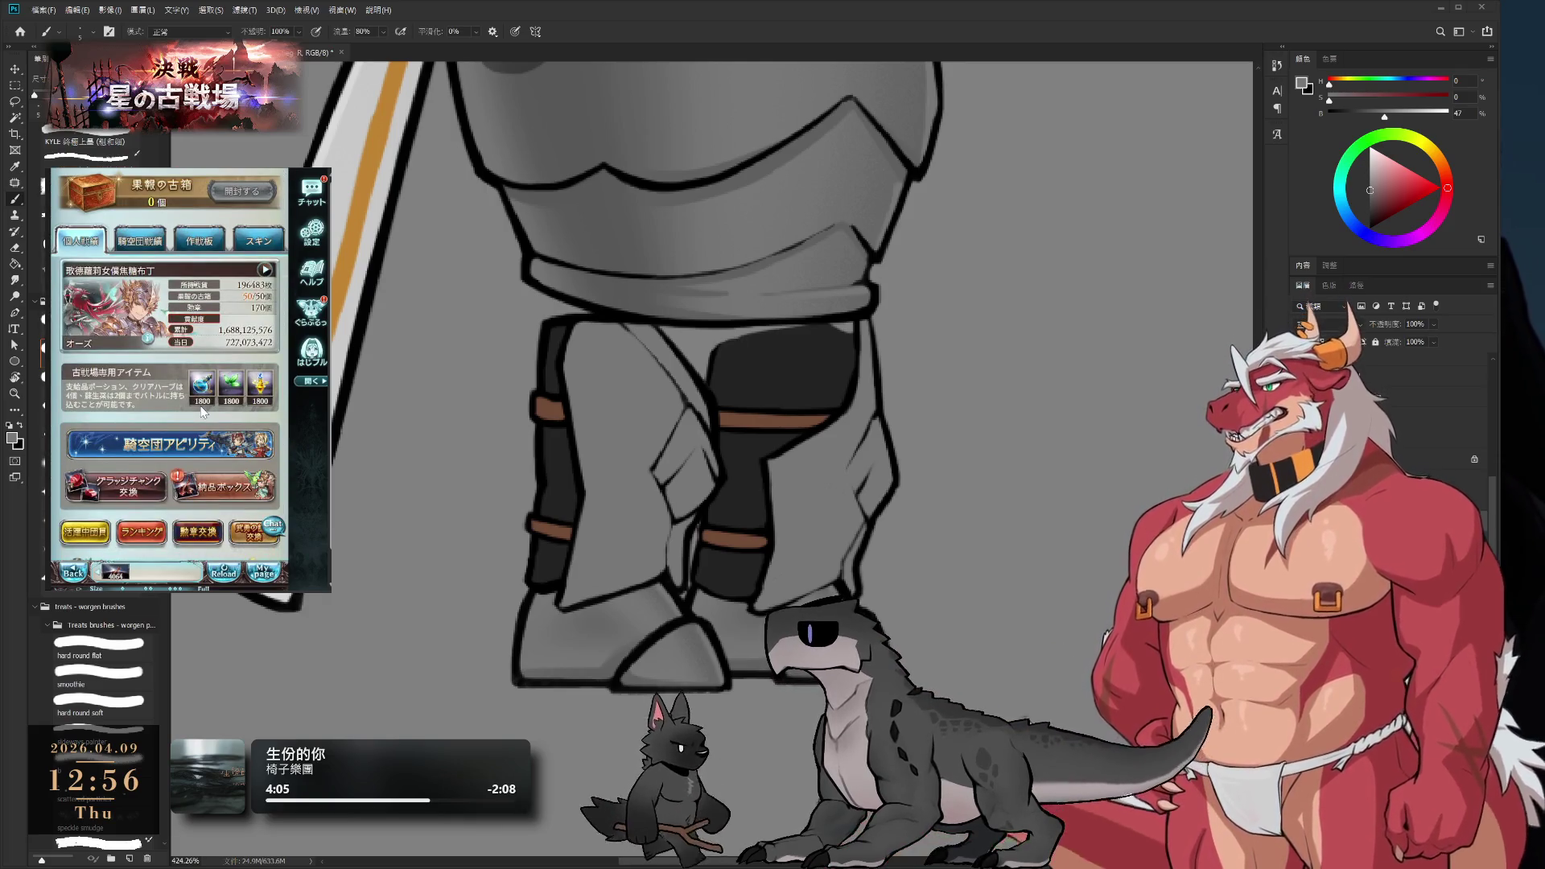
scroll(203, 412, "down", 3)
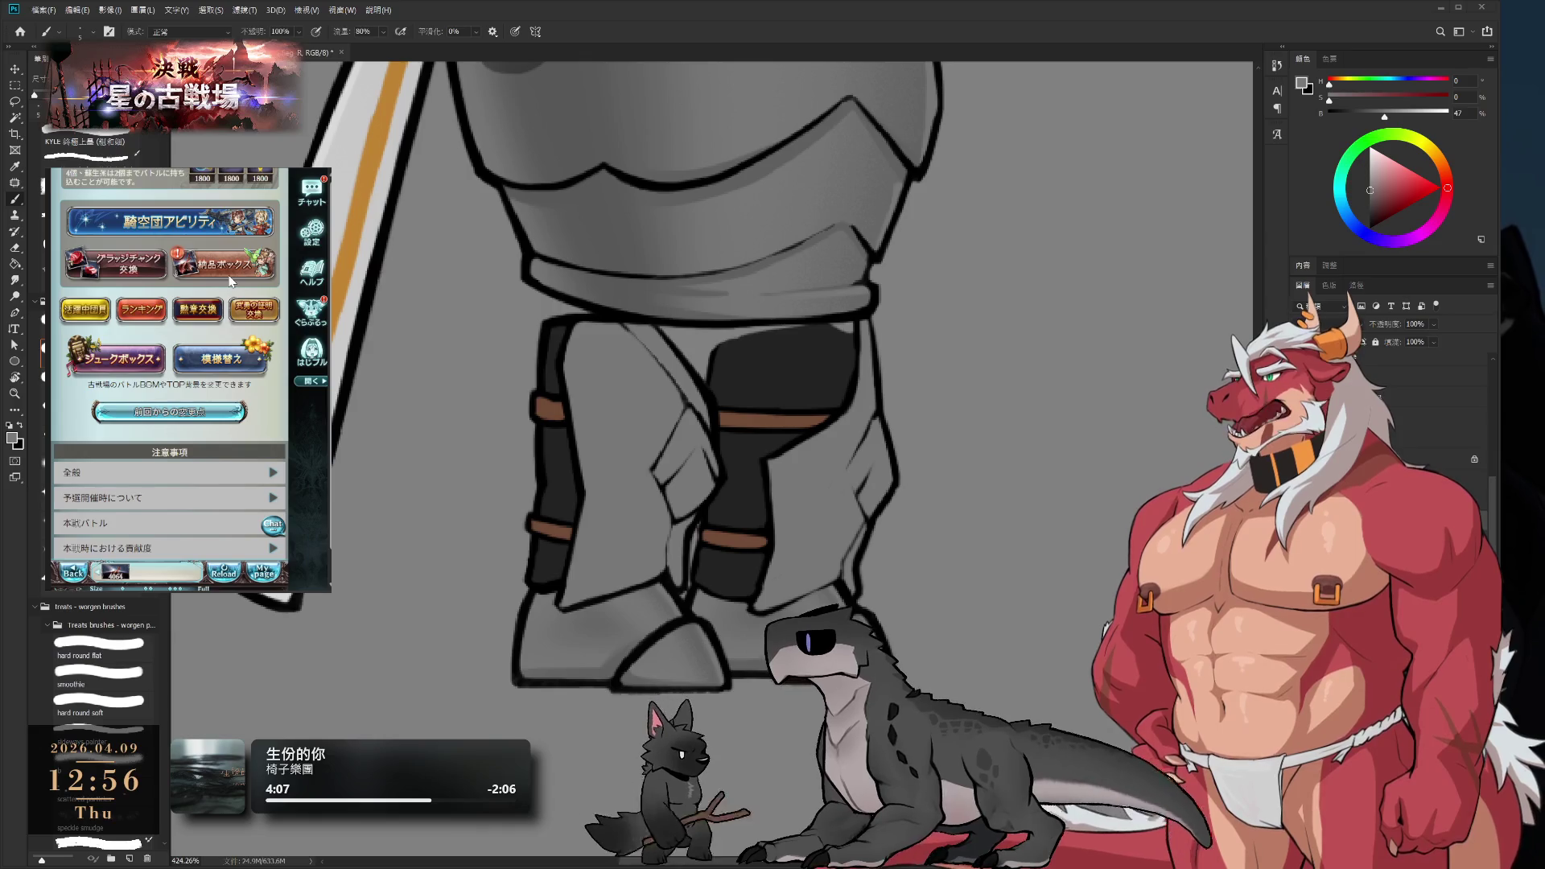
scroll(216, 263, "up", 5)
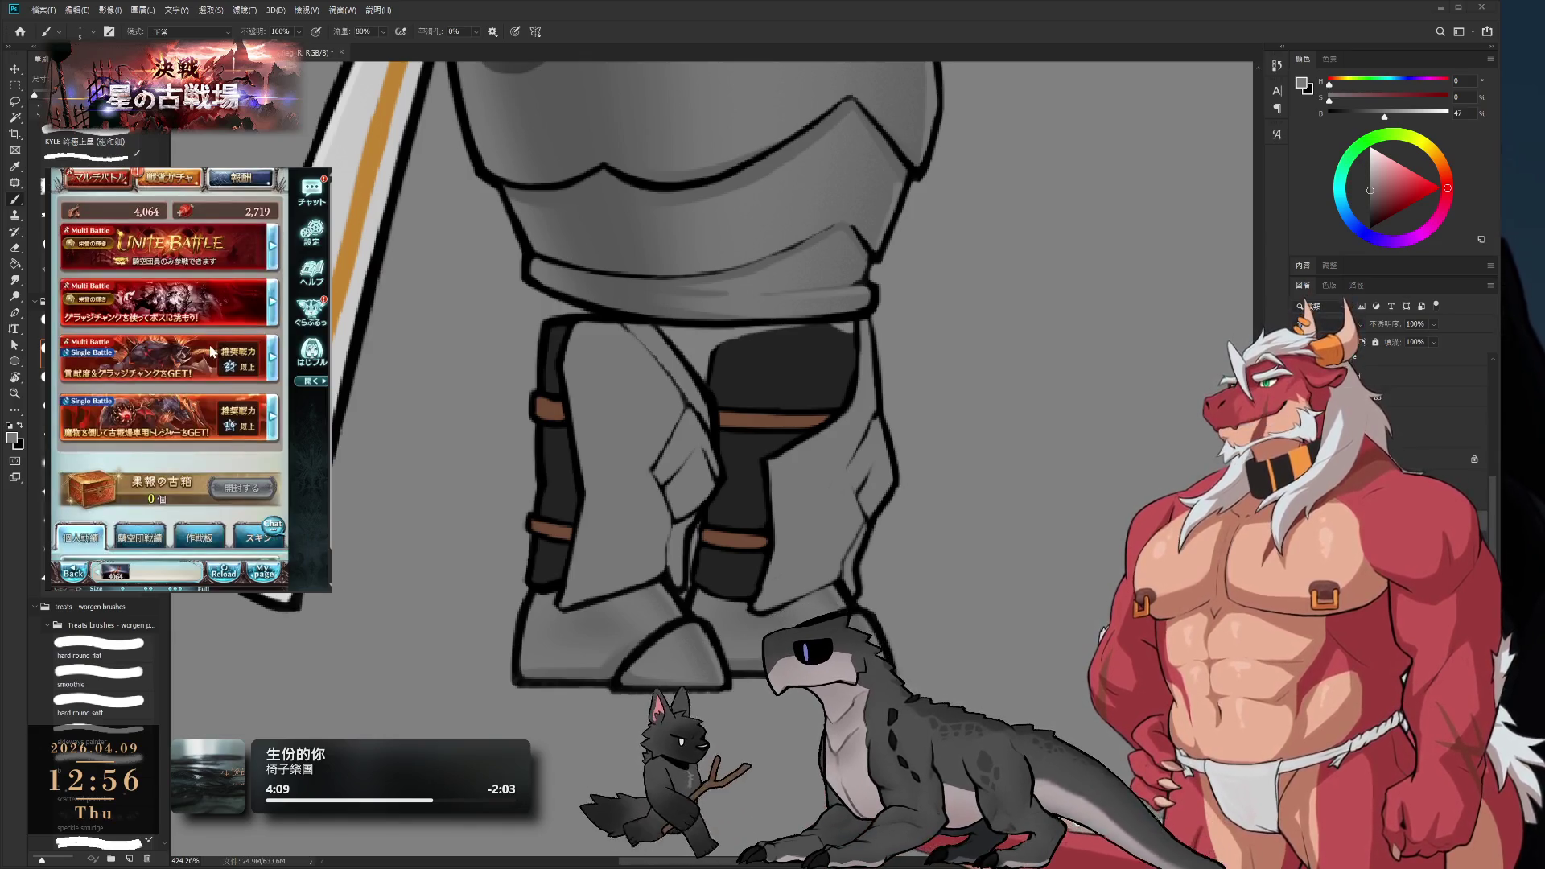
left_click(206, 351)
left_click(201, 493)
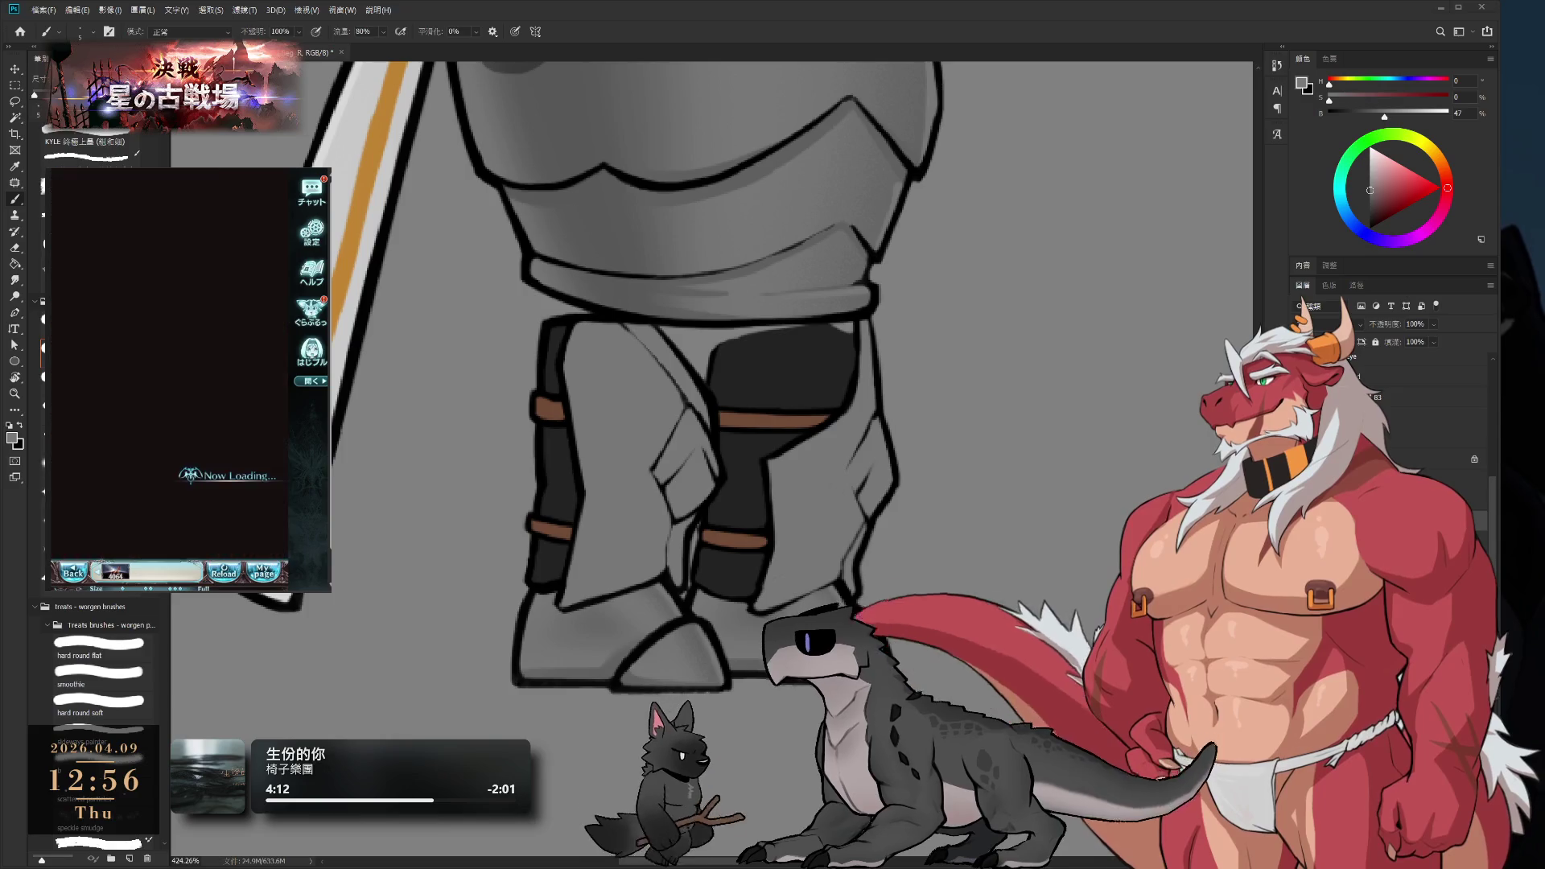
left_click(224, 541)
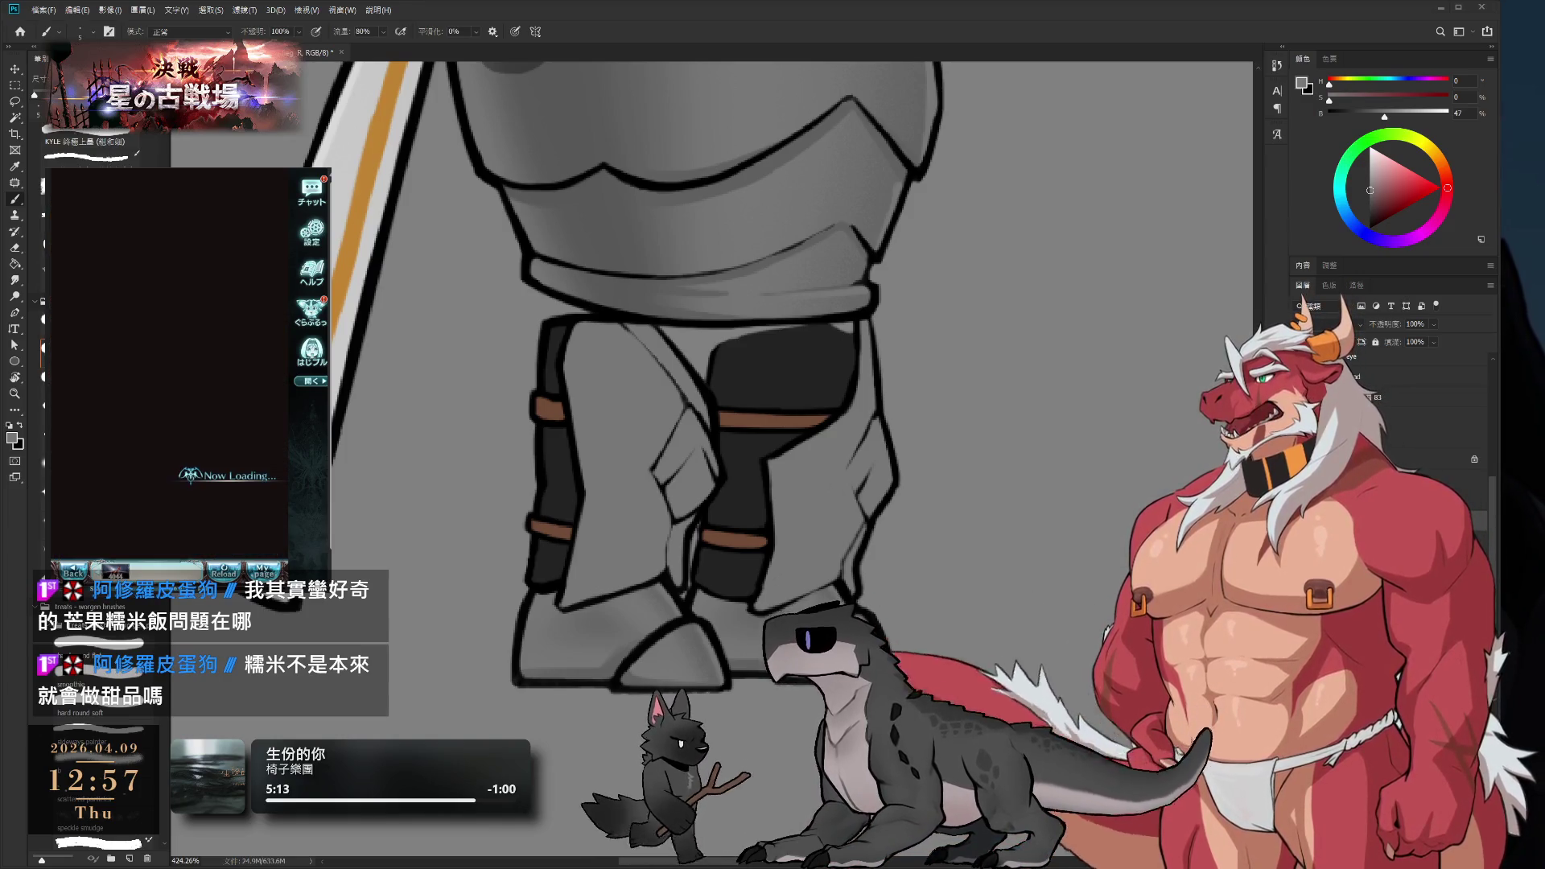
- Start another battle and confirm the party to launch the new raid
left_click(235, 532)
left_click(234, 533)
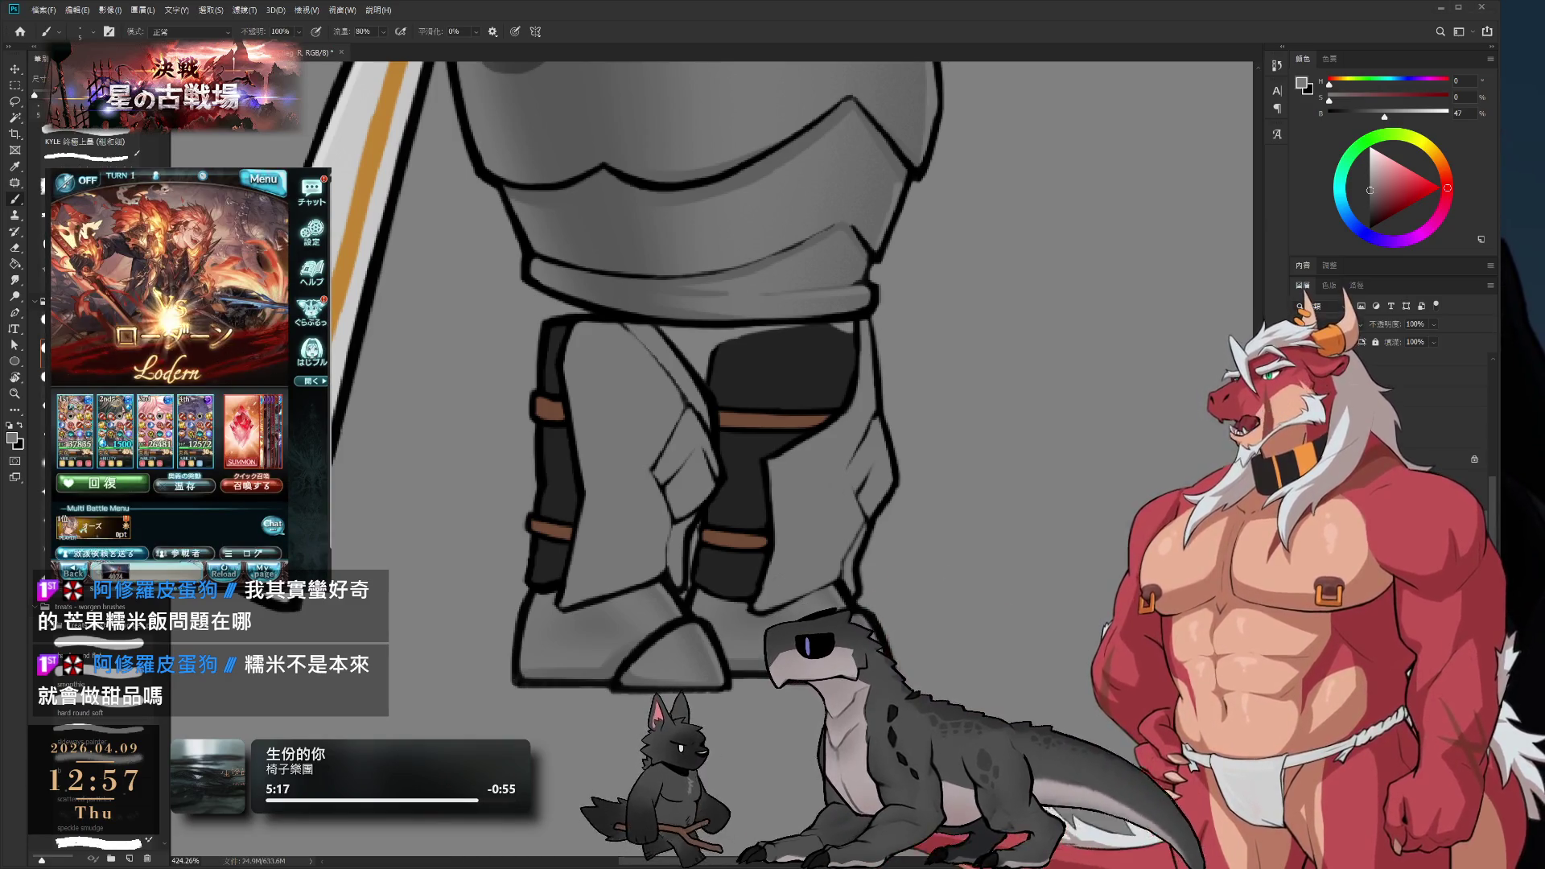
left_click_drag(893, 311, 820, 311)
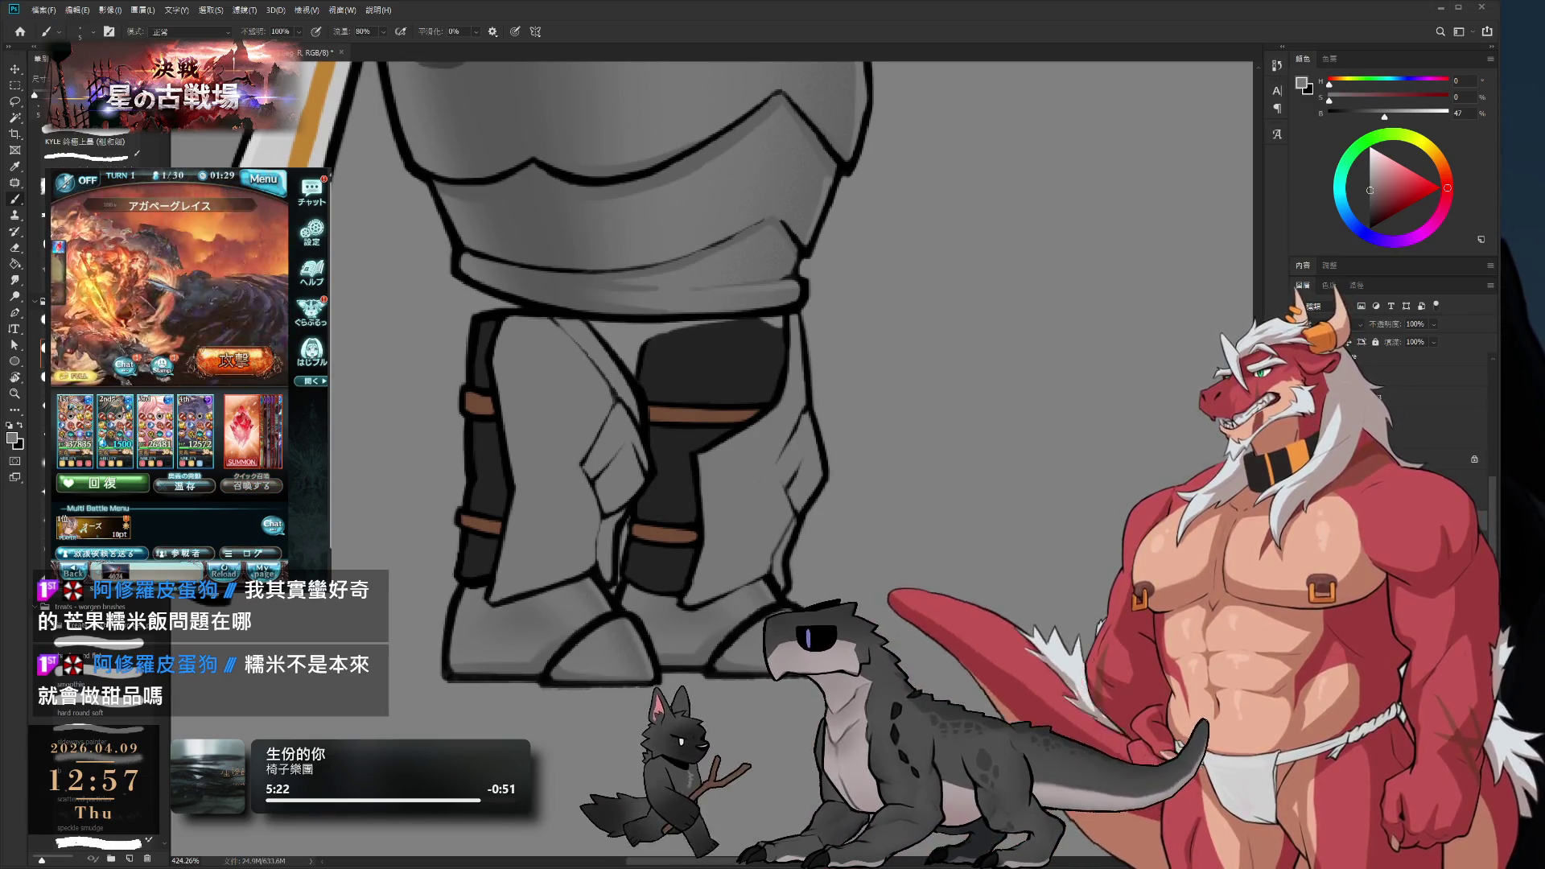
- Paint grey over the old dark fold line on the front of the trousers
scroll(718, 354, "down", 5)
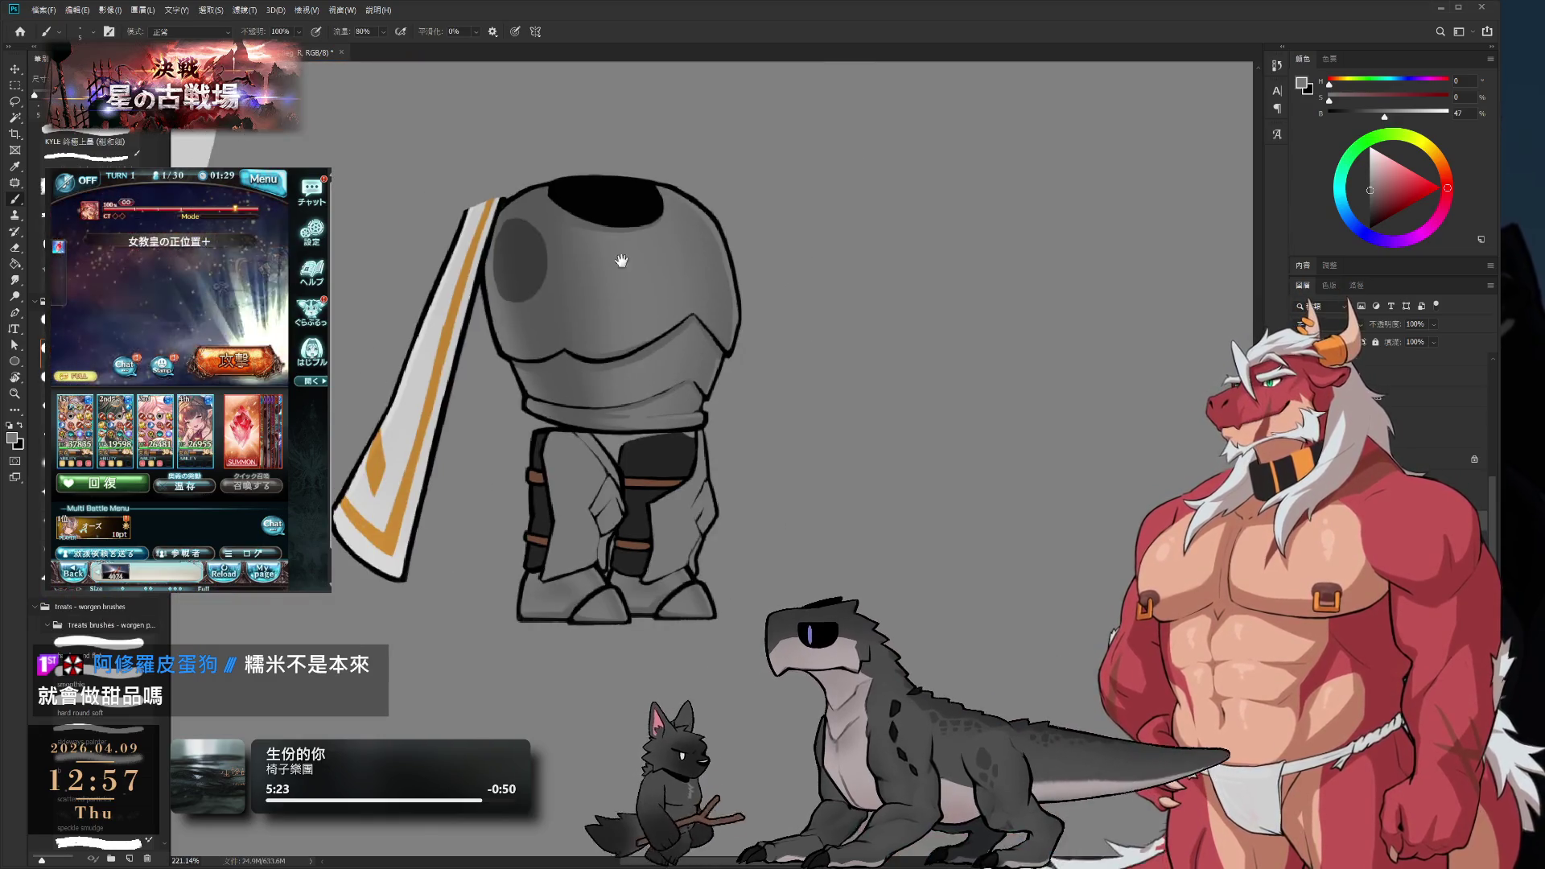
scroll(697, 547, "up", 10)
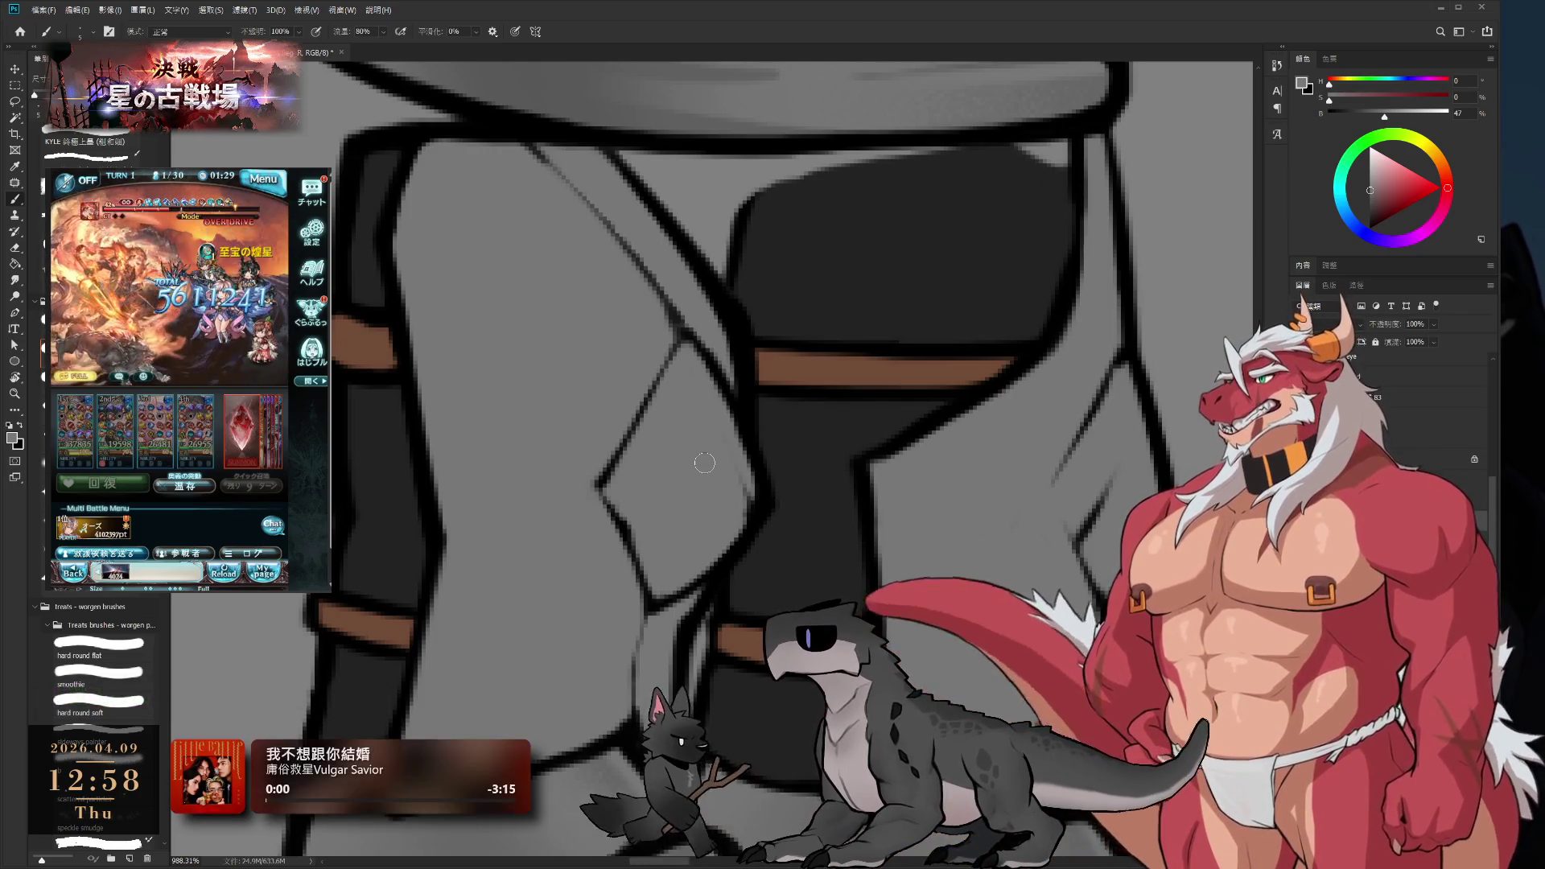
left_click_drag(626, 481, 762, 489)
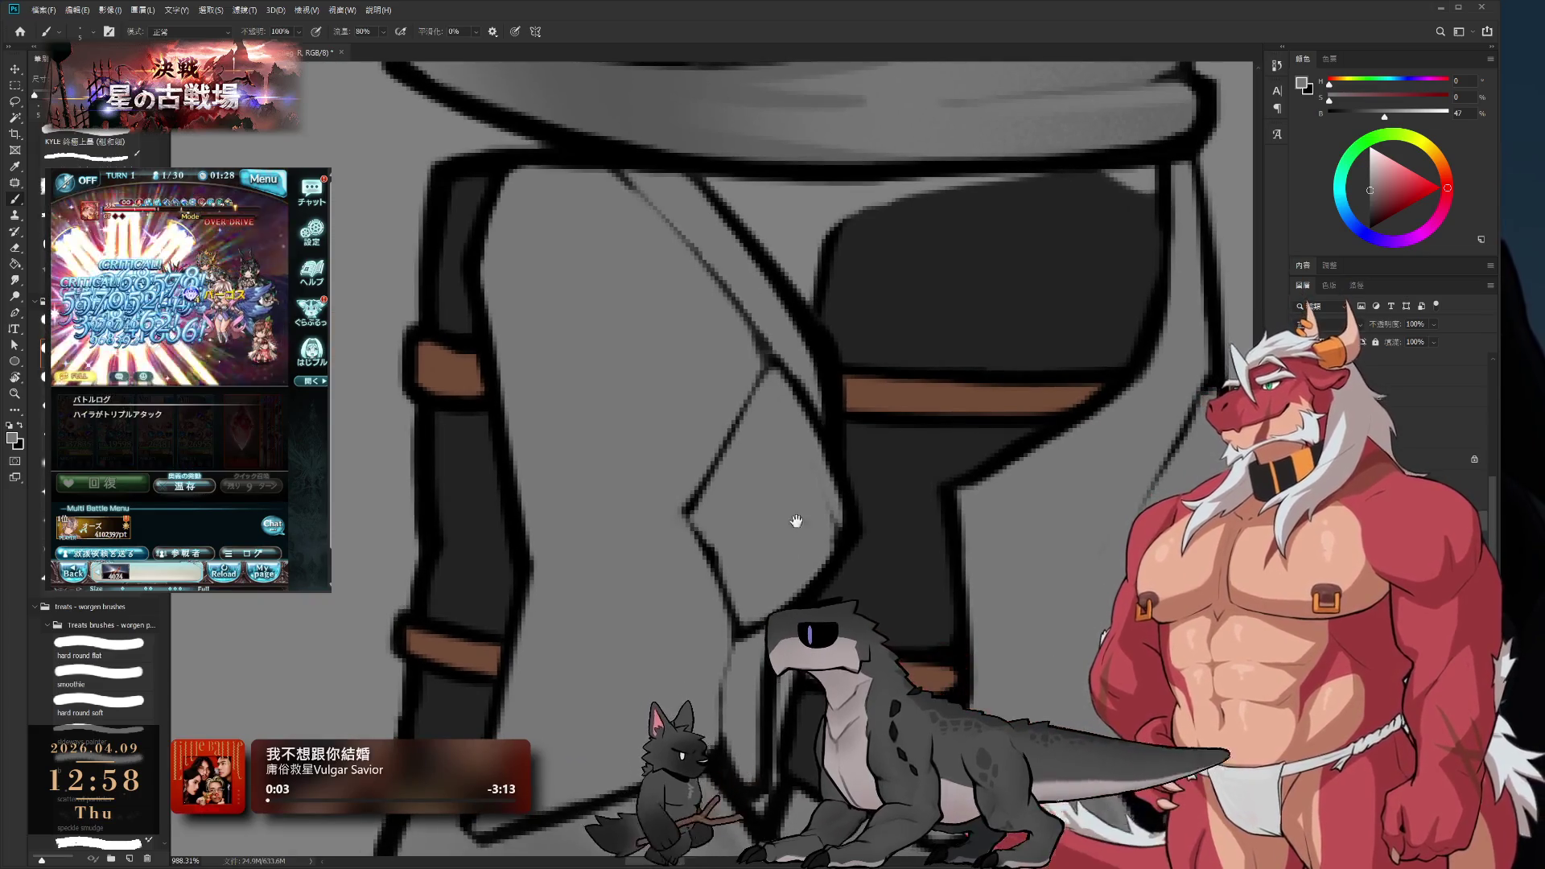
scroll(795, 521, "down", 3)
scroll(772, 434, "up", 2)
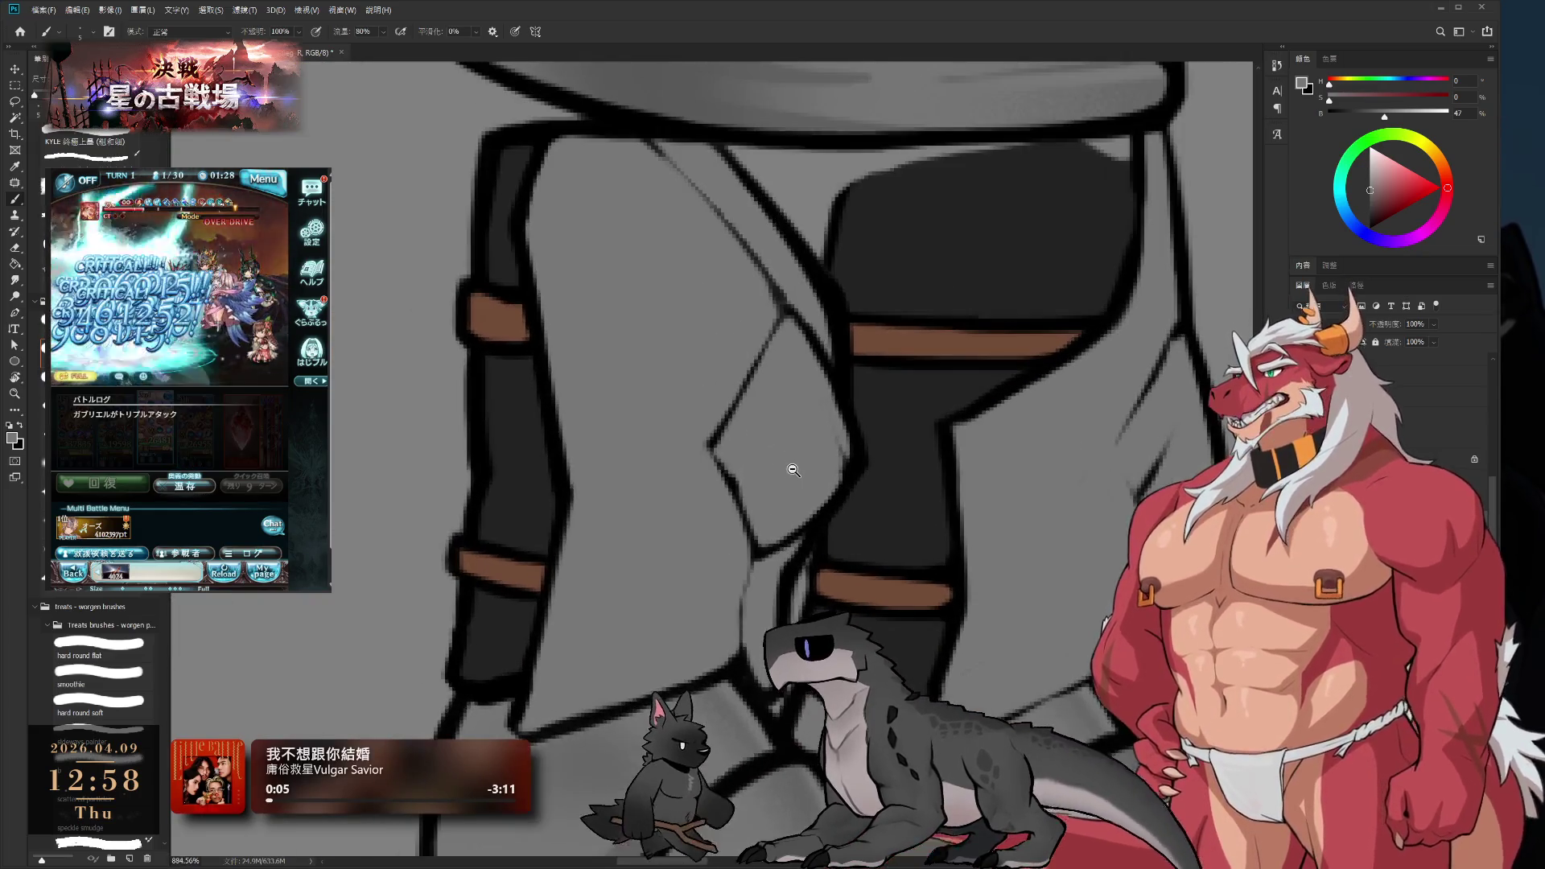
scroll(790, 501, "down", 5)
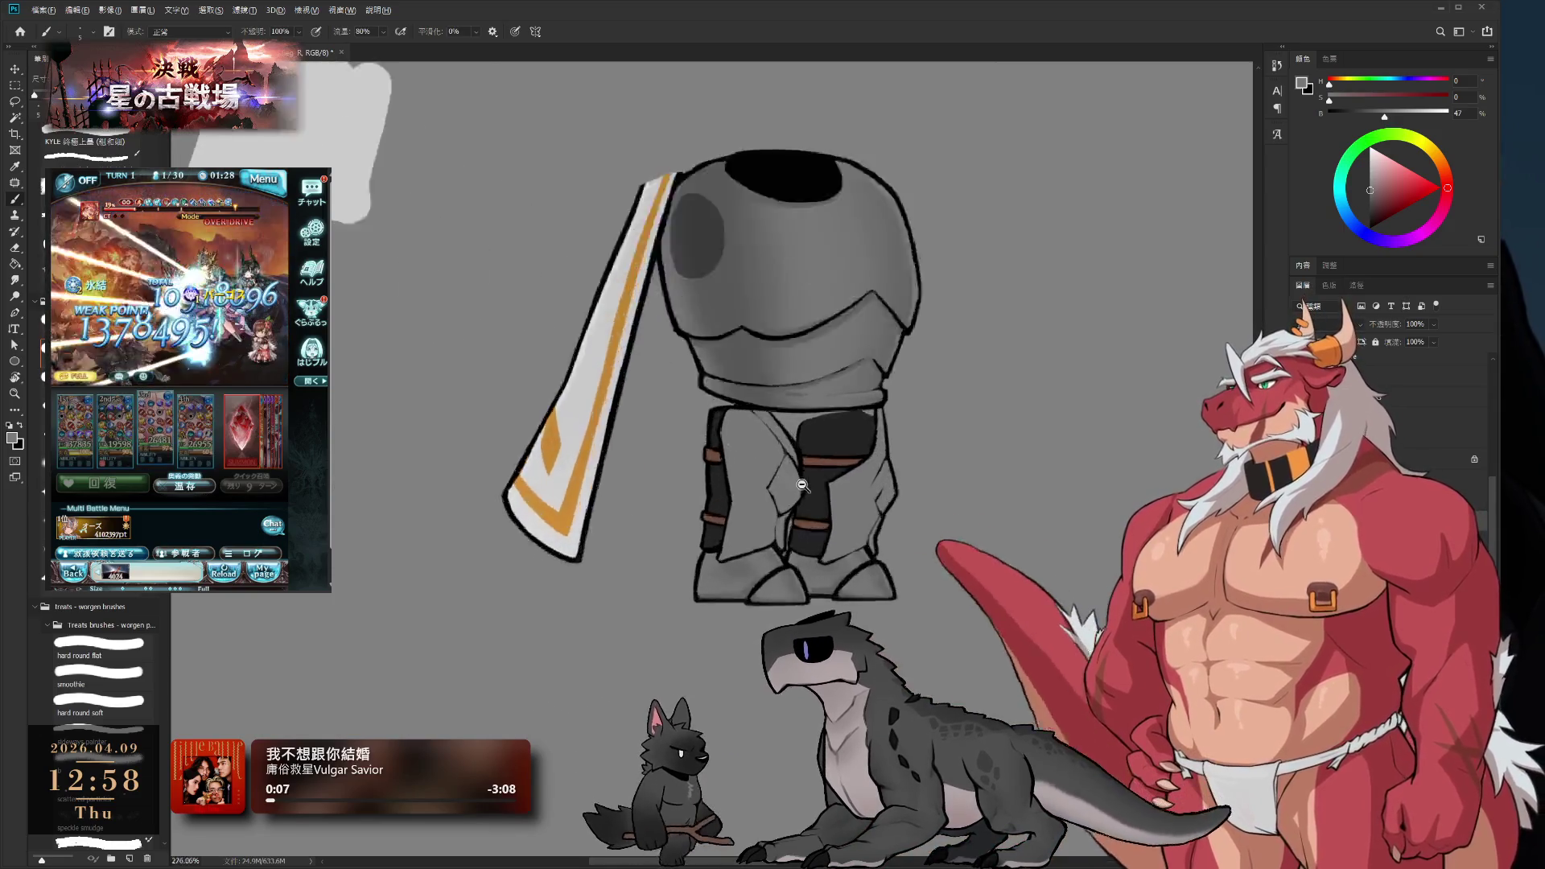
scroll(805, 491, "up", 4)
scroll(727, 489, "up", 2)
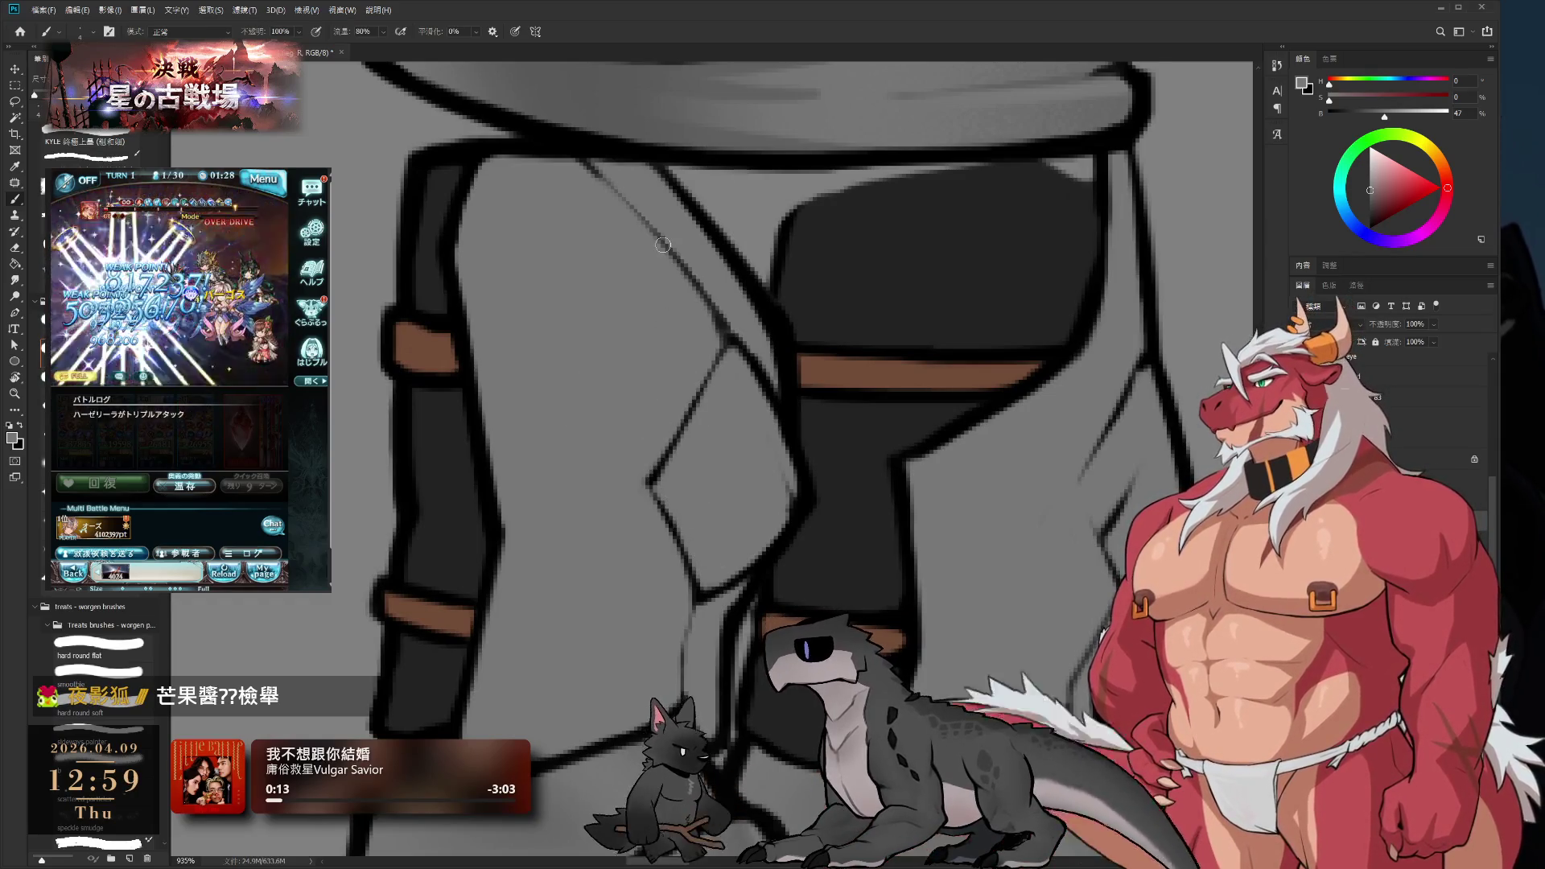
left_click_drag(654, 482, 696, 364)
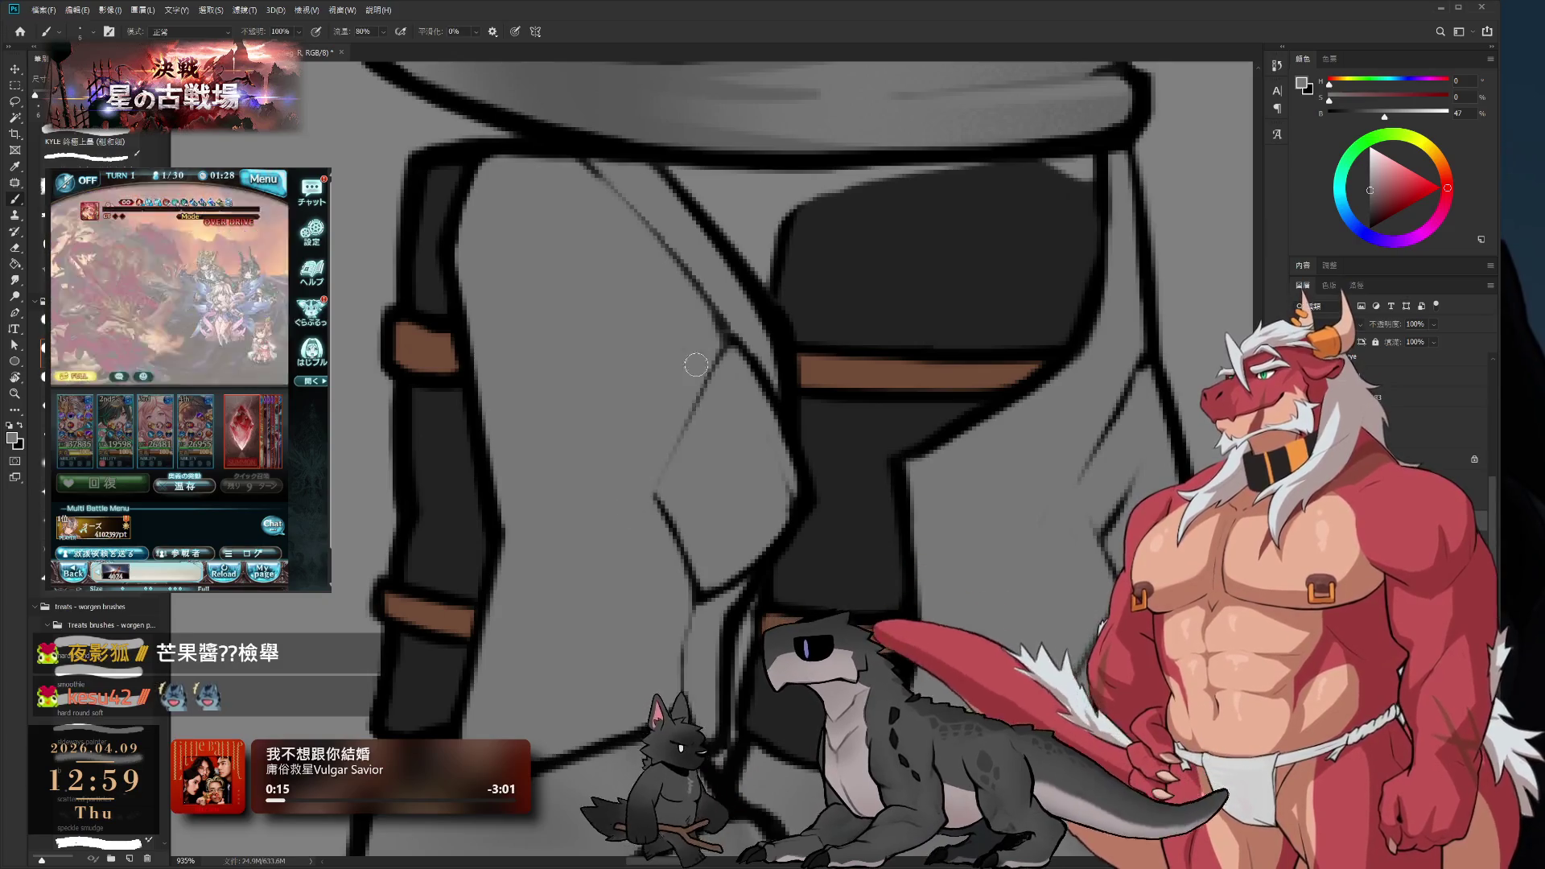
left_click_drag(645, 499, 677, 580)
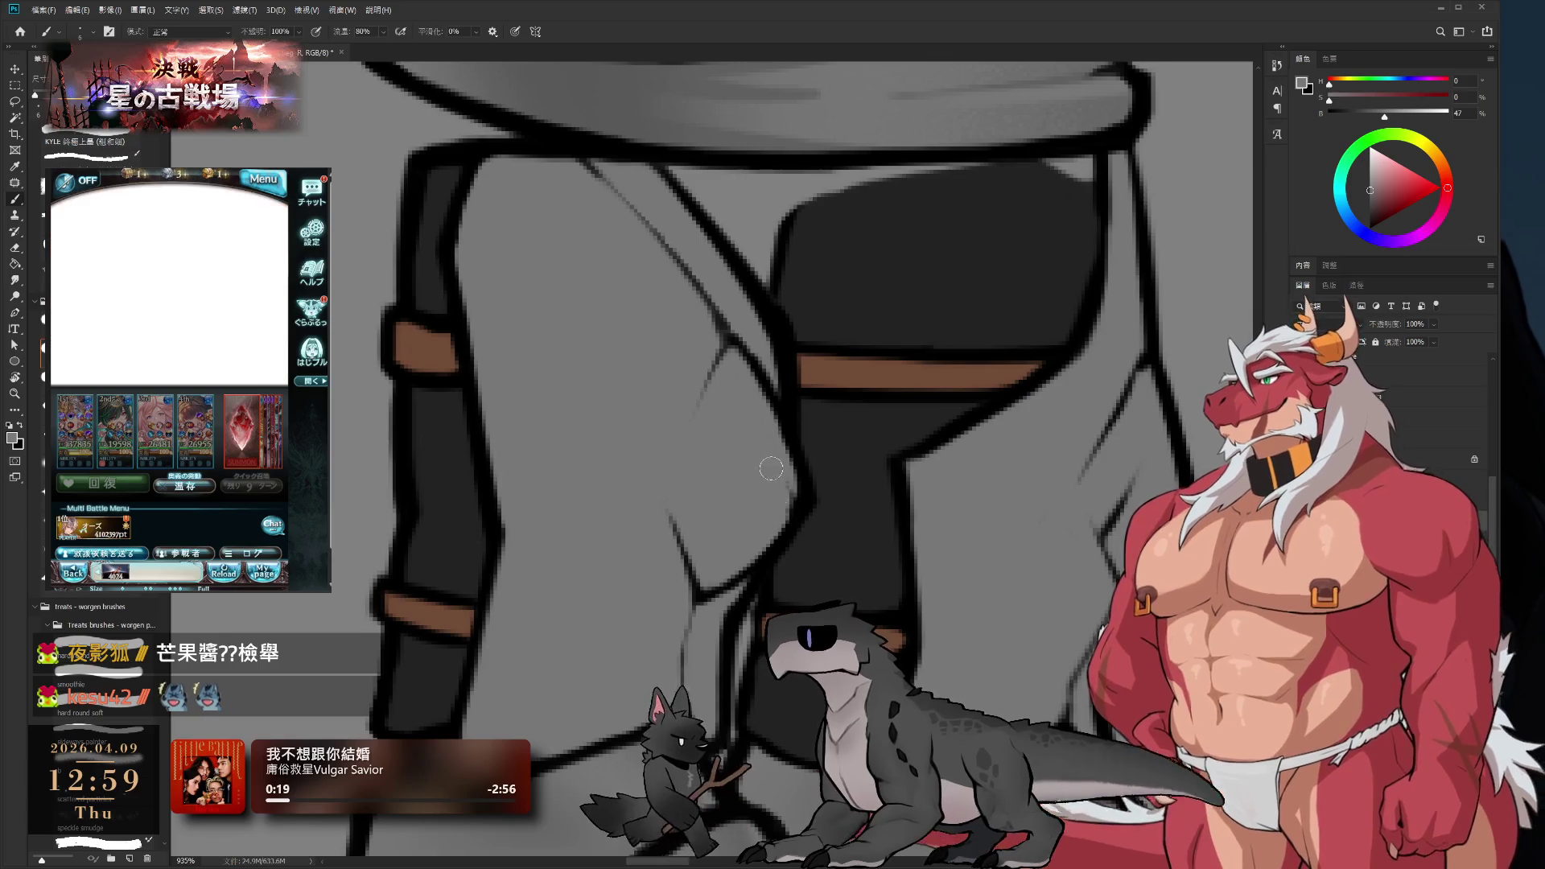
- Switch to black and redraw the fold line as a cleaner dark stroke
mouse_move(771, 468)
left_mouse_down()
mouse_move(739, 560)
mouse_move(764, 469)
left_mouse_up()
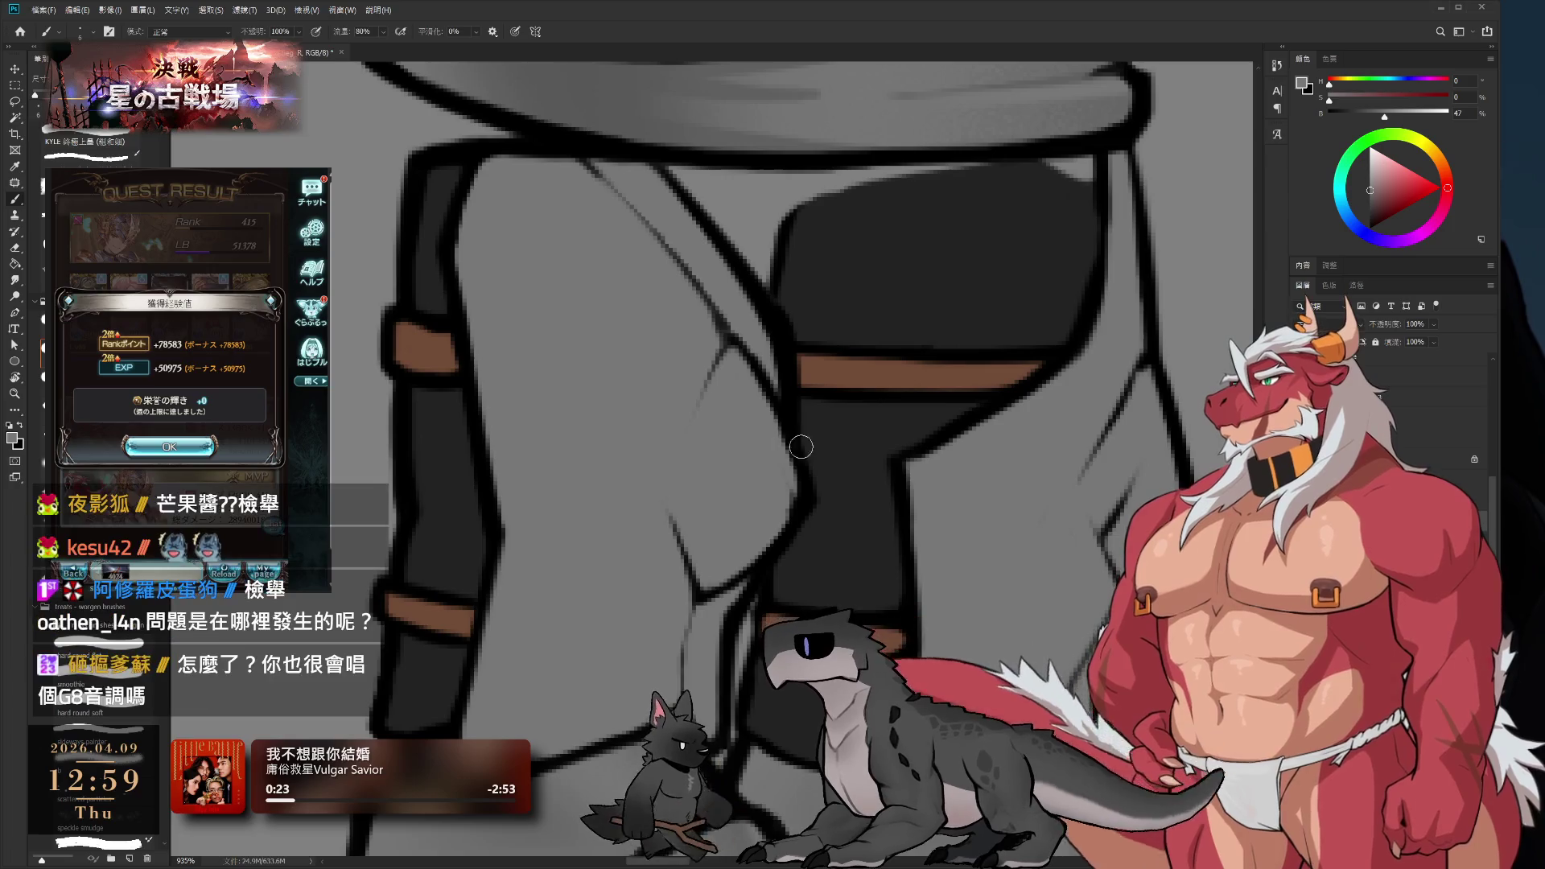
left_click(1140, 221, "alt")
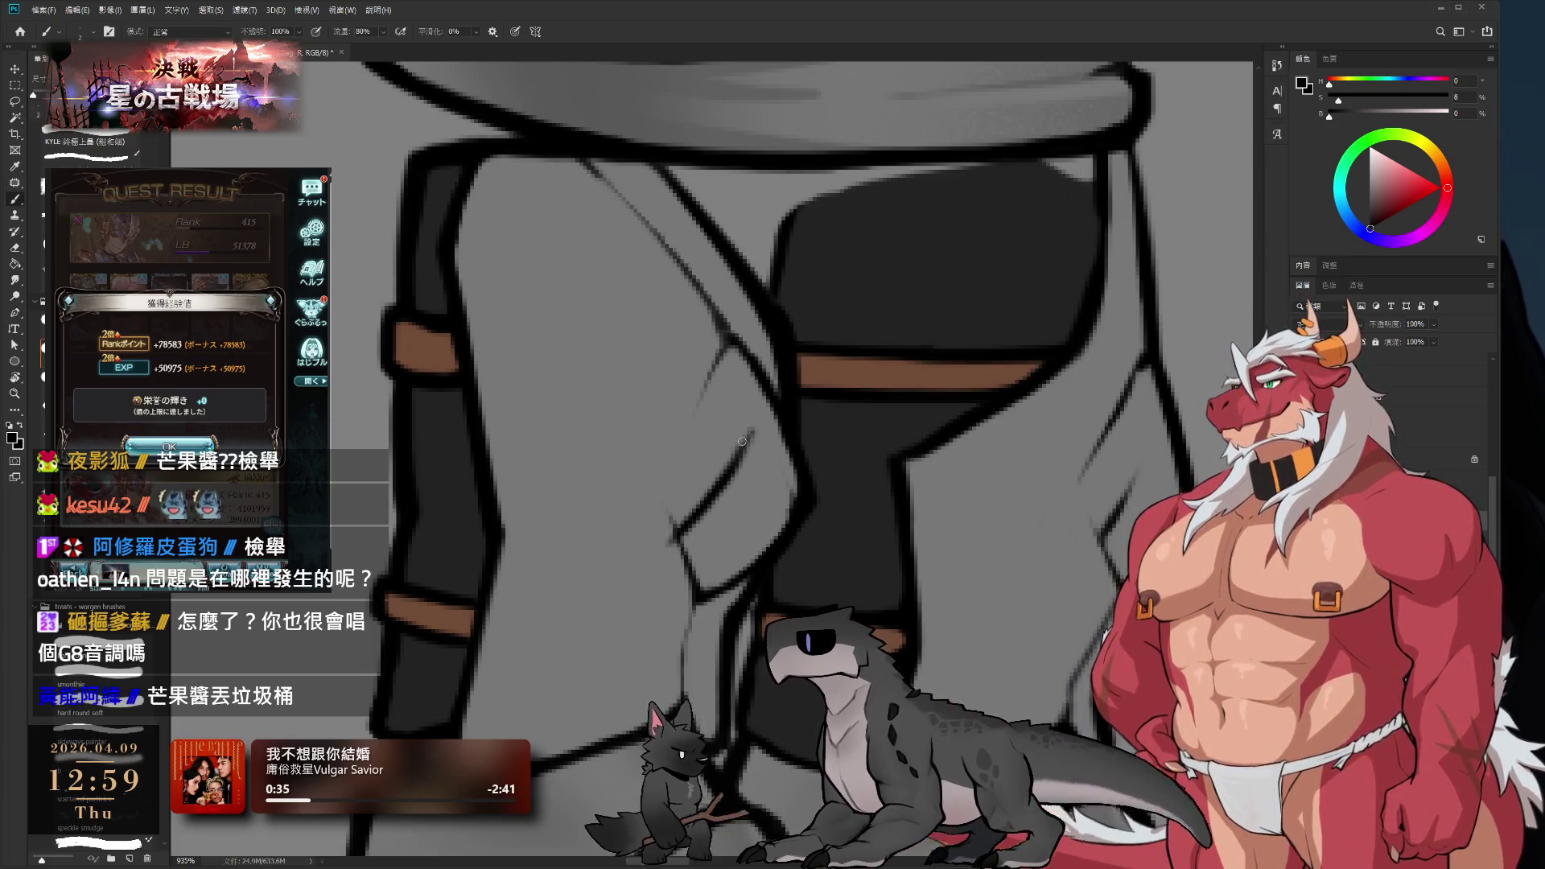
left_click(746, 413, "alt")
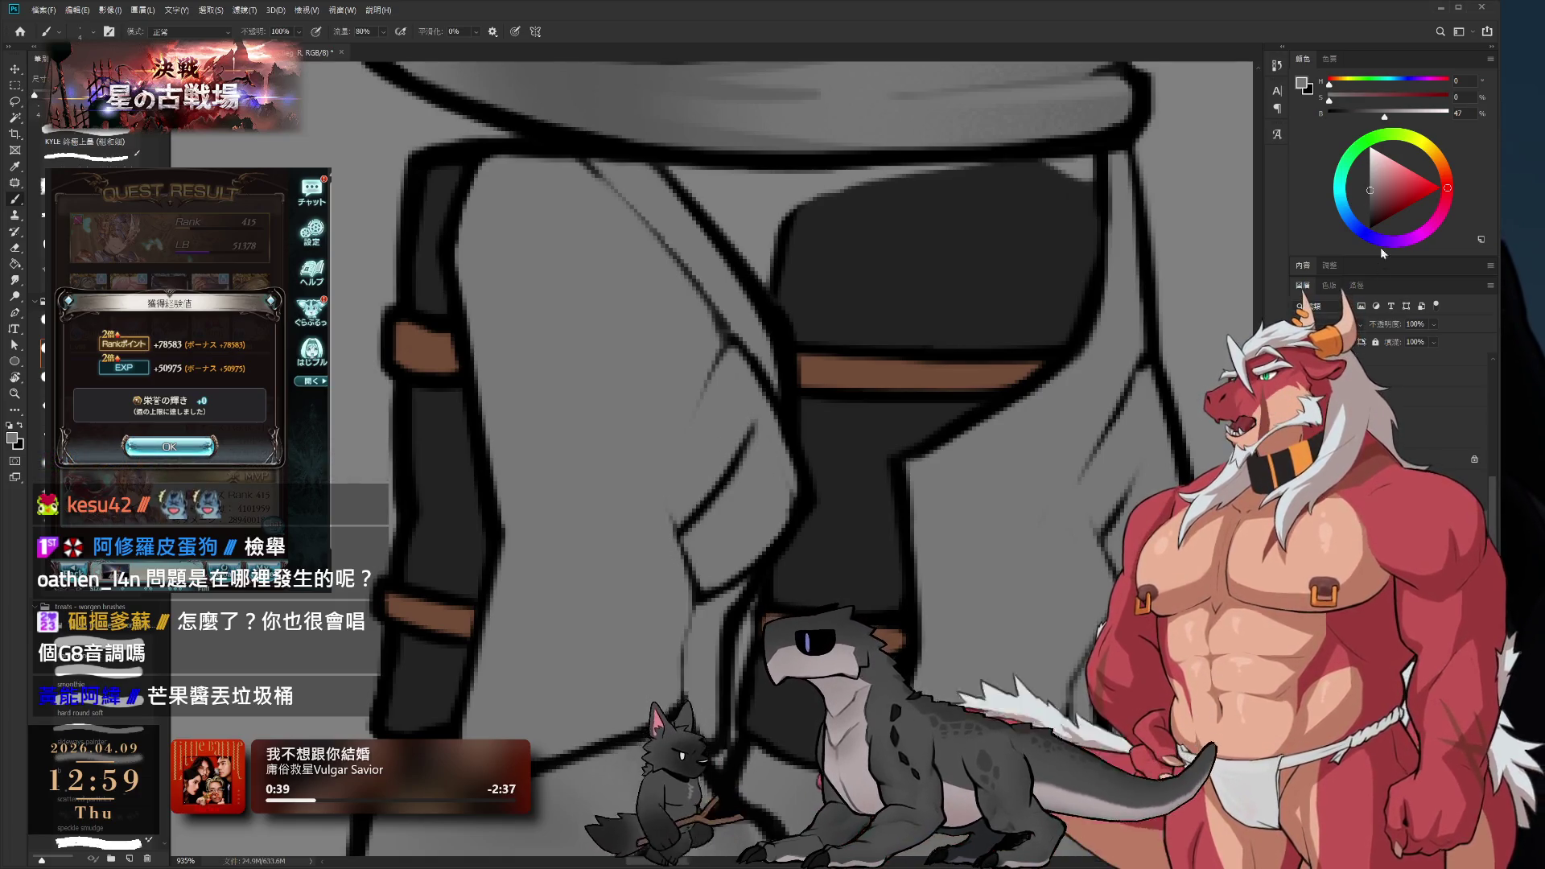
left_click(1370, 229)
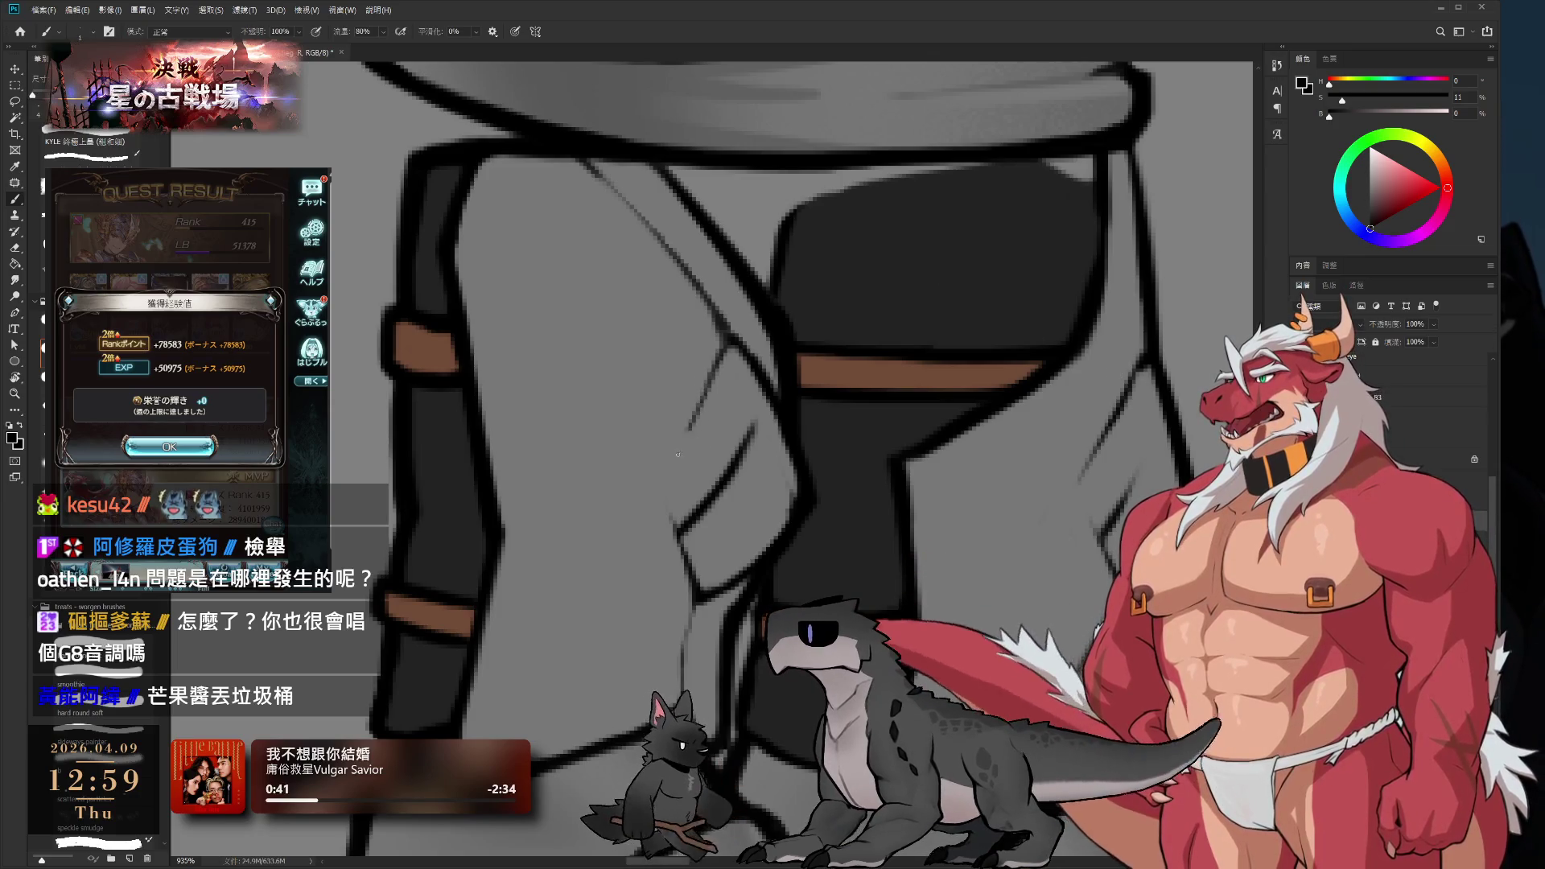
left_click_drag(723, 360, 657, 480)
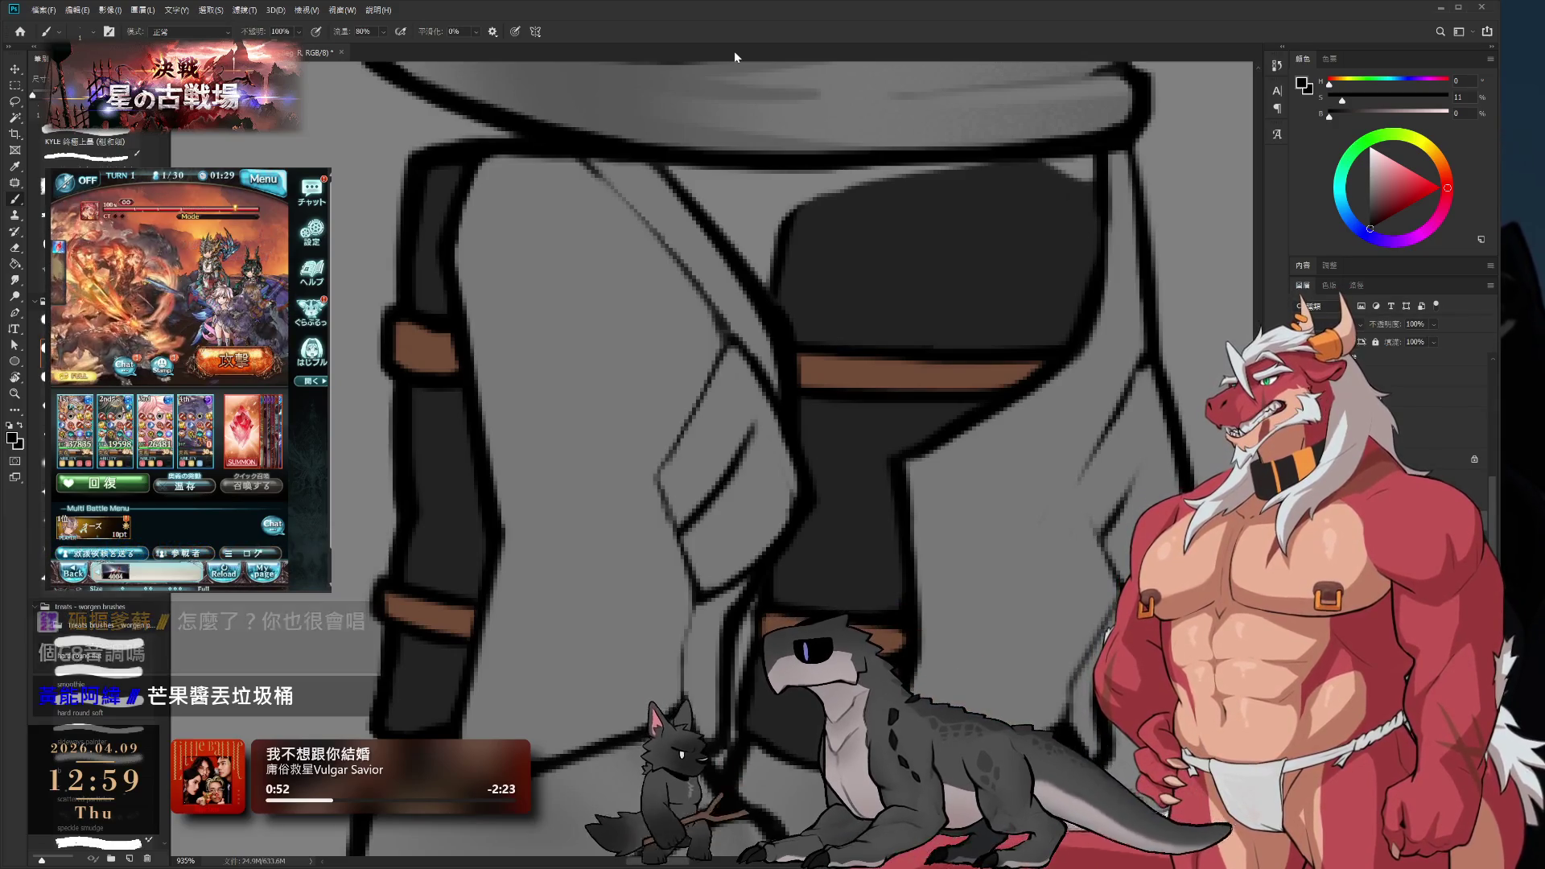
mouse_move(751, 451)
left_mouse_down()
mouse_move(886, 421)
mouse_move(875, 306)
mouse_move(770, 342)
left_mouse_up()
scroll(705, 543, "down", 3)
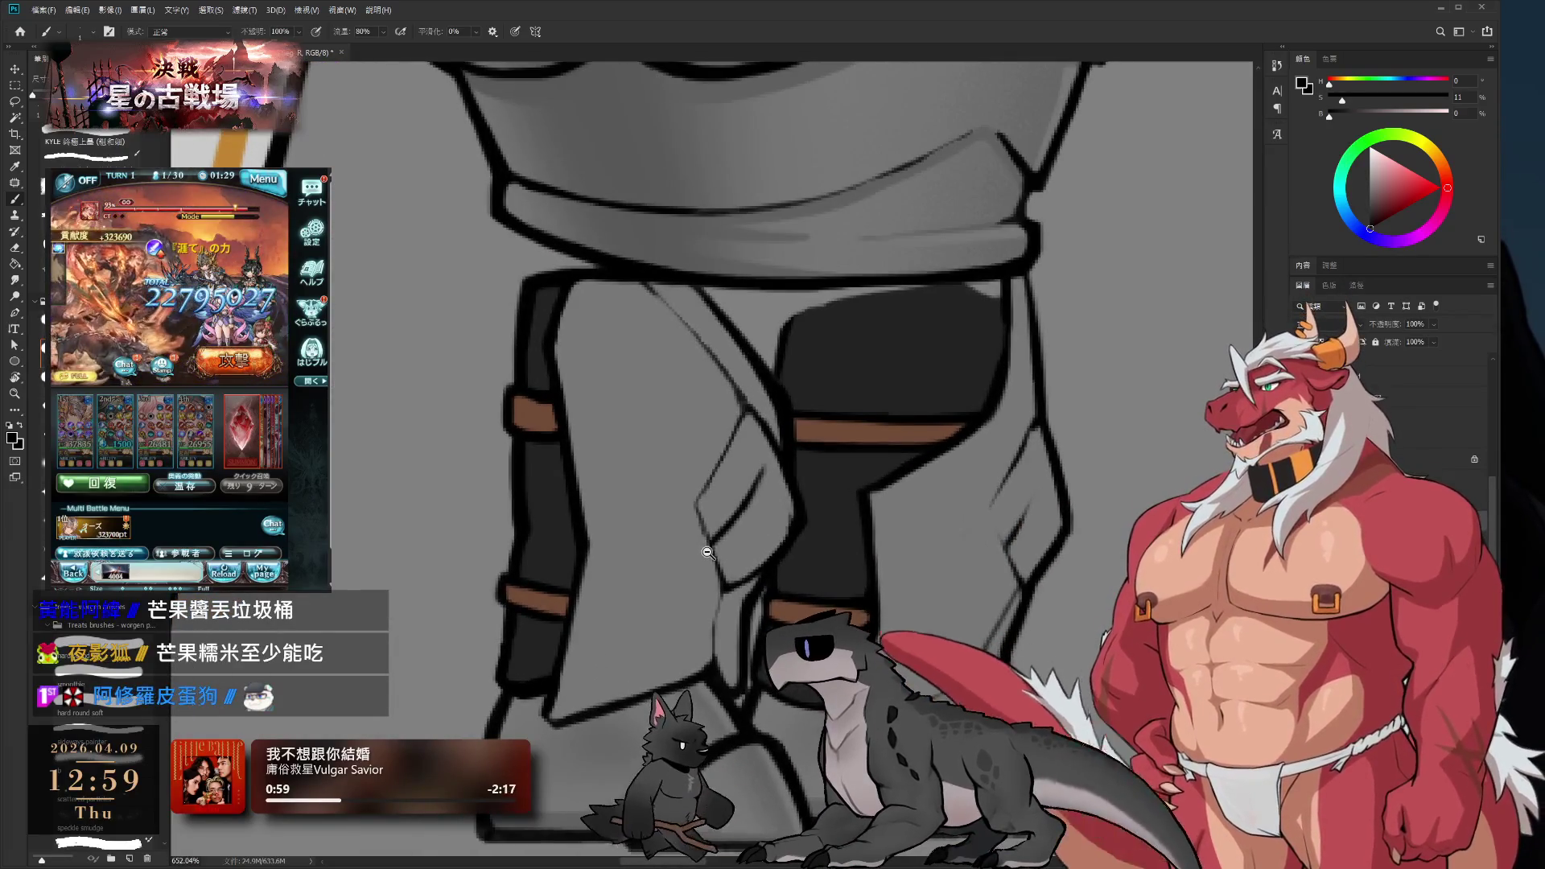
scroll(733, 562, "down", 2)
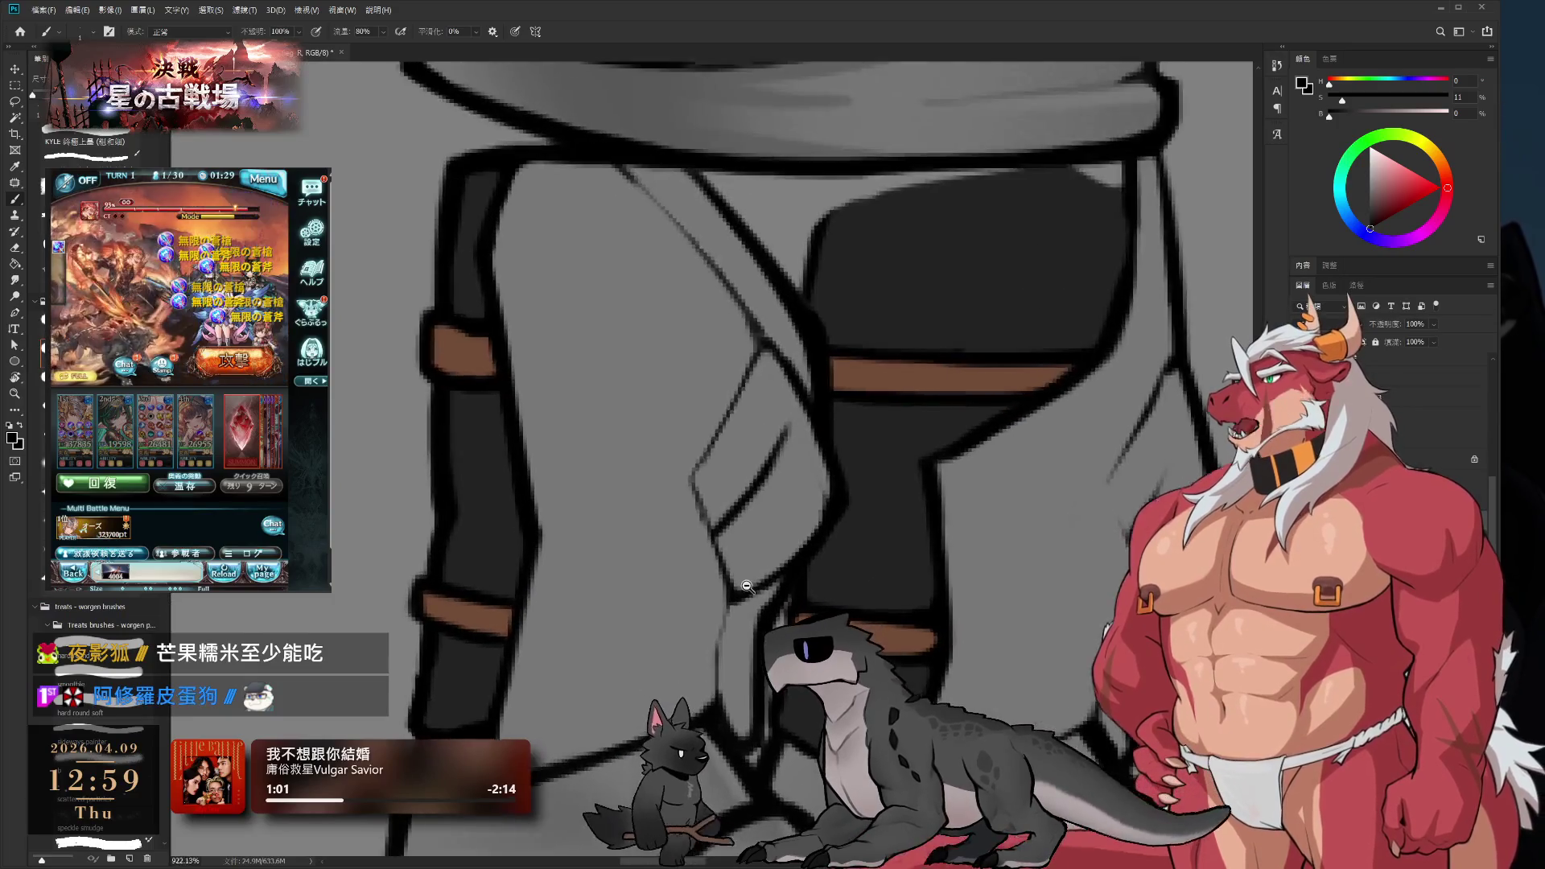
scroll(725, 587, "up", 2)
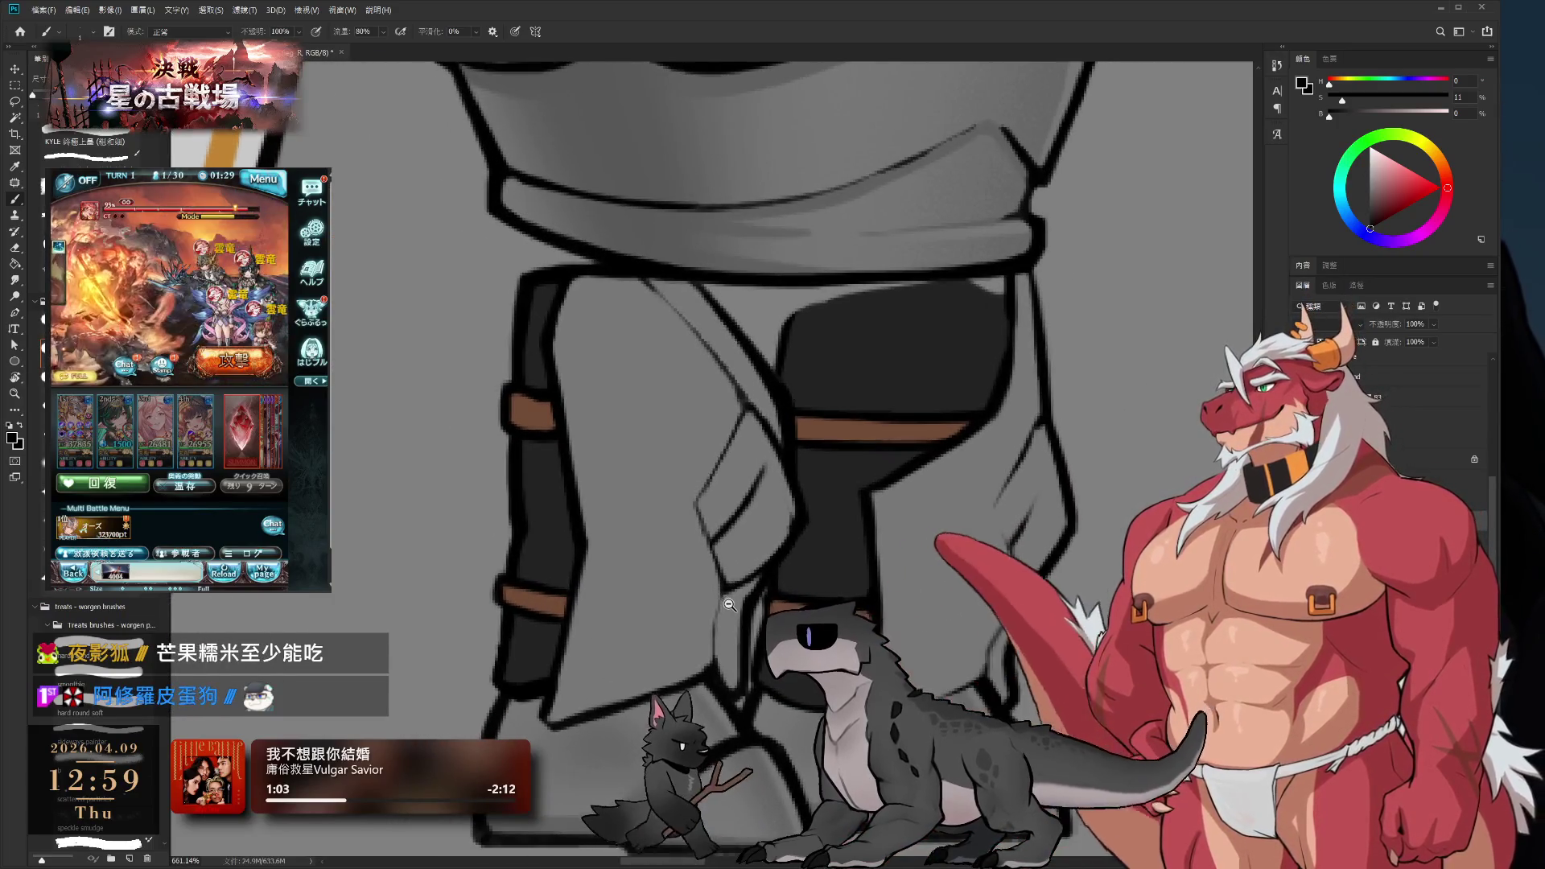
scroll(725, 600, "down", 2)
scroll(737, 601, "up", 3)
scroll(744, 600, "up", 2)
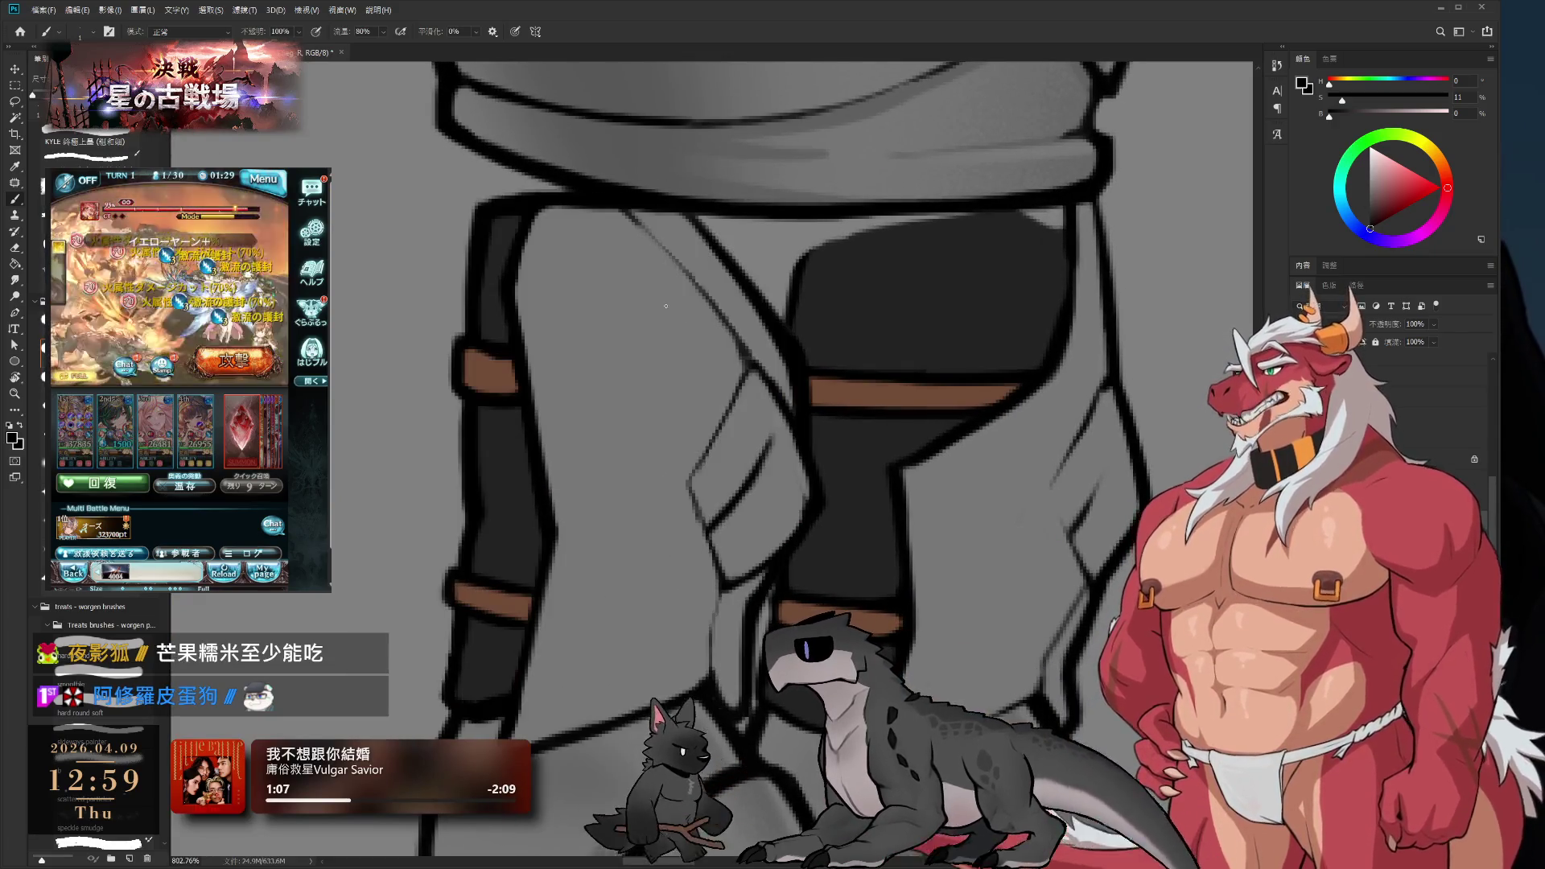
mouse_move(737, 338)
left_mouse_down()
mouse_move(724, 459)
mouse_move(780, 490)
mouse_move(765, 514)
mouse_move(920, 383)
mouse_move(853, 418)
mouse_move(781, 512)
left_mouse_up()
key("r")
key("e")
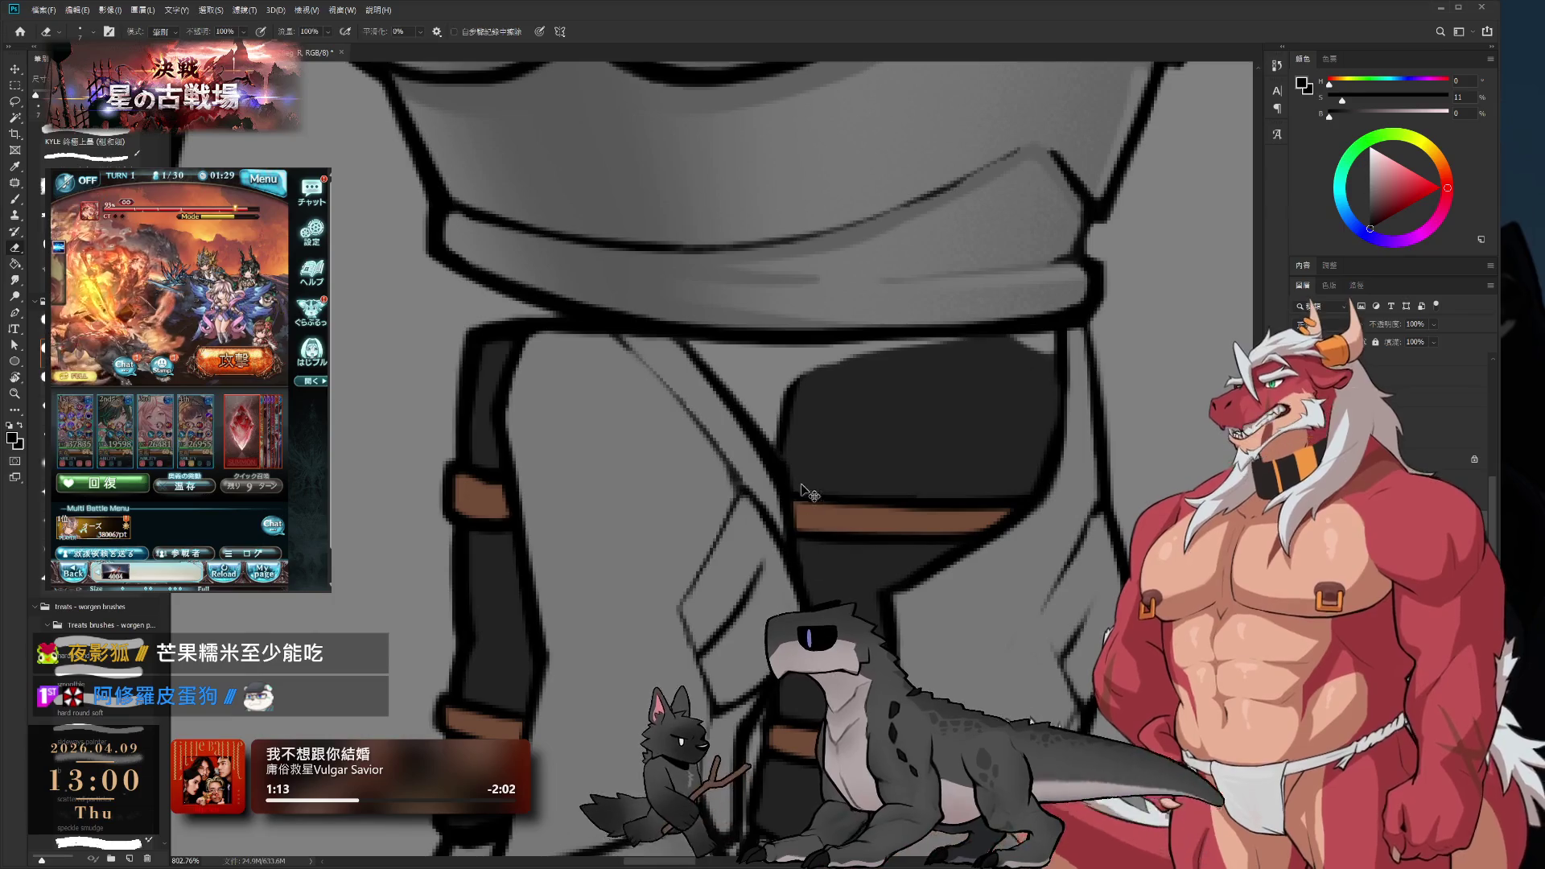
key("r")
mouse_move(803, 476)
left_mouse_down()
mouse_move(817, 518)
mouse_move(769, 471)
left_mouse_up()
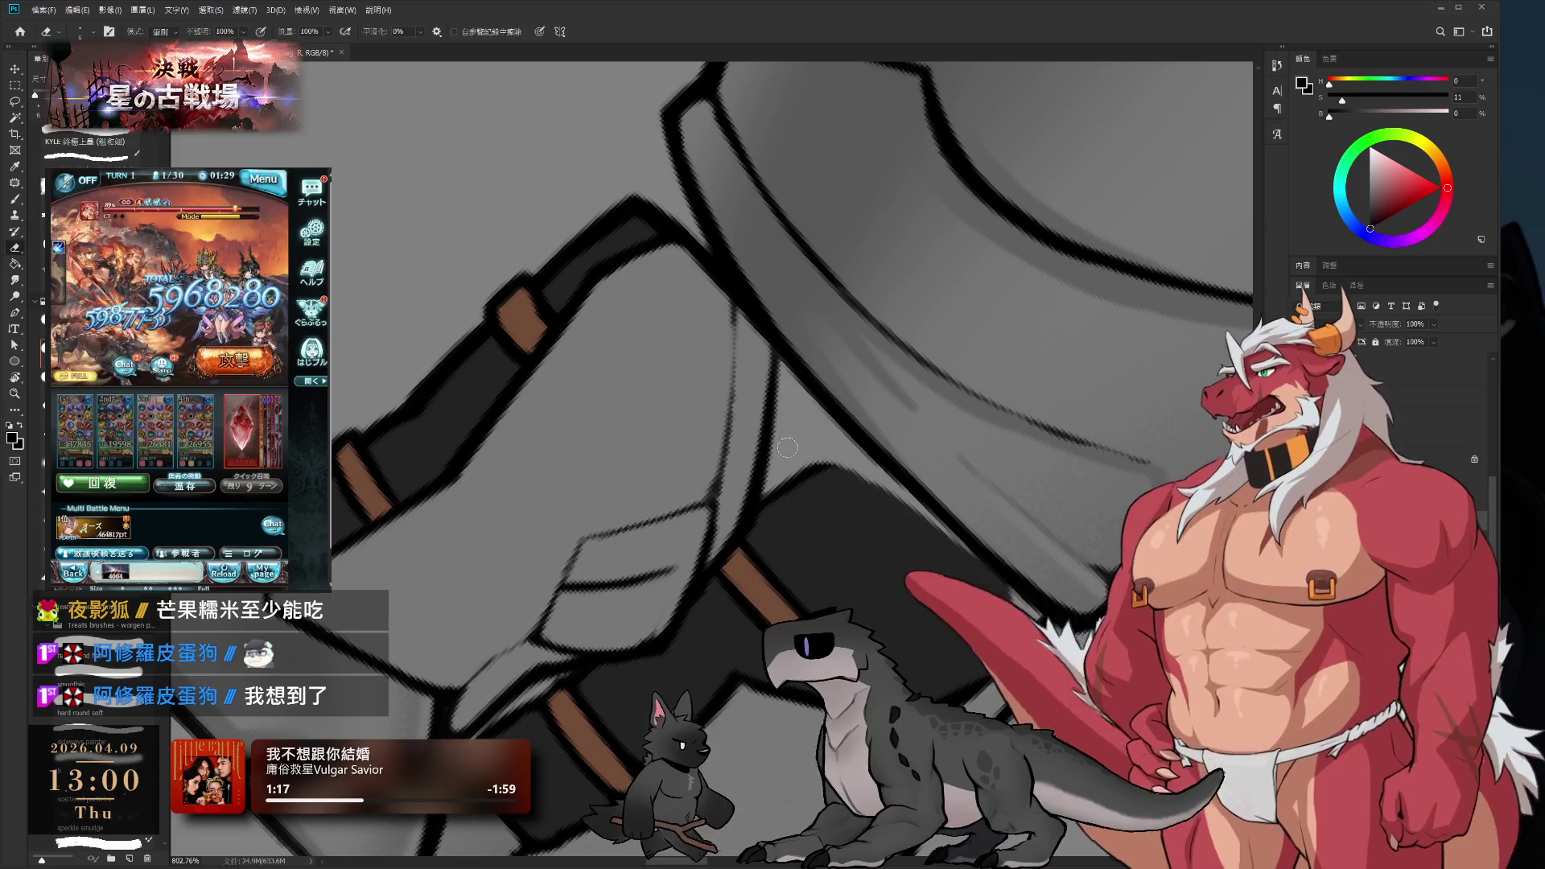
key("r")
mouse_move(748, 568)
left_mouse_down()
mouse_move(990, 344)
mouse_move(891, 293)
left_mouse_up()
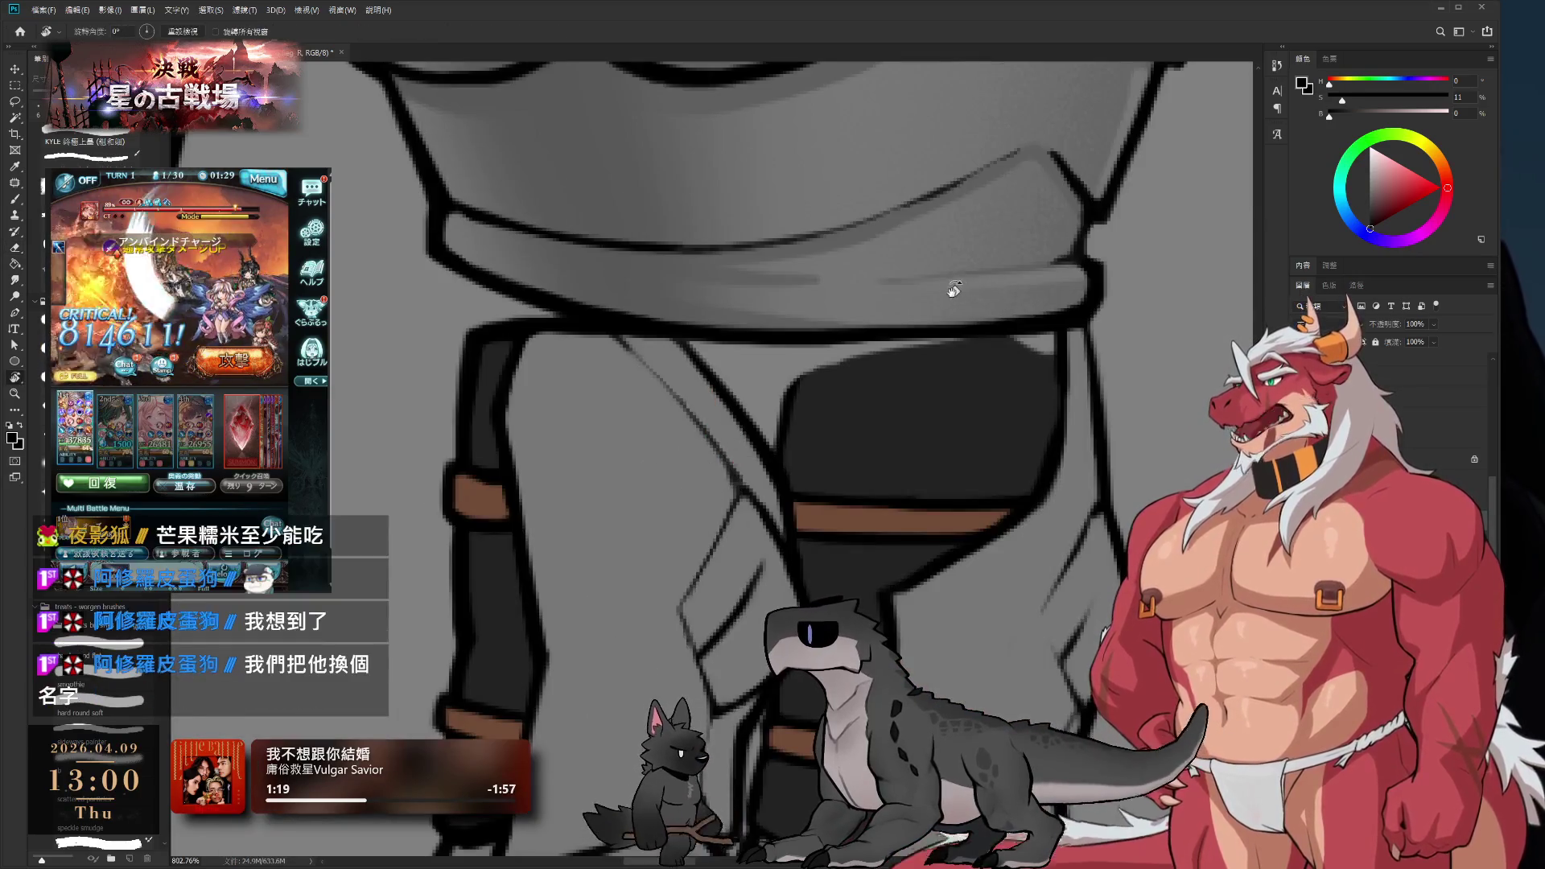
key("b")
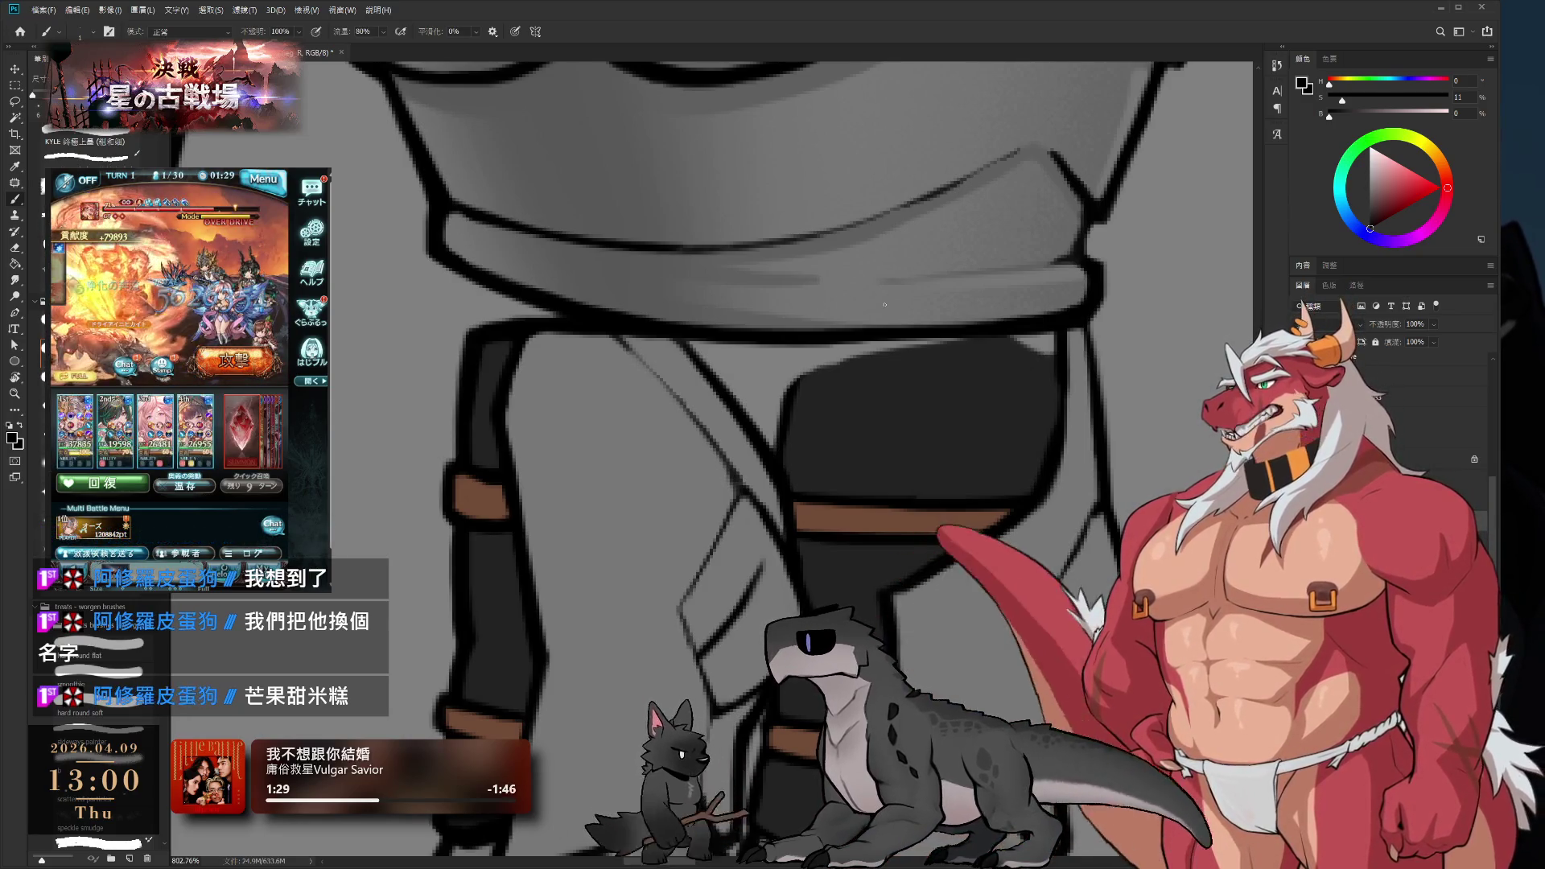
left_click_drag(897, 483, 896, 403)
scroll(867, 320, "down", 2)
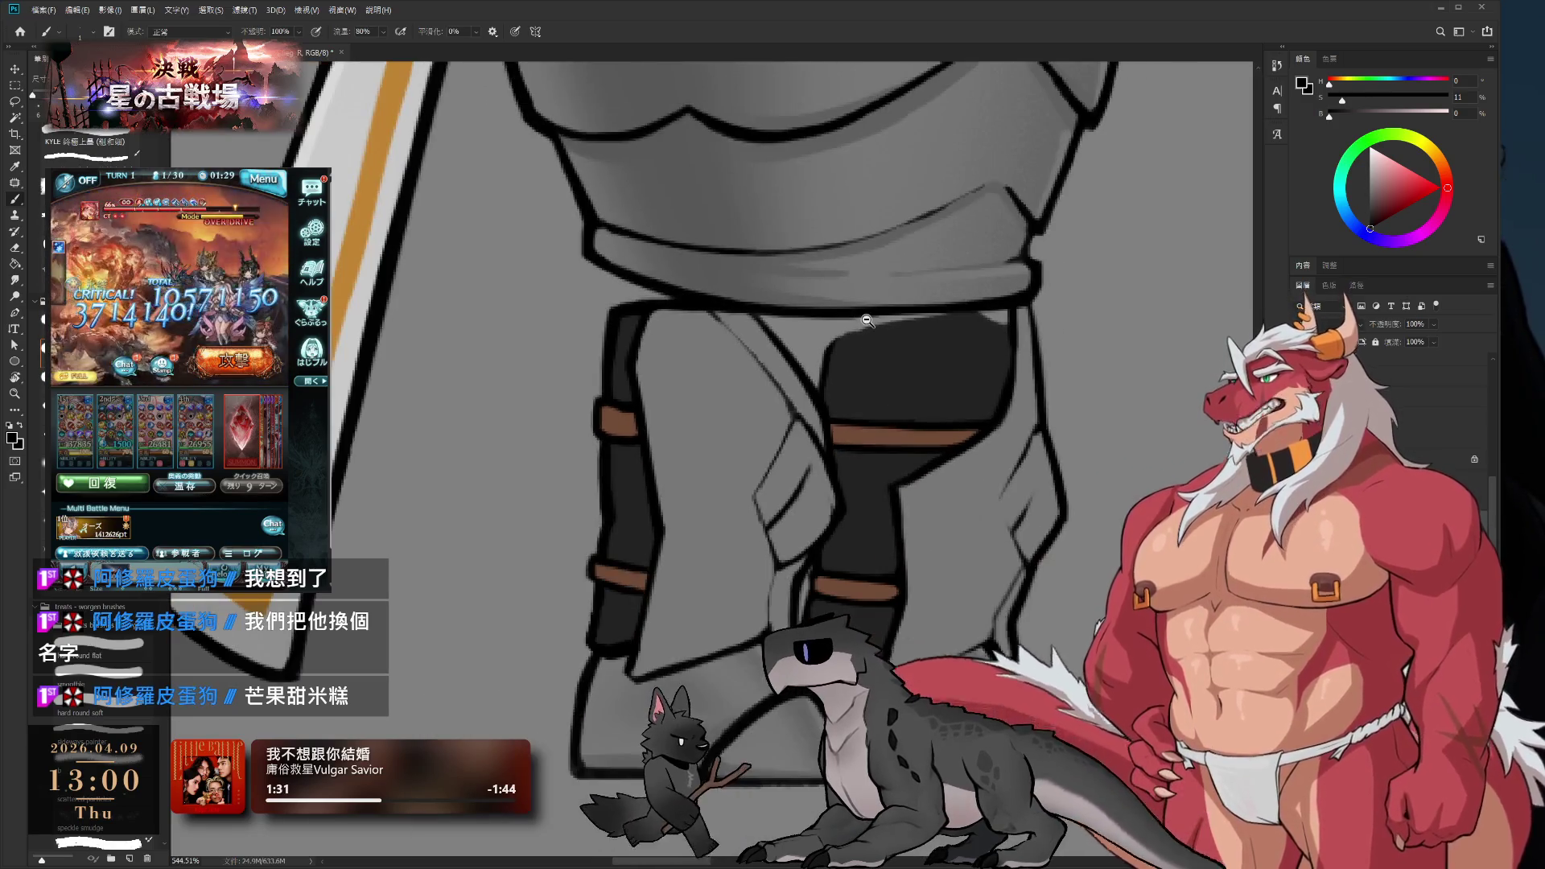
scroll(867, 320, "up", 2)
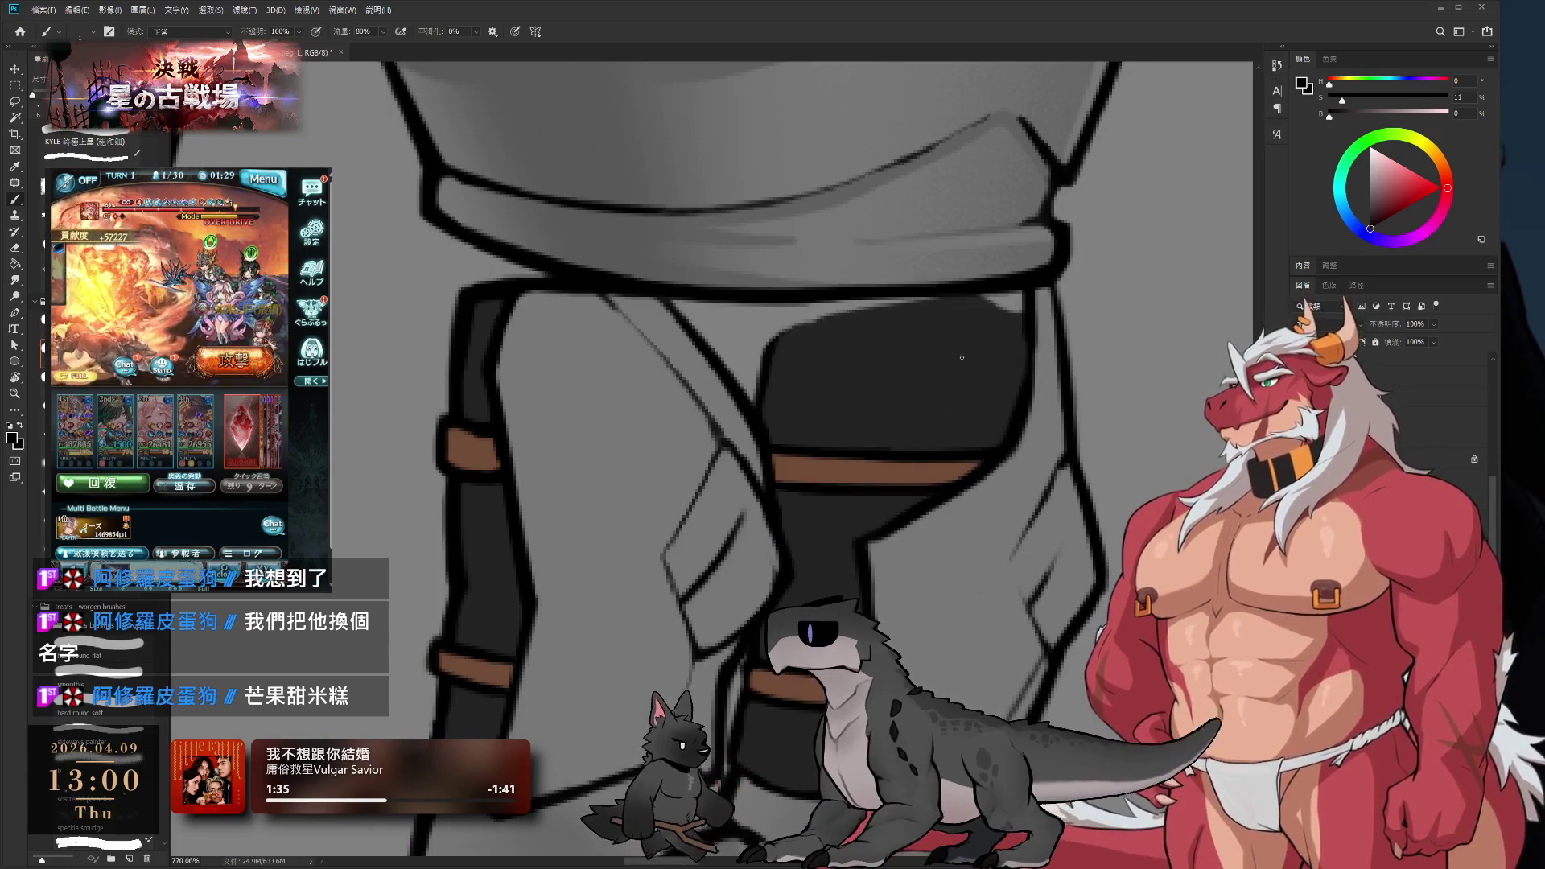
key("e")
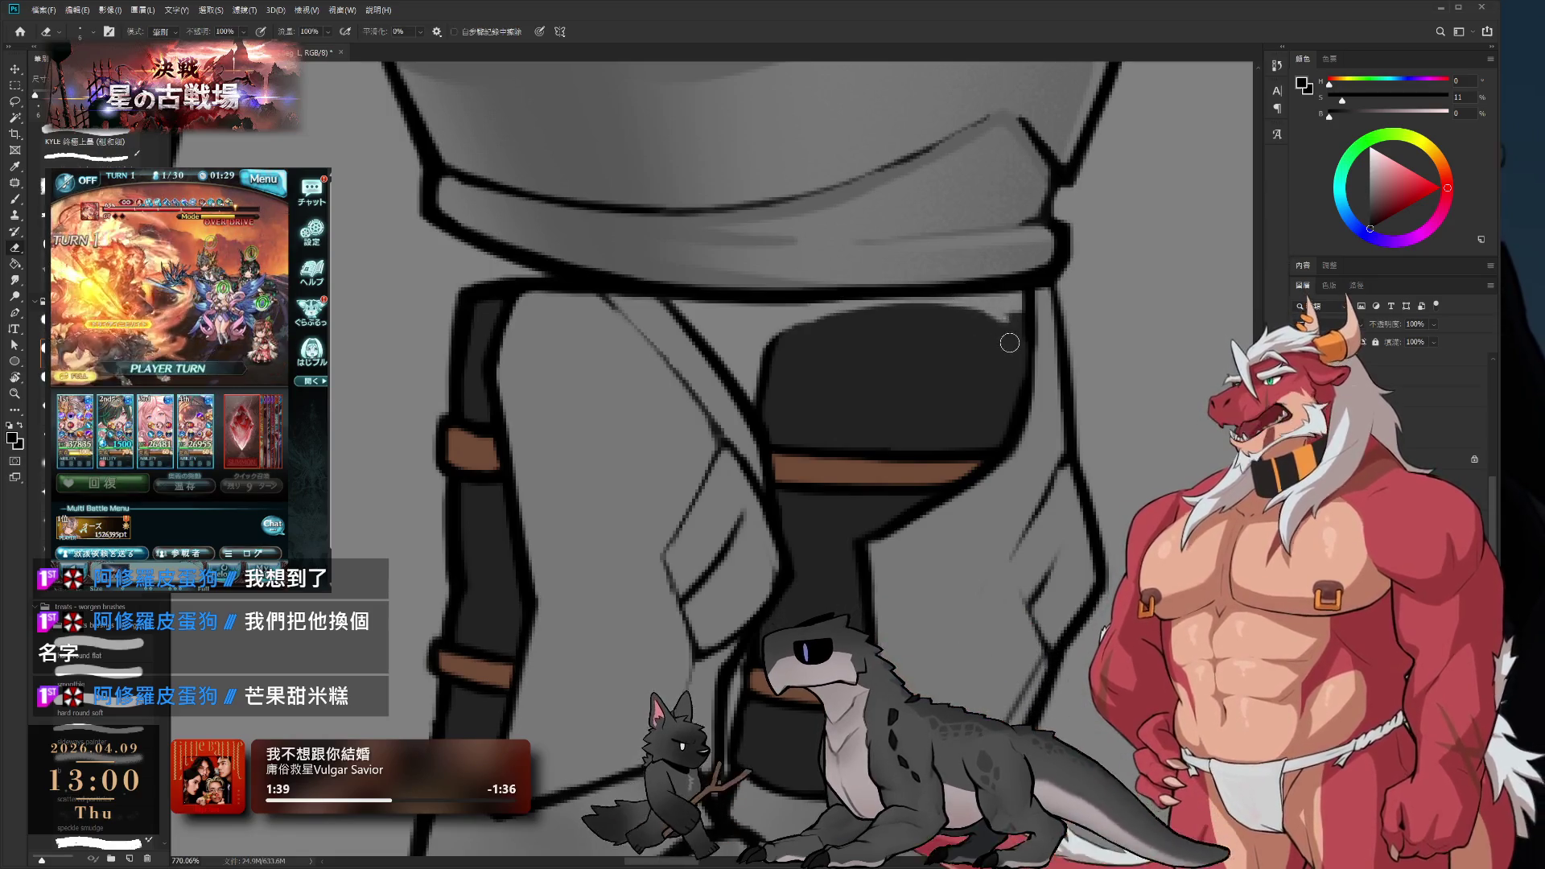
key("b")
scroll(941, 437, "down", 3)
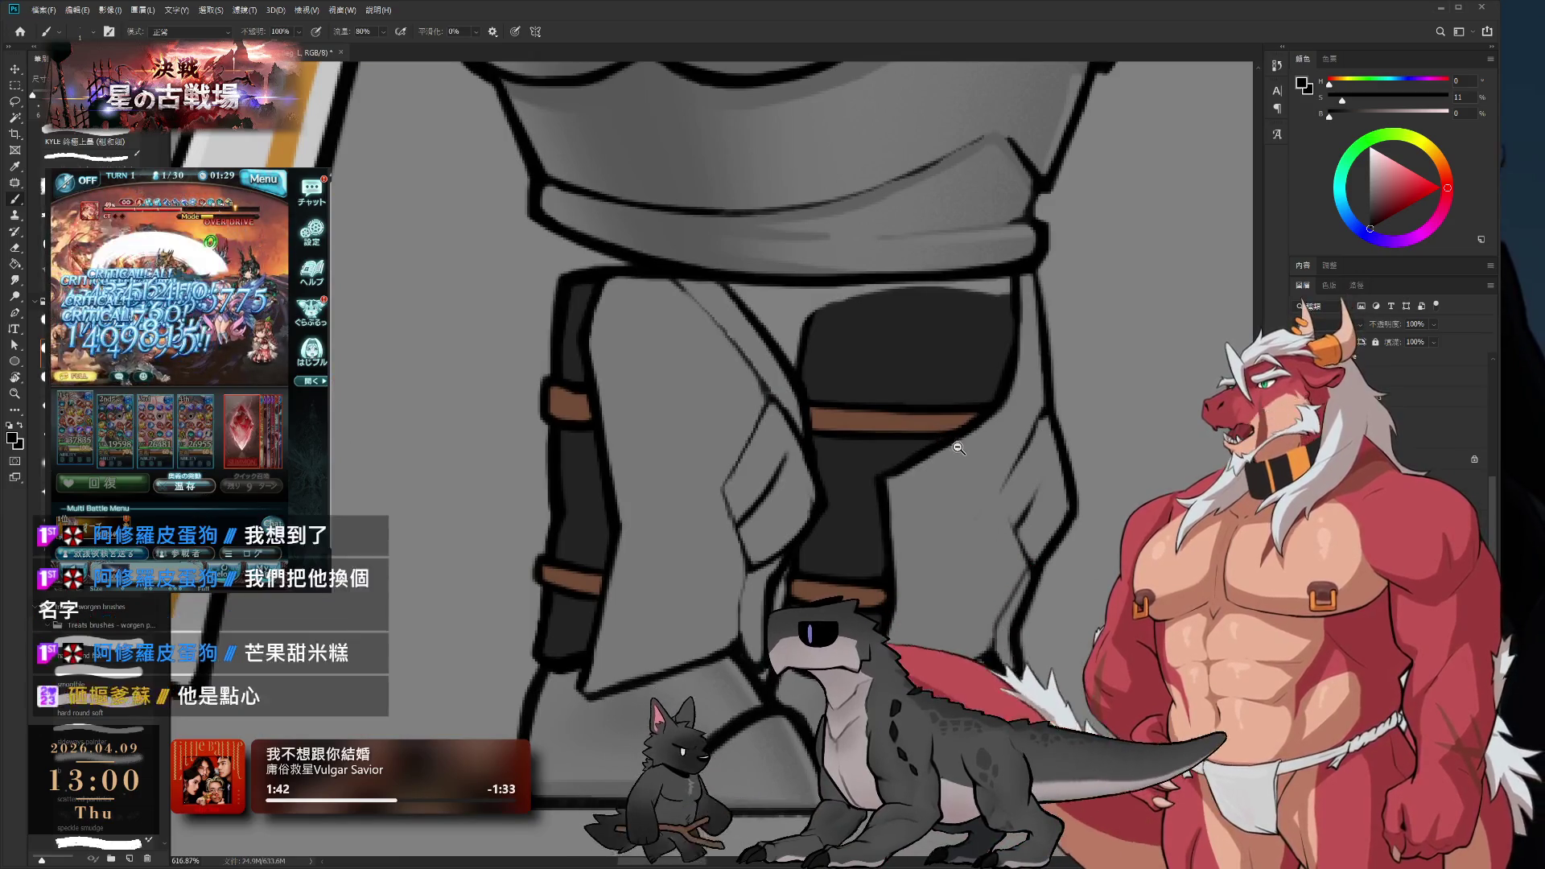
scroll(933, 428, "down", 1)
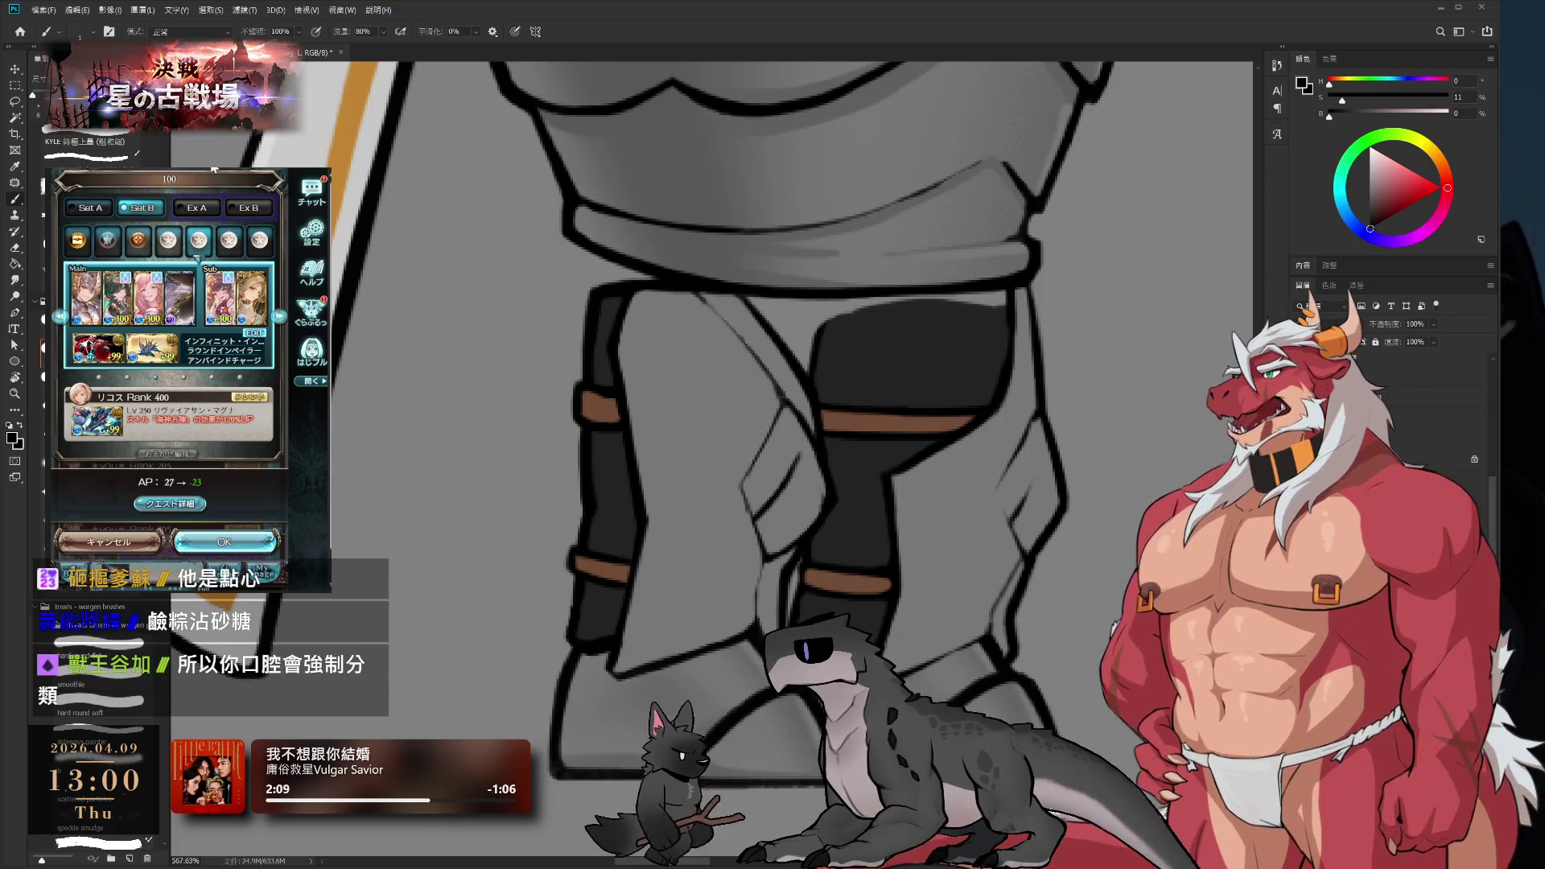
left_click(250, 546)
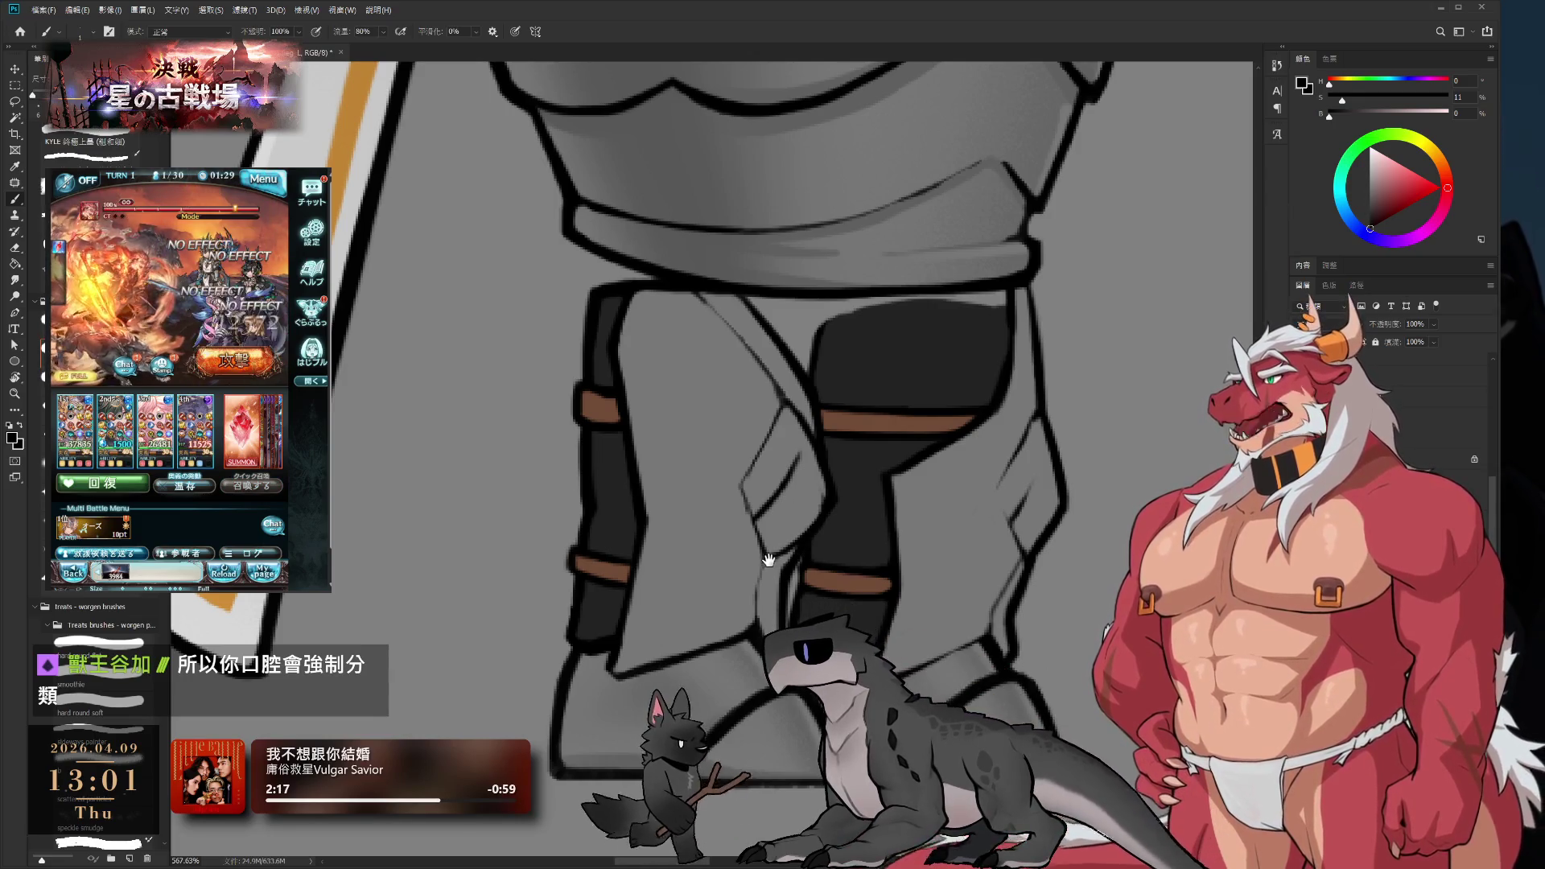
scroll(801, 544, "up", 3)
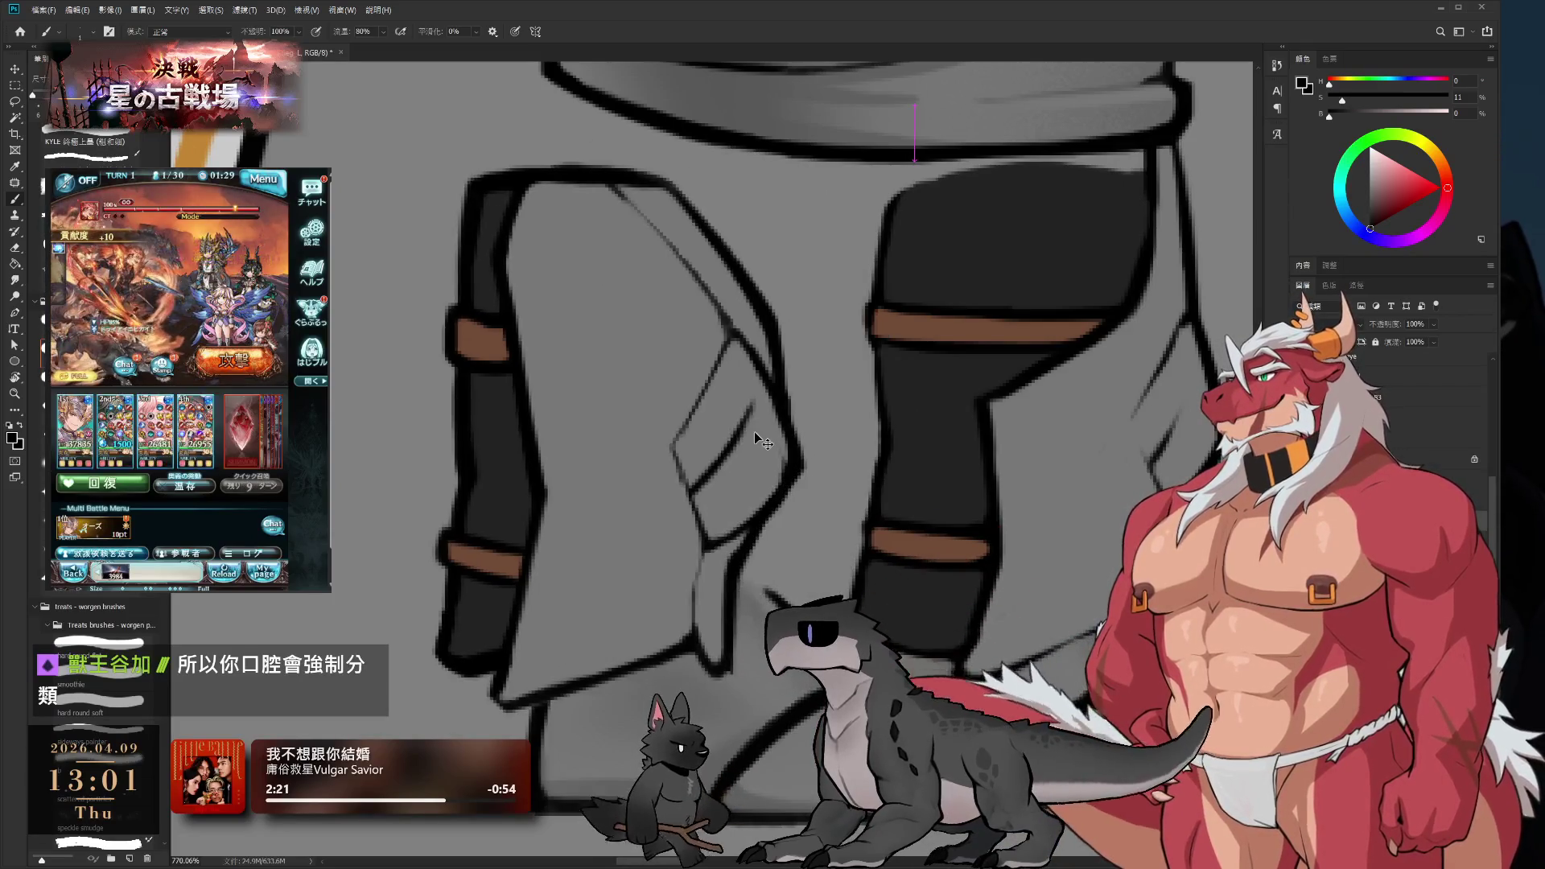
left_click(839, 523, "alt")
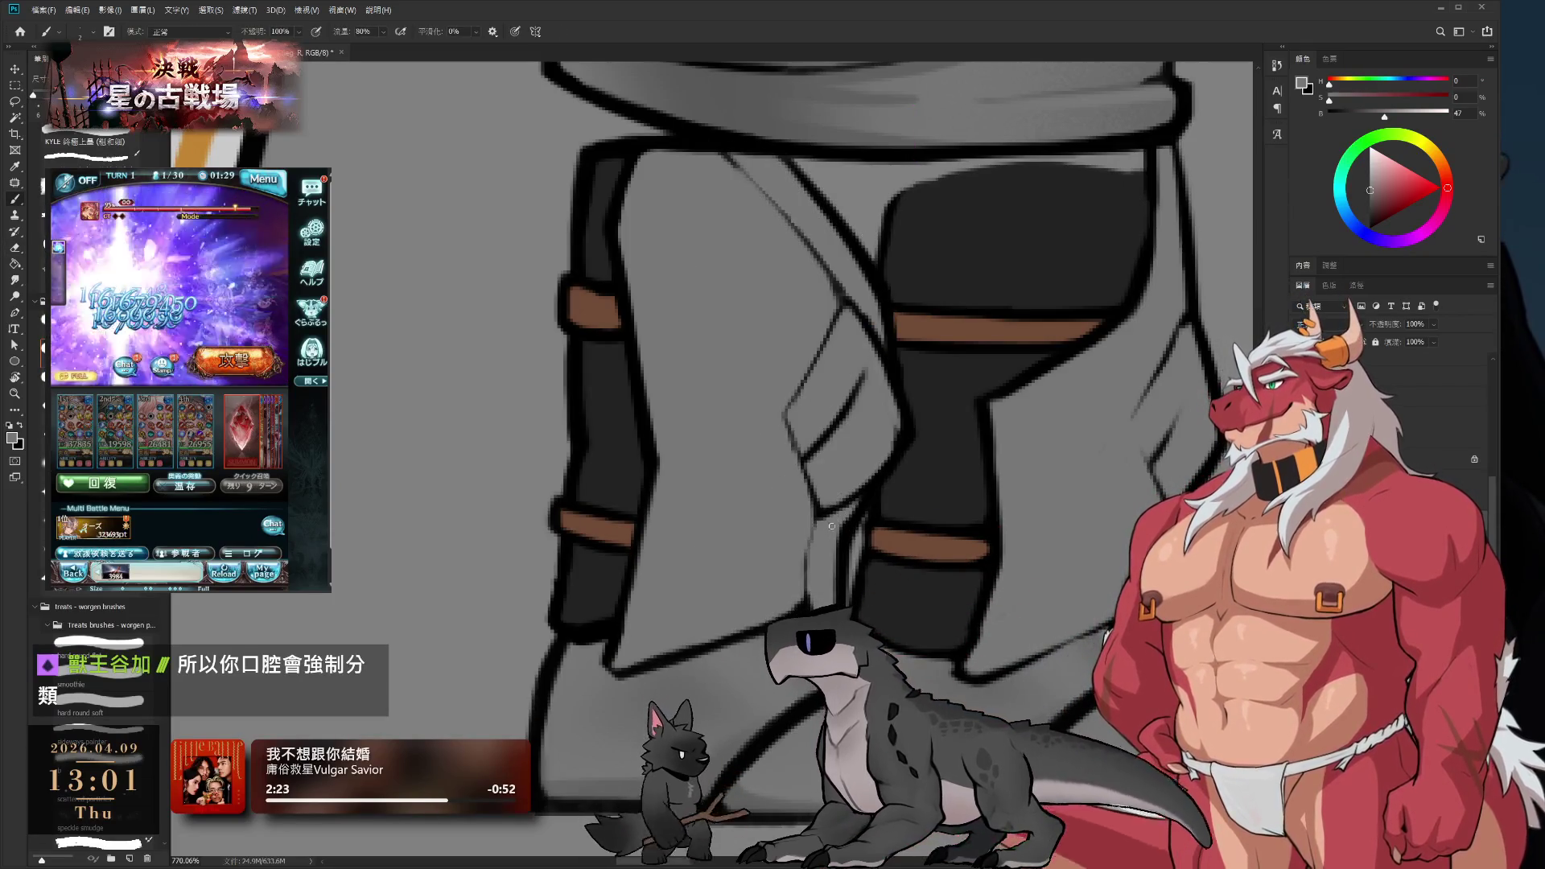
key("e")
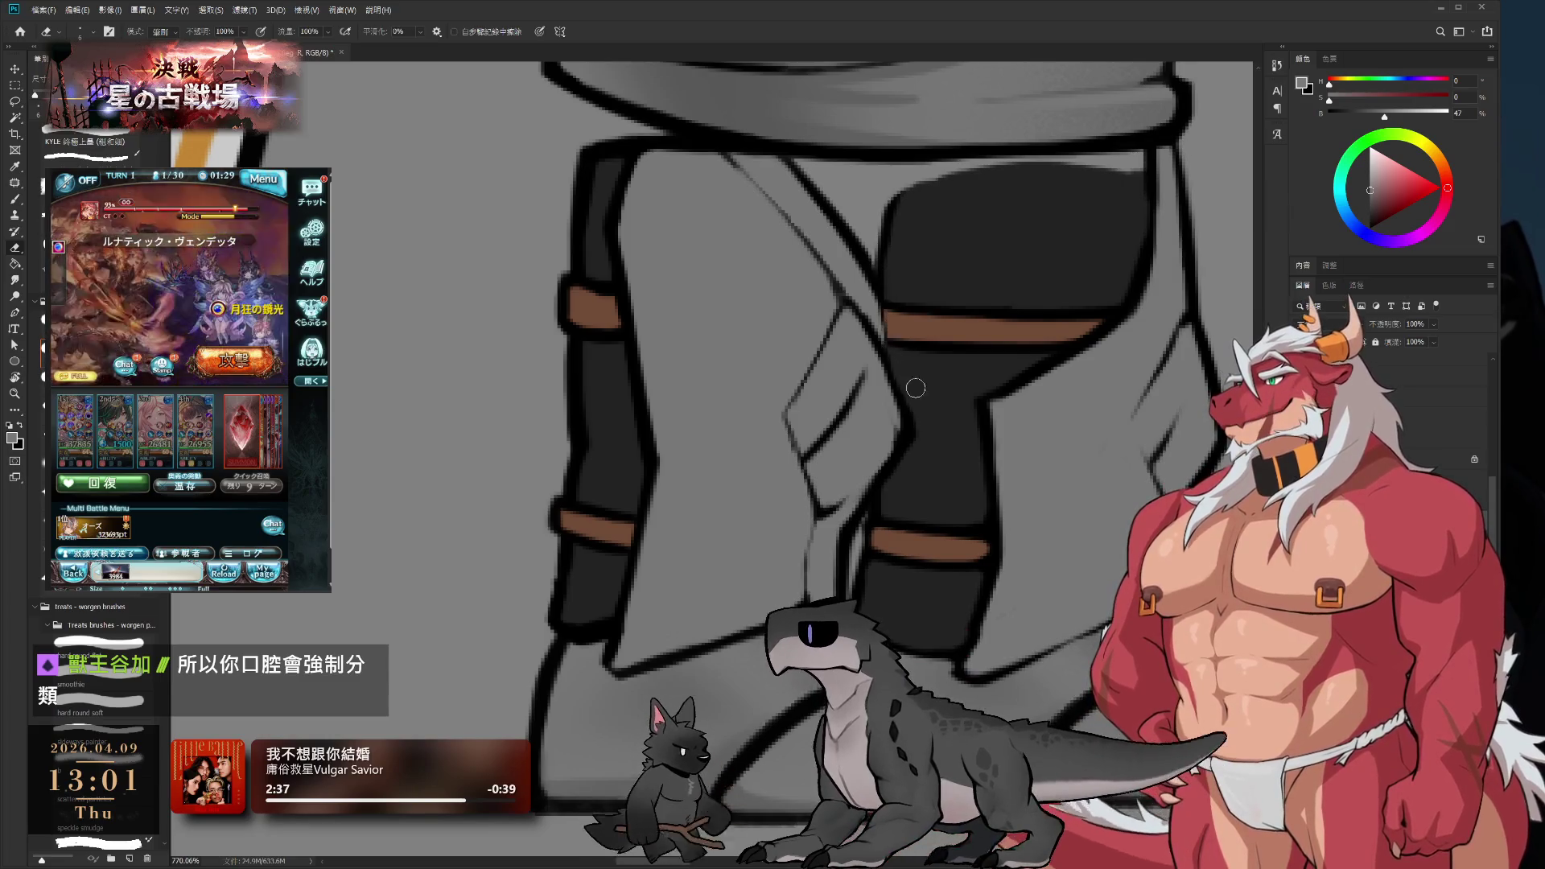
key("b")
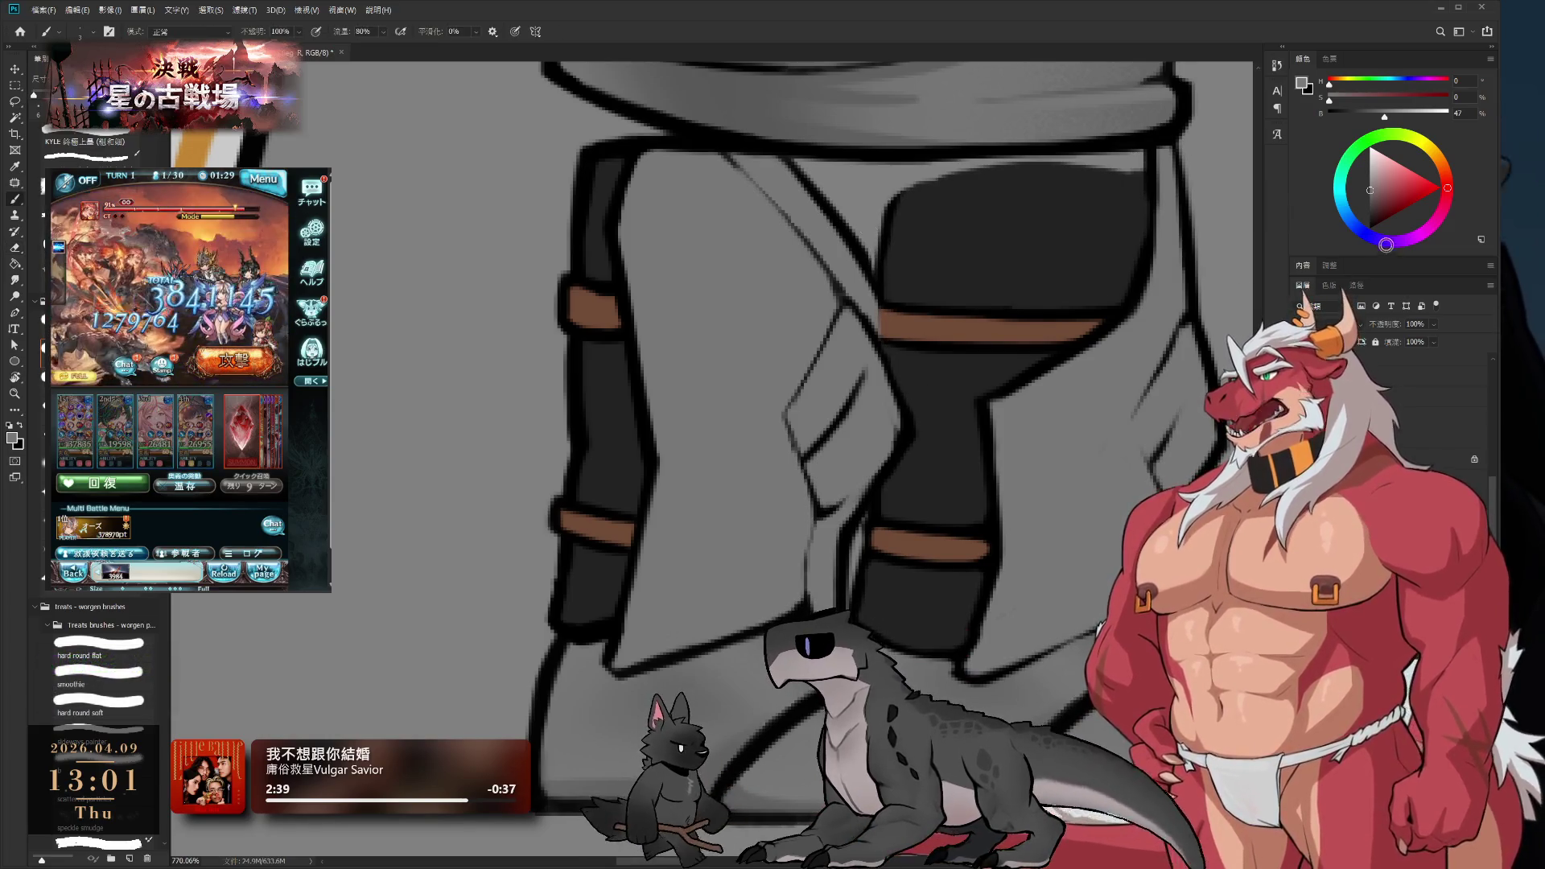
left_click(890, 350, "alt")
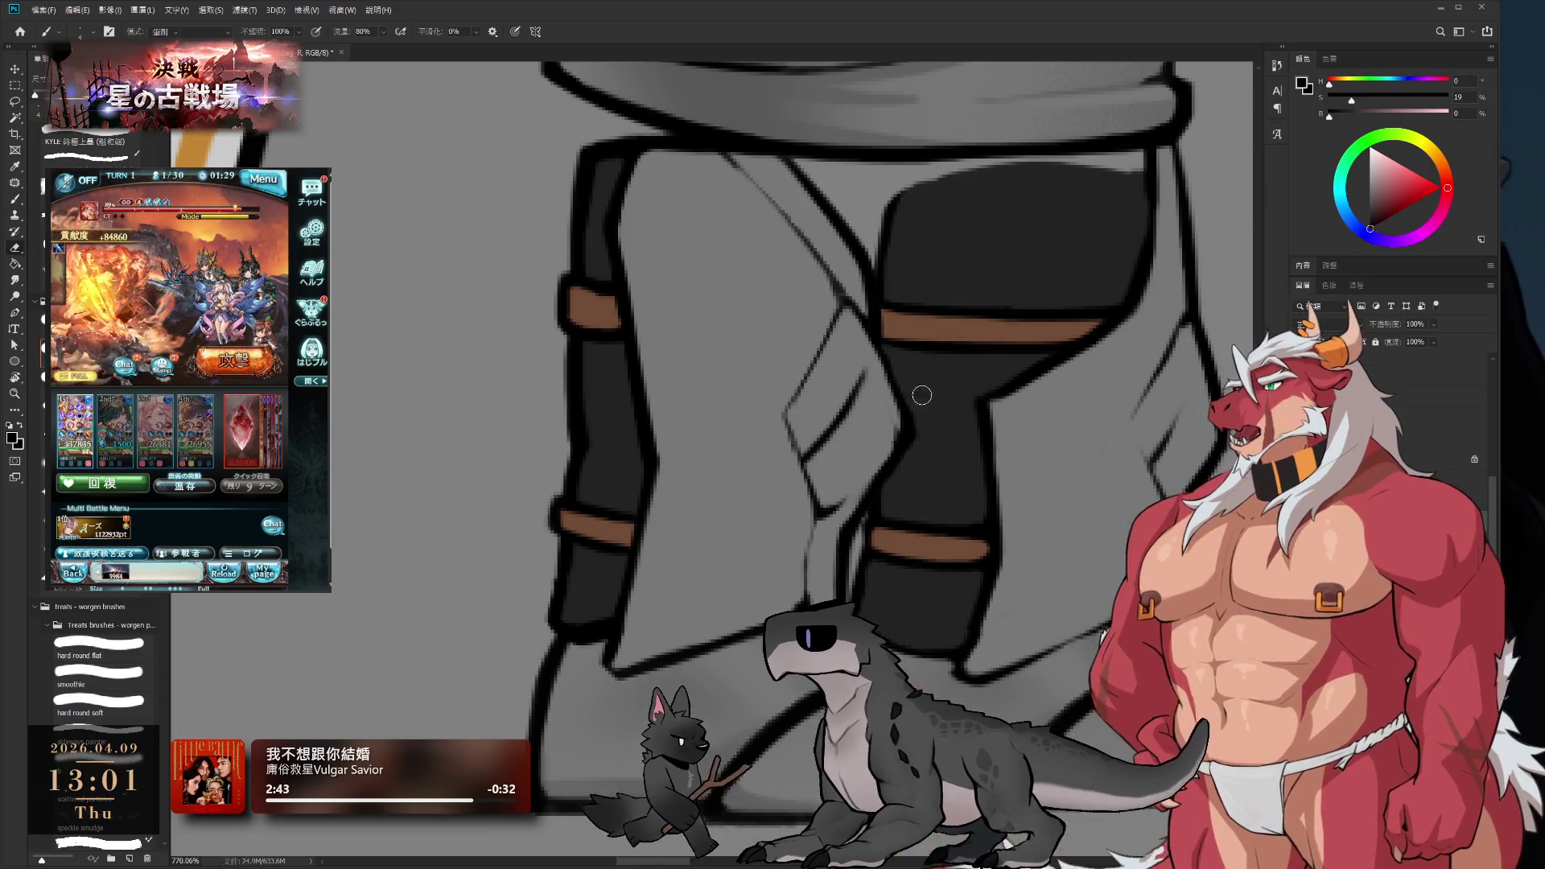
key("e")
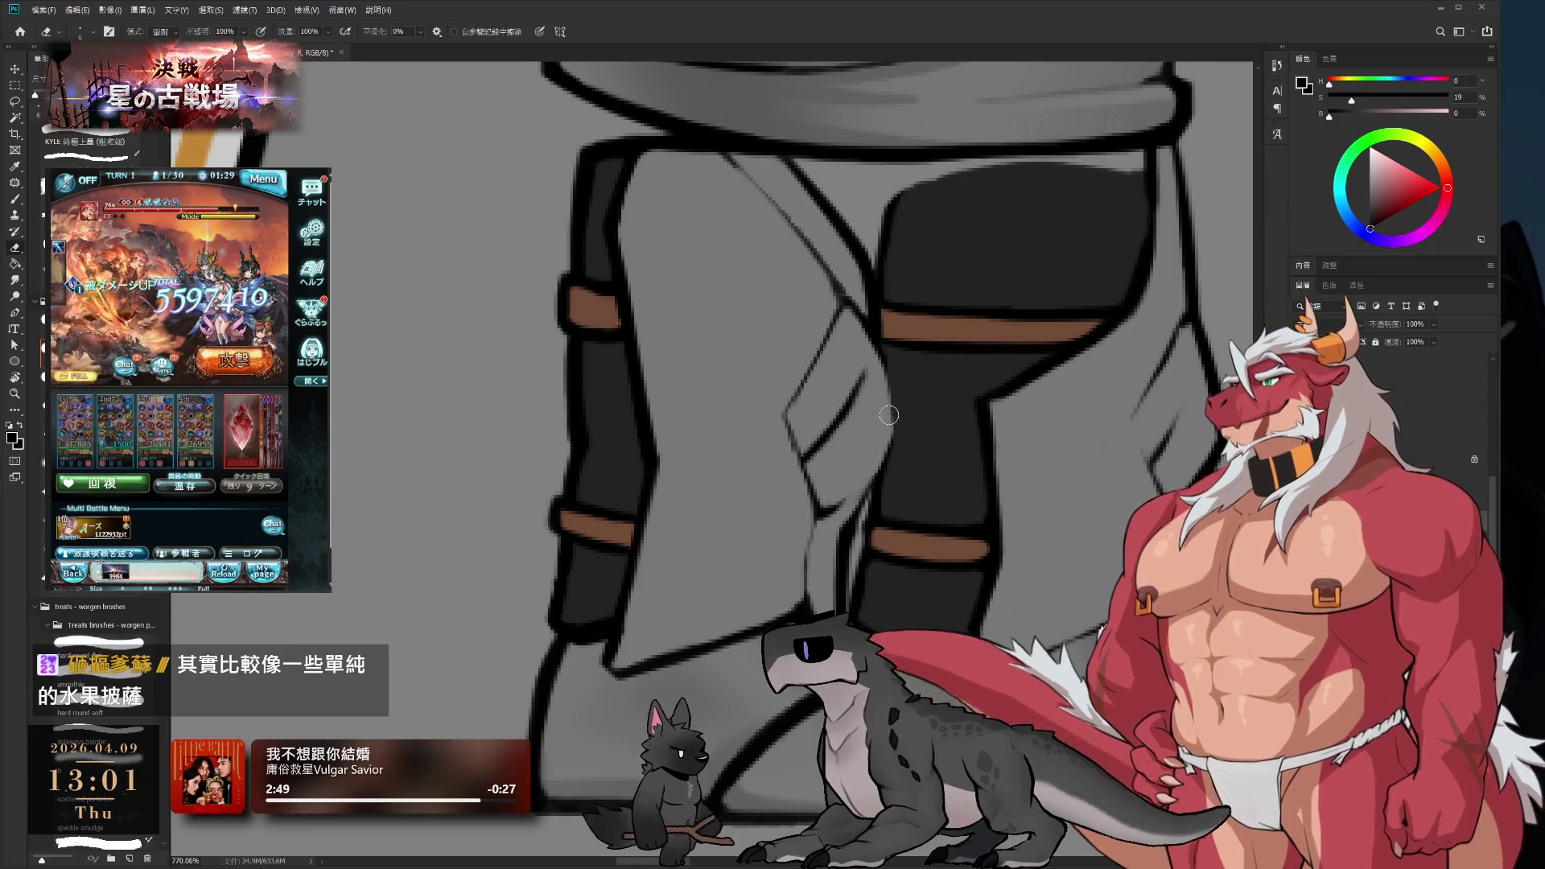
key("b")
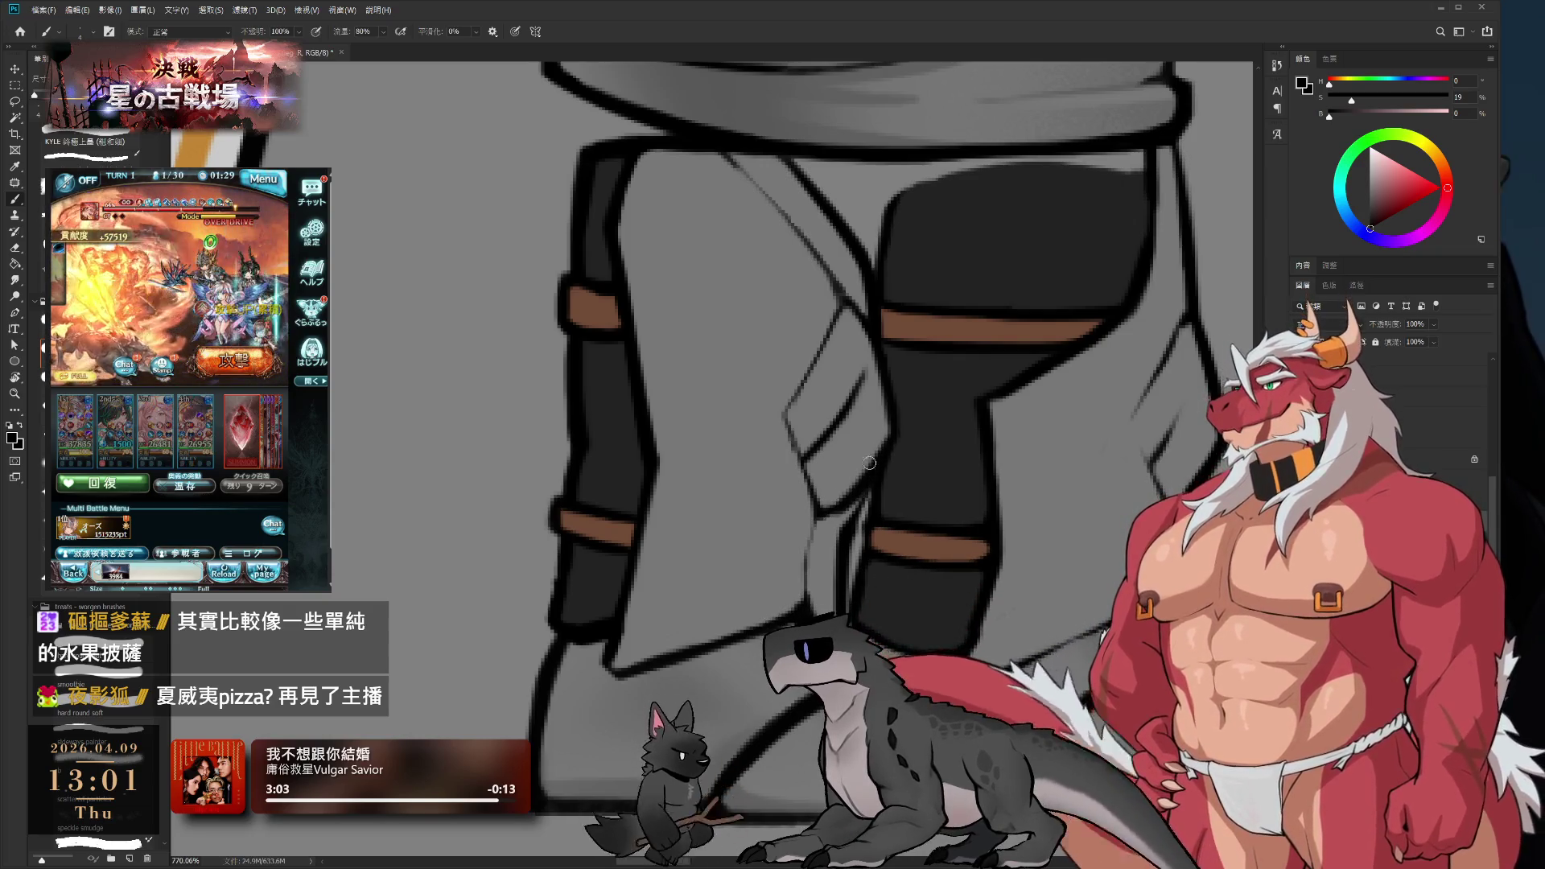
key("e")
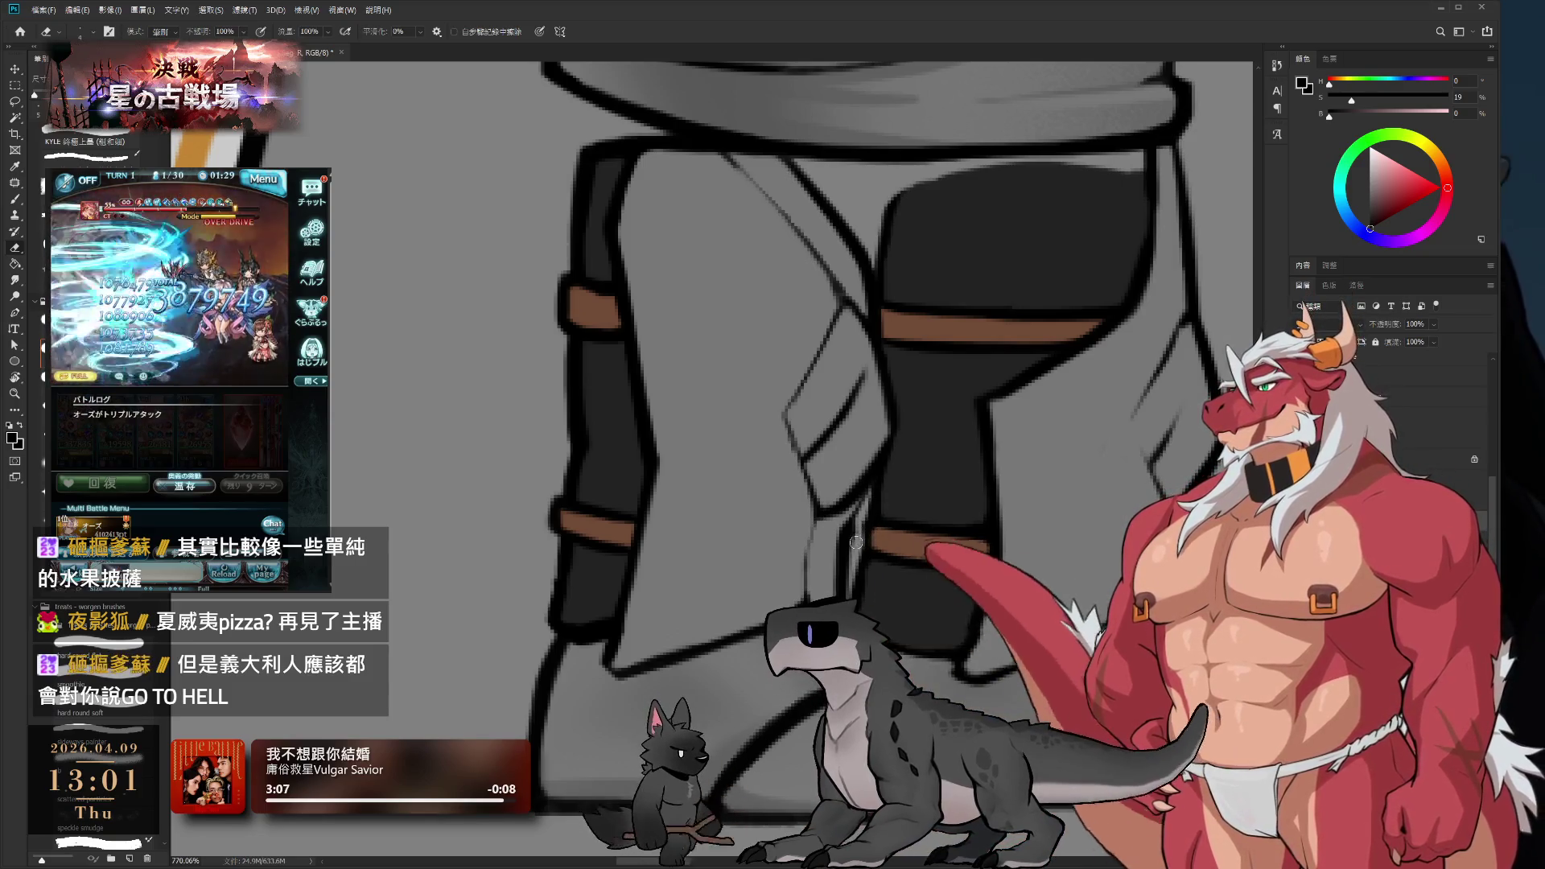
key("b")
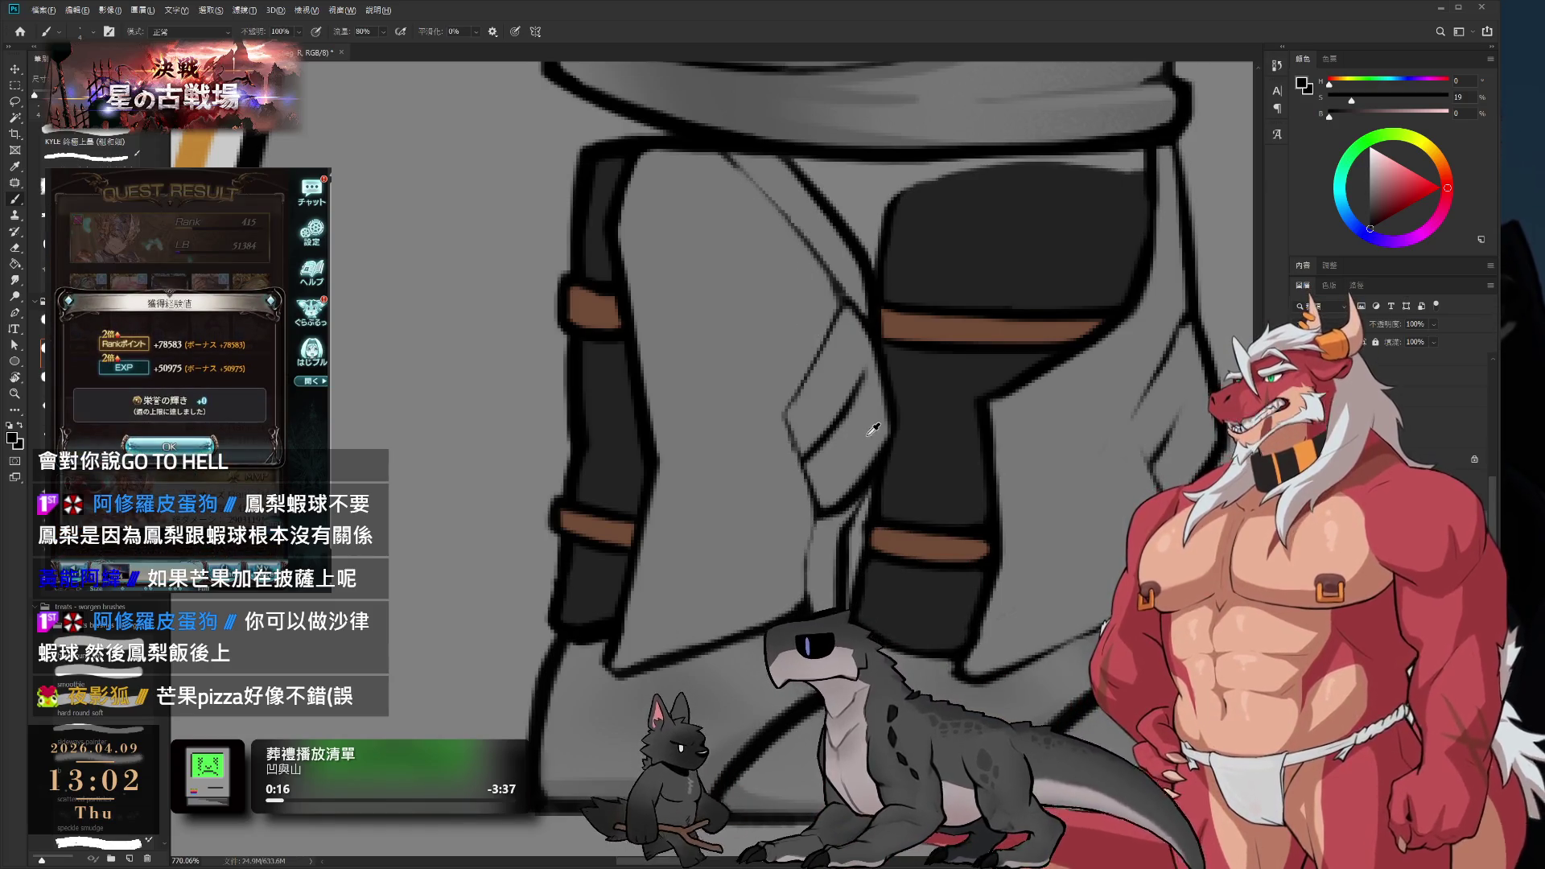
left_click(850, 495, "alt")
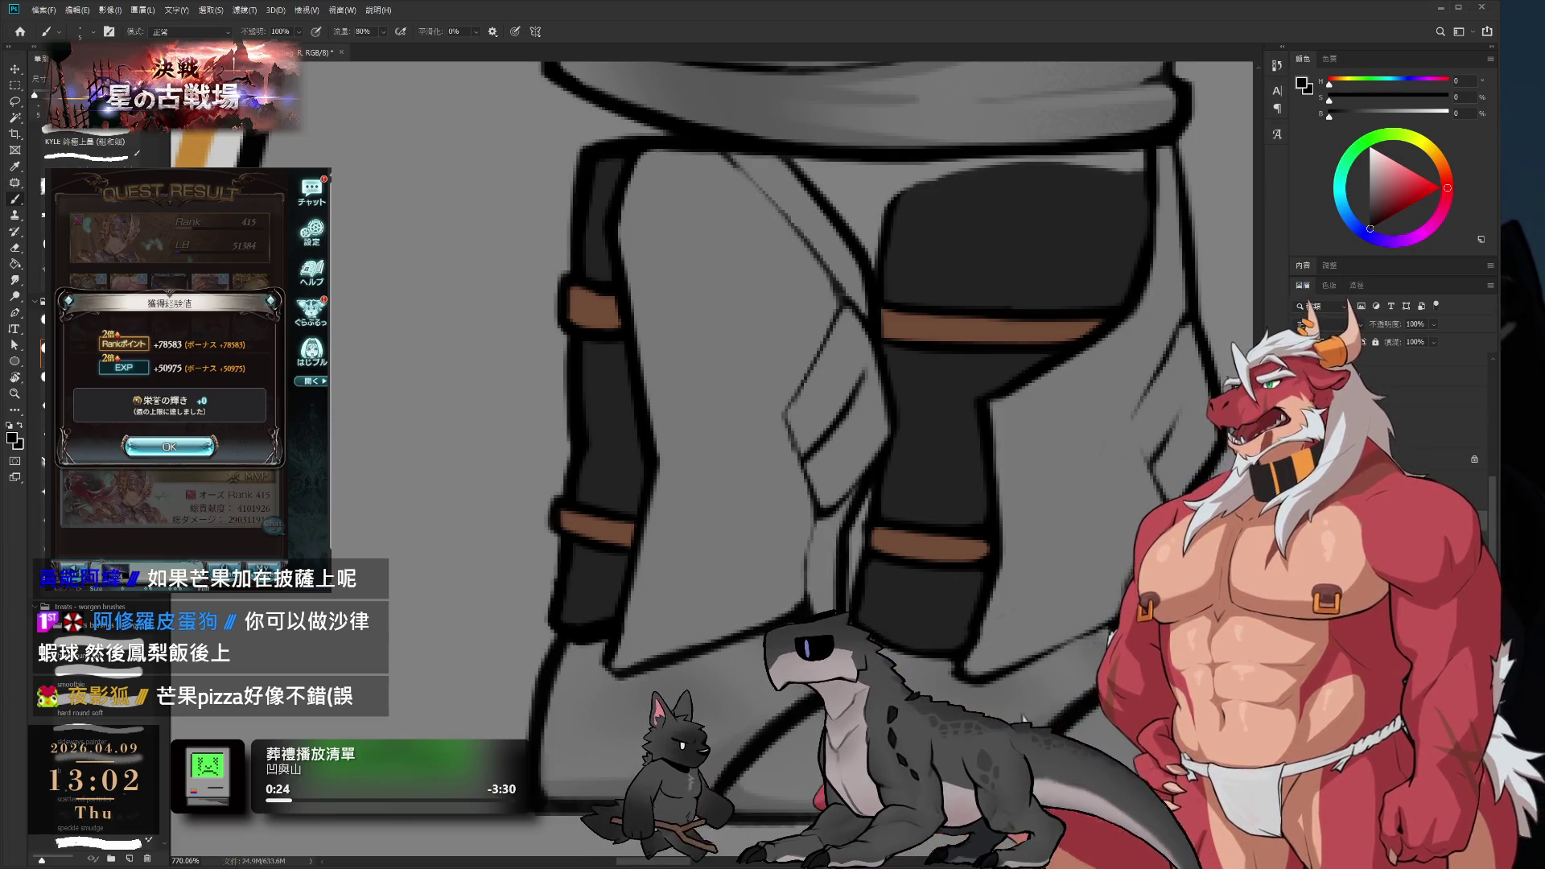
- Close the game's quest result and sample the trousers' mid grey as paint colour
left_click(169, 447)
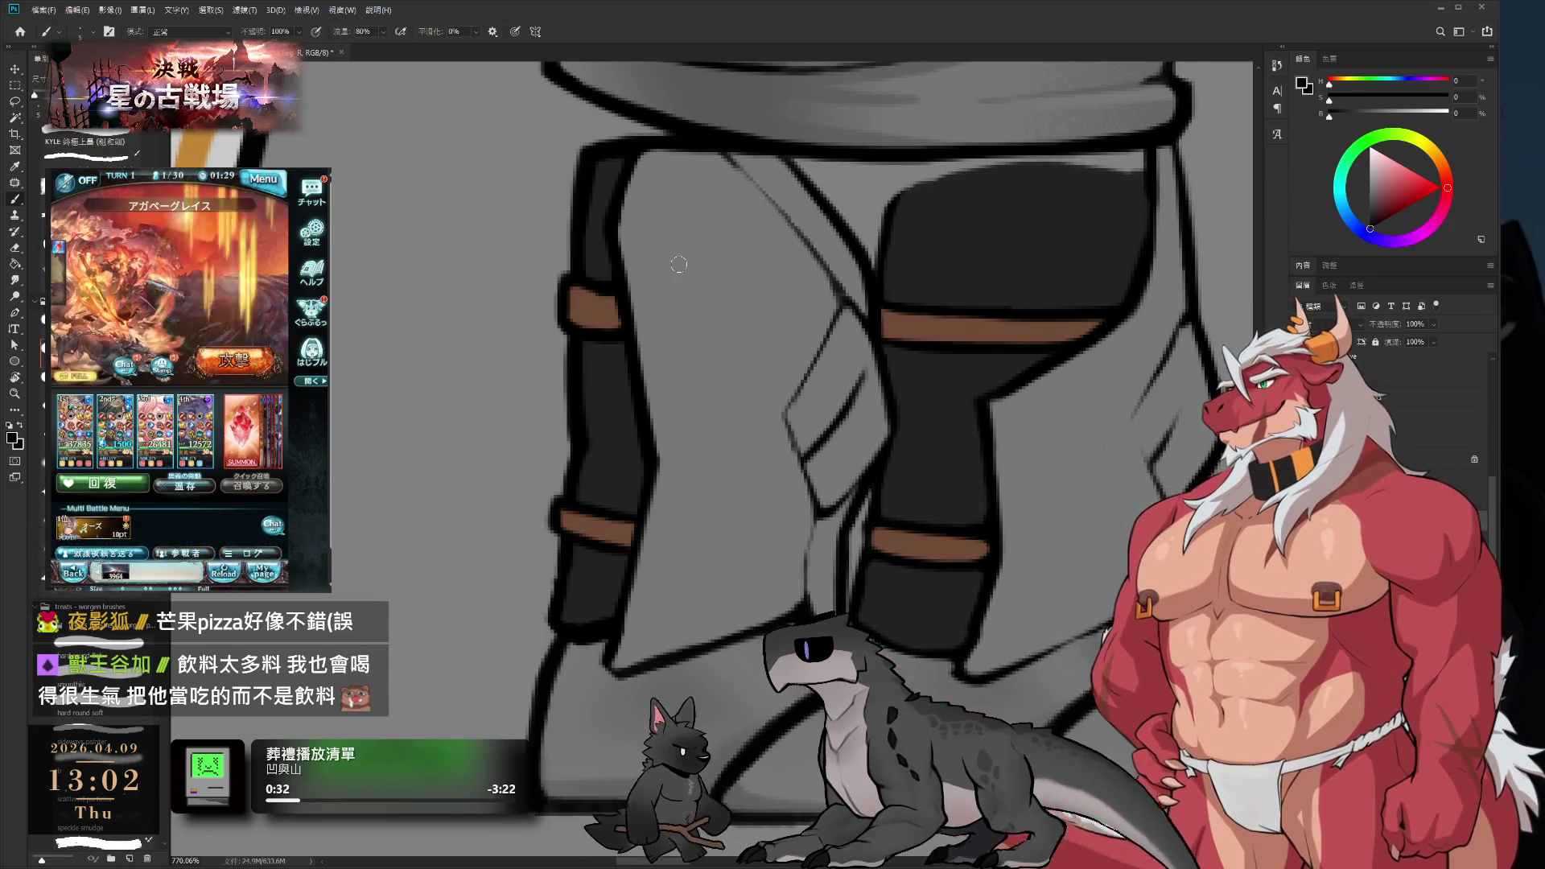
left_click(825, 304, "alt")
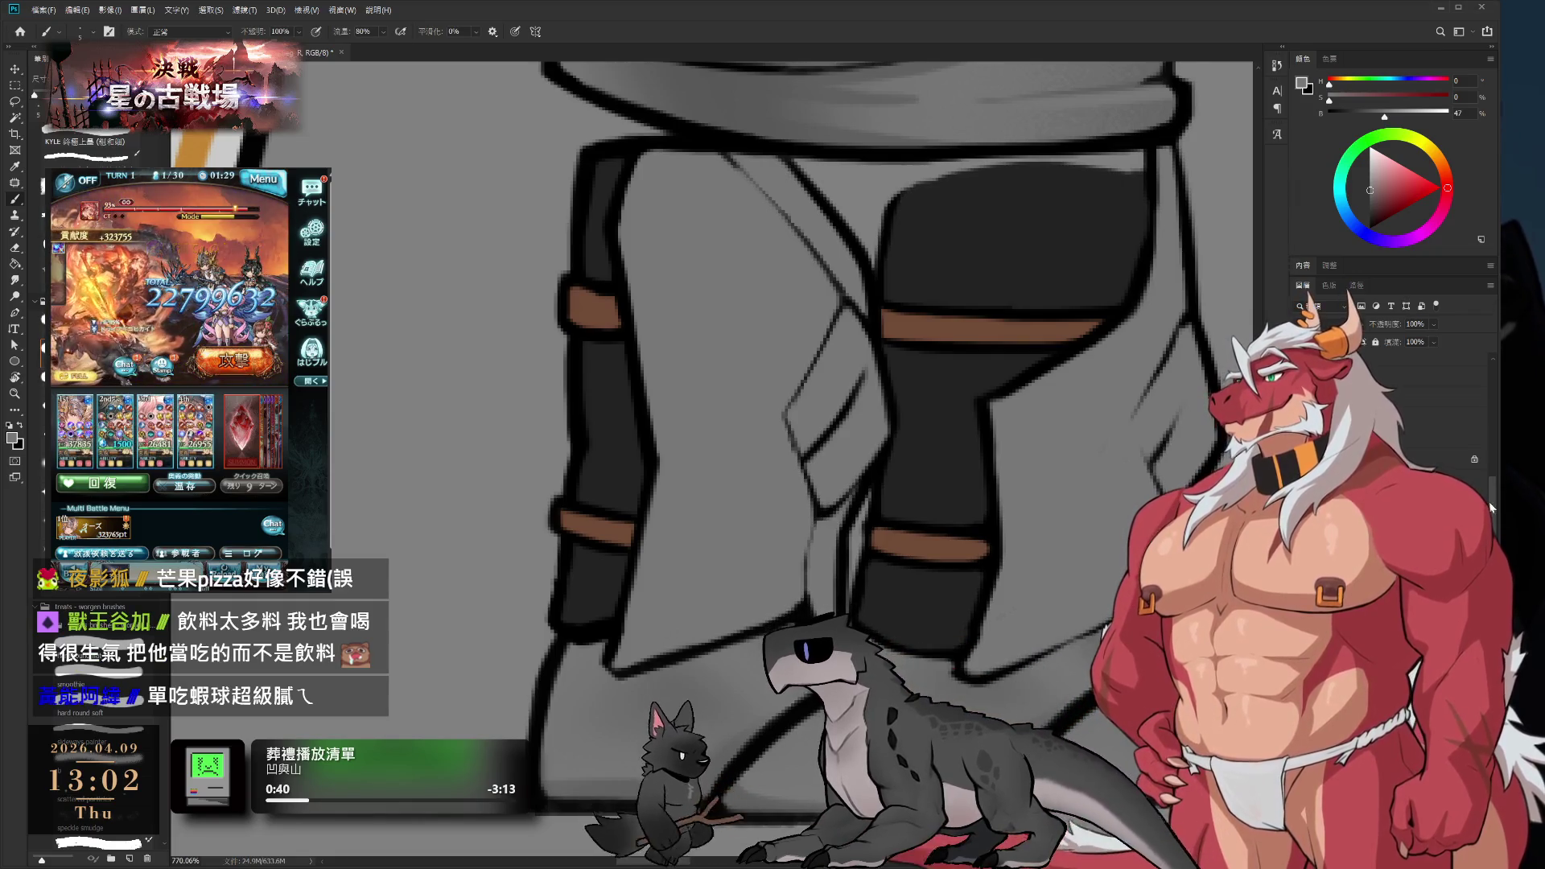
scroll(826, 353, "down", 3)
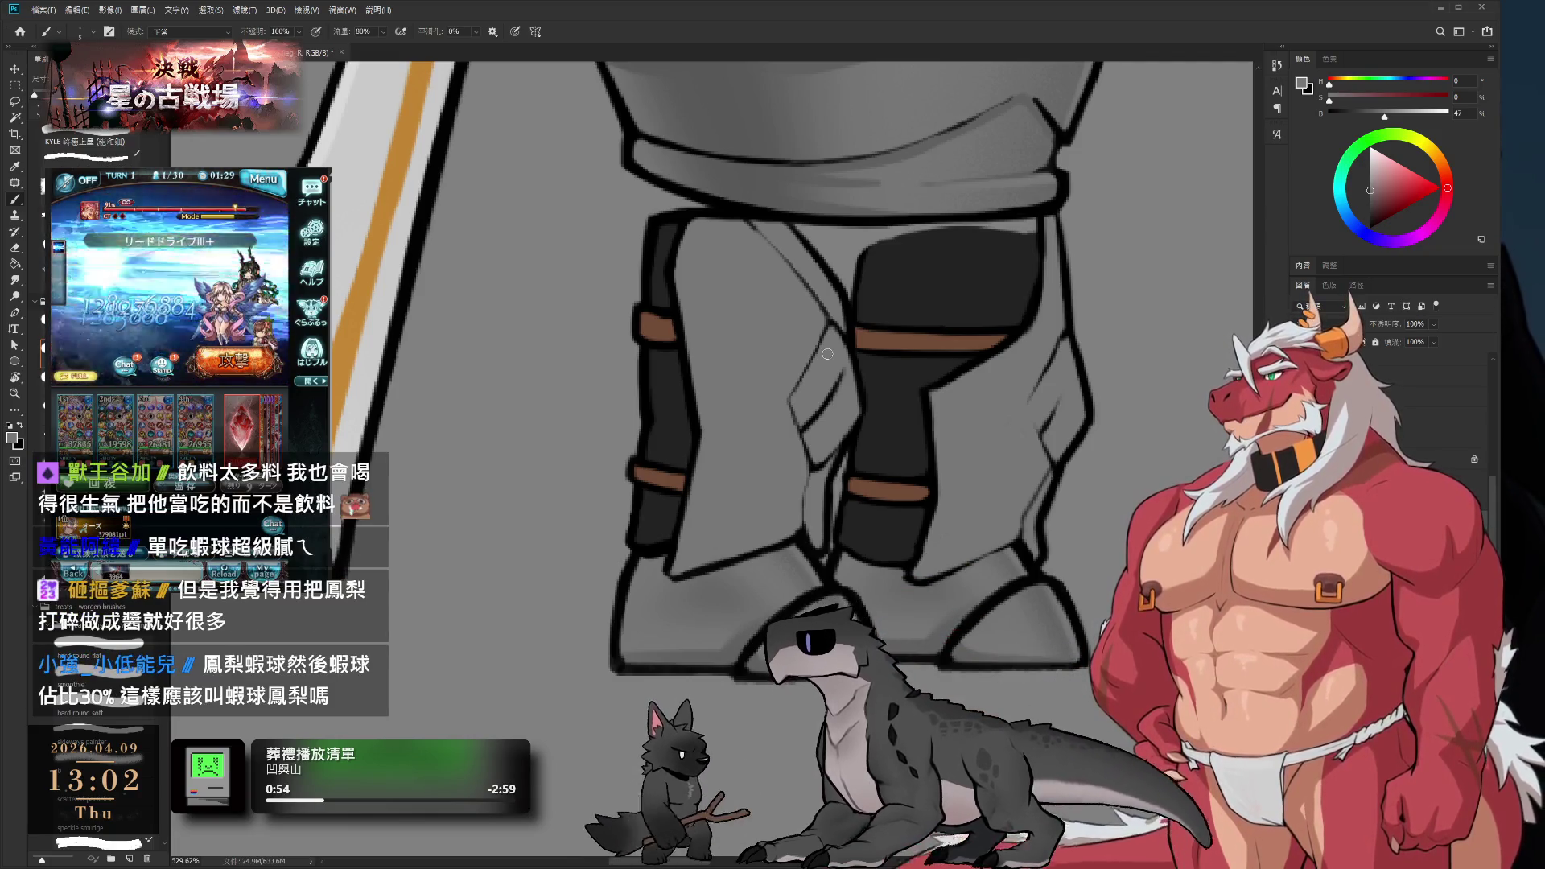
- Centre and zoom out on the lower body, then switch to the Mixer Brush
left_click_drag(827, 354, 779, 396)
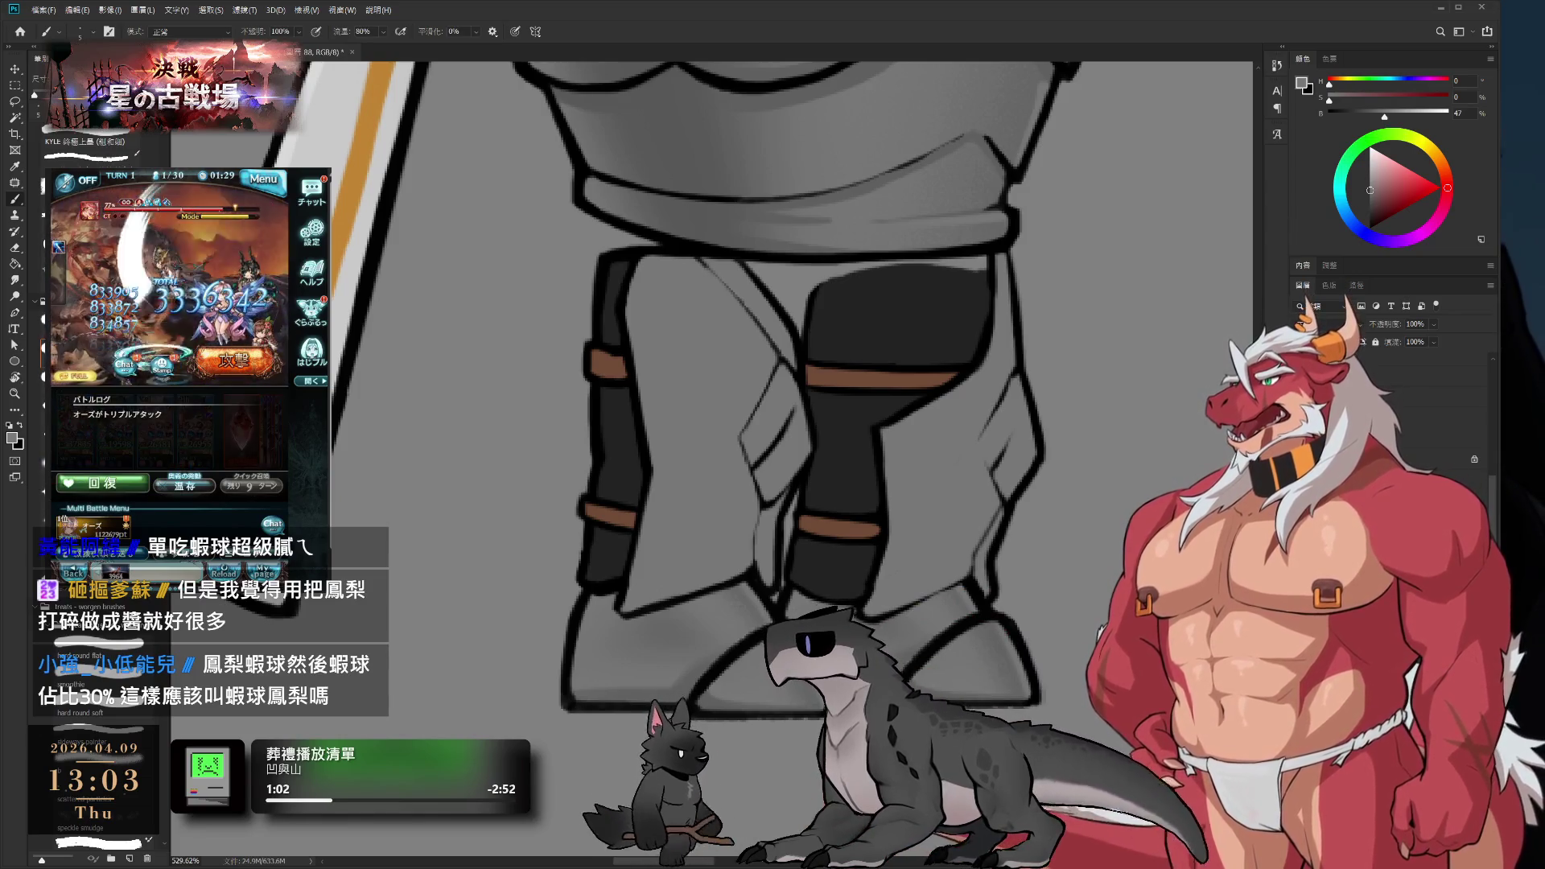
scroll(792, 394, "up", 2)
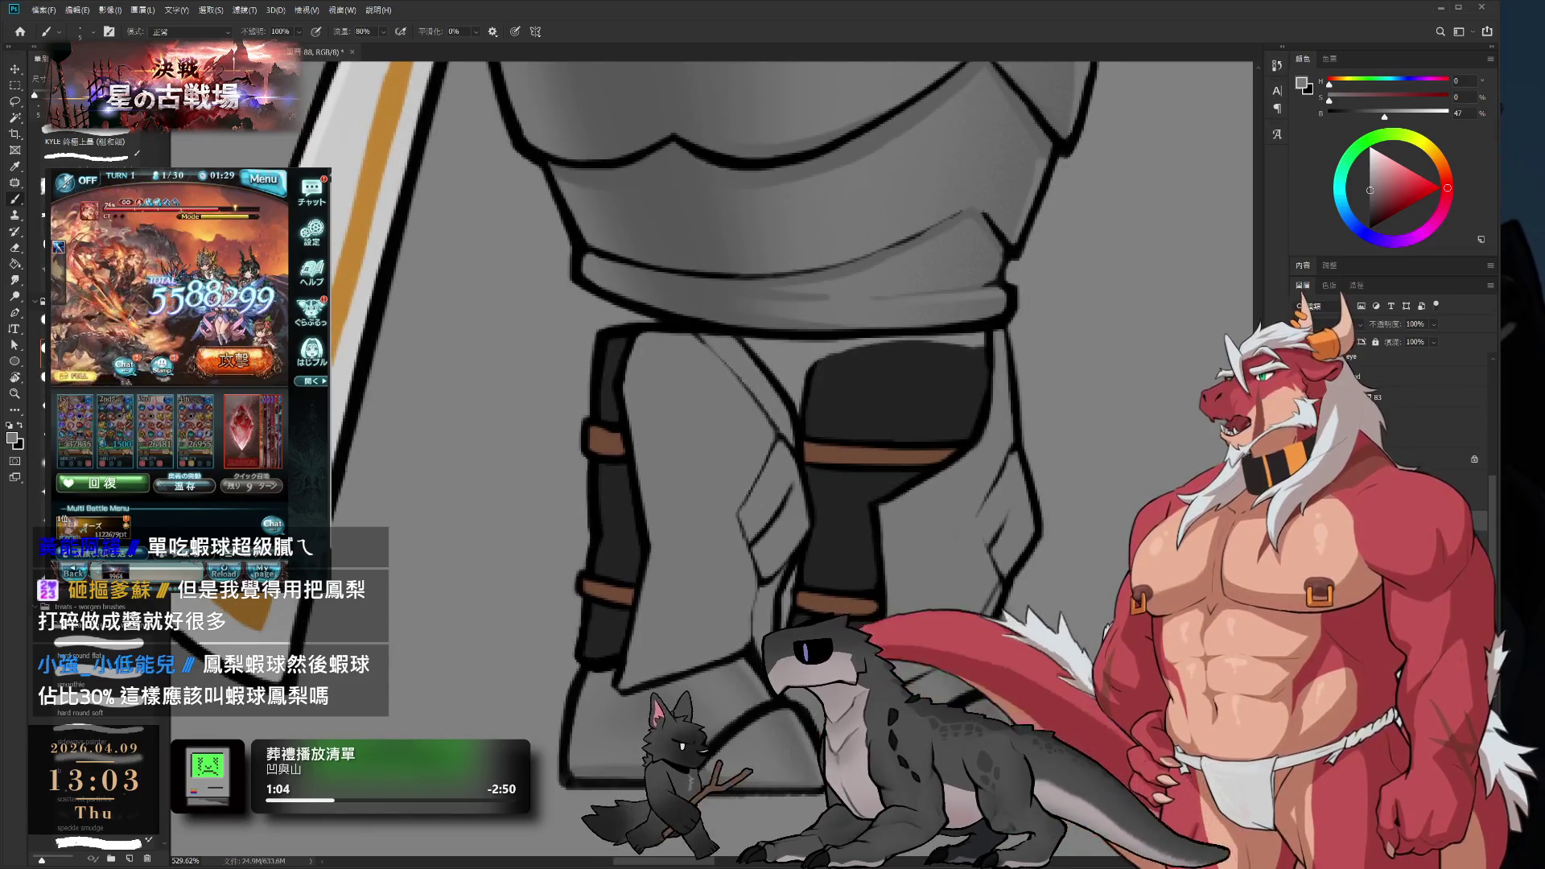
scroll(582, 501, "down", 2)
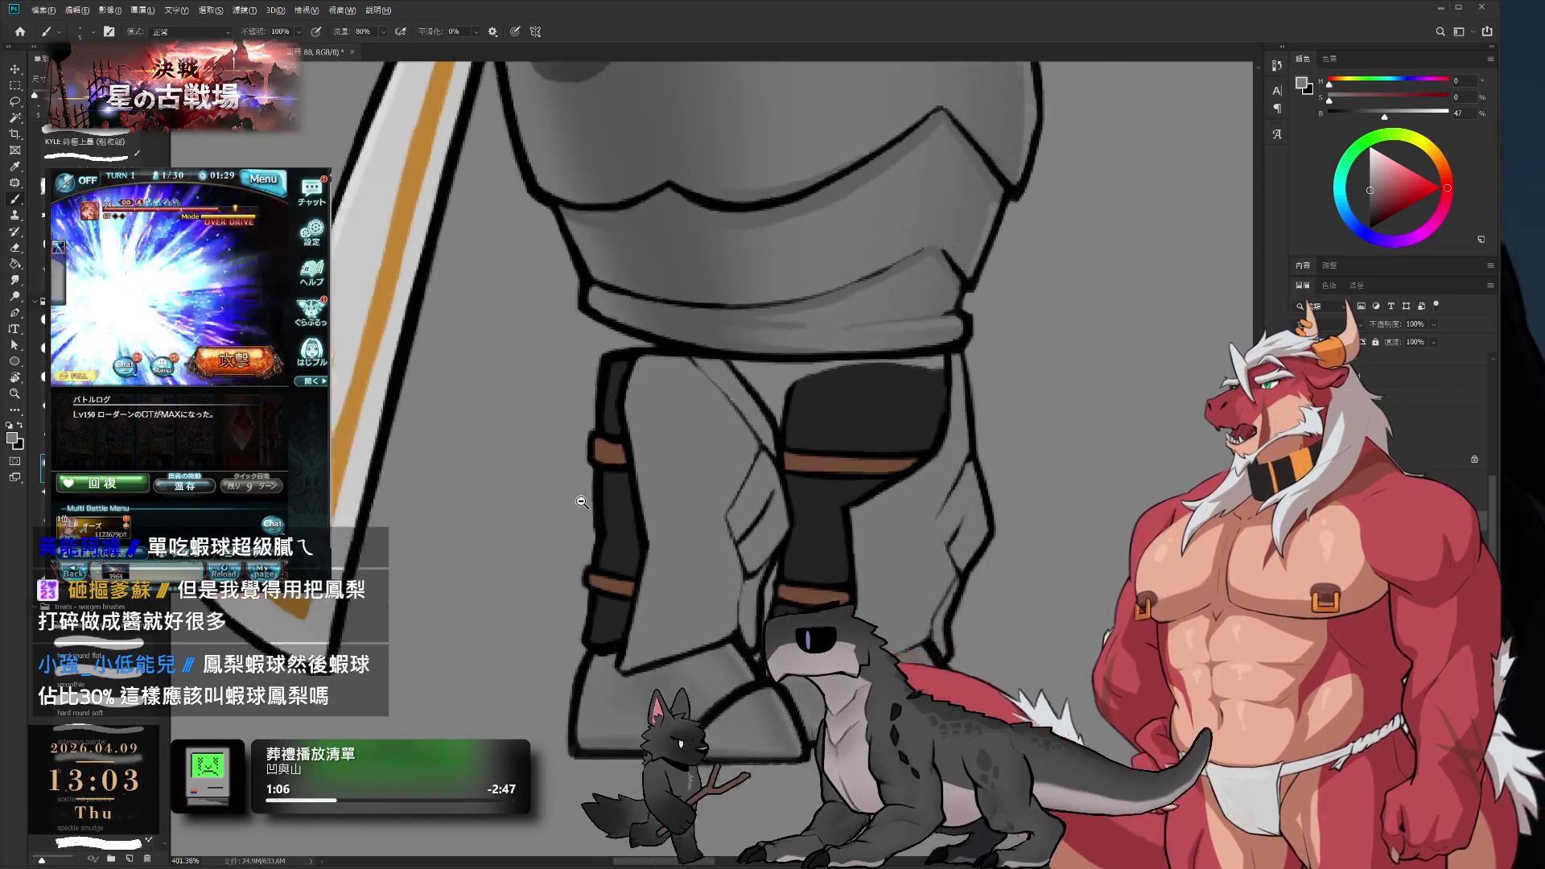
scroll(581, 501, "down", 1)
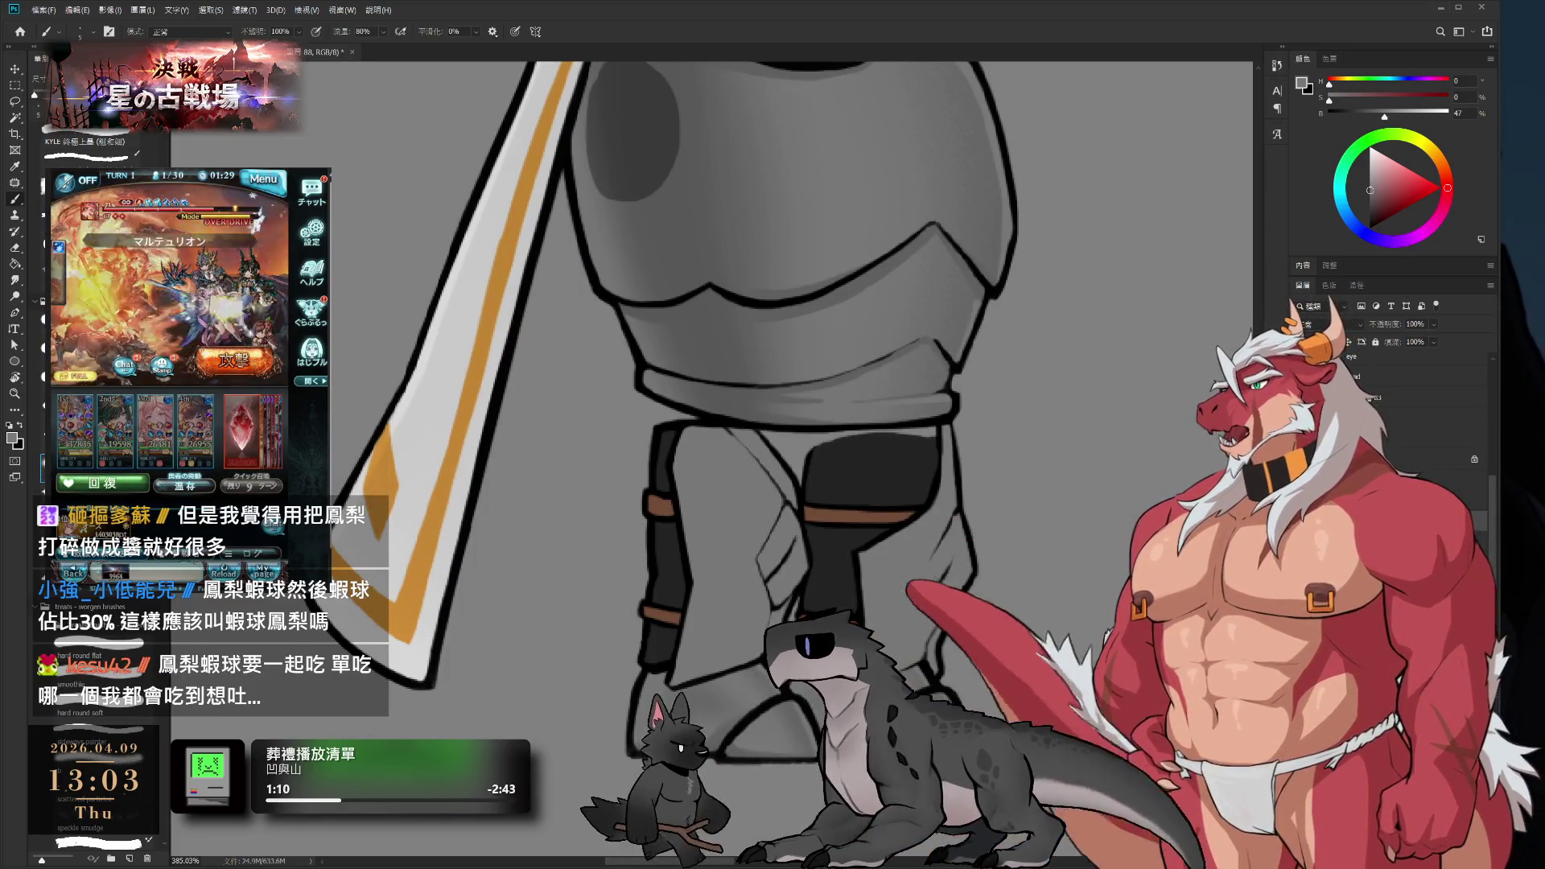
key("shift+b")
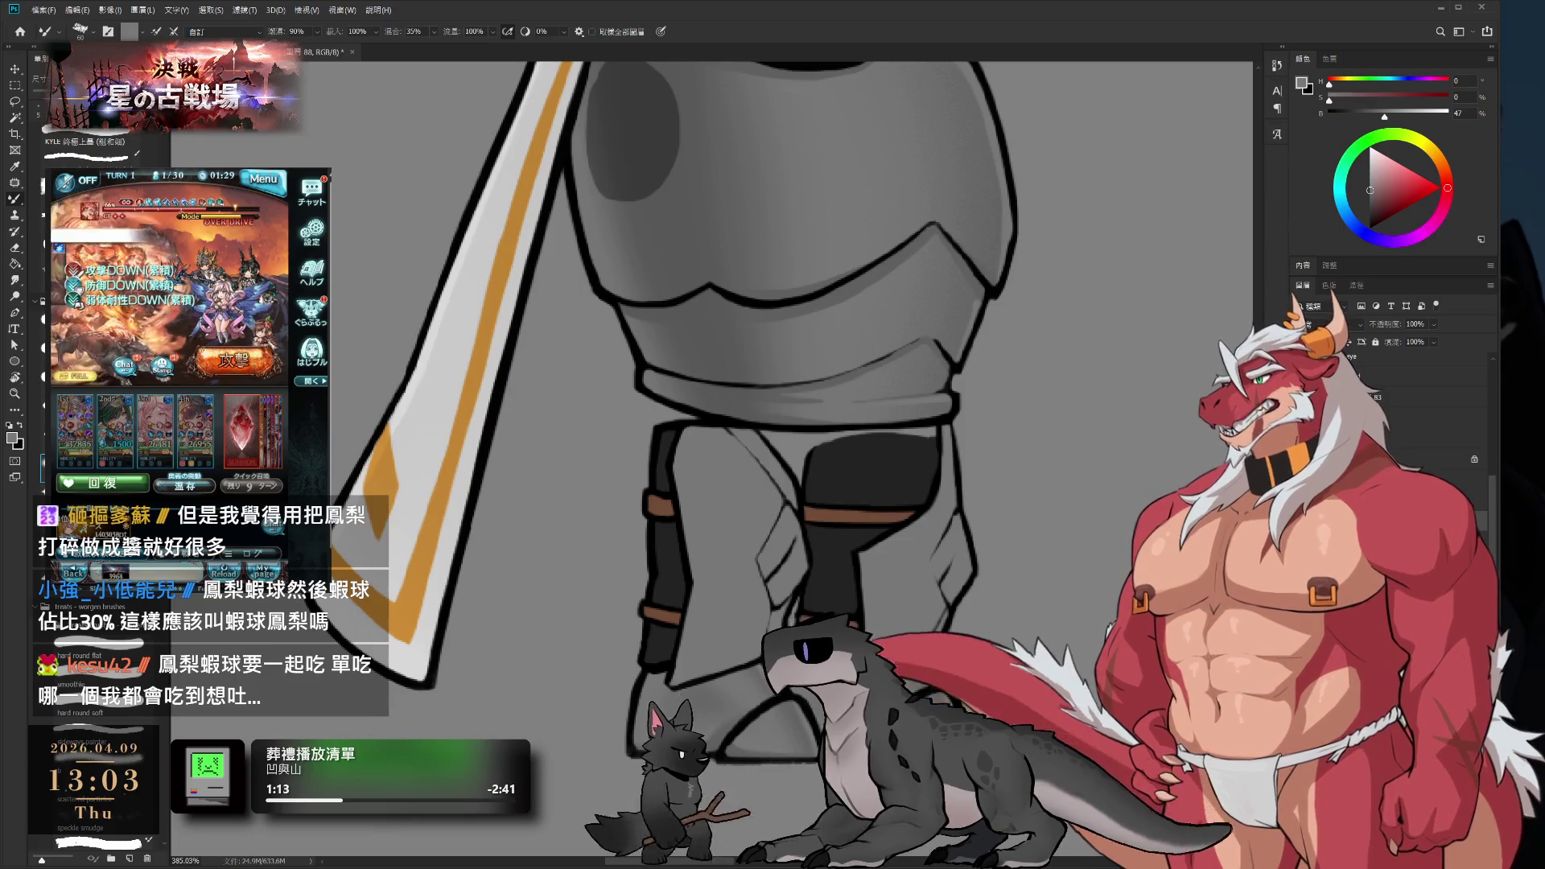